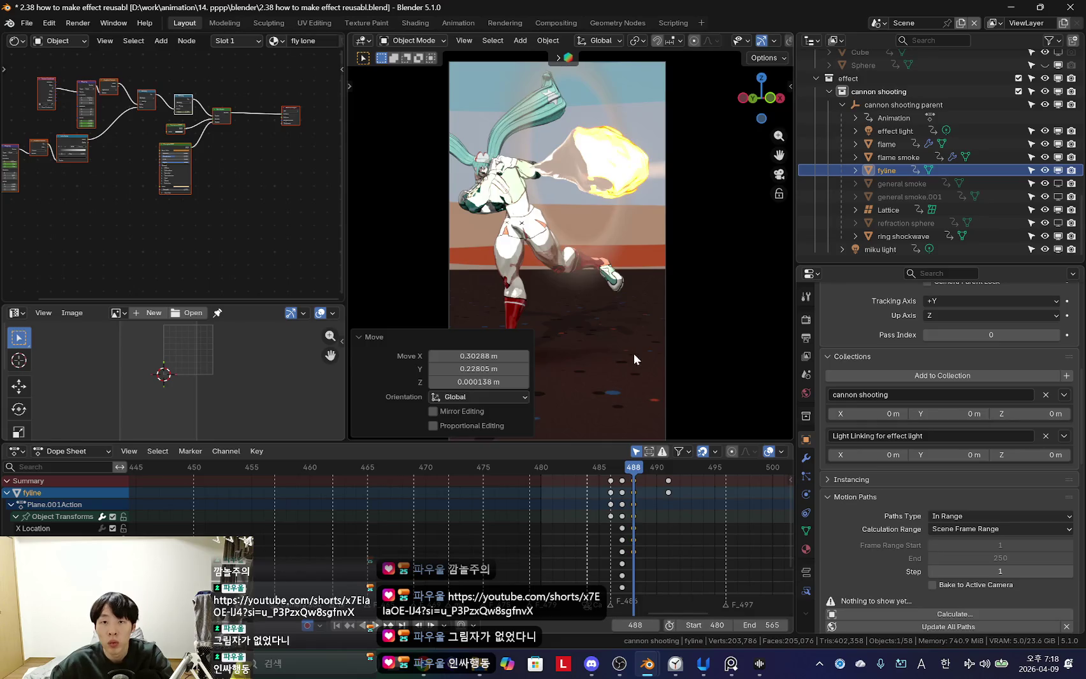
# Undo the last move and orbit in close around the character.
pyautogui.hotkey('ctrl', 'z')
pyautogui.moveTo(641, 311)
pyautogui.mouseDown(button='middle')
pyautogui.moveTo(665, 301)
pyautogui.moveTo(640, 333)
pyautogui.moveTo(655, 328)
pyautogui.moveTo(596, 342)
pyautogui.moveTo(586, 322)
pyautogui.moveTo(541, 337)
pyautogui.moveTo(587, 341)
pyautogui.moveTo(576, 323)
pyautogui.moveTo(573, 539)
pyautogui.mouseUp(button='middle')
pyautogui.hotkey('ctrl', 'z')
pyautogui.hotkey('ctrl', 'z')
pyautogui.hotkey('ctrl', 'z')
# Play the cannon shot, return to frame 489 in camera view, then switch to Claude.
pyautogui.press('space')
pyautogui.moveTo(581, 519); pyautogui.dragTo(645, 512)
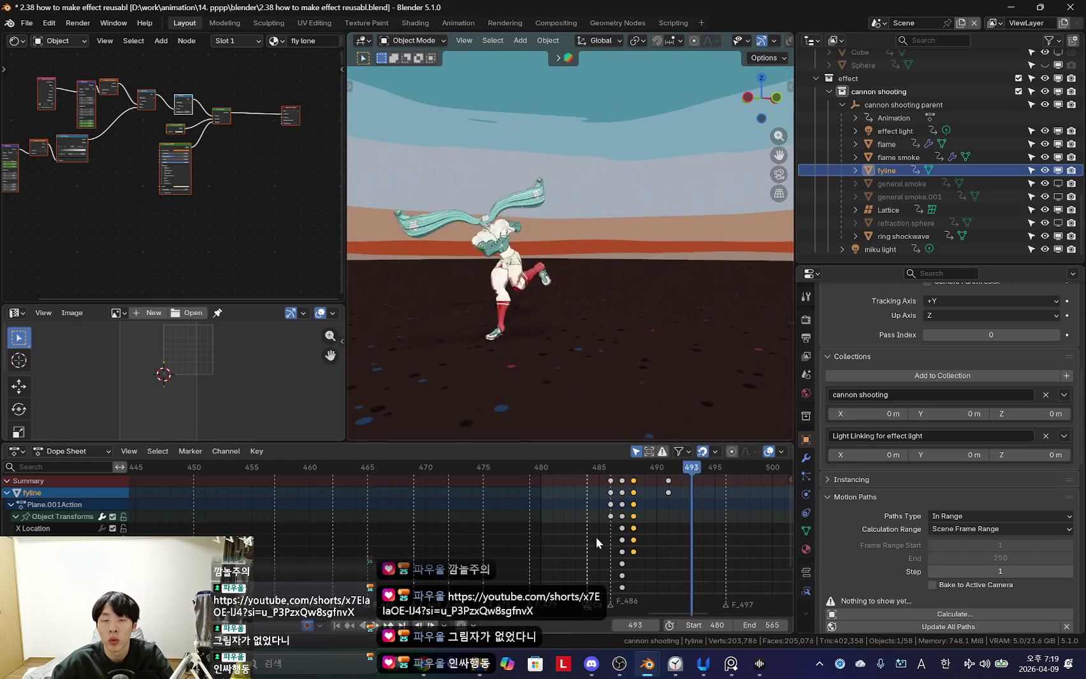
pyautogui.scroll(3, 548, 405)
pyautogui.press('KP_0')
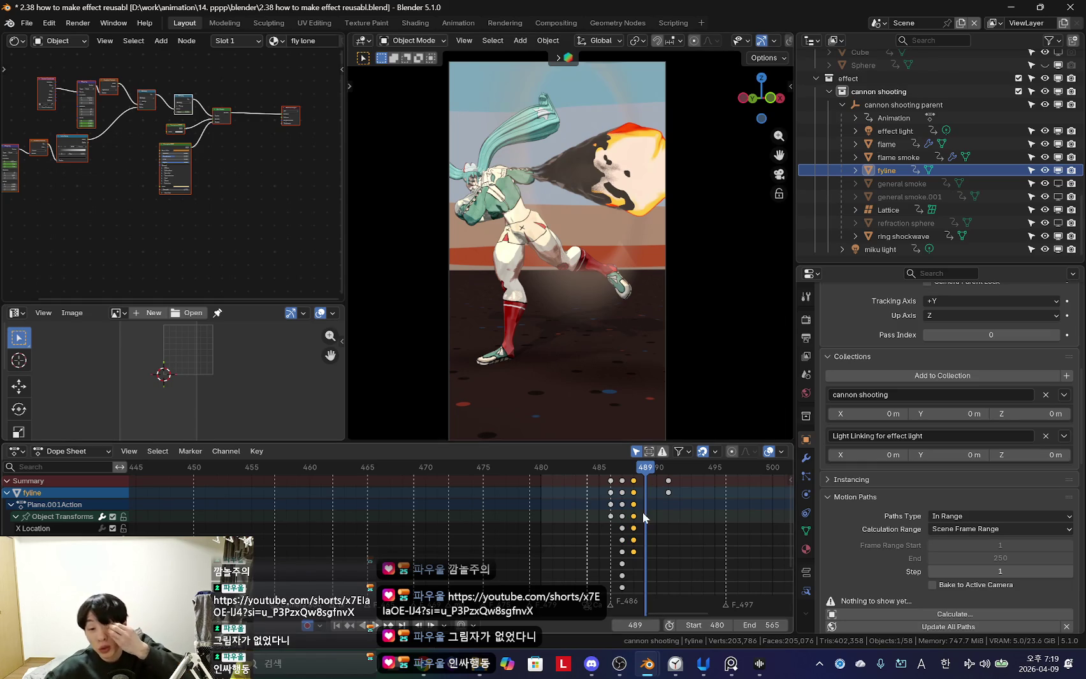
pyautogui.hotkey('alt', 'Tab')
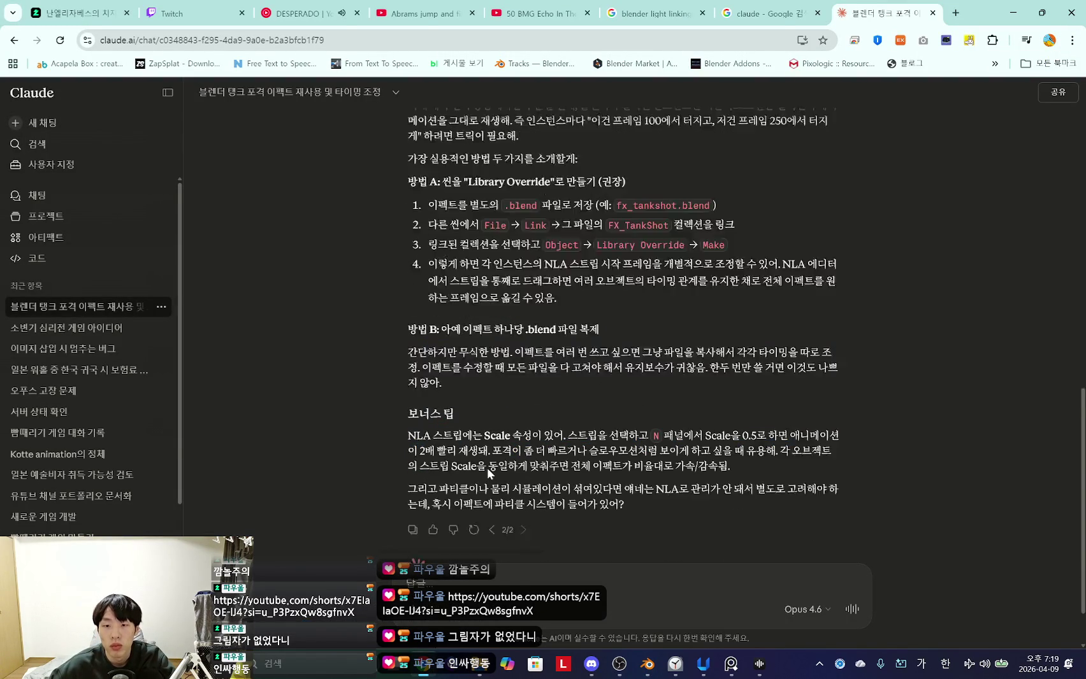
# Read Claude's collection and NLA-strip reuse steps, then return to Blender at frame 489.
pyautogui.scroll(2, 483, 393)
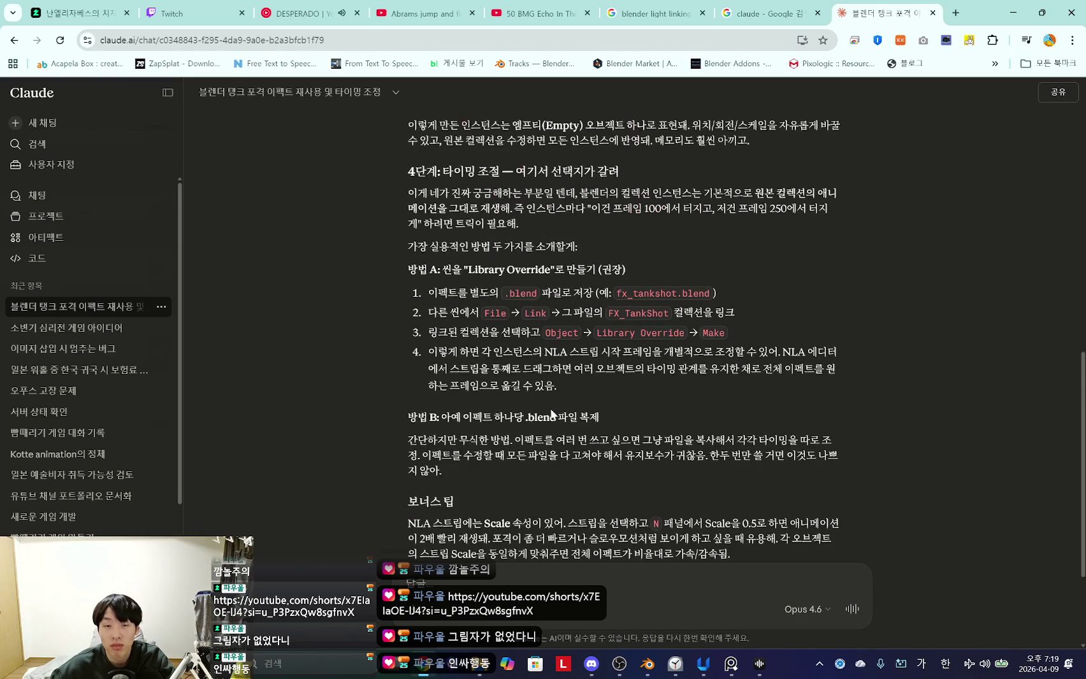
pyautogui.scroll(5, 565, 411)
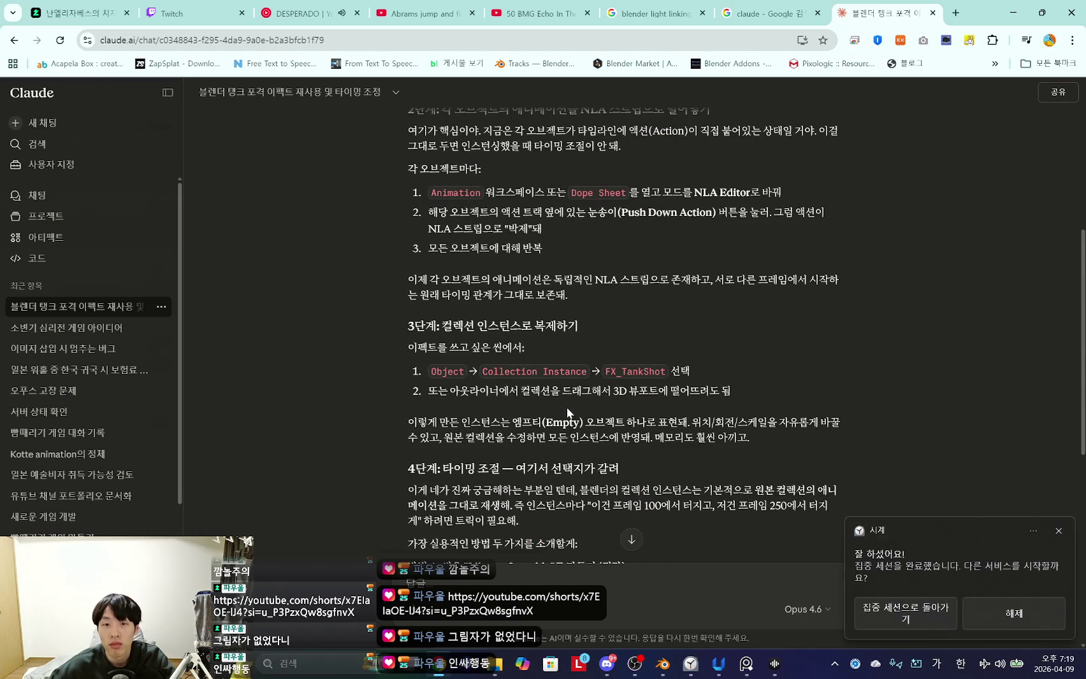
pyautogui.scroll(-5, 565, 405)
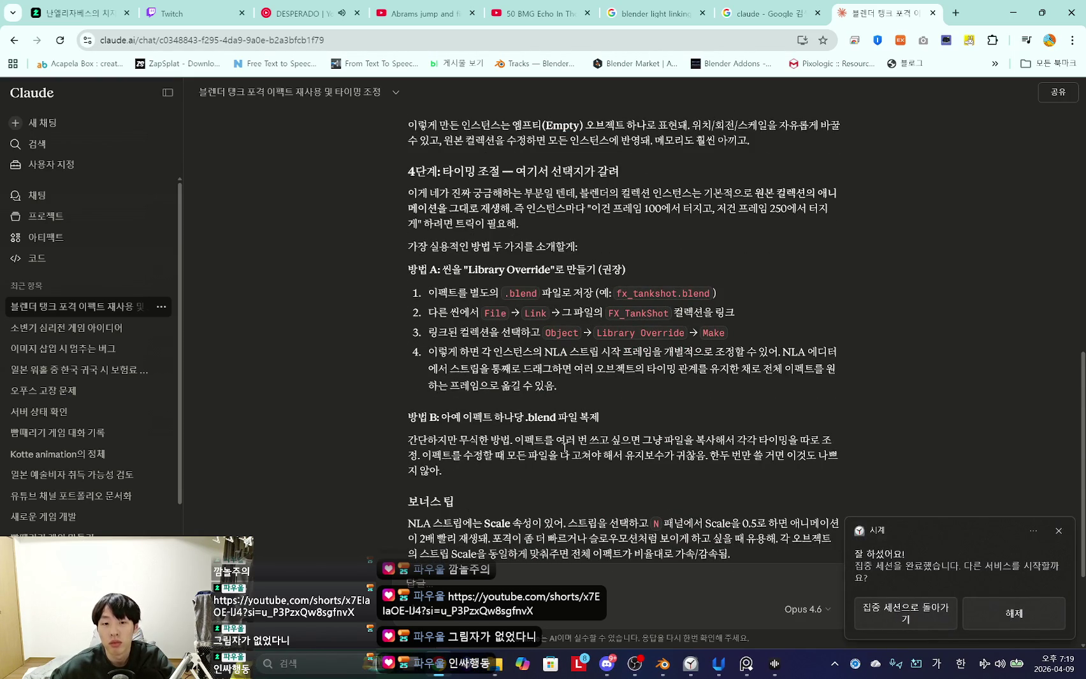
pyautogui.scroll(5, 568, 431)
pyautogui.scroll(7, 529, 473)
pyautogui.scroll(-6, 528, 473)
pyautogui.scroll(-6, 528, 473)
pyautogui.scroll(6, 532, 508)
pyautogui.scroll(6, 526, 489)
pyautogui.scroll(-3, 530, 401)
pyautogui.scroll(-3, 529, 402)
pyautogui.scroll(-2, 529, 402)
pyautogui.scroll(6, 529, 401)
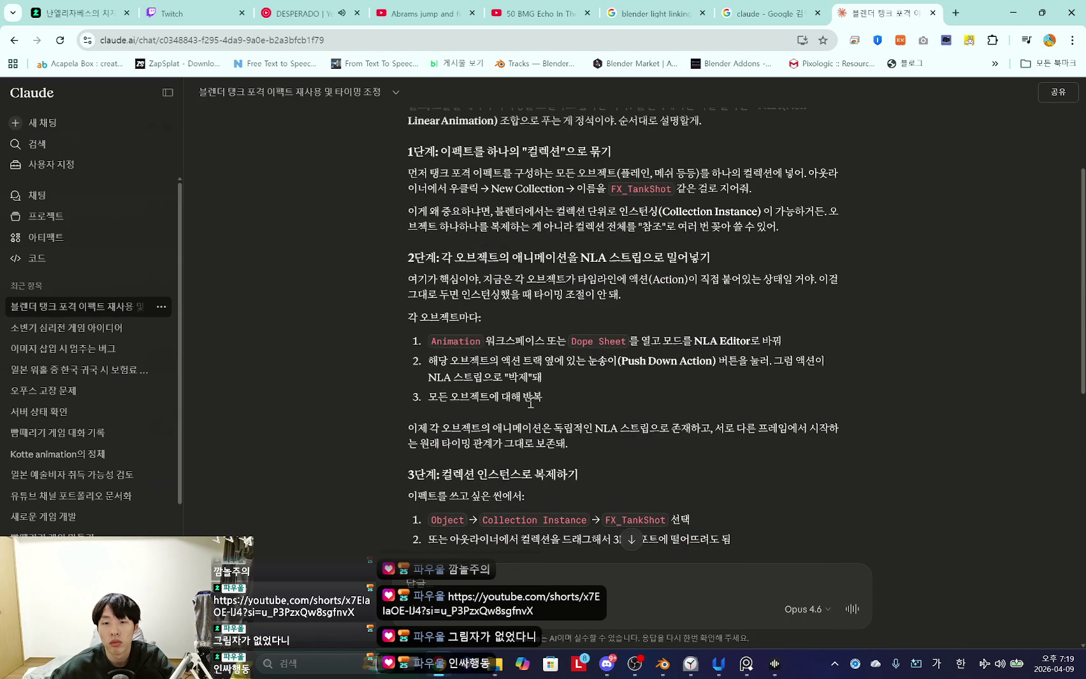
pyautogui.scroll(-3, 530, 404)
pyautogui.scroll(-1, 529, 405)
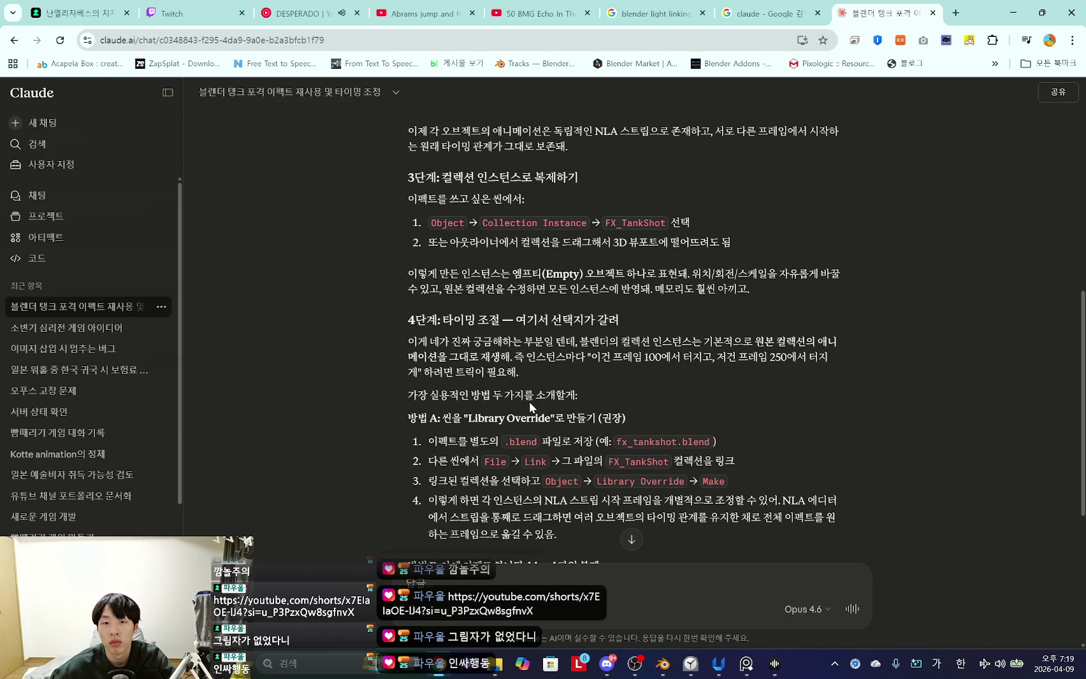
pyautogui.scroll(4, 528, 402)
pyautogui.scroll(-2, 528, 402)
pyautogui.scroll(2, 529, 403)
pyautogui.scroll(-2, 528, 406)
pyautogui.scroll(-2, 519, 452)
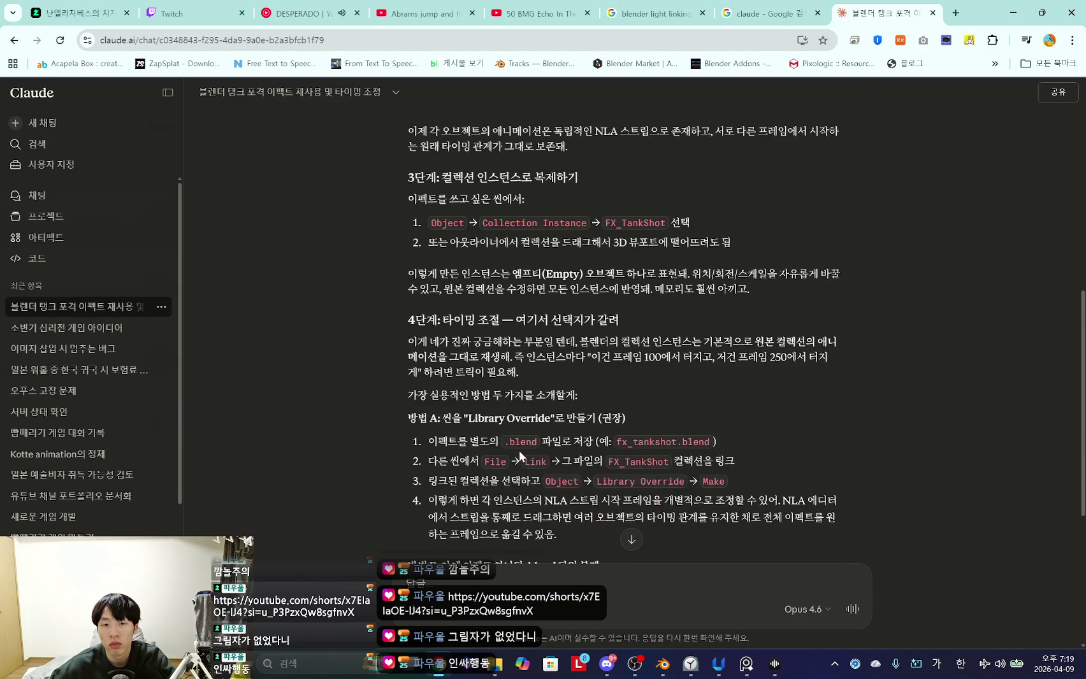
pyautogui.scroll(7, 523, 450)
pyautogui.scroll(1, 512, 450)
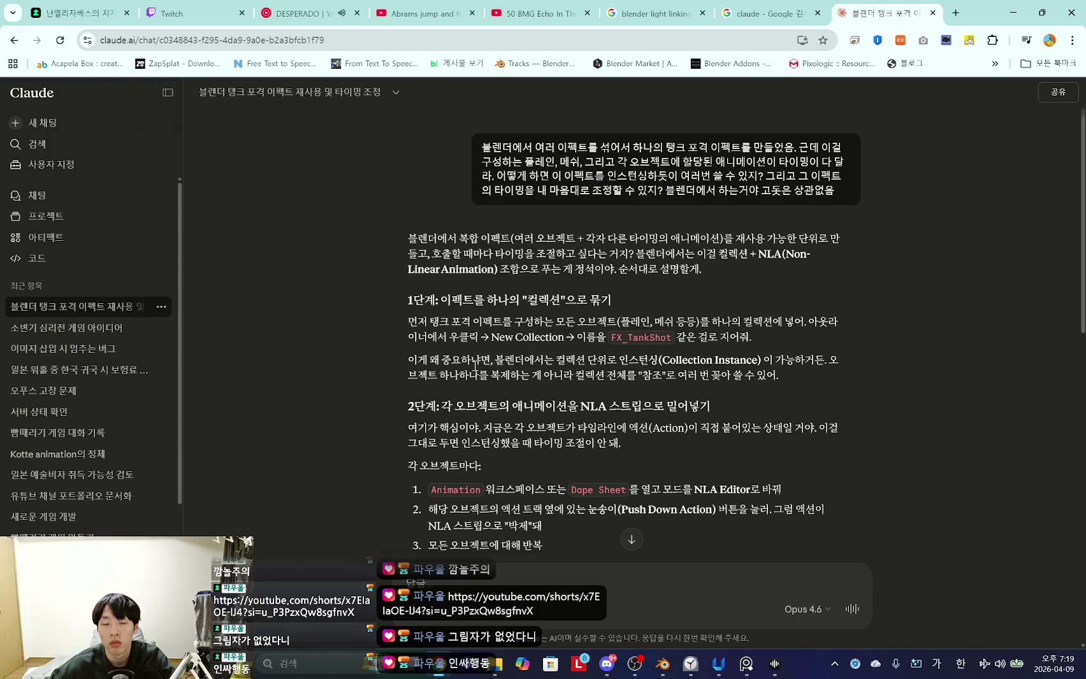
pyautogui.scroll(-2, 501, 371)
pyautogui.hotkey('alt', 'Tab')
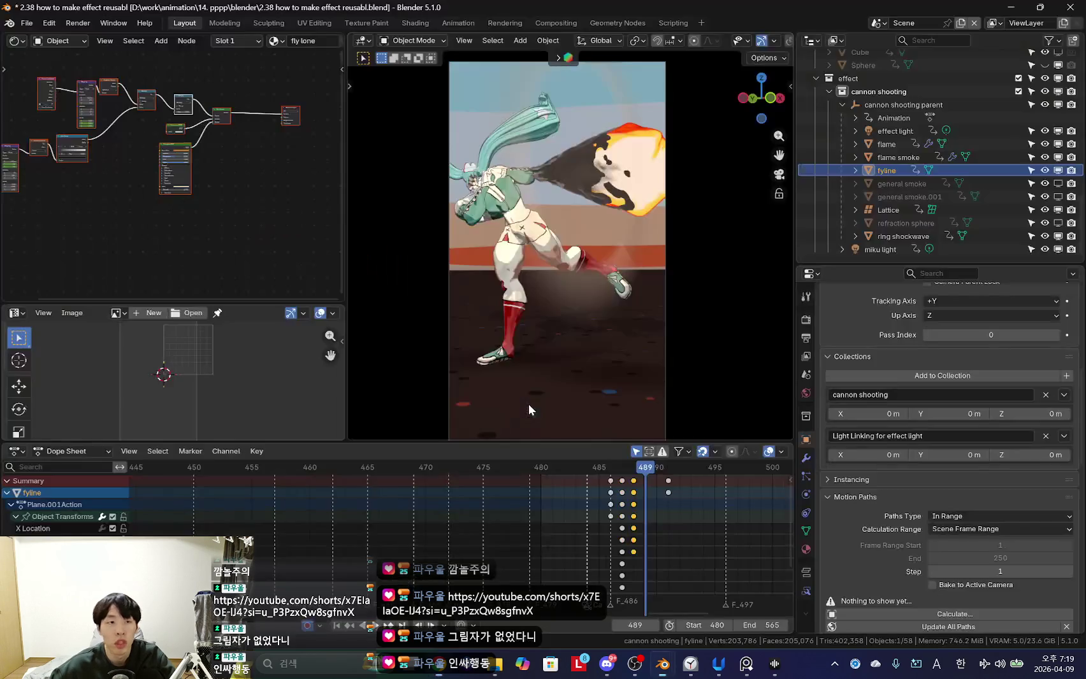
# Save the scene as '2.39 how to do nla.blend' and widen the 3D viewport.
pyautogui.click(27, 23)
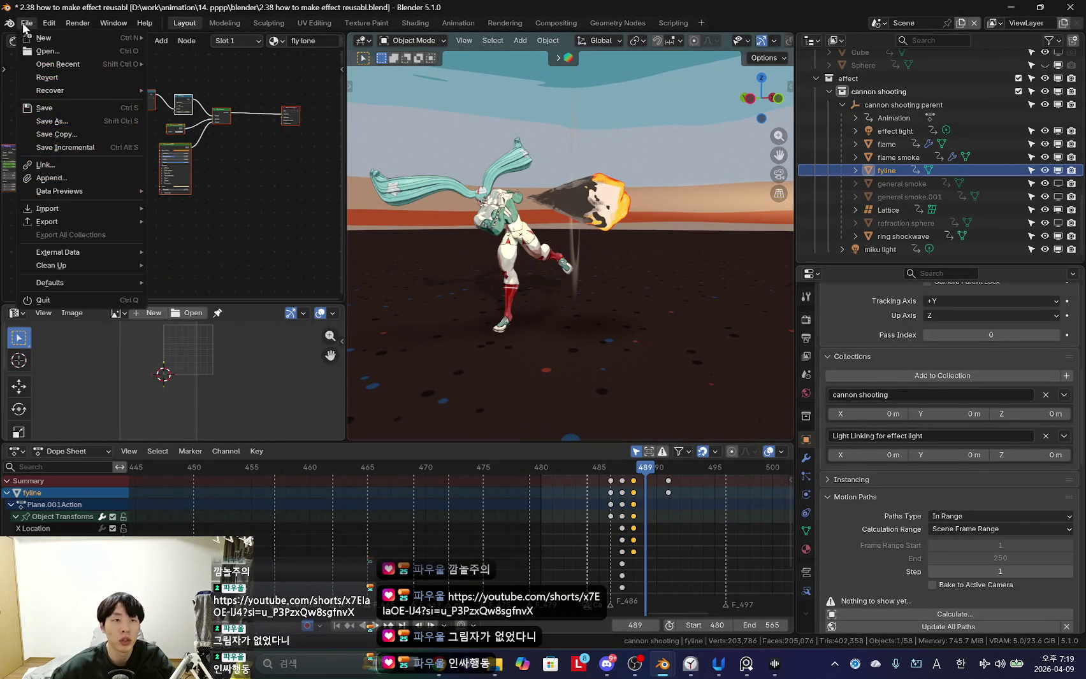
pyautogui.click(52, 121)
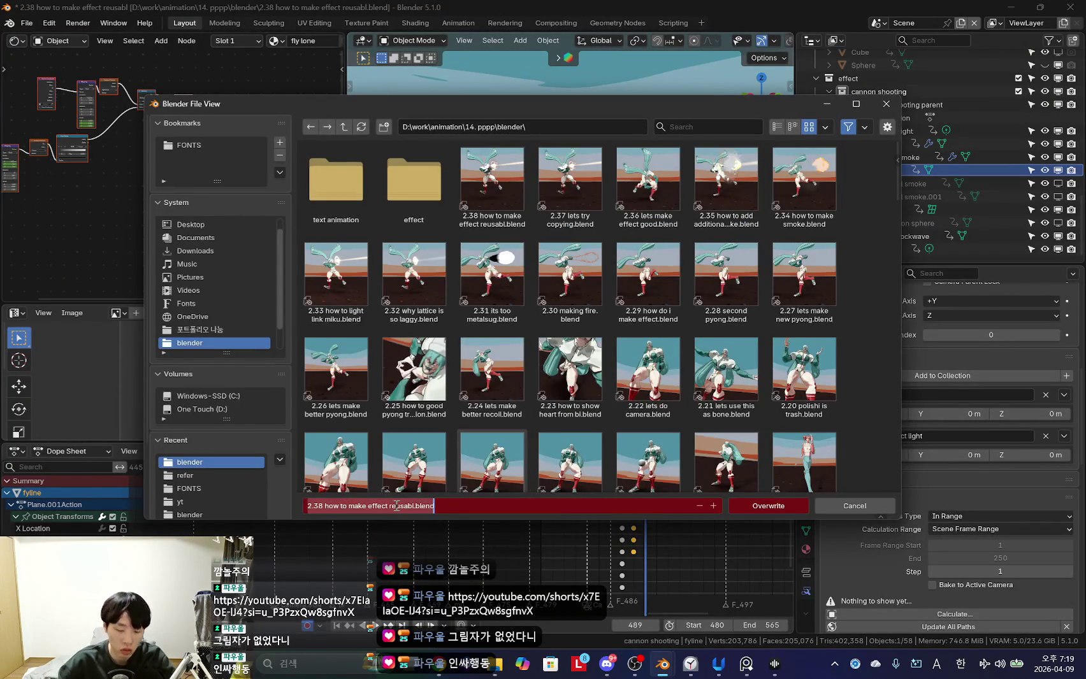
pyautogui.write('2,')
pyautogui.write('39 how to do nla')
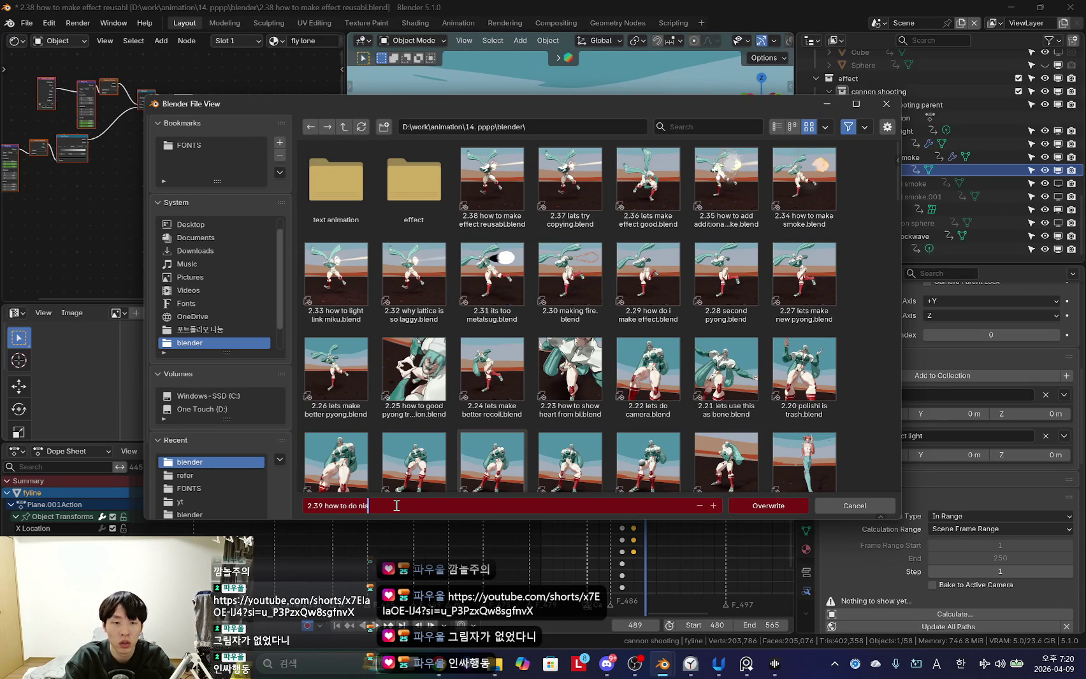
pyautogui.press('Return')
pyautogui.moveTo(300, 254); pyautogui.dragTo(285, 255)
pyautogui.moveTo(404, 439); pyautogui.dragTo(401, 474)
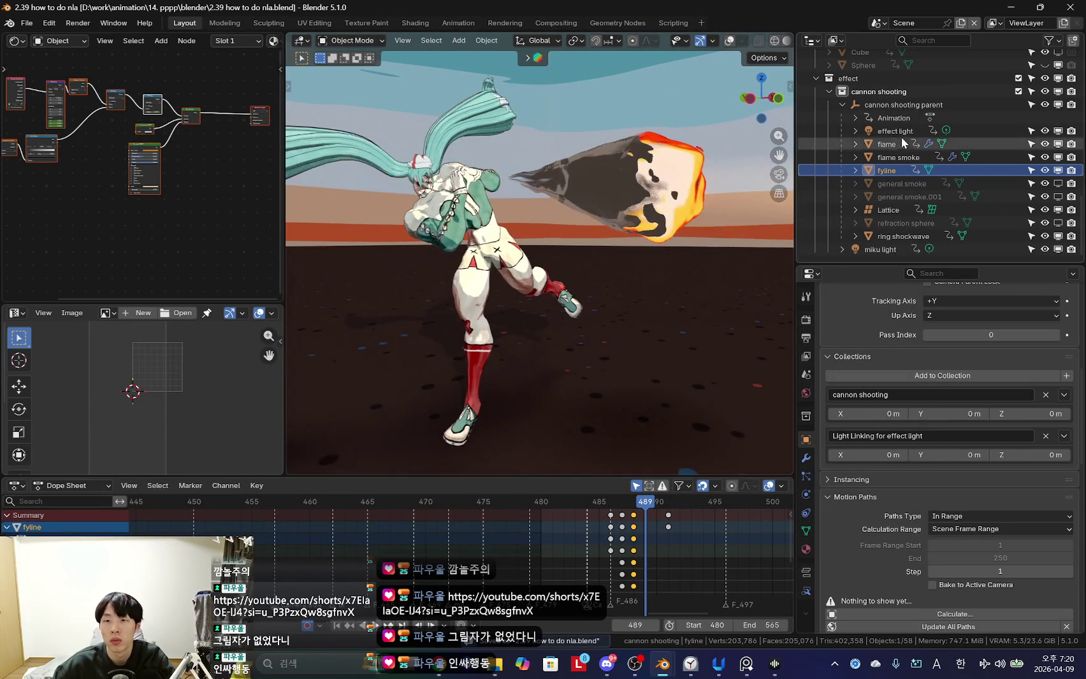
# Select the effect light and show its PointAction keys near frame 489 in the Action Editor.
pyautogui.click(894, 131)
pyautogui.moveTo(179, 304); pyautogui.dragTo(178, 205)
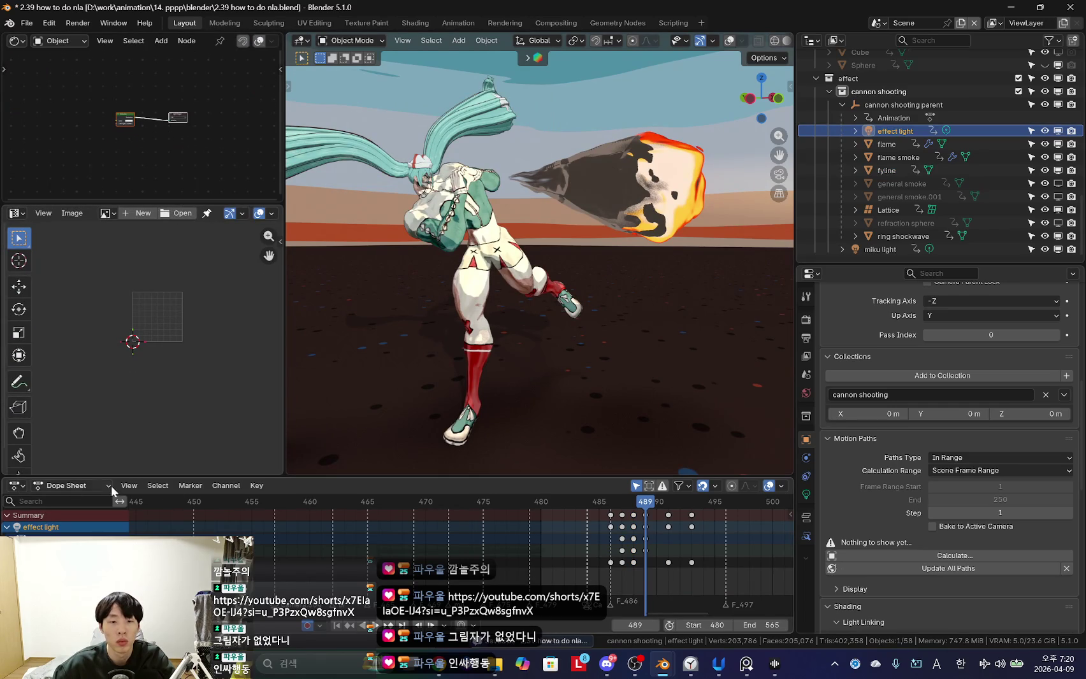
pyautogui.moveTo(179, 477); pyautogui.dragTo(179, 448)
pyautogui.click(71, 456)
pyautogui.click(92, 504)
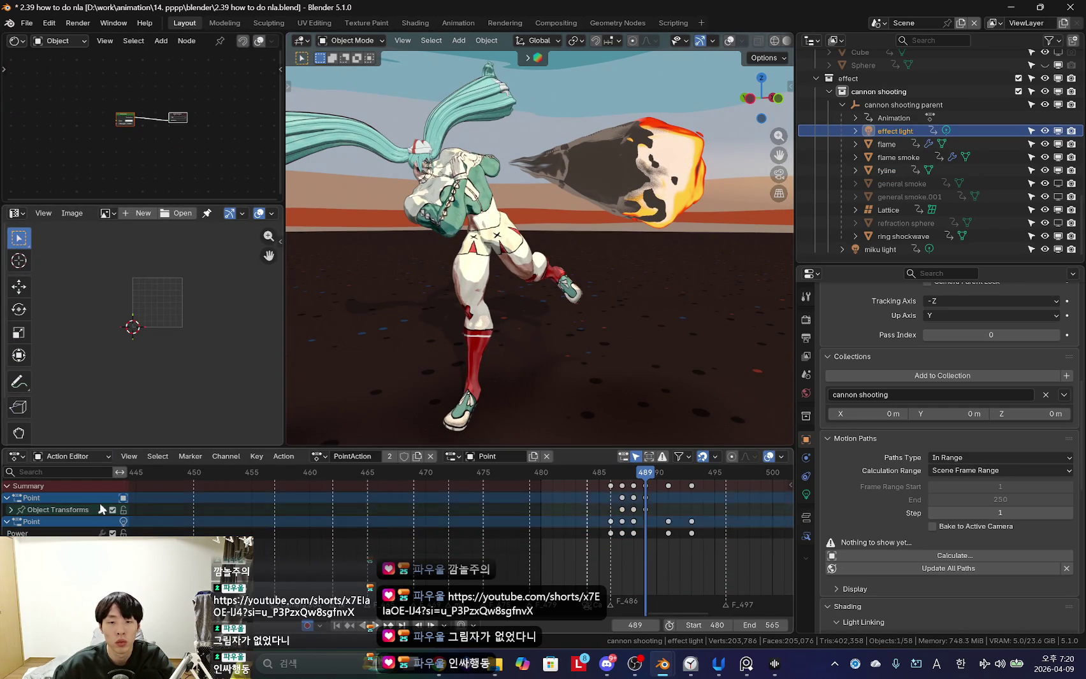
pyautogui.moveTo(637, 554); pyautogui.dragTo(510, 554, button='middle')
pyautogui.moveTo(561, 448); pyautogui.dragTo(572, 405)
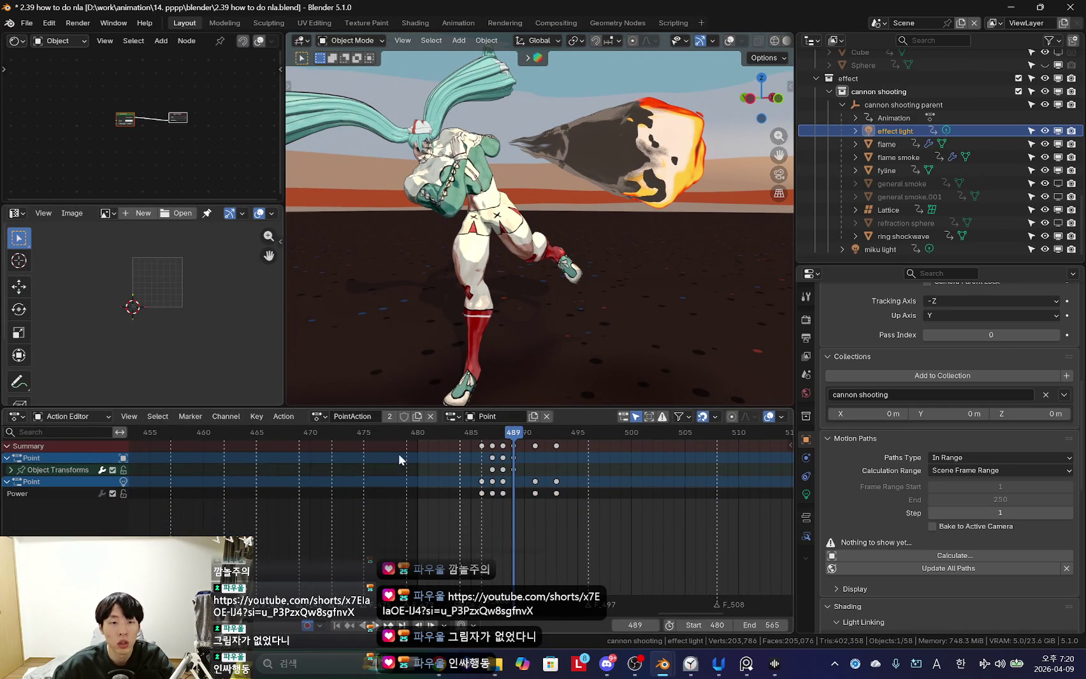
pyautogui.hotkey('alt', 'Tab')
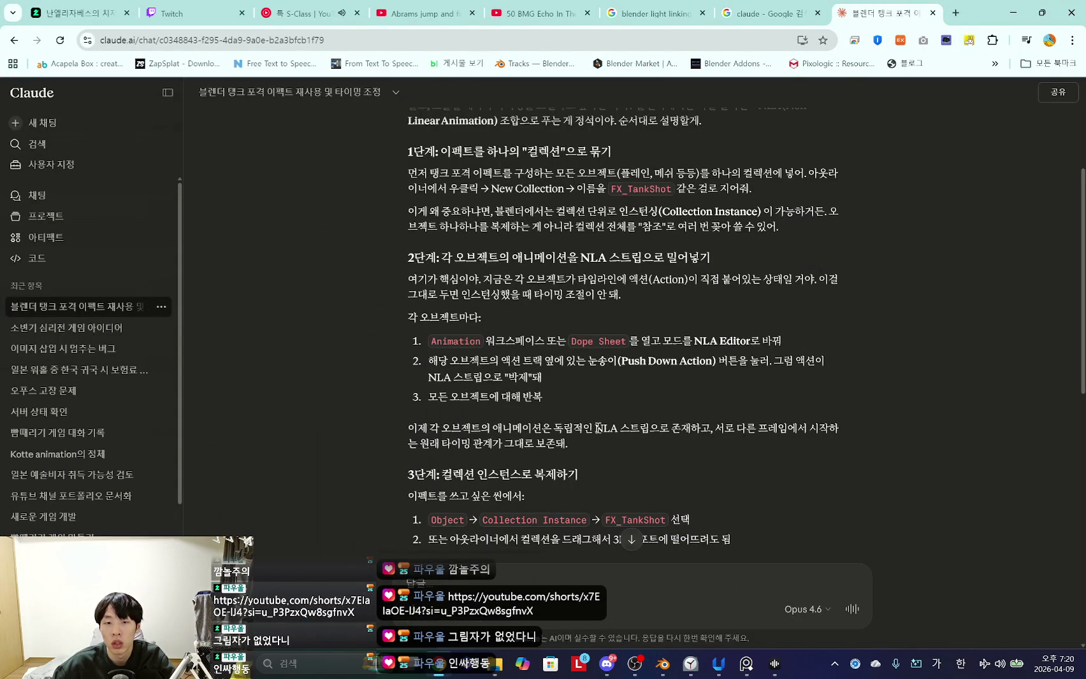
pyautogui.hotkey('alt', 'Tab')
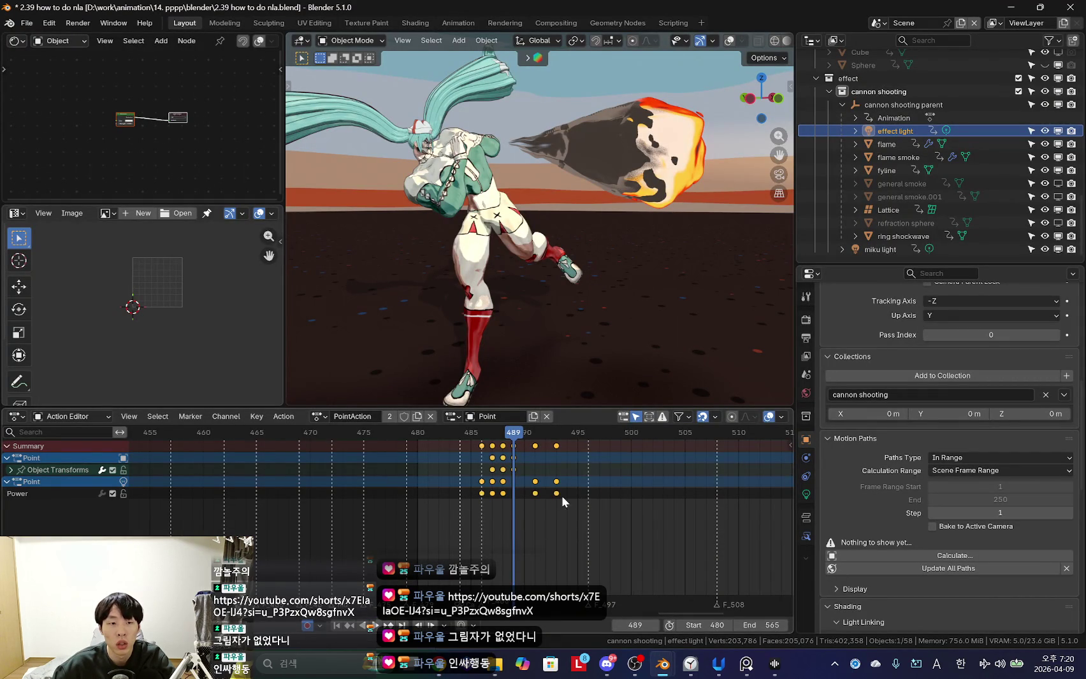
pyautogui.click(15, 416)
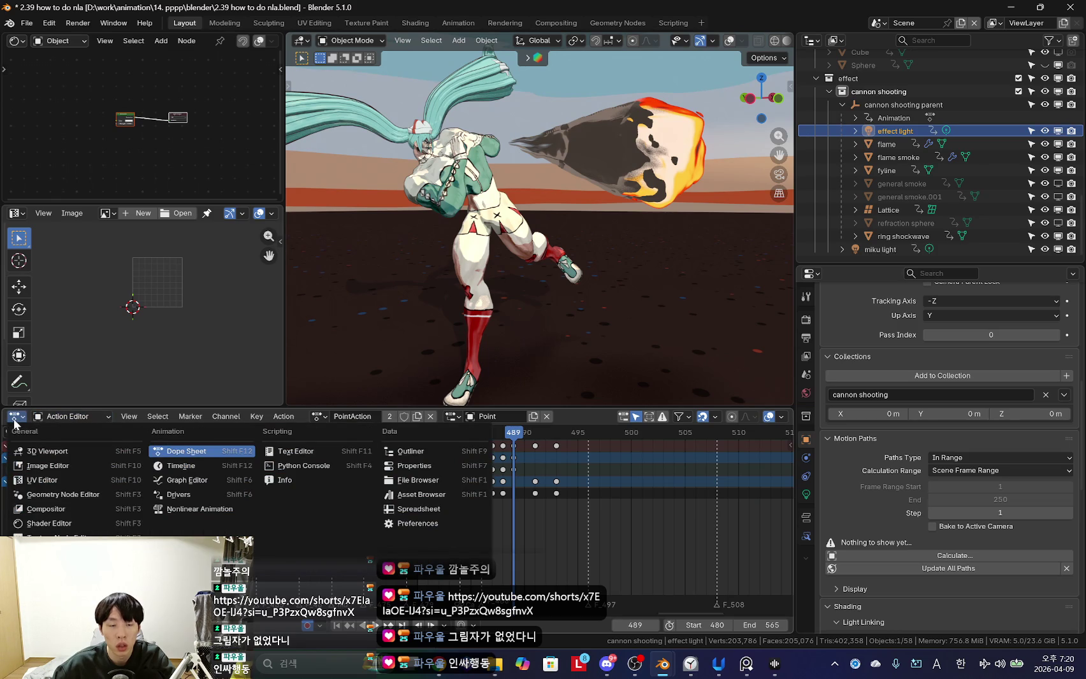
# Turn the editor into Nonlinear Animation and split off a Dope Sheet area below it.
pyautogui.click(197, 509)
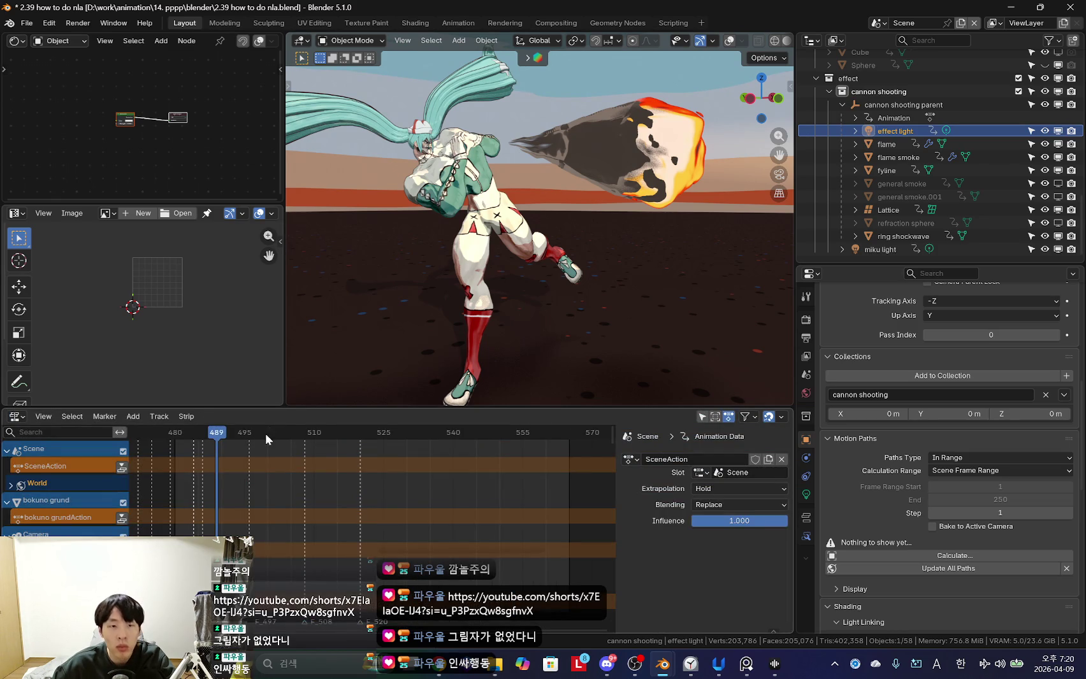
pyautogui.moveTo(300, 409); pyautogui.dragTo(285, 368)
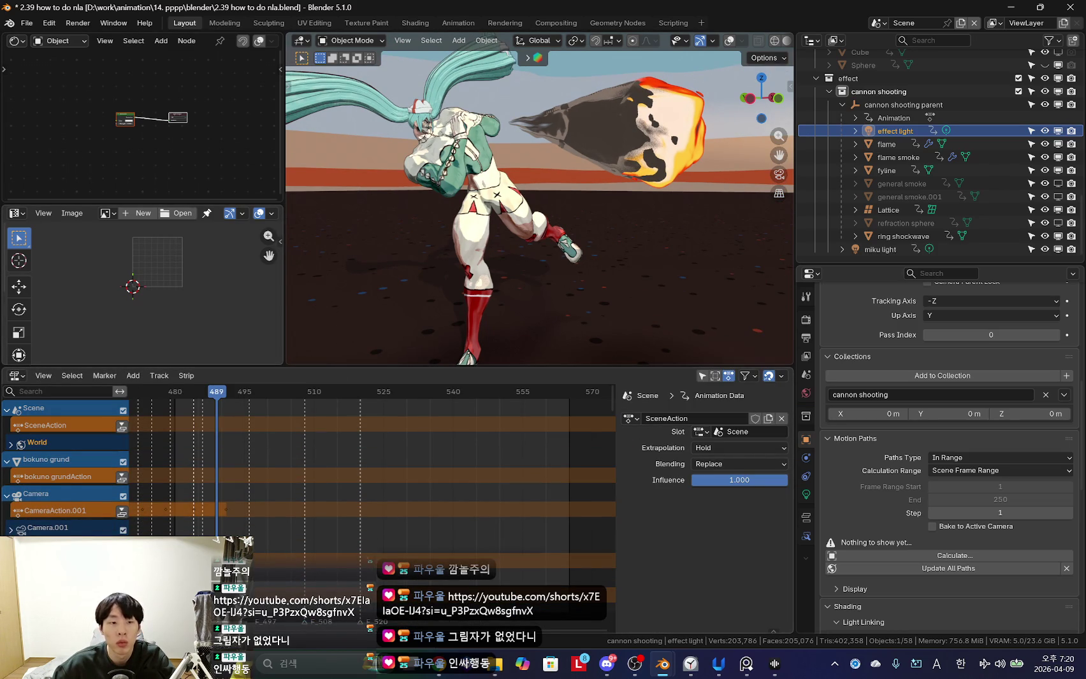
pyautogui.moveTo(4, 369); pyautogui.dragTo(3, 476)
pyautogui.click(17, 485)
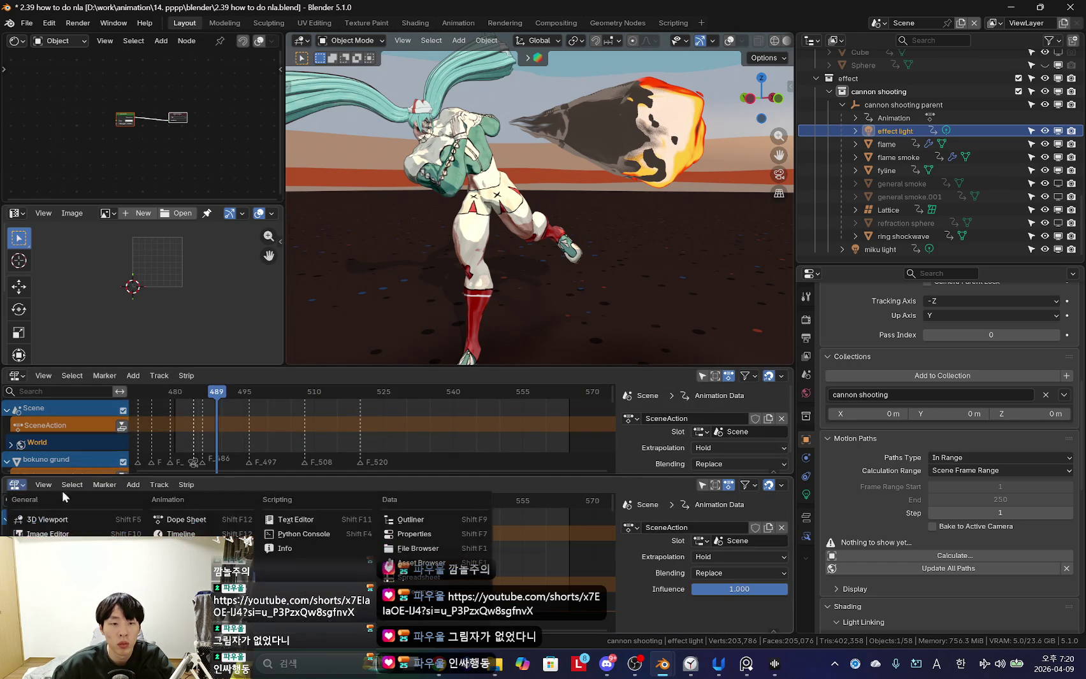
pyautogui.click(188, 526)
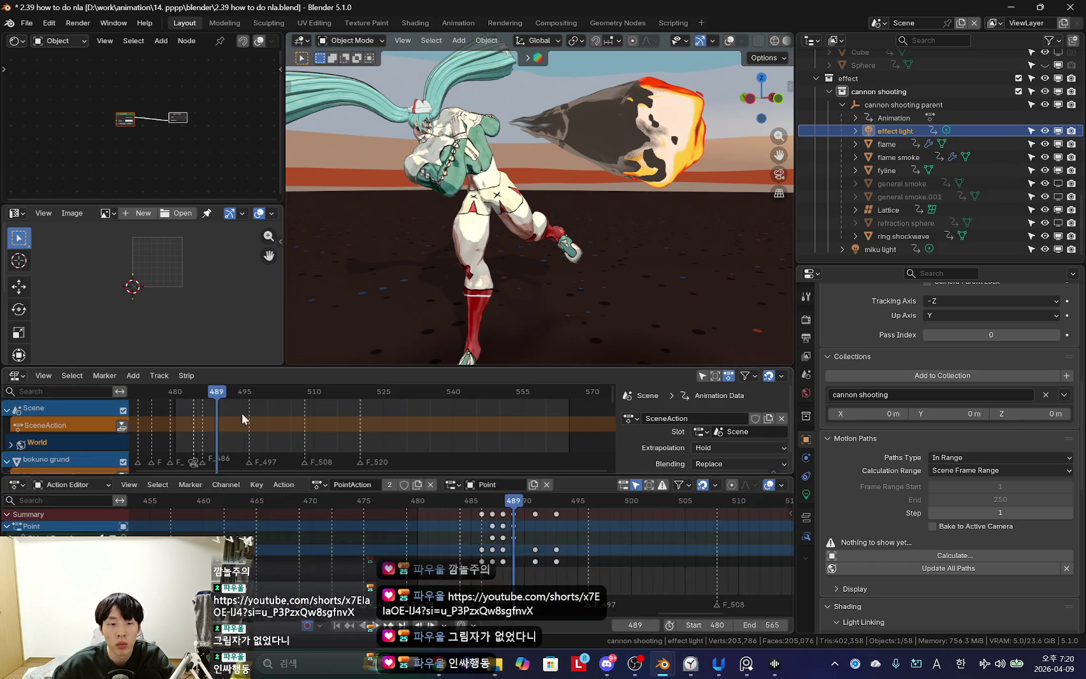
pyautogui.moveTo(323, 368); pyautogui.dragTo(334, 316)
# Deselect all keyframes and zoom out the NLA editor to see more strips.
pyautogui.scroll(4, 552, 537)
pyautogui.moveTo(426, 553); pyautogui.dragTo(414, 555, button='middle')
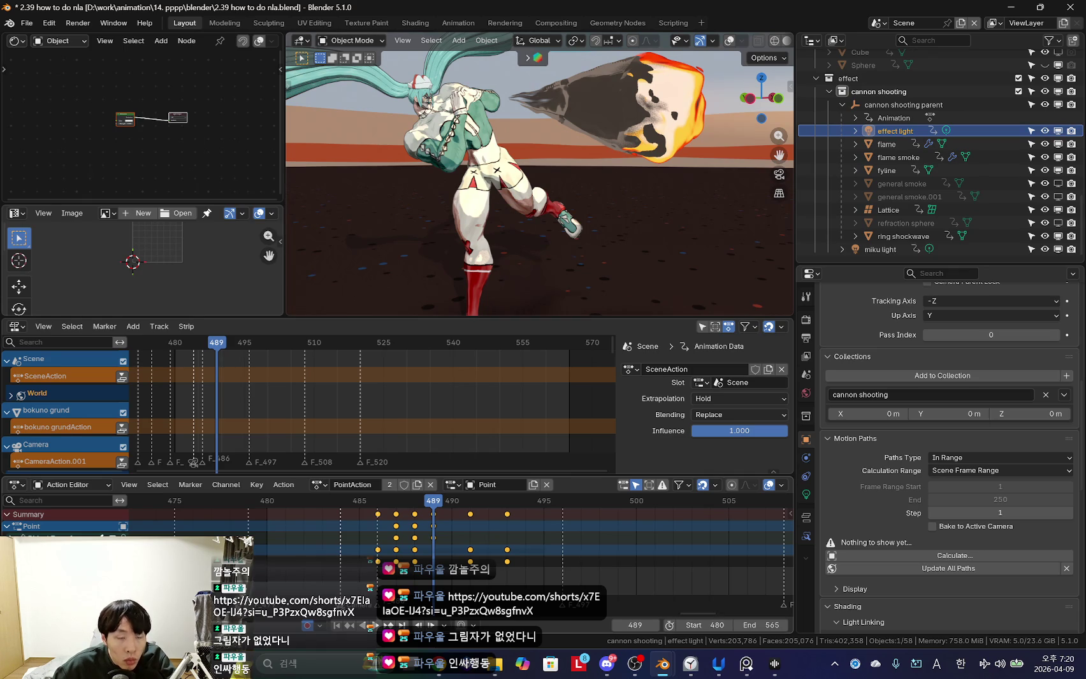
pyautogui.click(442, 561)
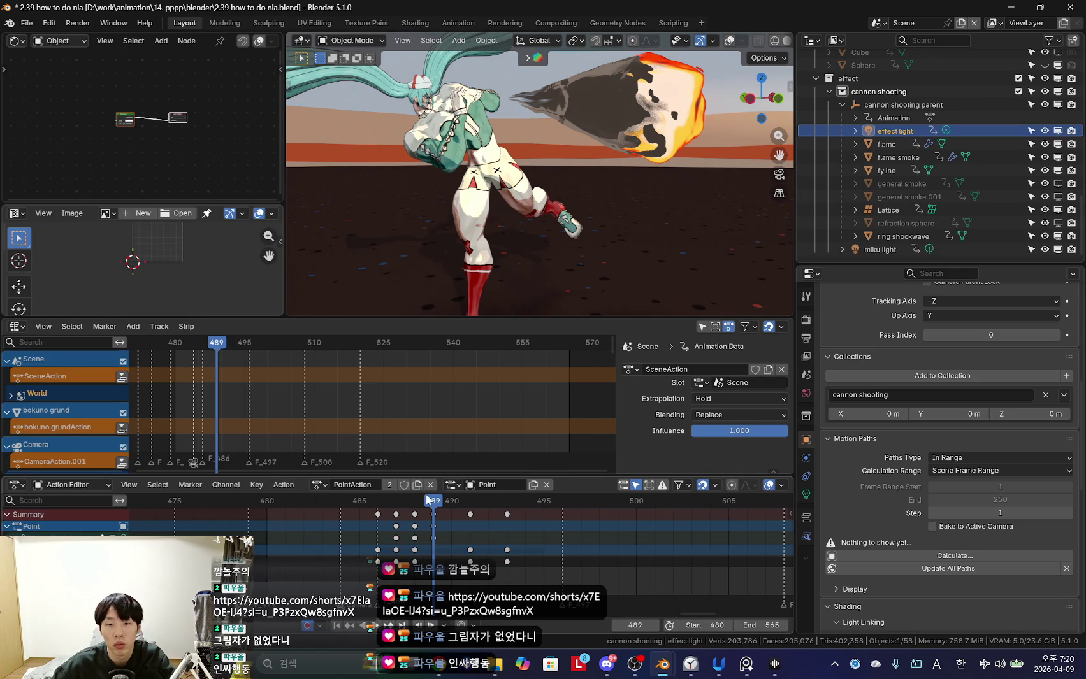
pyautogui.scroll(-1, 412, 495)
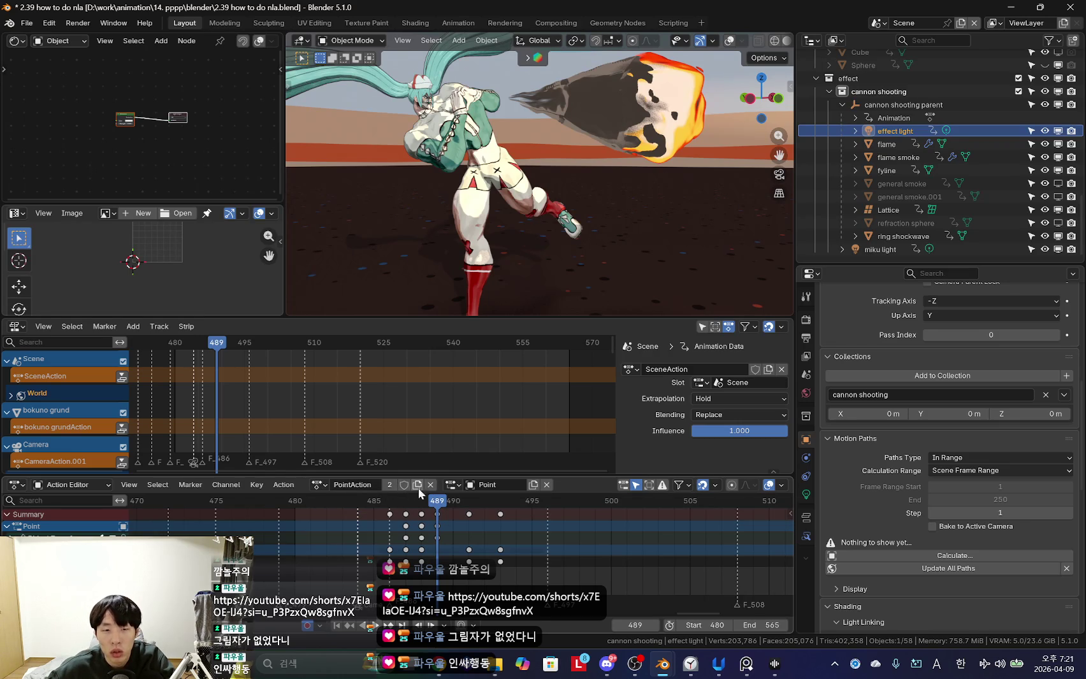
pyautogui.scroll(-2, 637, 495)
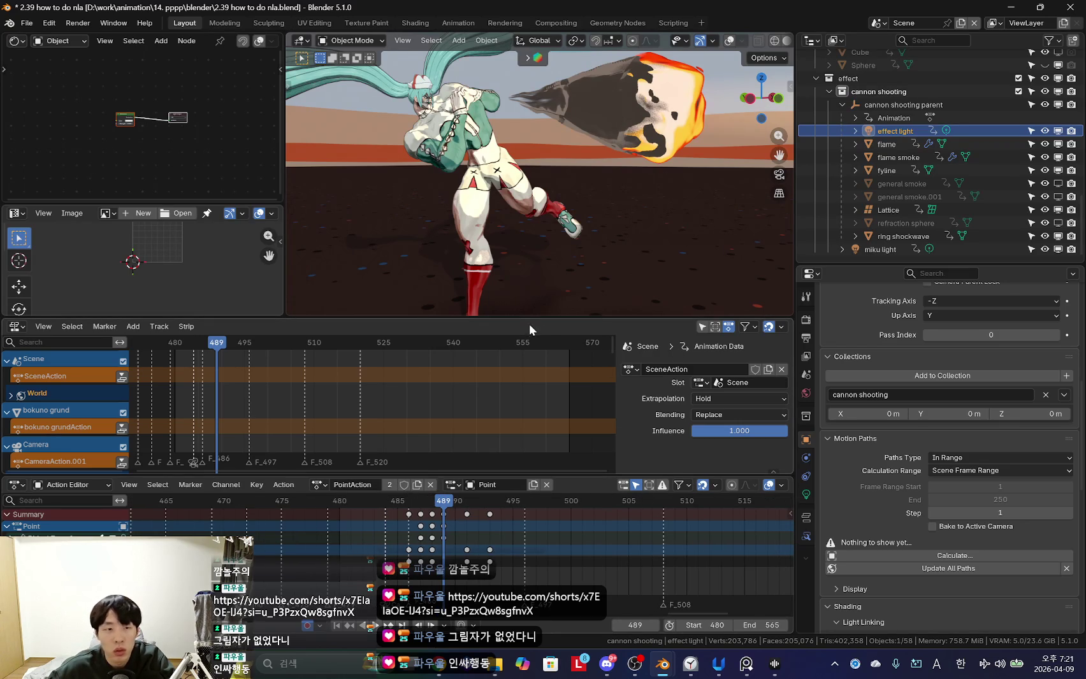
pyautogui.moveTo(240, 410); pyautogui.dragTo(442, 384, button='middle')
# Select the effect light and enlarge the NLA editor with its side panel hidden.
pyautogui.click(543, 216)
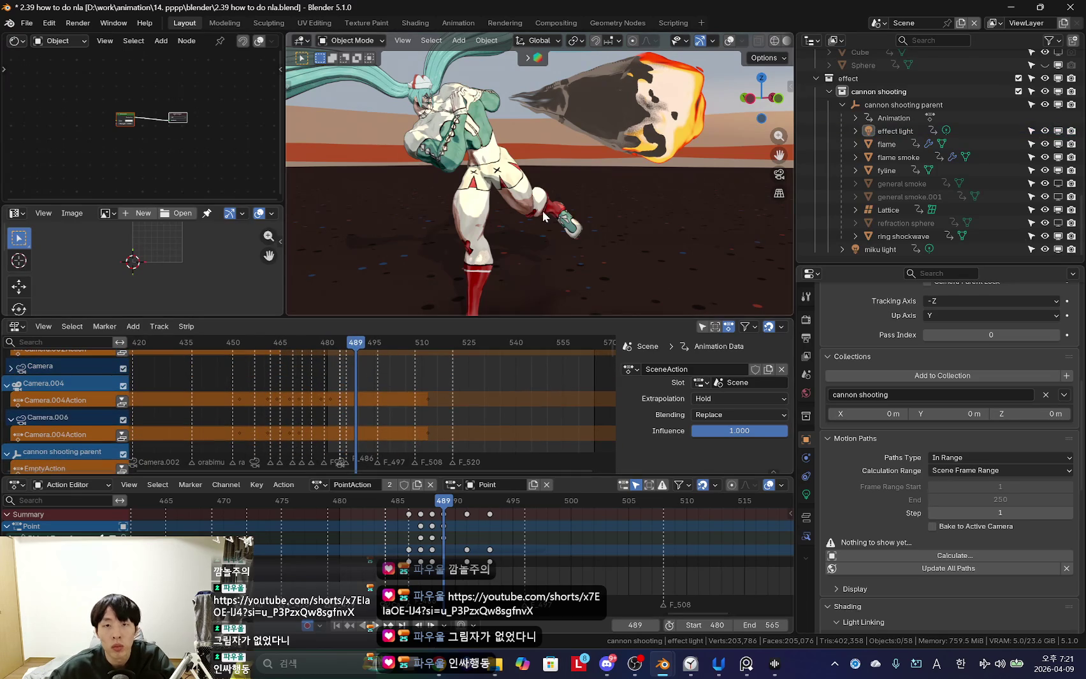
pyautogui.moveTo(317, 410); pyautogui.dragTo(456, 302, button='middle')
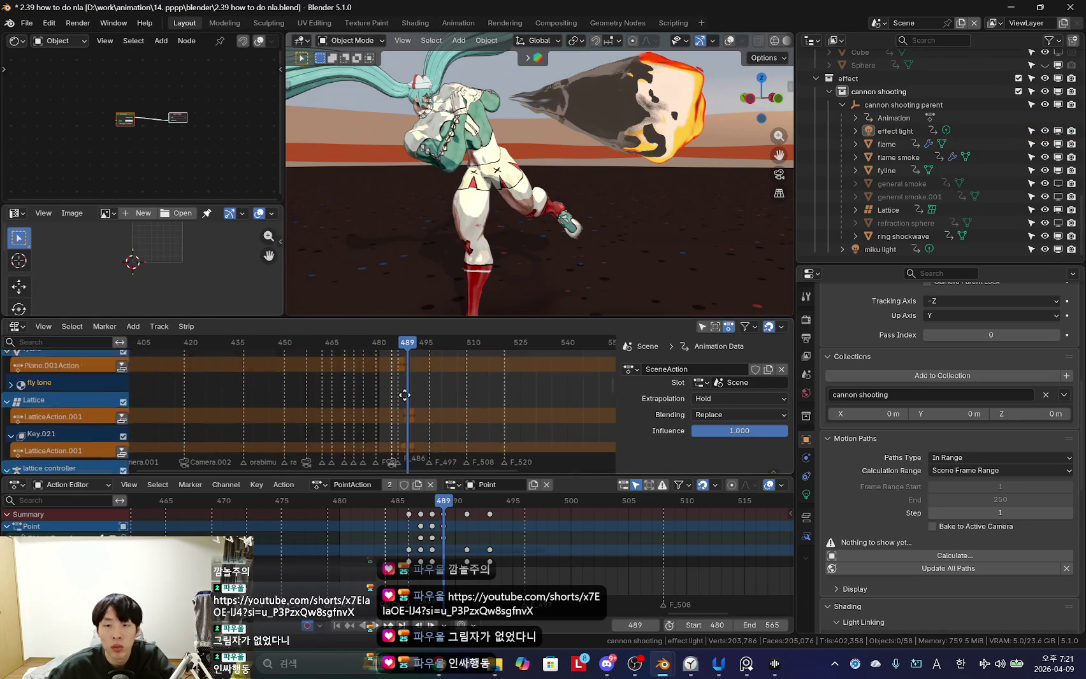
pyautogui.moveTo(499, 354); pyautogui.dragTo(435, 460, button='middle')
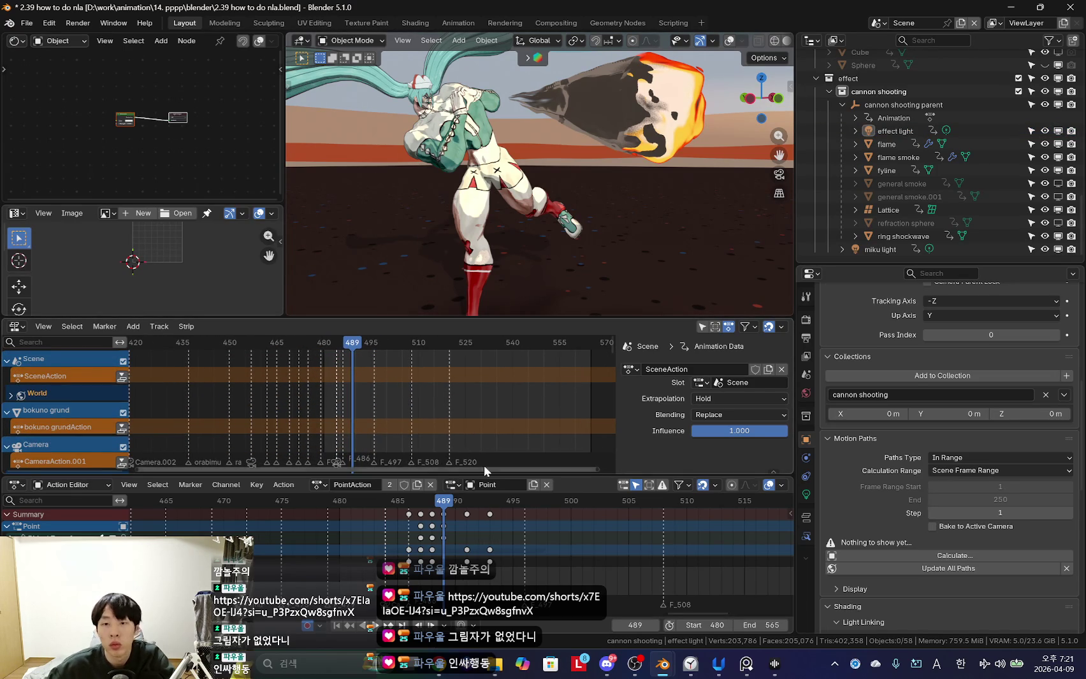
pyautogui.press('n')
pyautogui.press('n')
pyautogui.press('n')
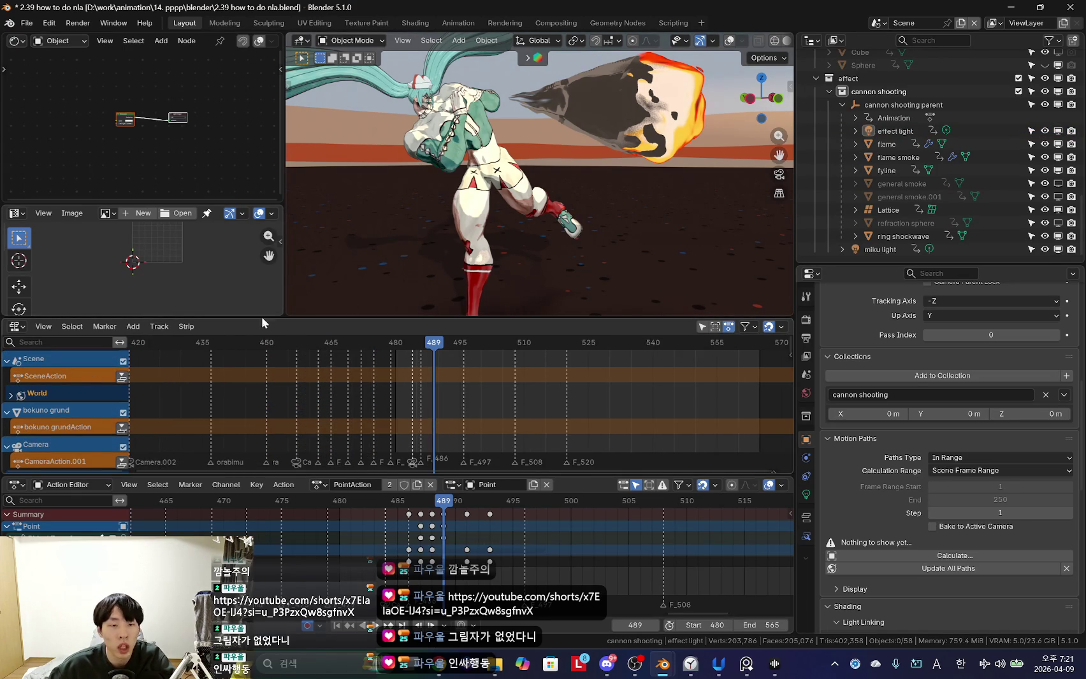
pyautogui.click(918, 158)
pyautogui.click(917, 144)
pyautogui.click(917, 131)
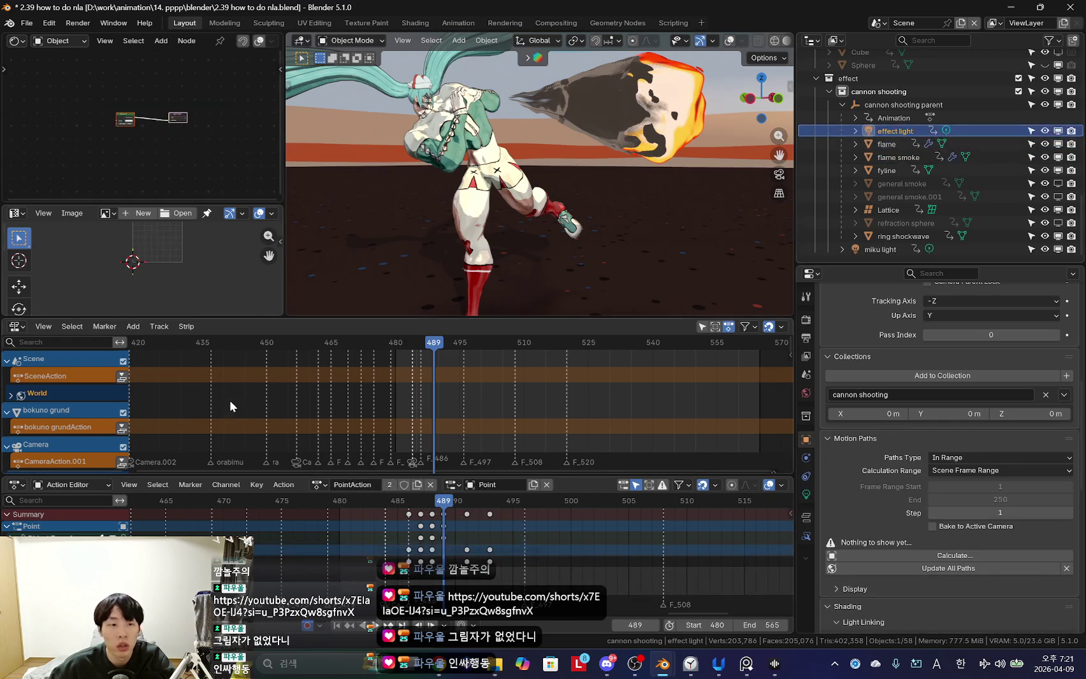
pyautogui.moveTo(244, 320); pyautogui.dragTo(244, 273)
pyautogui.moveTo(191, 204); pyautogui.dragTo(191, 169)
pyautogui.hscroll(-1, 382, 374)
# Toggle Sync Visible Range on and off, then set and clear a preview range.
pyautogui.click(36, 281)
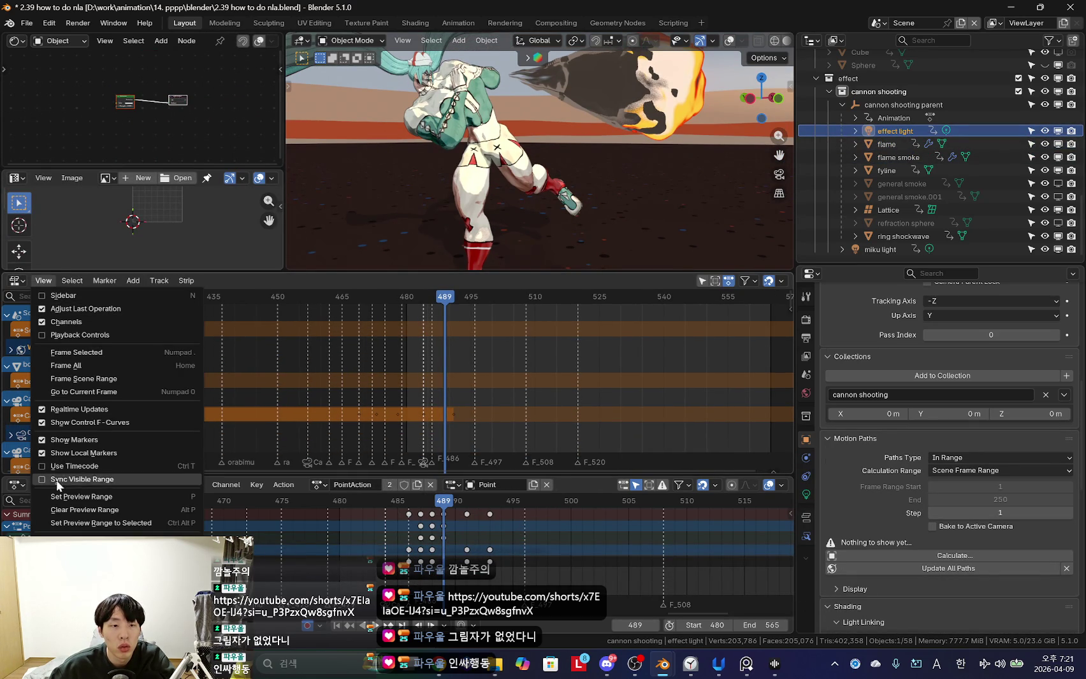
pyautogui.click(41, 478)
pyautogui.click(43, 281)
pyautogui.click(46, 483)
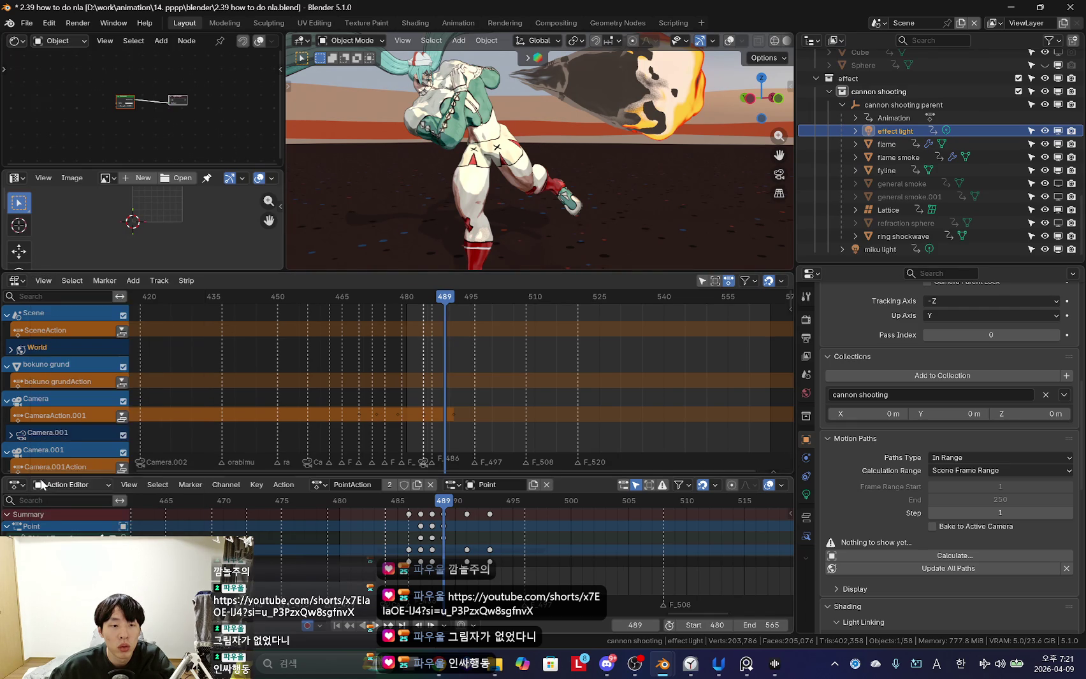
pyautogui.click(49, 283)
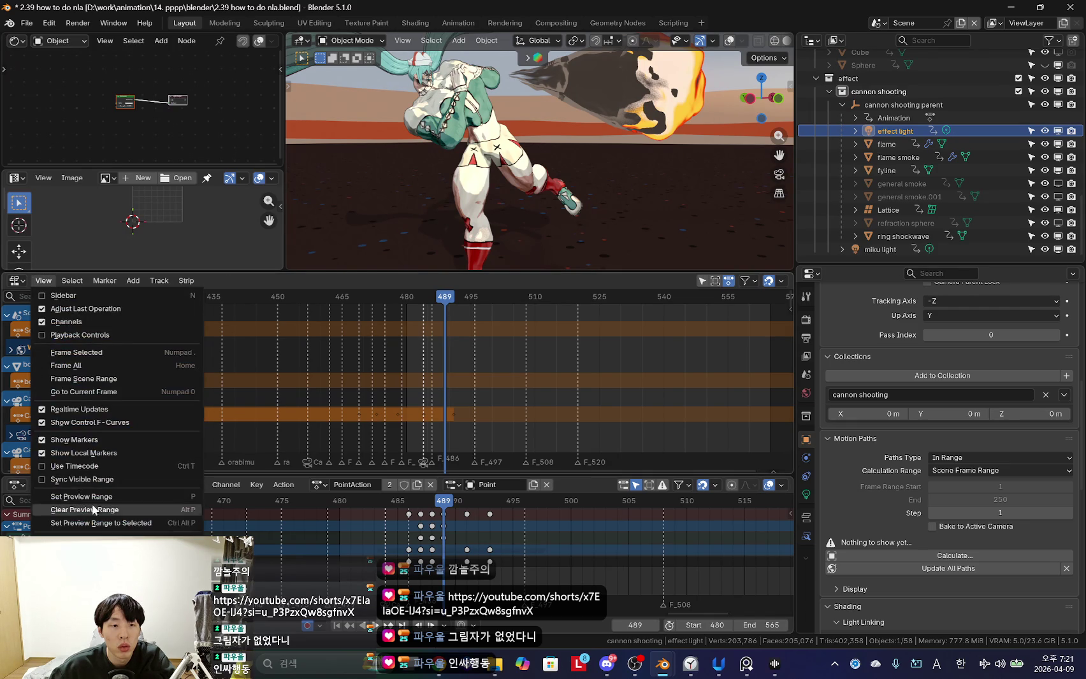
pyautogui.click(116, 530)
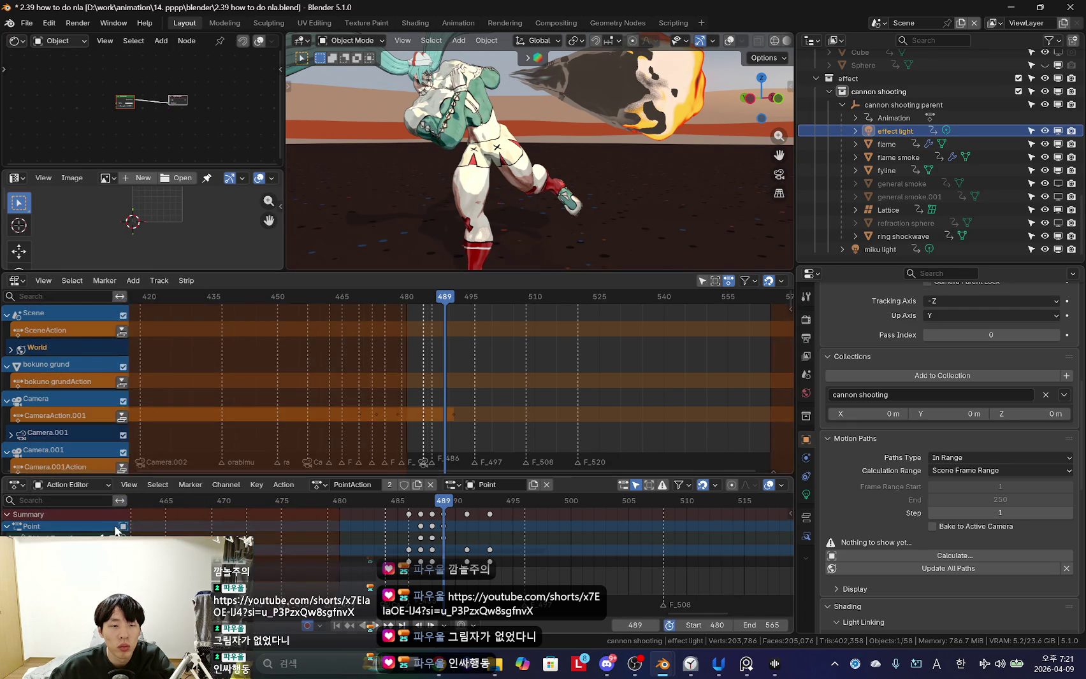
pyautogui.click(43, 280)
pyautogui.press('Escape')
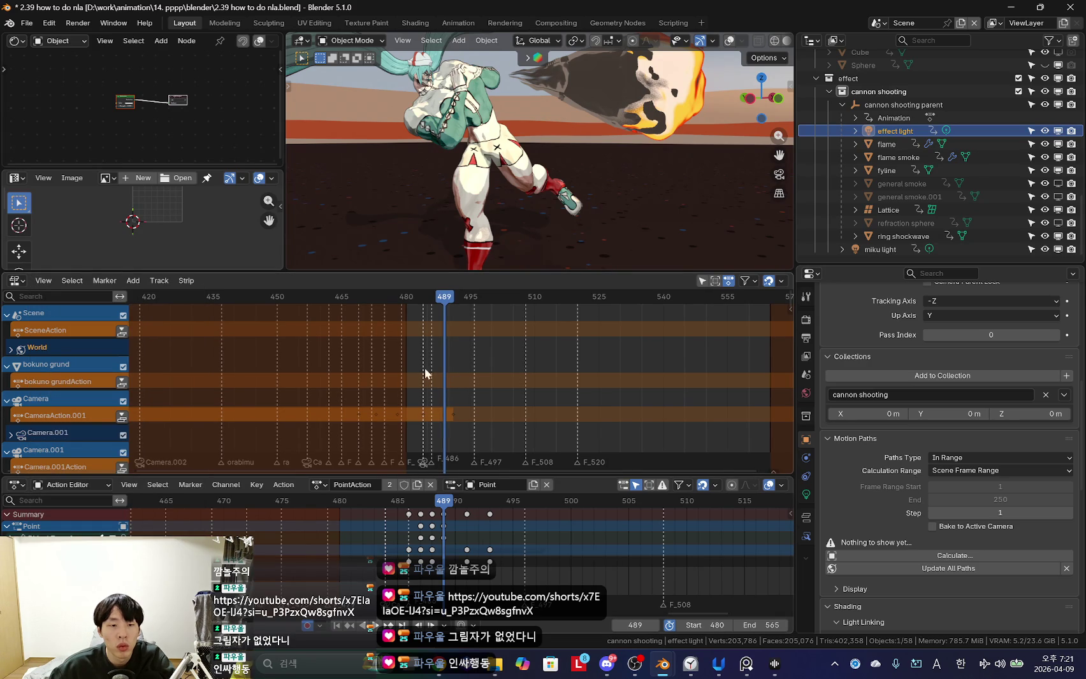
pyautogui.click(43, 280)
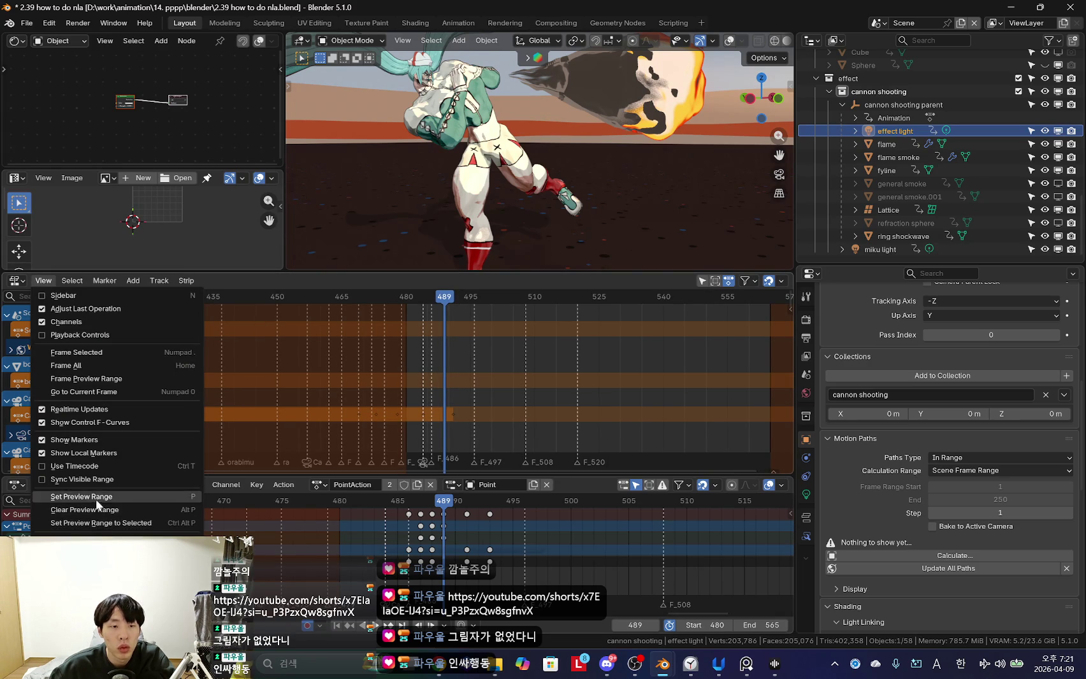
pyautogui.click(112, 512)
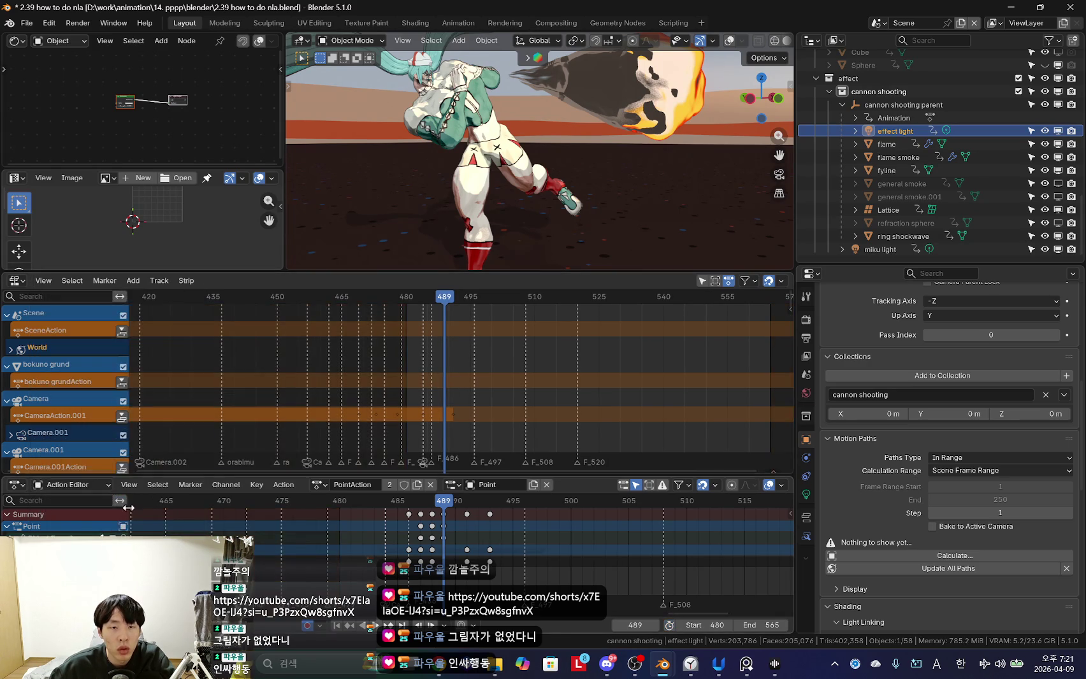
# Push the scene's action down into an NLA track and check Claude's push-down step.
pyautogui.click(121, 331)
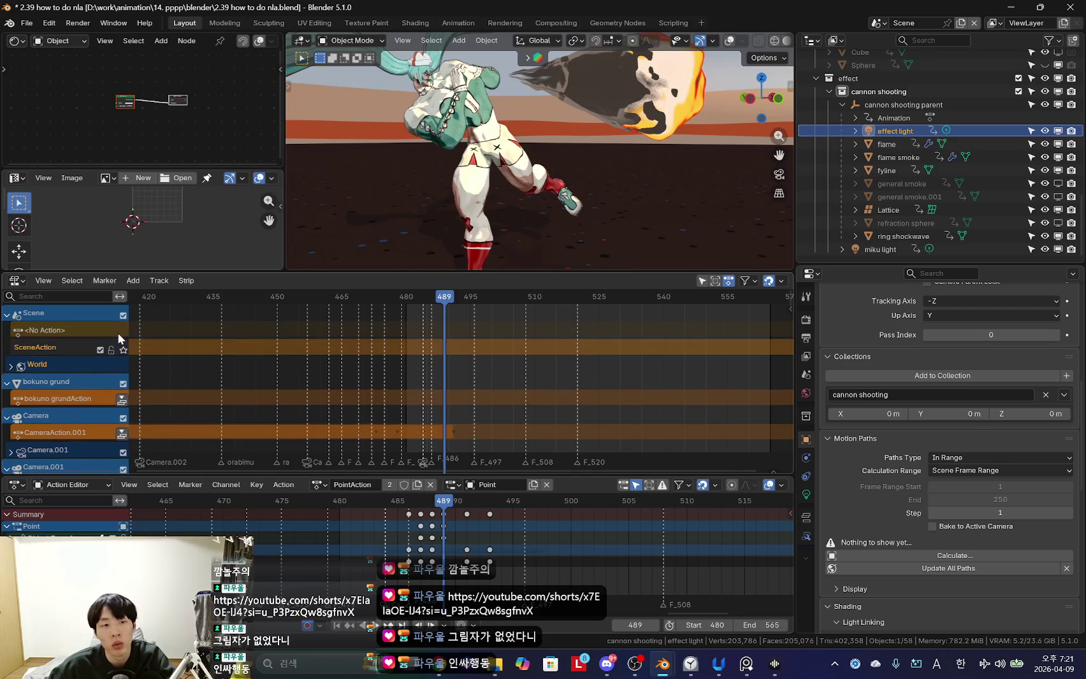
pyautogui.hotkey('alt', 'Tab')
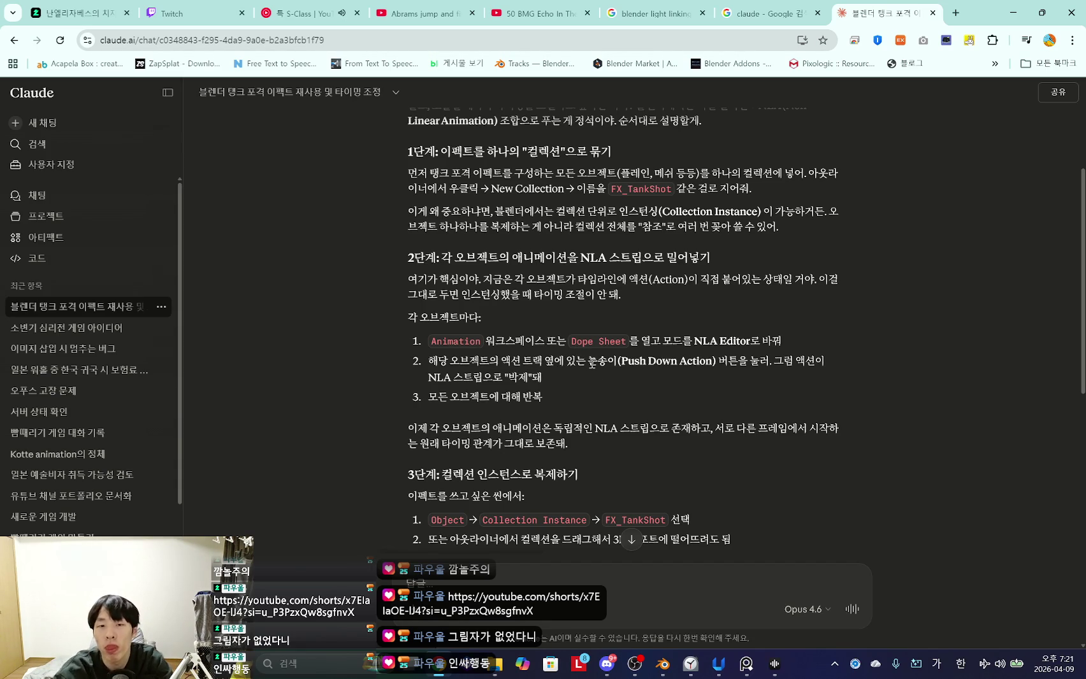
pyautogui.hotkey('alt', 'Tab')
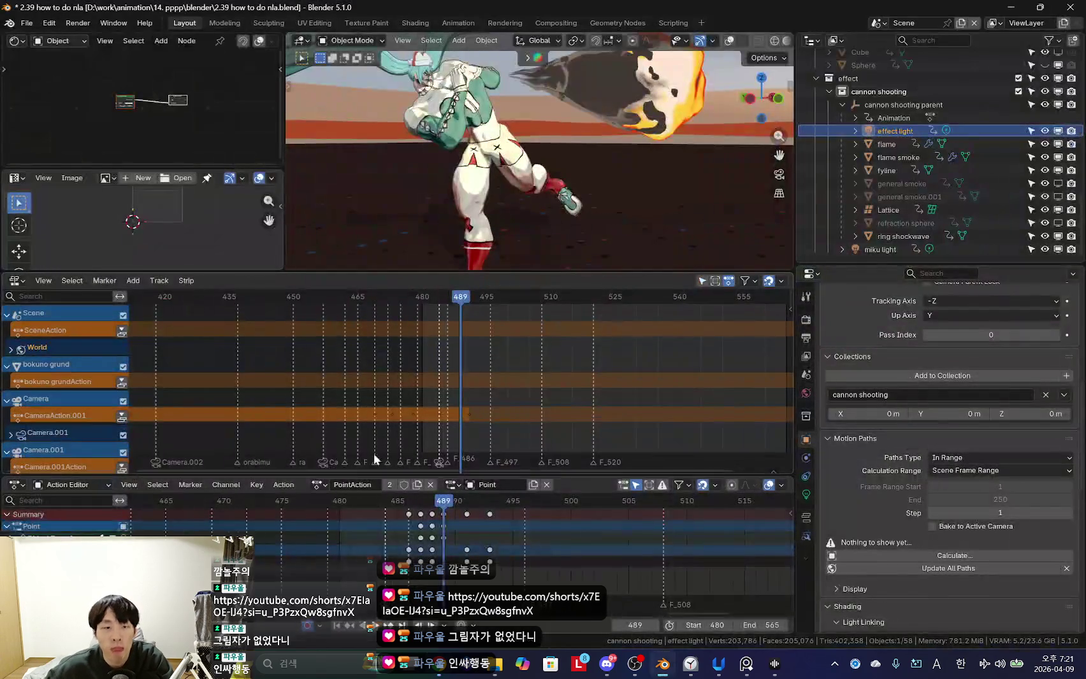
# Return the lower editor to Action Editor mode and make it taller.
pyautogui.click(44, 485)
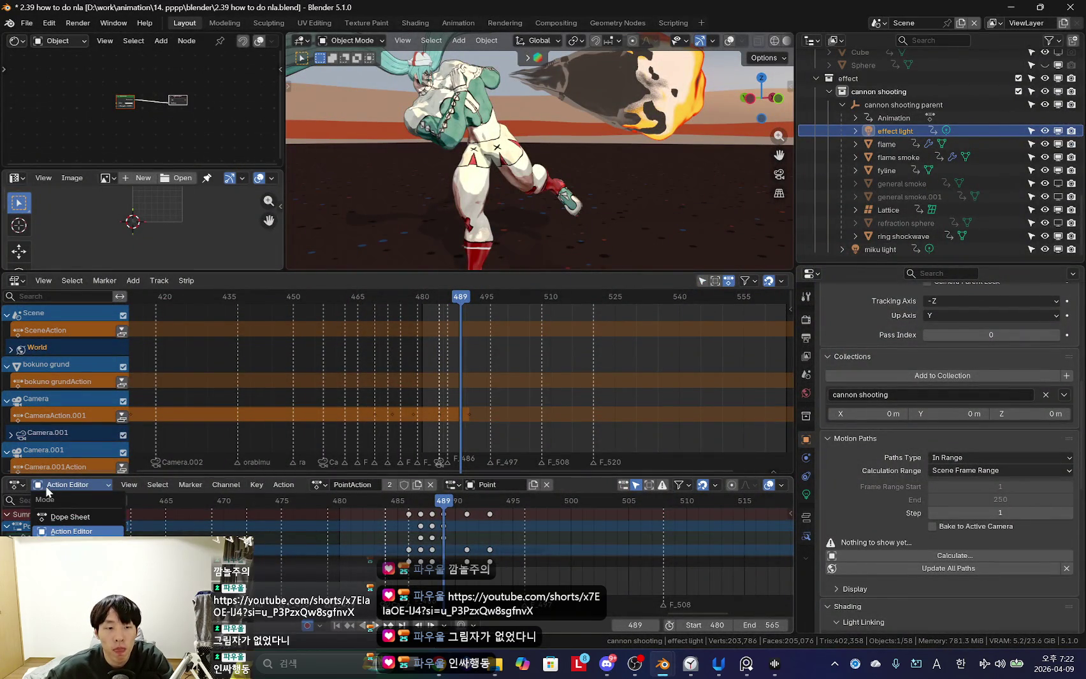
pyautogui.click(70, 518)
pyautogui.click(94, 486)
pyautogui.click(89, 530)
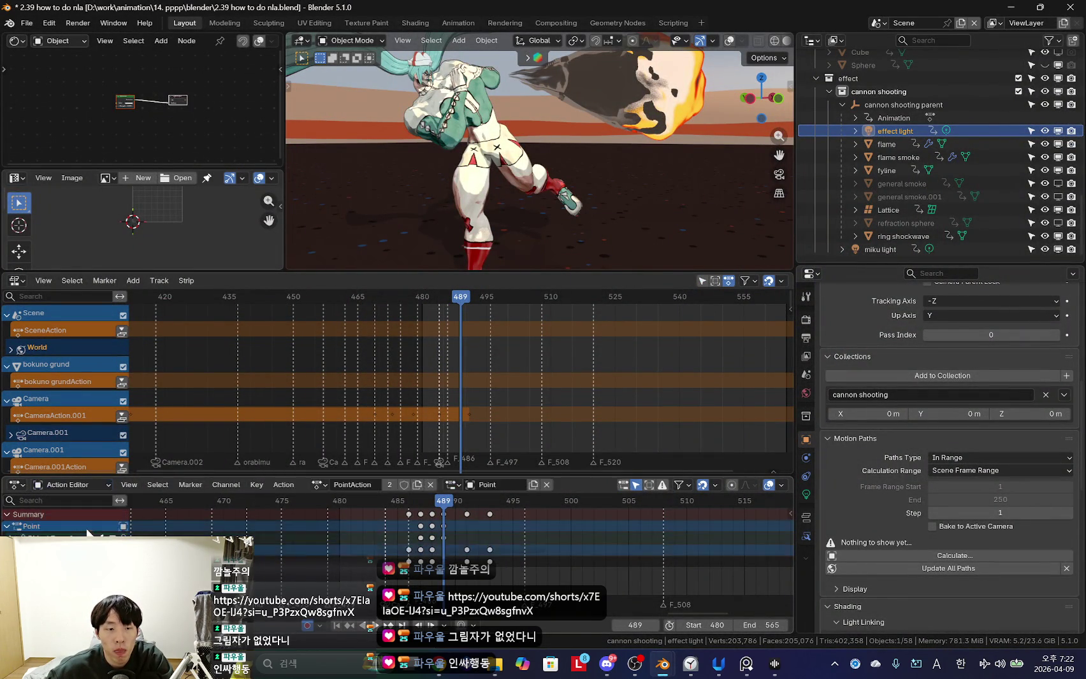
pyautogui.click(93, 485)
pyautogui.click(87, 510)
pyautogui.click(89, 486)
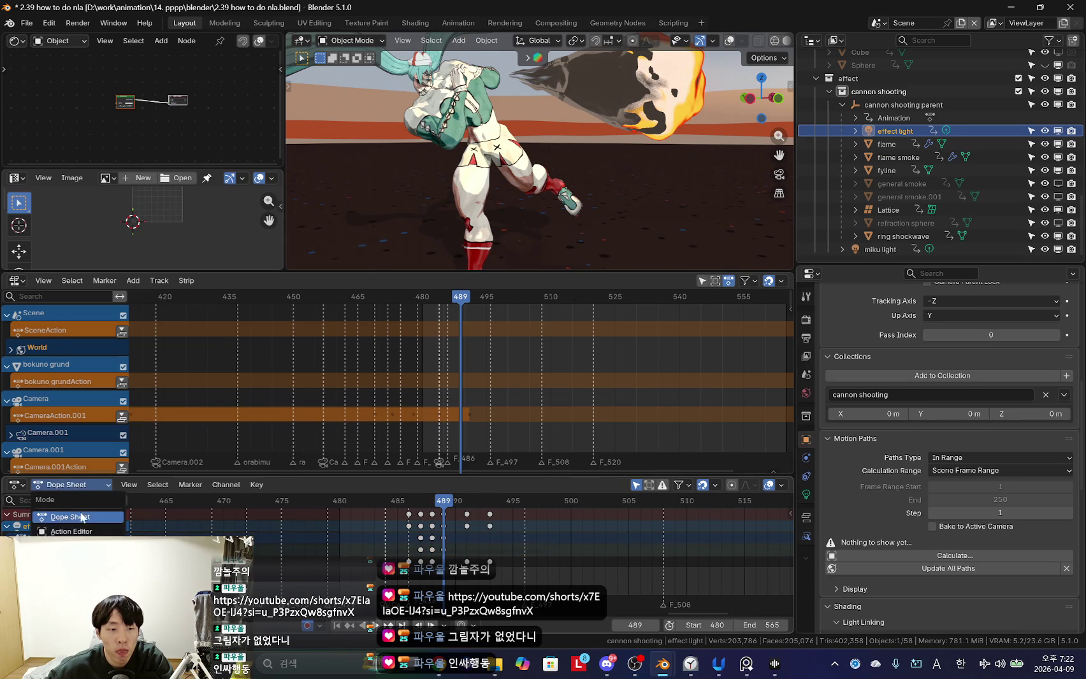
pyautogui.click(98, 531)
pyautogui.moveTo(511, 475); pyautogui.dragTo(510, 425)
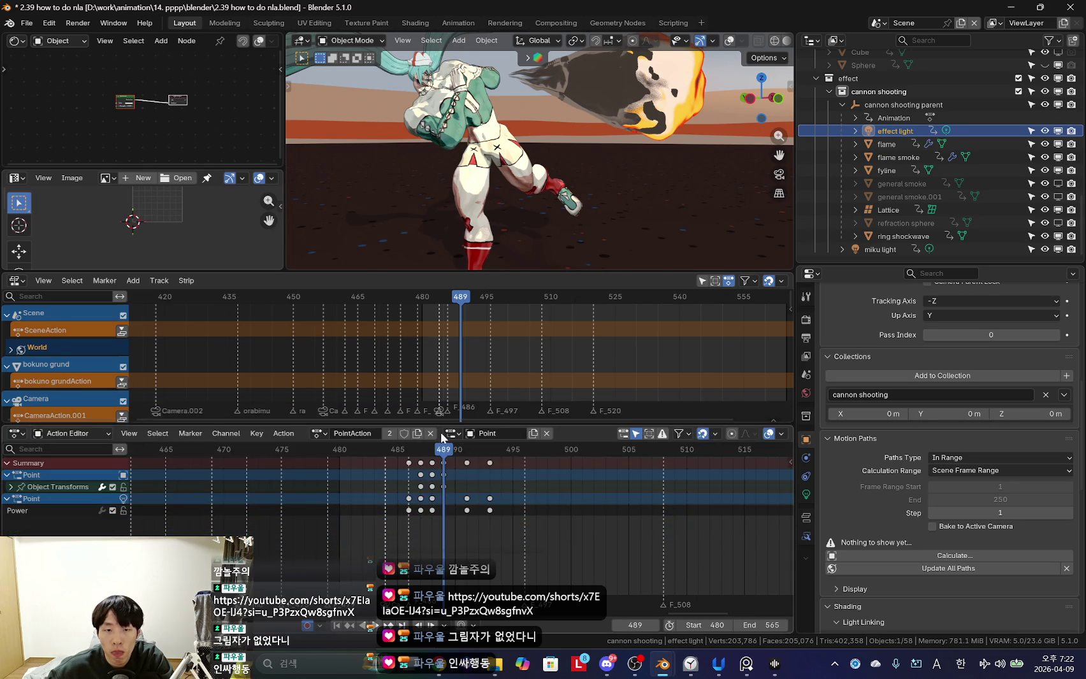
# Stash the effect light's PointAction via the Action menu, leaving no active action.
pyautogui.click(451, 433)
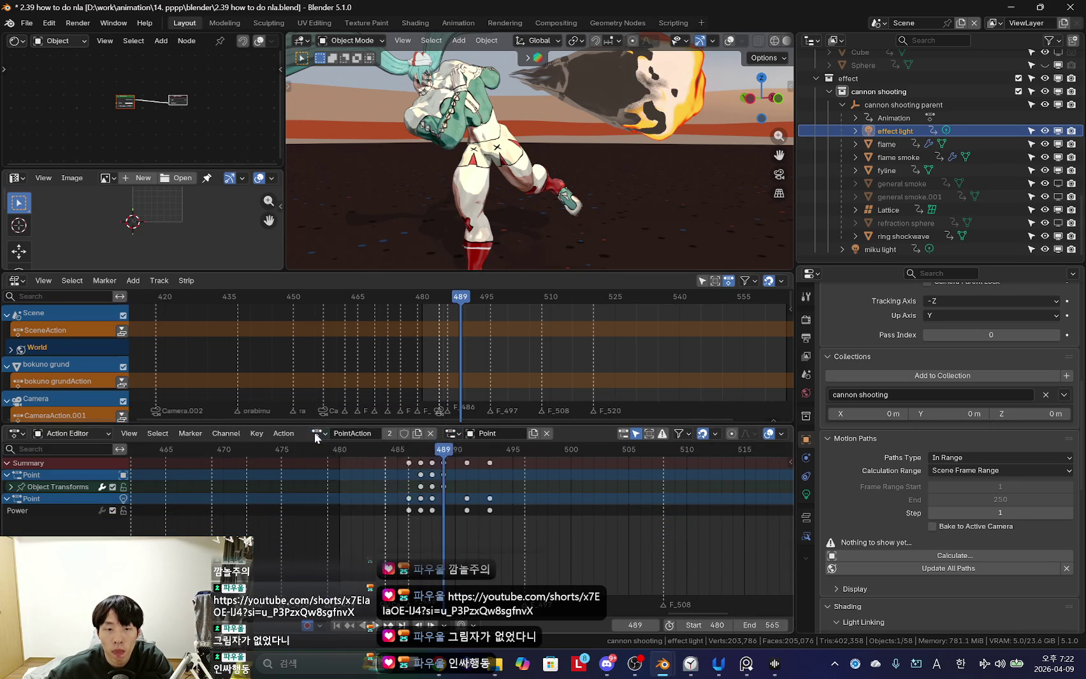
pyautogui.click(283, 433)
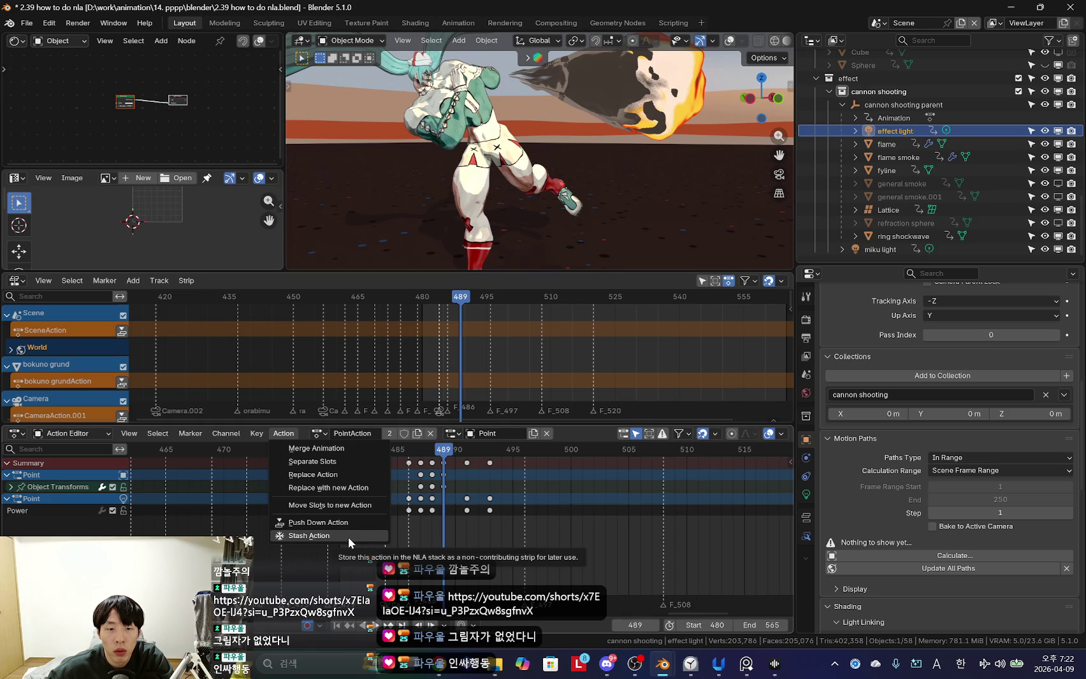
pyautogui.hotkey('alt', 'Tab')
pyautogui.hotkey('alt', 'Tab')
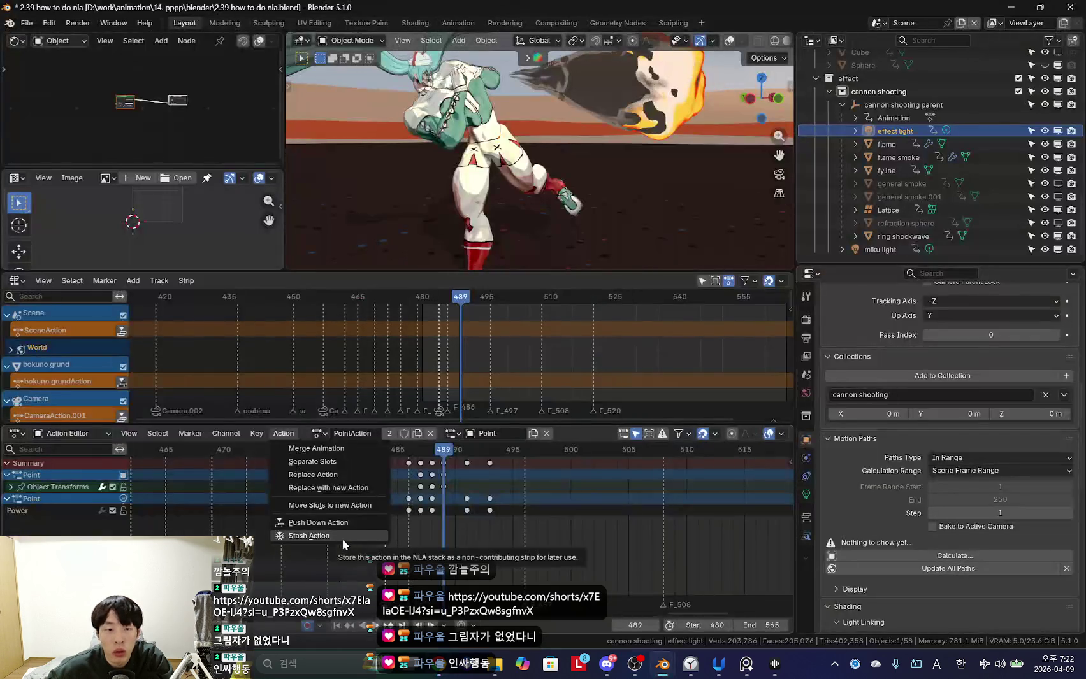
pyautogui.hotkey('alt', 'Tab')
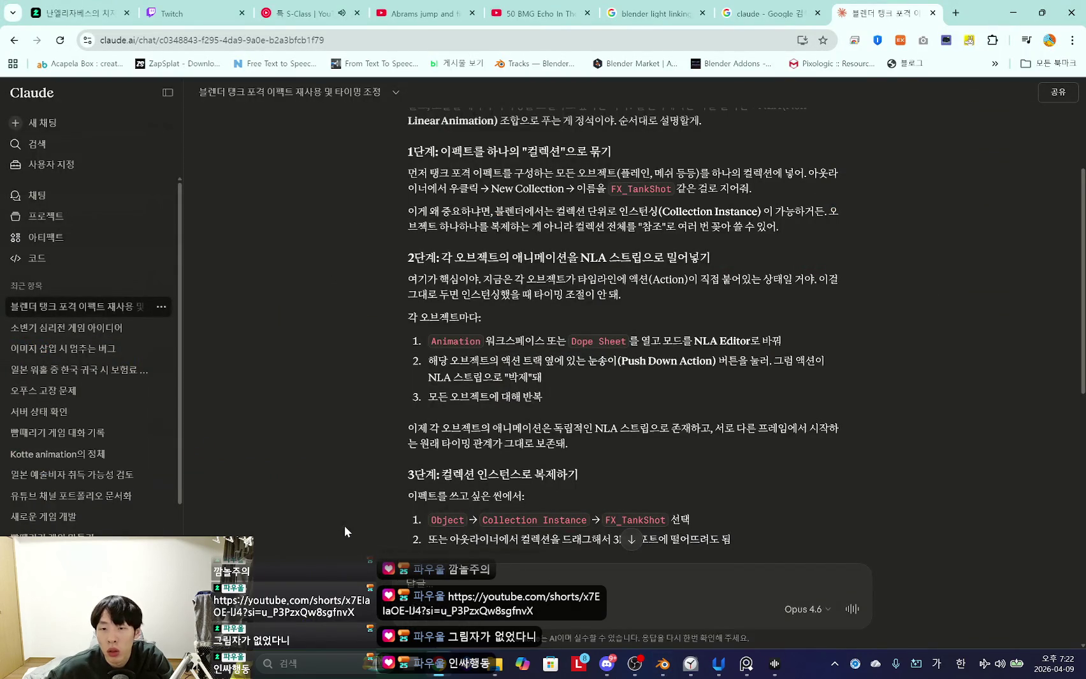
pyautogui.hotkey('alt', 'Tab')
pyautogui.click(346, 538)
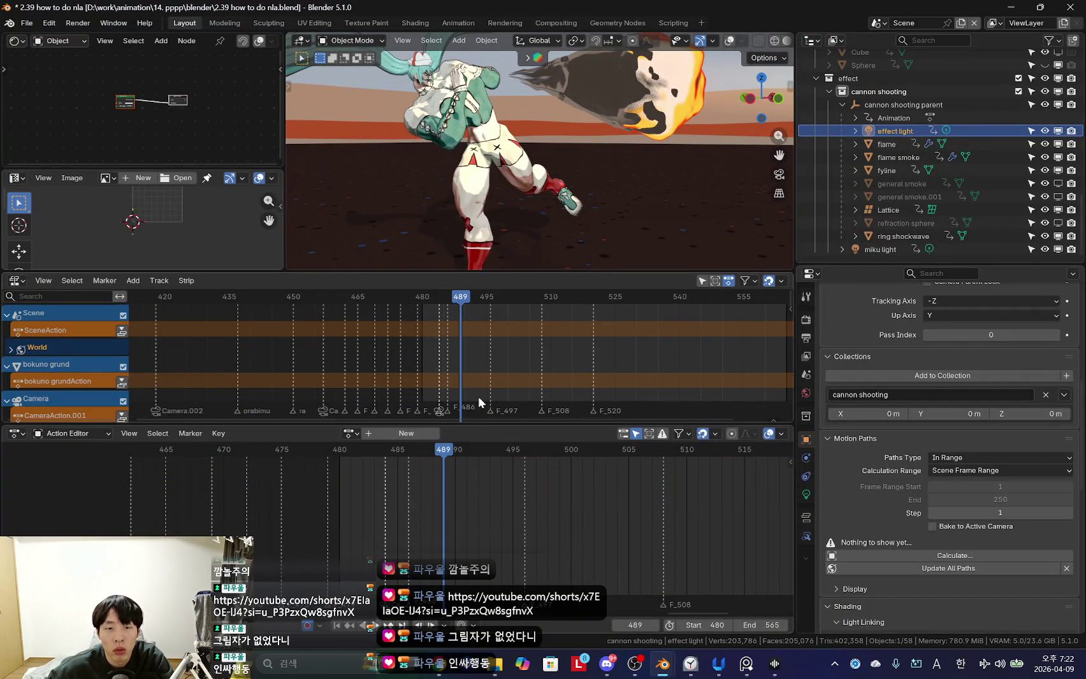
# Enlarge the NLA editor and step the playhead around the PointAction strip.
pyautogui.moveTo(478, 422); pyautogui.dragTo(477, 468)
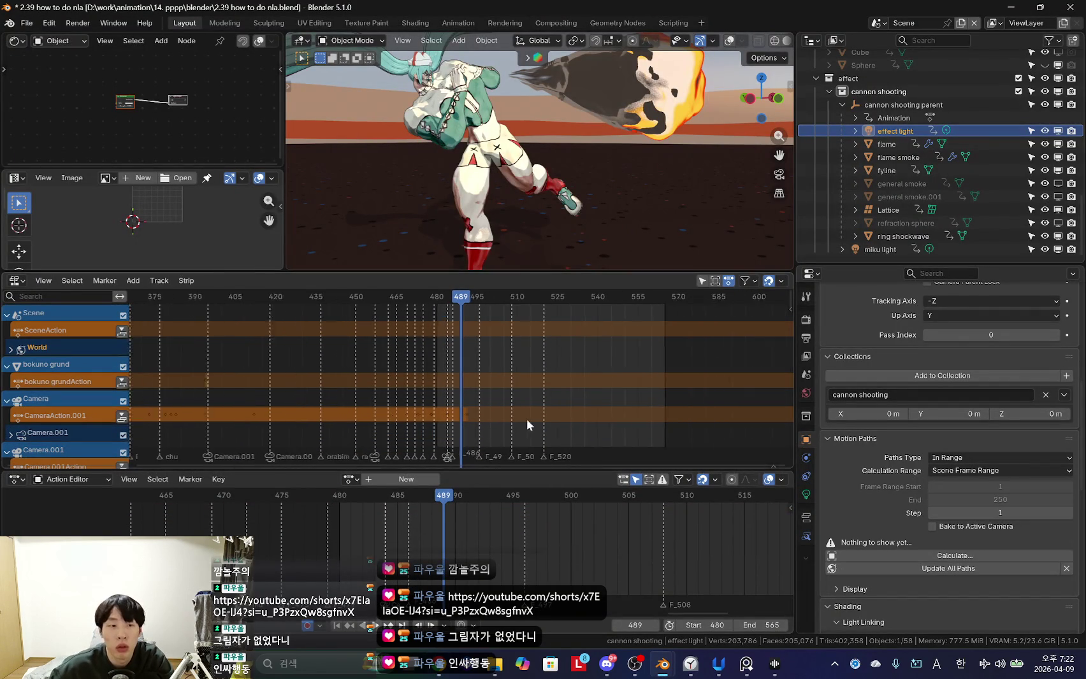
pyautogui.keyDown('shift'); pyautogui.scroll(-5, 528, 419); pyautogui.keyUp('shift')
pyautogui.scroll(-5, 540, 367)
pyautogui.scroll(8, 539, 367)
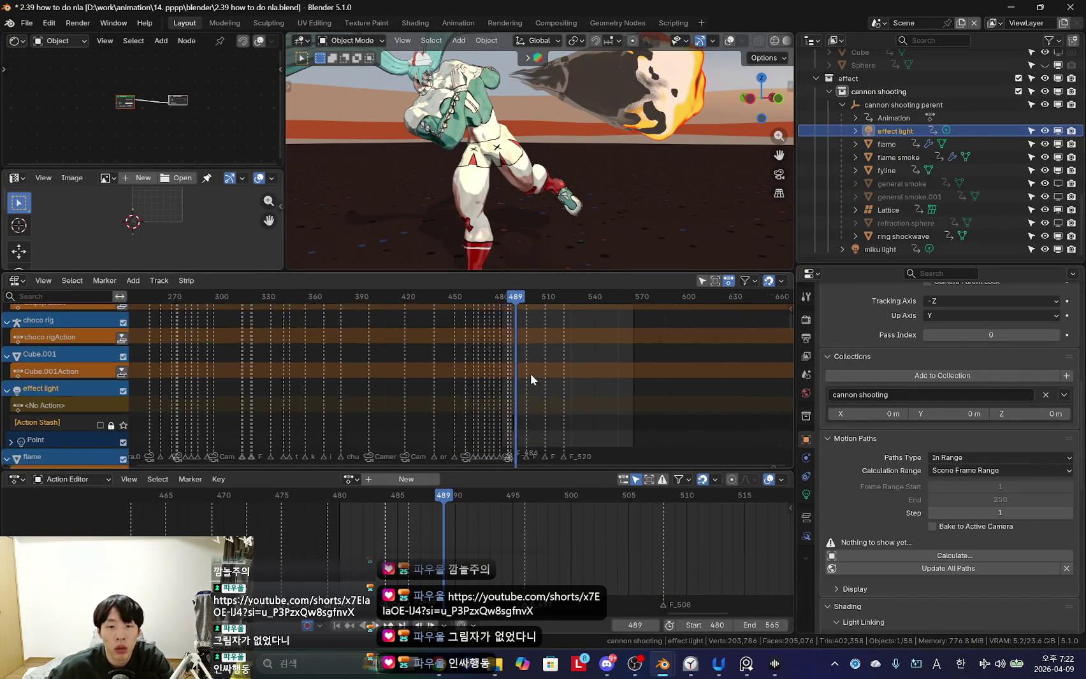
pyautogui.keyDown('shift'); pyautogui.scroll(-2, 501, 402); pyautogui.keyUp('shift')
pyautogui.scroll(5, 519, 407)
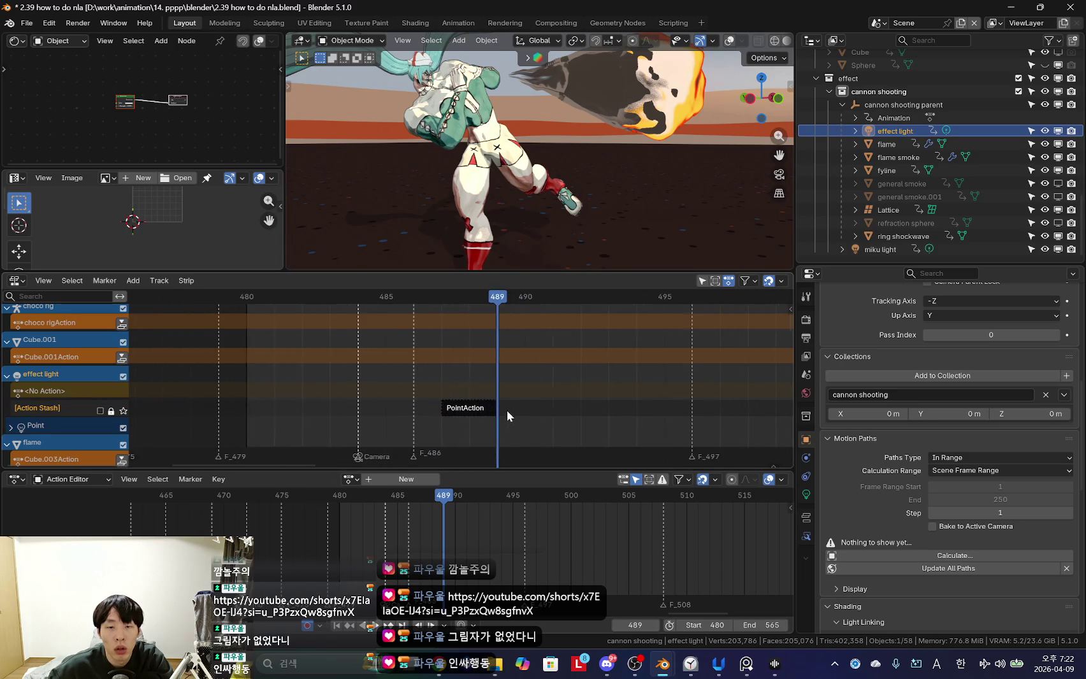
pyautogui.keyDown('shift'); pyautogui.scroll(-1, 508, 409); pyautogui.keyUp('shift')
pyautogui.press('Left')
pyautogui.press('Left')
pyautogui.hotkey('shift', 'alt', 'z')
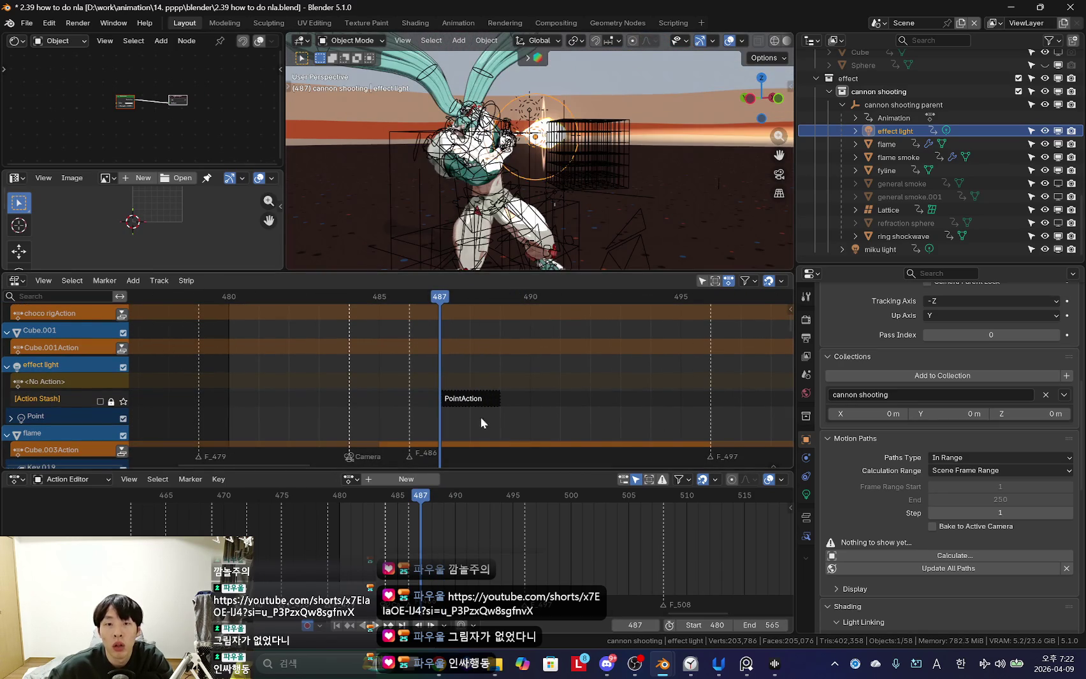
pyautogui.press('Right')
# Select the stashed PointAction strip and show its Strip properties sidebar.
pyautogui.click(470, 399)
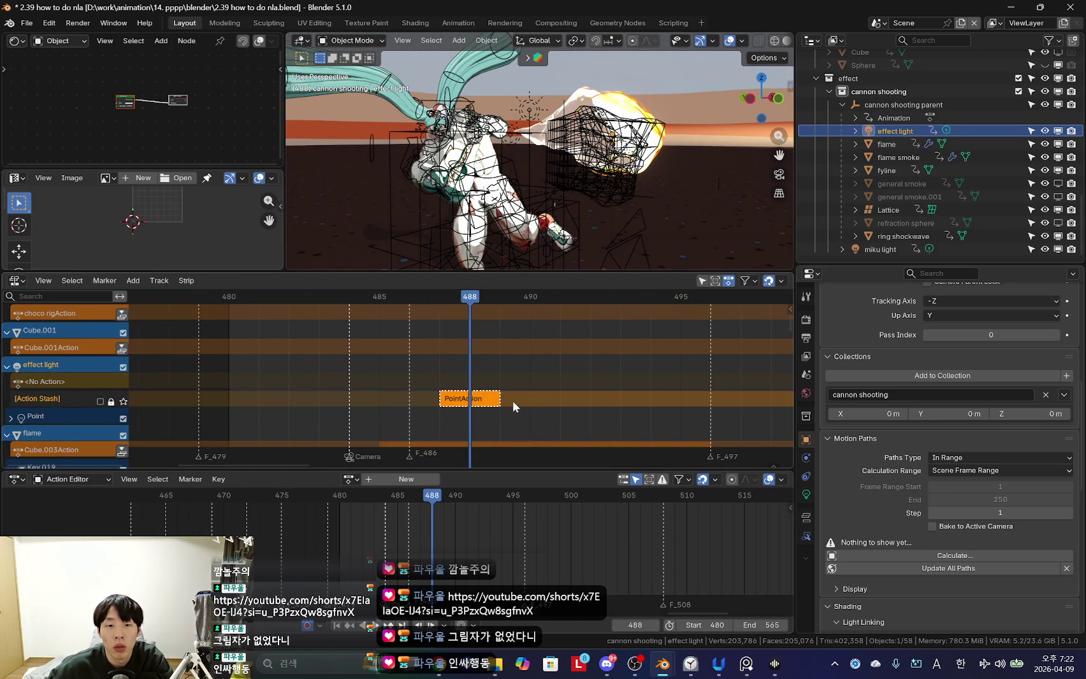
pyautogui.keyDown('shift'); pyautogui.scroll(-1, 516, 403); pyautogui.keyUp('shift')
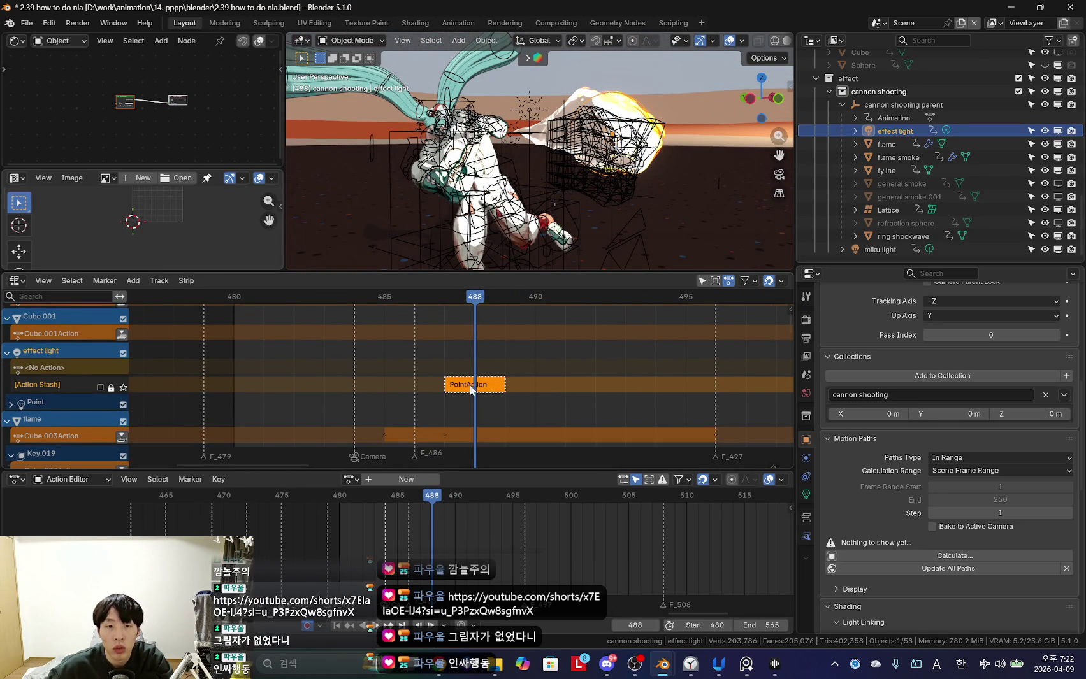
pyautogui.press('n')
pyautogui.moveTo(607, 274); pyautogui.dragTo(601, 216)
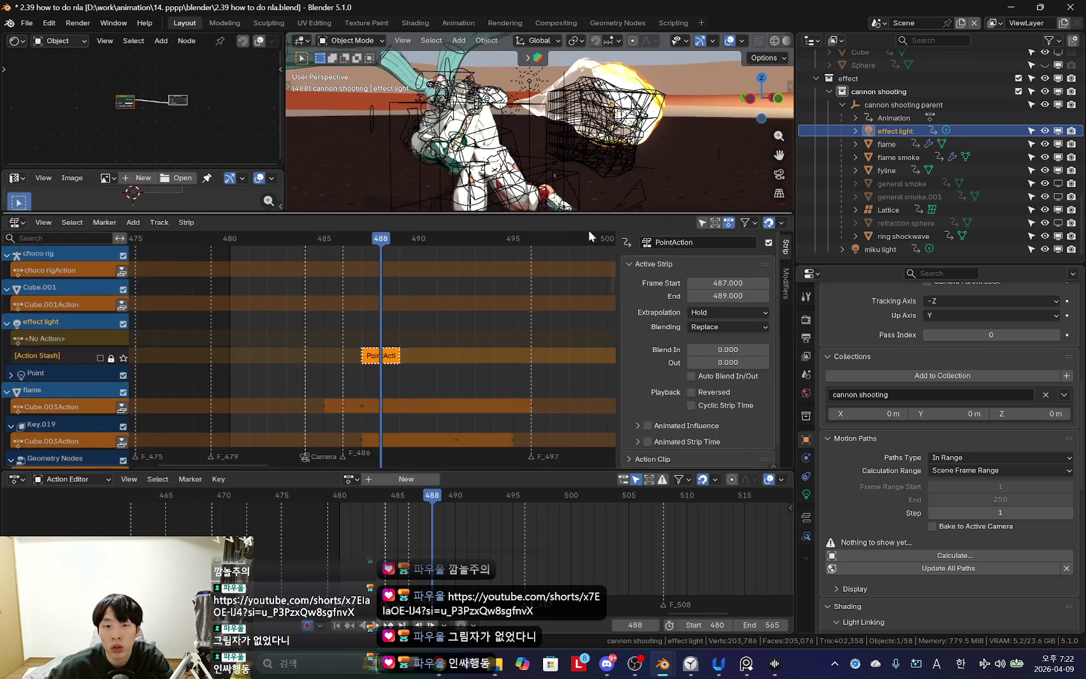
# Leave the strip's extrapolation on Hold and undo a trial start-frame shift.
pyautogui.scroll(2, 491, 360)
pyautogui.click(724, 312)
pyautogui.click(724, 312)
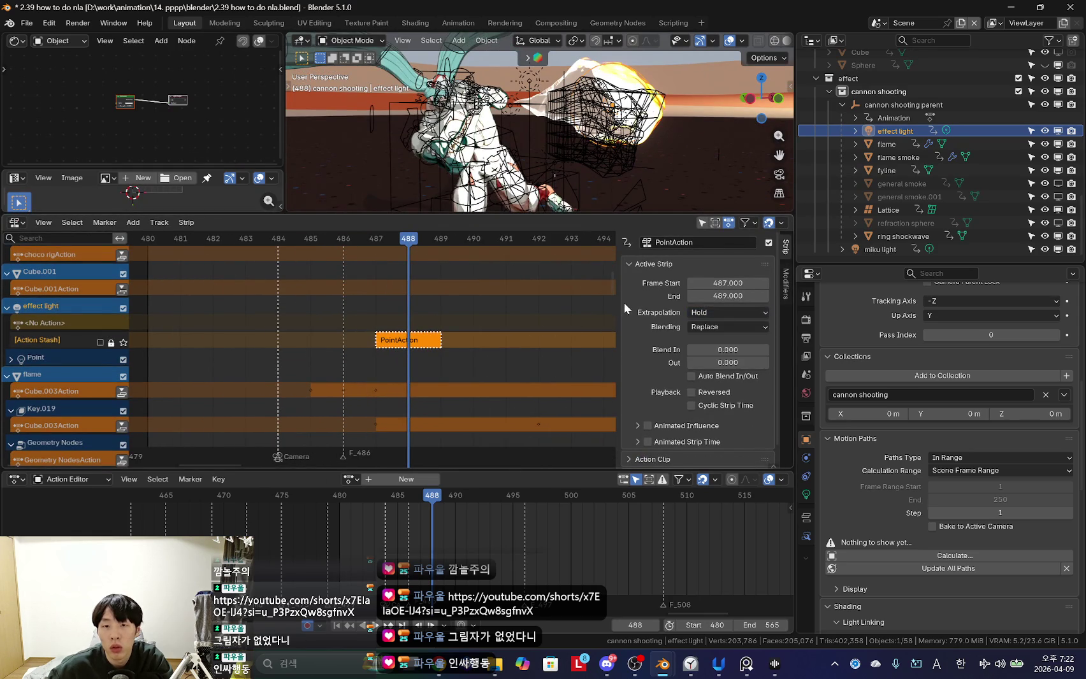
pyautogui.moveTo(732, 286); pyautogui.dragTo(749, 286)
pyautogui.hotkey('ctrl', 'z')
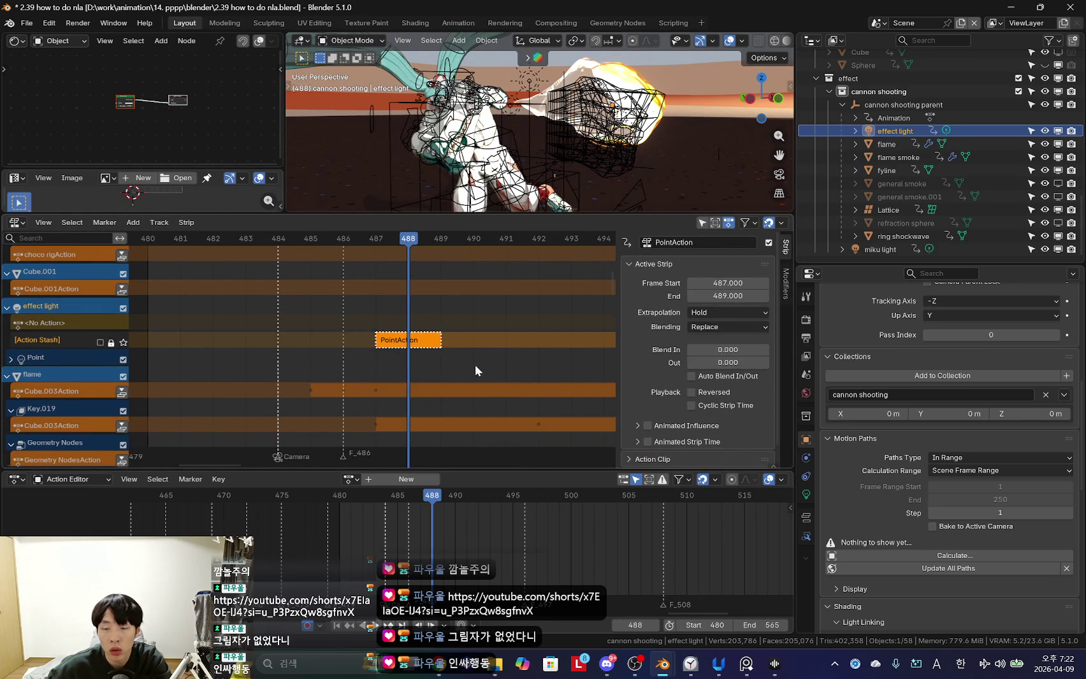
# Centre the PointAction strip in the NLA view with View Selected.
pyautogui.press('KP_Decimal')
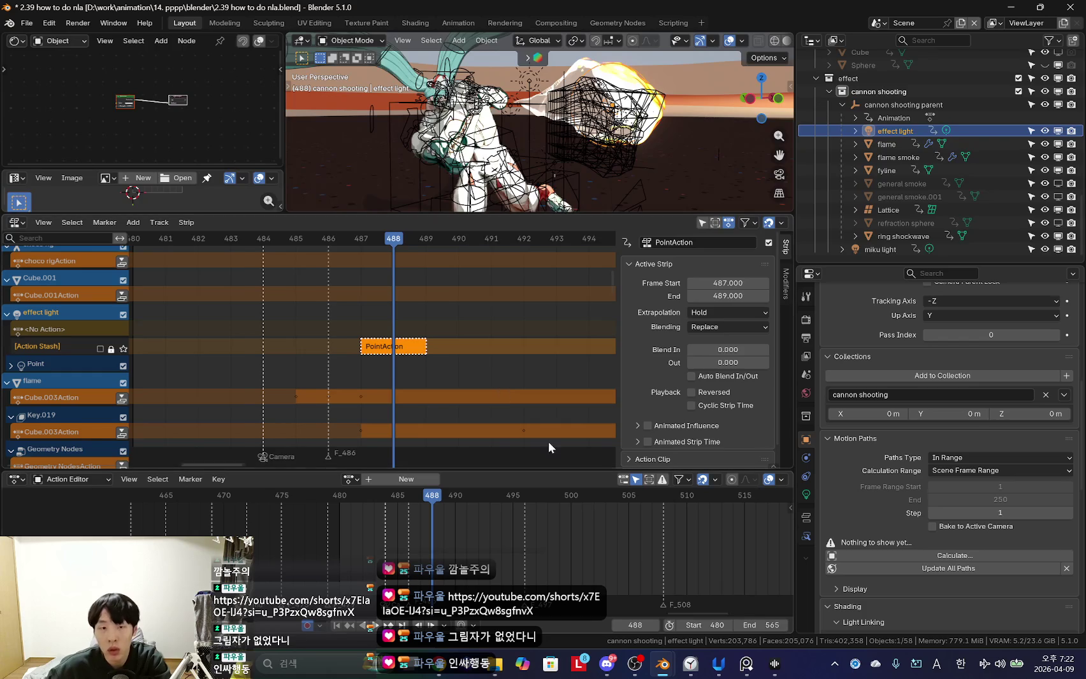
pyautogui.press('KP_Decimal')
pyautogui.press('KP_Decimal')
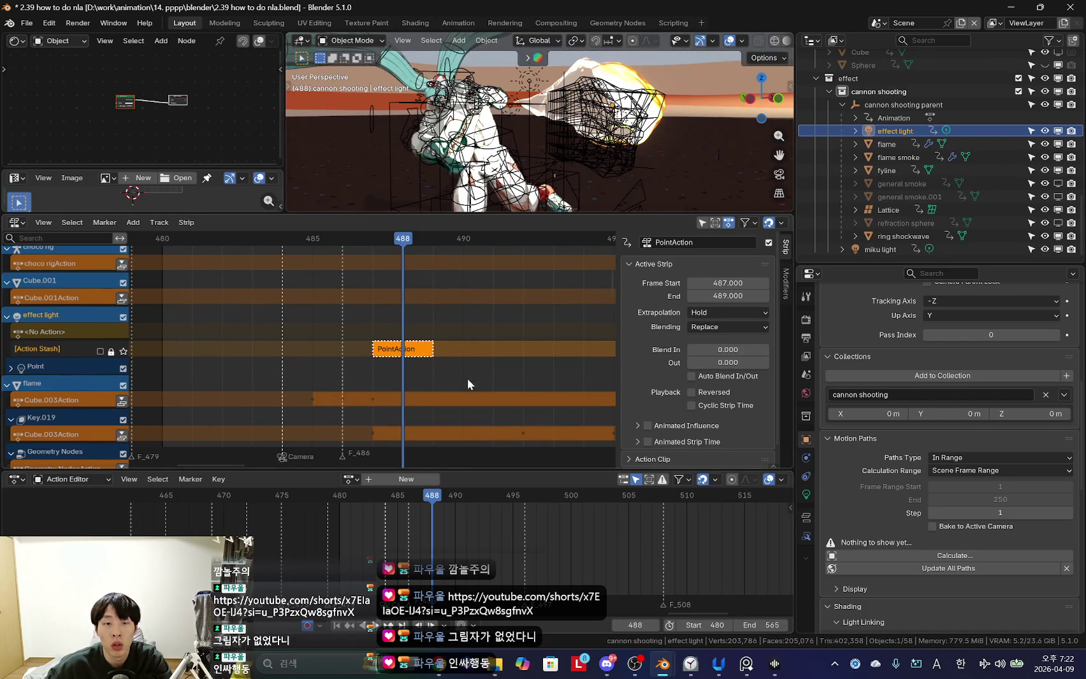
pyautogui.press('KP_Decimal')
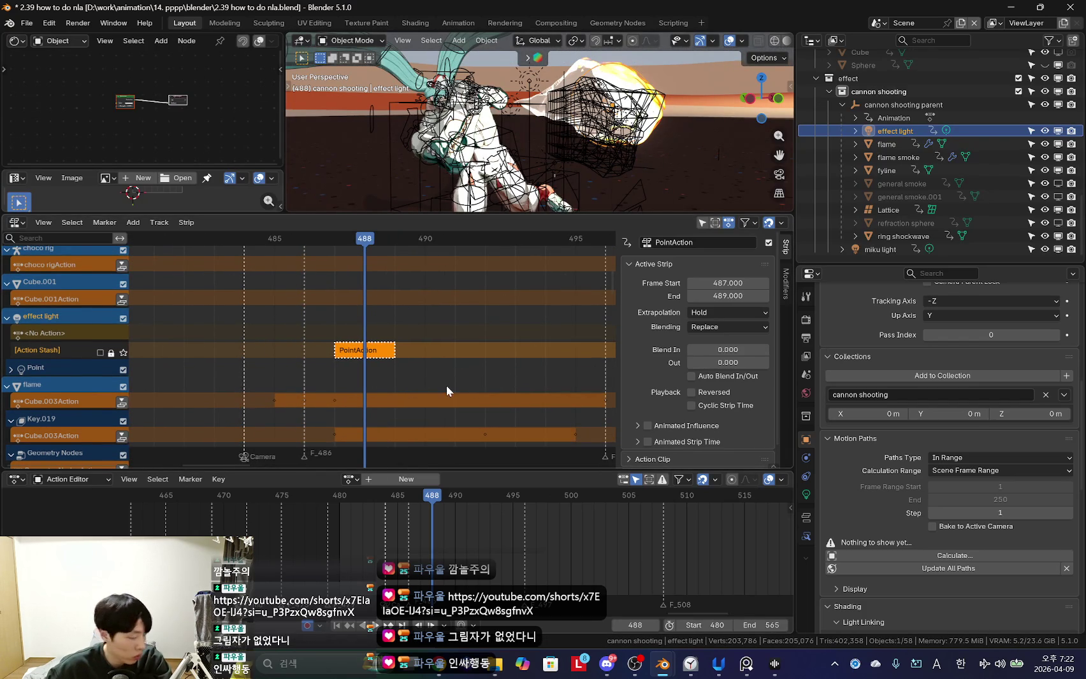
pyautogui.scroll(-1, 510, 386)
pyautogui.scroll(-1, 703, 404)
pyautogui.hotkey('alt', 'Tab')
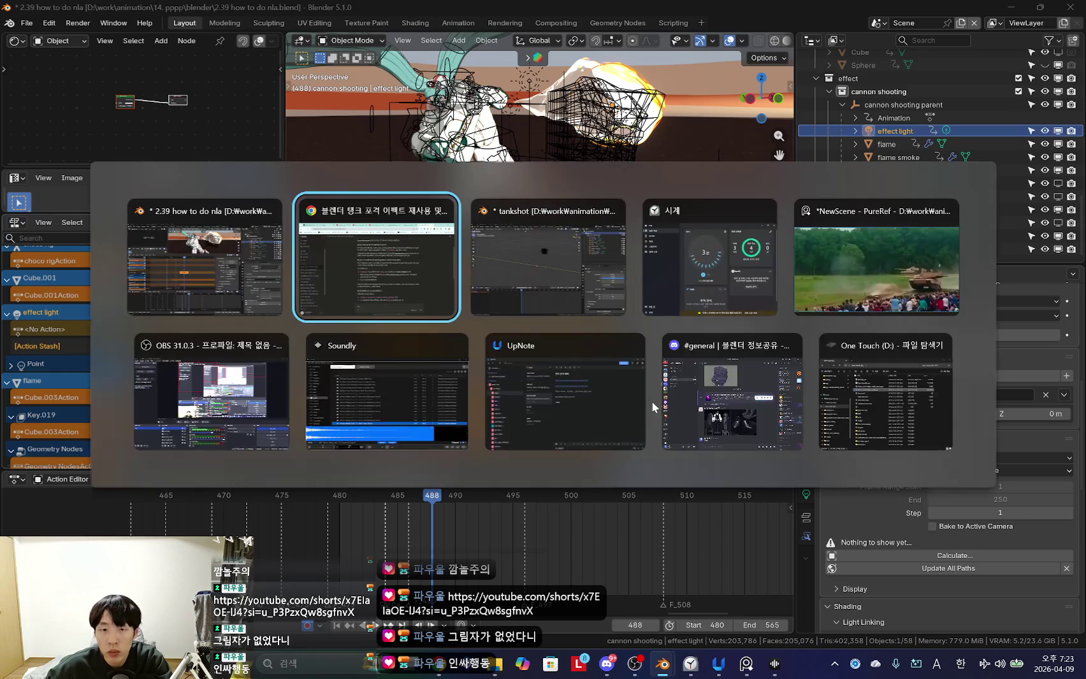
# Turn the YouTube Music volume down slightly and return to Blender.
pyautogui.hotkey('ctrl', '3')
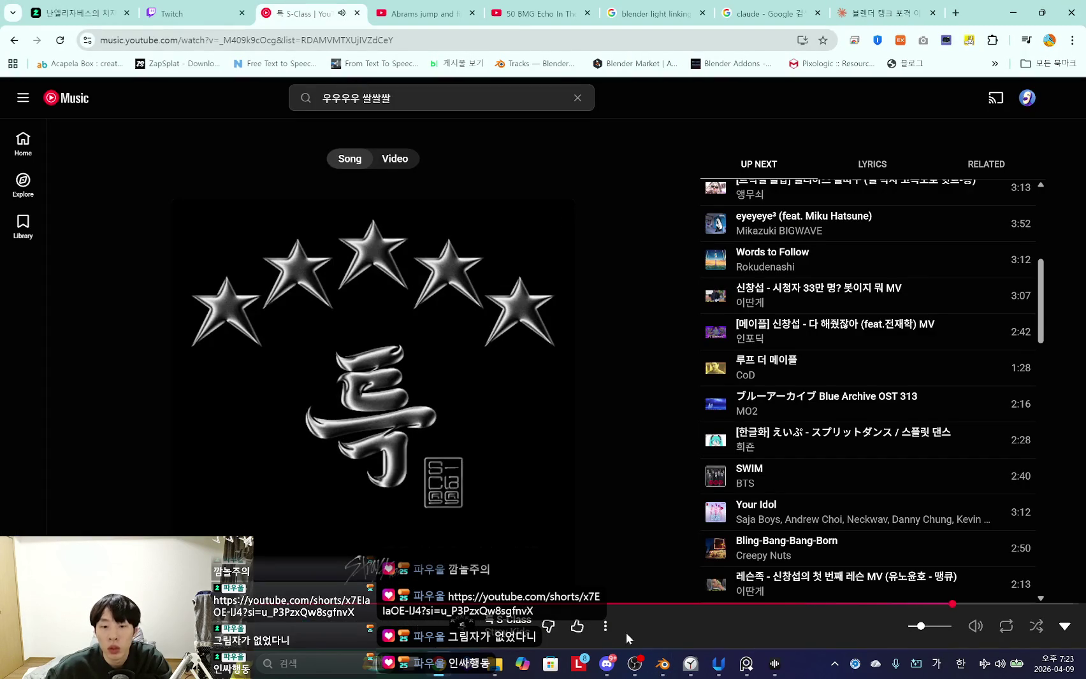
pyautogui.click(916, 626)
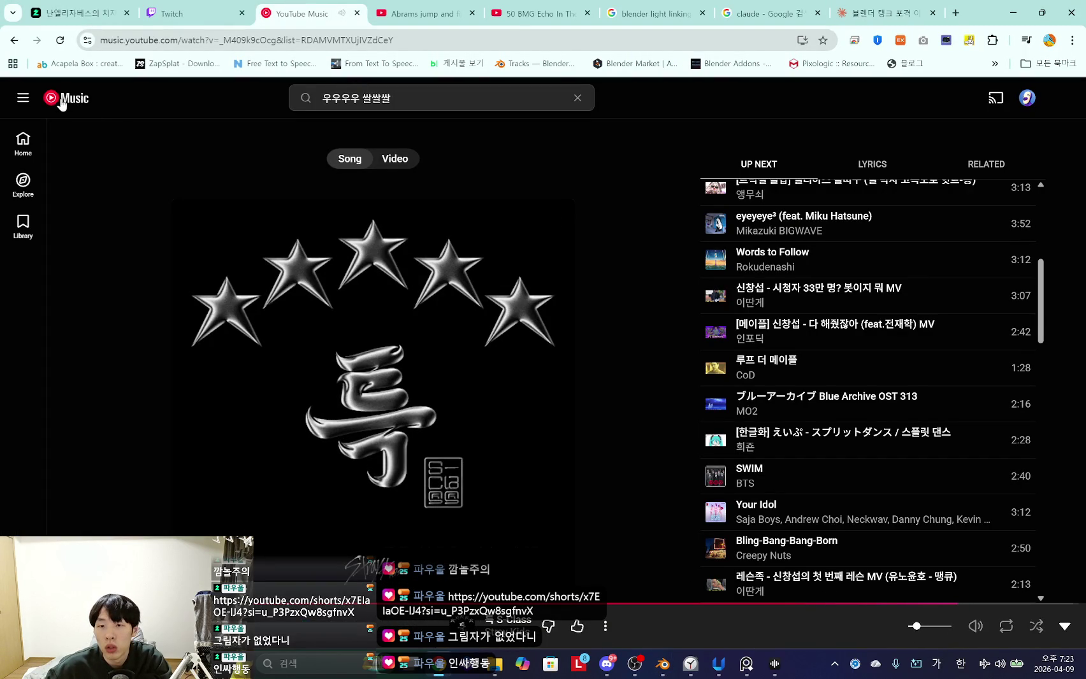
pyautogui.hotkey('alt', 'Tab')
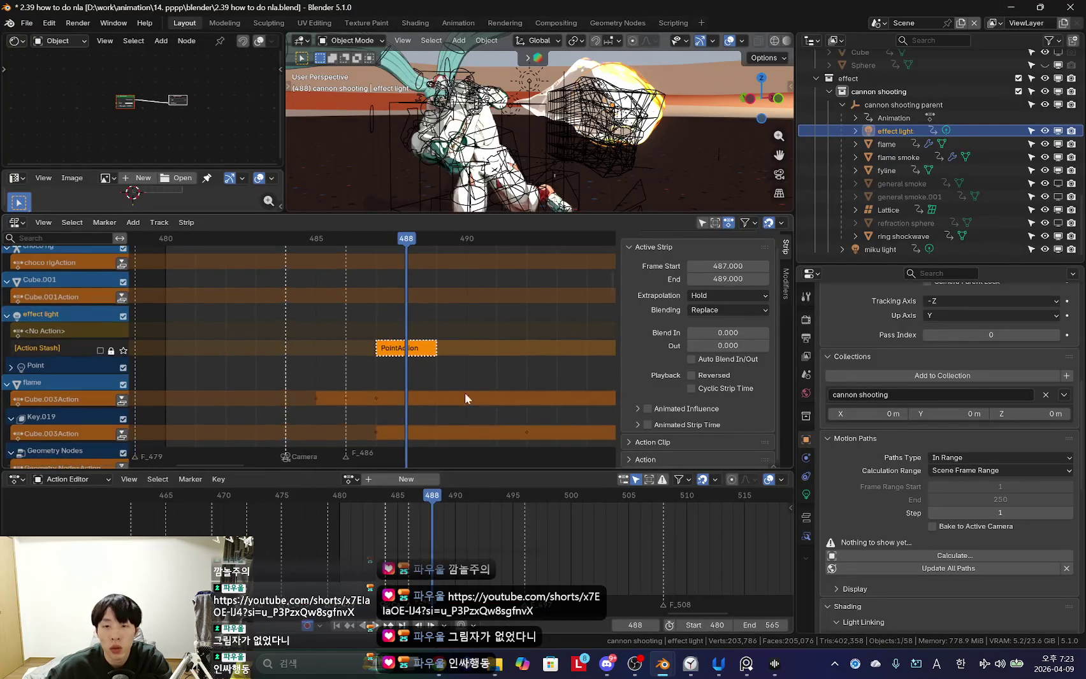
# Enlarge the 3D view, restore PointAction as effect light's active action and select all its keyframes.
pyautogui.moveTo(495, 215); pyautogui.dragTo(495, 275)
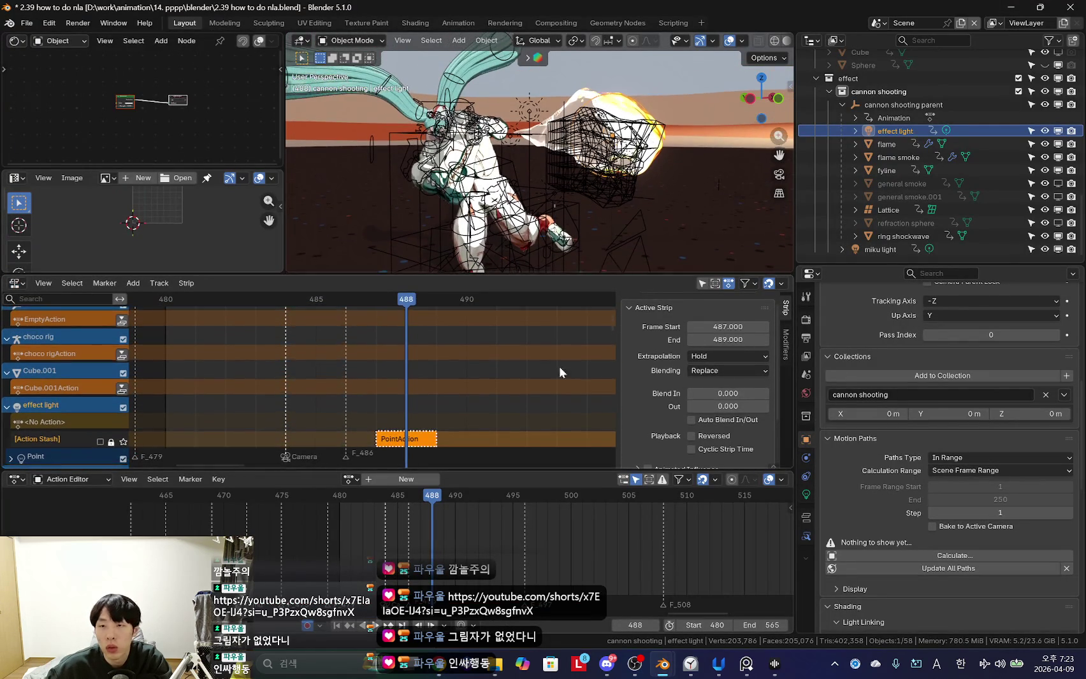
pyautogui.press('KP_Decimal')
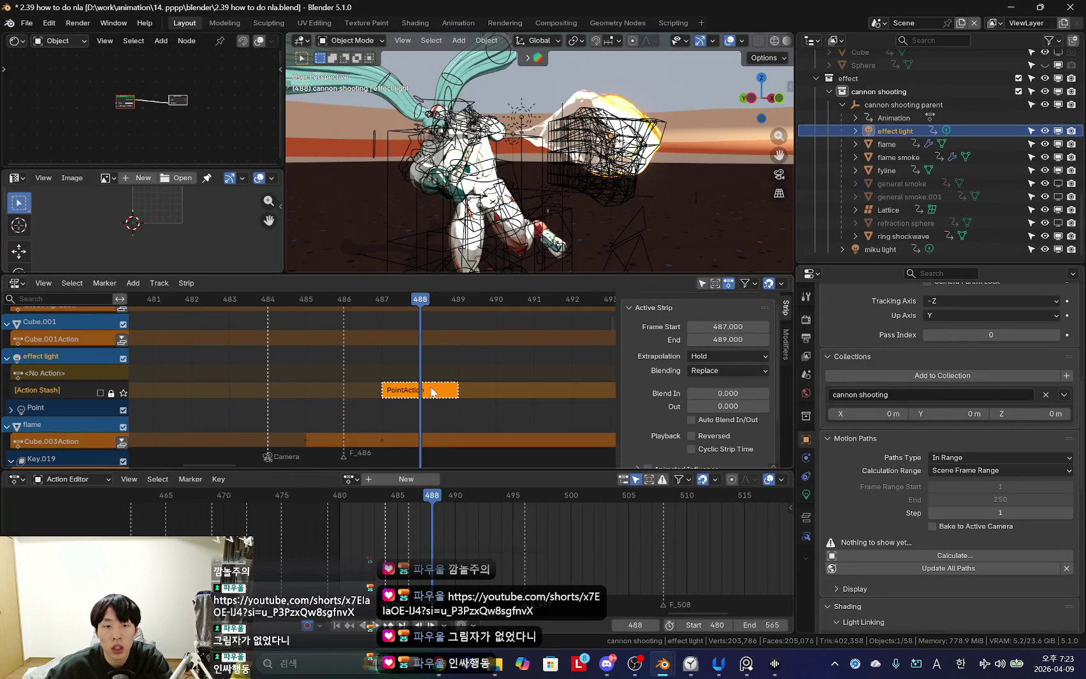
pyautogui.hotkey('ctrl', 'z')
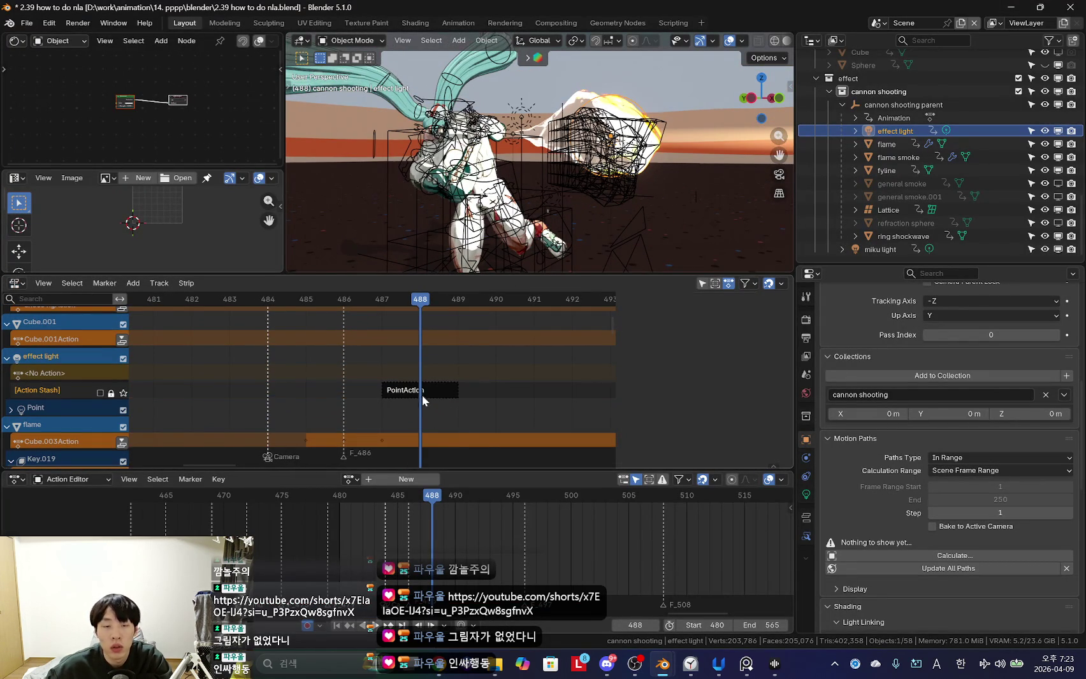
pyautogui.hotkey('ctrl', 'z')
pyautogui.hotkey('ctrl', 'z')
pyautogui.press('a')
pyautogui.scroll(2, 484, 542)
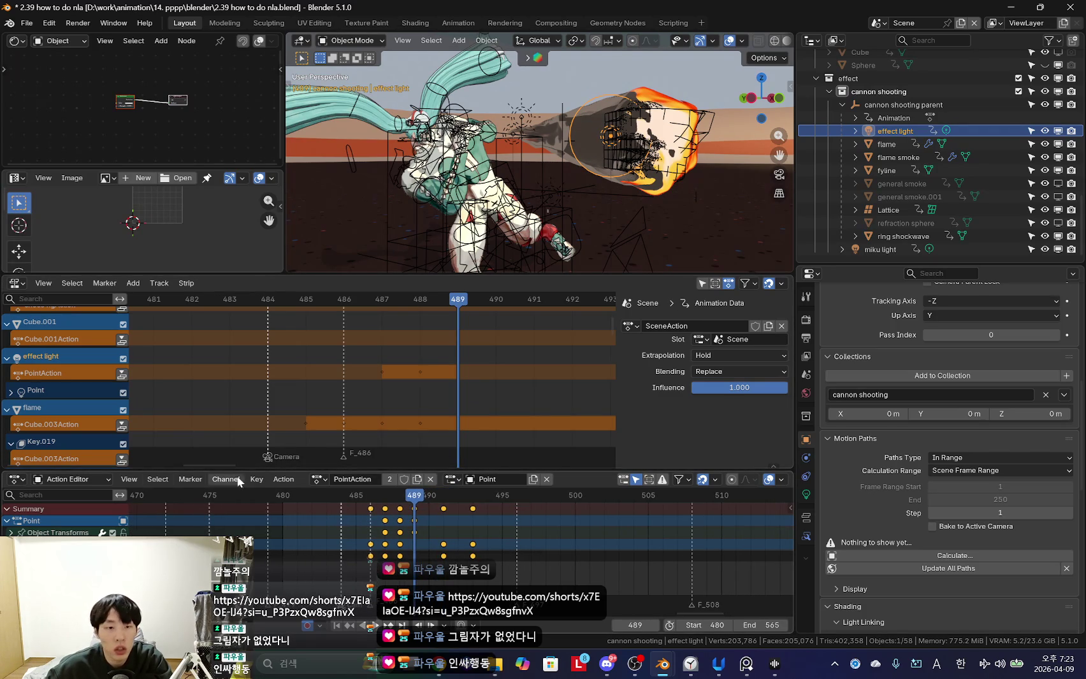
# Push effect light's PointAction down into an NLA strip.
pyautogui.click(190, 479)
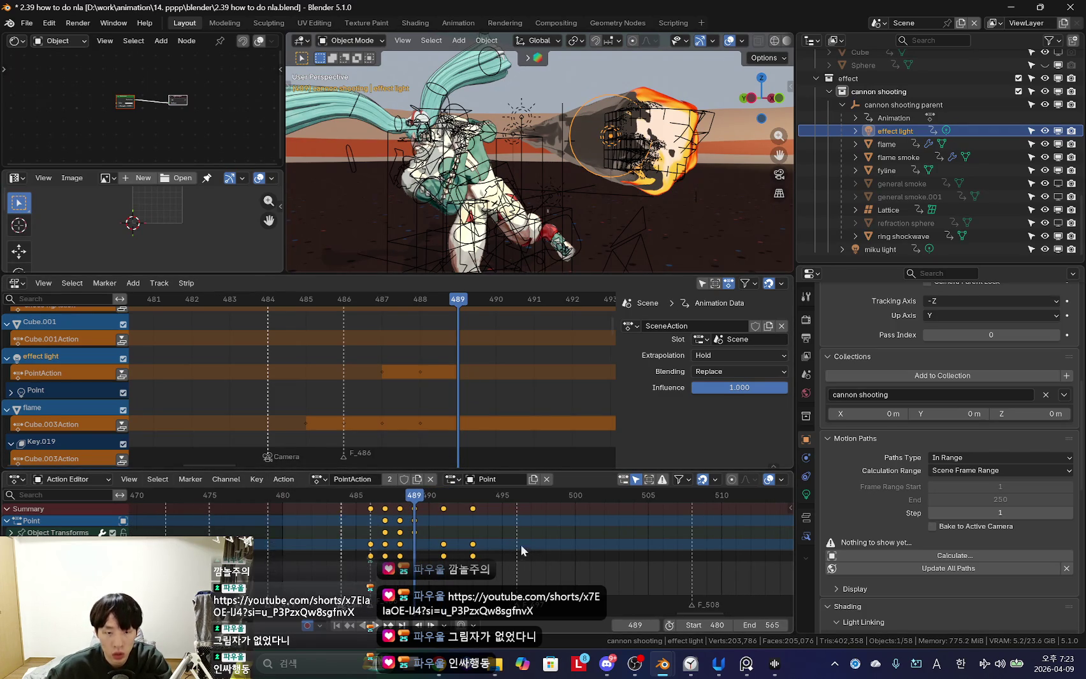
pyautogui.moveTo(499, 546); pyautogui.dragTo(486, 546, button='middle')
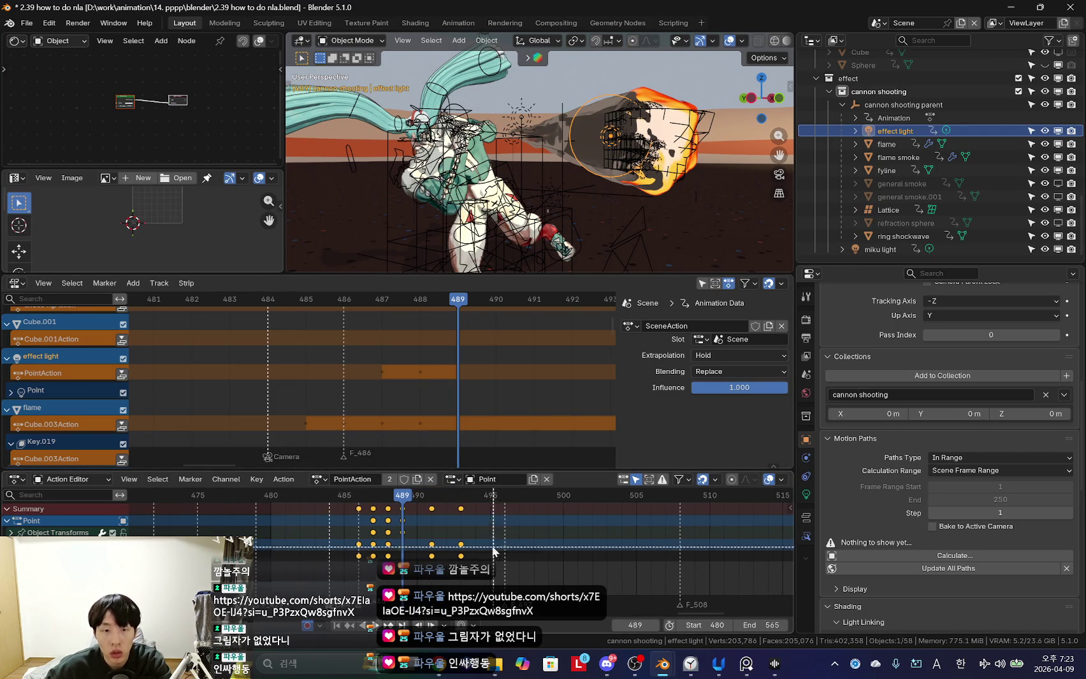
pyautogui.click(284, 479)
pyautogui.click(306, 510)
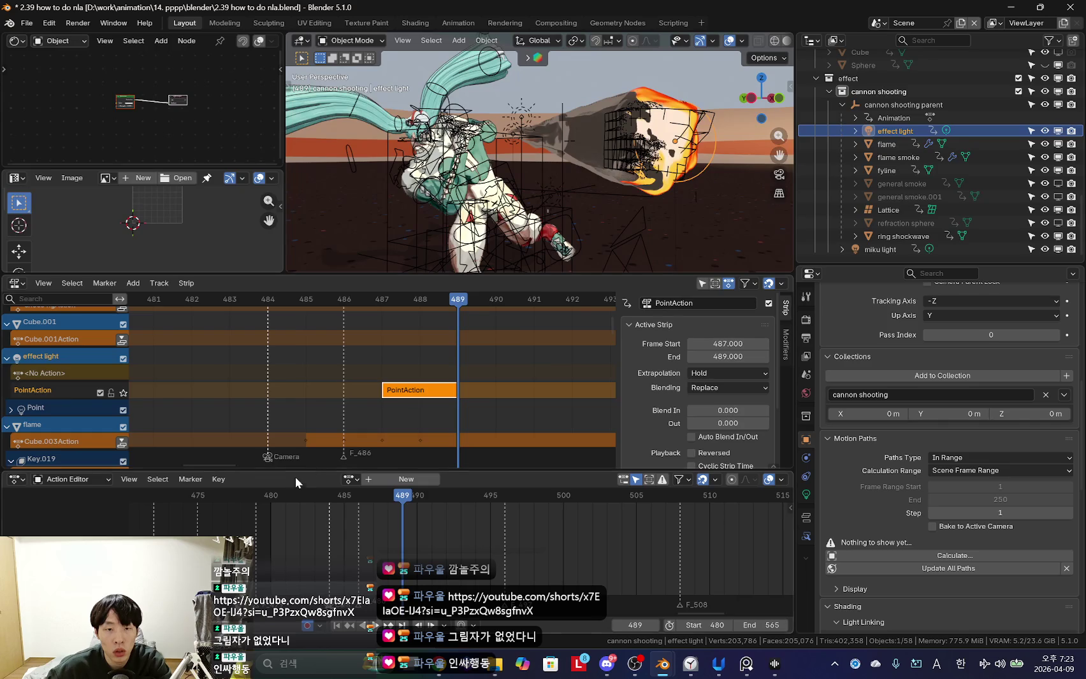
pyautogui.press('Tab')
pyautogui.press('Tab')
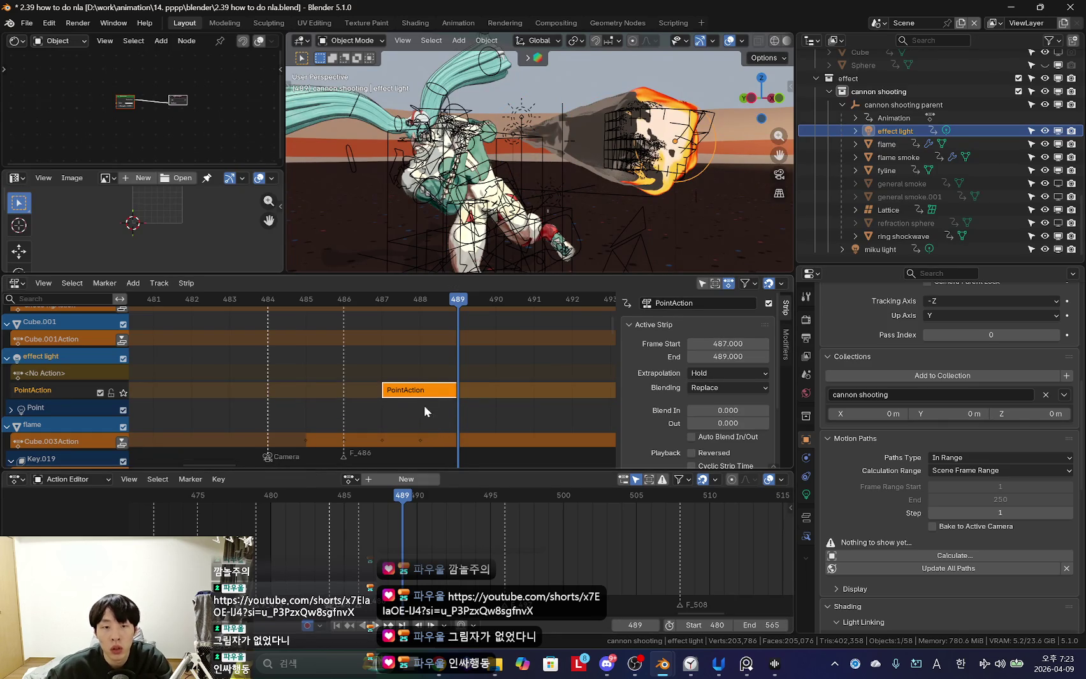
# Return to frame 489 and enter tweak mode on the PointAction strip to edit its keys.
pyautogui.click(225, 481)
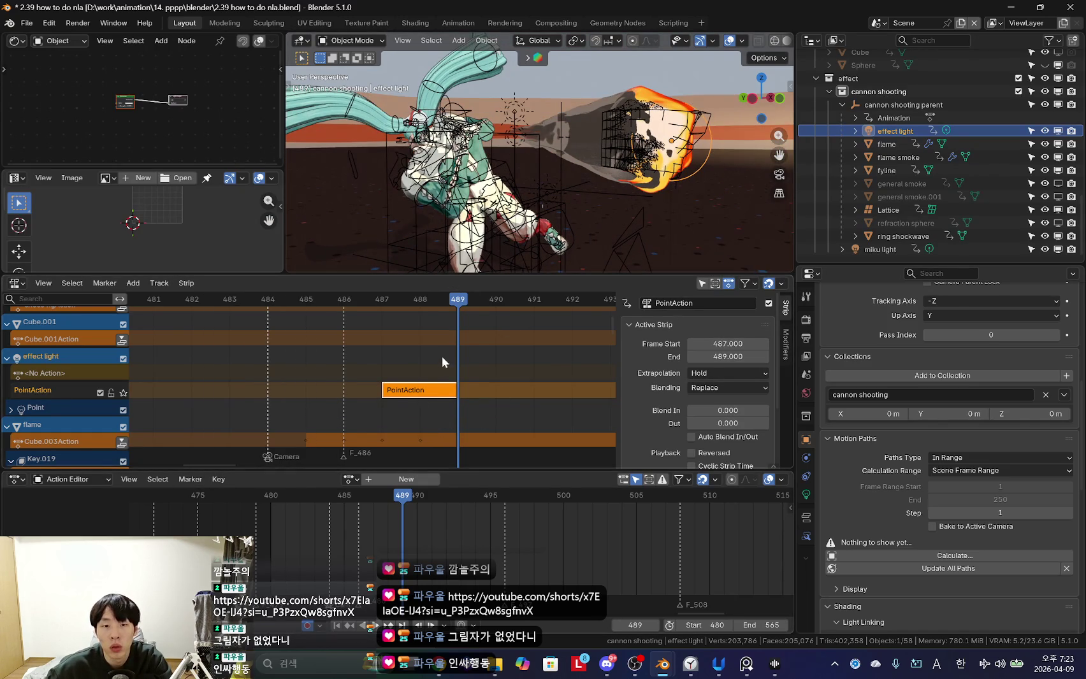
pyautogui.press('Left')
pyautogui.press('Left')
pyautogui.press('Left')
pyautogui.press('Left')
pyautogui.press('Left')
pyautogui.moveTo(374, 360)
pyautogui.keyDown('ctrl'); pyautogui.mouseDown(button='middle')
pyautogui.moveTo(363, 400)
pyautogui.moveTo(353, 397)
pyautogui.mouseUp(button='middle'); pyautogui.keyUp('ctrl')
pyautogui.press('Right')
pyautogui.press('Right')
pyautogui.press('Right')
pyautogui.press('Tab')
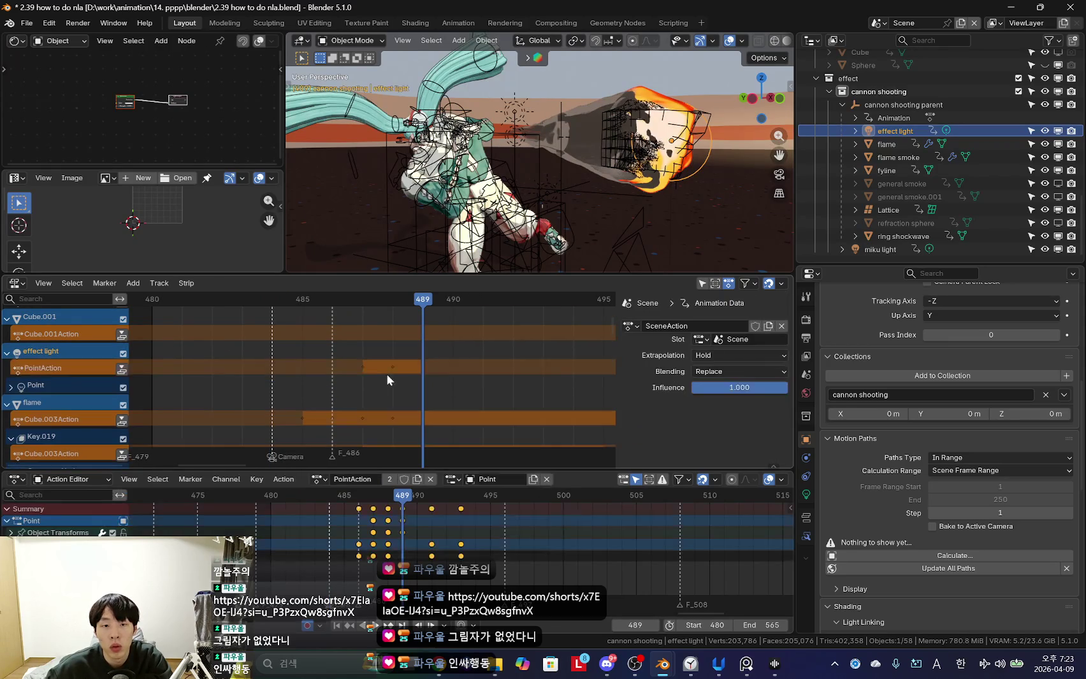
pyautogui.scroll(-1, 402, 561)
pyautogui.hotkey('alt', 'Tab')
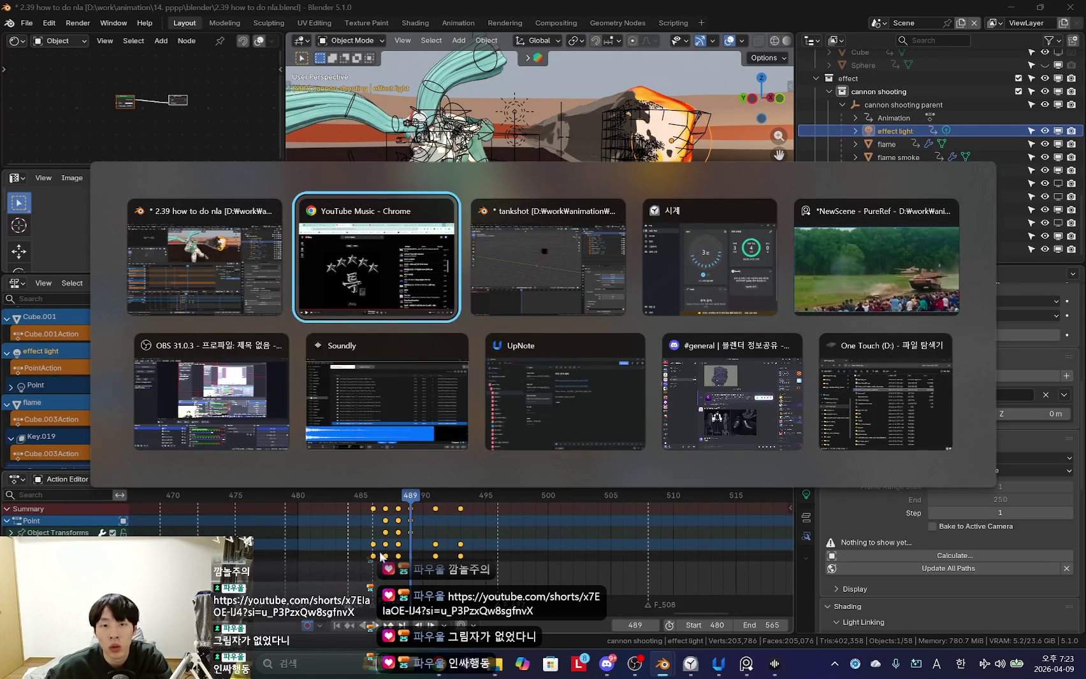
# Ask Claude how to show only the selected object in the NLA editor and how Push Down differs from Stash.
pyautogui.hotkey('alt', 'Tab')
pyautogui.hotkey('alt', 'Tab')
pyautogui.hotkey('alt', 'Tab')
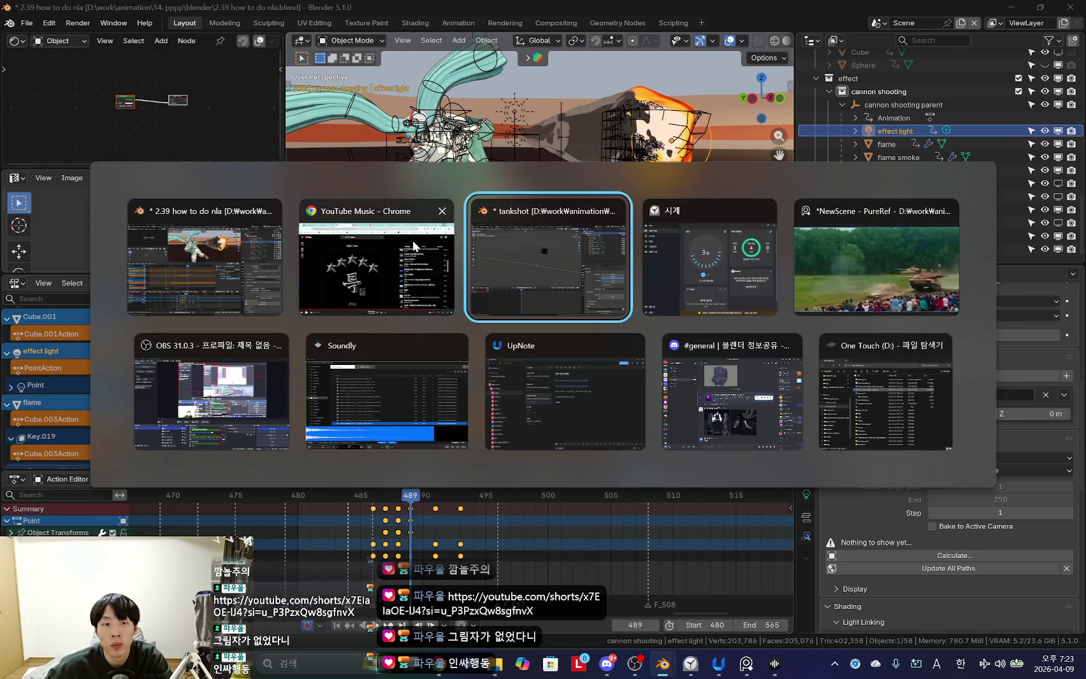
pyautogui.click(423, 241)
pyautogui.hotkey('ctrl', 'Tab')
pyautogui.hotkey('ctrl', 'Tab')
pyautogui.hotkey('ctrl', 'Tab')
pyautogui.hotkey('ctrl', 'Tab')
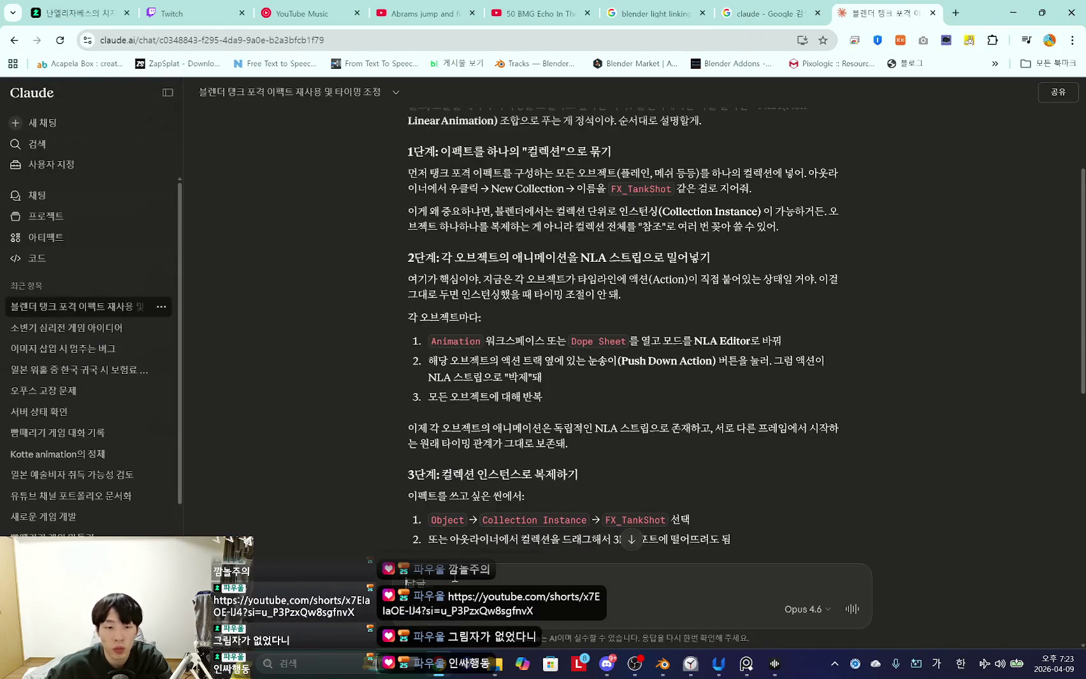
pyautogui.write('nla')
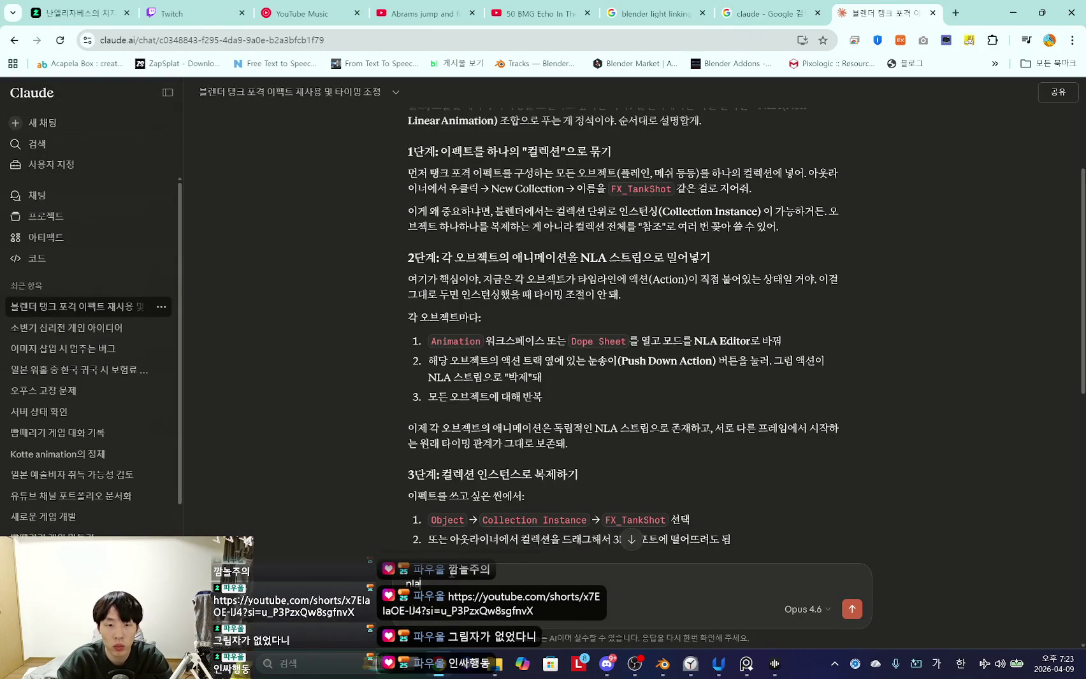
pyautogui.write(' 에디터에서 내가 선택한 오브젝트만 보이게끼')
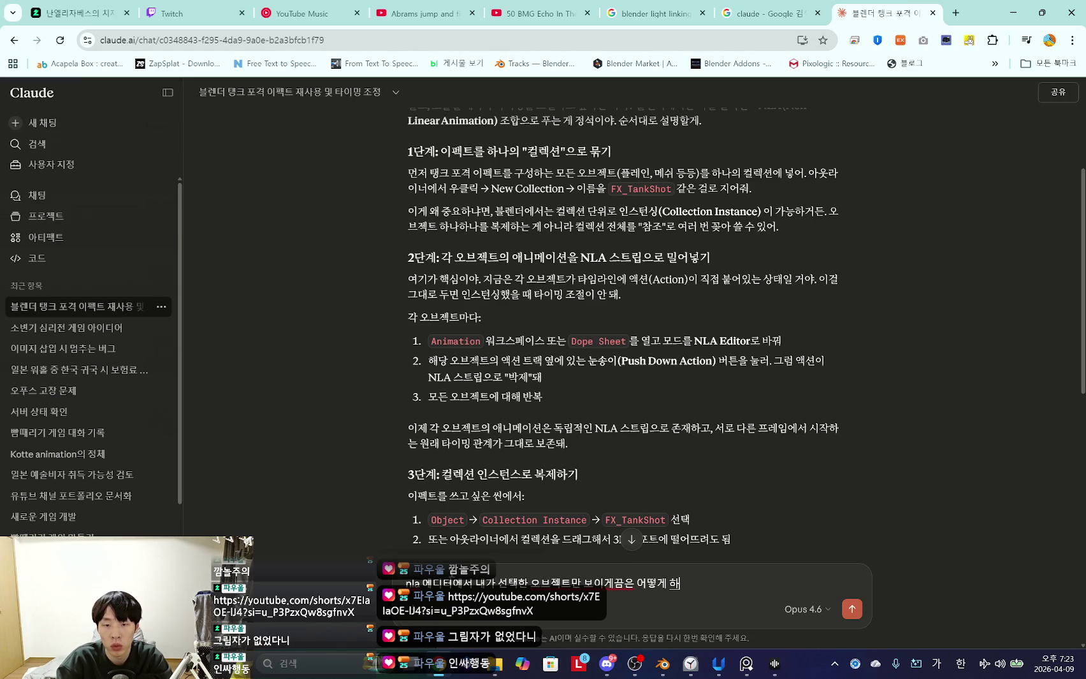
pyautogui.write('리고 ㅇ')
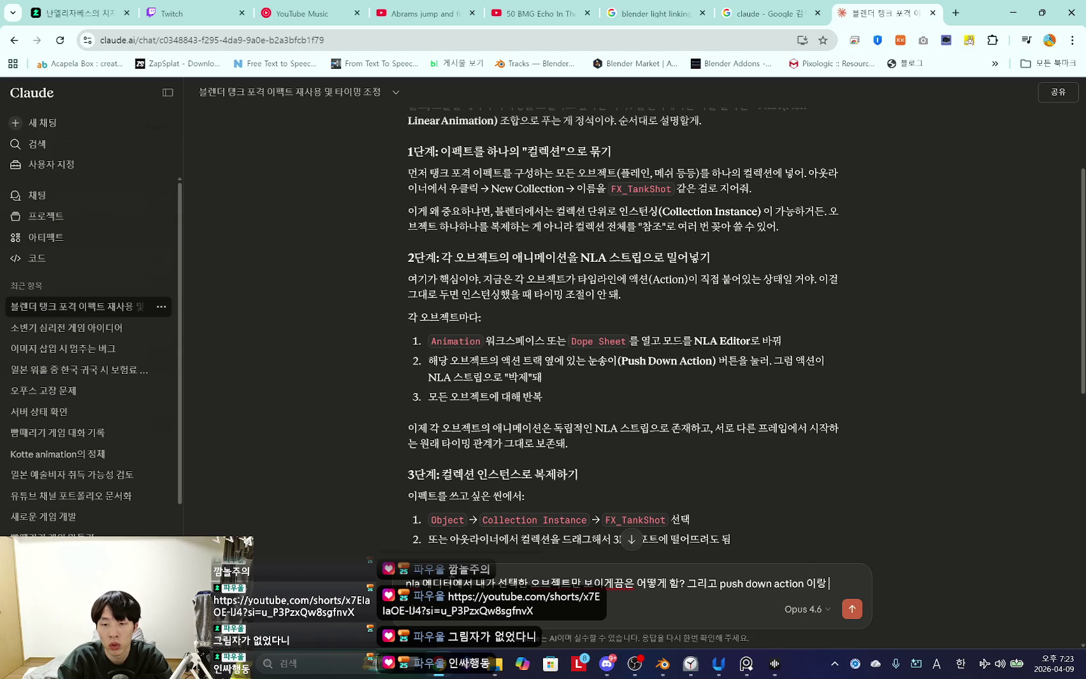
pyautogui.press('Hangul')
pyautogui.write('는 아')
pyautogui.write('이콘에')
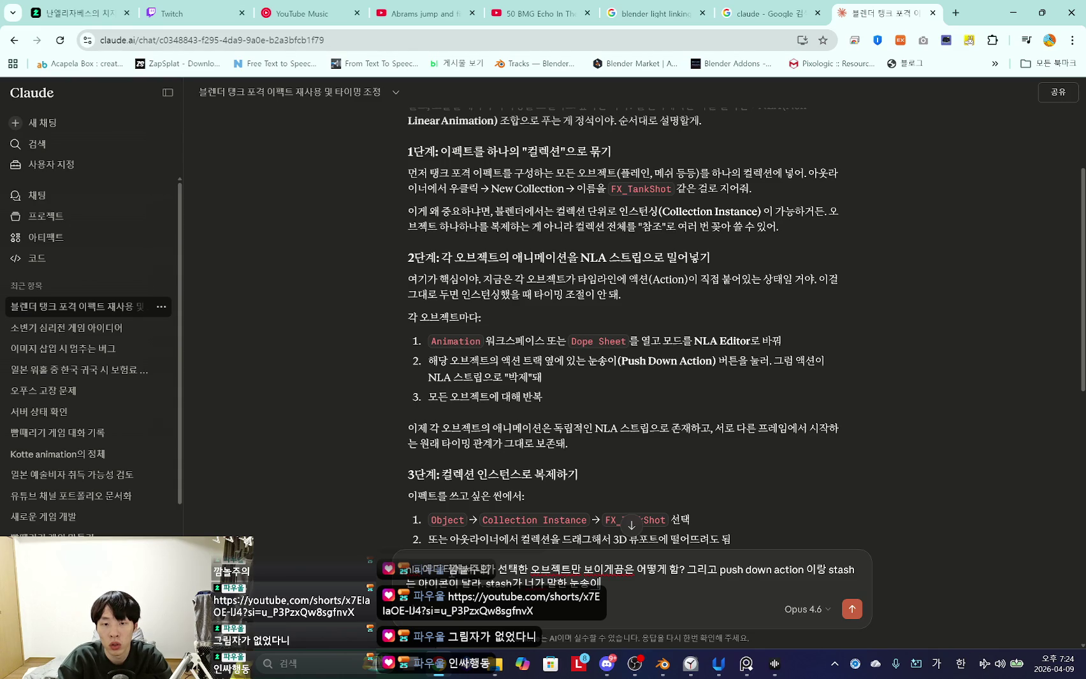
pyautogui.write('임')
pyautogui.press('Return')
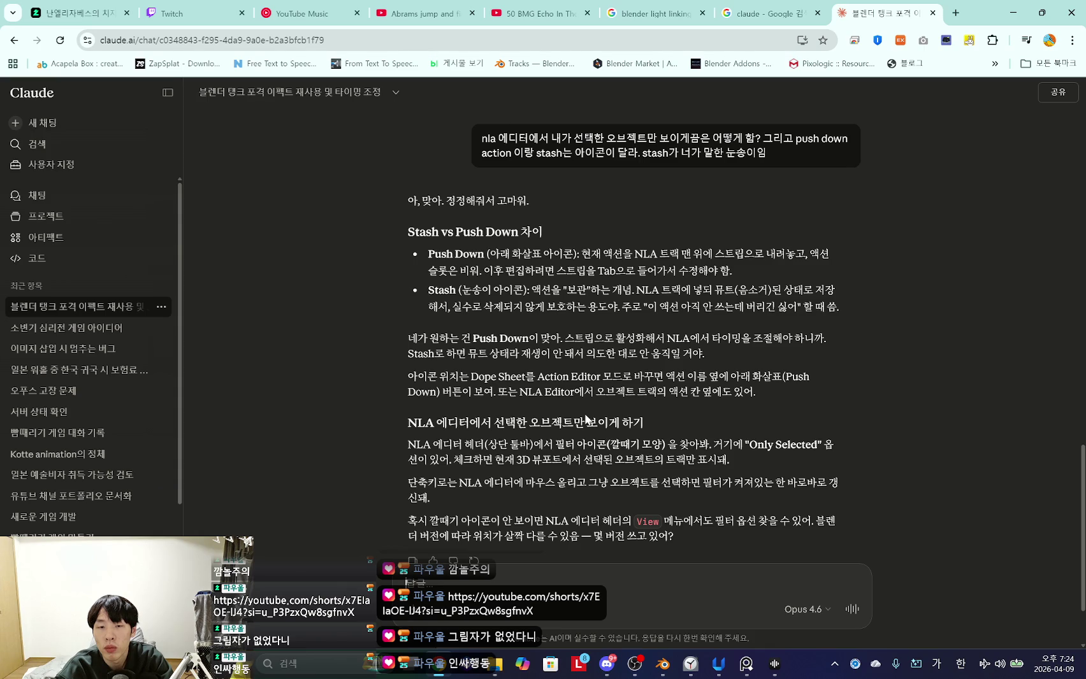
# Read Claude's reply about where Push Down is and return to Blender.
pyautogui.moveTo(498, 376); pyautogui.dragTo(684, 393)
pyautogui.click(685, 392)
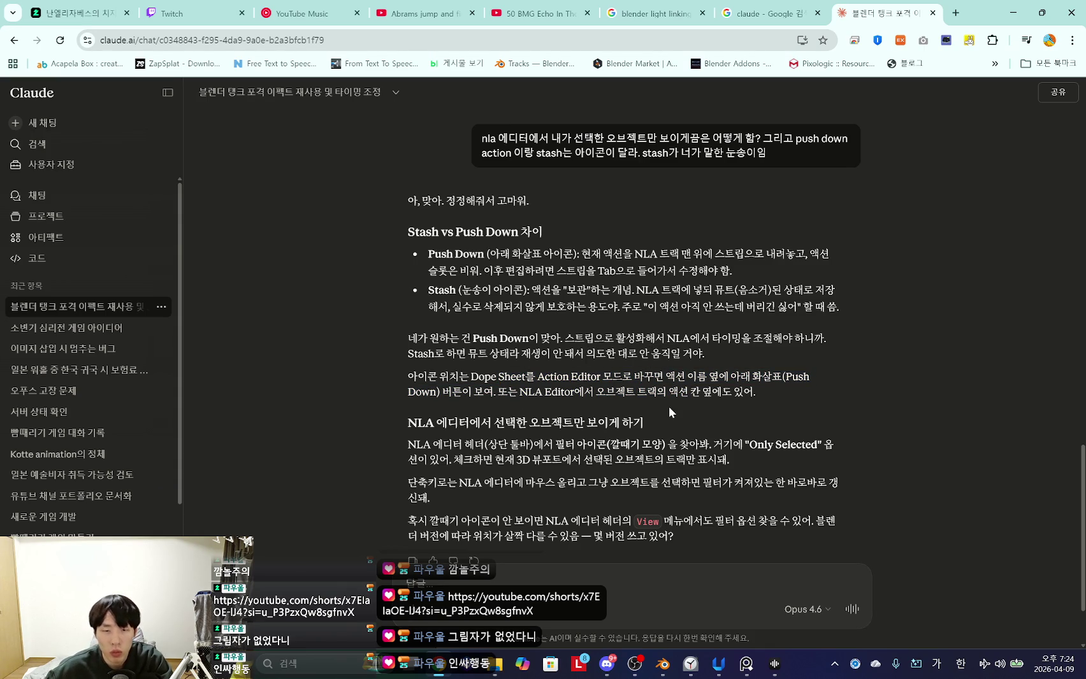
pyautogui.hotkey('alt', 'Tab')
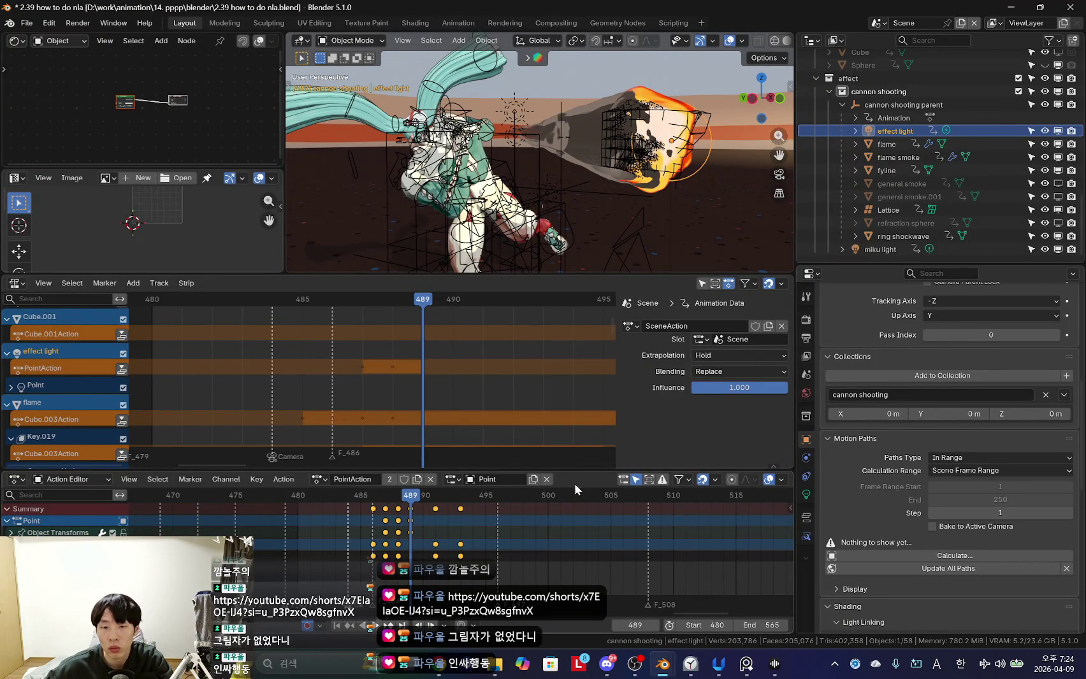
# Check the action slot options against Claude's answer and show only the selected object's NLA tracks.
pyautogui.click(451, 487)
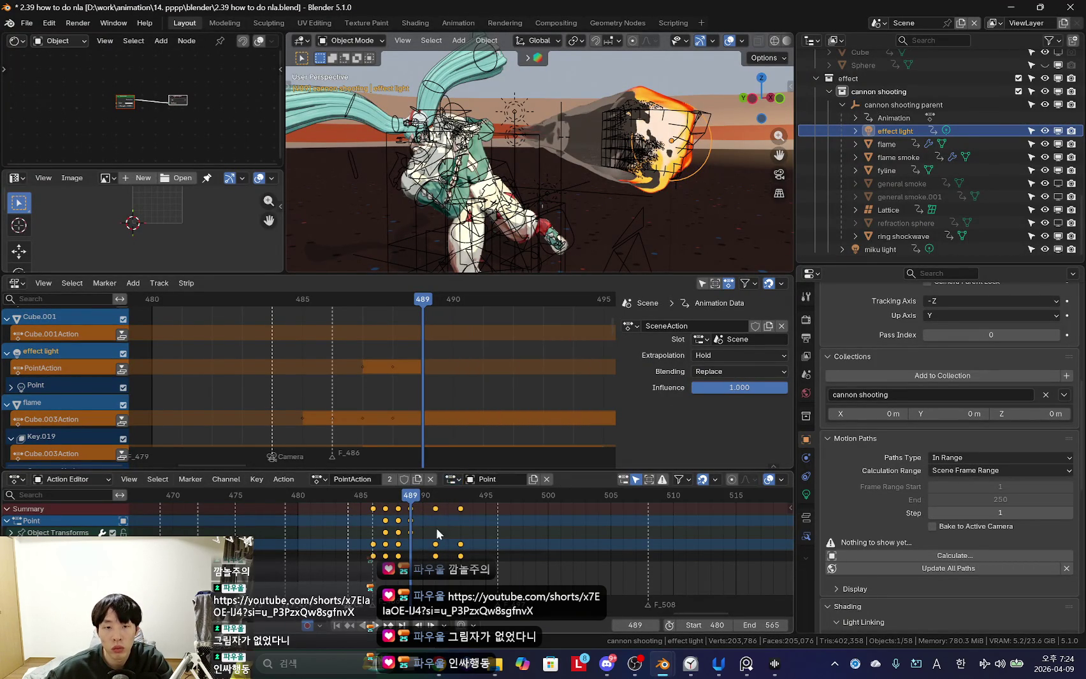
pyautogui.hotkey('alt', 'Tab')
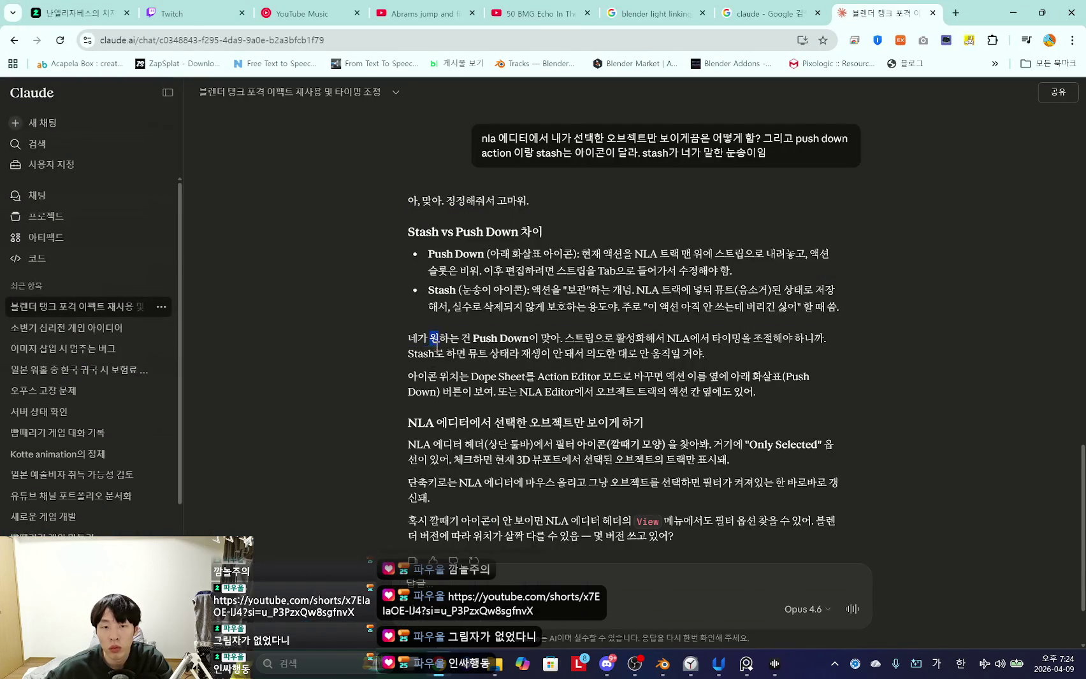
pyautogui.scroll(-2, 476, 405)
pyautogui.hotkey('alt', 'Tab')
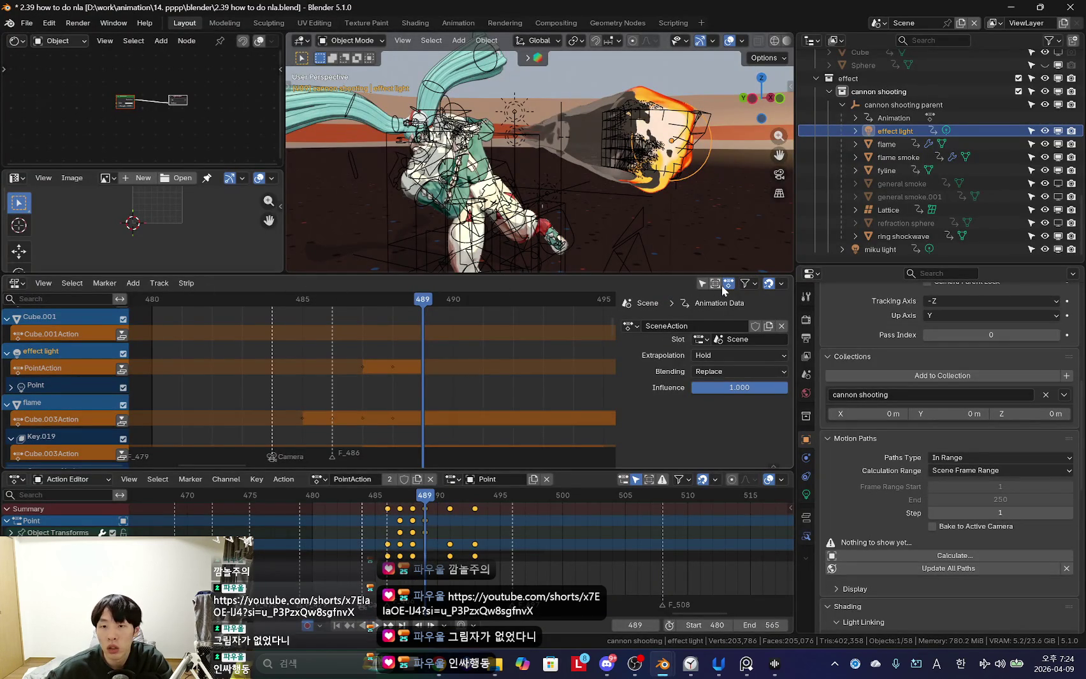
pyautogui.click(702, 284)
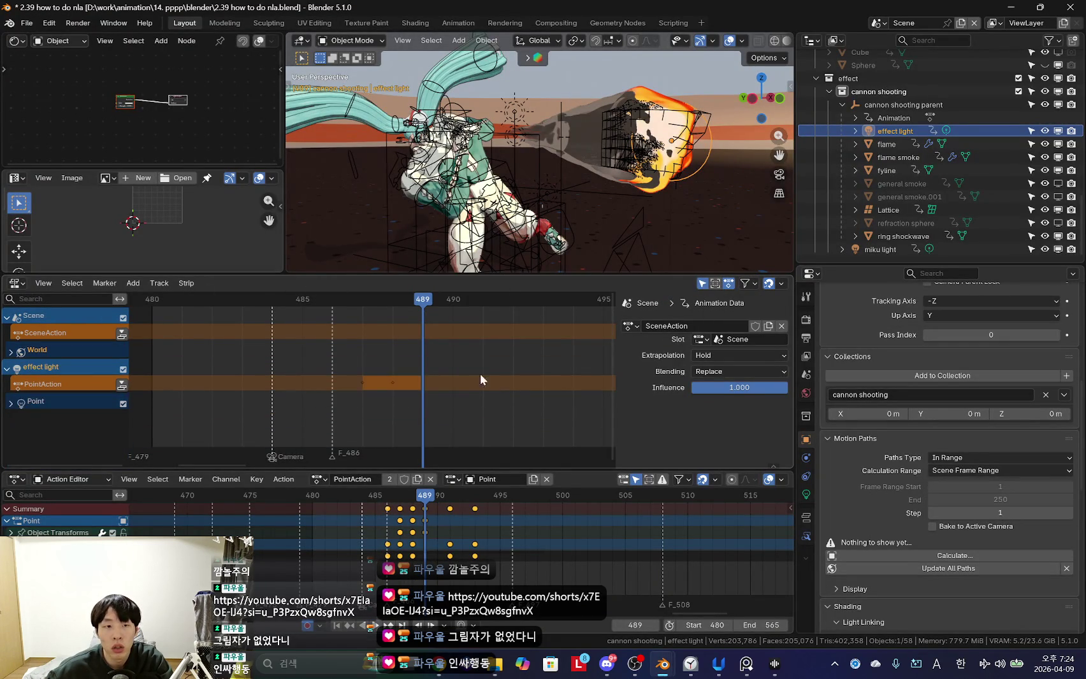
pyautogui.hscroll(-1, 484, 373)
# Inspect the World shader nodes and the WorldAction track in the NLA, then collapse it.
pyautogui.click(16, 41)
pyautogui.click(59, 41)
pyautogui.click(64, 88)
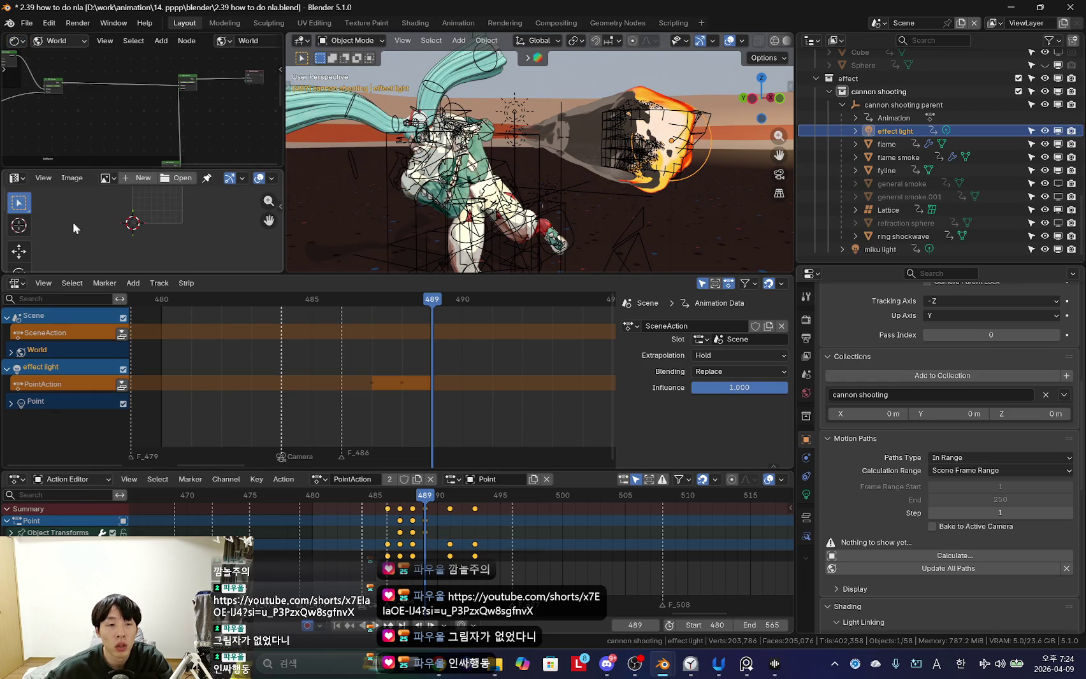
pyautogui.click(10, 351)
pyautogui.click(16, 369)
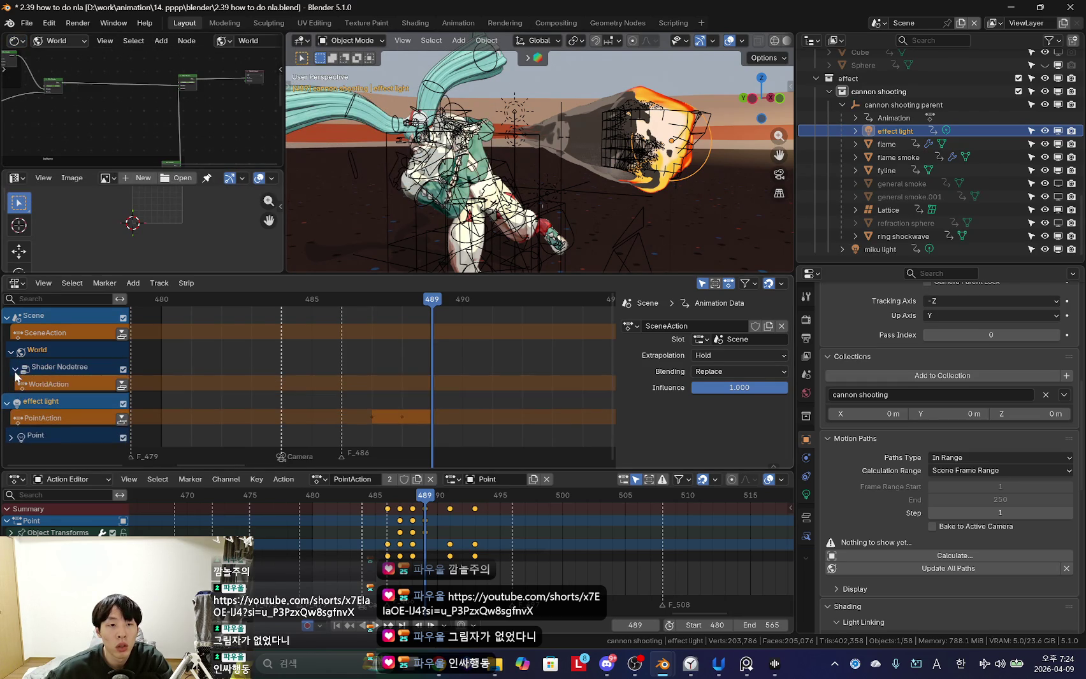
pyautogui.moveTo(97, 124); pyautogui.dragTo(90, 124, button='middle')
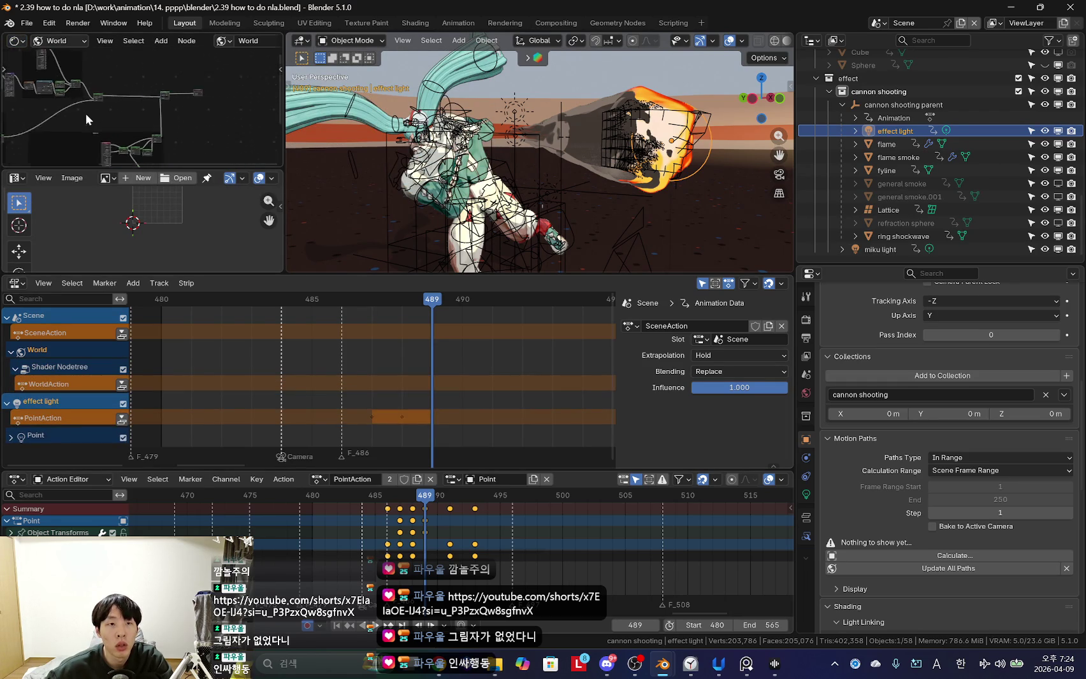
pyautogui.click(15, 368)
# Select flame smoke and enlarge the NLA editor to reveal its Geometry Nodes and material tracks.
pyautogui.click(11, 350)
pyautogui.click(663, 92)
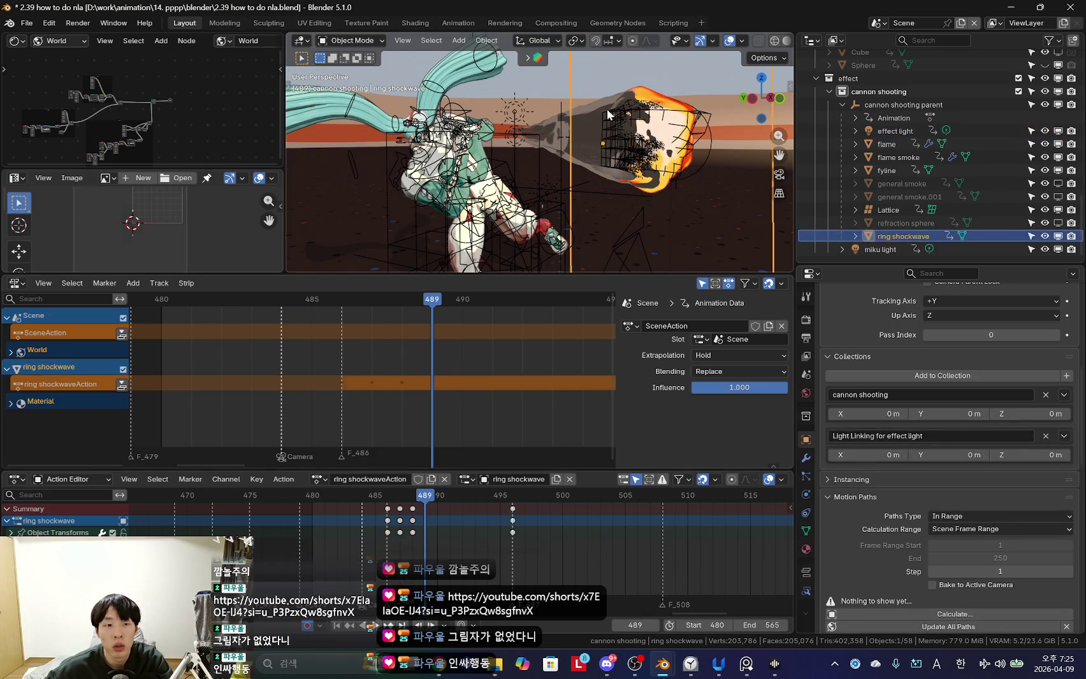
pyautogui.click(573, 157)
pyautogui.scroll(-1, 329, 331)
pyautogui.moveTo(382, 275); pyautogui.dragTo(383, 232)
pyautogui.moveTo(440, 471); pyautogui.dragTo(428, 502)
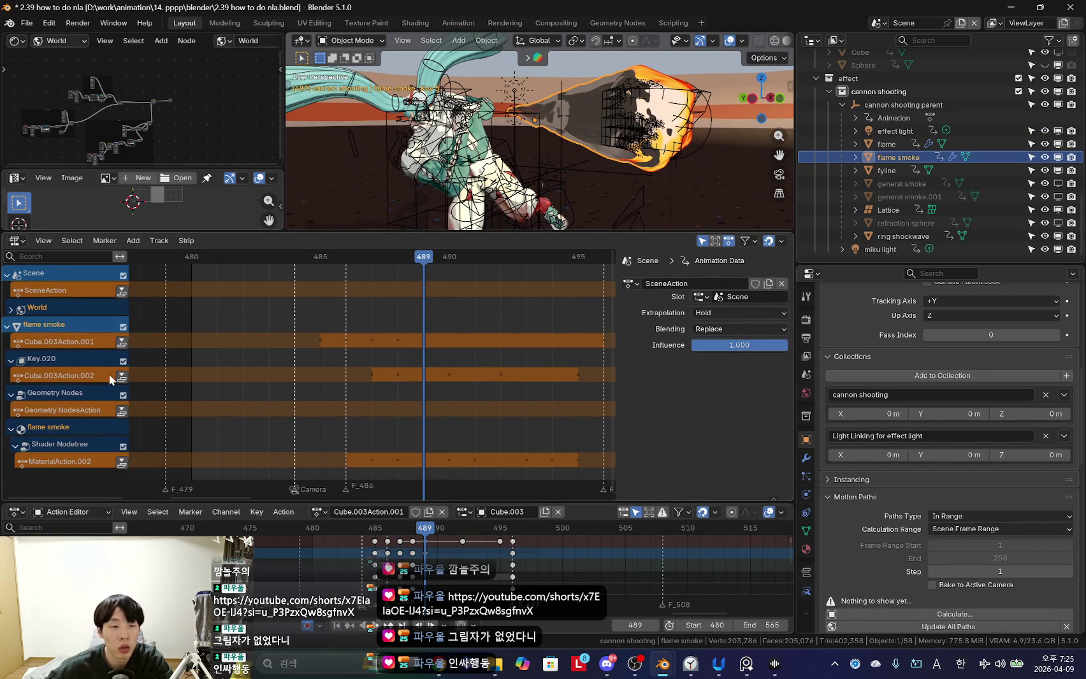
pyautogui.click(52, 394)
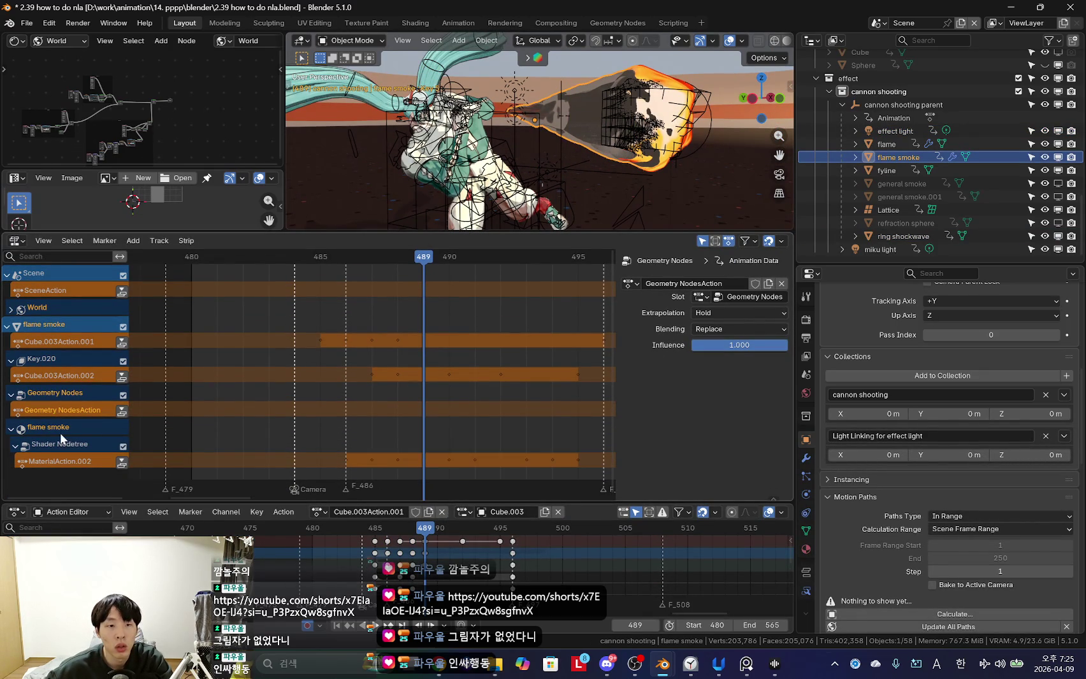
# Toggle the NLA Filters' Only Show Selected off and back on.
pyautogui.click(703, 242)
pyautogui.scroll(-3, 372, 392)
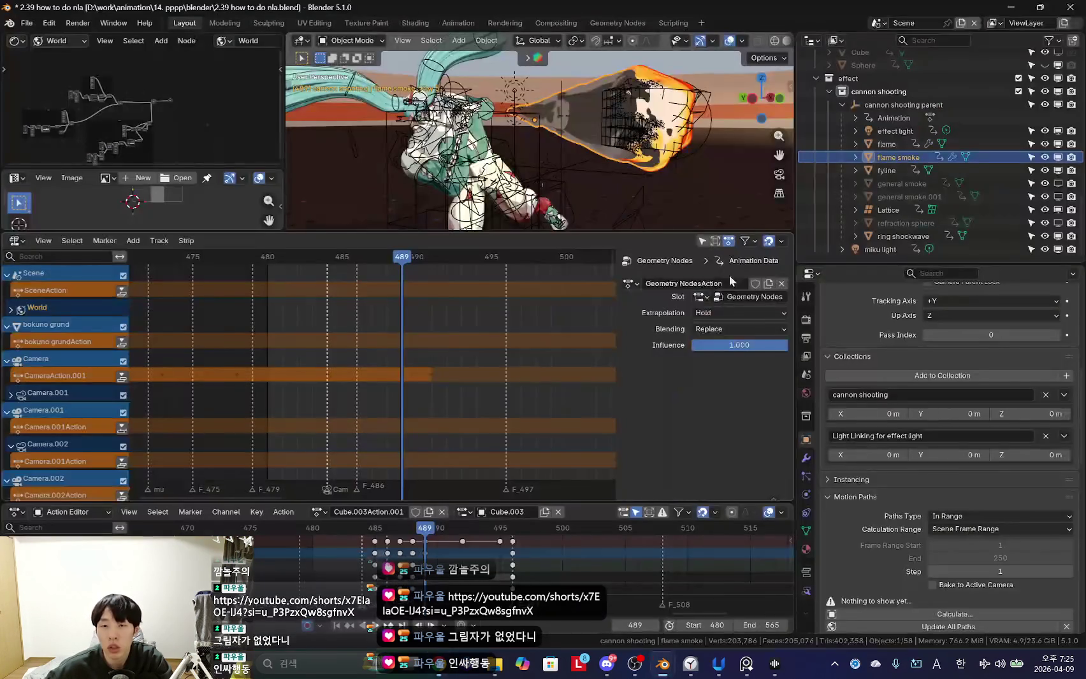
pyautogui.click(753, 240)
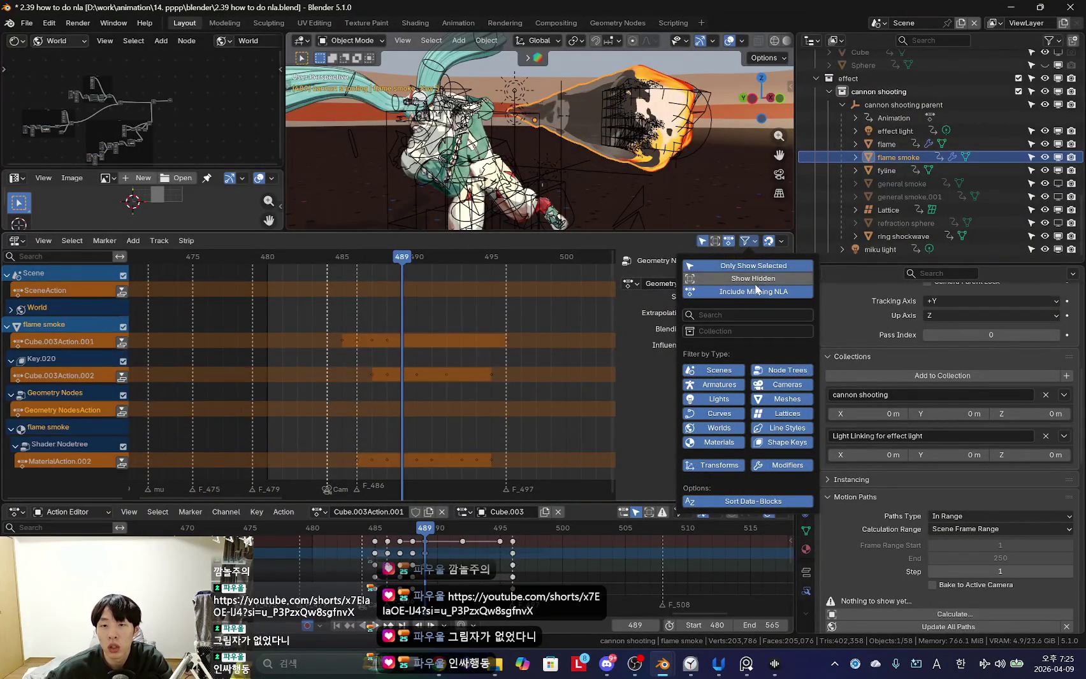
pyautogui.click(757, 265)
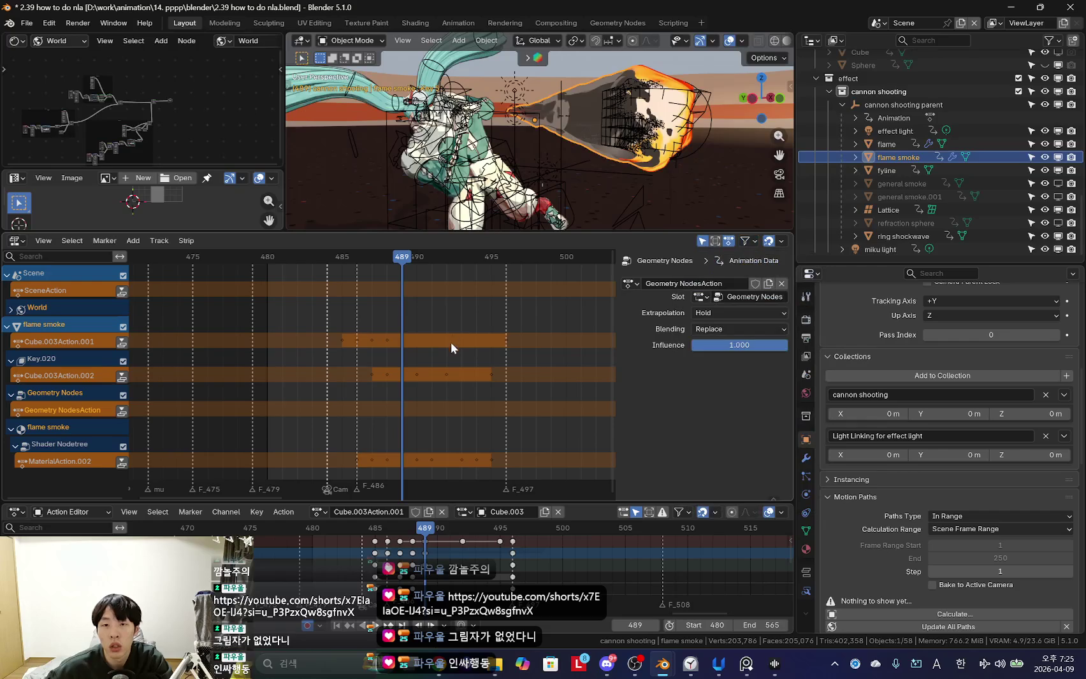
pyautogui.click(743, 241)
pyautogui.click(756, 292)
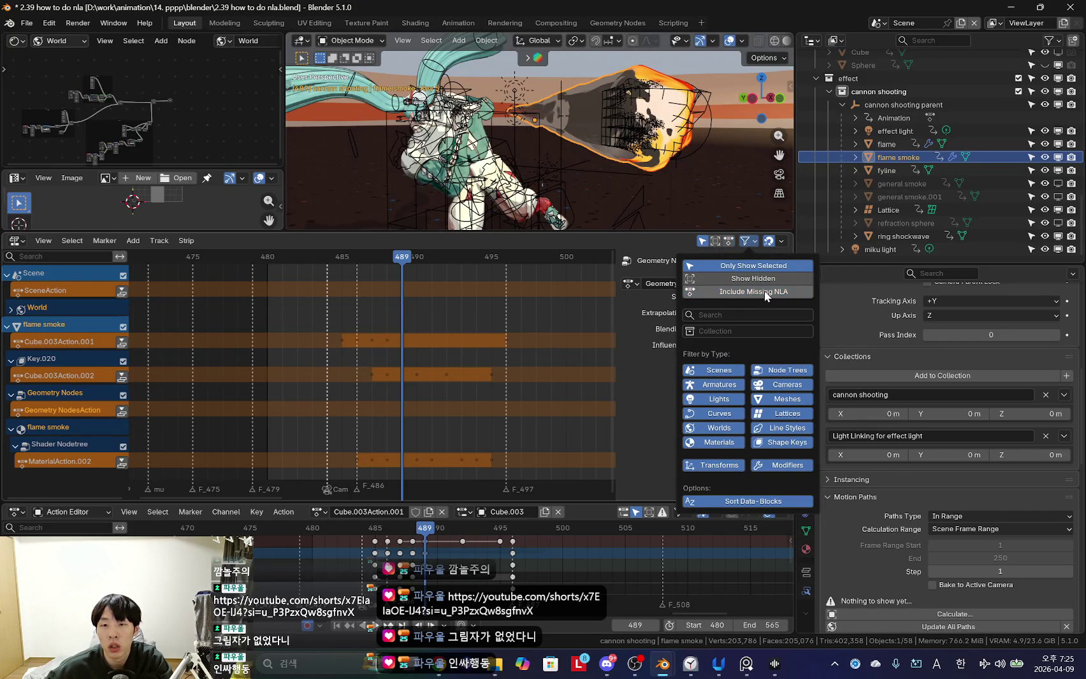
pyautogui.click(764, 291)
pyautogui.click(769, 279)
# Reread the shortcut paragraph and final paragraph of Claude's reply.
pyautogui.hotkey('alt', 'Tab')
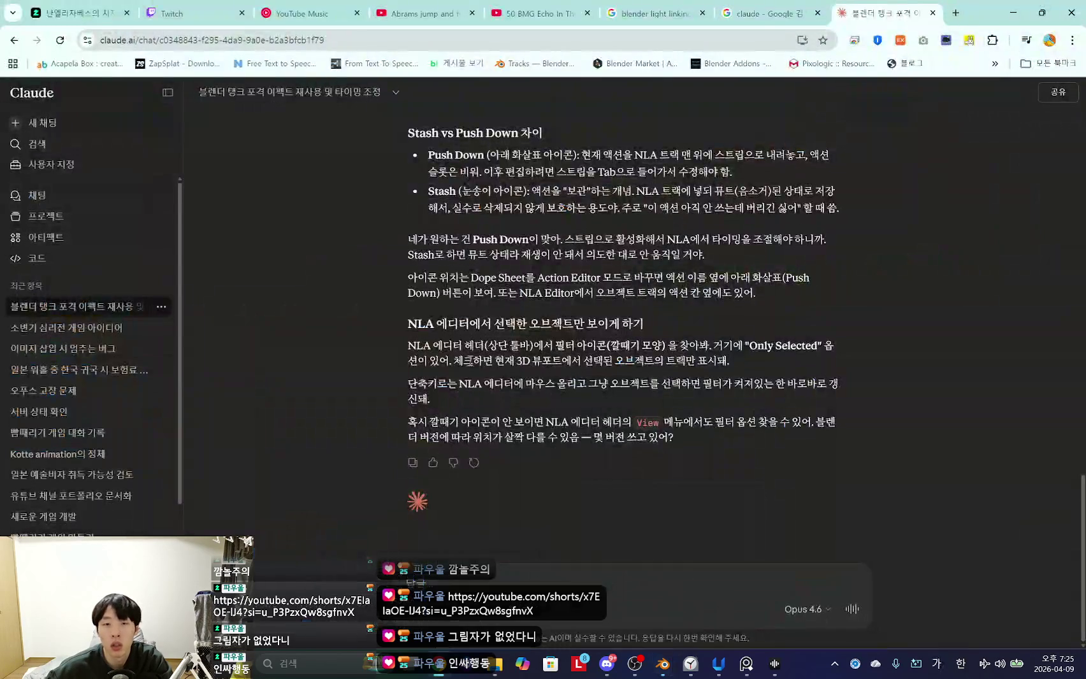
pyautogui.tripleClick(511, 398)
pyautogui.click(512, 398)
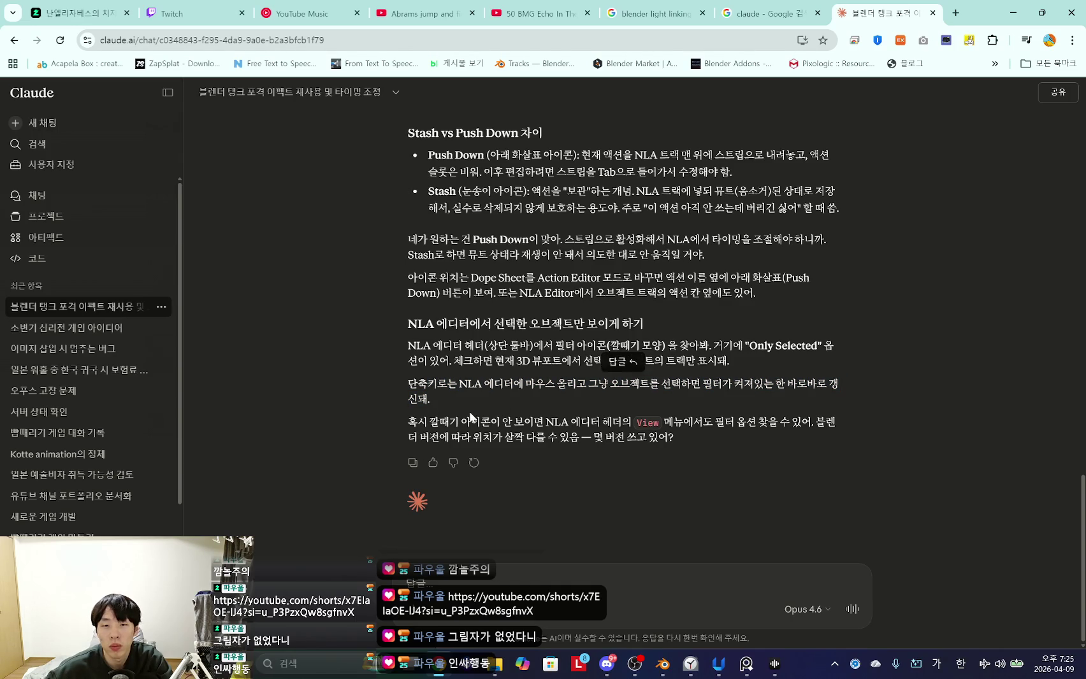
pyautogui.tripleClick(418, 421)
pyautogui.click(418, 420)
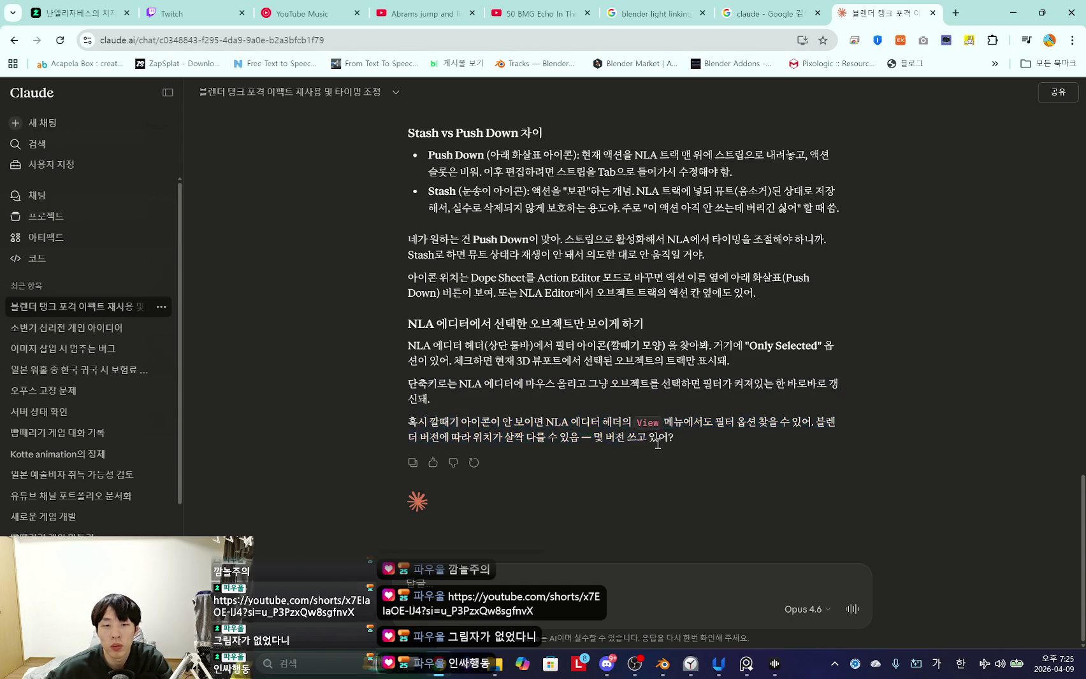
# Scroll the Claude chat up to the 1단계/2단계 Push Down instructions.
pyautogui.scroll(10, 663, 465)
pyautogui.scroll(5, 663, 465)
pyautogui.scroll(3, 663, 465)
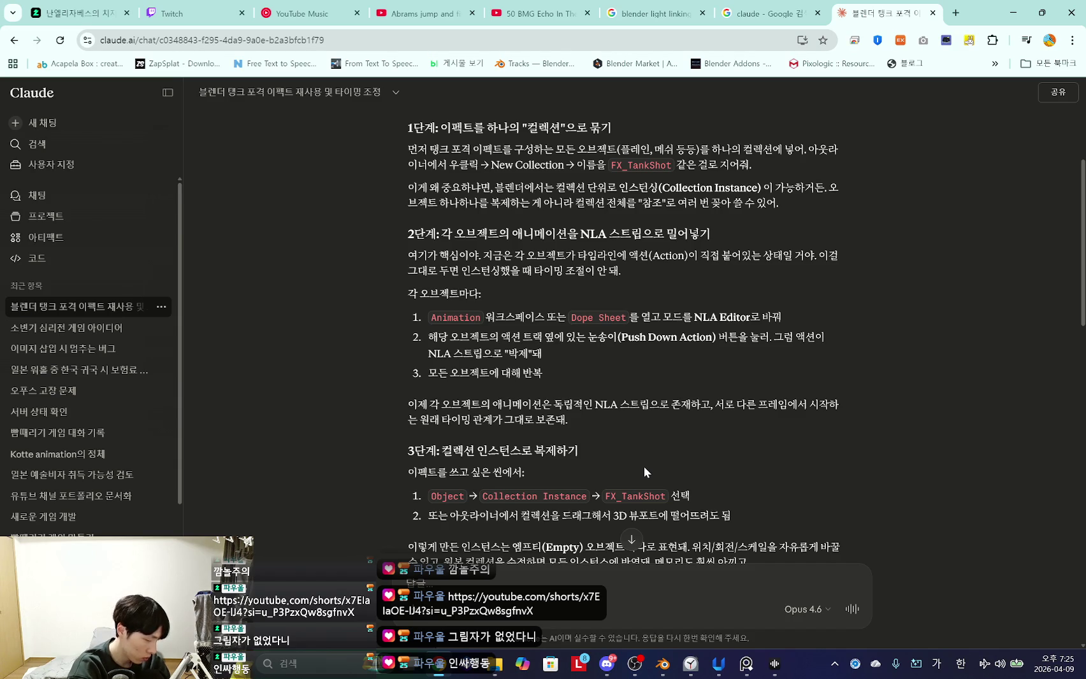
pyautogui.scroll(2, 645, 500)
pyautogui.scroll(-2, 595, 492)
pyautogui.hotkey('alt', 'Tab')
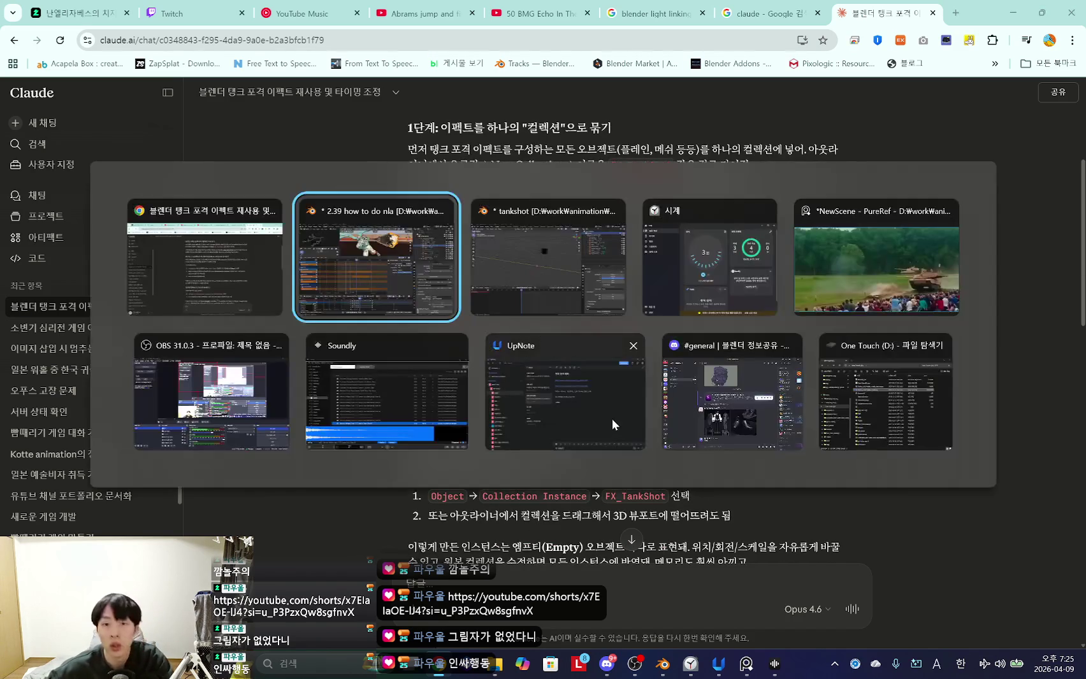
# Back in Blender, select the flame object and step back to frame 486.
pyautogui.hotkey('alt', 'Tab')
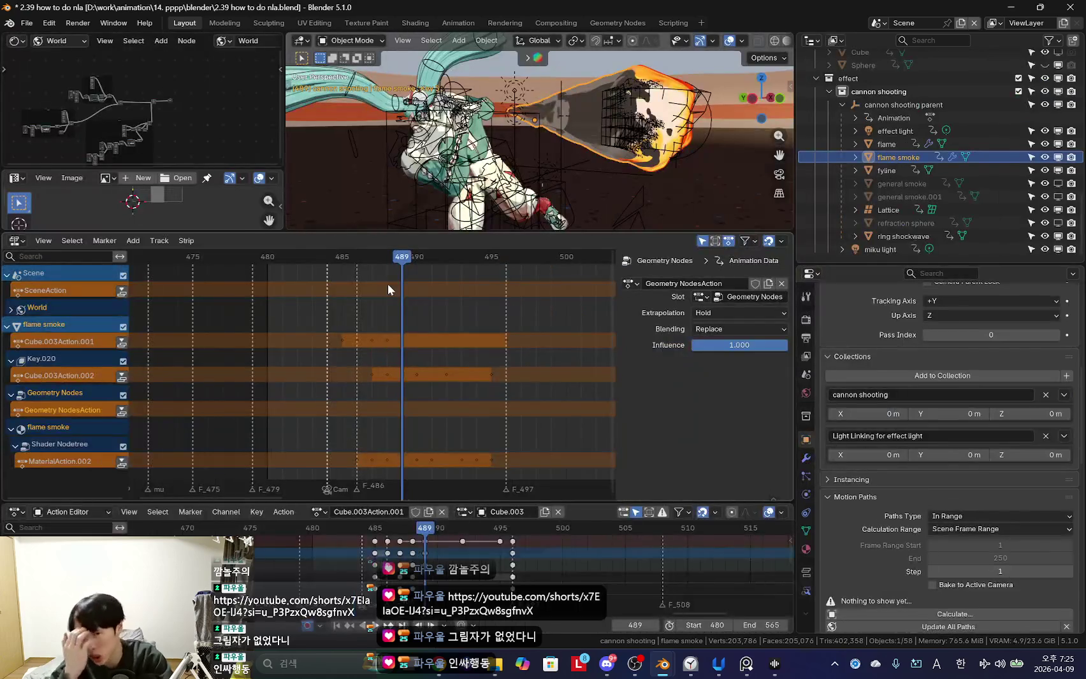
pyautogui.scroll(1, 446, 398)
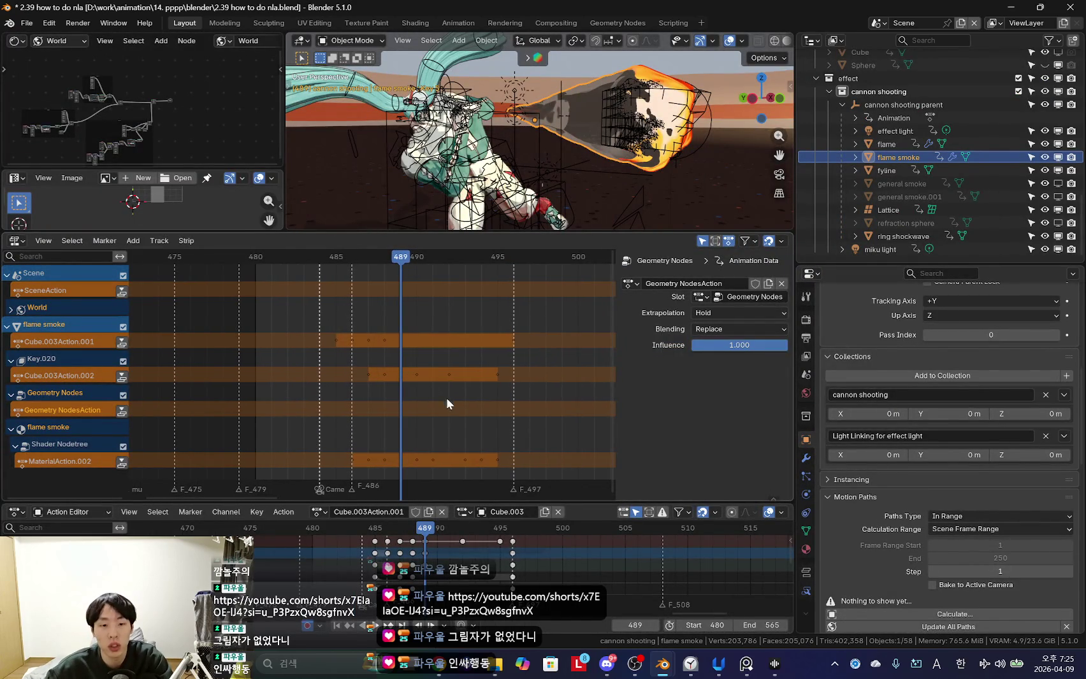
pyautogui.keyDown('alt'); pyautogui.scroll(-1, 581, 172); pyautogui.keyUp('alt')
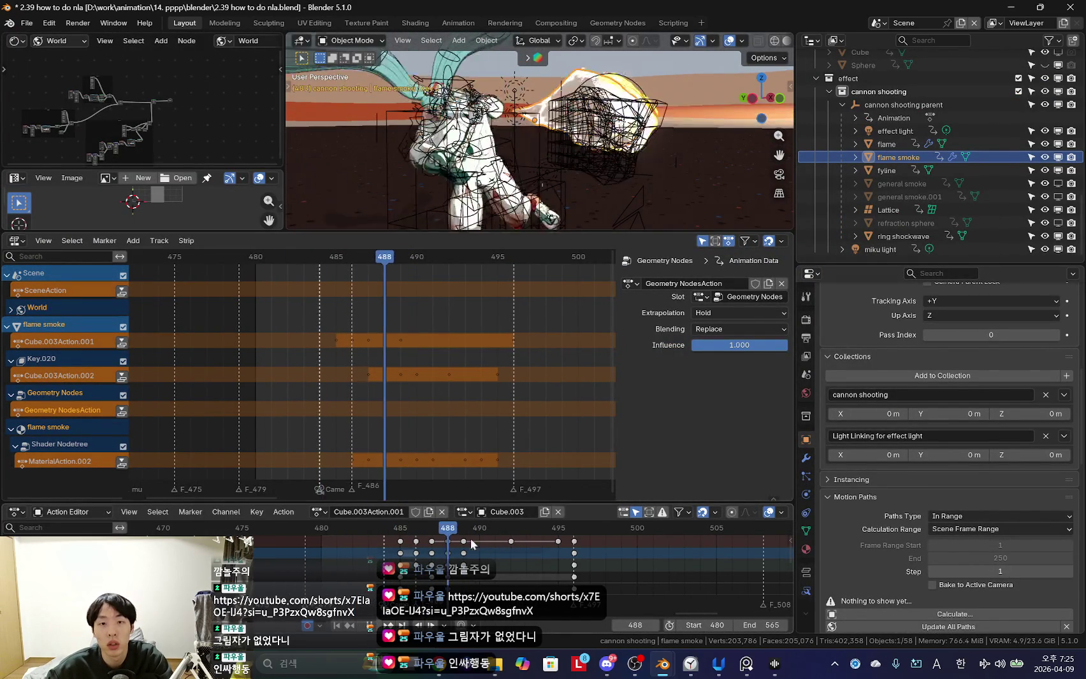
pyautogui.hotkey('shift', 'alt', 'z')
pyautogui.click(897, 143)
pyautogui.press('Left')
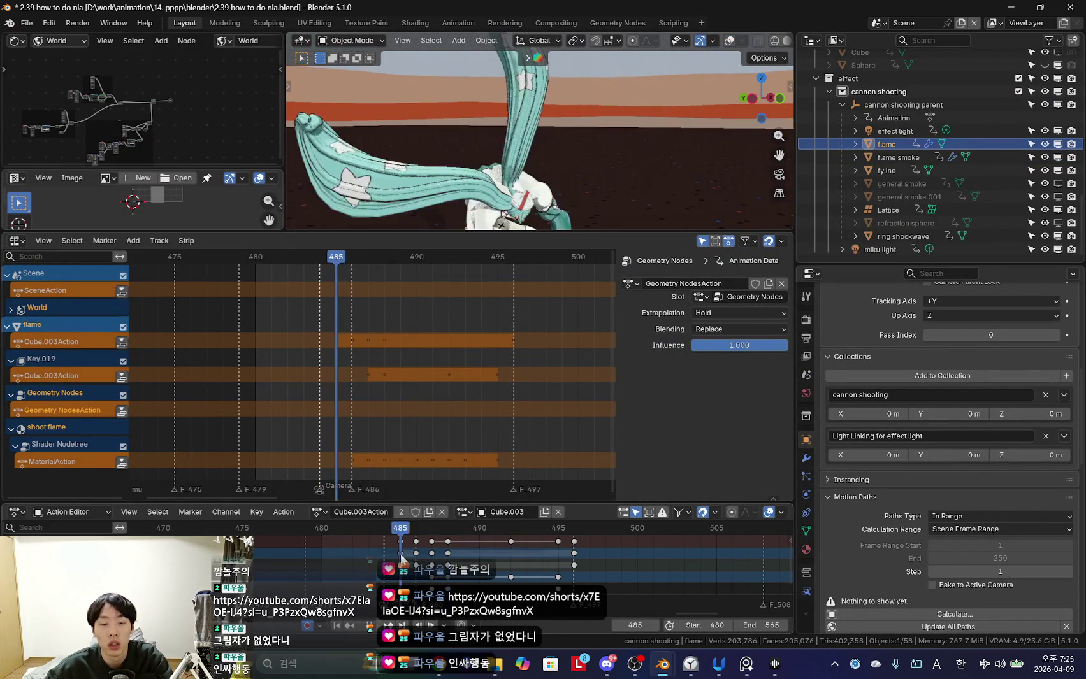
pyautogui.press('Left')
pyautogui.scroll(-1, 458, 547)
# Enlarge the Action Editor to show flame's Cube.003Action channels alongside its NLA tracks.
pyautogui.moveTo(446, 503); pyautogui.dragTo(446, 456)
pyautogui.moveTo(403, 398); pyautogui.dragTo(408, 368, button='middle')
pyautogui.click(895, 105)
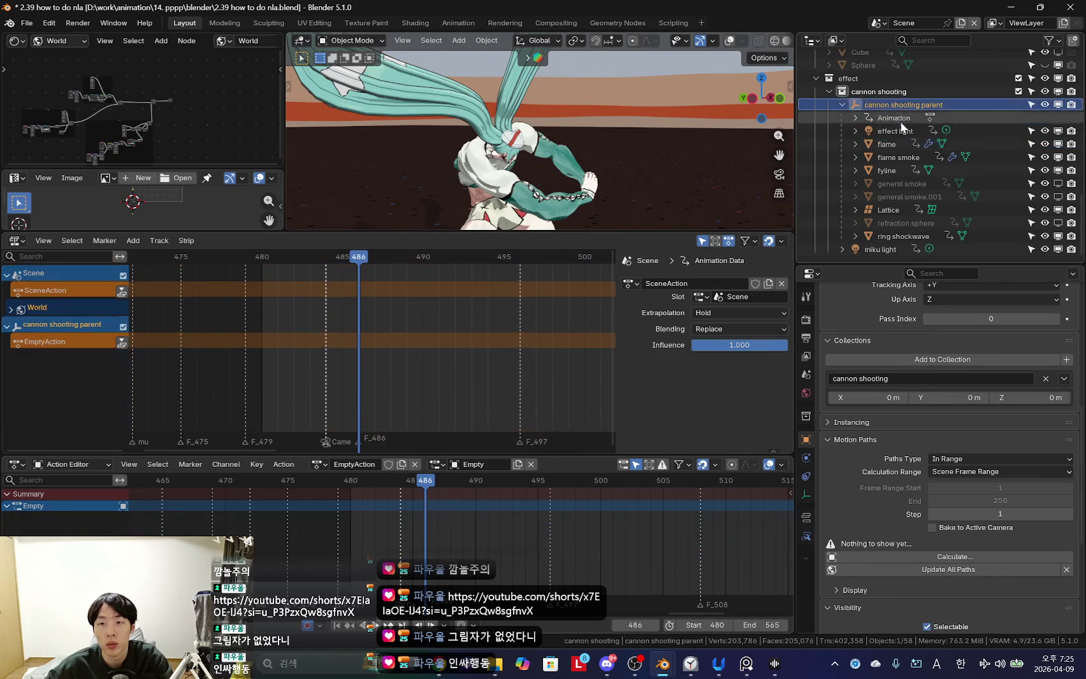
pyautogui.click(892, 143)
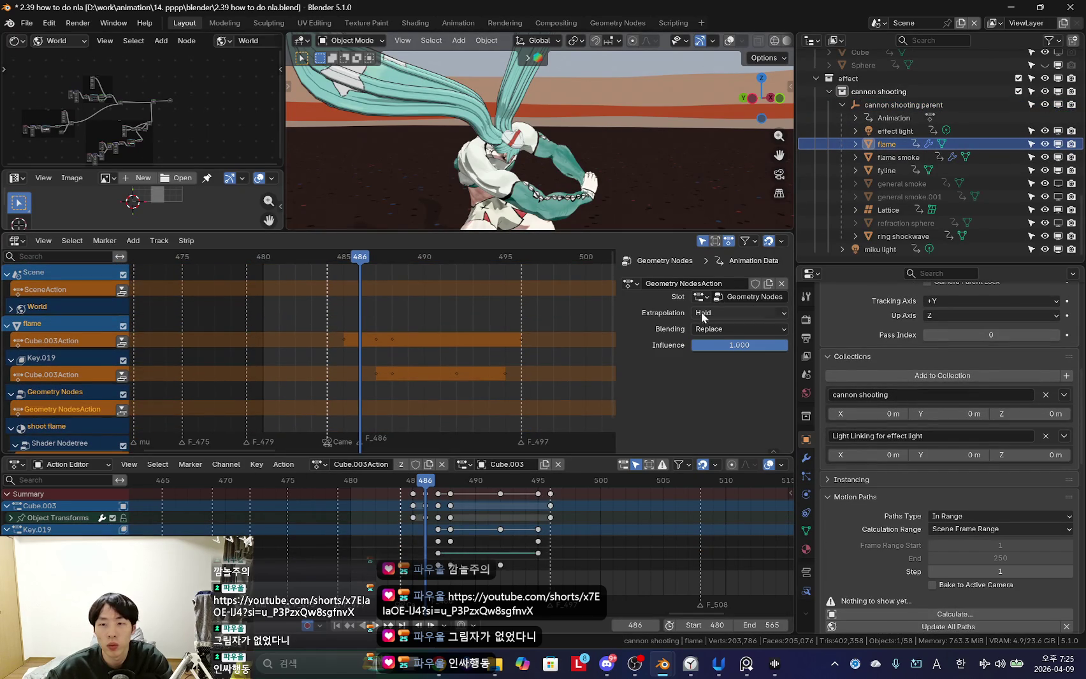
pyautogui.moveTo(340, 419); pyautogui.dragTo(333, 411, button='middle')
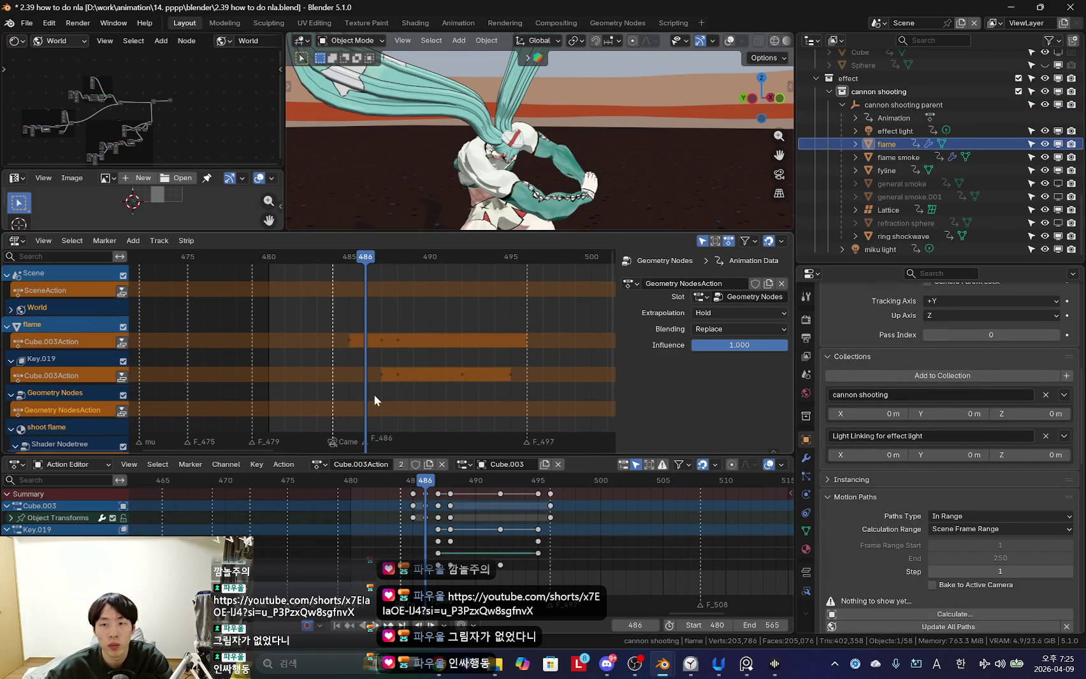
pyautogui.keyDown('ctrl'); pyautogui.hscroll(1, 413, 382); pyautogui.keyUp('ctrl')
pyautogui.keyDown('ctrl'); pyautogui.hscroll(-2, 411, 389); pyautogui.keyUp('ctrl')
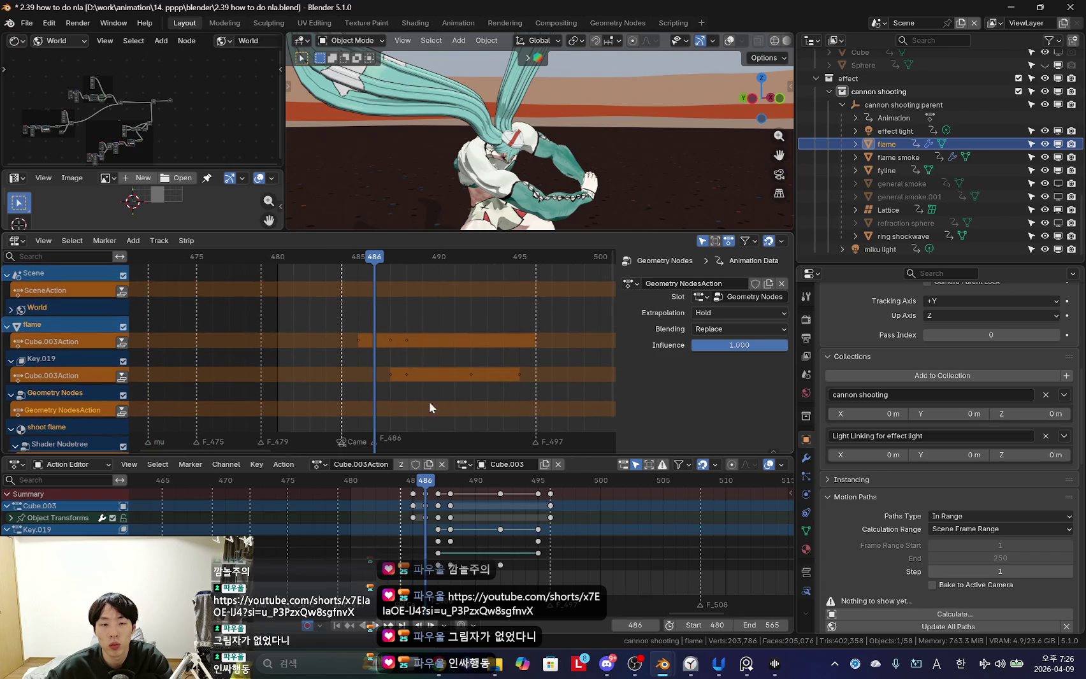
pyautogui.scroll(1, 422, 532)
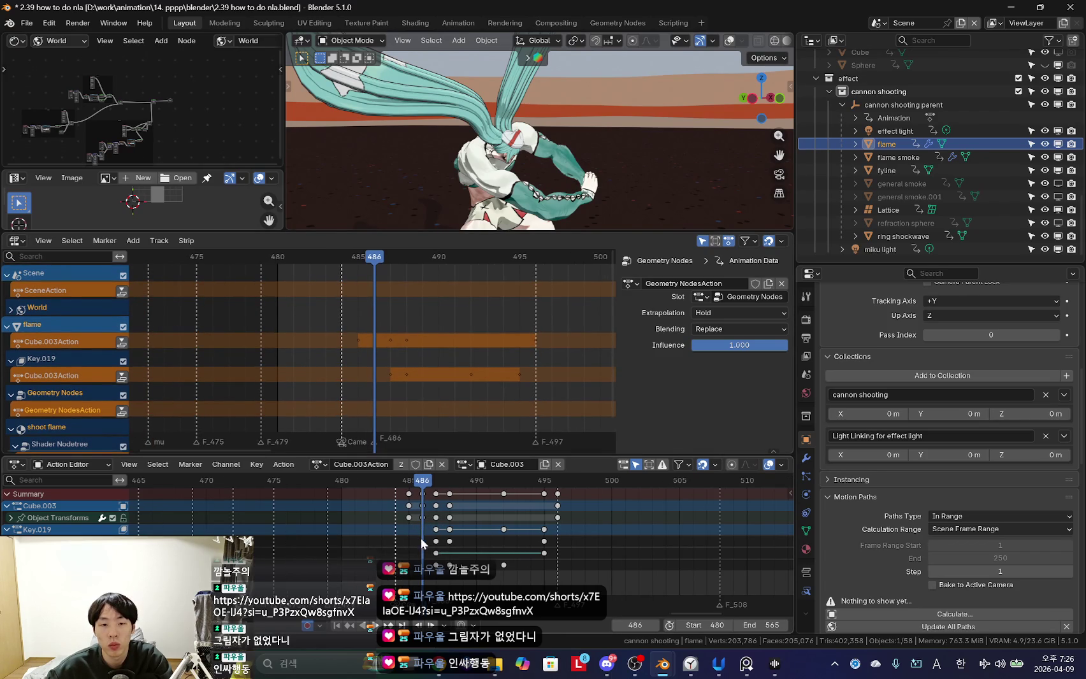
pyautogui.click(258, 465)
pyautogui.moveTo(284, 465)
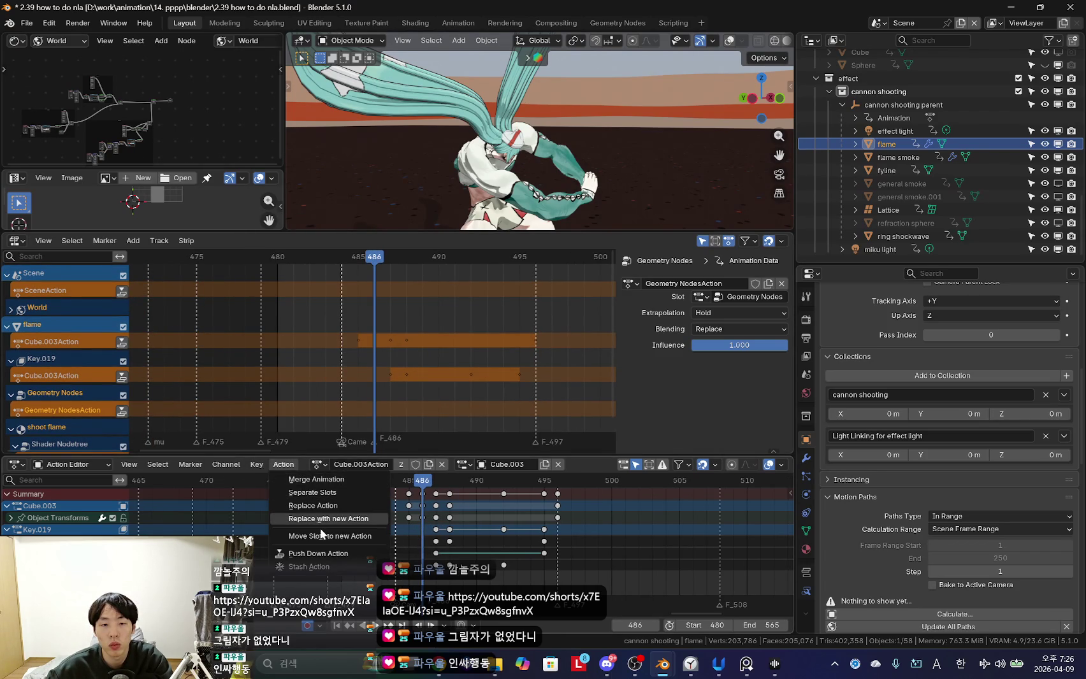
# Push the flame and flame smoke actions down into NLA strips.
pyautogui.click(337, 553)
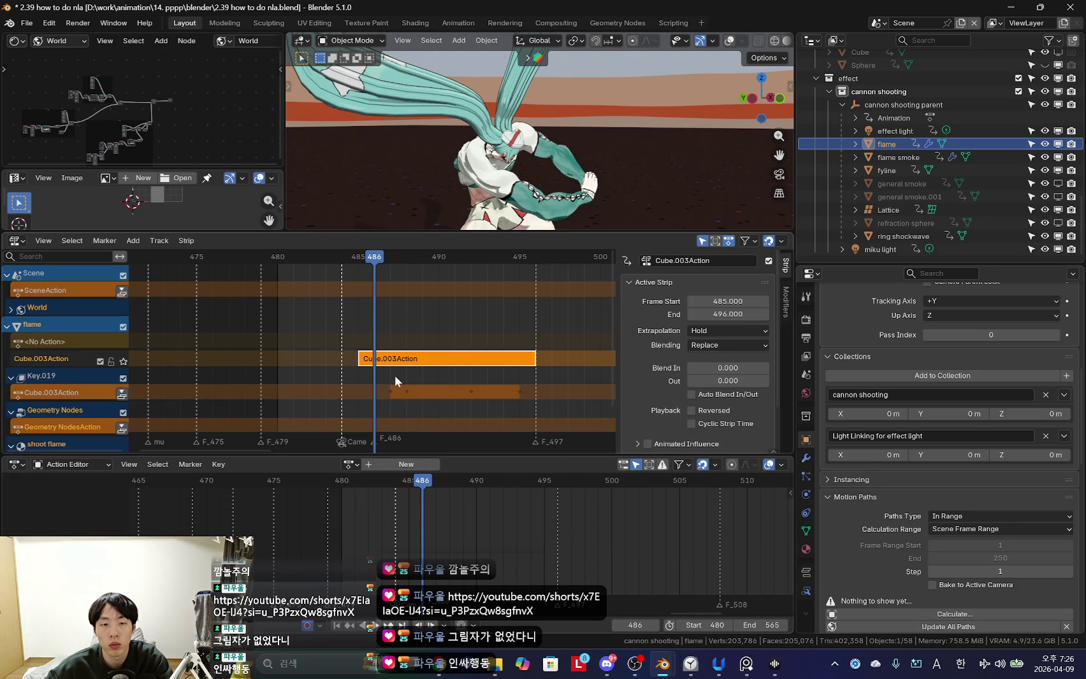
pyautogui.click(895, 158)
pyautogui.click(284, 464)
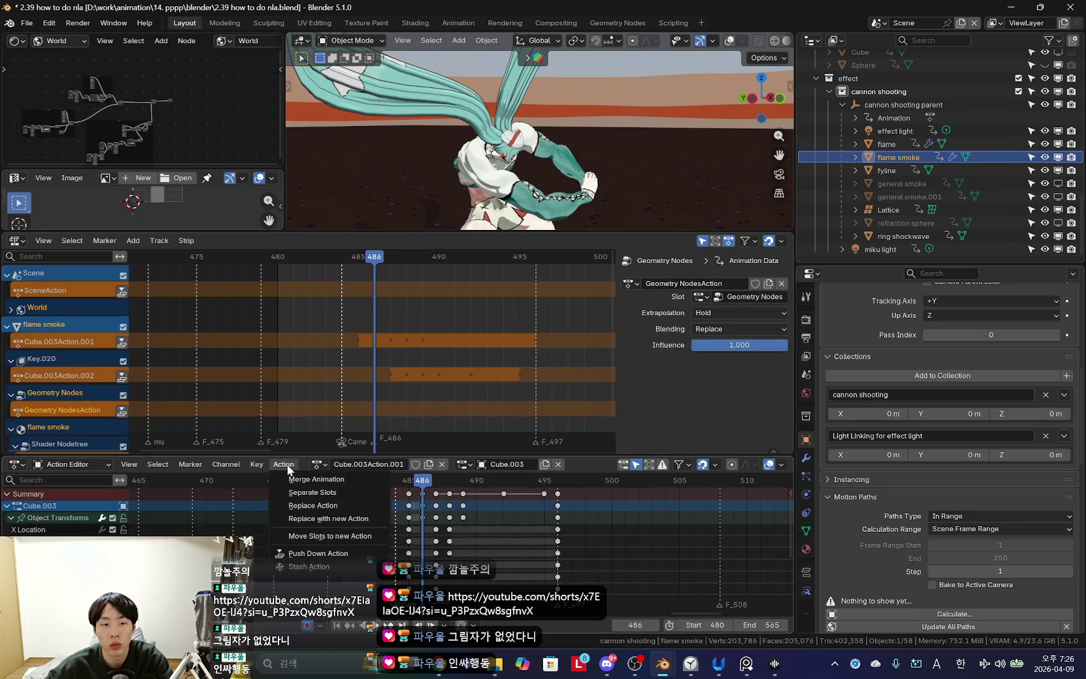
pyautogui.click(321, 553)
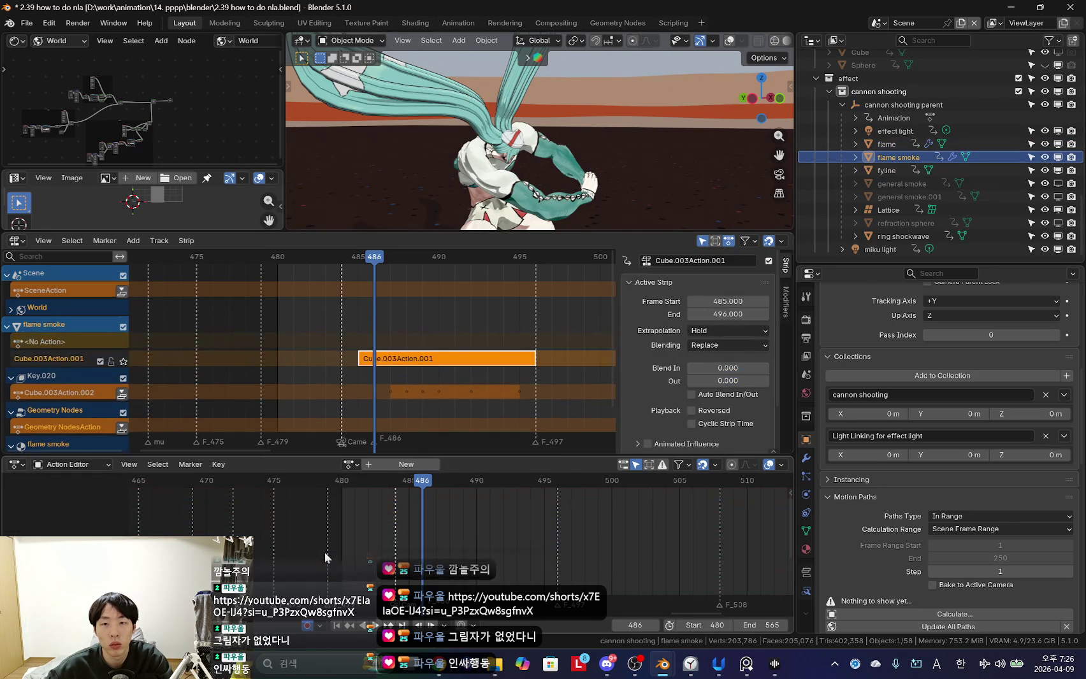
# Show the object's node tree, restore viewport overlays and reposition flame smoke at frame 489.
pyautogui.click(16, 40)
pyautogui.click(67, 73)
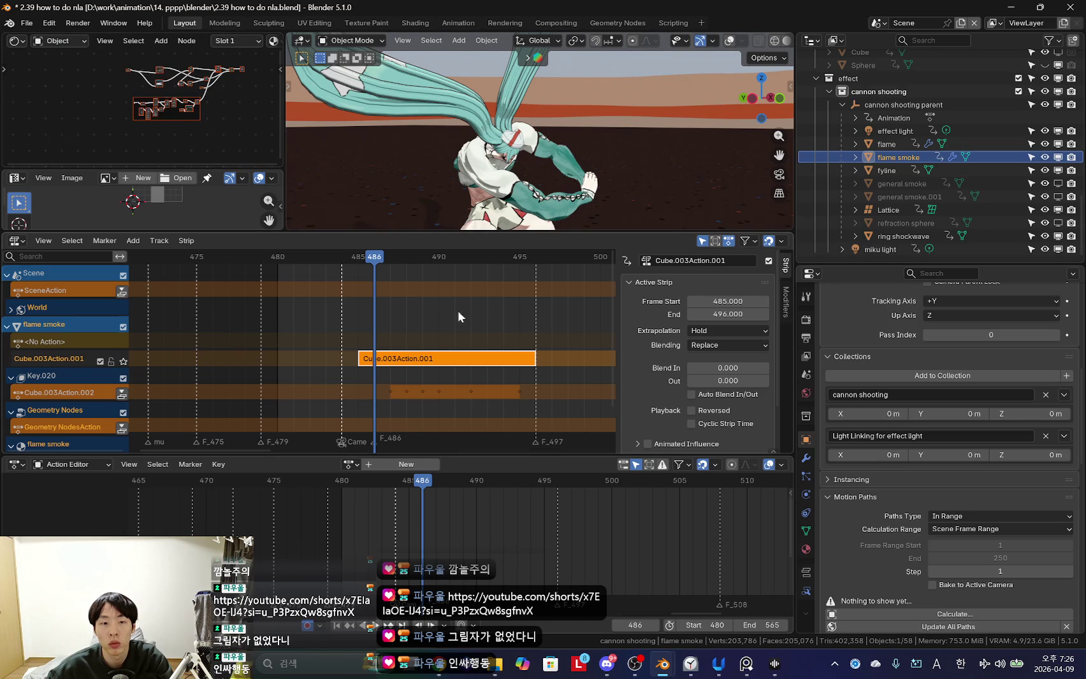
pyautogui.scroll(-3, 388, 359)
pyautogui.hotkey('shift', 'alt', 'z')
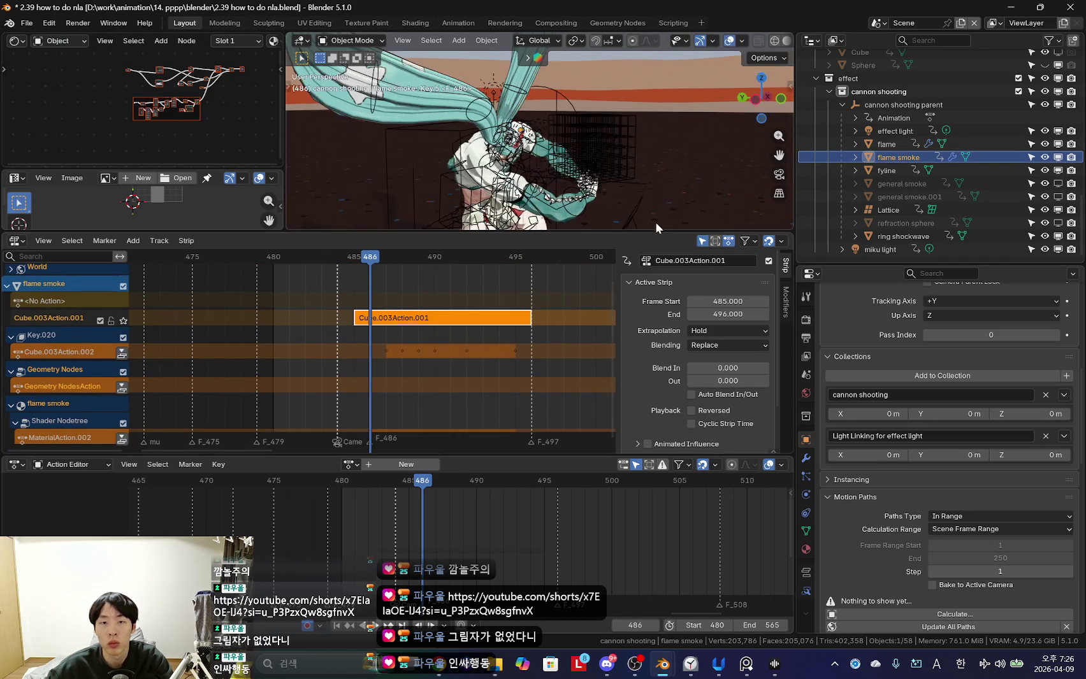
pyautogui.moveTo(441, 516)
pyautogui.mouseDown()
pyautogui.moveTo(460, 518)
pyautogui.moveTo(404, 525)
pyautogui.moveTo(490, 530)
pyautogui.moveTo(525, 505)
pyautogui.moveTo(423, 539)
pyautogui.mouseUp()
pyautogui.press('g')
pyautogui.click(713, 143)
# Unhide the general smoke objects and play the animation from frame 483 in a larger viewport.
pyautogui.click(885, 170)
pyautogui.moveTo(1063, 191); pyautogui.dragTo(1058, 198)
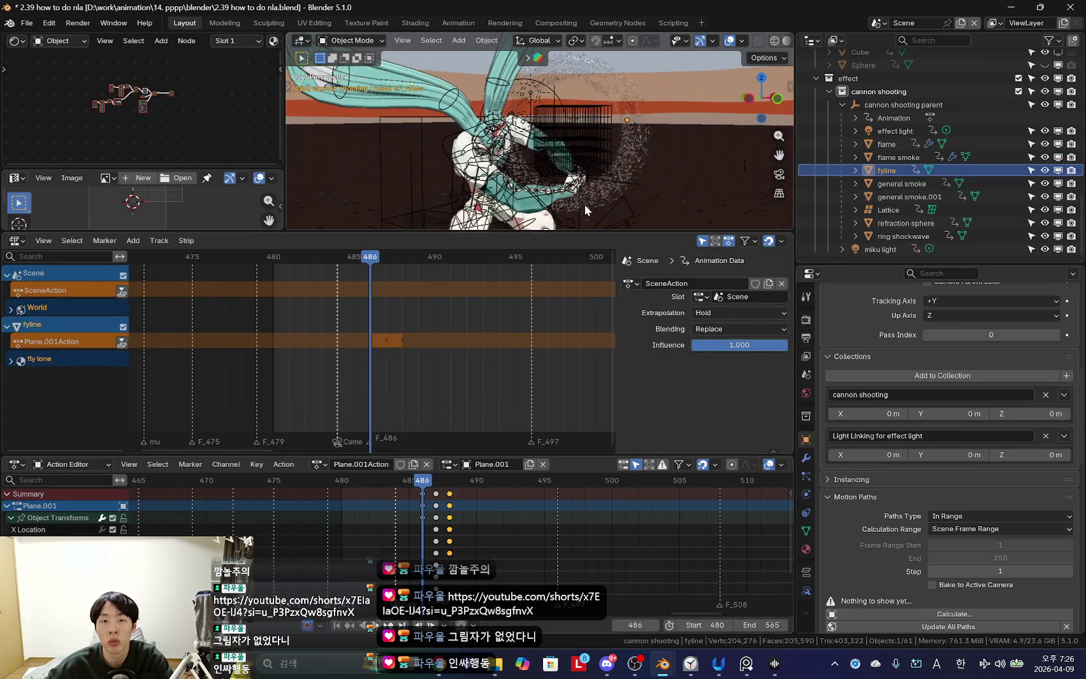
pyautogui.moveTo(408, 493)
pyautogui.mouseDown()
pyautogui.moveTo(428, 538)
pyautogui.moveTo(487, 549)
pyautogui.moveTo(381, 542)
pyautogui.mouseUp()
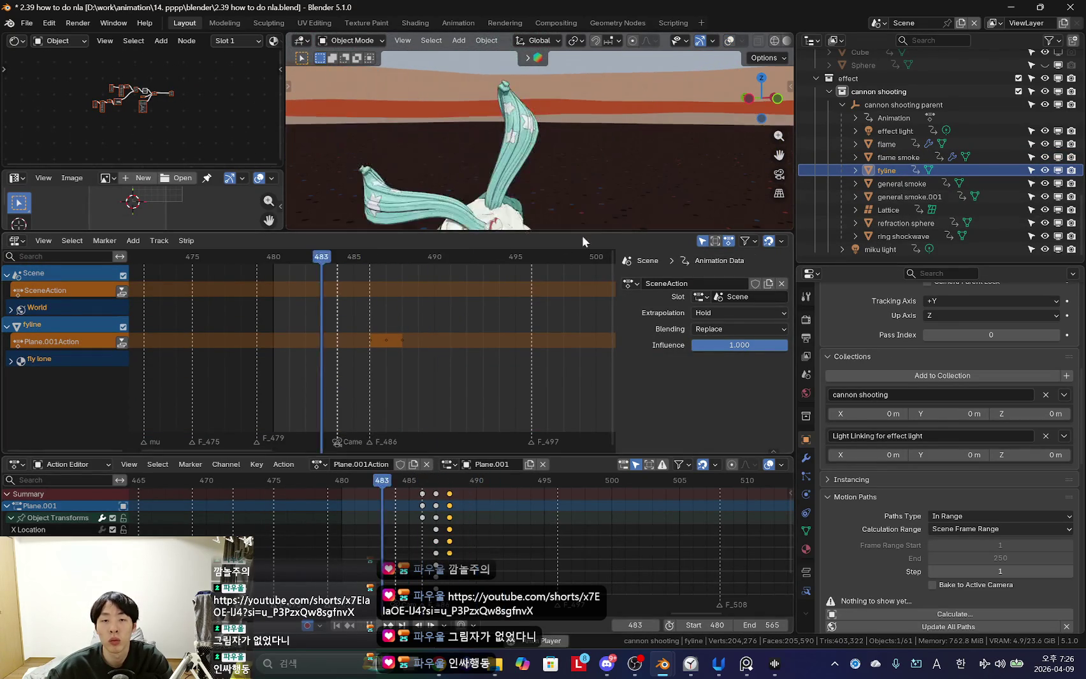
pyautogui.press('space')
pyautogui.press('space')
pyautogui.moveTo(582, 234); pyautogui.dragTo(581, 293)
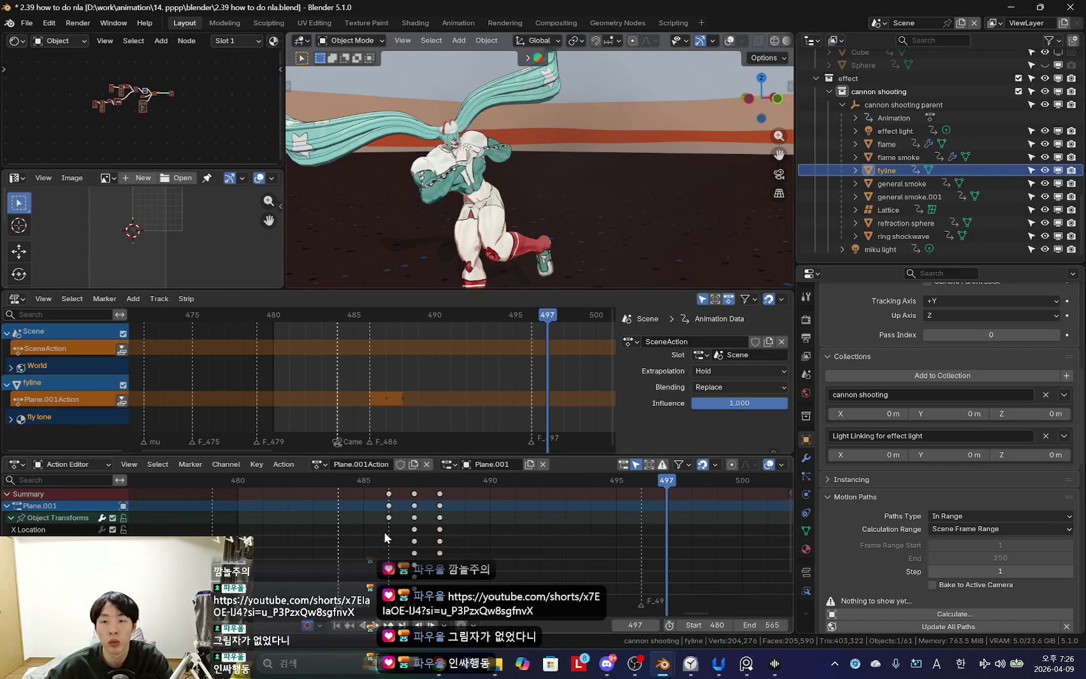
# Push effect light's PointAction down into an NLA strip and check flame's strip at frame 486.
pyautogui.click(895, 131)
pyautogui.click(430, 516)
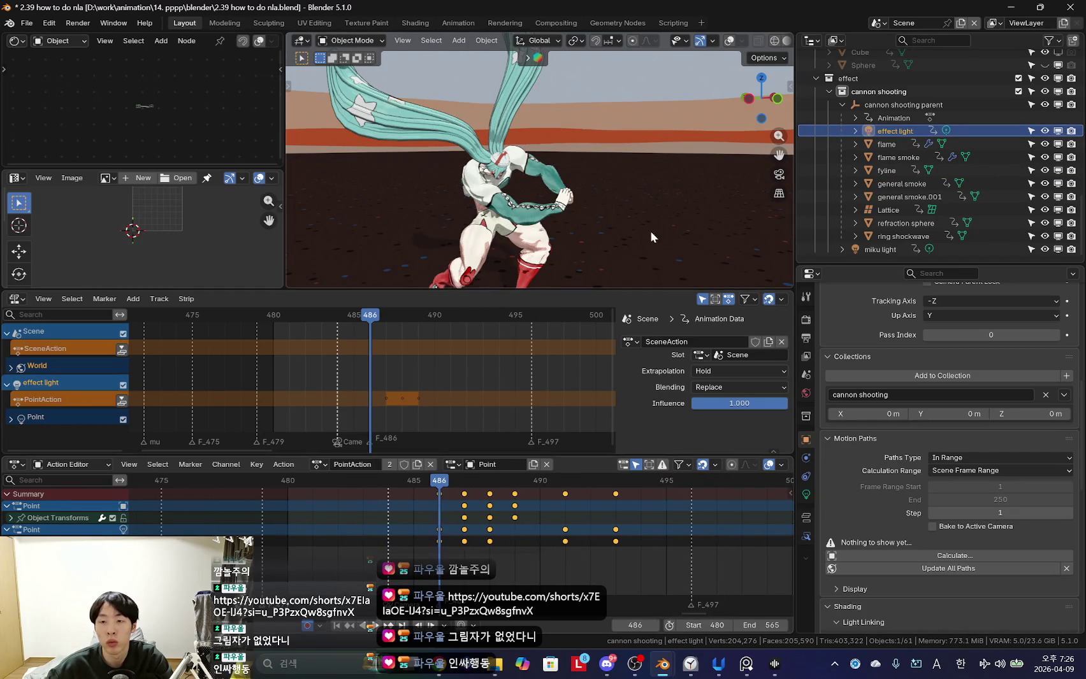
pyautogui.click(283, 465)
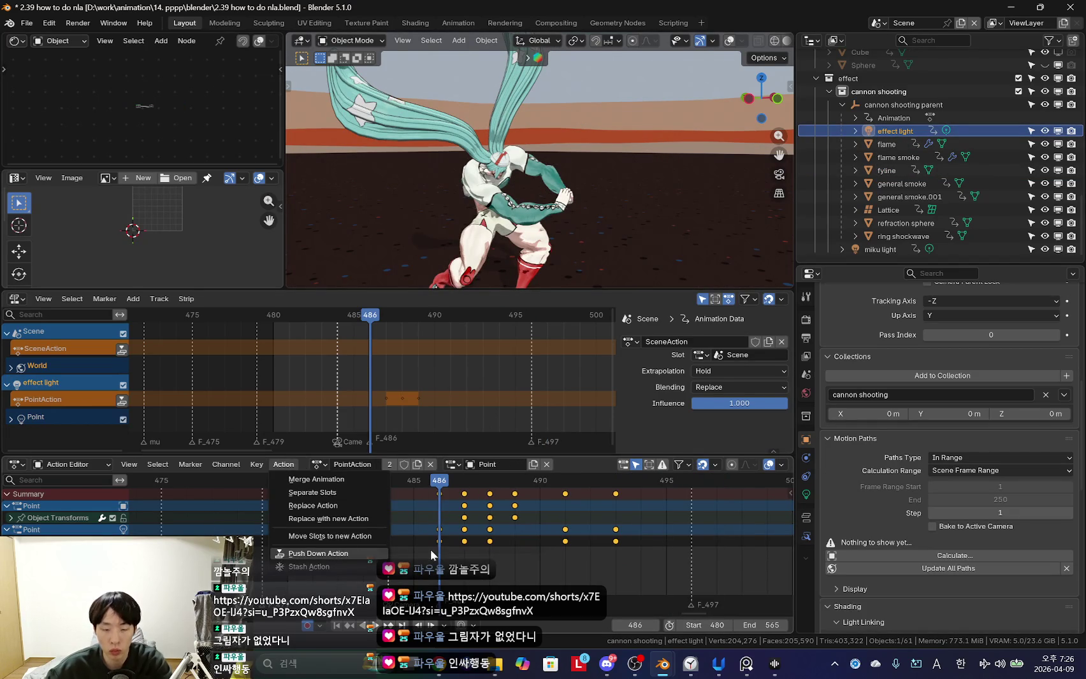
pyautogui.click(369, 554)
pyautogui.click(881, 143)
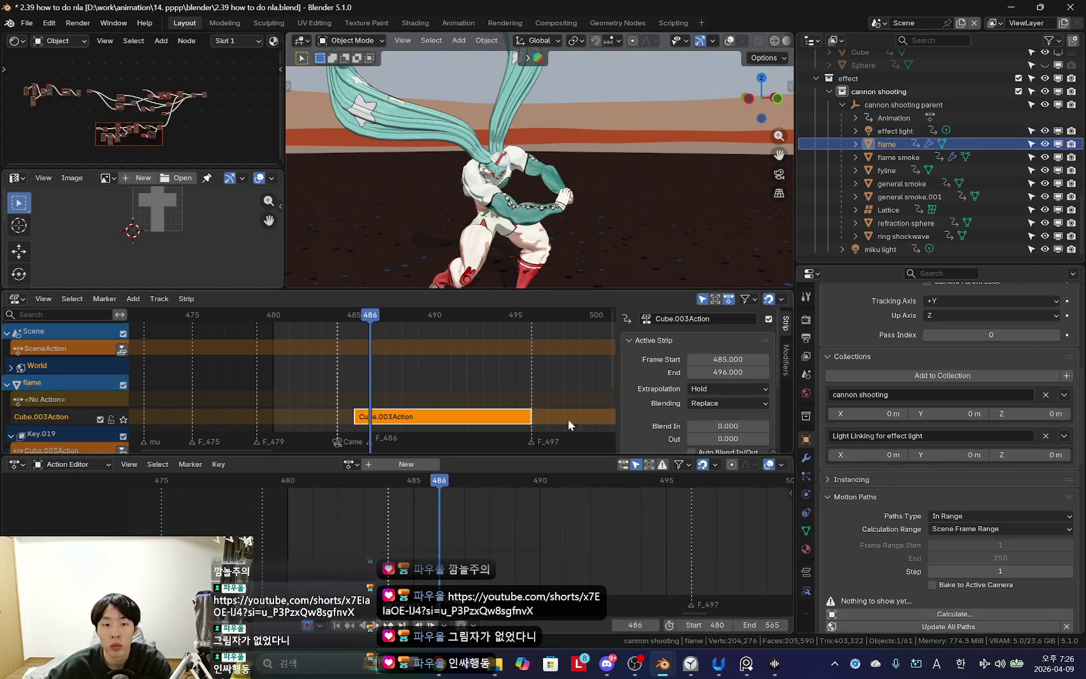
pyautogui.press('Left')
pyautogui.press('Right')
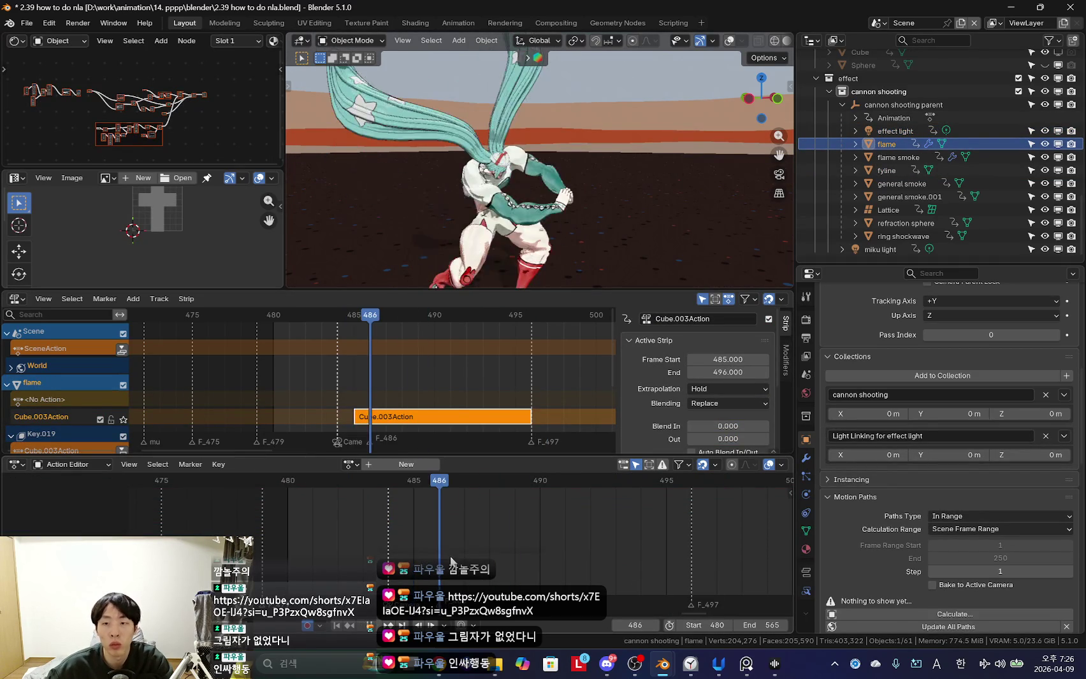
# Push down the fyline Plane.001Action, general smoke and general smoke.001 actions into NLA strips.
pyautogui.click(890, 170)
pyautogui.click(901, 184)
pyautogui.click(890, 170)
pyautogui.click(283, 465)
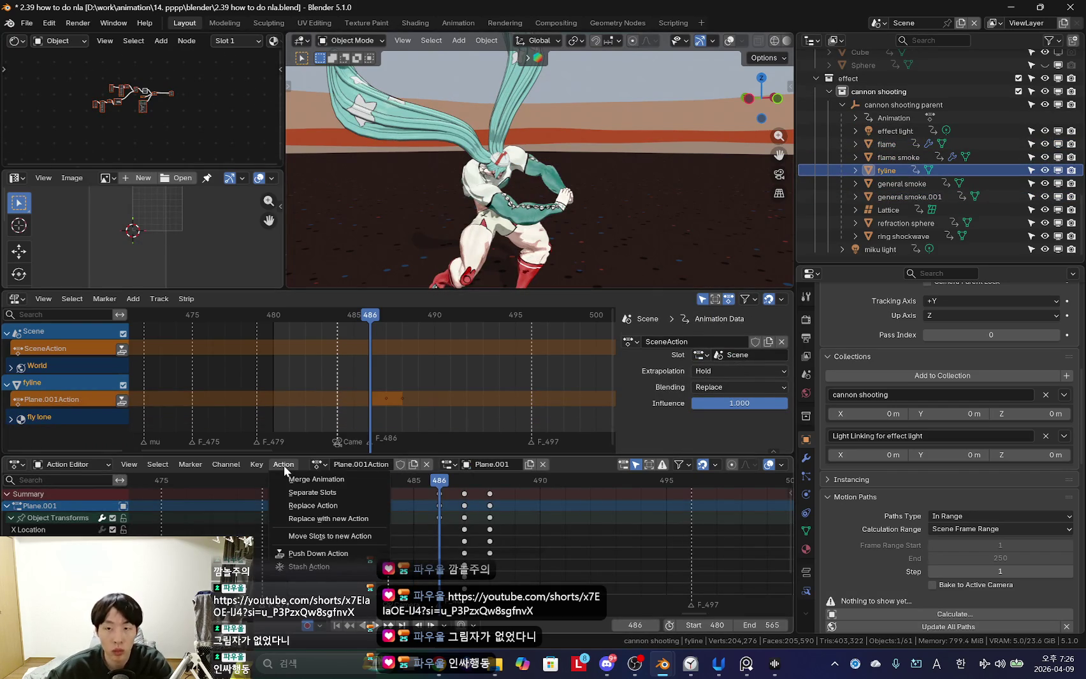
pyautogui.click(300, 479)
pyautogui.click(890, 186)
pyautogui.click(284, 465)
pyautogui.click(299, 479)
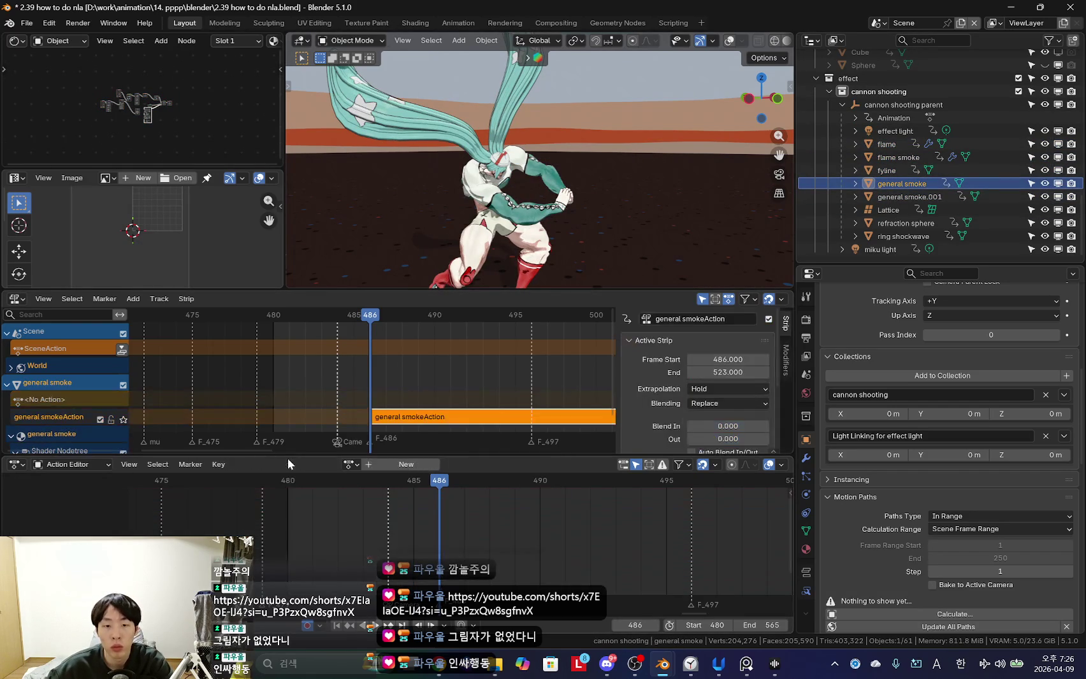
pyautogui.click(898, 198)
pyautogui.click(294, 465)
pyautogui.click(296, 479)
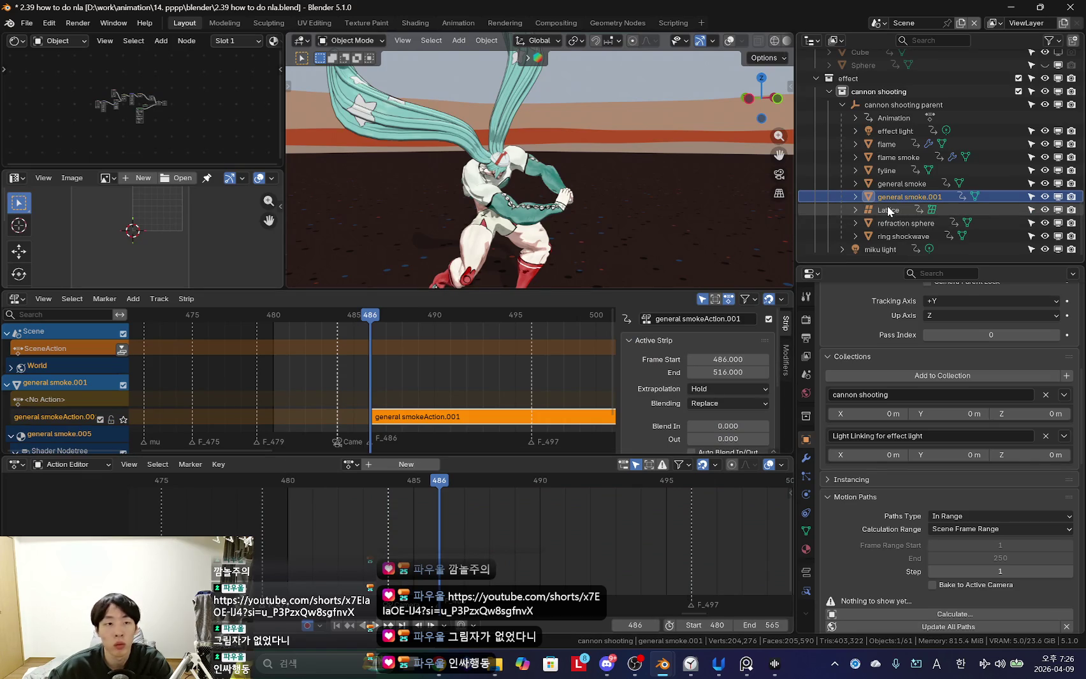
# Push down the Lattice, refraction sphereAction and ring shockwaveAction actions, then scrub back to frame 484.
pyautogui.click(806, 549)
pyautogui.scroll(10, 940, 455)
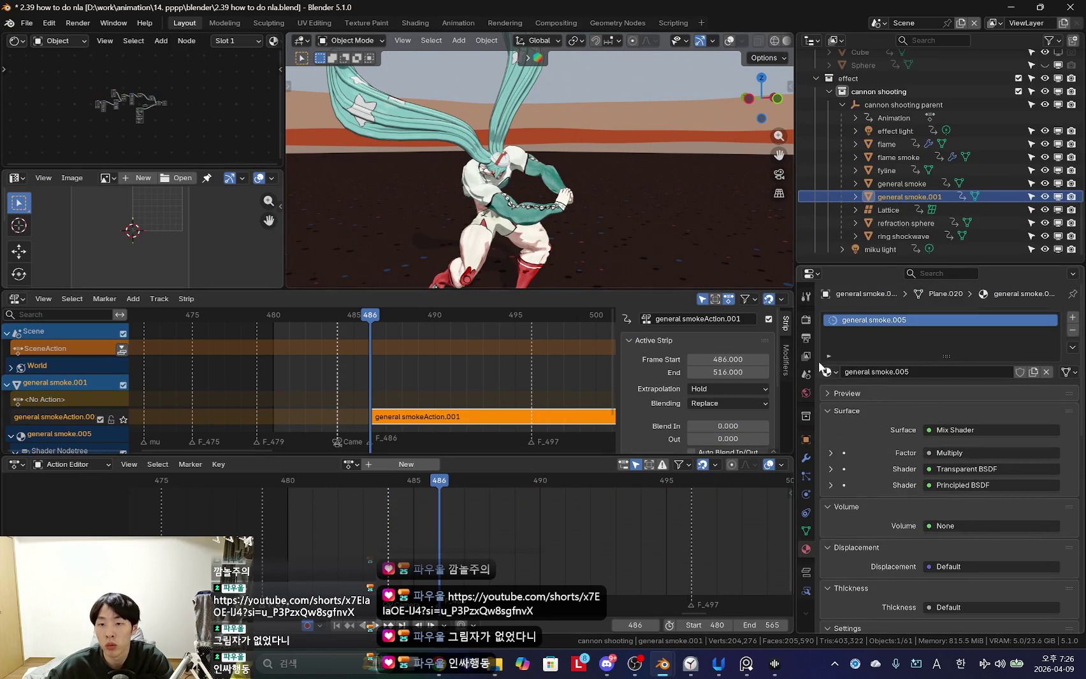
pyautogui.click(892, 211)
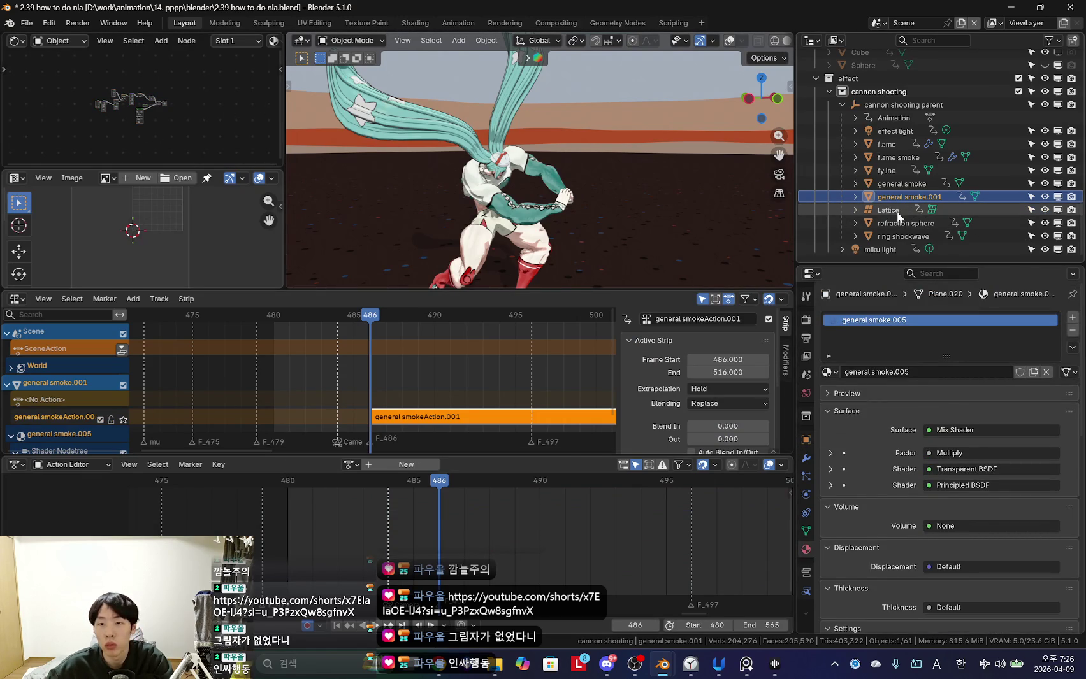
pyautogui.click(288, 466)
pyautogui.click(306, 479)
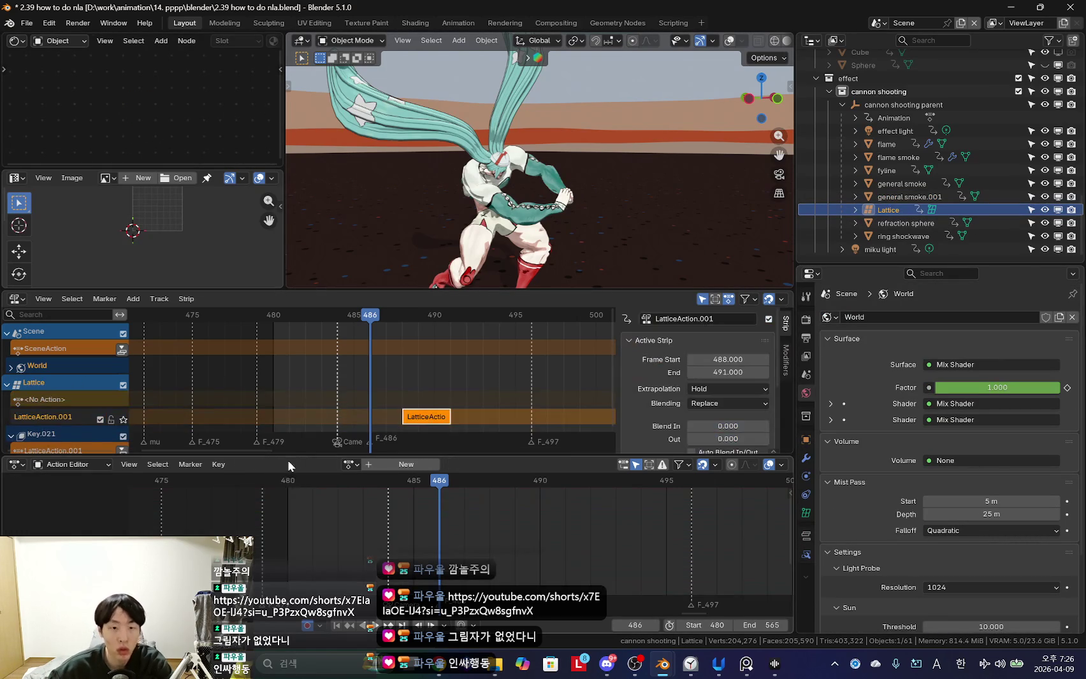
pyautogui.click(477, 435)
pyautogui.click(284, 464)
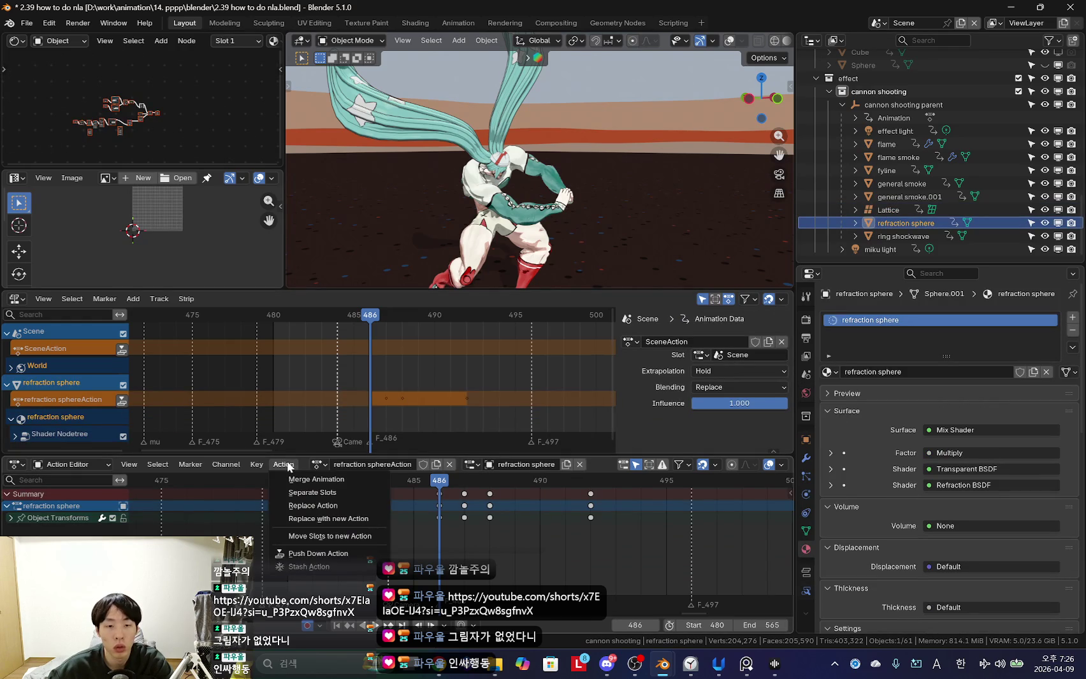
pyautogui.click(306, 479)
pyautogui.click(907, 236)
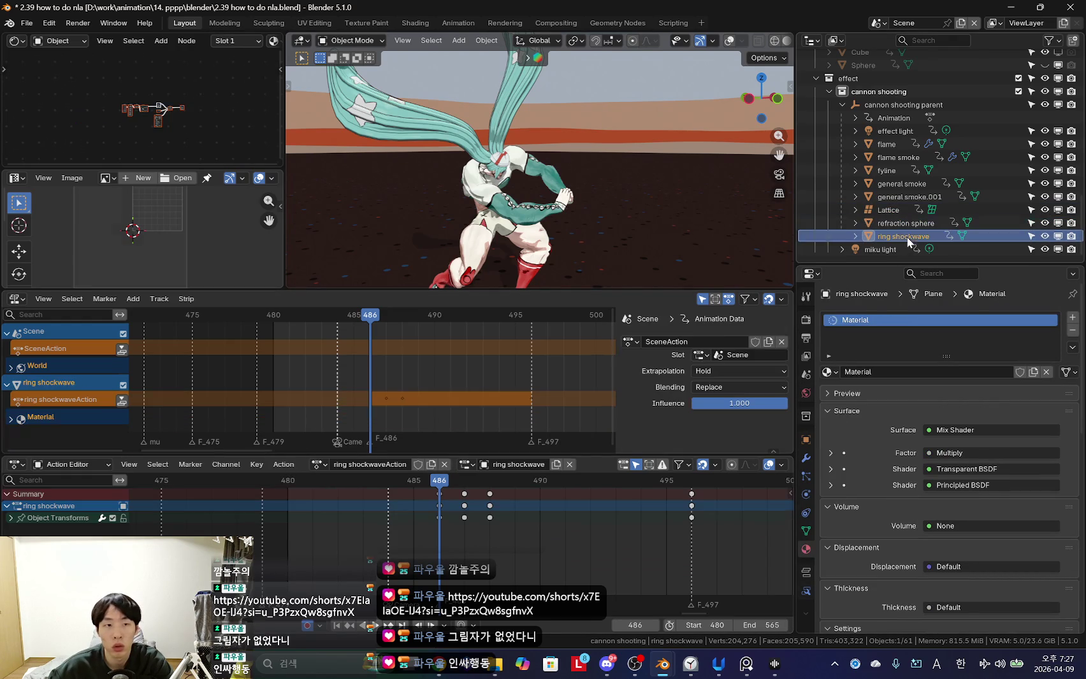
pyautogui.click(284, 464)
pyautogui.click(306, 479)
pyautogui.scroll(3, 410, 496)
pyautogui.moveTo(460, 536)
pyautogui.mouseDown()
pyautogui.moveTo(372, 544)
pyautogui.moveTo(453, 542)
pyautogui.mouseUp()
# Select the cannon shooting parent with its children and enlarge the NLA editor to scroll its tracks.
pyautogui.keyDown('shift'); pyautogui.click(892, 105); pyautogui.keyUp('shift')
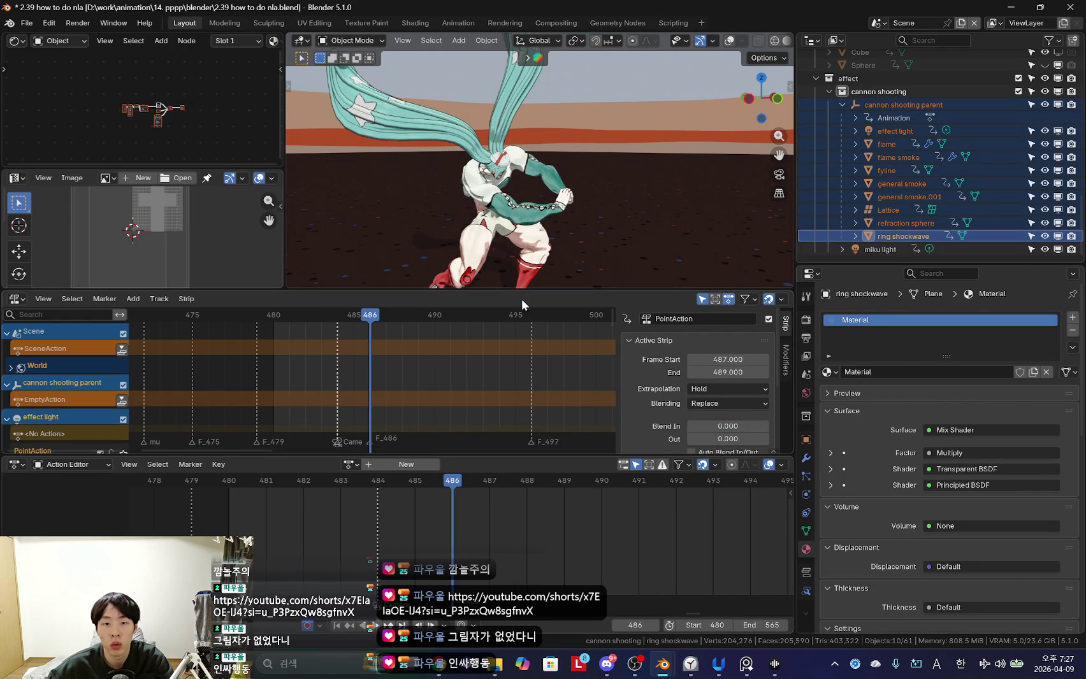
pyautogui.moveTo(521, 292); pyautogui.dragTo(450, 190)
pyautogui.scroll(-3, 450, 286)
pyautogui.scroll(-2, 443, 300)
pyautogui.keyDown('ctrl'); pyautogui.scroll(-3, 442, 300); pyautogui.keyUp('ctrl')
pyautogui.scroll(-3, 461, 332)
pyautogui.scroll(-3, 446, 334)
pyautogui.scroll(-2, 374, 335)
pyautogui.keyDown('ctrl'); pyautogui.scroll(2, 440, 346); pyautogui.keyUp('ctrl')
# Start and cancel a move of the Cube.003Action.001 strip, toggling the strip sidebar while scrolling.
pyautogui.press('g')
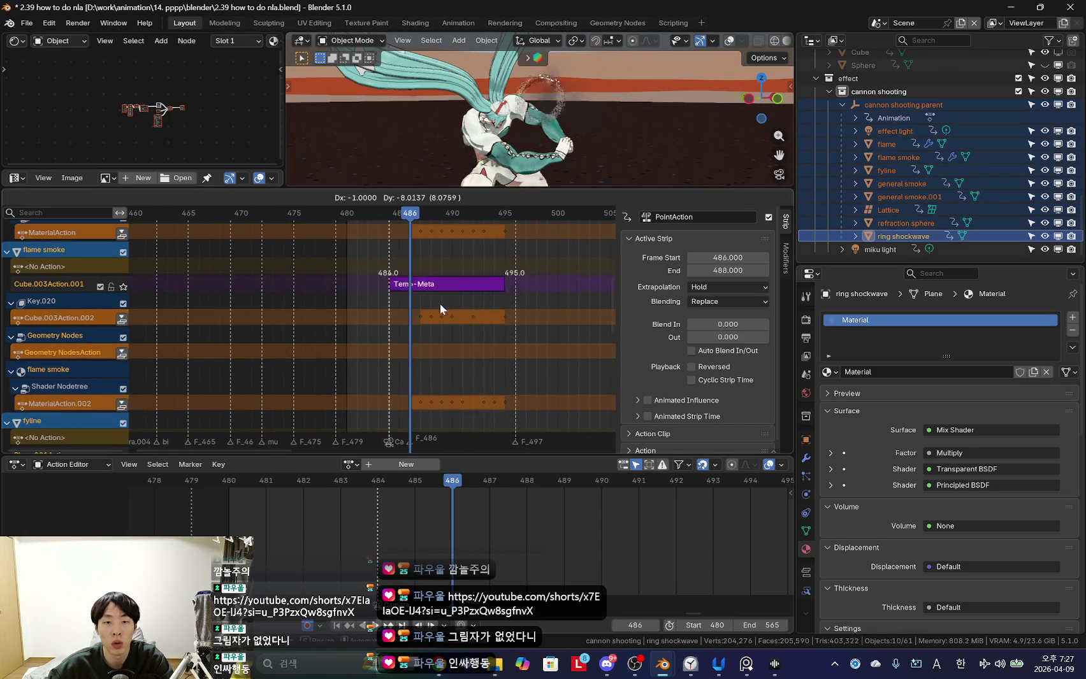
pyautogui.press('Escape')
pyautogui.press('n')
pyautogui.scroll(2, 437, 333)
pyautogui.keyDown('ctrl'); pyautogui.scroll(-1, 437, 333); pyautogui.keyUp('ctrl')
pyautogui.press('n')
pyautogui.press('n')
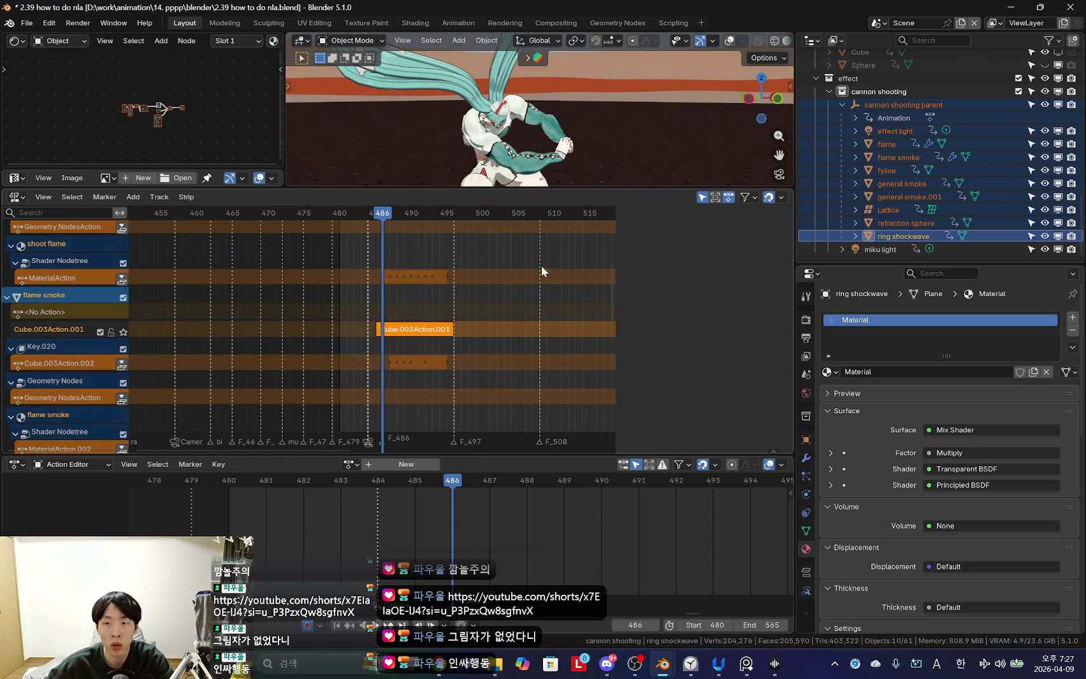
pyautogui.scroll(-3, 422, 329)
pyautogui.keyDown('ctrl'); pyautogui.scroll(-2, 423, 328); pyautogui.keyUp('ctrl')
pyautogui.scroll(-3, 423, 328)
pyautogui.keyDown('ctrl'); pyautogui.scroll(-2, 411, 349); pyautogui.keyUp('ctrl')
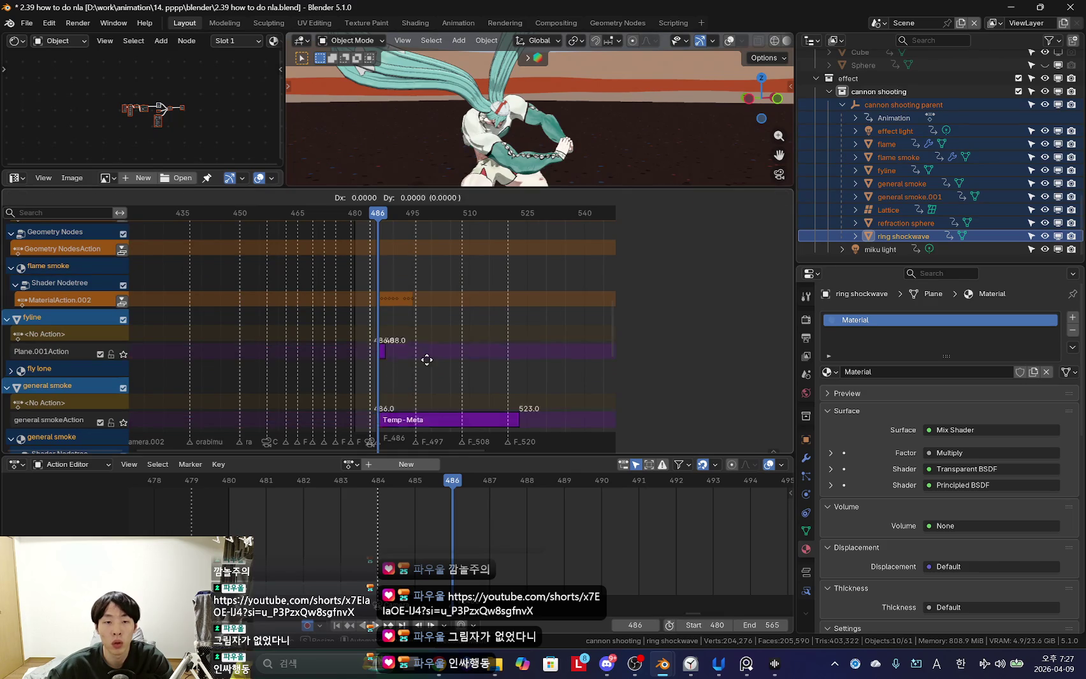
pyautogui.scroll(-5, 461, 268)
pyautogui.keyDown('ctrl'); pyautogui.scroll(-2, 478, 381); pyautogui.keyUp('ctrl')
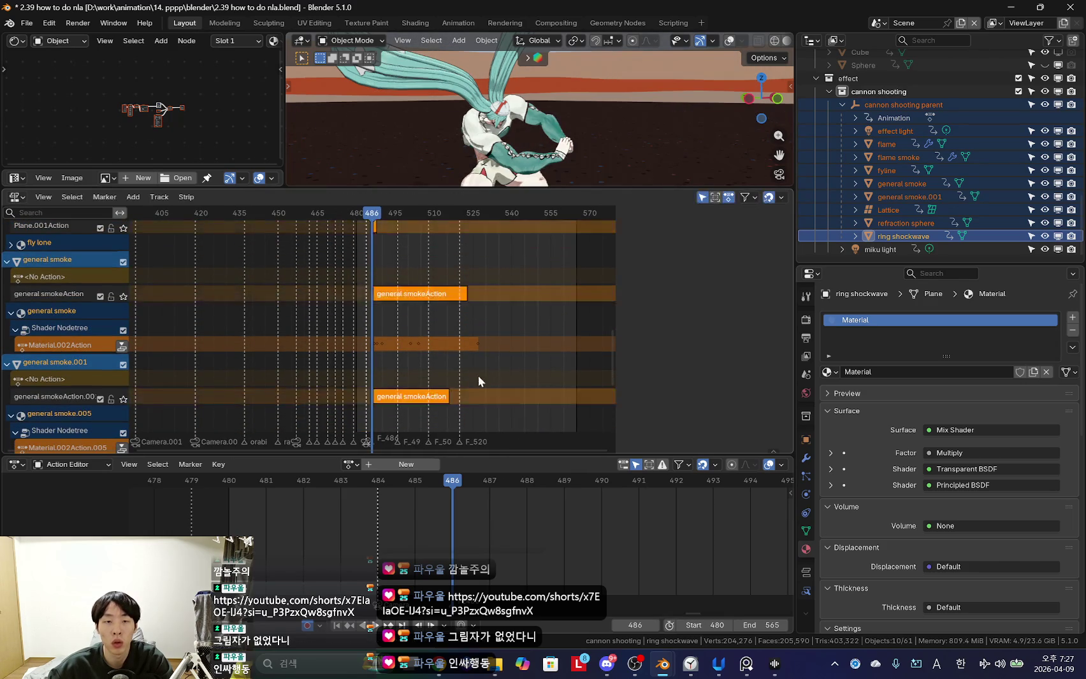
pyautogui.scroll(-3, 476, 381)
# Move the Lattice and refraction sphere strips to start near frame 486.
pyautogui.press('g')
pyautogui.press('Escape')
pyautogui.press('g')
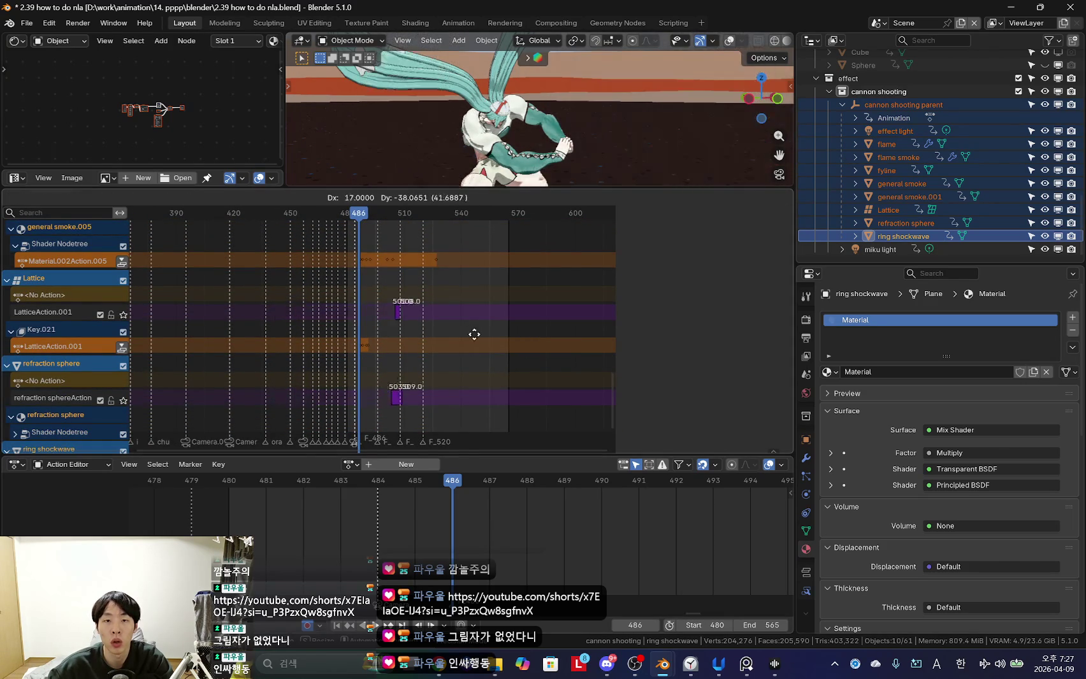
pyautogui.click(430, 337)
pyautogui.keyDown('ctrl'); pyautogui.scroll(2, 394, 356); pyautogui.keyUp('ctrl')
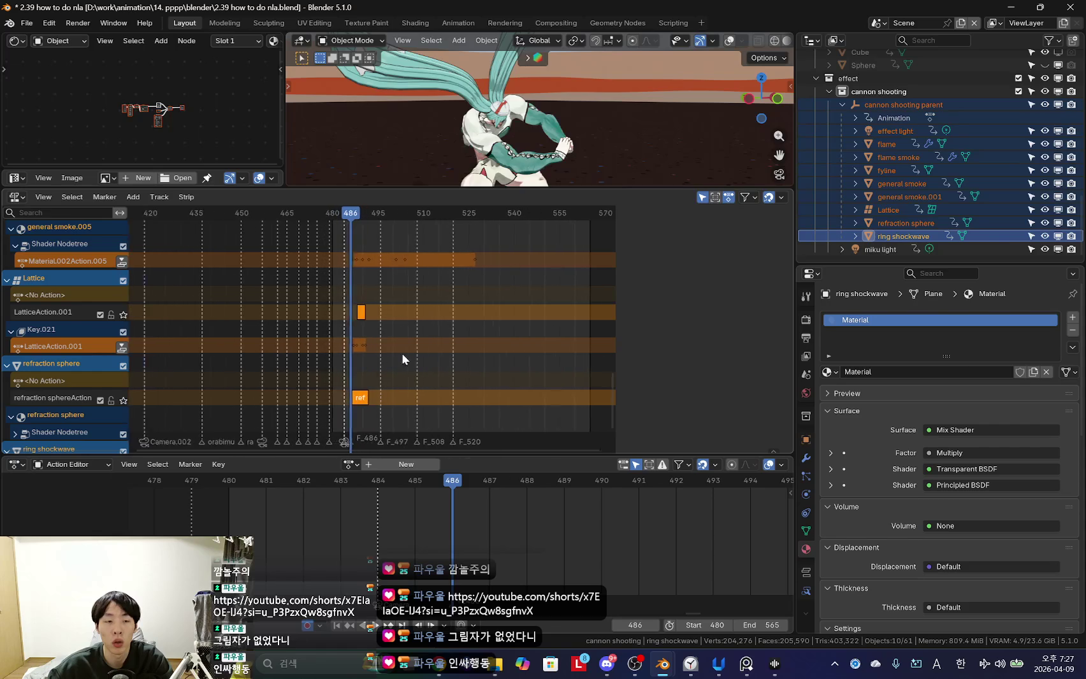
pyautogui.scroll(4, 394, 356)
pyautogui.keyDown('shift'); pyautogui.scroll(-2, 451, 375); pyautogui.keyUp('shift')
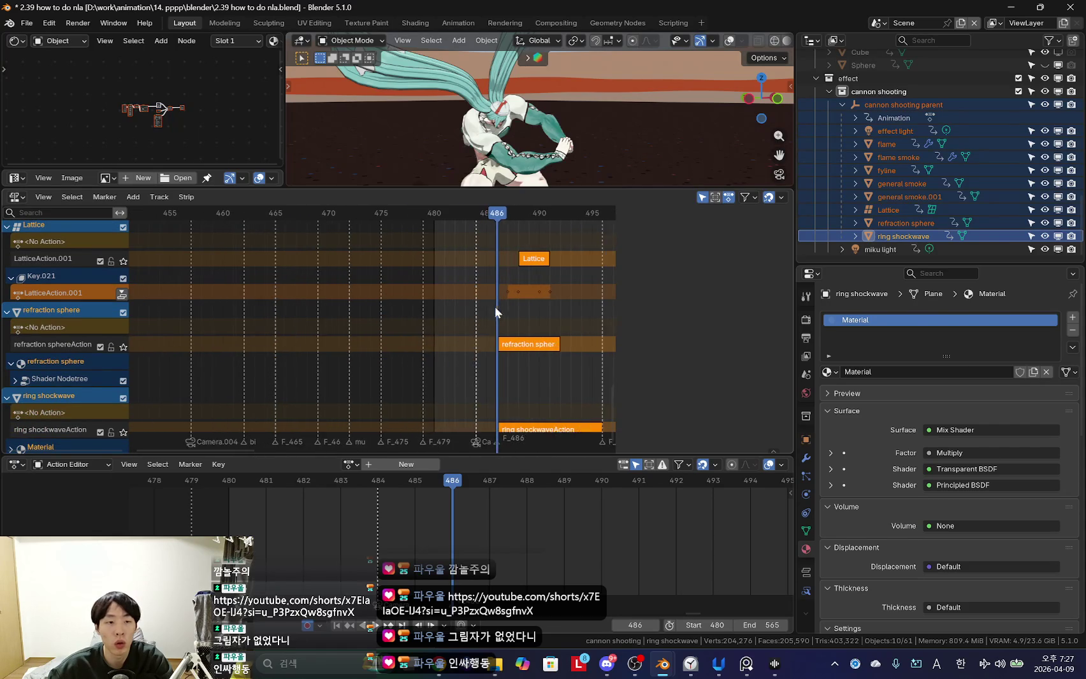
pyautogui.moveTo(493, 304); pyautogui.dragTo(439, 307, button='middle')
# Select the Lattice strip, showing Key.021's LatticeAction.001 animation data.
pyautogui.click(473, 299)
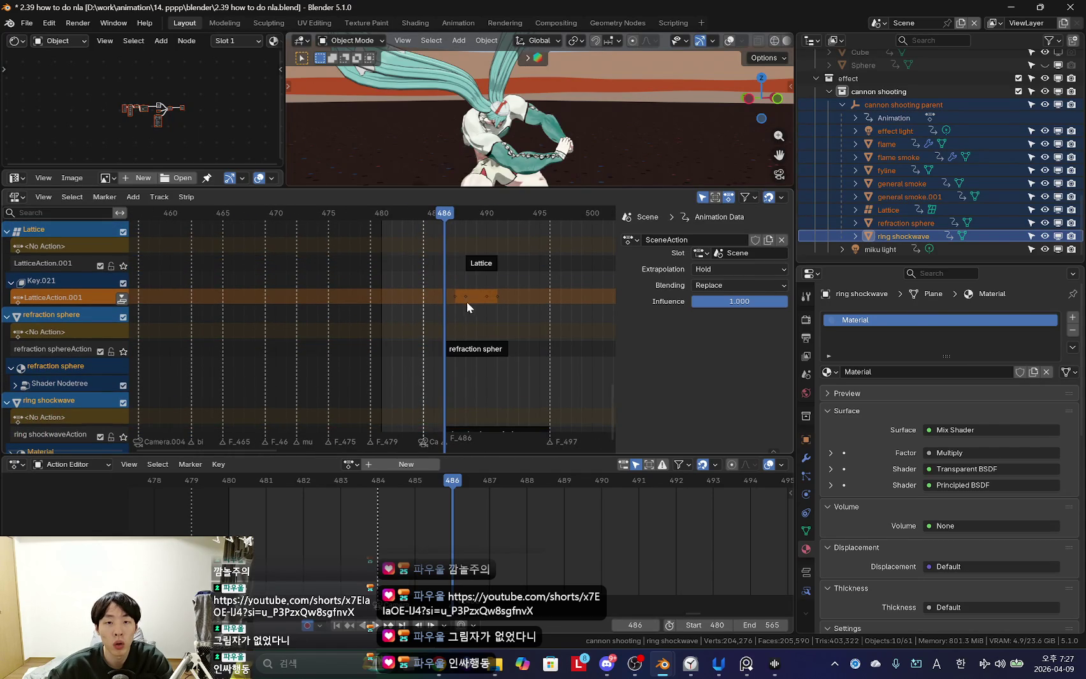
pyautogui.click(478, 347)
pyautogui.click(482, 304)
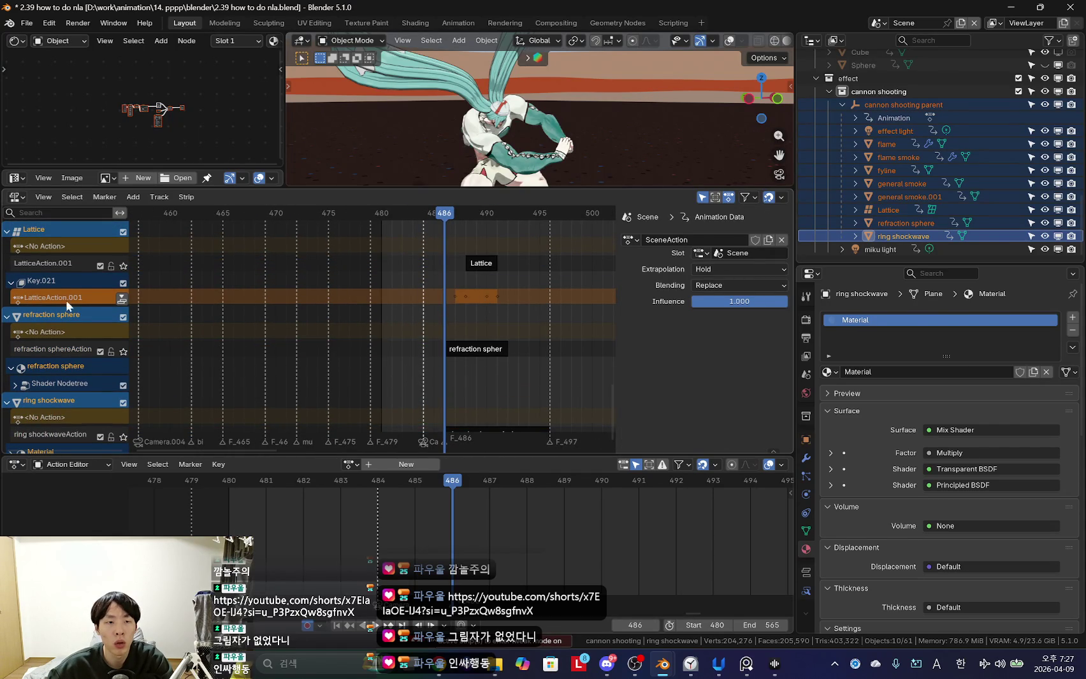
pyautogui.click(66, 300)
pyautogui.scroll(1, 52, 280)
pyautogui.click(473, 285)
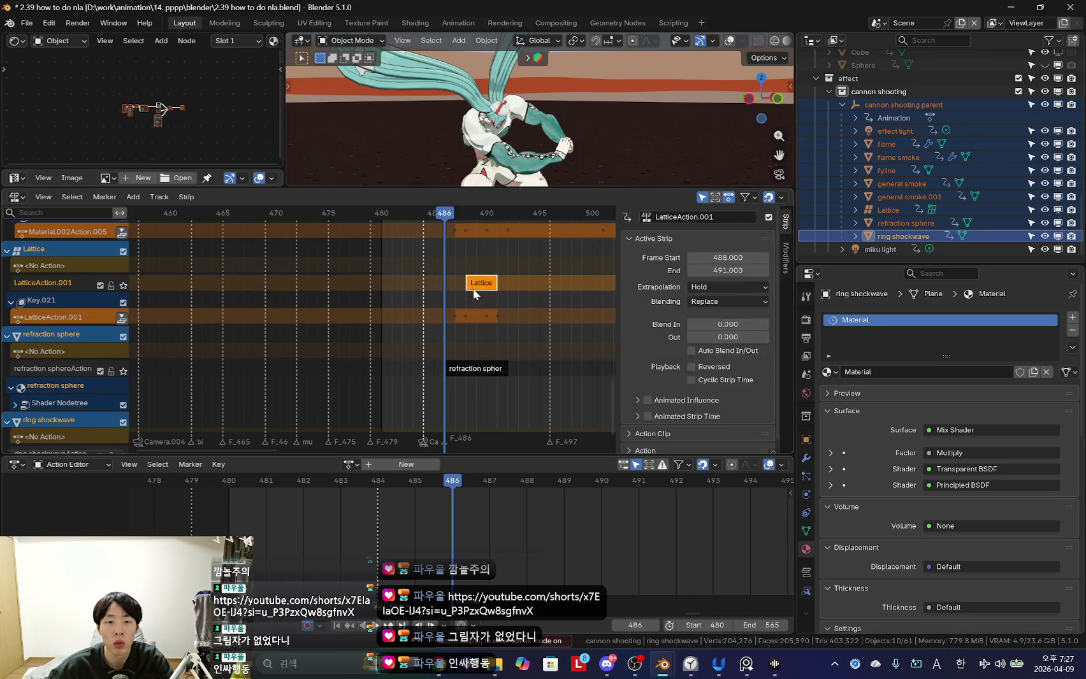
pyautogui.click(887, 210)
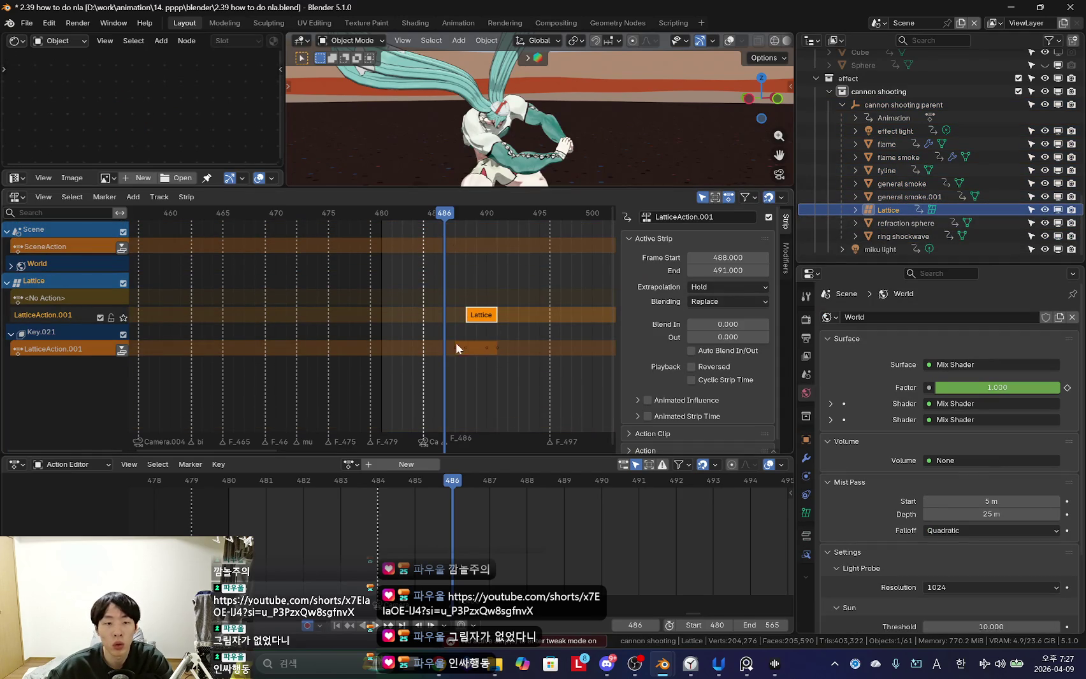
pyautogui.scroll(1, 446, 510)
# Step to frames 488–489 and enter tweak mode on the Lattice strip.
pyautogui.press('Right')
pyautogui.press('Right')
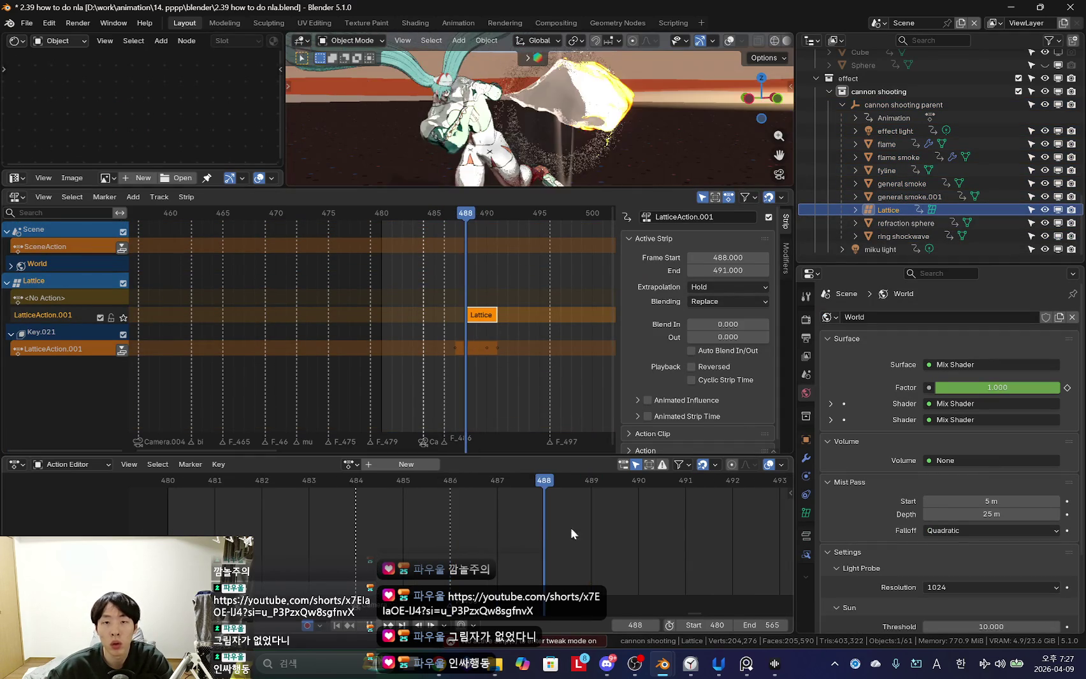
pyautogui.press('Right')
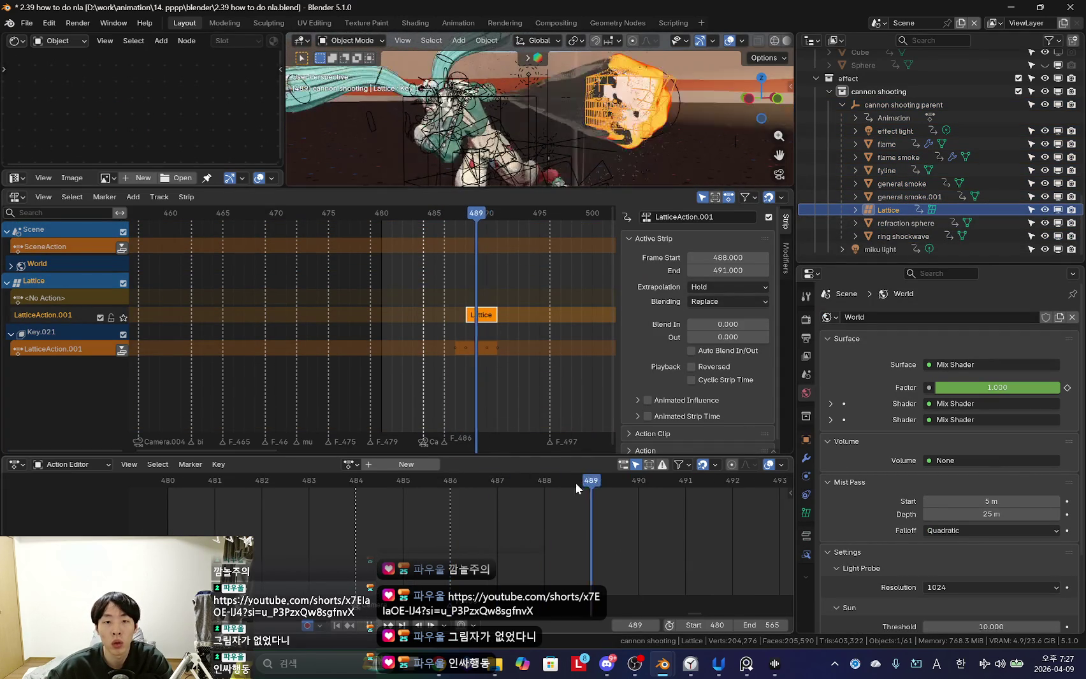
pyautogui.doubleClick(491, 322)
pyautogui.press('Tab')
pyautogui.press('Tab')
pyautogui.press('Left')
pyautogui.press('Left')
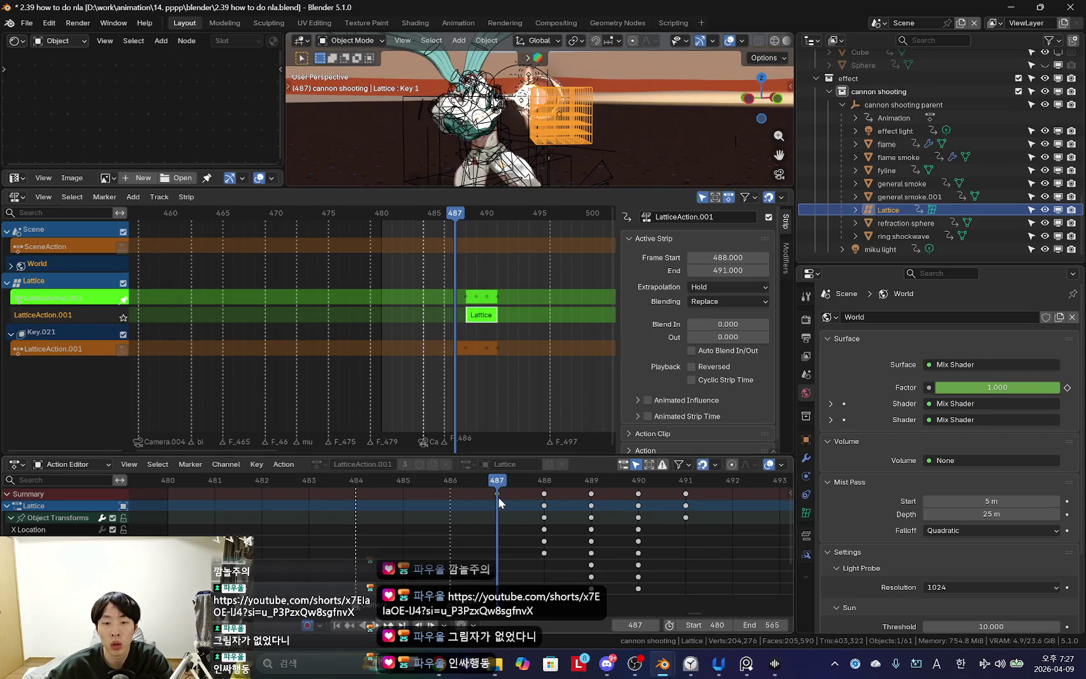
# Select the Lattice keyframe at frame 487 and step back and forth between frames 487 and 488.
pyautogui.click(497, 495)
pyautogui.press('Right')
pyautogui.press('Left')
pyautogui.press('Right')
pyautogui.press('Left')
pyautogui.press('Right')
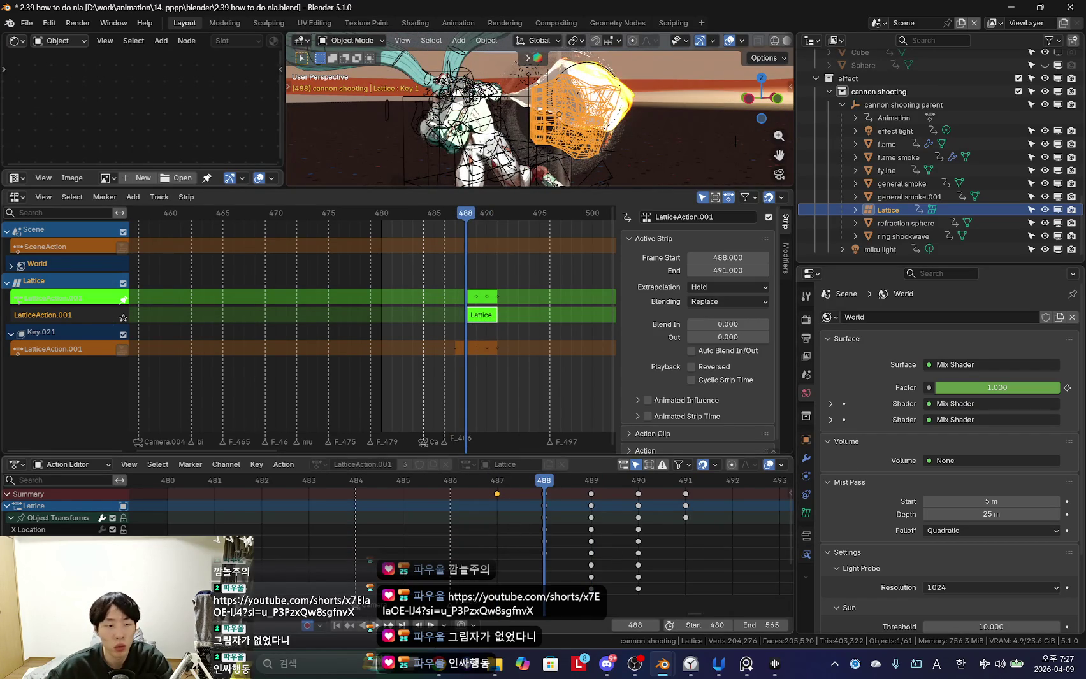
pyautogui.moveTo(515, 579); pyautogui.dragTo(520, 504, button='middle')
pyautogui.press('Left')
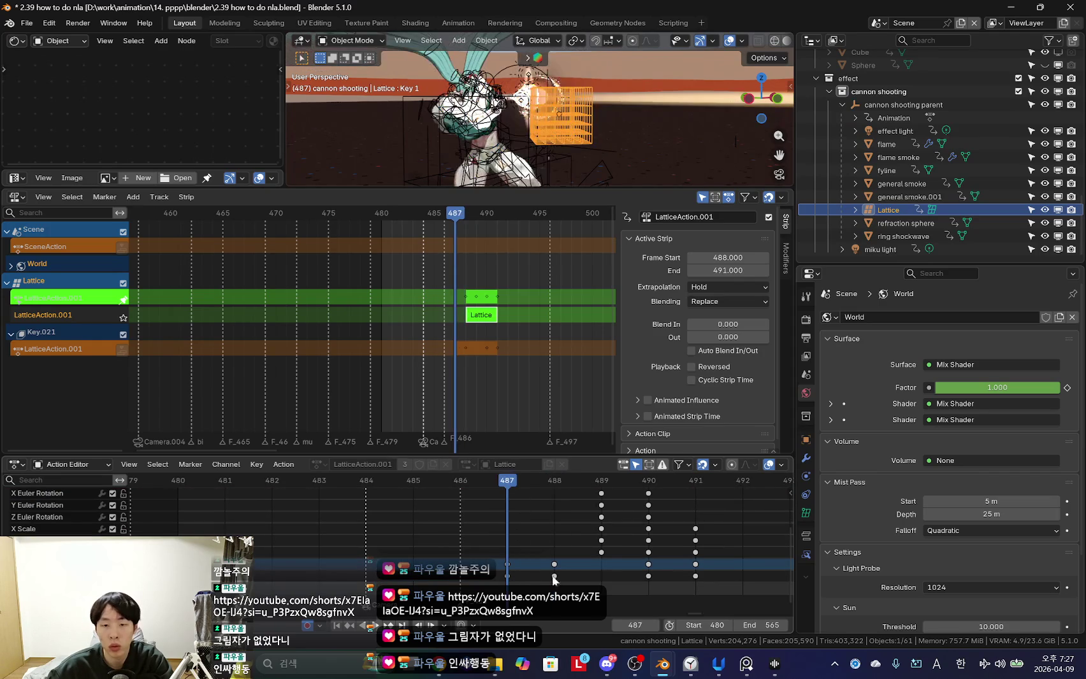
# Compare the Lattice's Key 1 shape value in its data properties at frames 487 and 488.
pyautogui.click(806, 513)
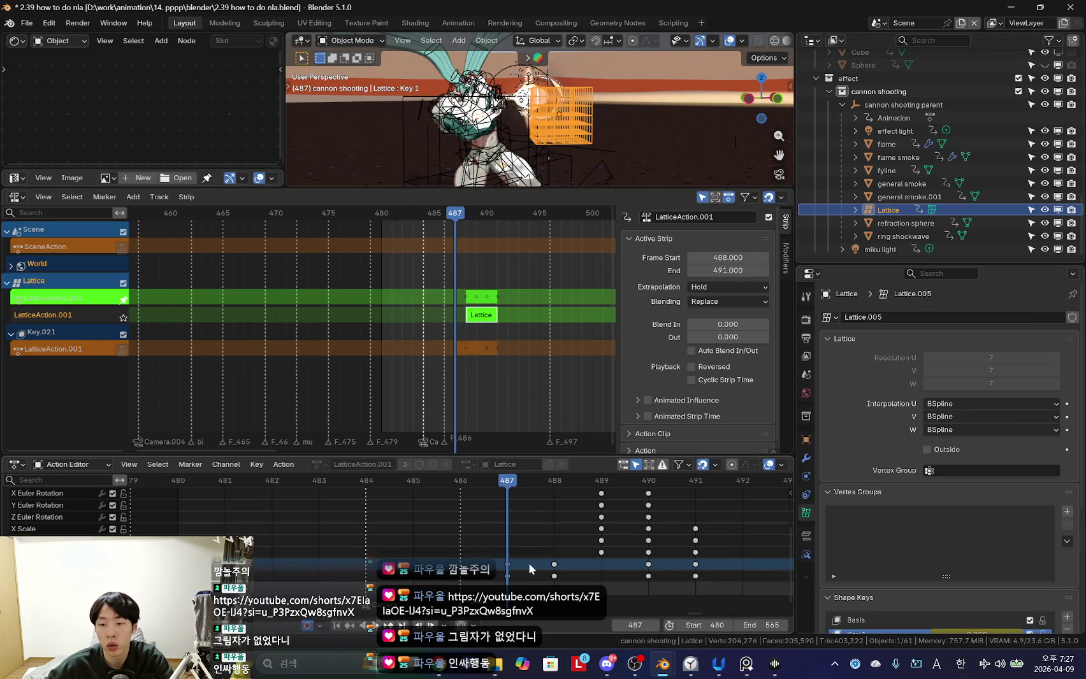
pyautogui.press('Right')
pyautogui.scroll(-3, 936, 510)
pyautogui.press('Left')
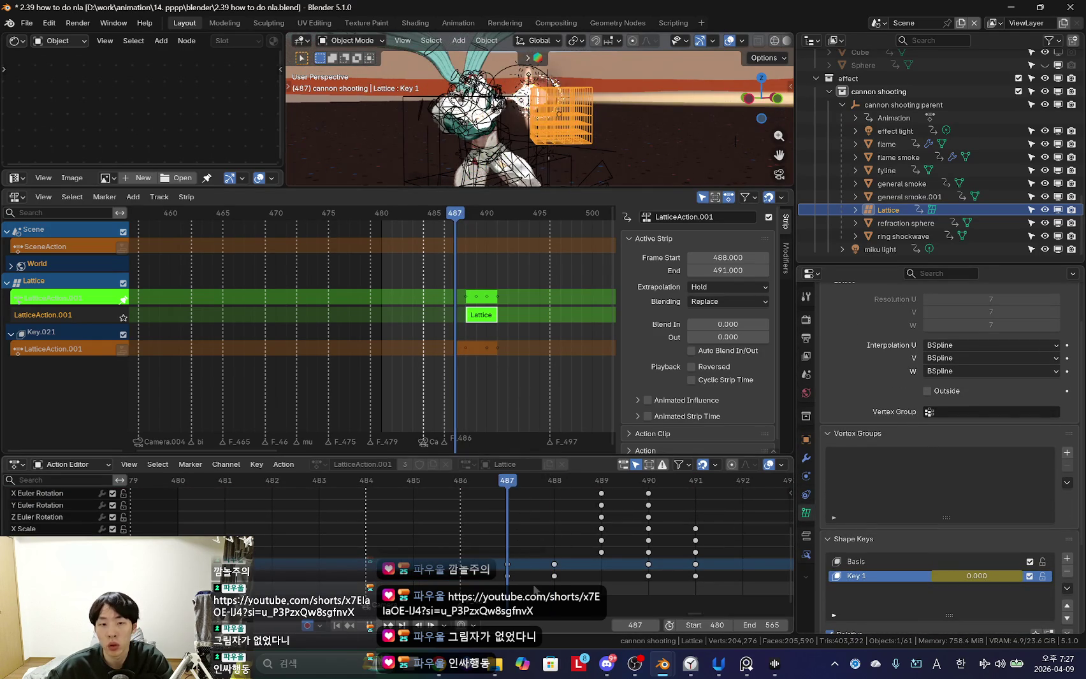
pyautogui.press('Right')
# Leave tweak mode on the Lattice strip and select the cannon shooting parent.
pyautogui.press('Tab')
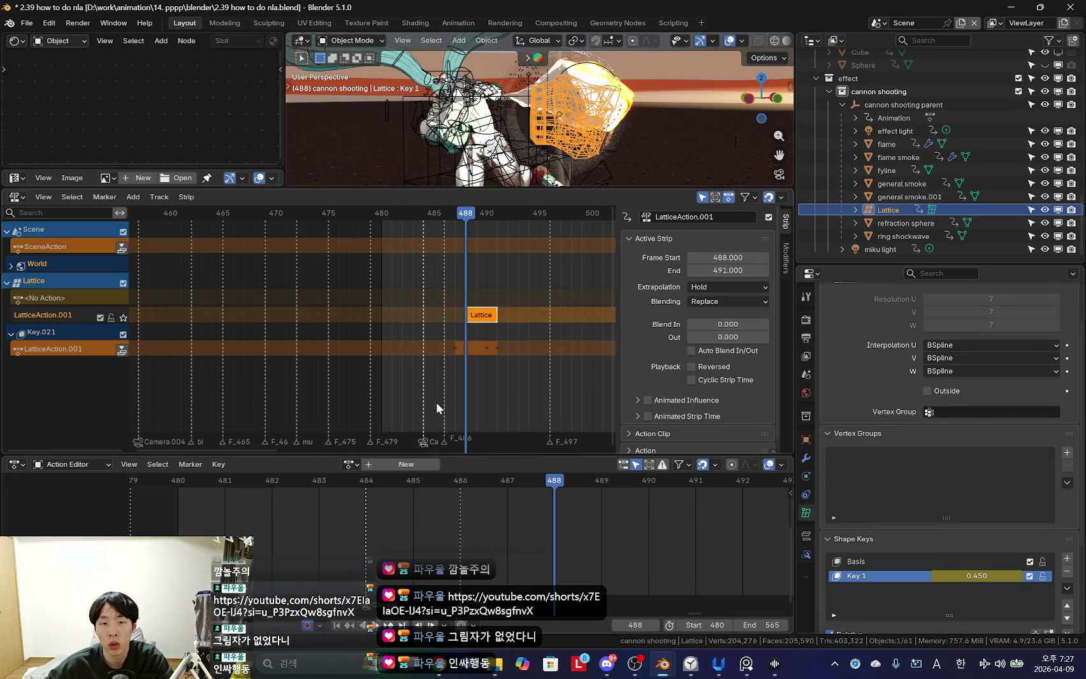
pyautogui.scroll(-3, 443, 412)
pyautogui.click(890, 129)
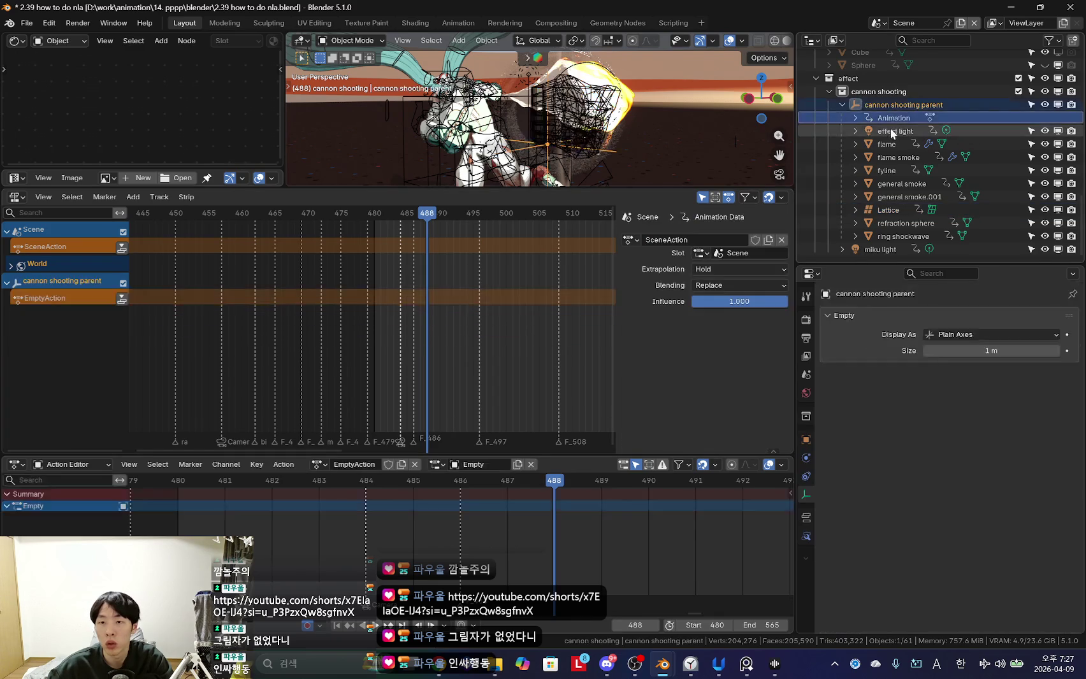
# Select the cannon shooting parent with all its children and scroll through their NLA strips.
pyautogui.click(893, 106)
pyautogui.rightClick(893, 106)
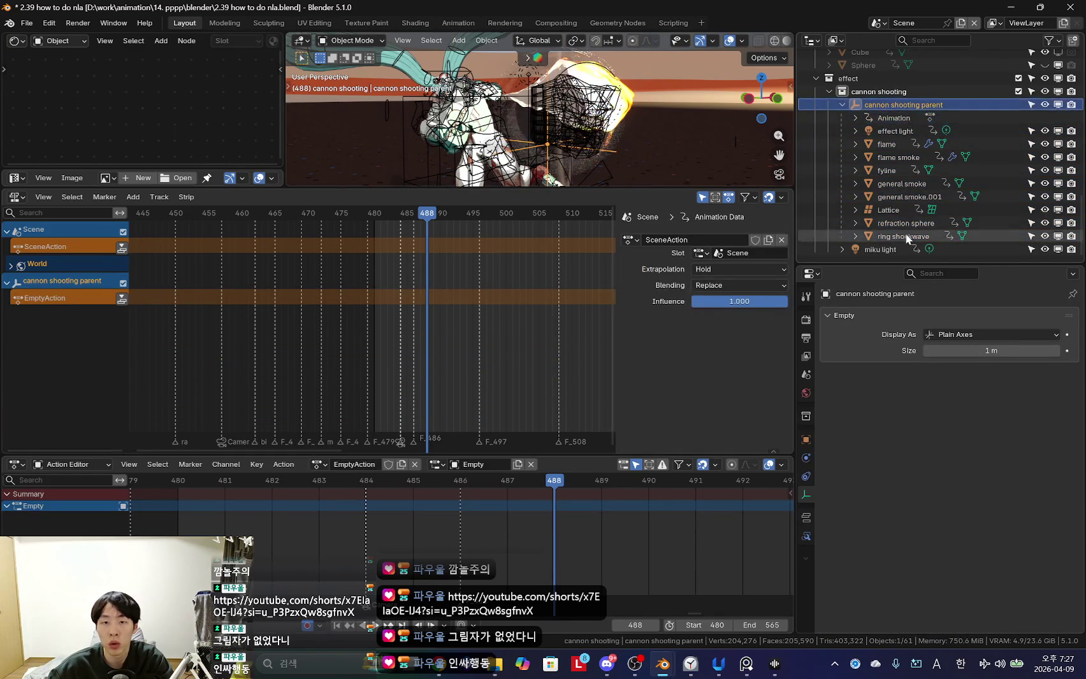
pyautogui.click(981, 236)
pyautogui.scroll(-4, 448, 348)
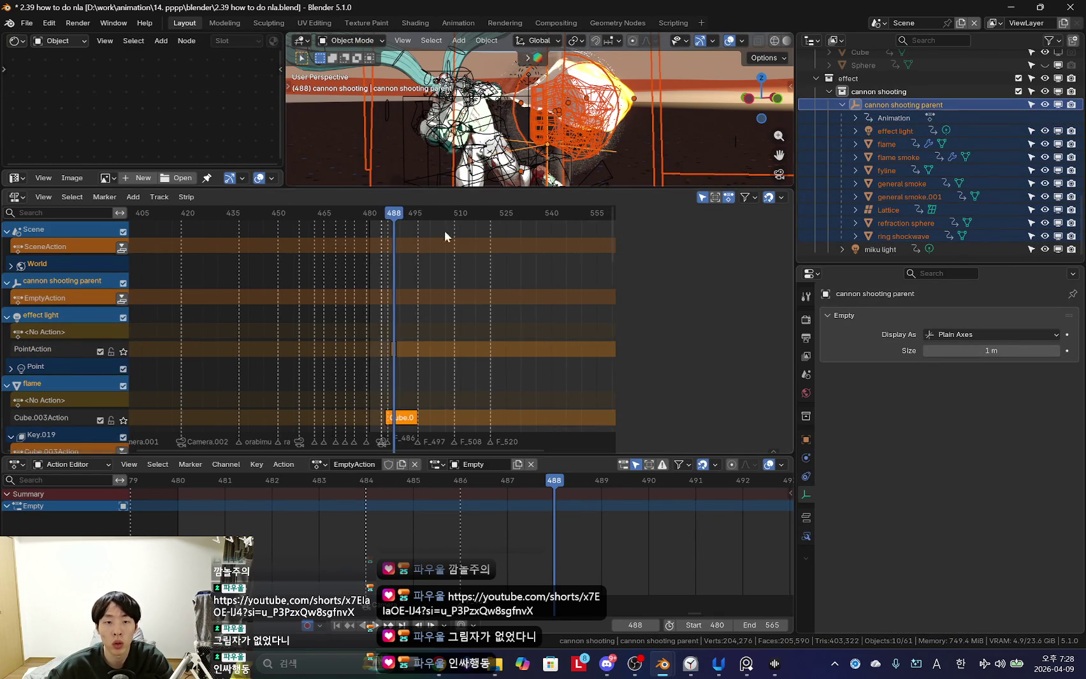
pyautogui.scroll(-5, 471, 318)
pyautogui.scroll(-5, 491, 338)
pyautogui.scroll(-5, 510, 353)
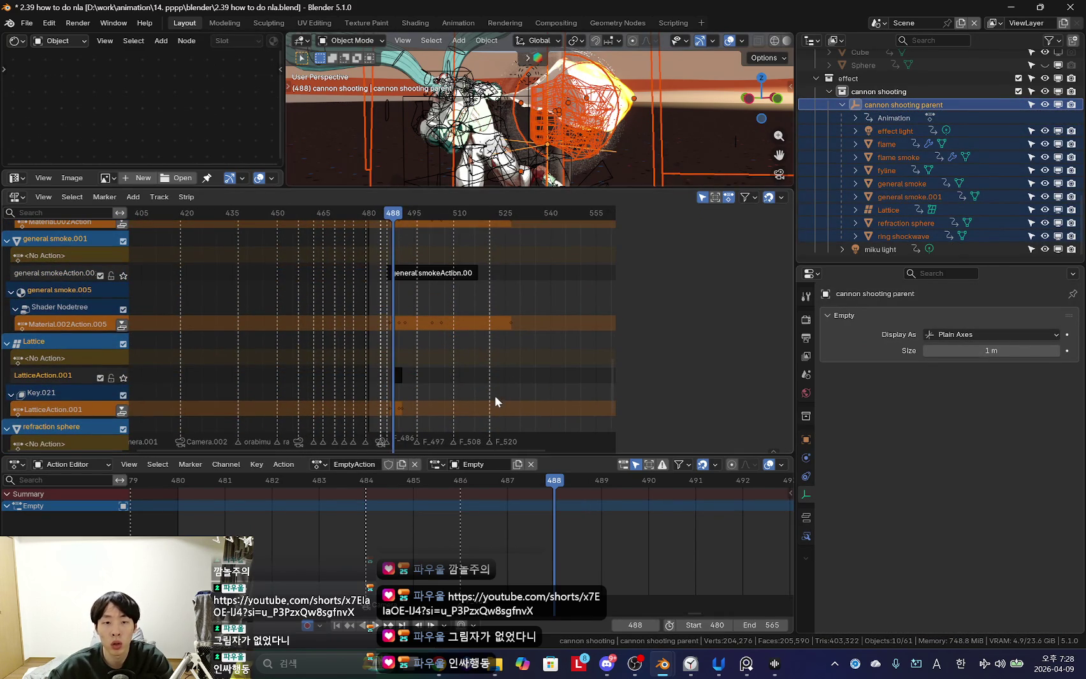
pyautogui.scroll(-3, 458, 369)
pyautogui.scroll(-3, 450, 306)
pyautogui.scroll(5, 405, 294)
pyautogui.scroll(5, 399, 351)
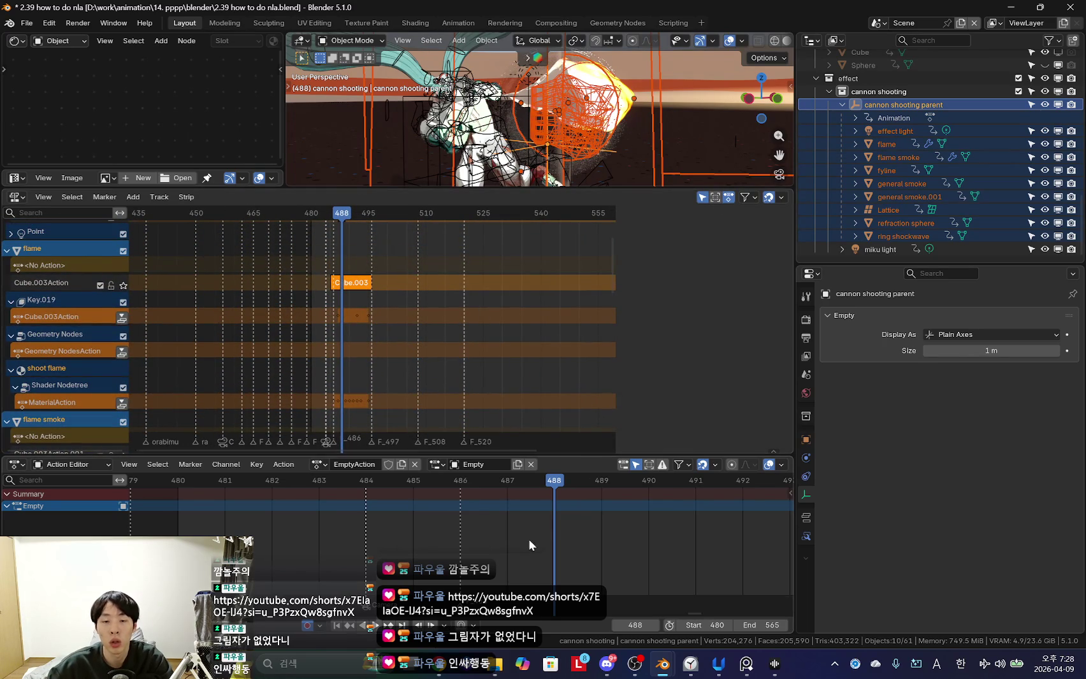
pyautogui.scroll(-2, 535, 540)
pyautogui.scroll(-1, 541, 536)
pyautogui.scroll(3, 369, 362)
pyautogui.scroll(2, 389, 346)
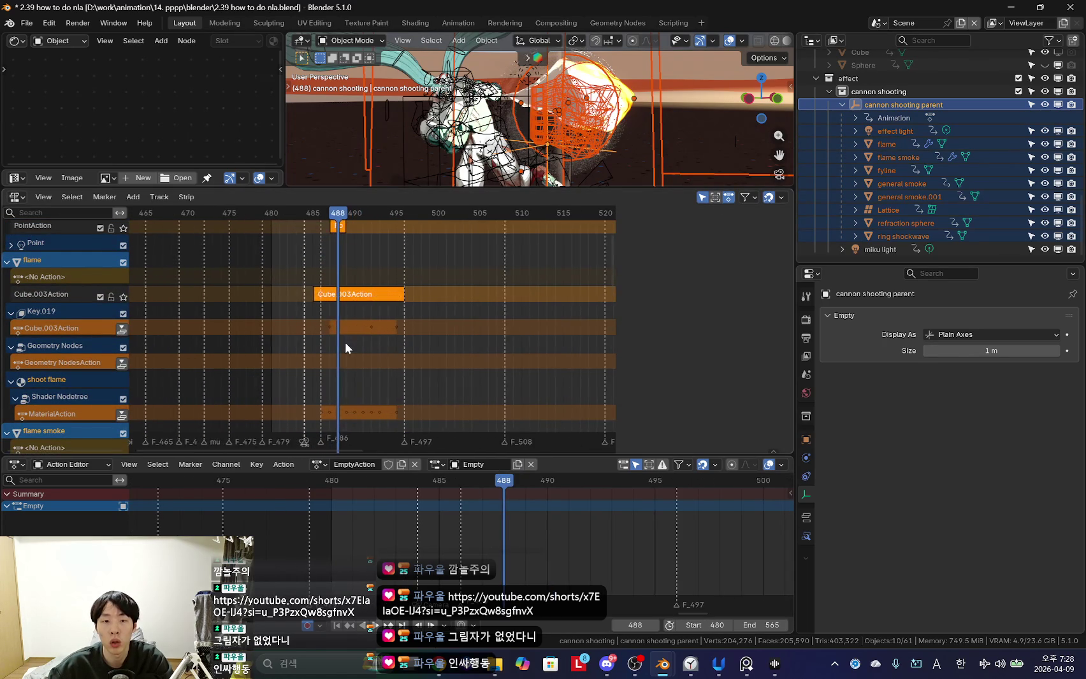
# Place linked copies of the effect strips five frames later on new tracks and play them back.
pyautogui.press('g')
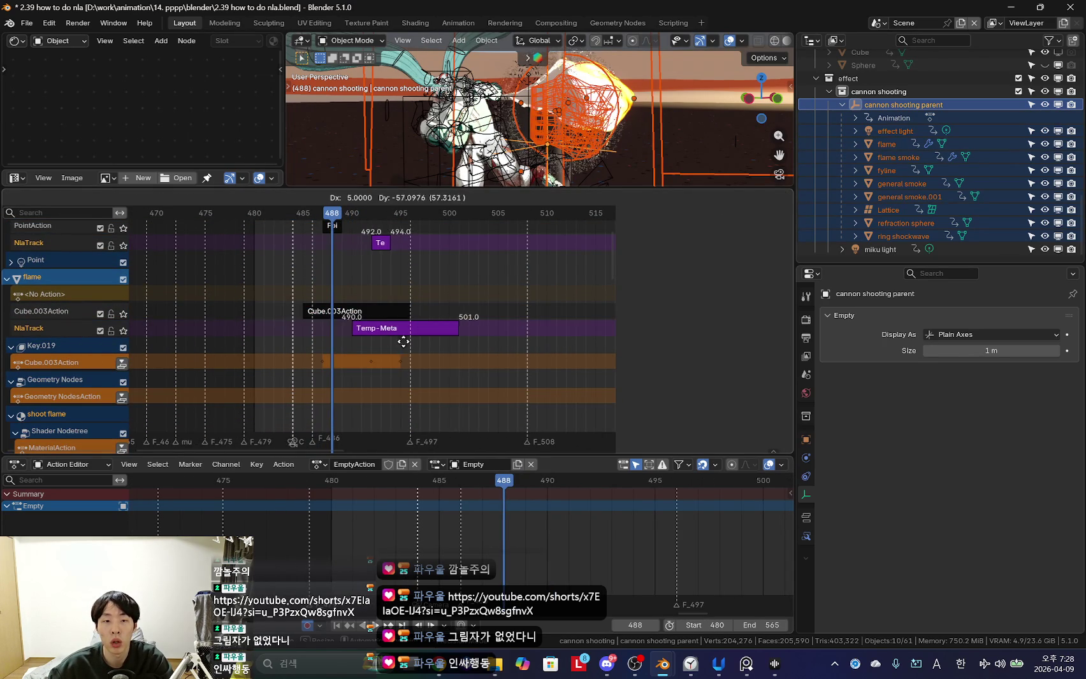
pyautogui.click(402, 342)
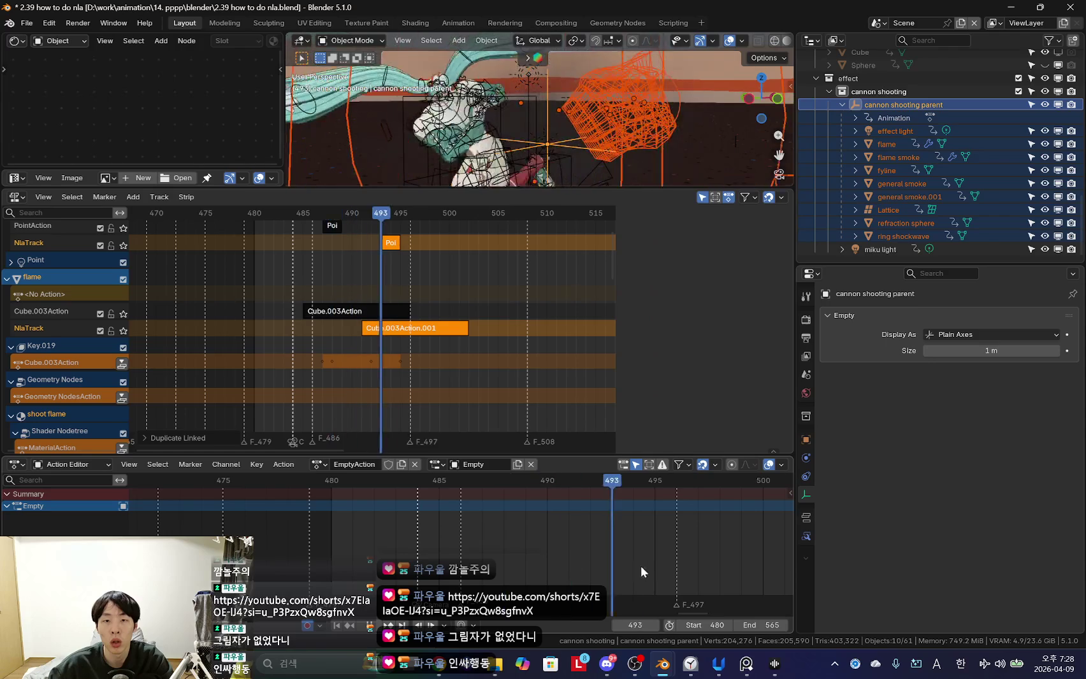
pyautogui.moveTo(503, 563); pyautogui.dragTo(525, 563)
pyautogui.press('space')
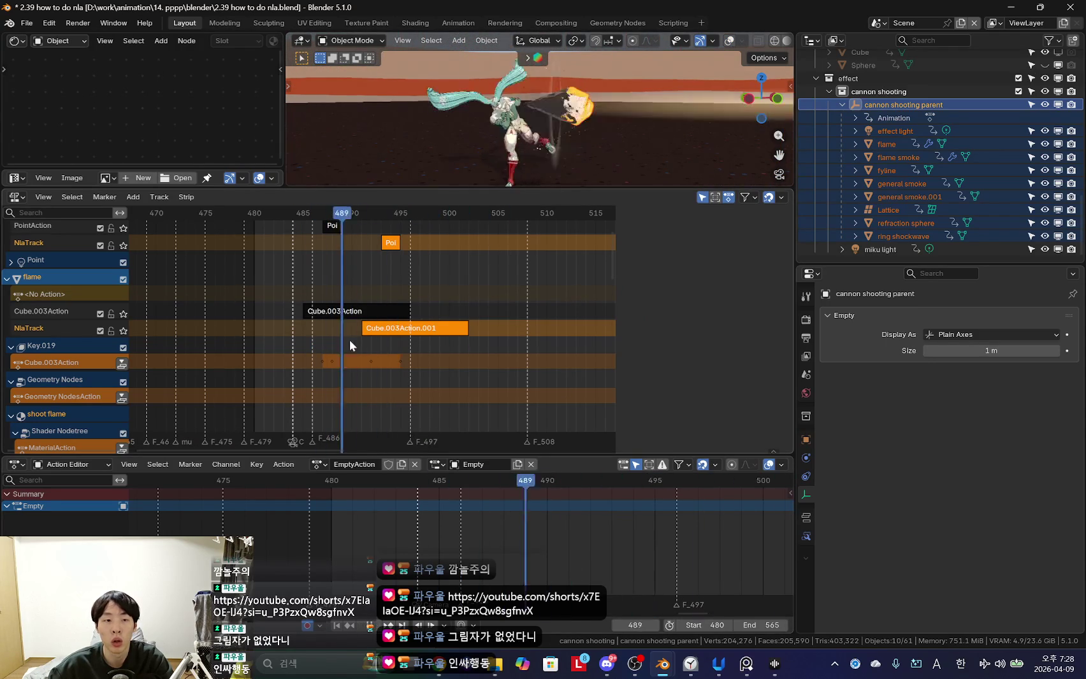
pyautogui.press('Escape')
# Show the copied strip's properties and inspect the effect at frame 492.
pyautogui.press('n')
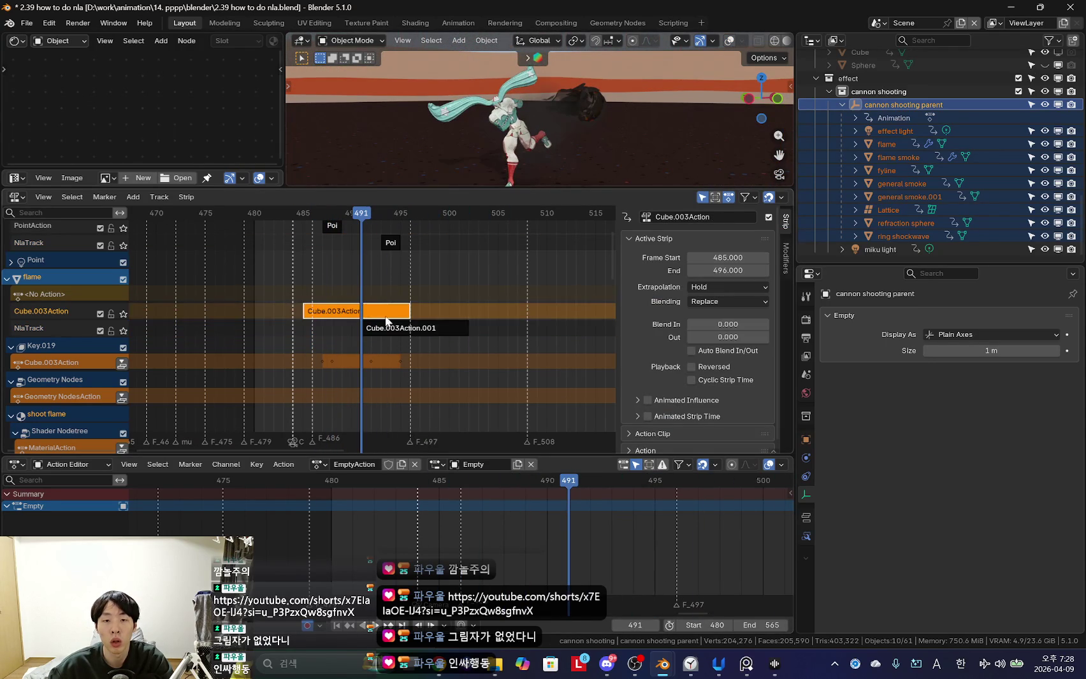
pyautogui.moveTo(391, 326)
pyautogui.mouseDown()
pyautogui.moveTo(368, 336)
pyautogui.moveTo(390, 337)
pyautogui.moveTo(366, 338)
pyautogui.moveTo(381, 338)
pyautogui.mouseUp()
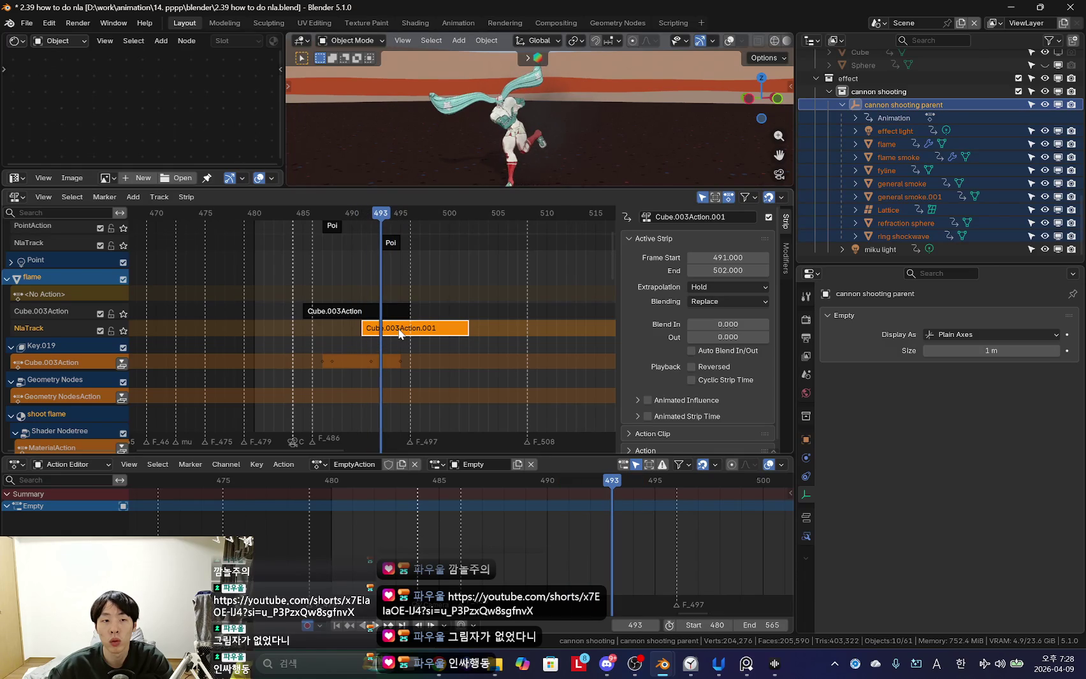
pyautogui.click(883, 145)
# Compare the original Cube.003Action strip with its copy, scrubbing from frame 486 to 494.
pyautogui.moveTo(548, 558); pyautogui.dragTo(505, 555)
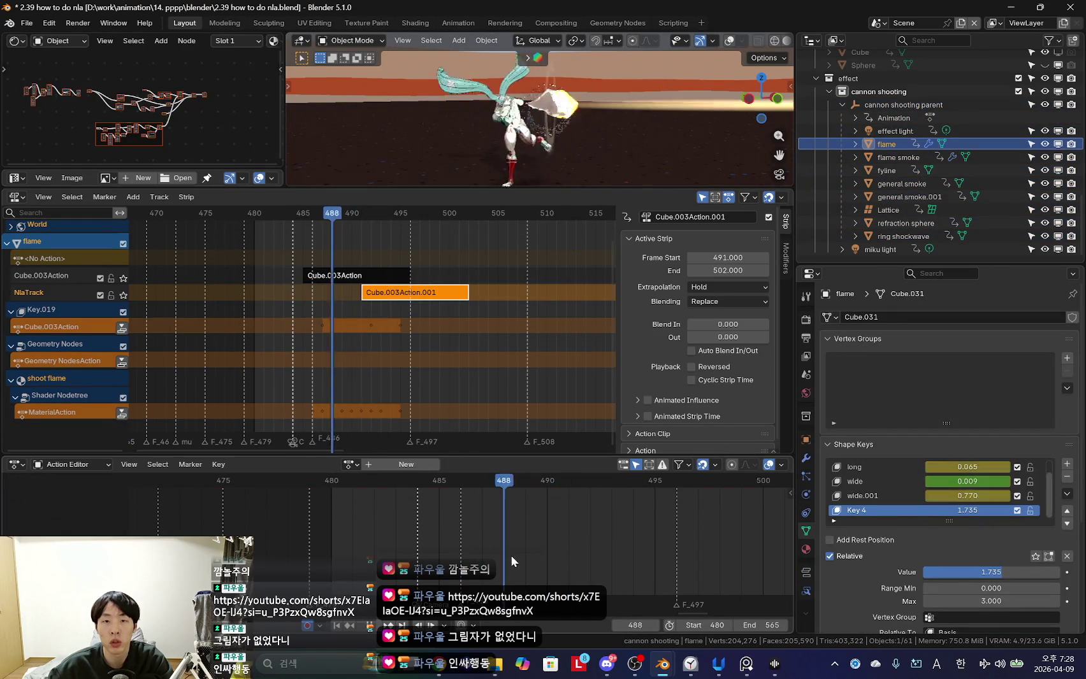
pyautogui.click(381, 281)
pyautogui.moveTo(452, 522)
pyautogui.mouseDown()
pyautogui.moveTo(477, 544)
pyautogui.moveTo(583, 534)
pyautogui.mouseUp()
pyautogui.click(414, 292)
pyautogui.click(483, 539)
pyautogui.moveTo(501, 543); pyautogui.dragTo(632, 543)
# Toggle tweak mode on the copied strip's action and scrub back to frame 491.
pyautogui.press('Tab')
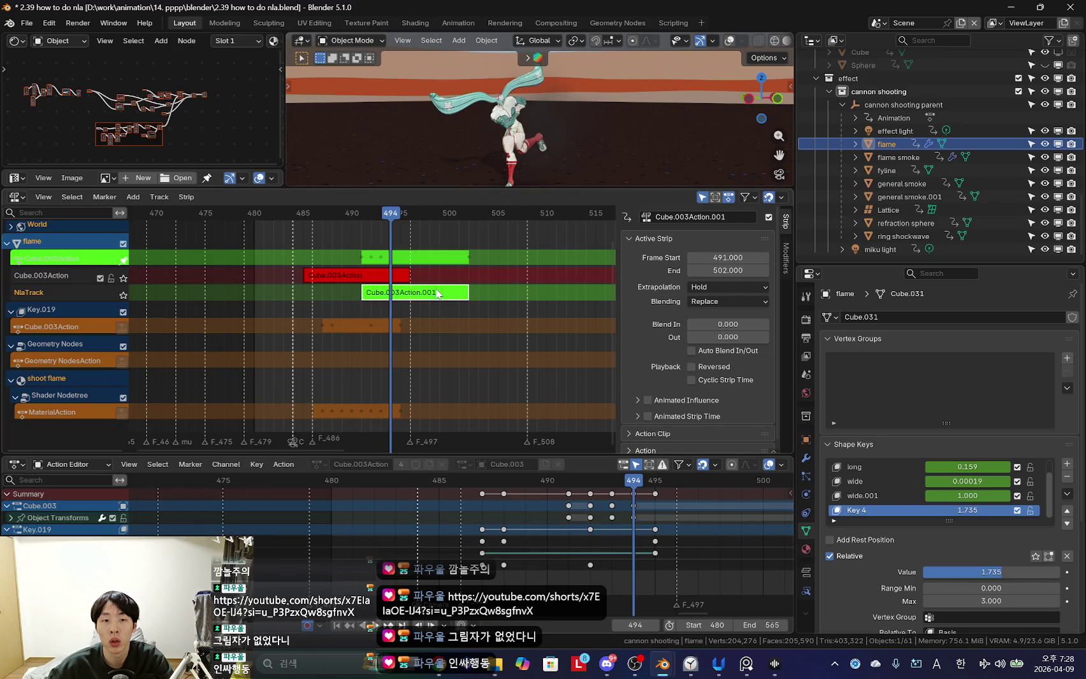
pyautogui.press('Tab')
pyautogui.press('Tab')
pyautogui.press('Tab')
pyautogui.press('Tab')
pyautogui.press('Tab')
pyautogui.press('Tab')
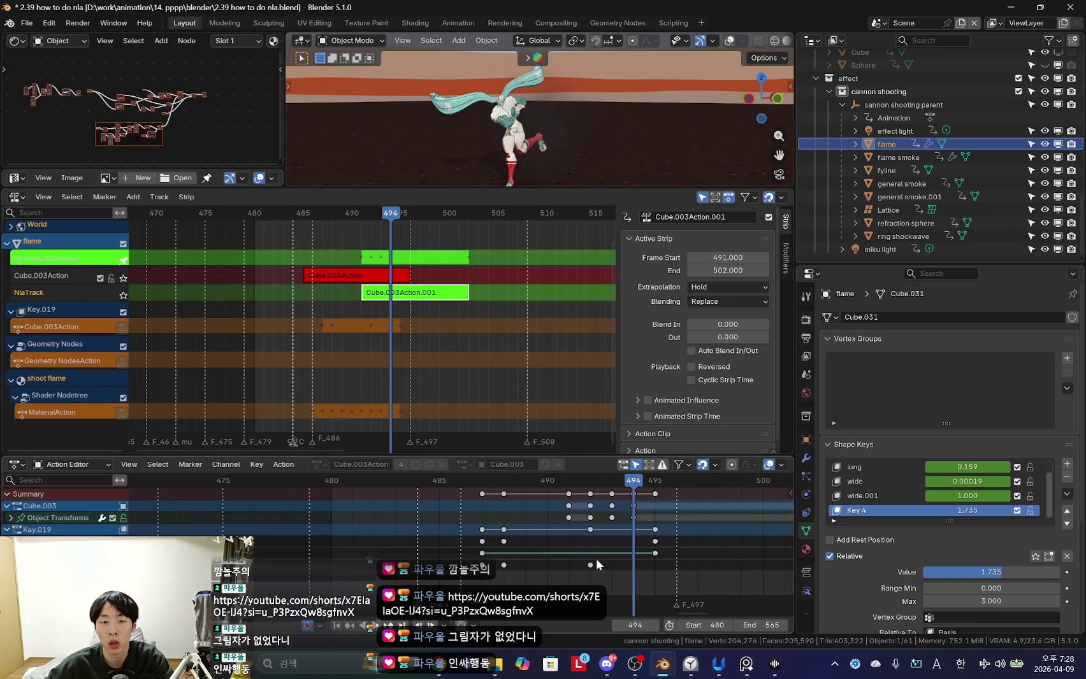
pyautogui.moveTo(597, 559); pyautogui.dragTo(561, 558)
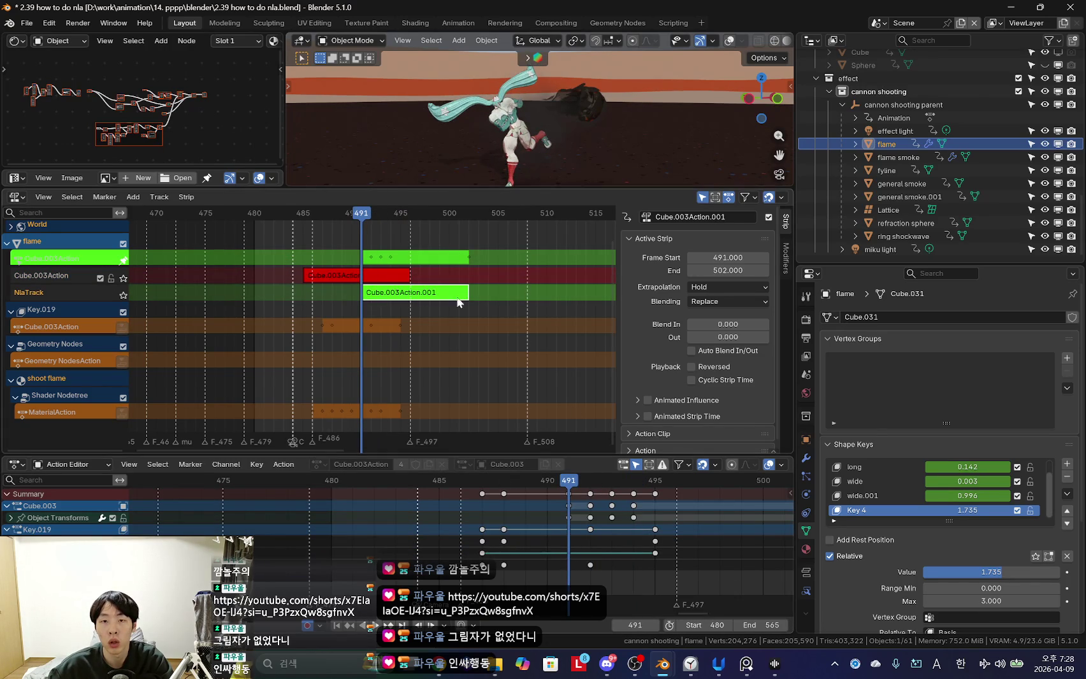
pyautogui.press('Tab')
# Try shifting the copied strip to frames 497–508, then return it to frame 491.
pyautogui.moveTo(583, 538); pyautogui.dragTo(675, 537)
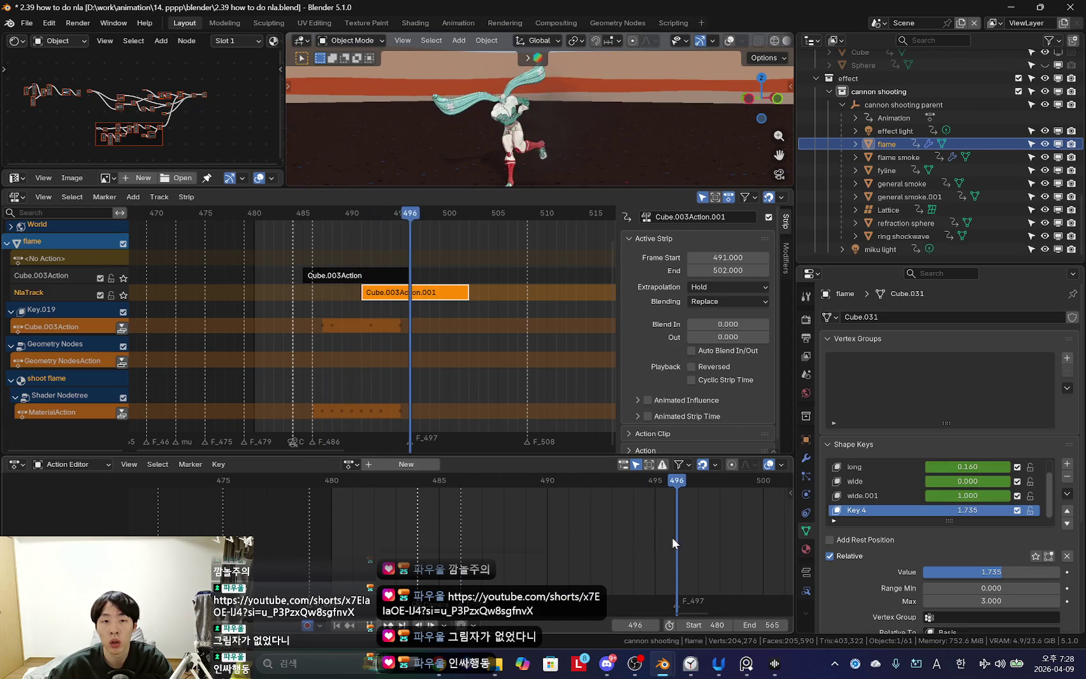
pyautogui.moveTo(412, 301); pyautogui.dragTo(471, 301)
pyautogui.moveTo(381, 300); pyautogui.dragTo(469, 299)
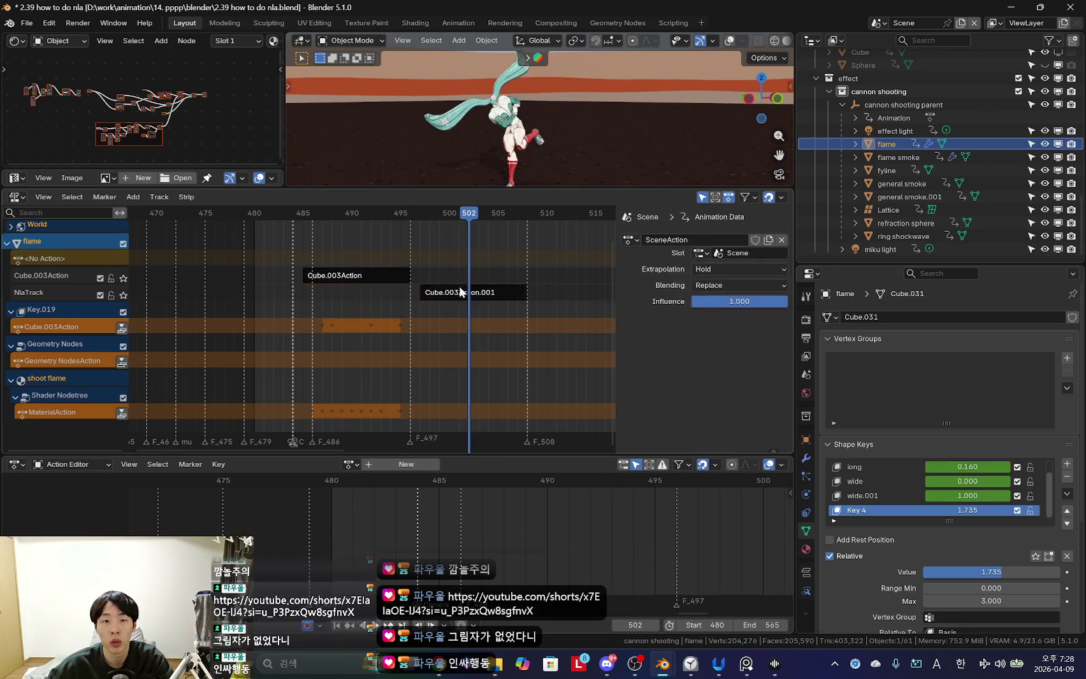
pyautogui.press('Tab')
pyautogui.press('Tab')
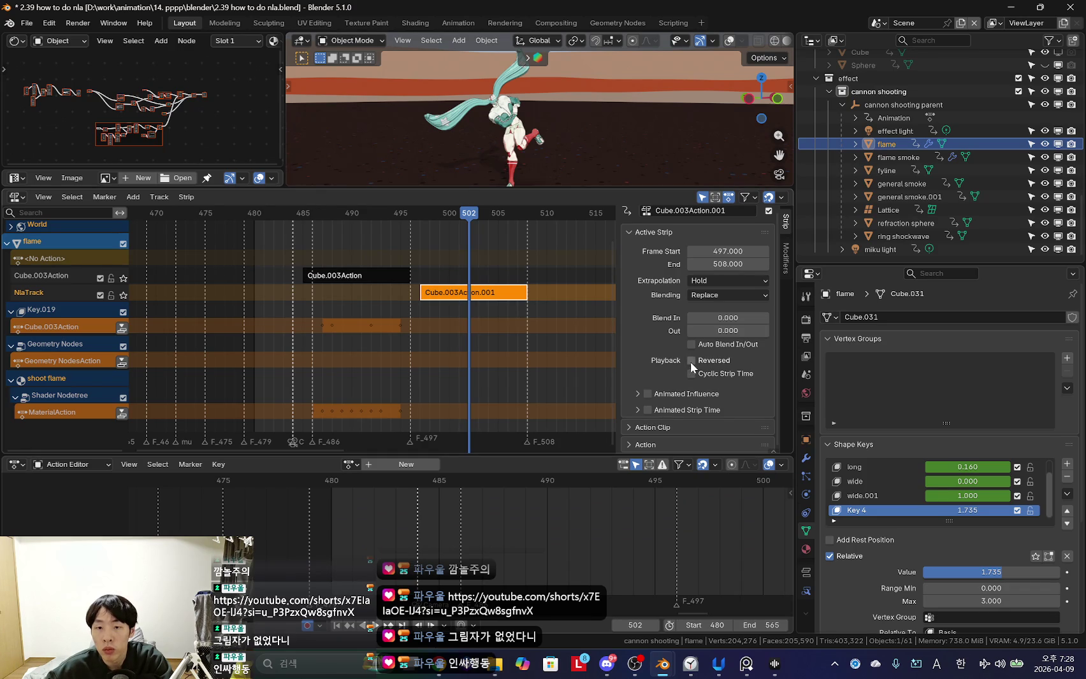
pyautogui.press('Tab')
pyautogui.press('Tab')
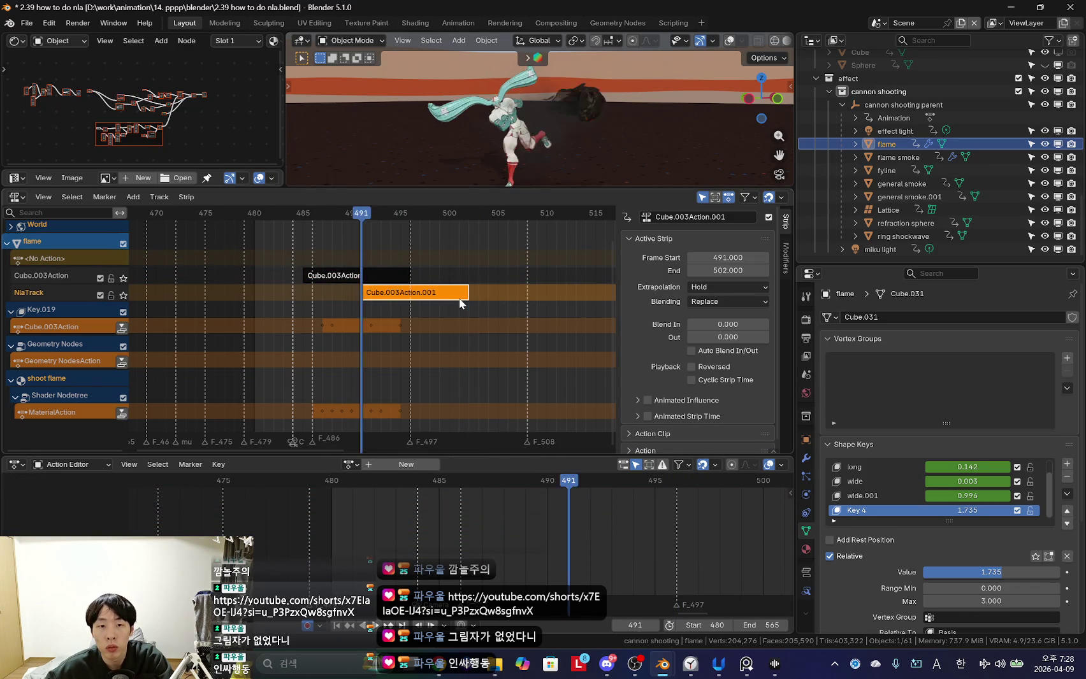
# Preview the copied strip with Add blending, then set it back to Replace.
pyautogui.press('n')
pyautogui.press('n')
pyautogui.press('n')
pyautogui.press('n')
pyautogui.press('n')
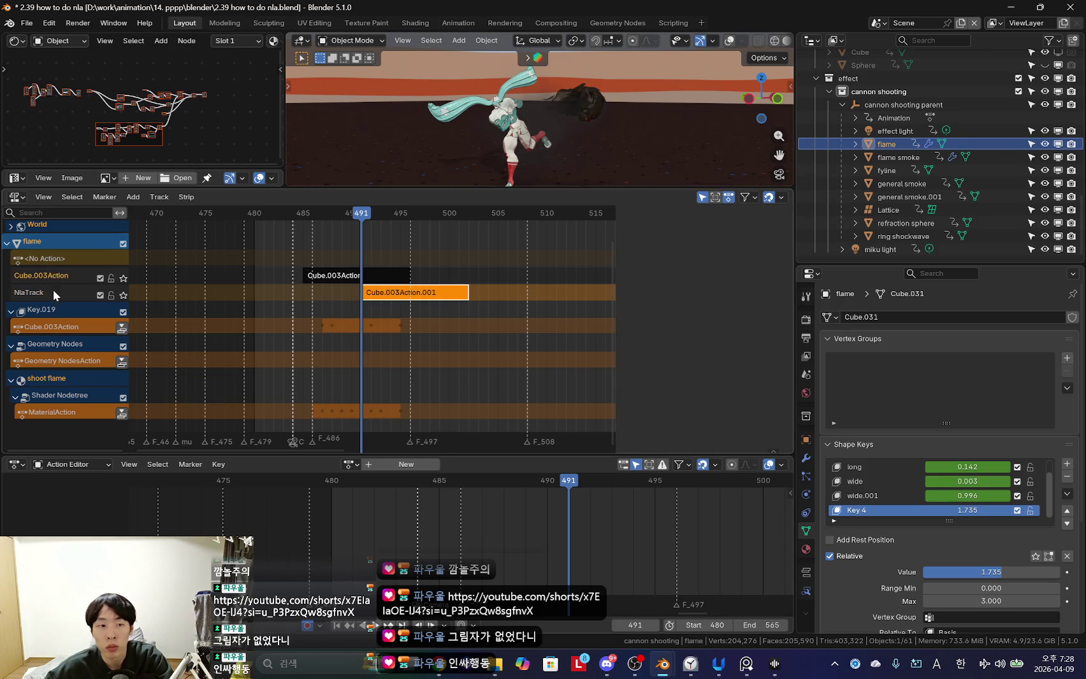
pyautogui.press('n')
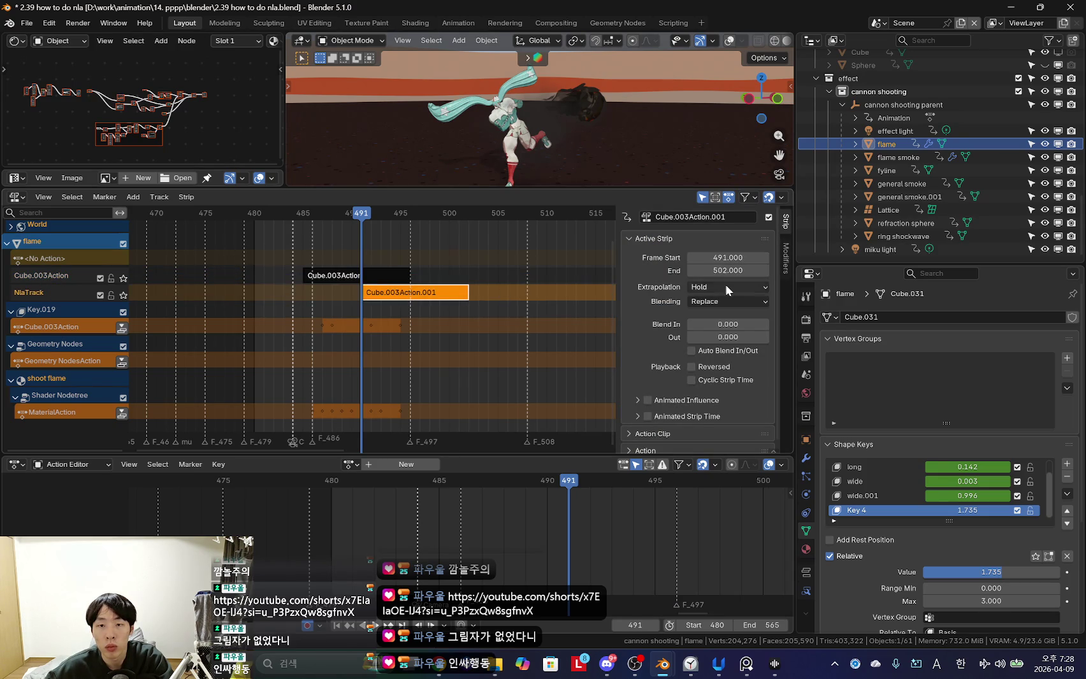
pyautogui.click(719, 301)
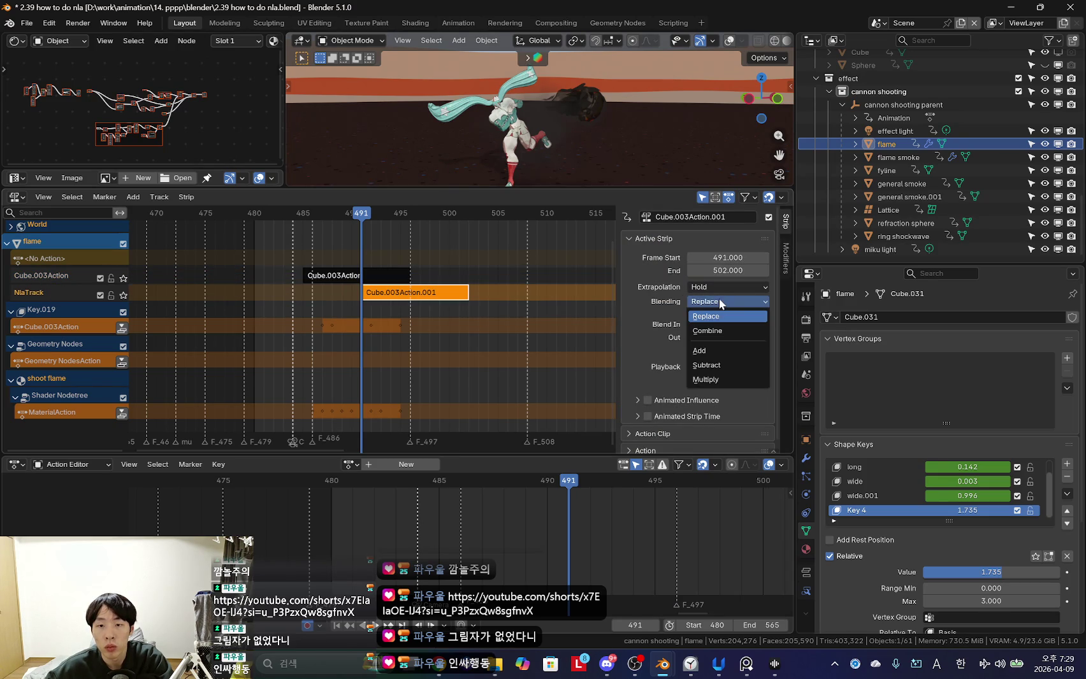
pyautogui.click(699, 351)
pyautogui.moveTo(439, 539); pyautogui.dragTo(641, 533)
pyautogui.click(721, 307)
pyautogui.click(723, 313)
pyautogui.click(526, 545)
pyautogui.moveTo(559, 545)
pyautogui.mouseDown()
pyautogui.moveTo(633, 552)
pyautogui.moveTo(570, 555)
pyautogui.mouseUp()
pyautogui.hotkey('alt', 'Tab')
pyautogui.hotkey('alt', 'Tab')
pyautogui.hotkey('alt', 'Tab')
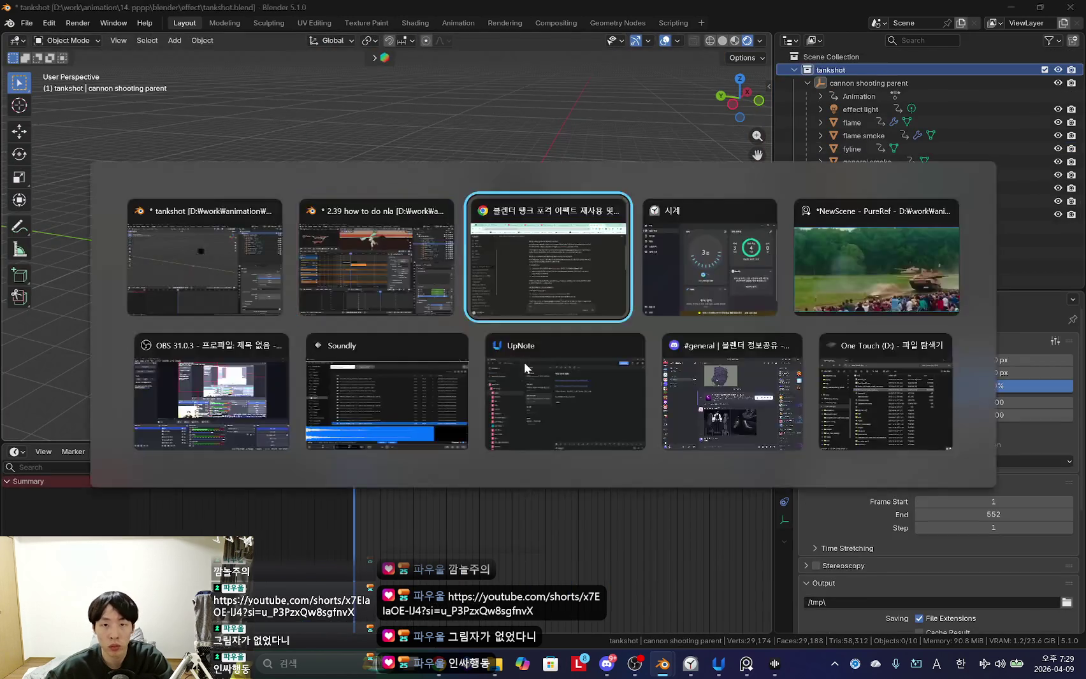
# Send Claude the question about the copied NLA strips not replaying and read its reply.
pyautogui.click(481, 576)
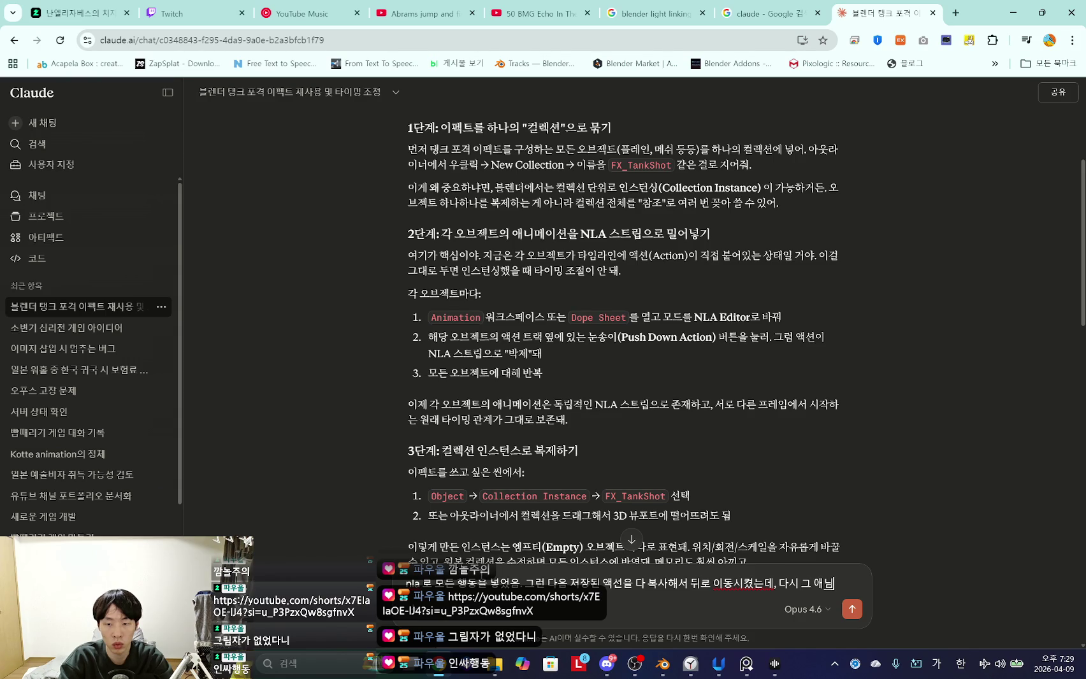
pyautogui.write('메이션')
pyautogui.press('Return')
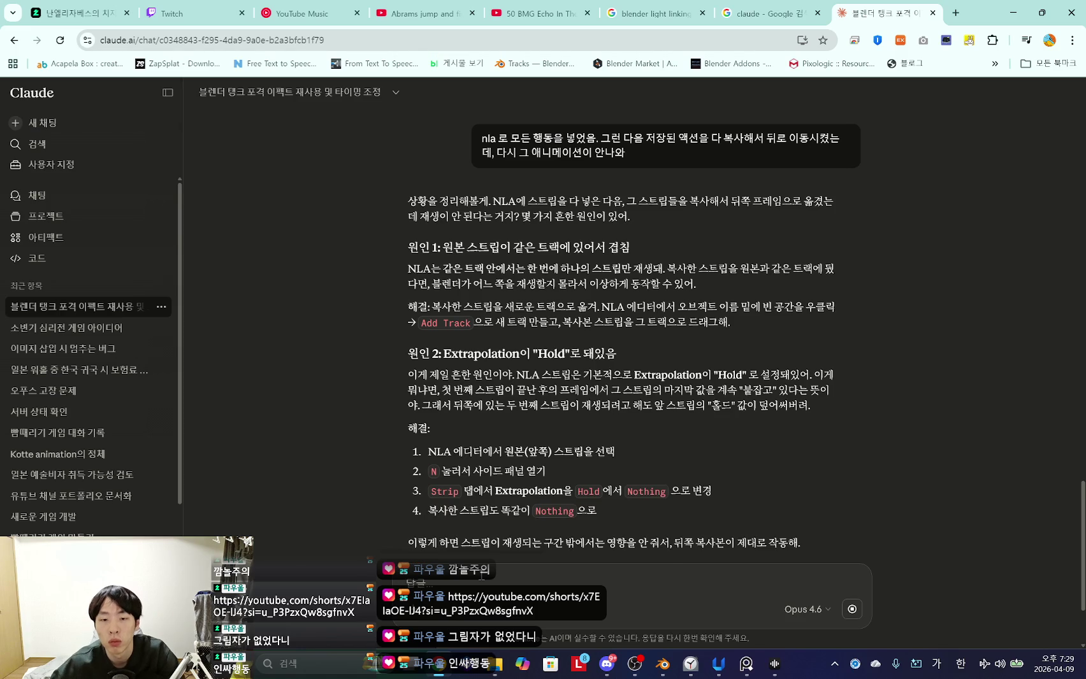
pyautogui.scroll(-2, 696, 432)
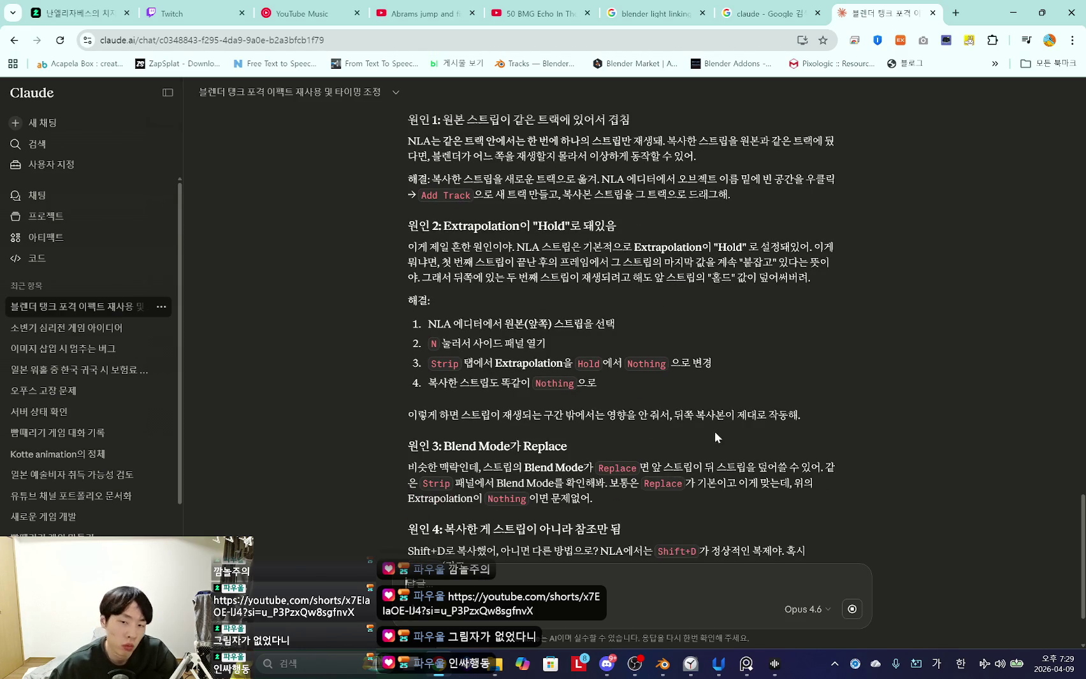
pyautogui.hotkey('alt', 'Tab')
pyautogui.hotkey('alt', 'Tab')
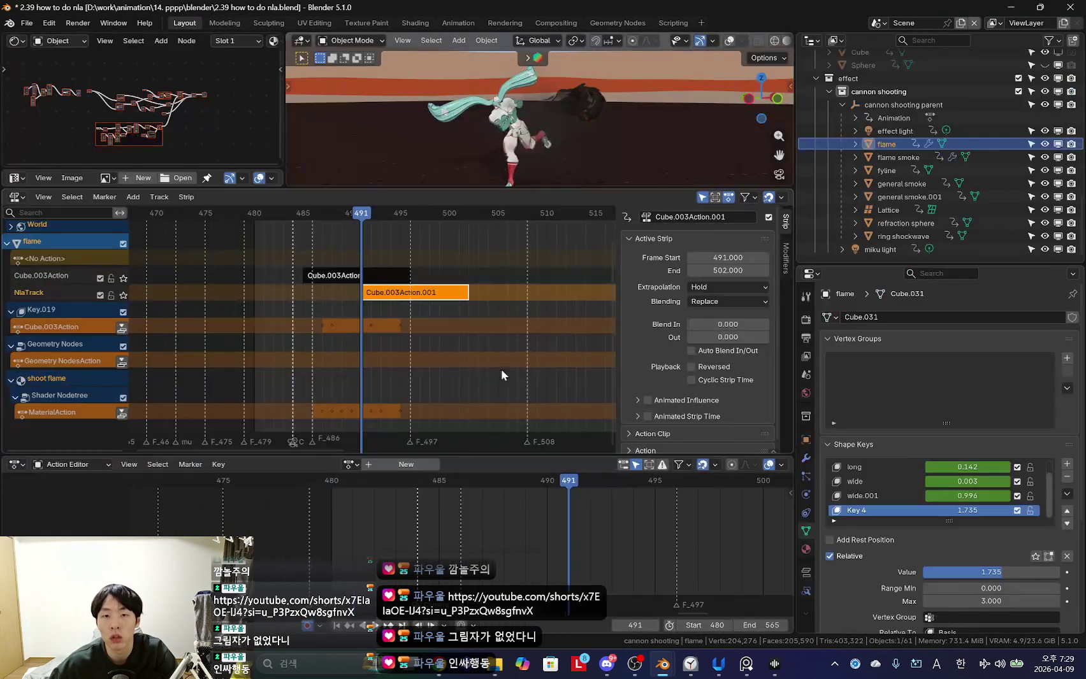
# Undo back to the original strip at 485–496 and copy at 491–502, viewing frames 465–525.
pyautogui.hotkey('ctrl', 'z')
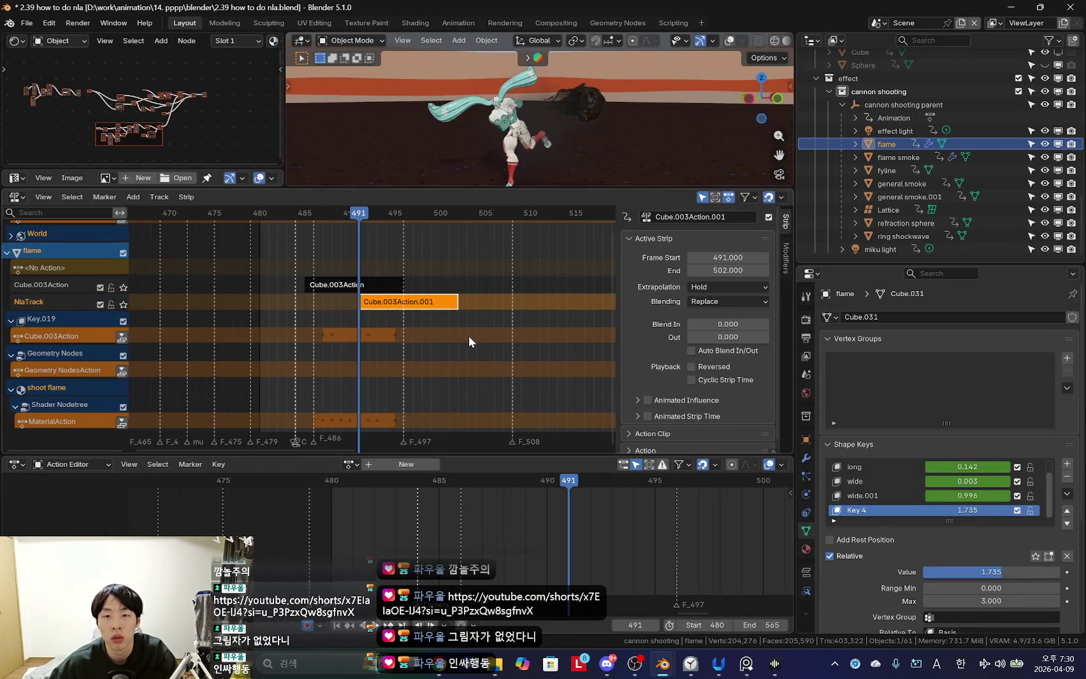
pyautogui.hotkey('ctrl', 'z')
pyautogui.hotkey('ctrl', 'shift', 'z')
pyautogui.hotkey('ctrl', 'z')
pyautogui.hotkey('ctrl', 'shift', 'z')
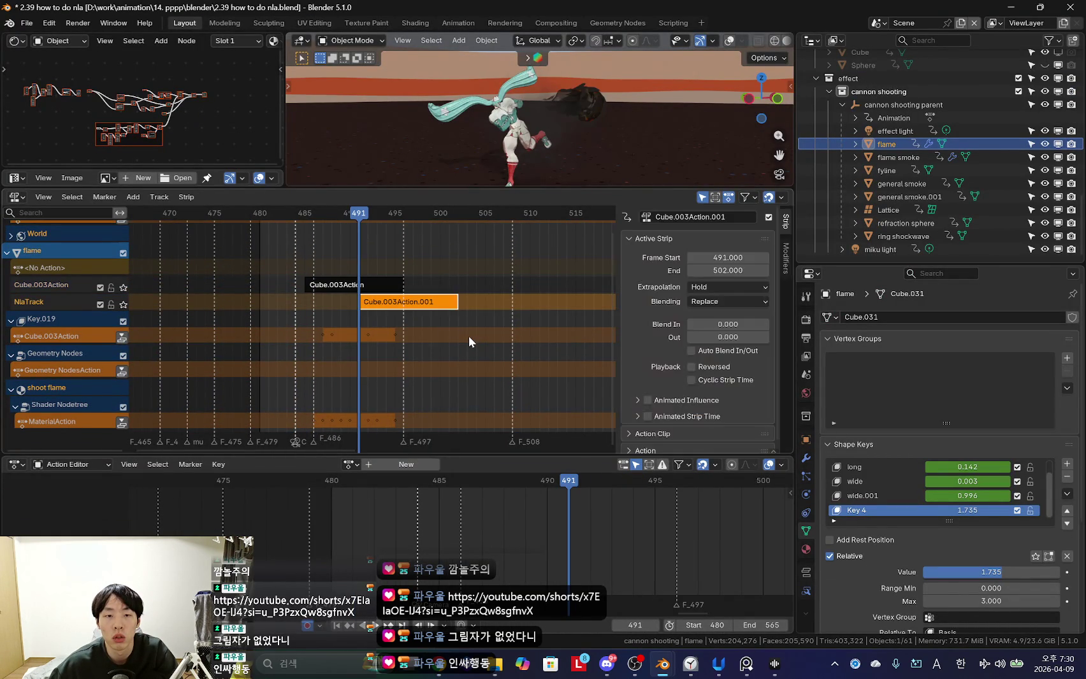
pyautogui.press('Tab')
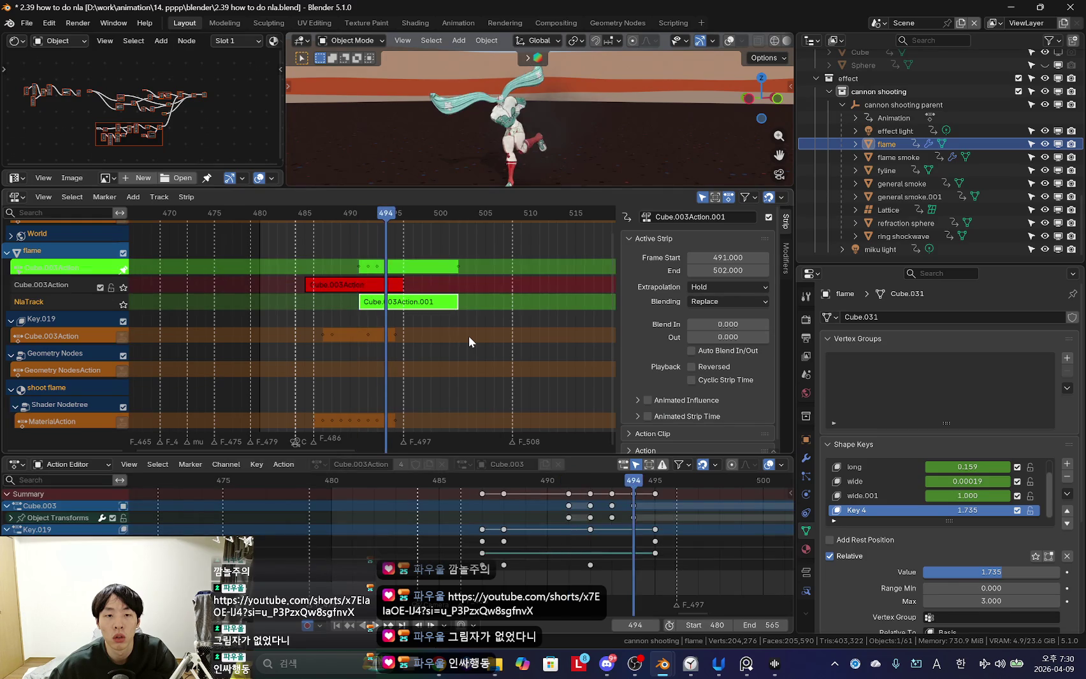
pyautogui.hotkey('ctrl', 'z')
pyautogui.hotkey('ctrl', 'z')
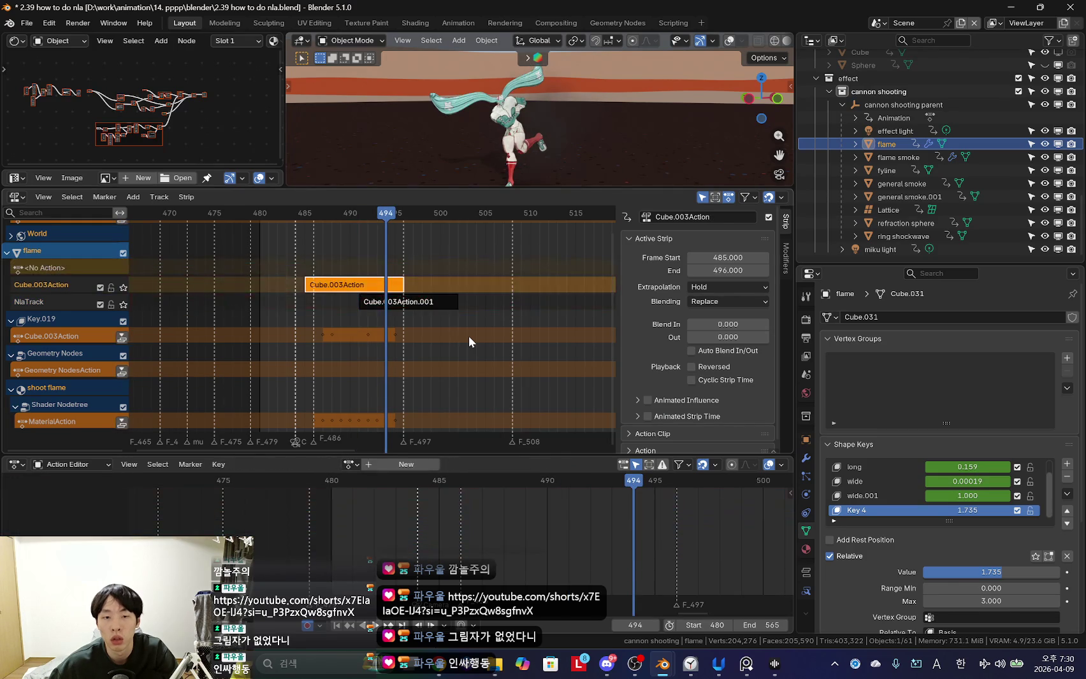
pyautogui.hotkey('ctrl', 'z')
pyautogui.hotkey('ctrl', 'z')
pyautogui.hotkey('ctrl', 'z')
pyautogui.hotkey('ctrl', 'z')
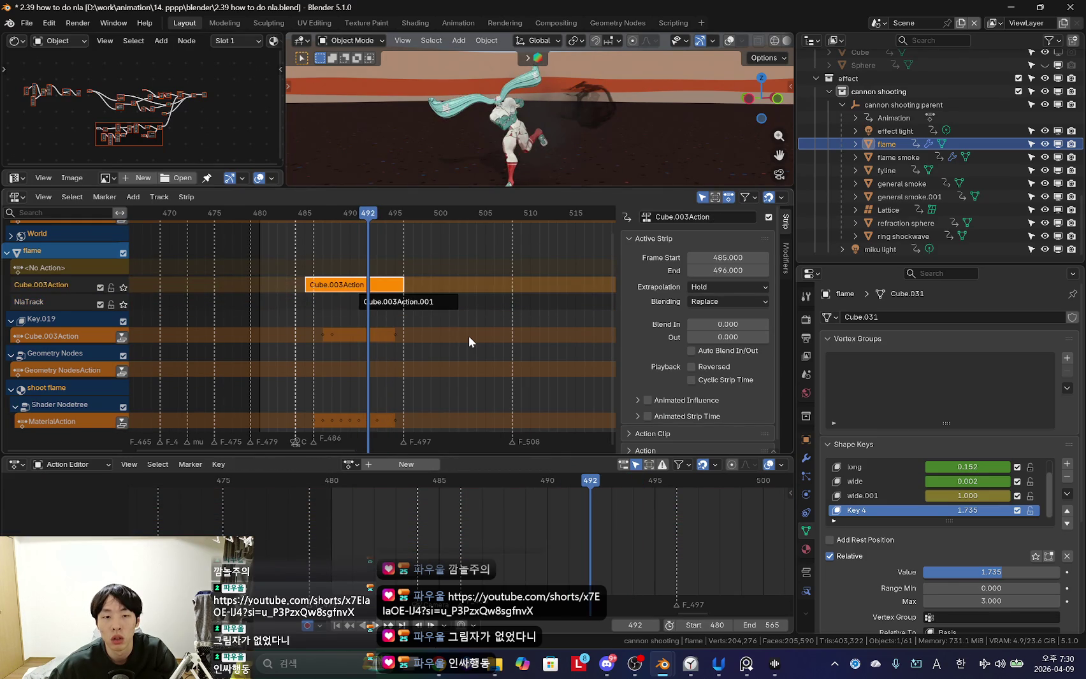
pyautogui.hotkey('ctrl', 'z')
pyautogui.keyDown('ctrl'); pyautogui.moveTo(459, 339); pyautogui.dragTo(621, 167, button='middle'); pyautogui.keyUp('ctrl')
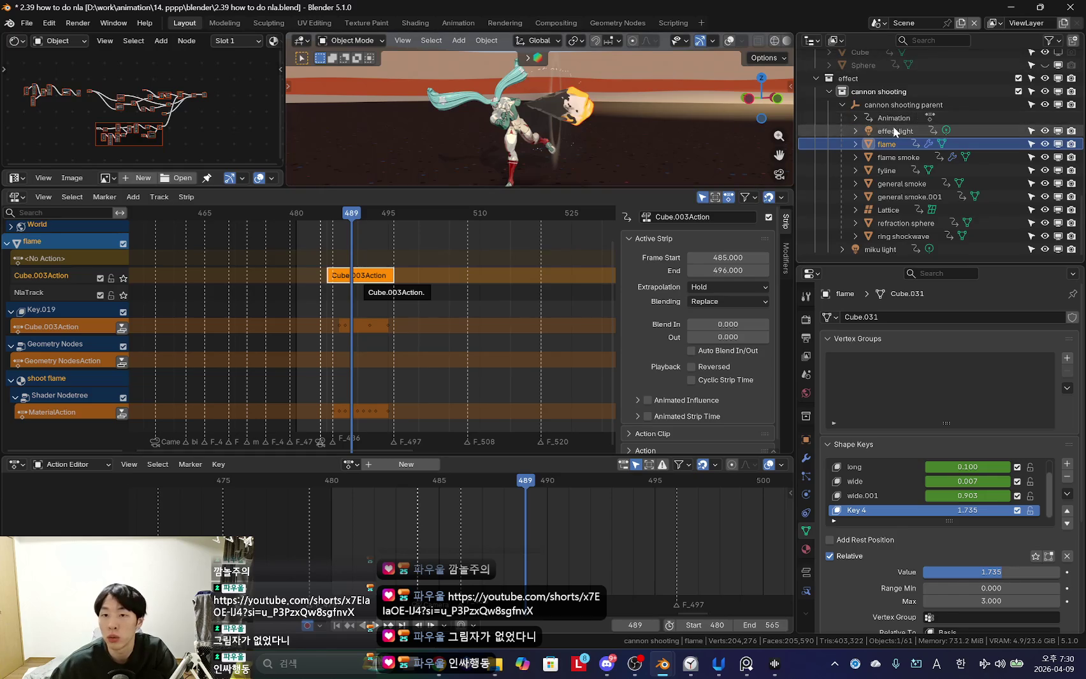
# Select the cannon shooting parent together with its child effect objects in the Outliner.
pyautogui.click(895, 131)
pyautogui.keyDown('shift'); pyautogui.click(893, 236); pyautogui.keyUp('shift')
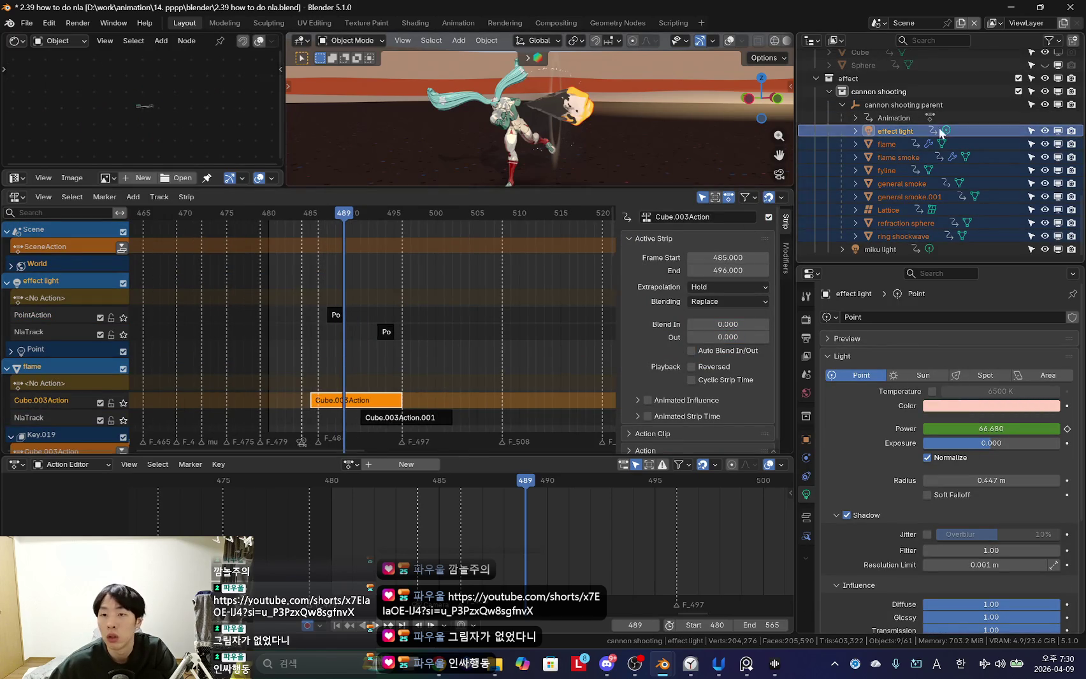
pyautogui.click(903, 104)
pyautogui.keyDown('shift'); pyautogui.click(904, 233); pyautogui.keyUp('shift')
# Inspect the timing of the flame smoke and general smoke strips.
pyautogui.scroll(-3, 445, 278)
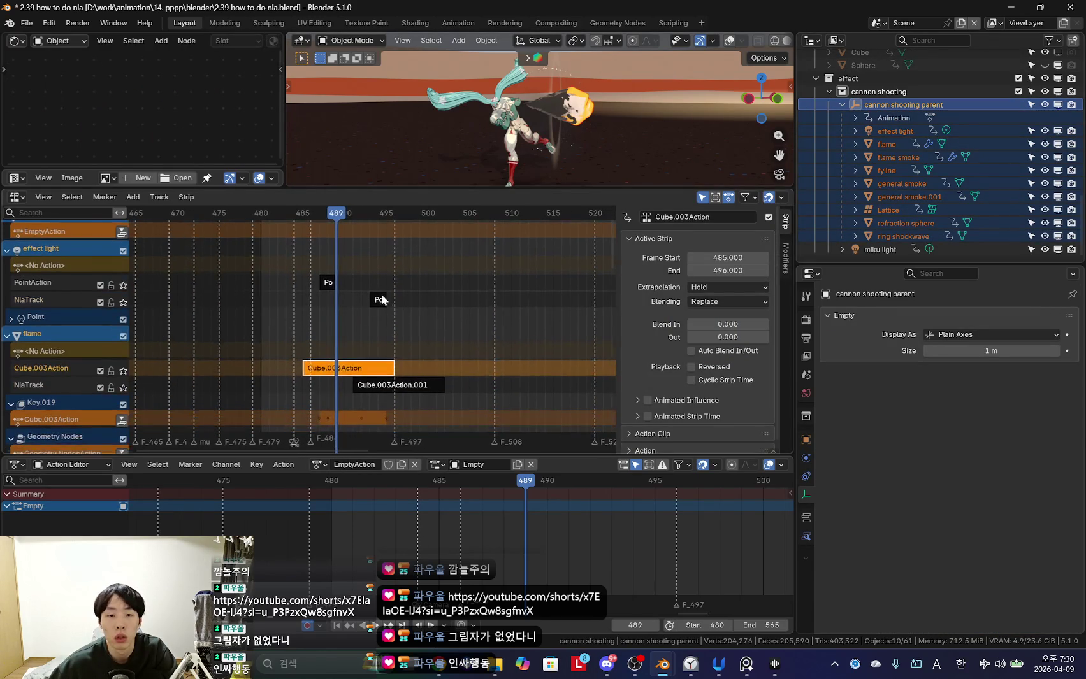
pyautogui.scroll(-3, 420, 318)
pyautogui.click(408, 331)
pyautogui.scroll(-3, 452, 356)
pyautogui.scroll(-2, 423, 349)
pyautogui.click(382, 316)
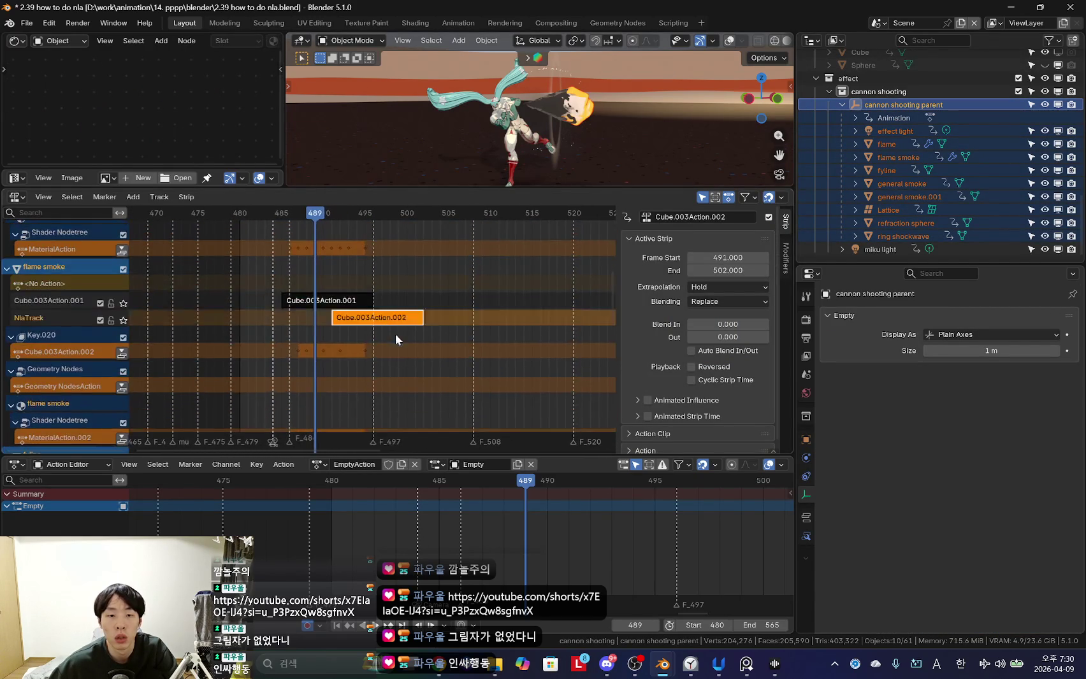
pyautogui.scroll(-3, 403, 304)
pyautogui.scroll(-2, 403, 304)
pyautogui.click(330, 305)
pyautogui.keyDown('shift'); pyautogui.click(385, 394); pyautogui.keyUp('shift')
# Check the second general smoke, Lattice, refraction sphere and ring shockwave strips, then deselect all.
pyautogui.scroll(-3, 385, 393)
pyautogui.scroll(-3, 385, 356)
pyautogui.click(384, 327)
pyautogui.scroll(-3, 406, 276)
pyautogui.scroll(-3, 357, 287)
pyautogui.click(321, 301)
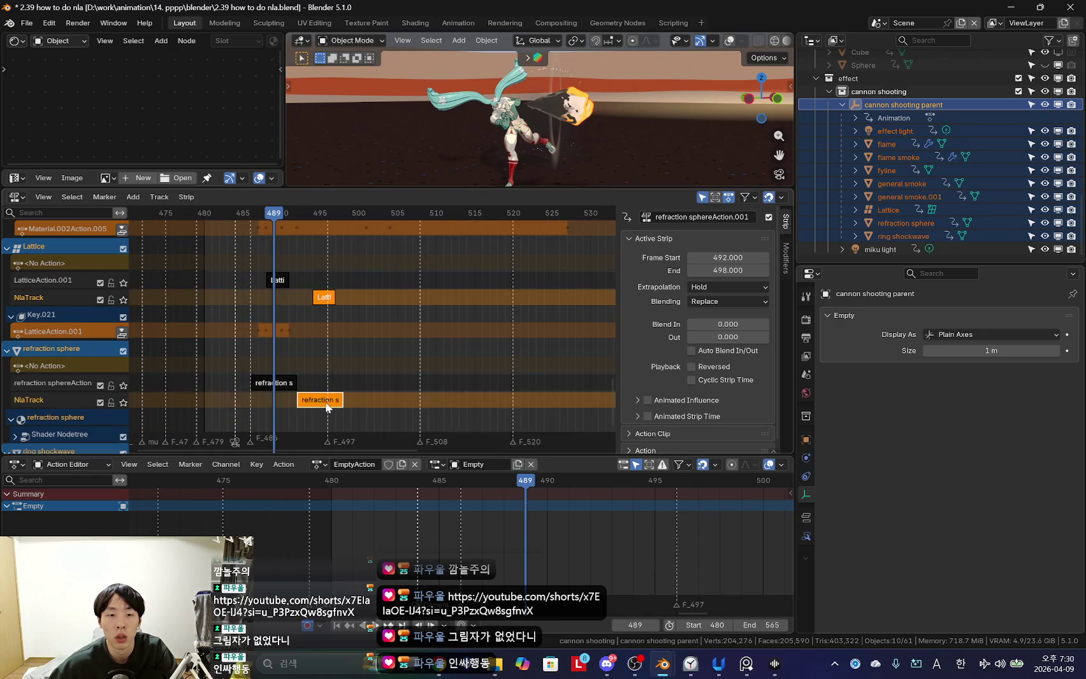
pyautogui.scroll(-4, 325, 401)
pyautogui.click(397, 296)
pyautogui.keyDown('shift'); pyautogui.click(362, 396); pyautogui.keyUp('shift')
pyautogui.click(373, 387)
# Select the effect light's PointAction strip together with the flame Cube.003Action strip.
pyautogui.scroll(10, 372, 388)
pyautogui.moveTo(388, 363)
pyautogui.mouseDown(button='middle')
pyautogui.moveTo(487, 328)
pyautogui.moveTo(351, 321)
pyautogui.mouseUp(button='middle')
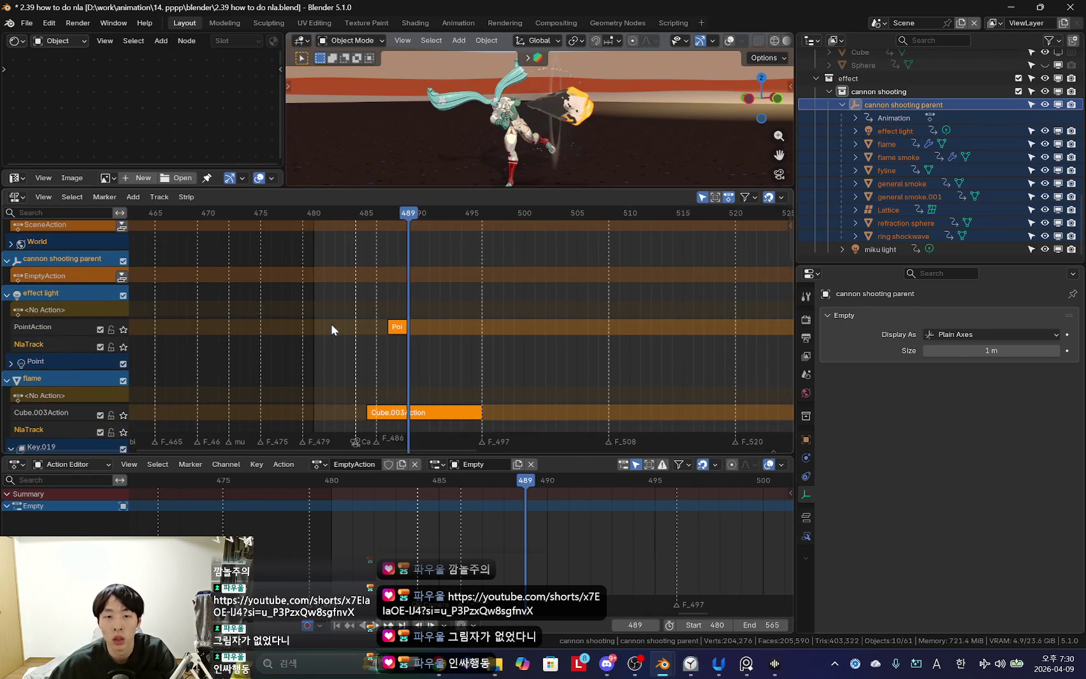
pyautogui.click(329, 327)
pyautogui.hotkey('ctrl', 'z')
pyautogui.click(325, 328)
pyautogui.hotkey('ctrl', 'z')
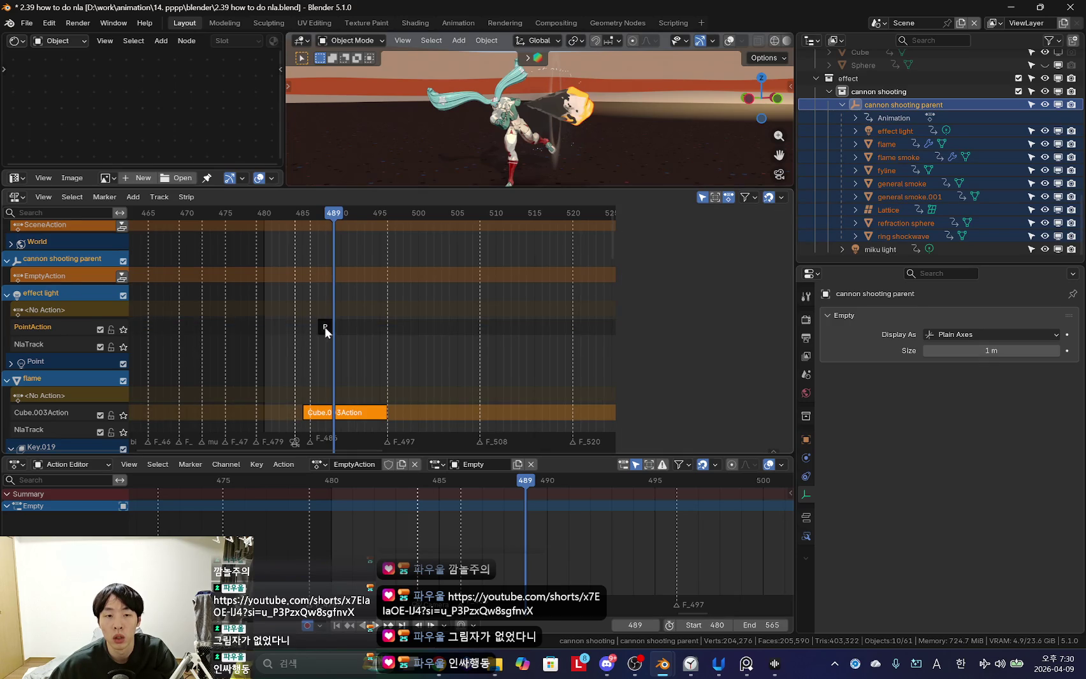
pyautogui.keyDown('shift'); pyautogui.click(324, 327); pyautogui.keyUp('shift')
pyautogui.click(722, 290)
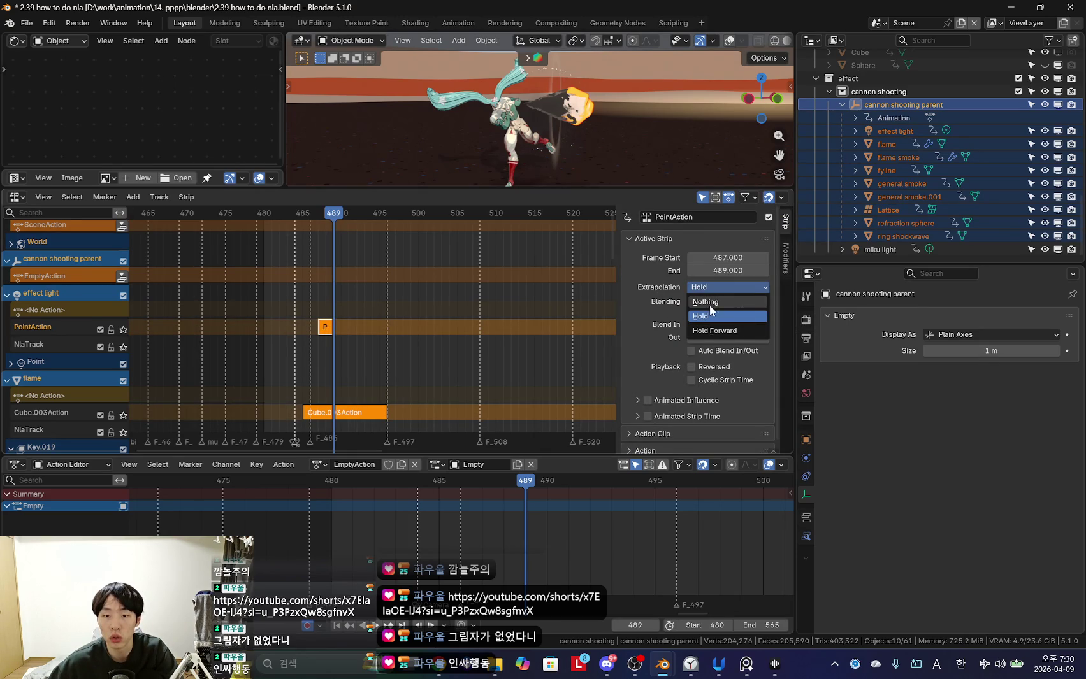
# Look at the Input settings in Preferences from the Edit menu, then close Preferences.
pyautogui.click(27, 23)
pyautogui.moveTo(49, 23)
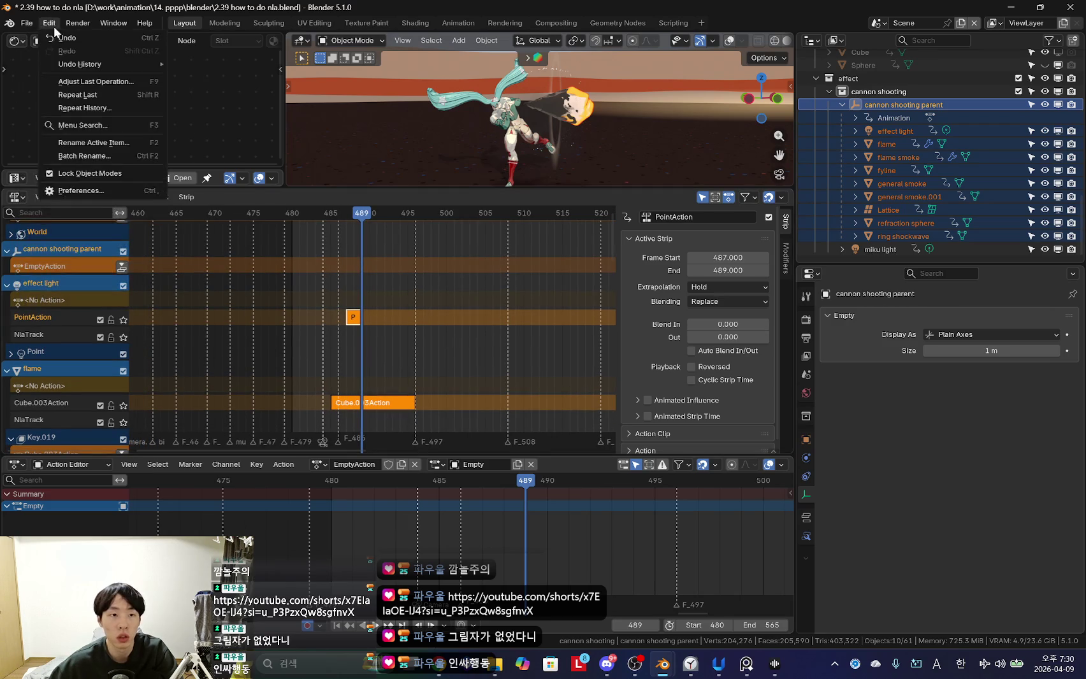
pyautogui.click(78, 191)
pyautogui.click(446, 296)
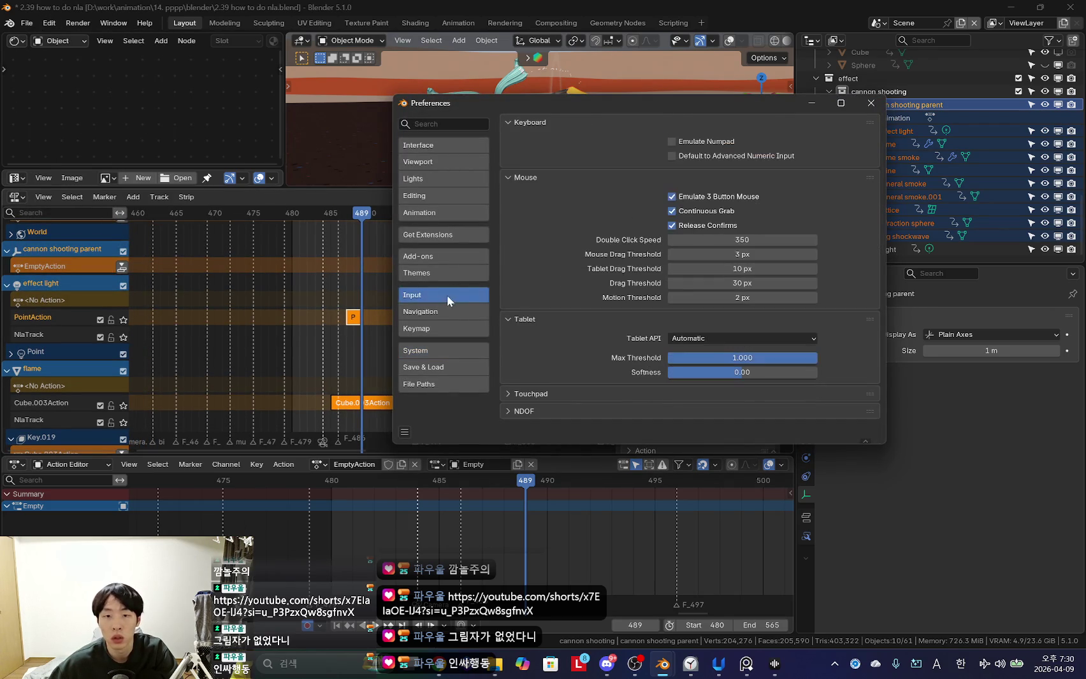
pyautogui.click(870, 102)
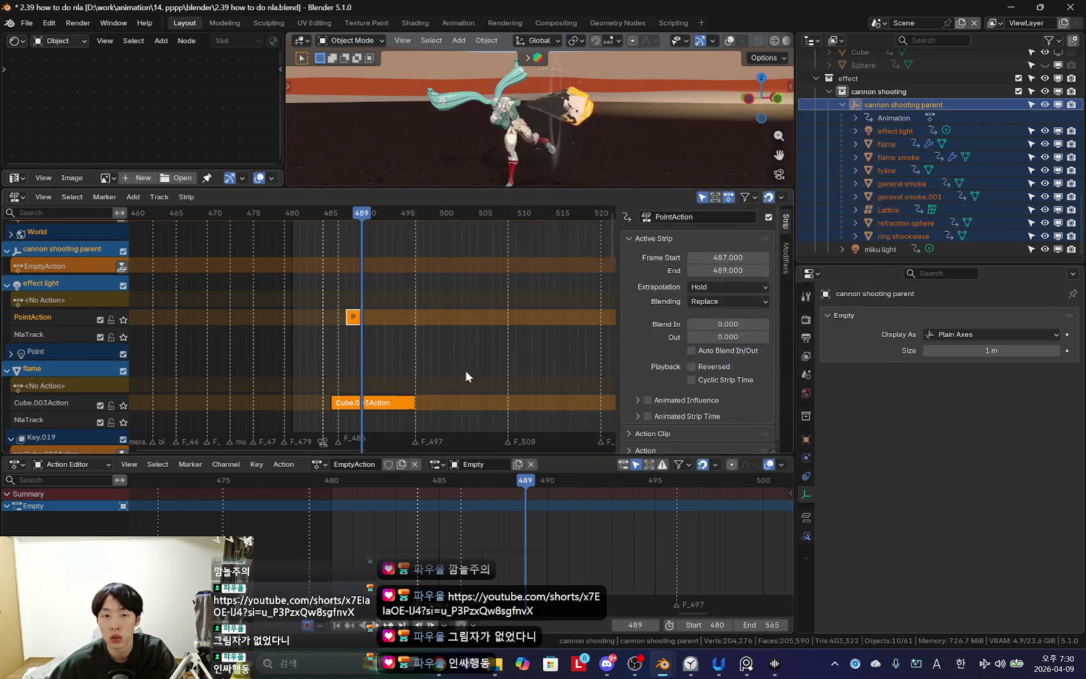
pyautogui.keyDown('ctrl'); pyautogui.scroll(-1, 460, 336); pyautogui.keyUp('ctrl')
# Set both selected strips' extrapolation to Nothing and verify it on the flame strip.
pyautogui.click(740, 290)
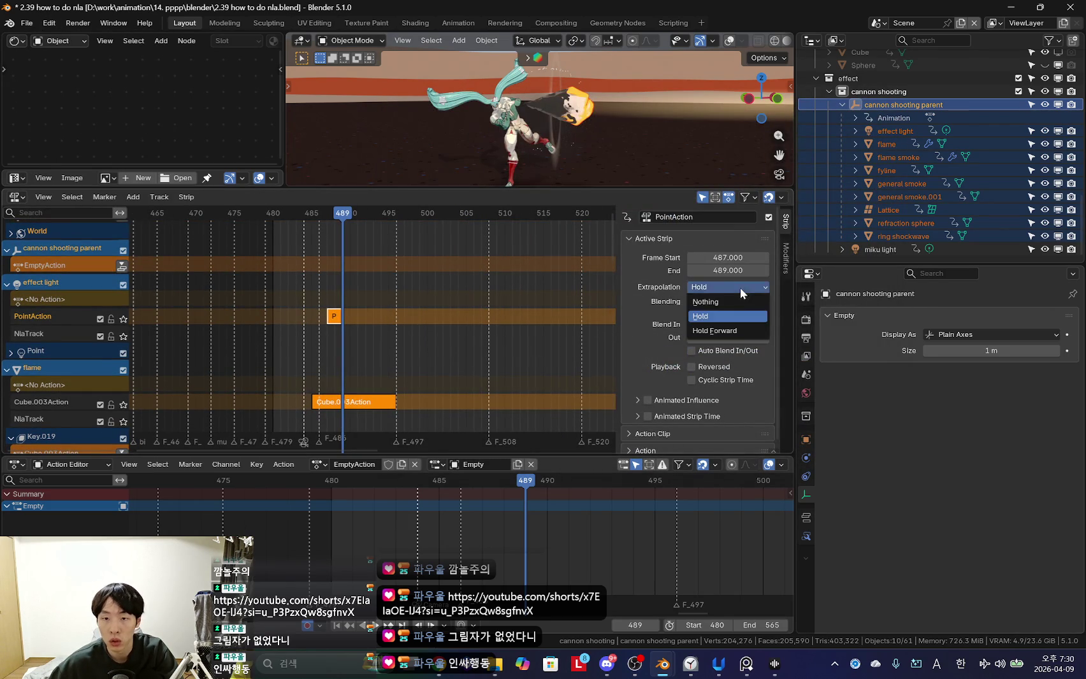
pyautogui.click(727, 301)
pyautogui.scroll(-1, 368, 386)
pyautogui.click(367, 386)
pyautogui.scroll(-3, 384, 300)
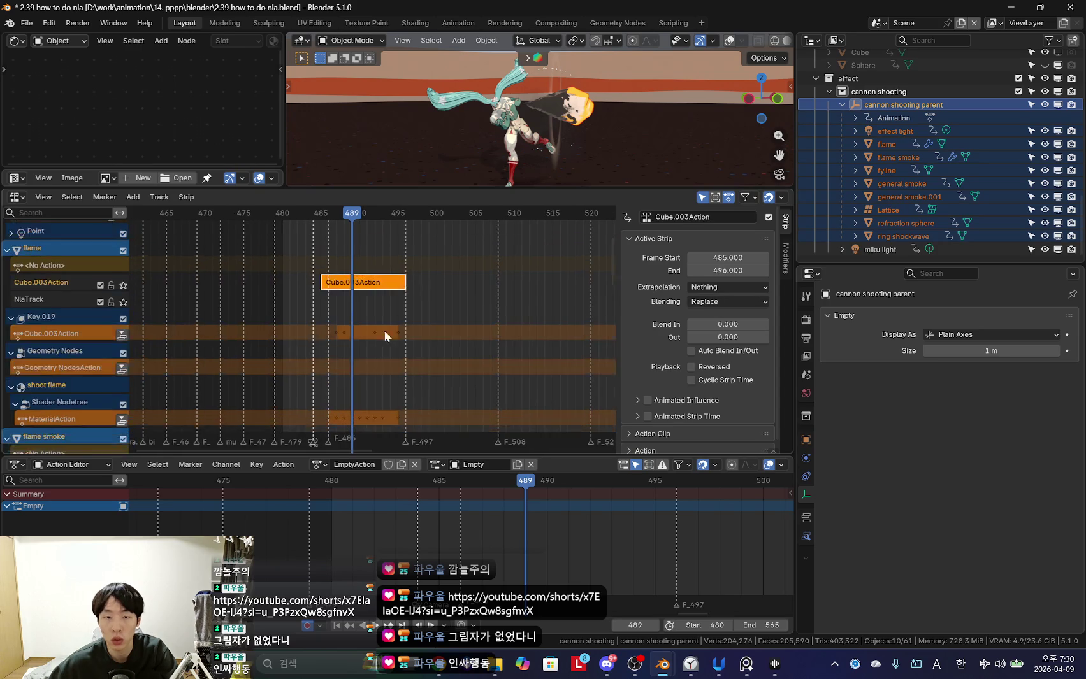
pyautogui.scroll(-4, 379, 347)
pyautogui.click(362, 346)
# Hide the sidebar and make linked duplicates (Alt+D) of the selected strips on new tracks.
pyautogui.press('n')
pyautogui.keyDown('shift'); pyautogui.scroll(8, 361, 346); pyautogui.keyUp('shift')
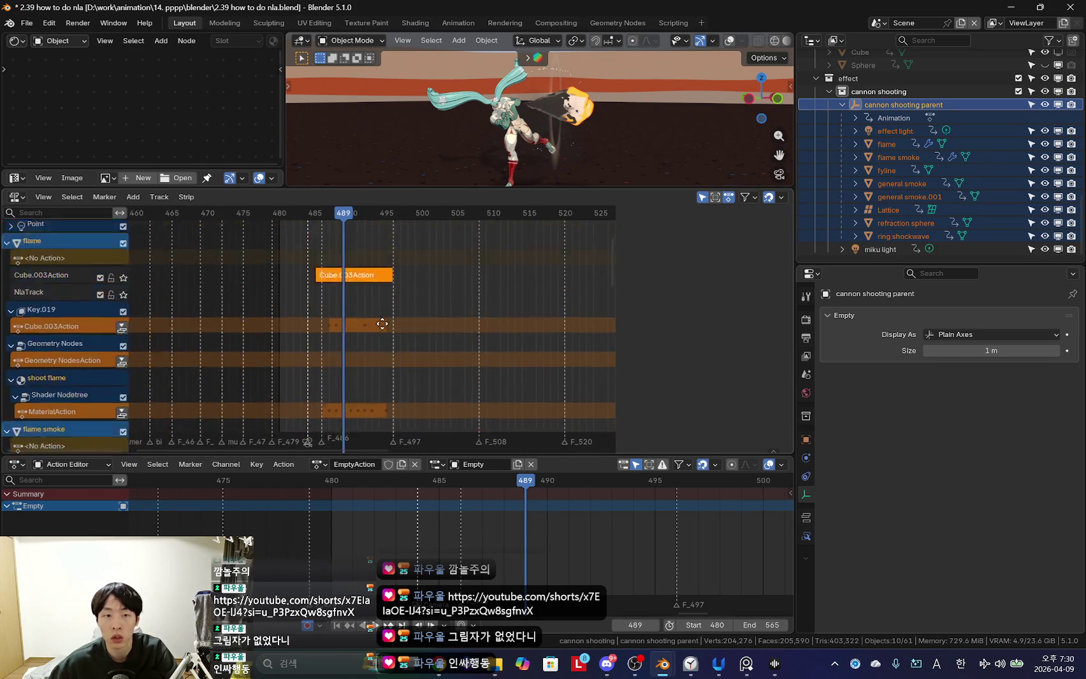
pyautogui.scroll(4, 320, 323)
pyautogui.hotkey('alt', 'd')
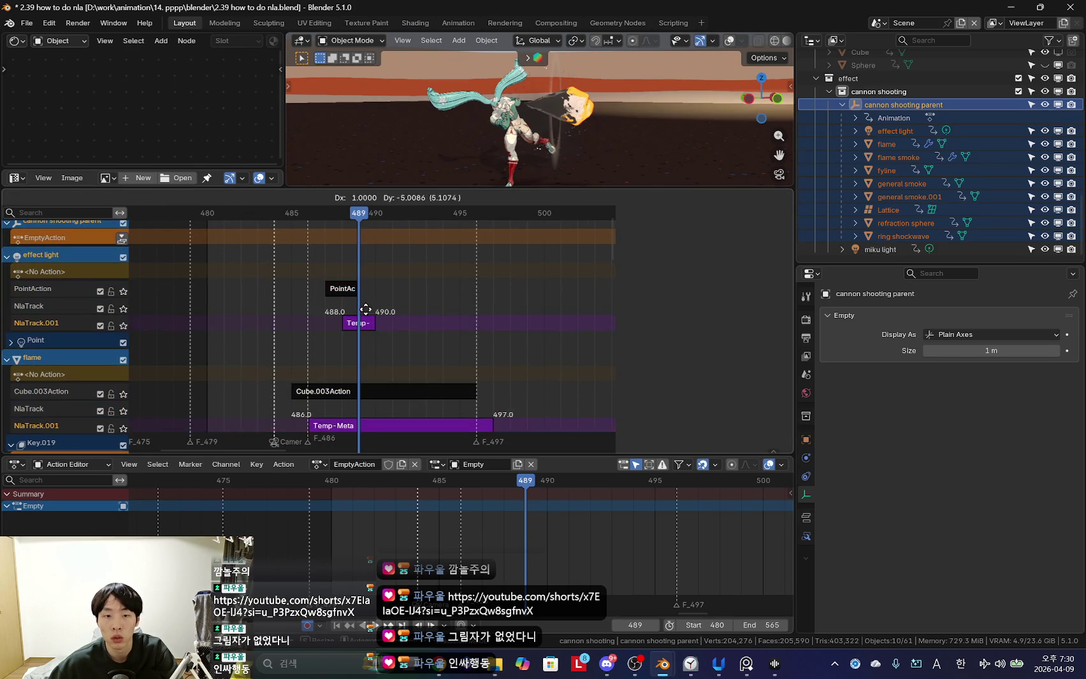
pyautogui.click(314, 327)
# Move the linked copies onto the upper NlaTrack.001 track, about six frames later.
pyautogui.press('g')
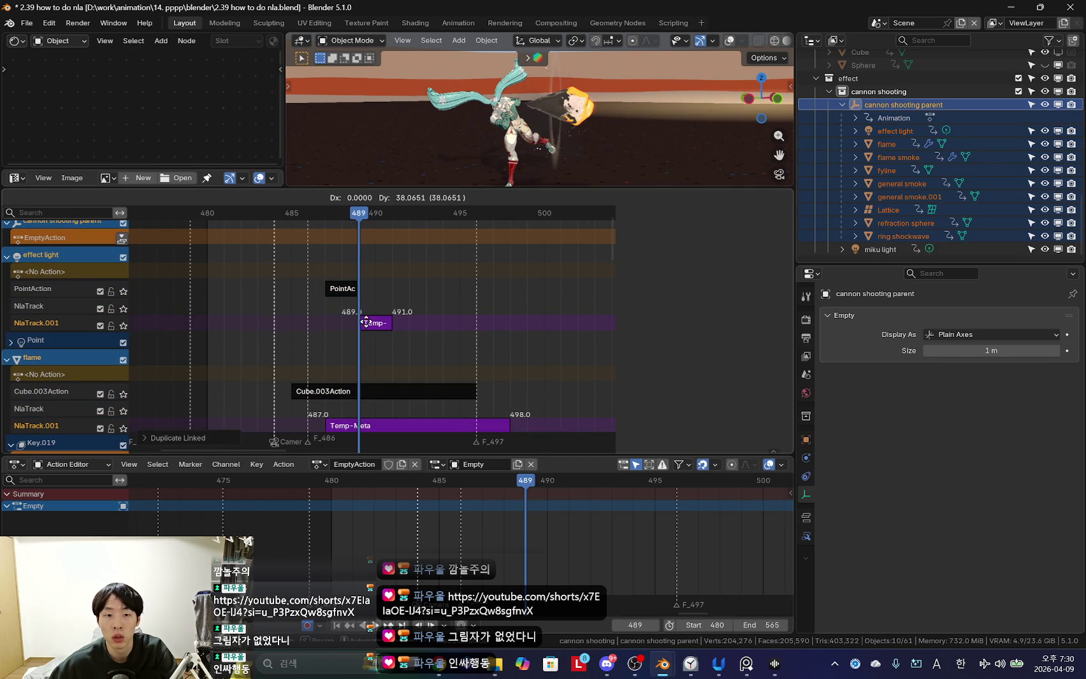
pyautogui.click(369, 298)
pyautogui.hotkey('ctrl', 'z')
pyautogui.press('g')
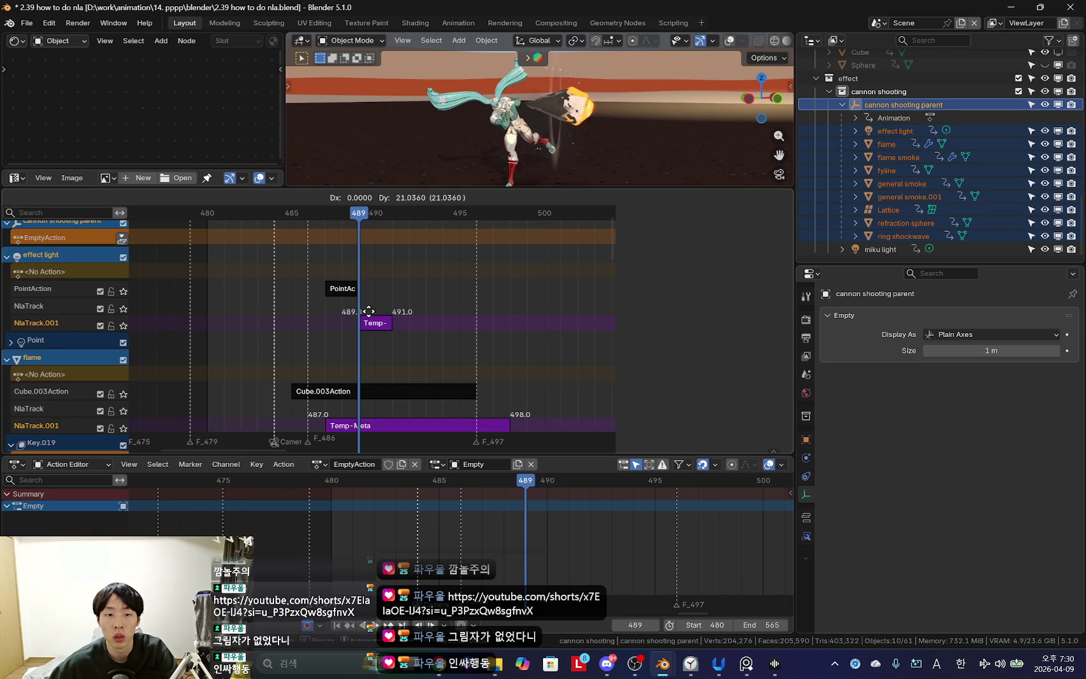
pyautogui.click(373, 306)
pyautogui.press('Right')
pyautogui.press('Up')
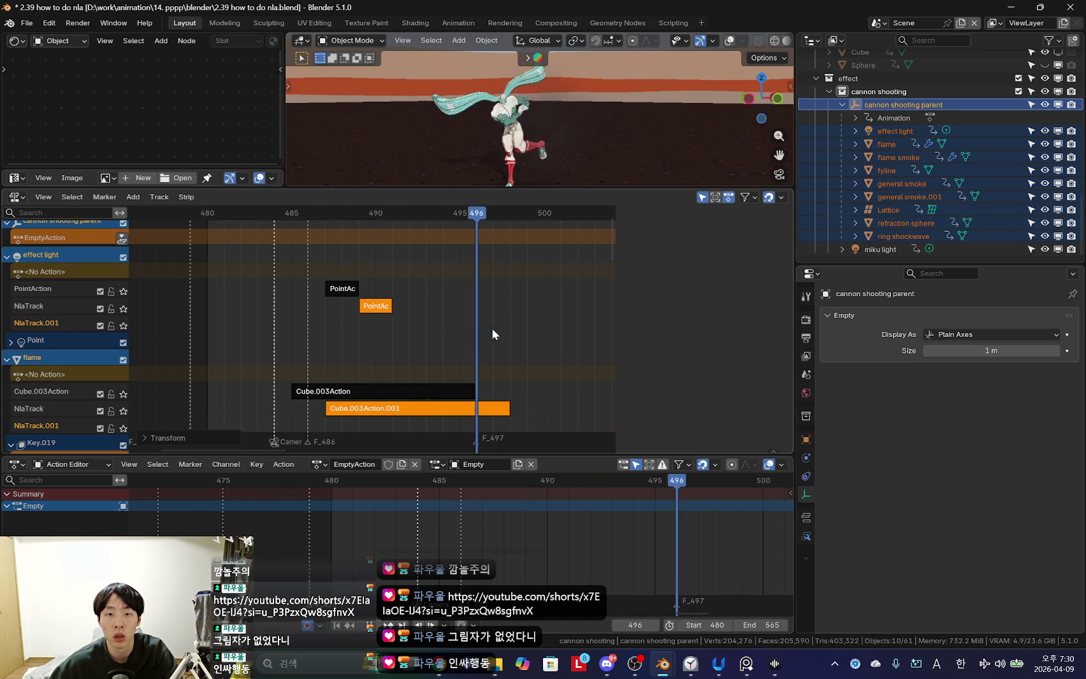
pyautogui.press('Down')
pyautogui.press('g')
pyautogui.click(441, 341)
pyautogui.press('Up')
# Reselect the original effect light strip and keep its blending on Replace.
pyautogui.keyDown('alt'); pyautogui.scroll(-5, 491, 340); pyautogui.keyUp('alt')
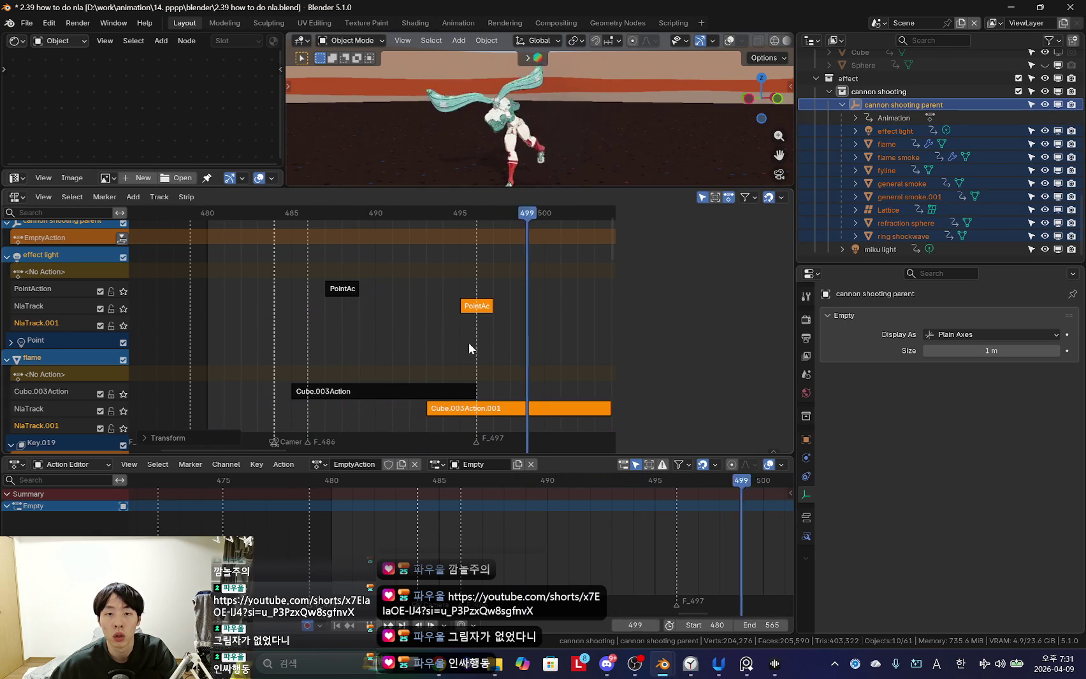
pyautogui.keyDown('alt'); pyautogui.scroll(12, 494, 335); pyautogui.keyUp('alt')
pyautogui.scroll(-2, 473, 332)
pyautogui.keyDown('alt'); pyautogui.scroll(-13, 473, 332); pyautogui.keyUp('alt')
pyautogui.keyDown('alt'); pyautogui.scroll(9, 439, 325); pyautogui.keyUp('alt')
pyautogui.scroll(-1, 381, 340)
pyautogui.keyDown('alt'); pyautogui.scroll(2, 381, 341); pyautogui.keyUp('alt')
pyautogui.keyDown('alt'); pyautogui.scroll(-4, 426, 342); pyautogui.keyUp('alt')
pyautogui.keyDown('alt'); pyautogui.scroll(8, 317, 348); pyautogui.keyUp('alt')
pyautogui.keyDown('alt'); pyautogui.scroll(-2, 444, 274); pyautogui.keyUp('alt')
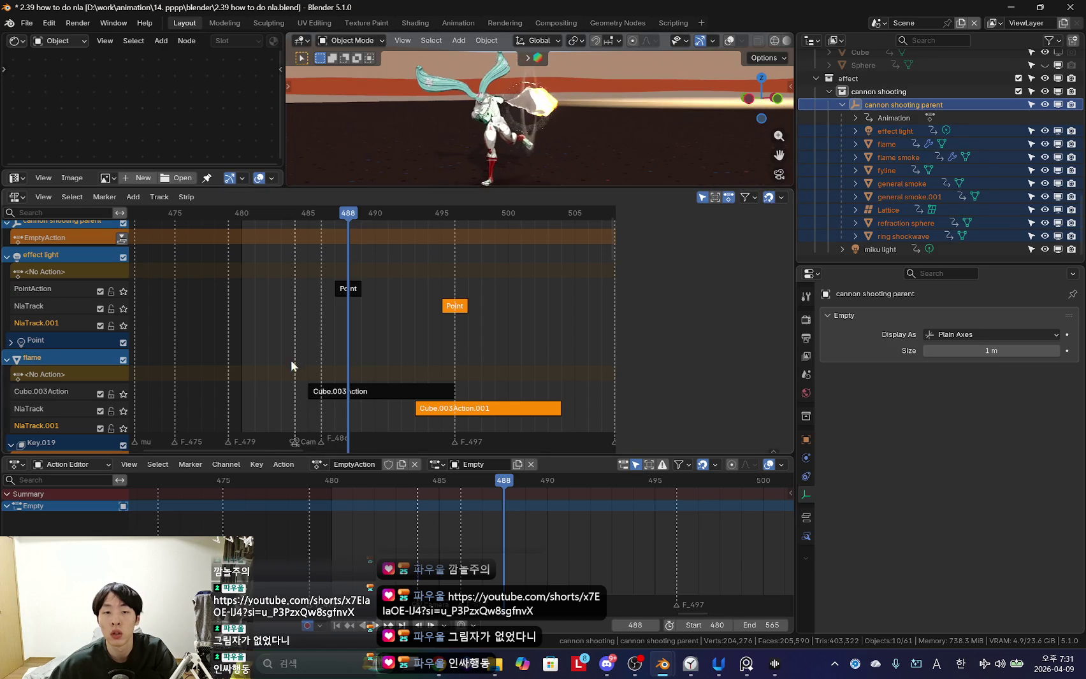
pyautogui.keyDown('alt'); pyautogui.scroll(1, 328, 354); pyautogui.keyUp('alt')
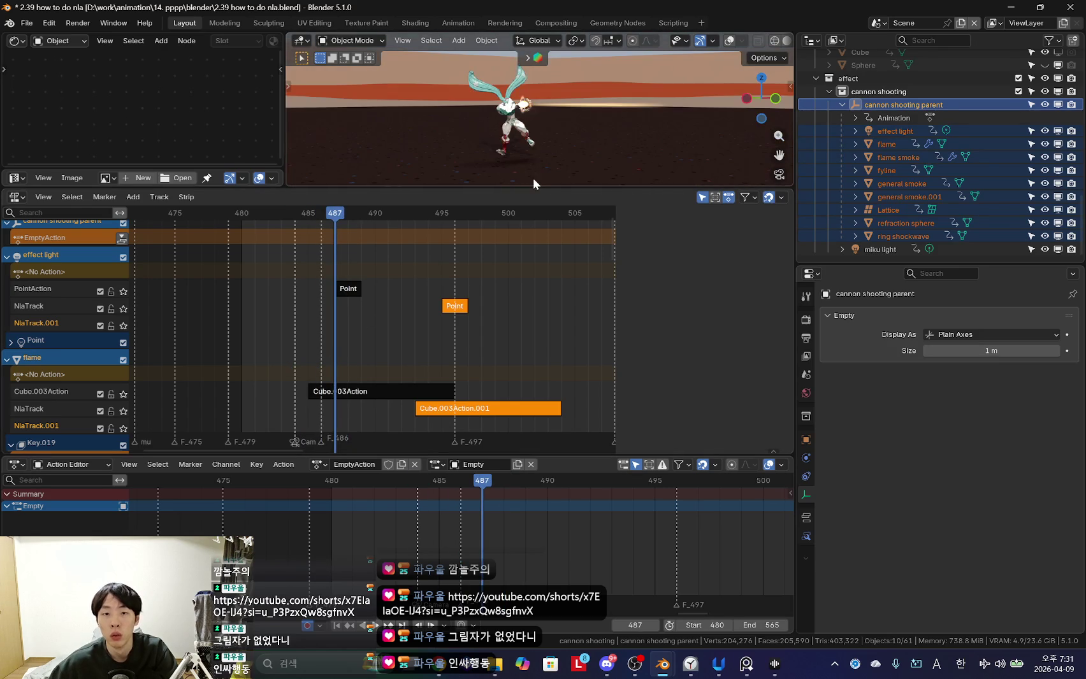
pyautogui.scroll(2, 413, 366)
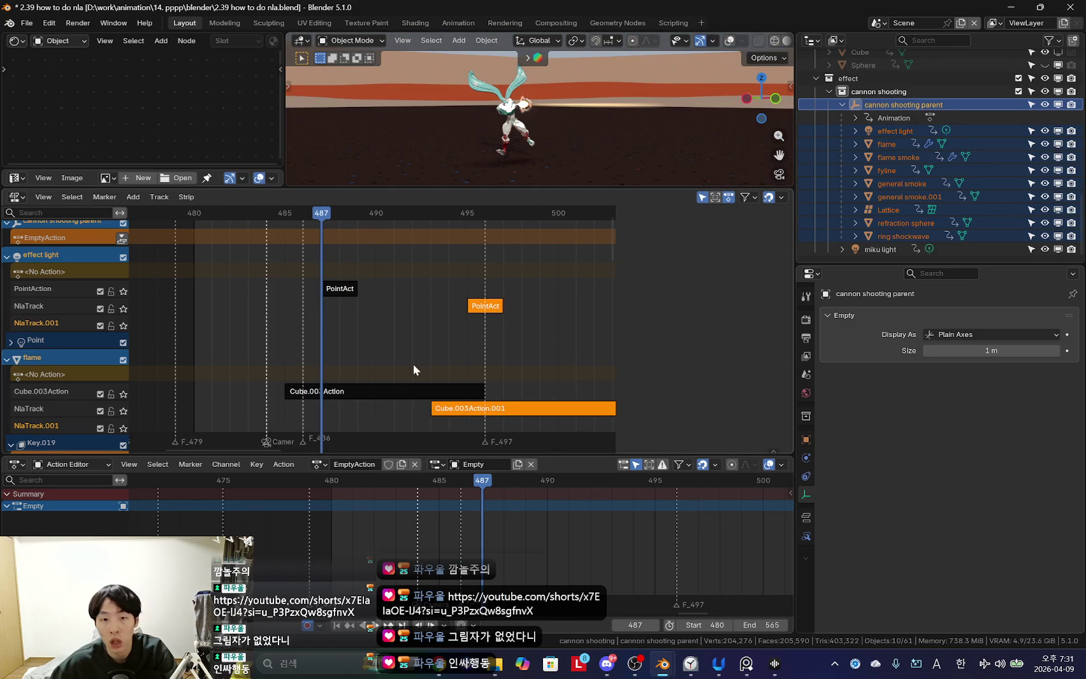
pyautogui.click(348, 291)
pyautogui.press('n')
pyautogui.keyDown('alt'); pyautogui.scroll(-1, 327, 308); pyautogui.keyUp('alt')
pyautogui.click(705, 304)
pyautogui.click(705, 304)
# Switch to the Claude chat and highlight, then clear, its Extrapolation heading text.
pyautogui.hotkey('alt', 'Tab')
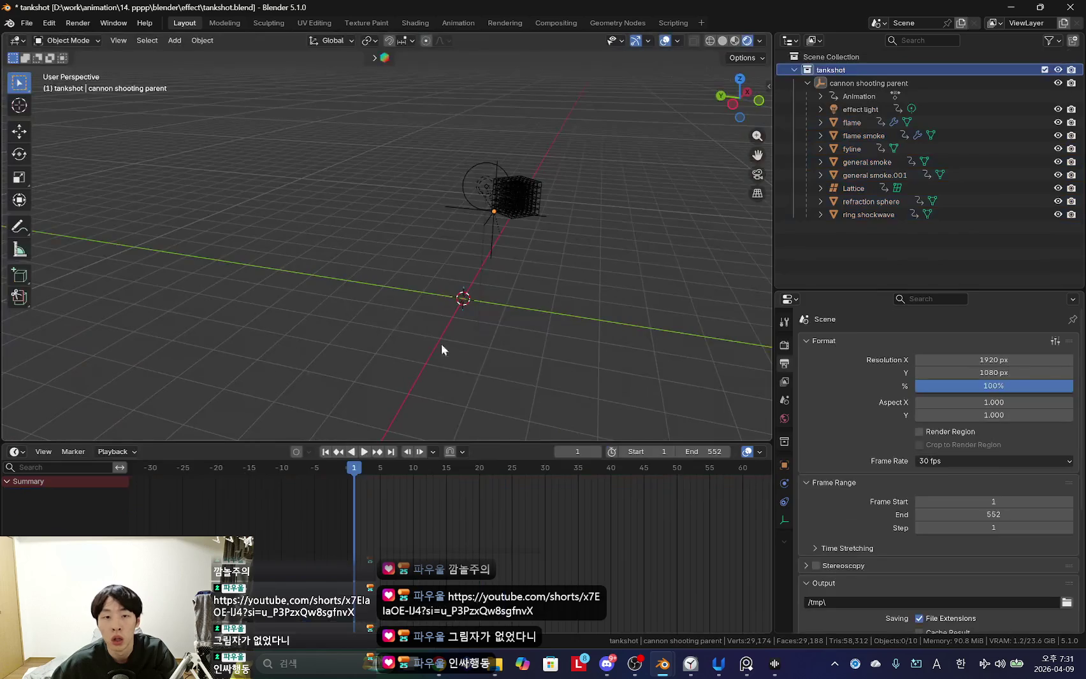
pyautogui.moveTo(440, 226); pyautogui.dragTo(528, 225)
pyautogui.click(509, 307)
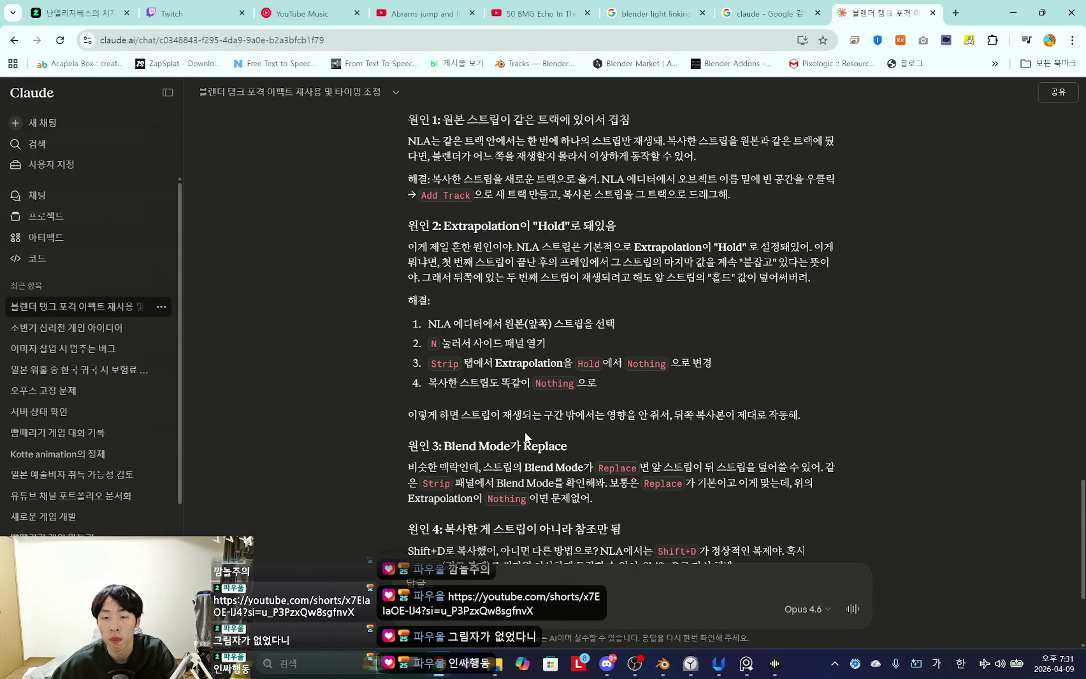
pyautogui.scroll(-2, 525, 434)
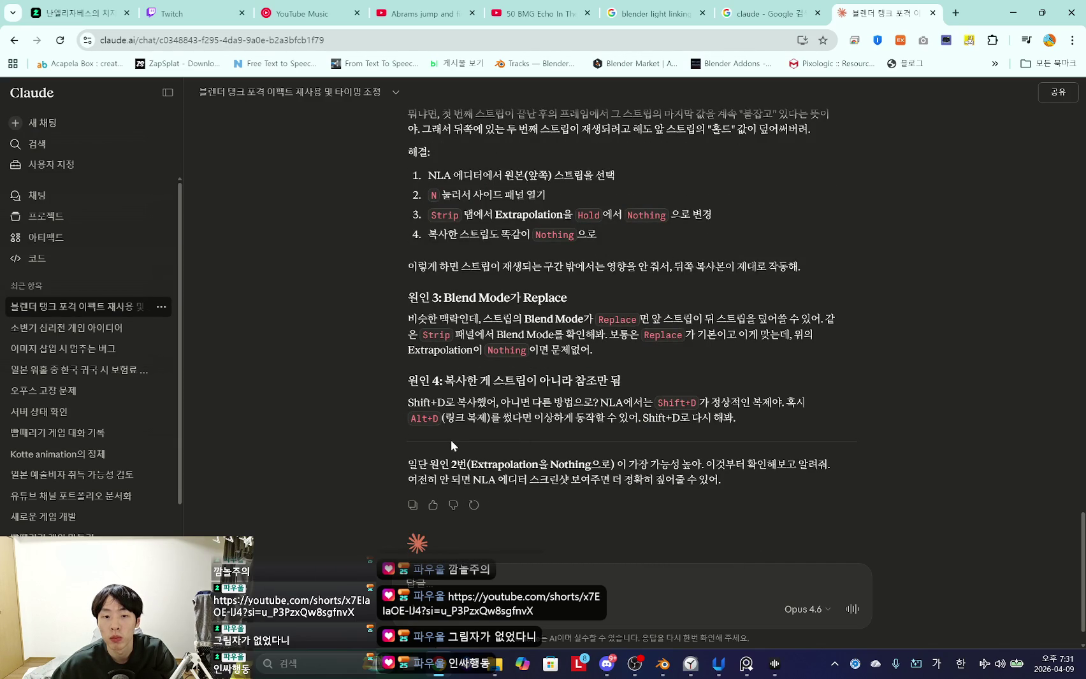
# Close the tankshot Blender window without saving.
pyautogui.hotkey('alt', 'Tab')
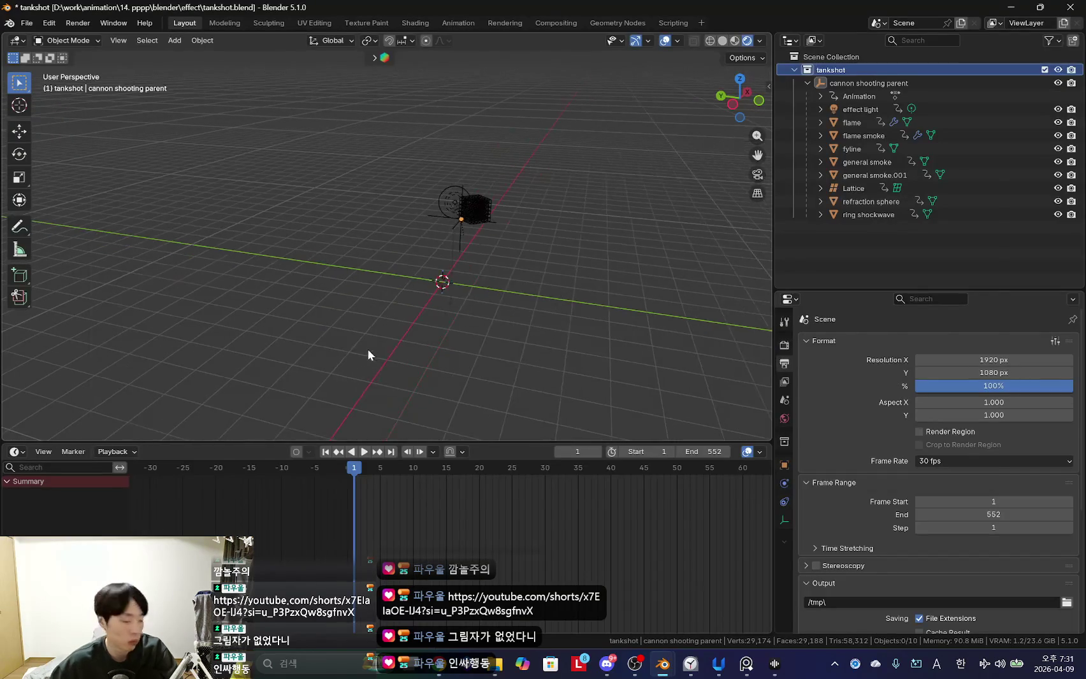
pyautogui.hotkey('alt', 'Tab')
pyautogui.hotkey('alt', 'F4')
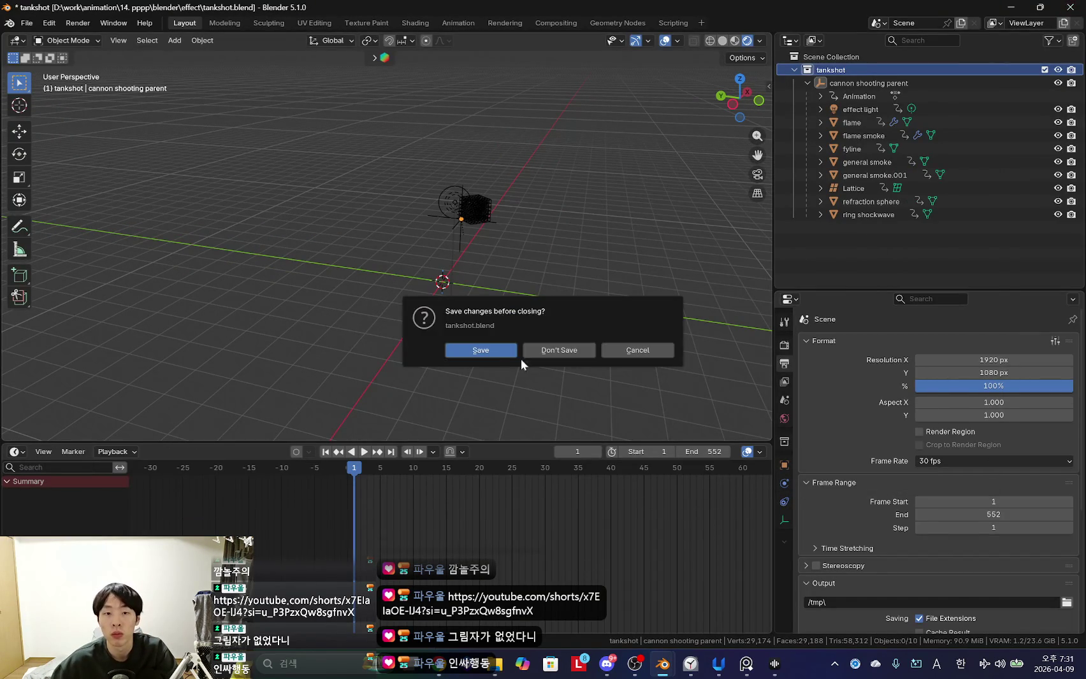
pyautogui.click(484, 350)
# Return to the 2.39 how to do nla file and undo the strip duplication.
pyautogui.hotkey('alt', 'Tab')
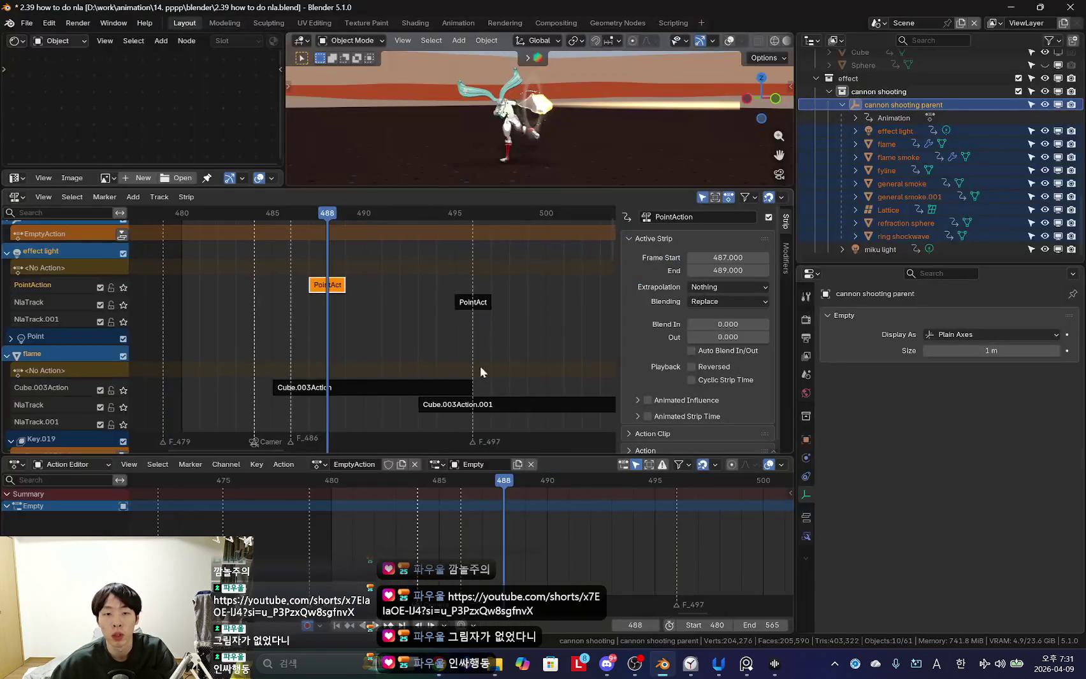
pyautogui.hotkey('ctrl', 'z')
pyautogui.hotkey('ctrl', 'z')
pyautogui.hotkey('ctrl', 'z')
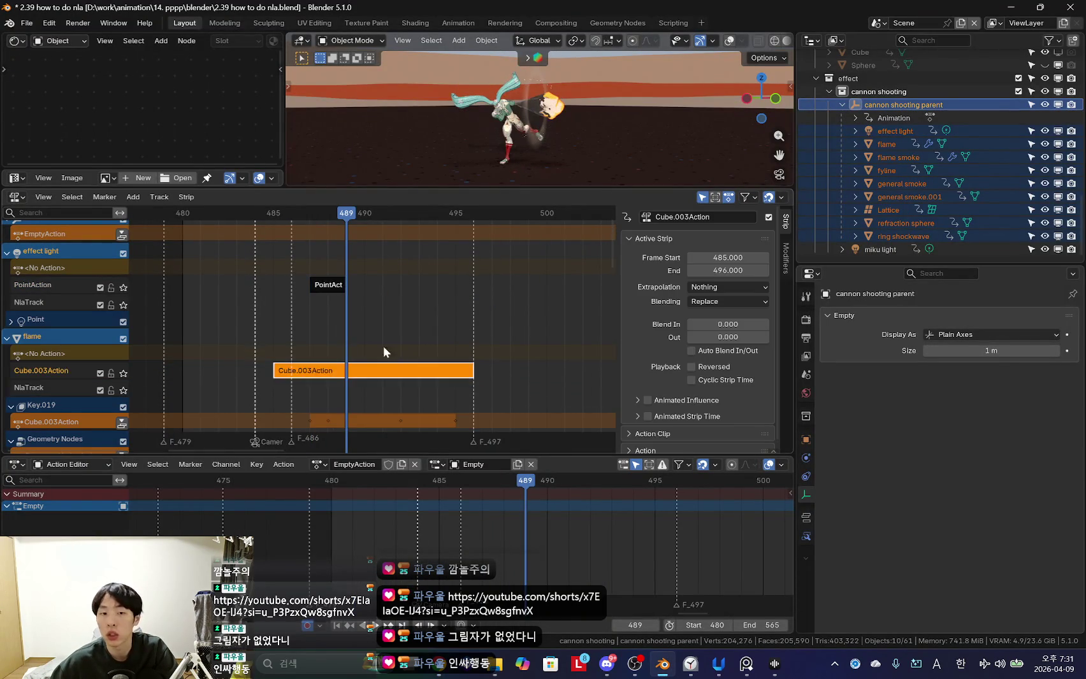
pyautogui.hotkey('ctrl', 'z')
# Duplicate flame smoke's strip and drop the copy at frames 497–508 on a new track.
pyautogui.click(902, 156)
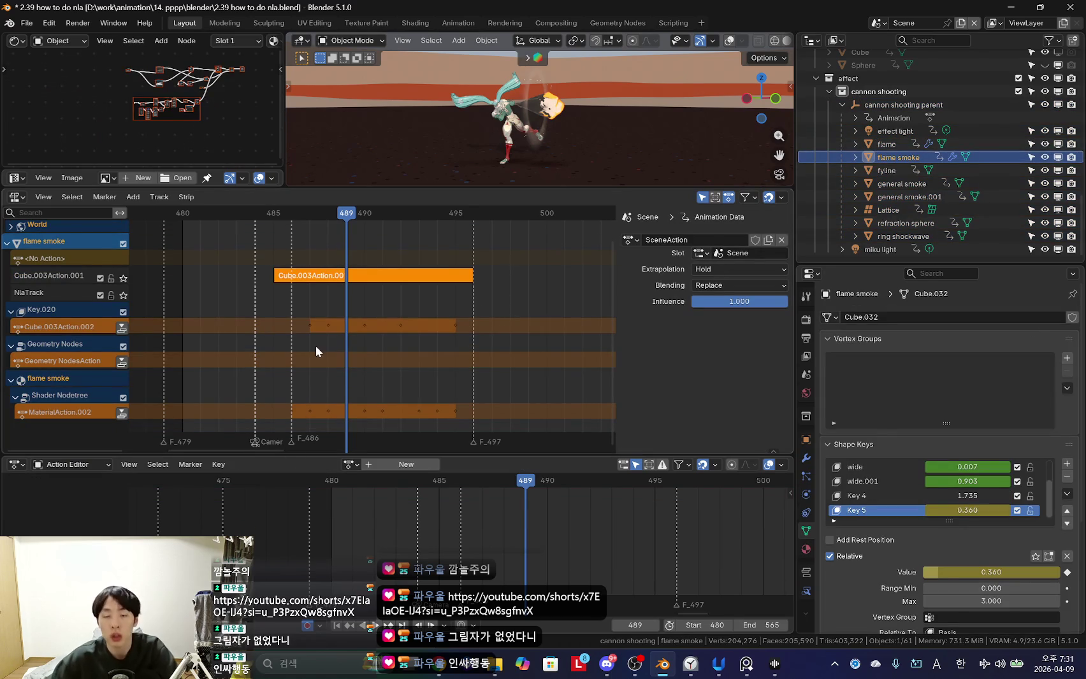
pyautogui.click(440, 291)
pyautogui.hotkey('shift', 'd')
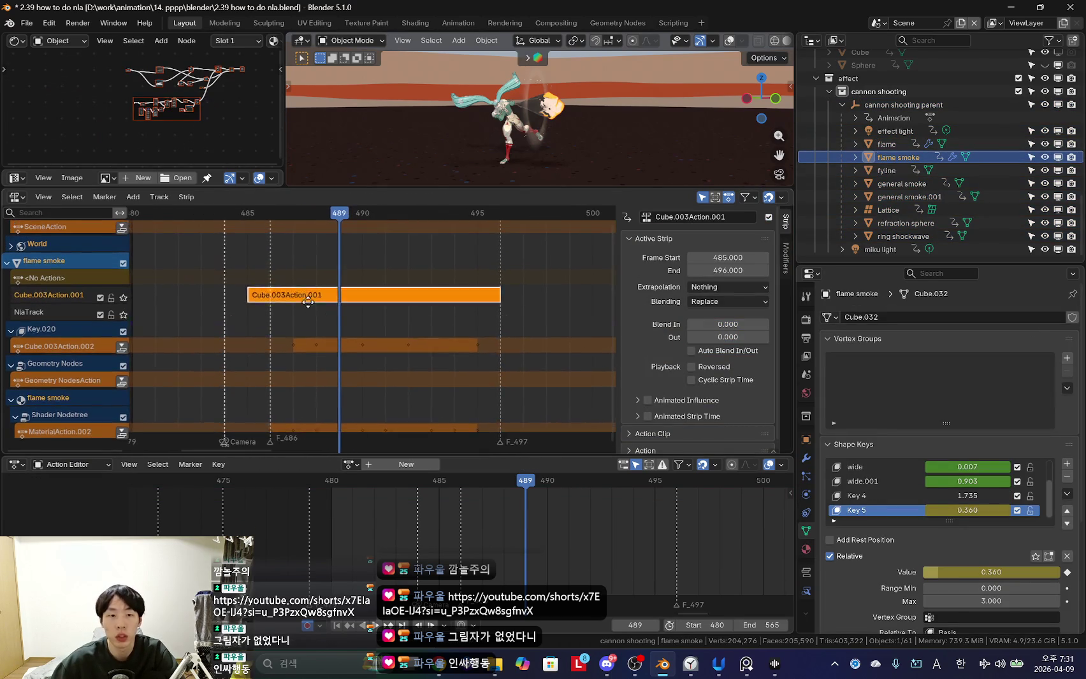
pyautogui.click(408, 325)
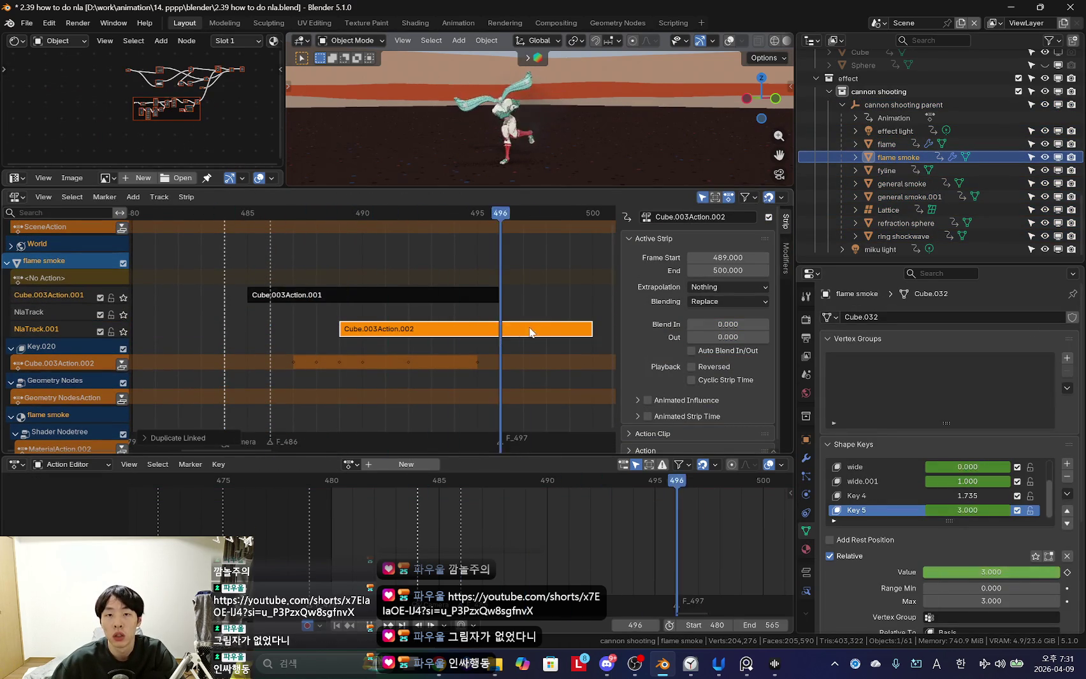
pyautogui.press('g')
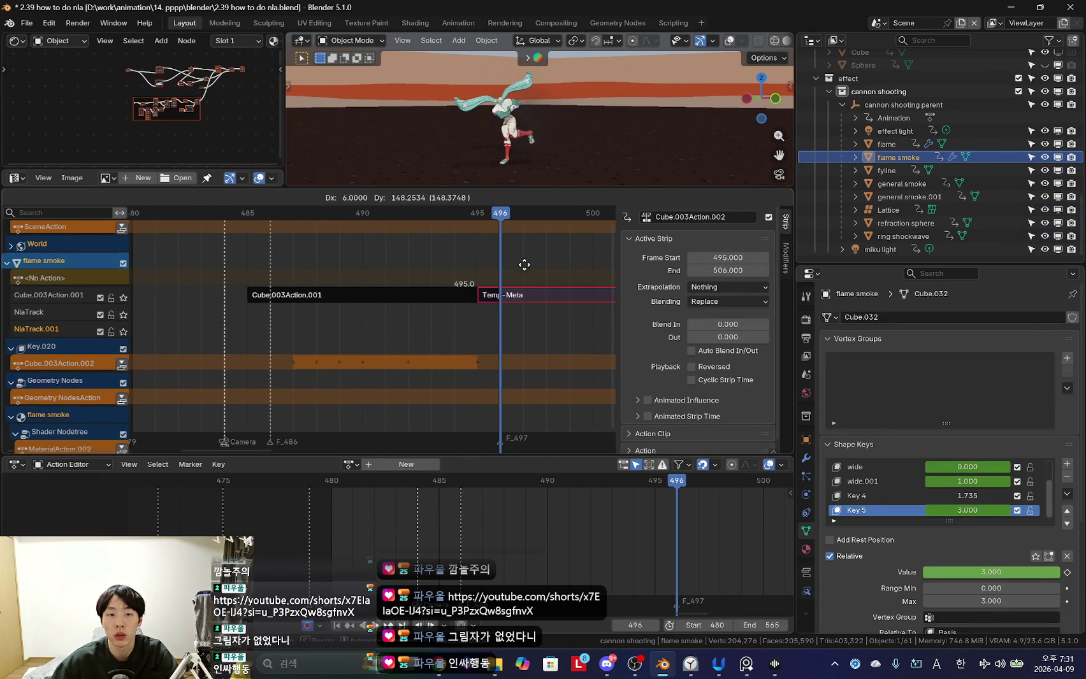
pyautogui.click(565, 288)
# Compare the original and copied smoke strips while scrubbing frames 489–492.
pyautogui.scroll(-2, 322, 351)
pyautogui.keyDown('ctrl'); pyautogui.scroll(-2, 399, 333); pyautogui.keyUp('ctrl')
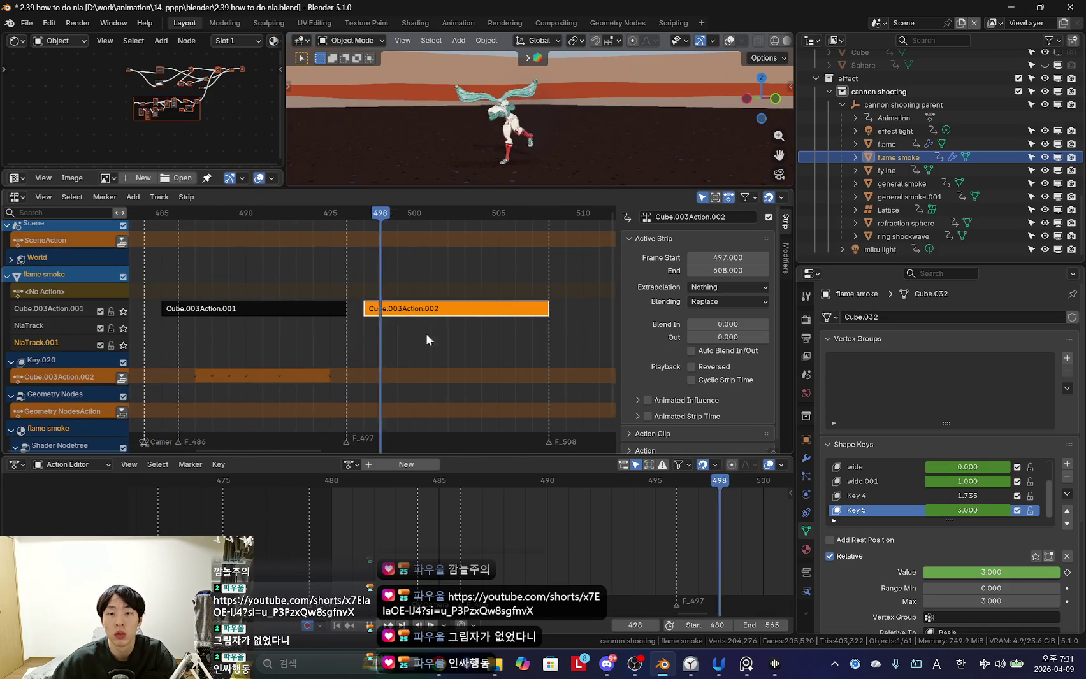
pyautogui.click(326, 310)
pyautogui.click(411, 309)
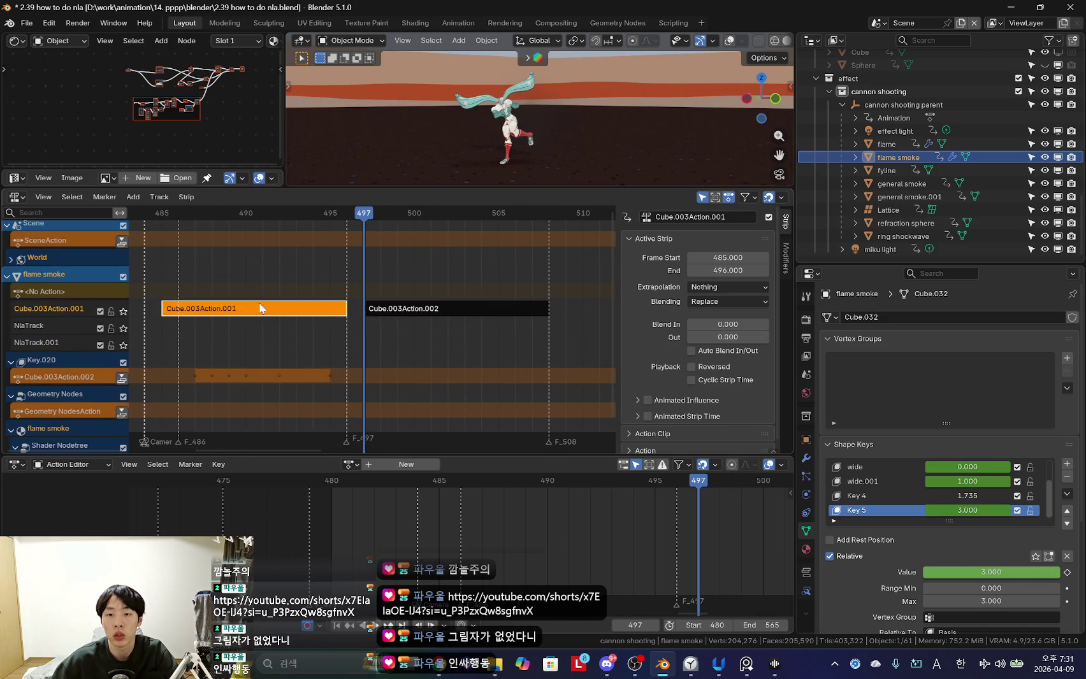
pyautogui.scroll(-1, 638, 361)
pyautogui.moveTo(280, 213)
pyautogui.mouseDown()
pyautogui.moveTo(280, 322)
pyautogui.moveTo(480, 329)
pyautogui.mouseUp()
pyautogui.click(304, 309)
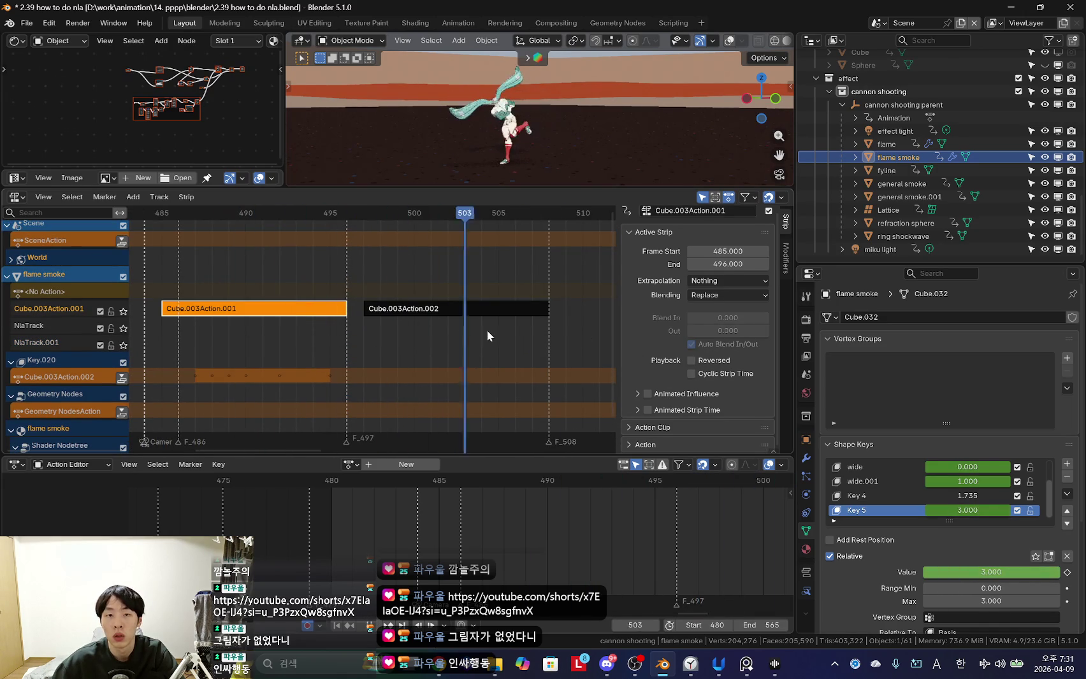
pyautogui.click(233, 318)
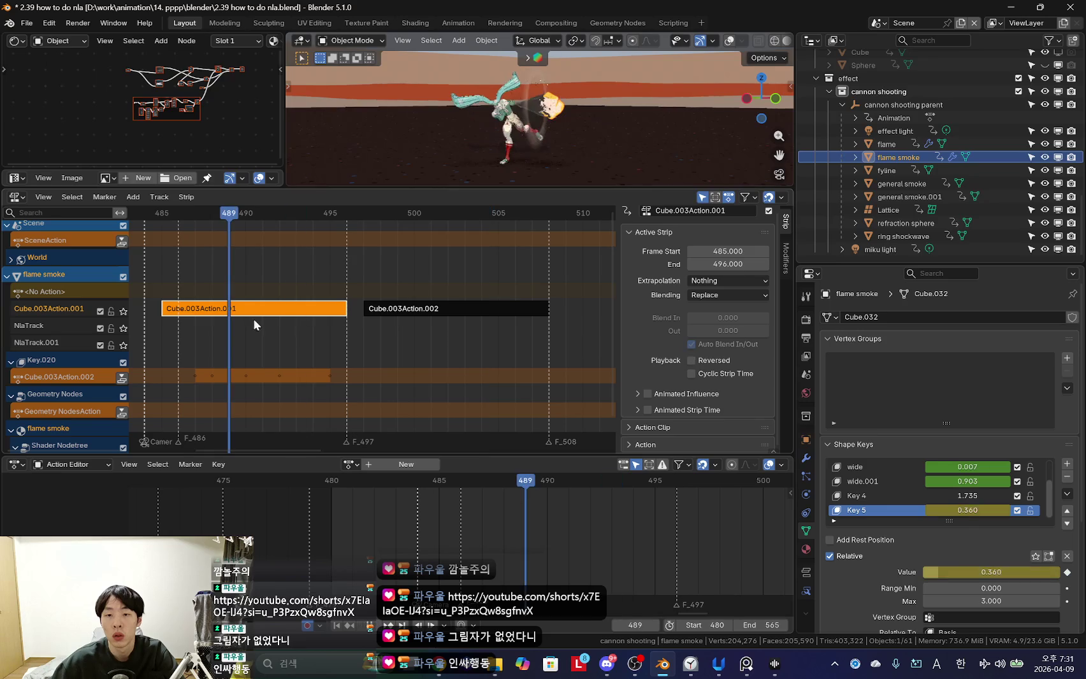
# Turn off Auto Blend In/Out on Cube.003Action.001 and expand its Action Clip settings.
pyautogui.click(690, 345)
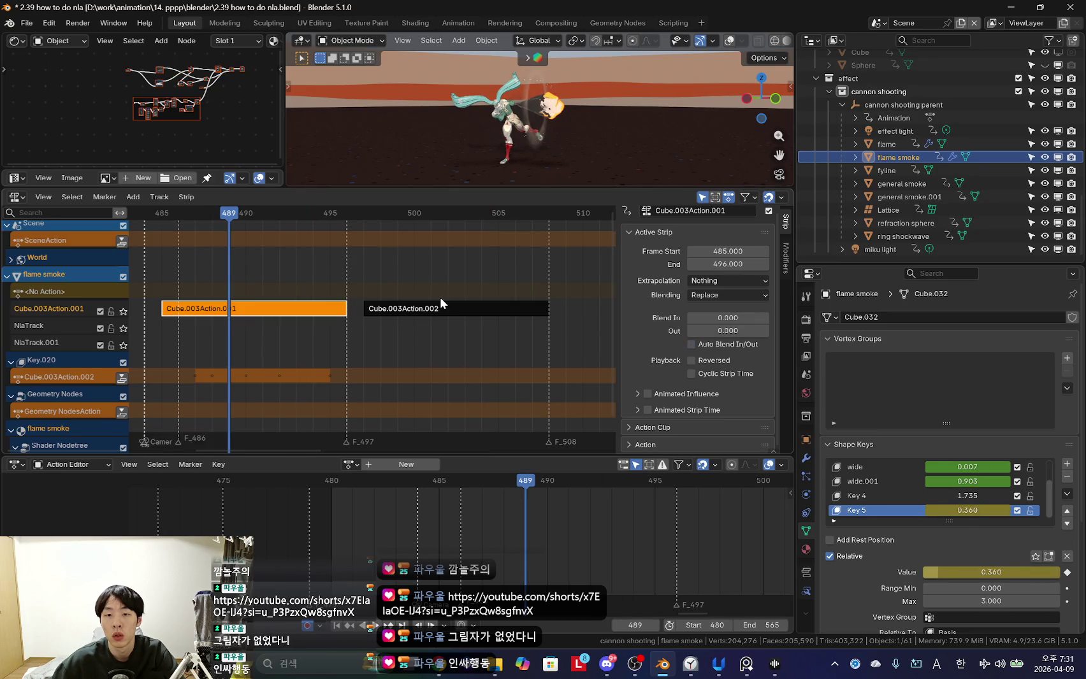
pyautogui.click(415, 311)
pyautogui.click(687, 425)
pyautogui.scroll(-4, 669, 433)
pyautogui.moveTo(262, 351); pyautogui.dragTo(229, 351)
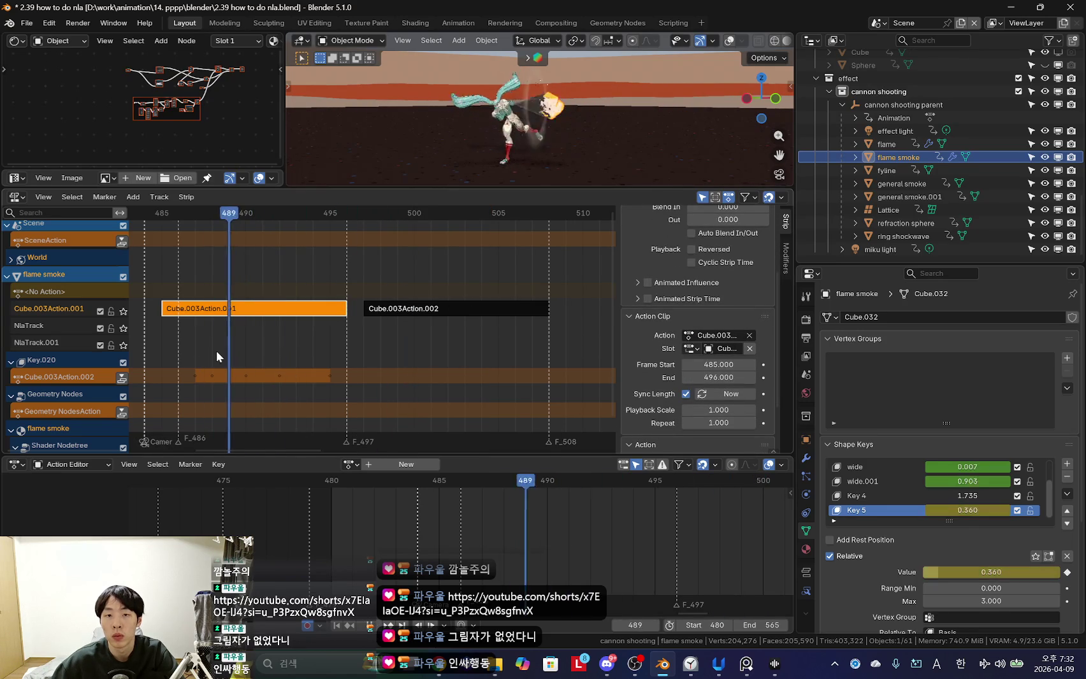
pyautogui.scroll(-1, 702, 399)
pyautogui.press('space')
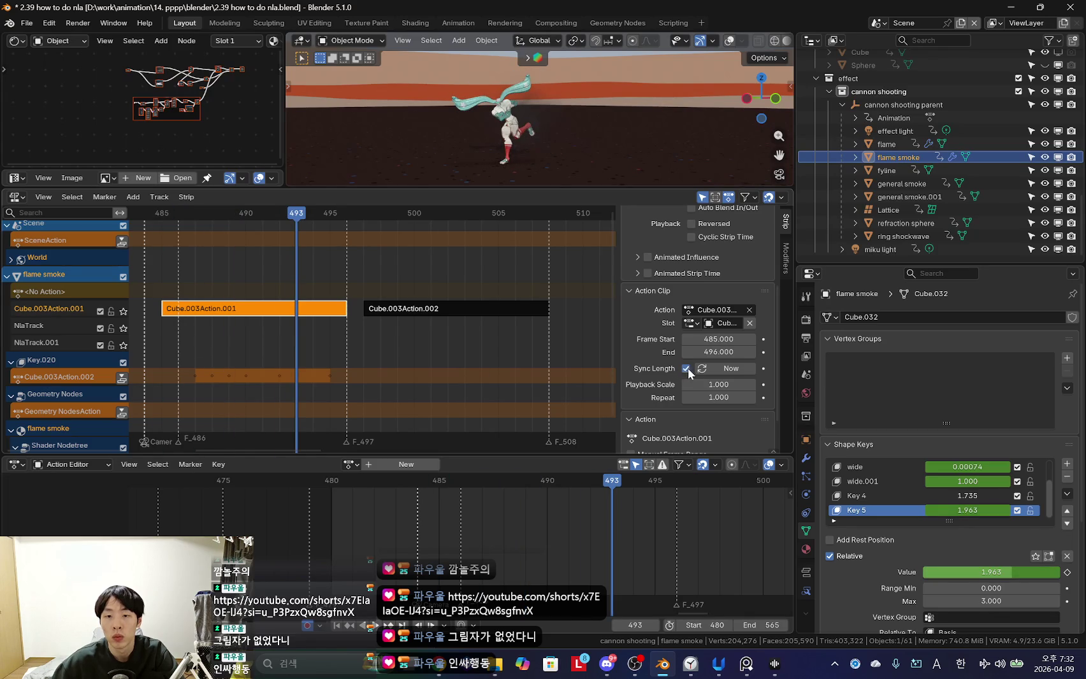
pyautogui.moveTo(122, 322); pyautogui.dragTo(241, 320, button='middle')
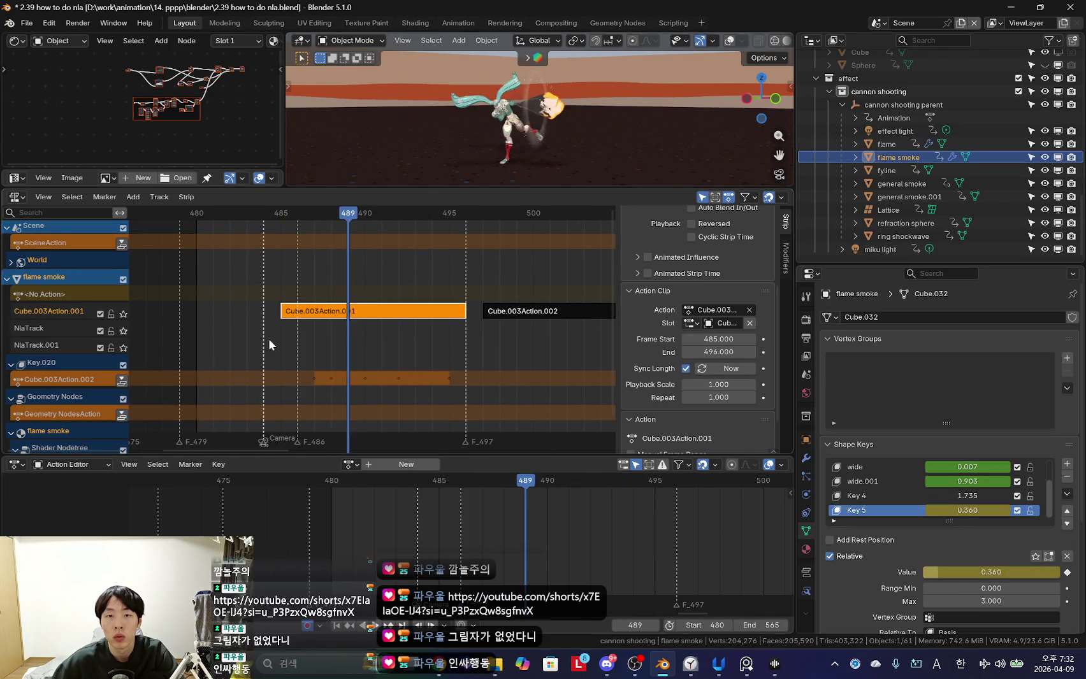
pyautogui.scroll(3, 507, 358)
pyautogui.moveTo(357, 354); pyautogui.dragTo(285, 354, button='middle')
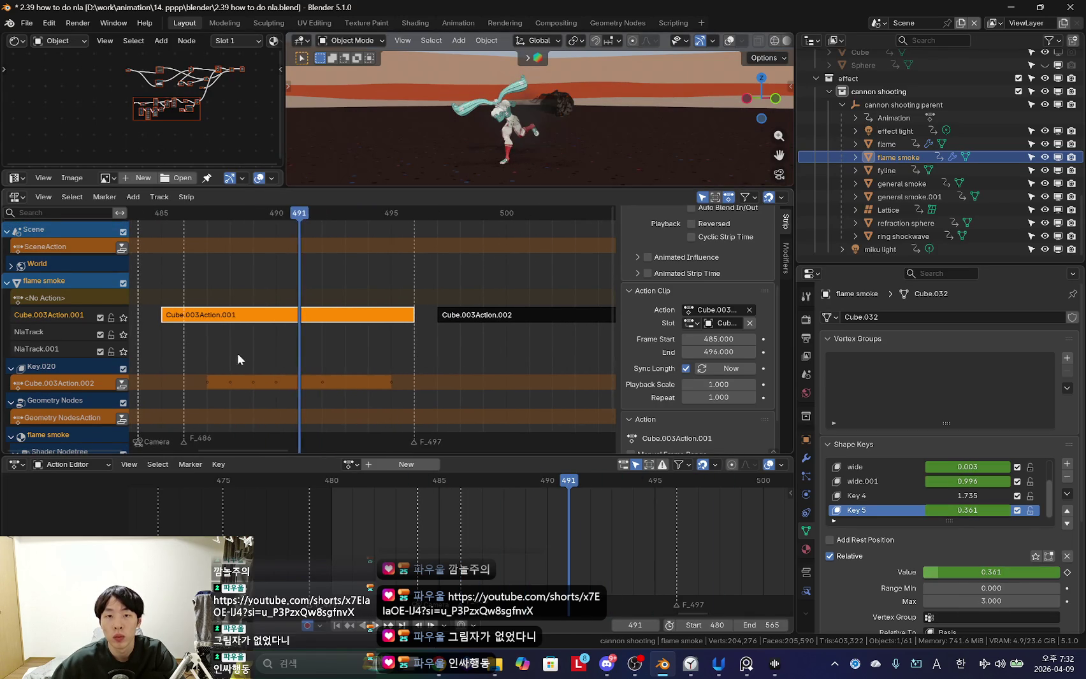
pyautogui.moveTo(228, 335); pyautogui.dragTo(248, 343)
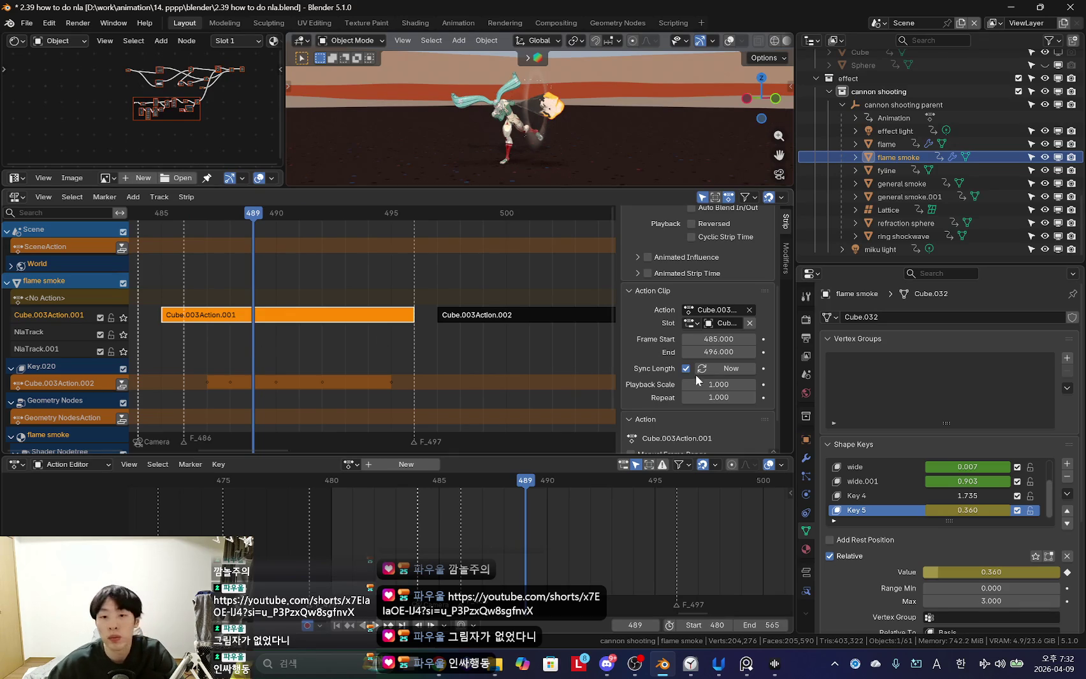
pyautogui.scroll(-2, 688, 382)
pyautogui.scroll(5, 674, 395)
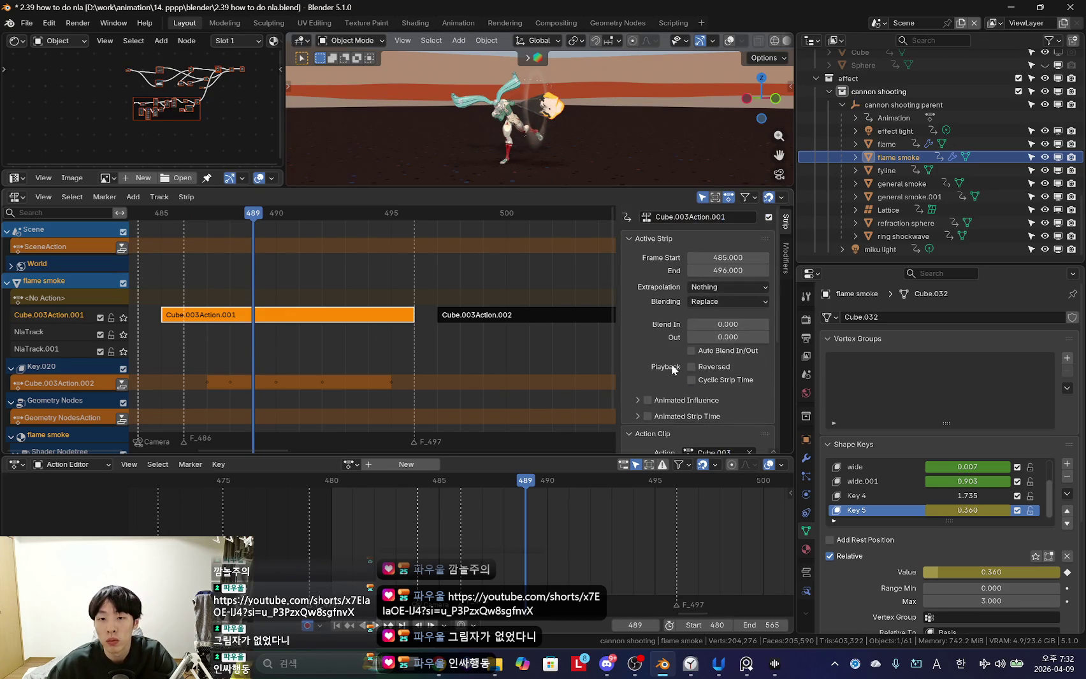
pyautogui.click(723, 286)
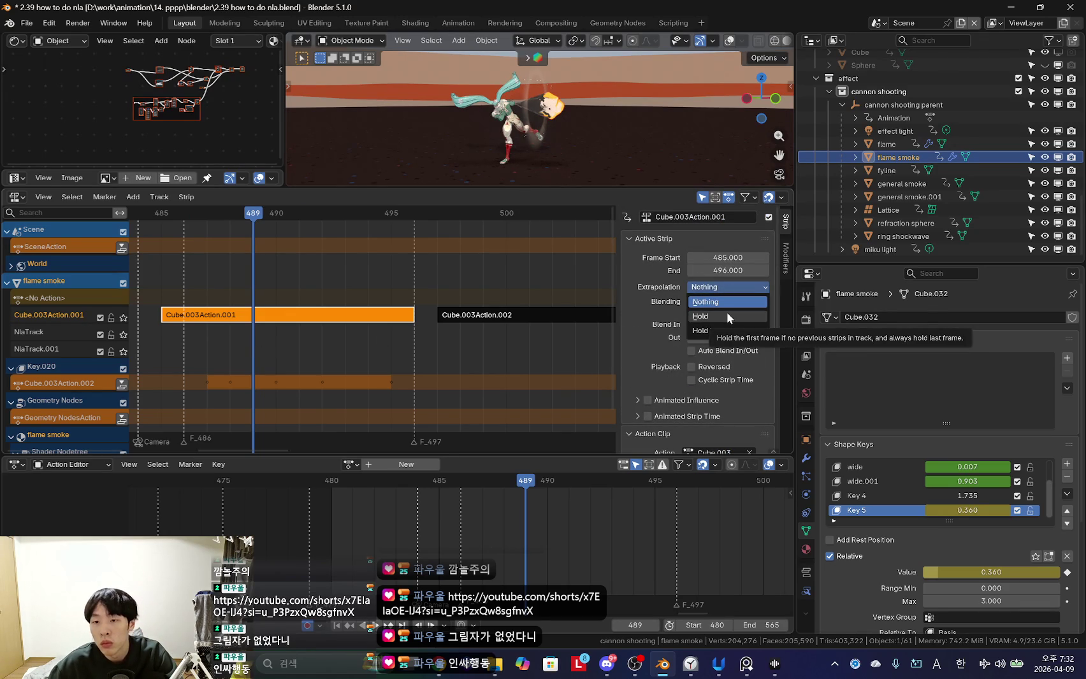
# Drop Cube.003Action.002 onto NlaTrack at frames 495–506 and recheck the original's extrapolation.
pyautogui.moveTo(456, 318)
pyautogui.mouseDown()
pyautogui.moveTo(424, 361)
pyautogui.moveTo(448, 340)
pyautogui.mouseUp()
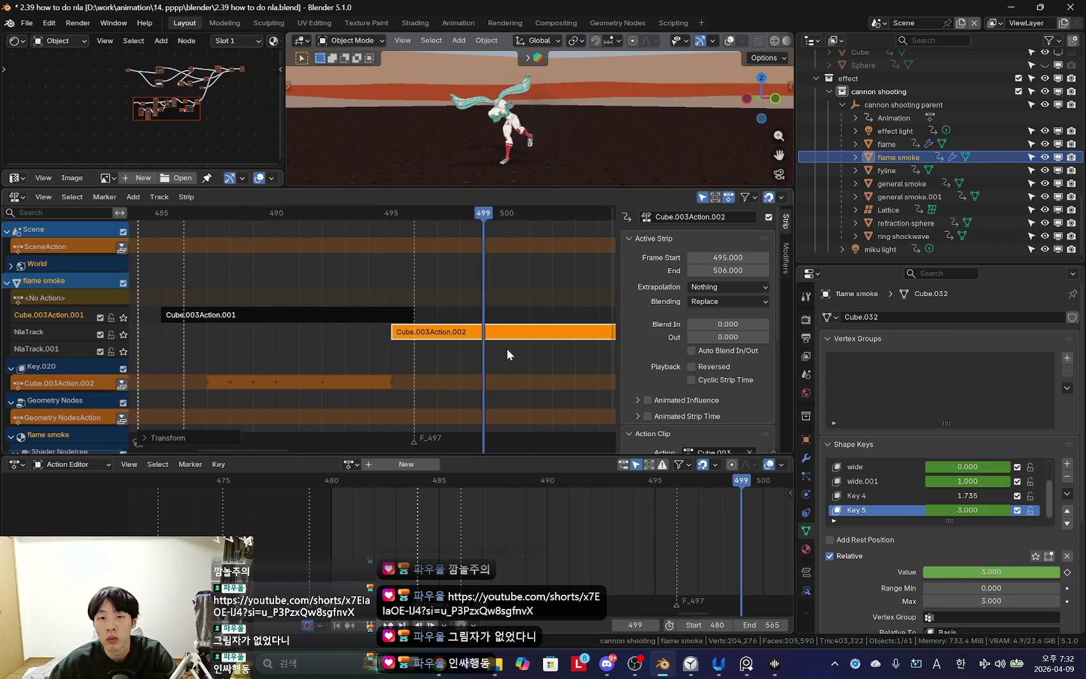
pyautogui.click(464, 339)
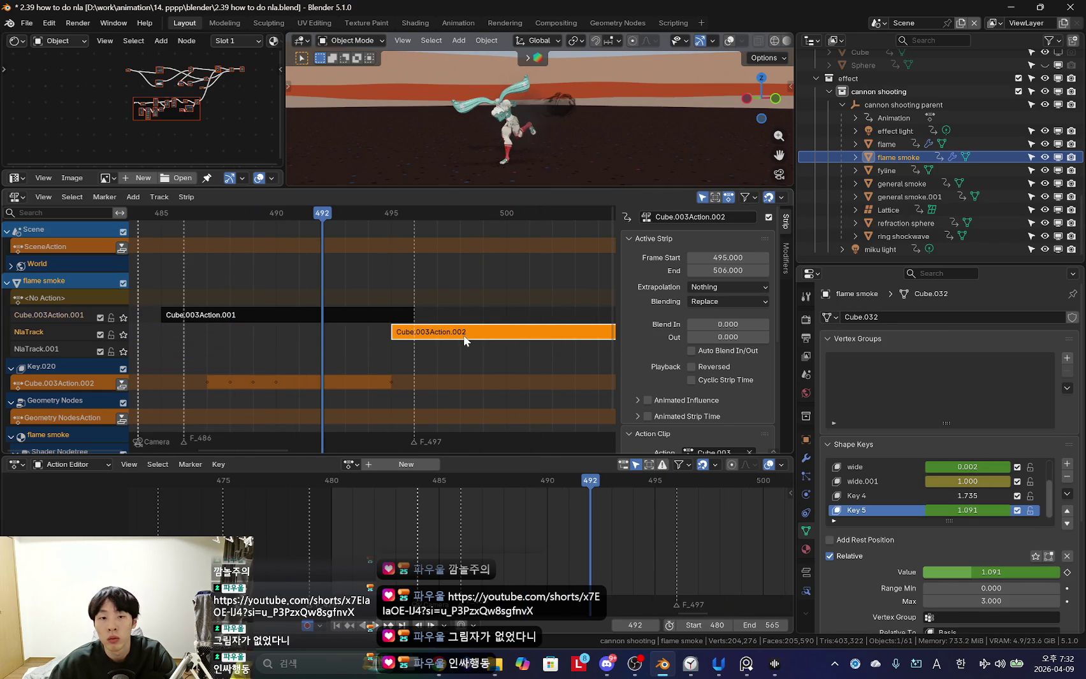
pyautogui.click(363, 315)
pyautogui.click(727, 287)
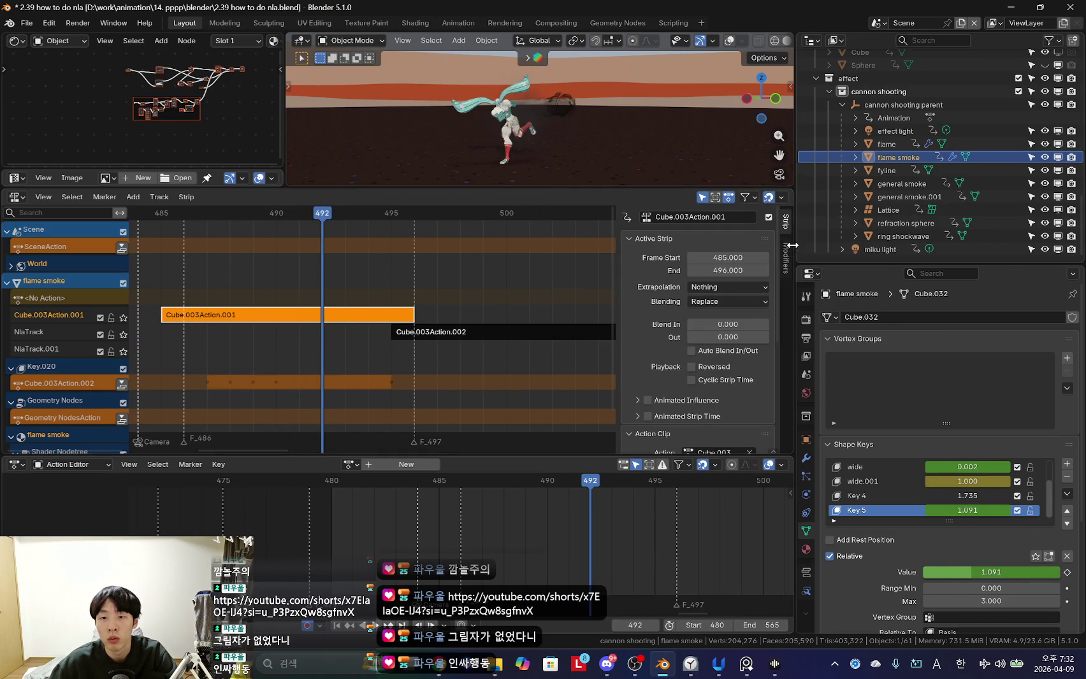
pyautogui.moveTo(795, 273); pyautogui.dragTo(860, 273)
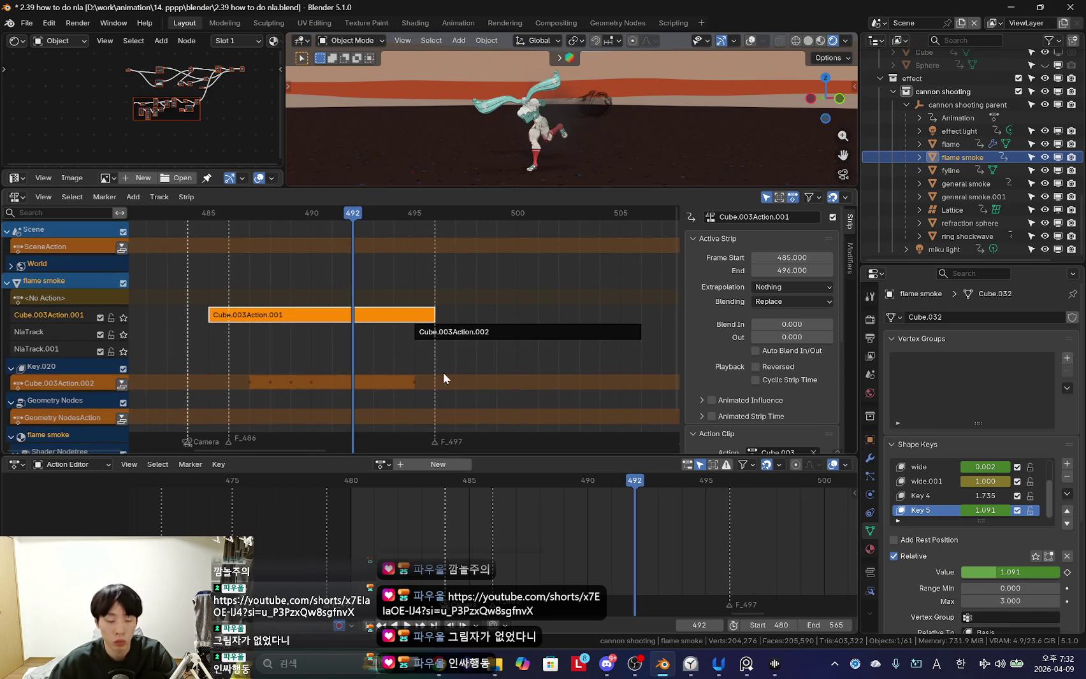
# Play the animation to test the copy, then snip a screenshot of the Blender editors.
pyautogui.press('space')
pyautogui.click(497, 358)
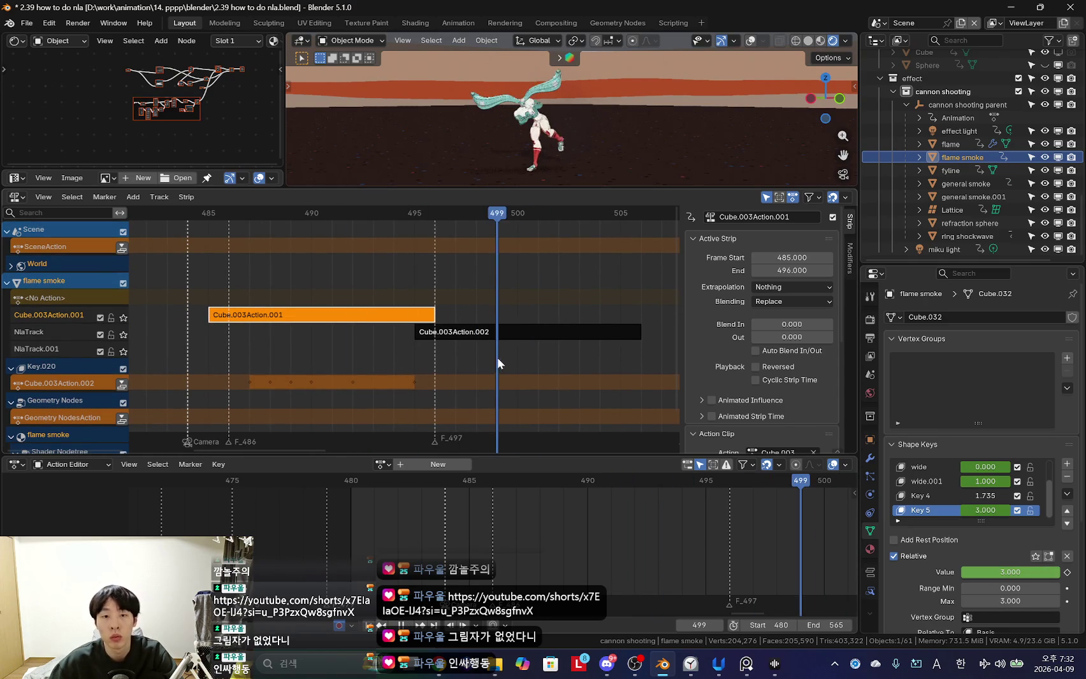
pyautogui.press('super+shift+s')
pyautogui.moveTo(5, 453); pyautogui.dragTo(1085, 3)
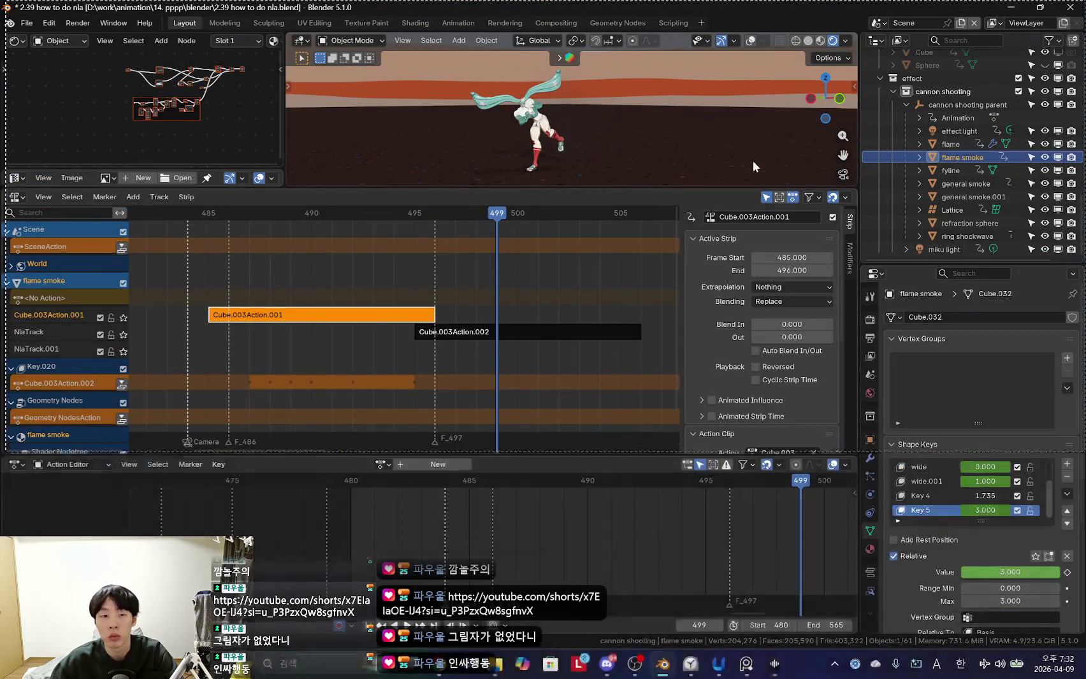
pyautogui.hotkey('alt', 'Tab')
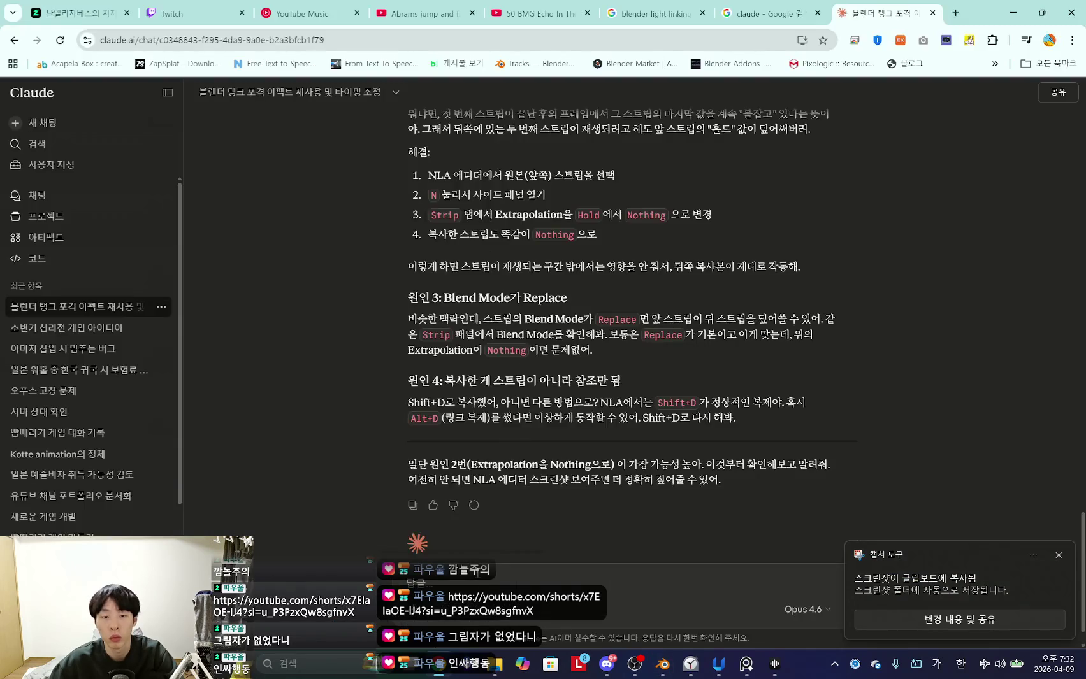
# Paste the NLA screenshot into Claude with a Korean note that the copy still fails.
pyautogui.click(482, 583)
pyautogui.hotkey('ctrl', 'v')
pyautogui.write('금')
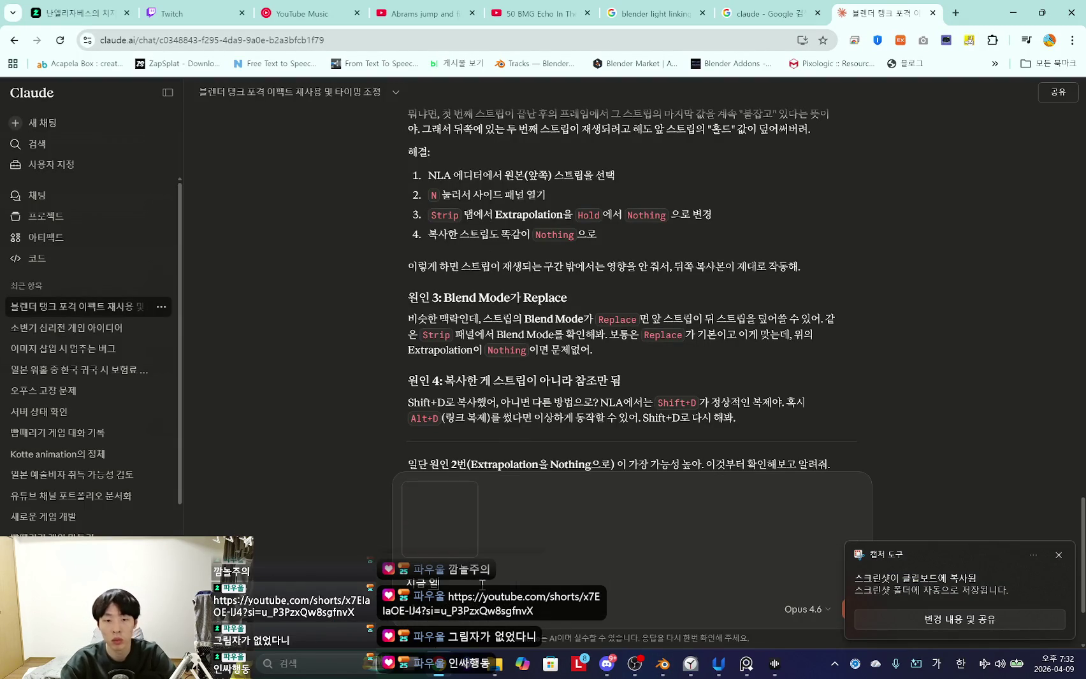
pyautogui.write(' 이런식으로 Nothing')
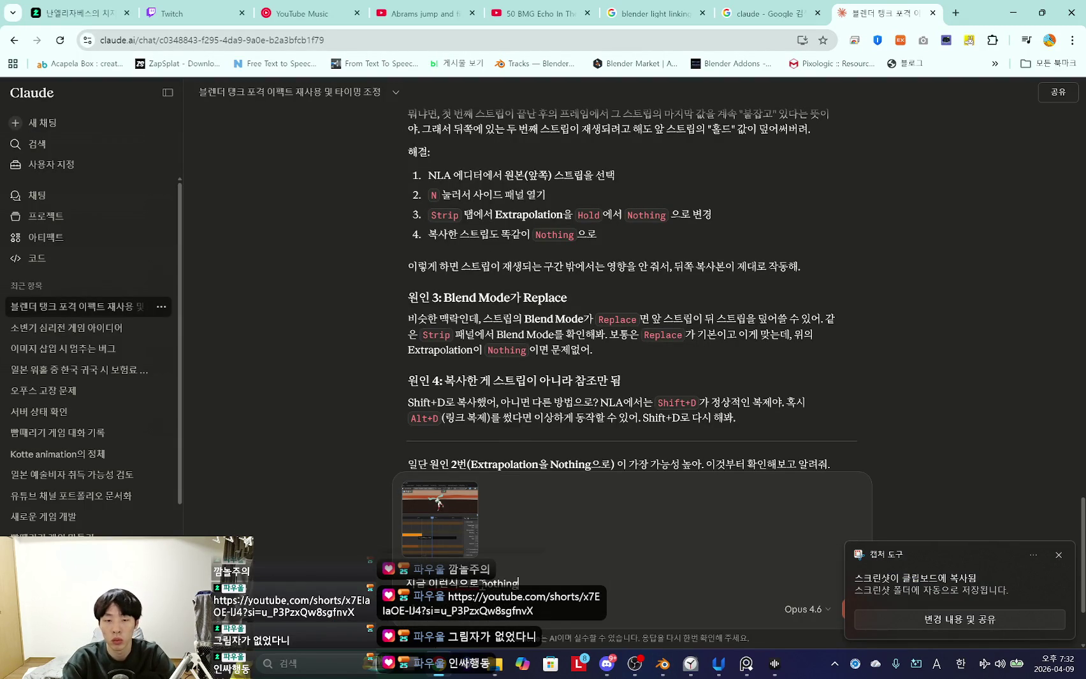
pyautogui.write('으로 하고')
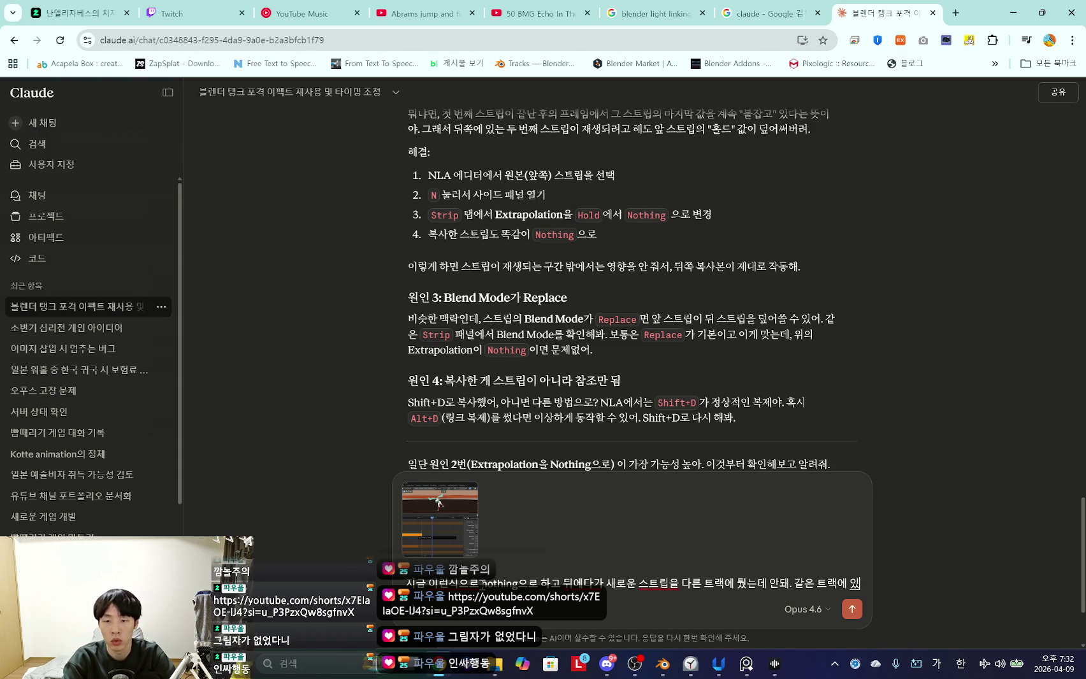
pyautogui.write('어도 이')
pyautogui.hotkey('alt', 'Tab')
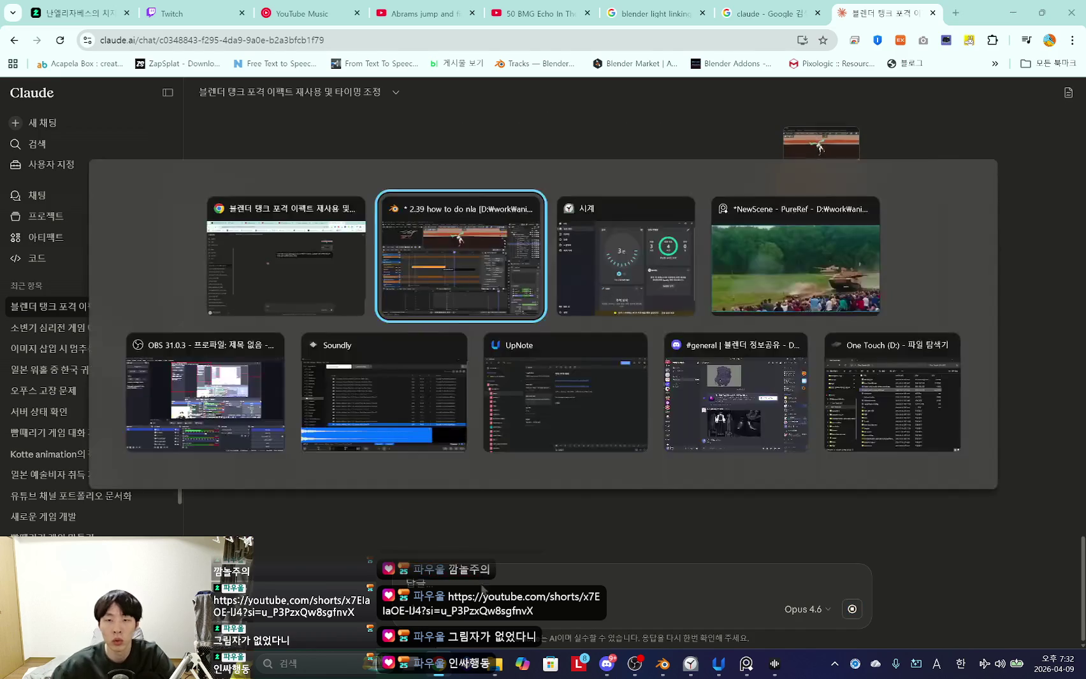
# Move Cube.003Action.002 to frames 493–504 on NlaTrack and set the playhead to frame 484.
pyautogui.moveTo(453, 333)
pyautogui.mouseDown()
pyautogui.moveTo(496, 315)
pyautogui.moveTo(423, 352)
pyautogui.mouseUp()
pyautogui.scroll(-2, 429, 326)
pyautogui.click(432, 346)
pyautogui.scroll(-1, 371, 346)
pyautogui.press('Up')
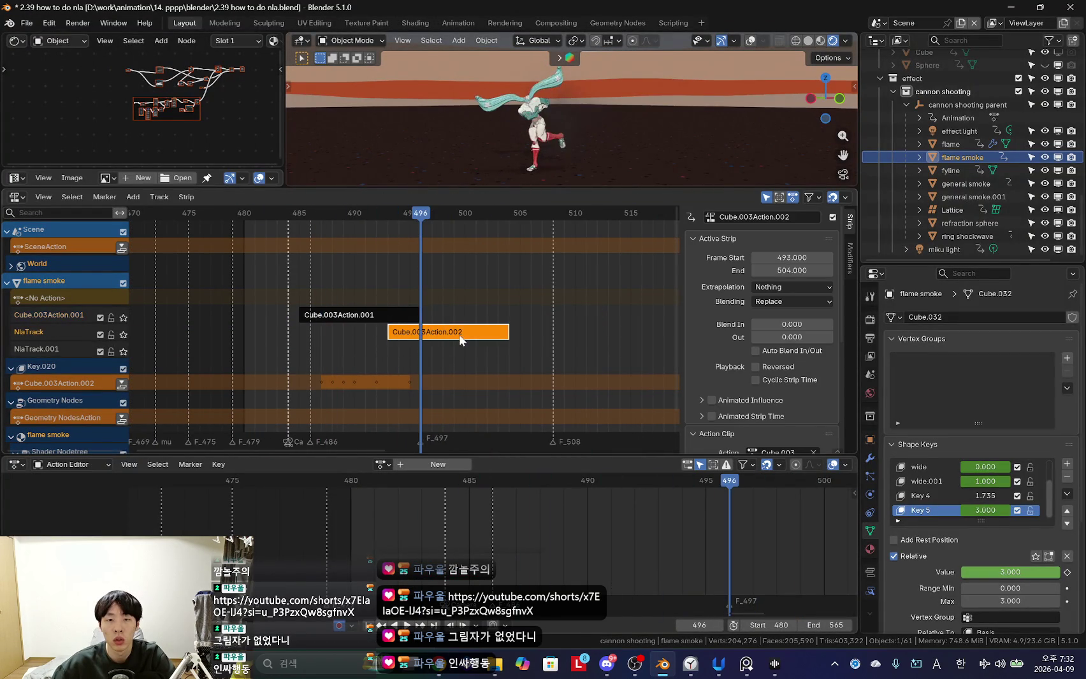
pyautogui.click(377, 315)
pyautogui.press('Down')
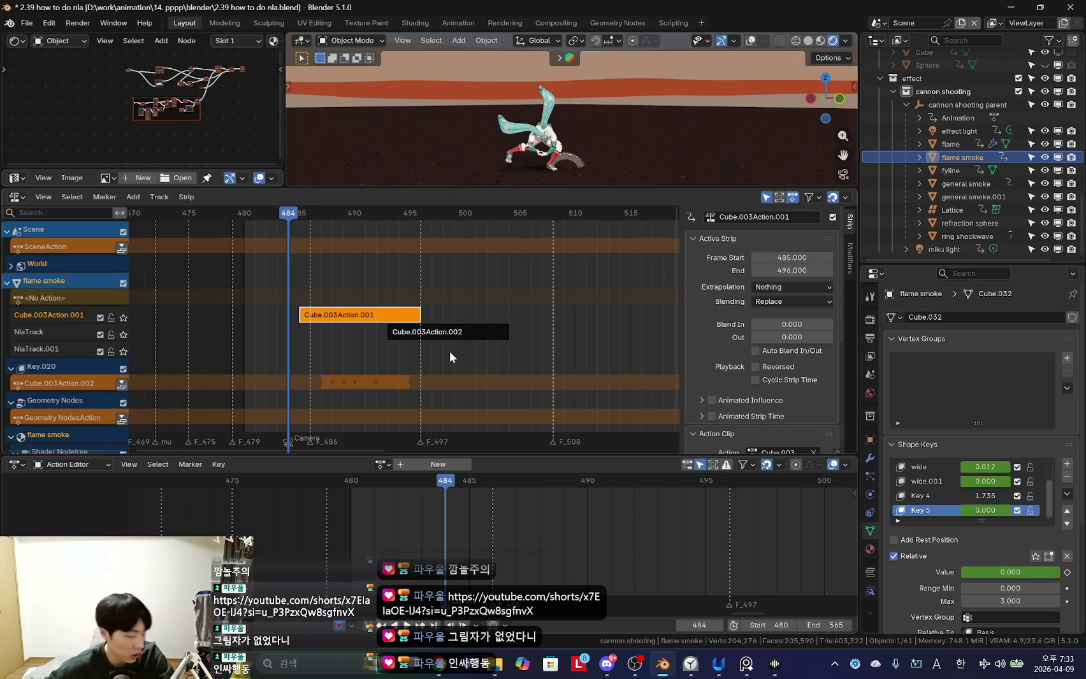
pyautogui.hotkey('alt', 'Tab')
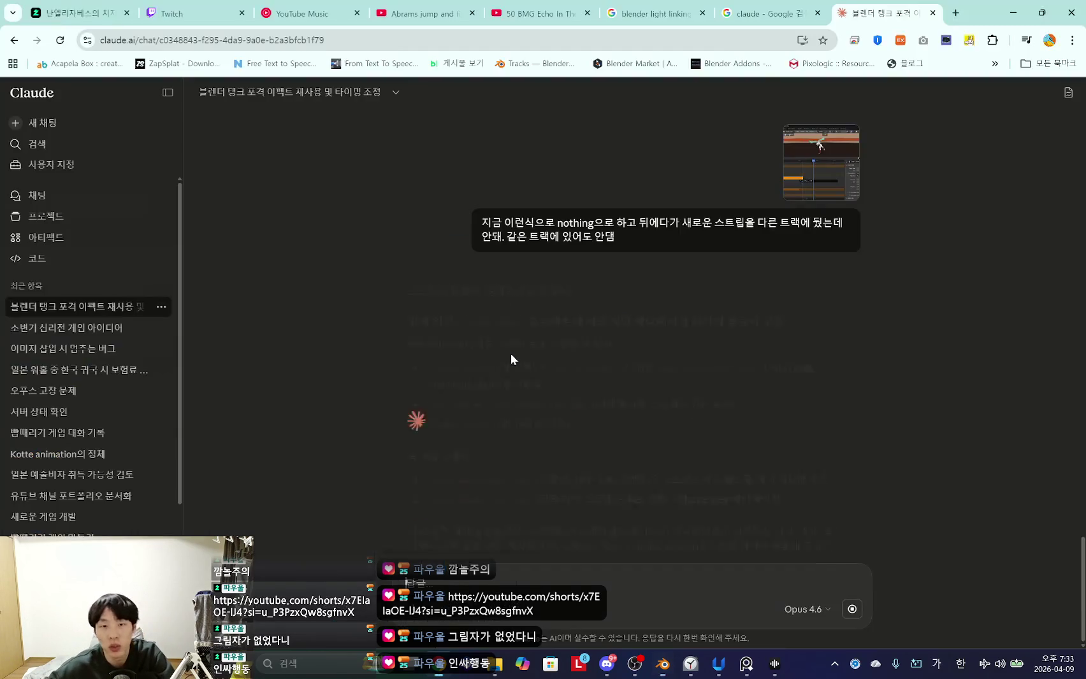
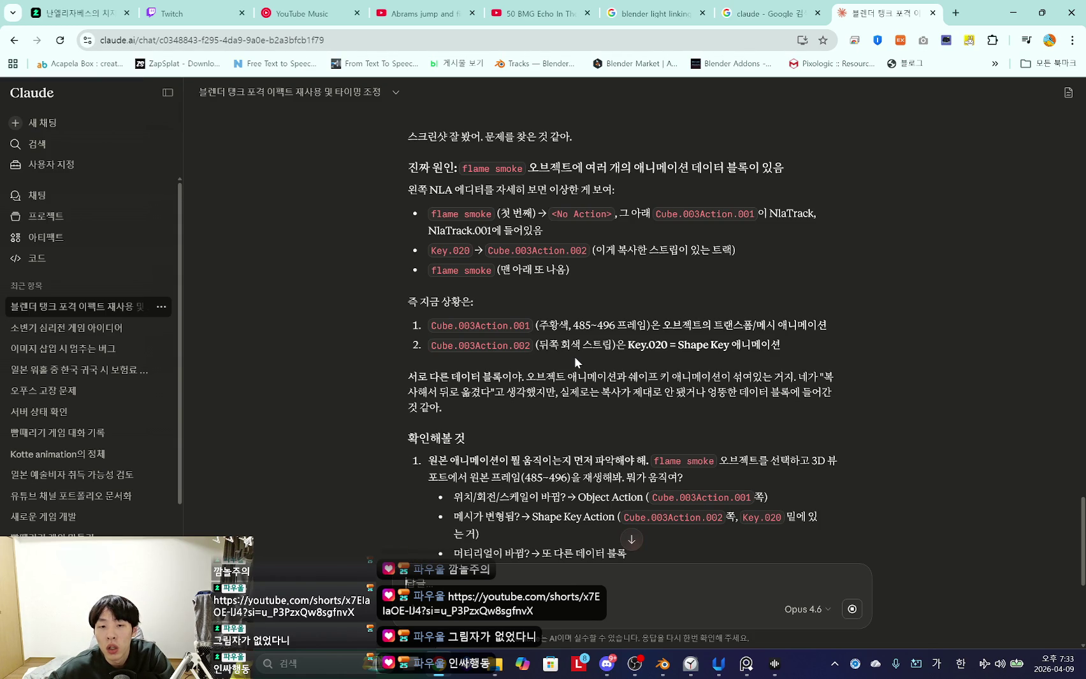
# Play and scrub the NLA timeline to review the flame smoke effect strips.
pyautogui.scroll(-3, 574, 356)
pyautogui.hotkey('alt', 'Tab')
pyautogui.moveTo(403, 372); pyautogui.dragTo(388, 371, button='middle')
pyautogui.press('space')
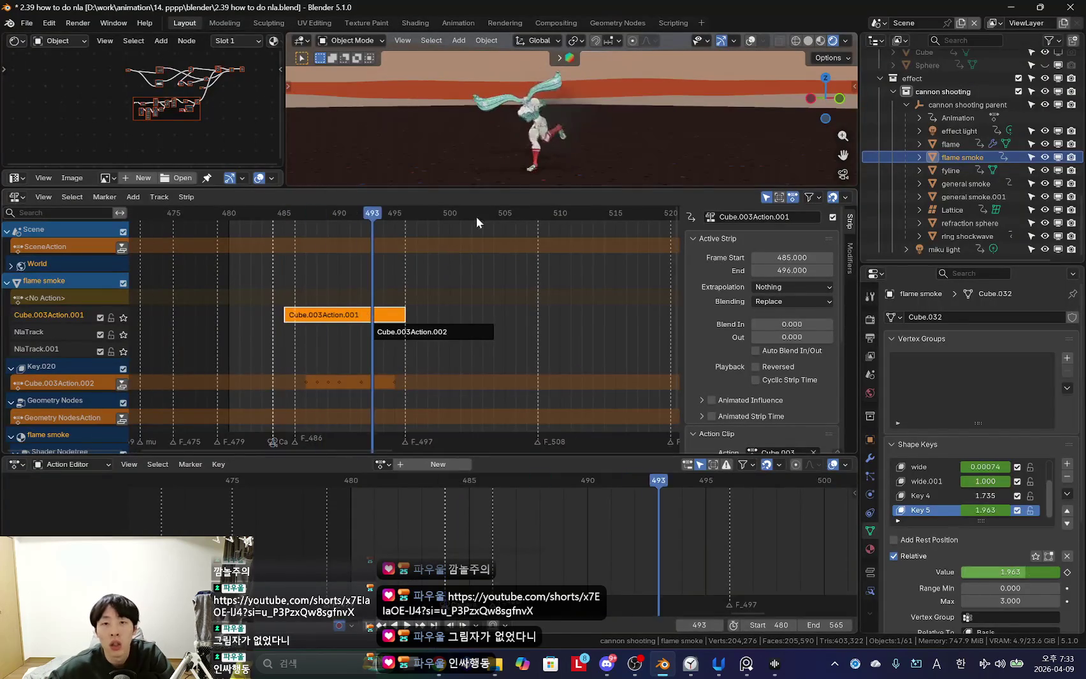
pyautogui.press('space')
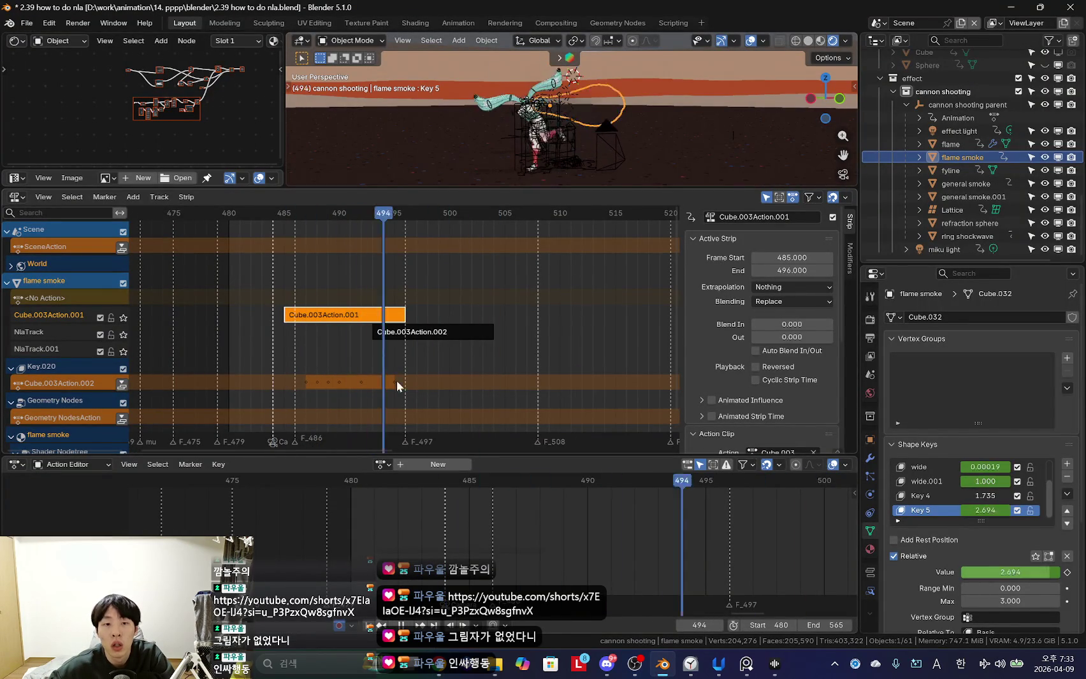
pyautogui.click(427, 332)
pyautogui.click(357, 317)
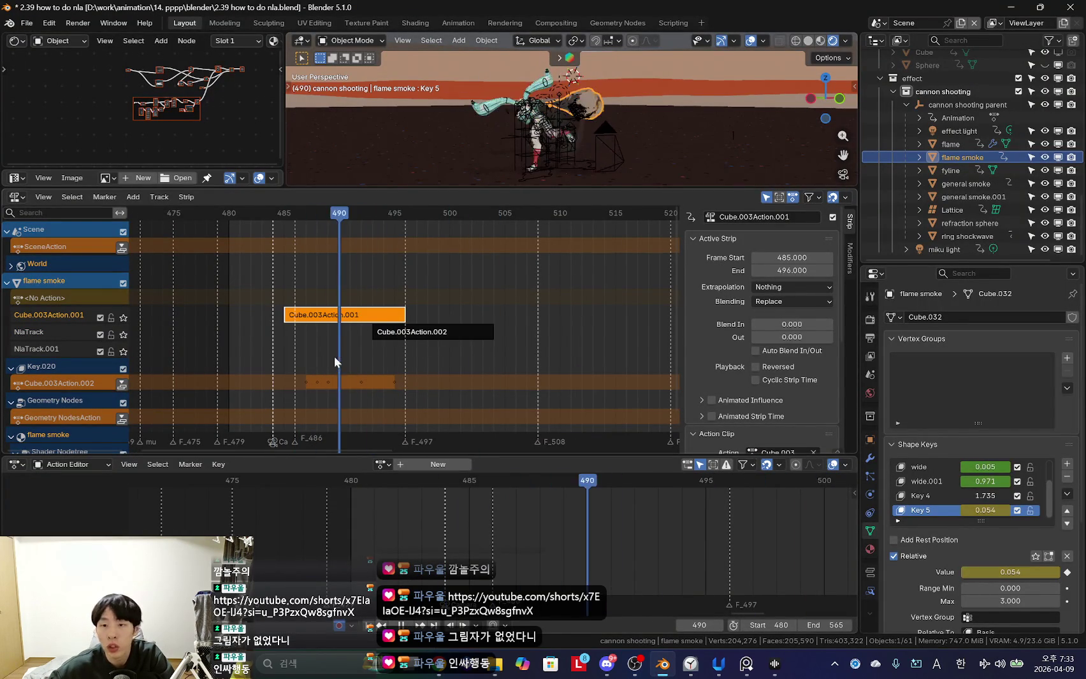
pyautogui.moveTo(335, 356); pyautogui.dragTo(415, 372)
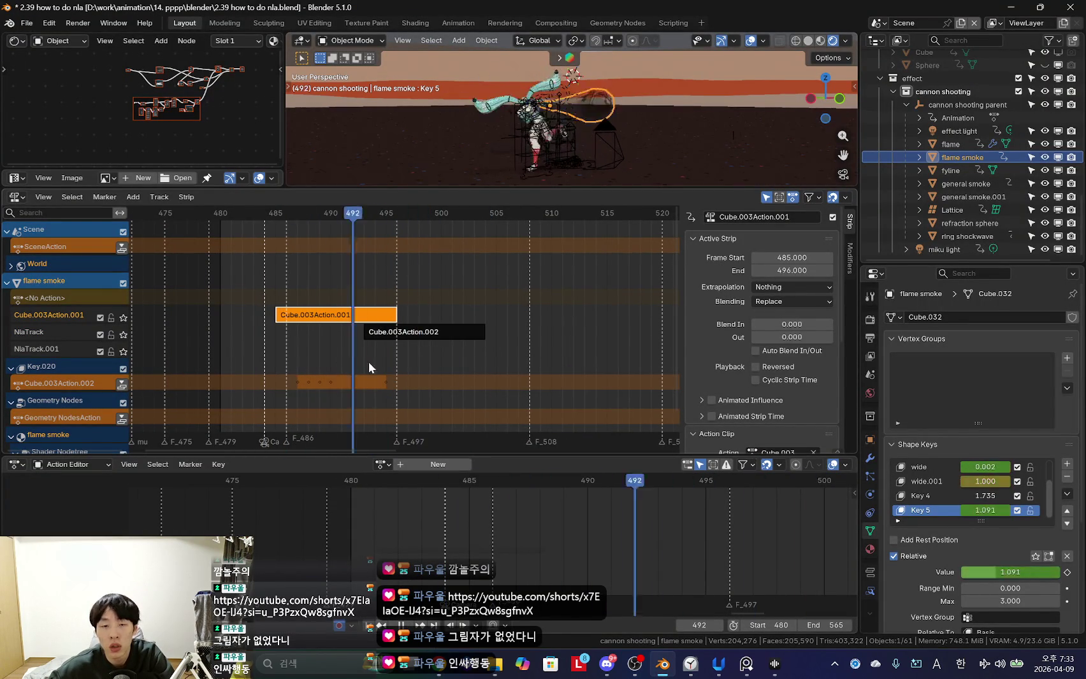
# Select the Cube.003Action.001 track and enter tweak mode on its strip.
pyautogui.hotkey('alt', 'Tab')
pyautogui.scroll(3, 447, 364)
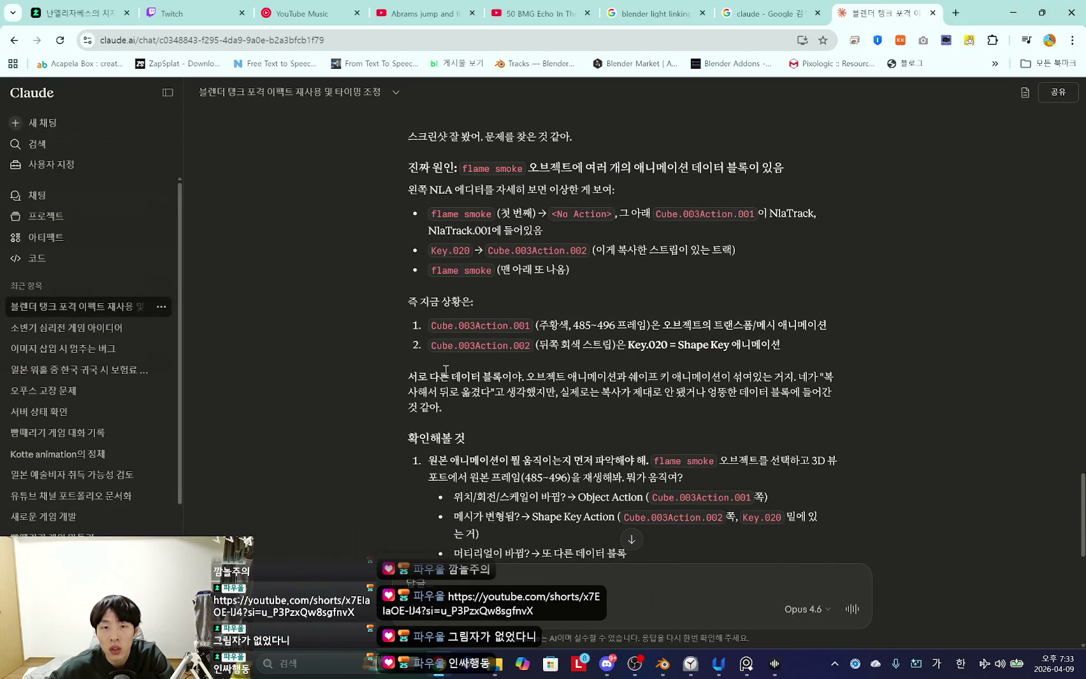
pyautogui.hotkey('alt', 'Tab')
pyautogui.hotkey('alt', 'Tab')
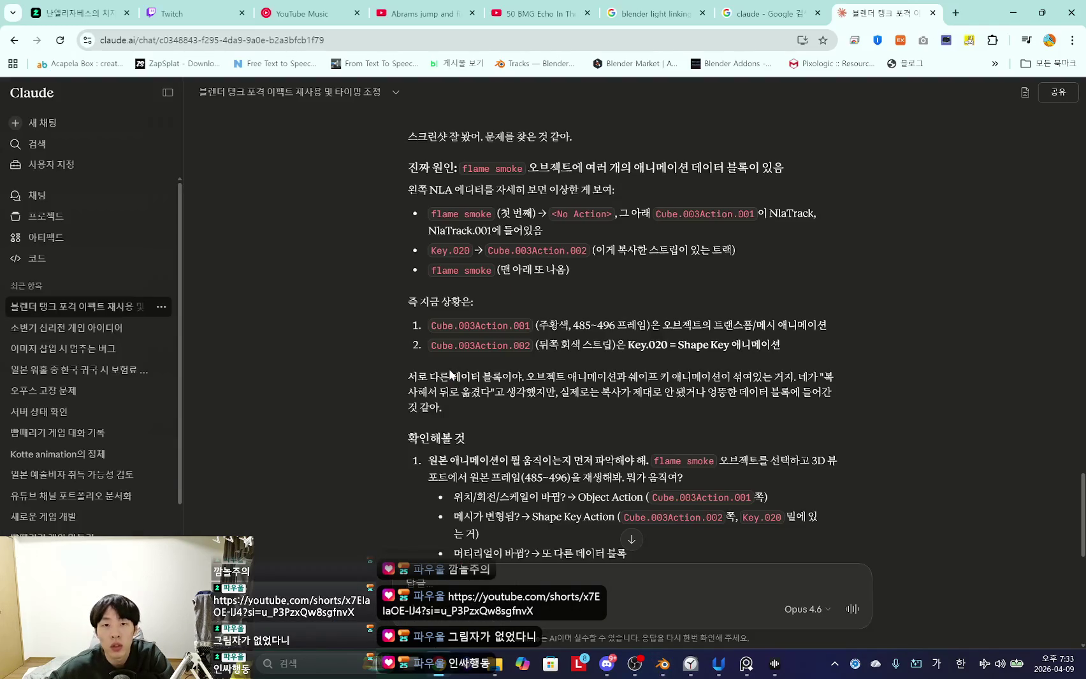
pyautogui.hotkey('alt', 'Tab')
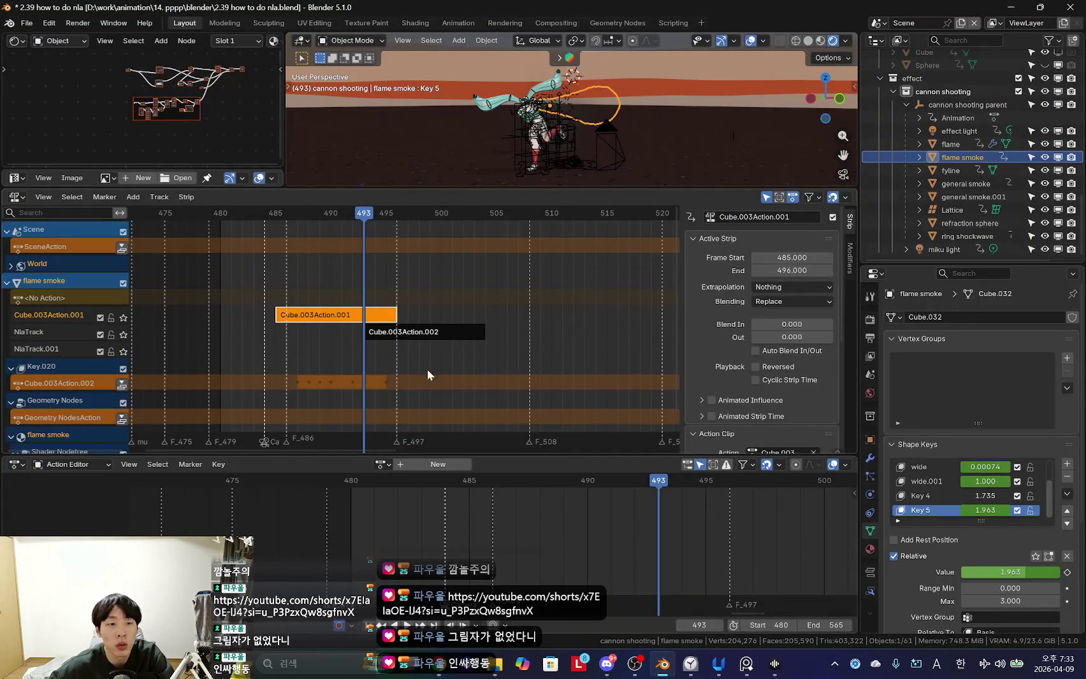
pyautogui.scroll(1, 442, 369)
pyautogui.click(43, 298)
pyautogui.click(44, 315)
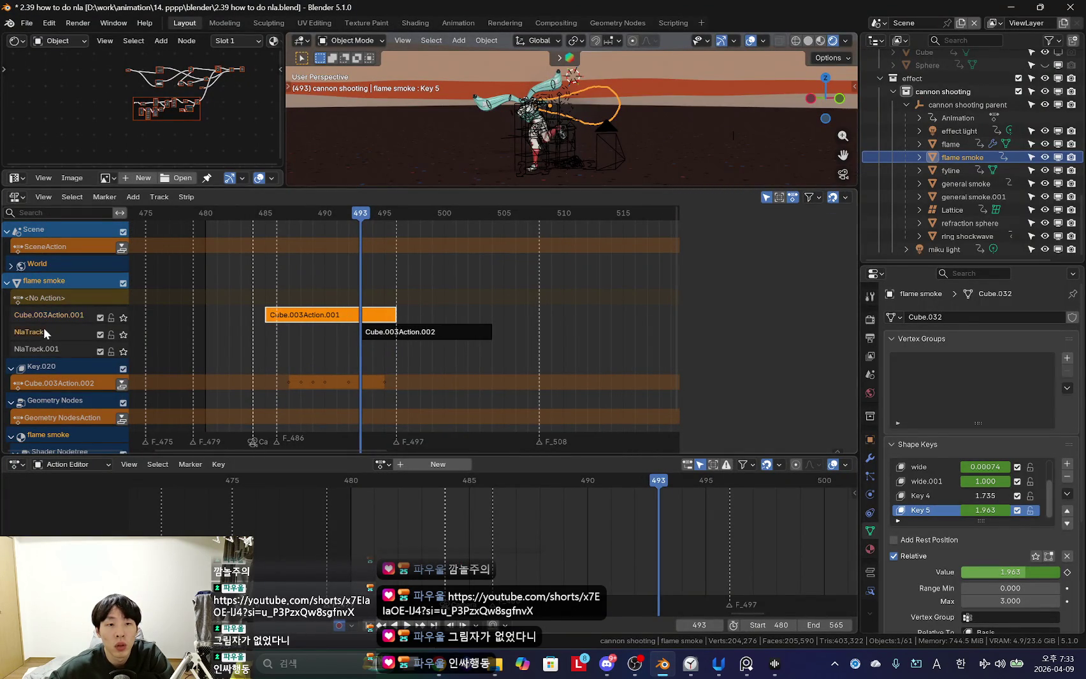
pyautogui.scroll(-3, 813, 405)
pyautogui.scroll(-1, 812, 406)
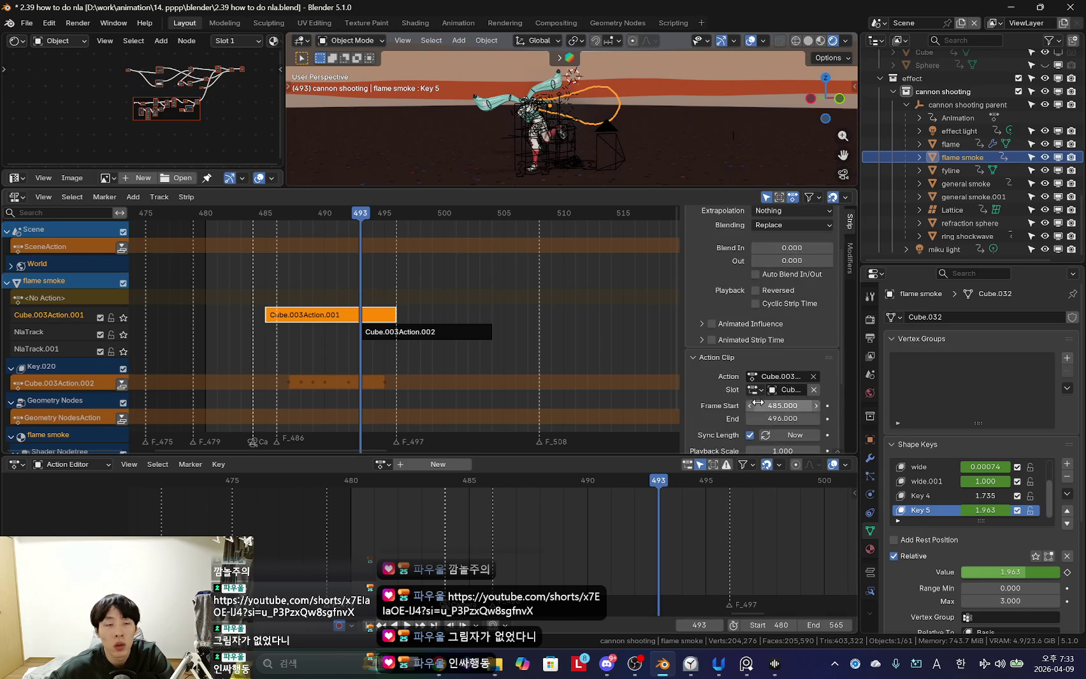
pyautogui.press('Tab')
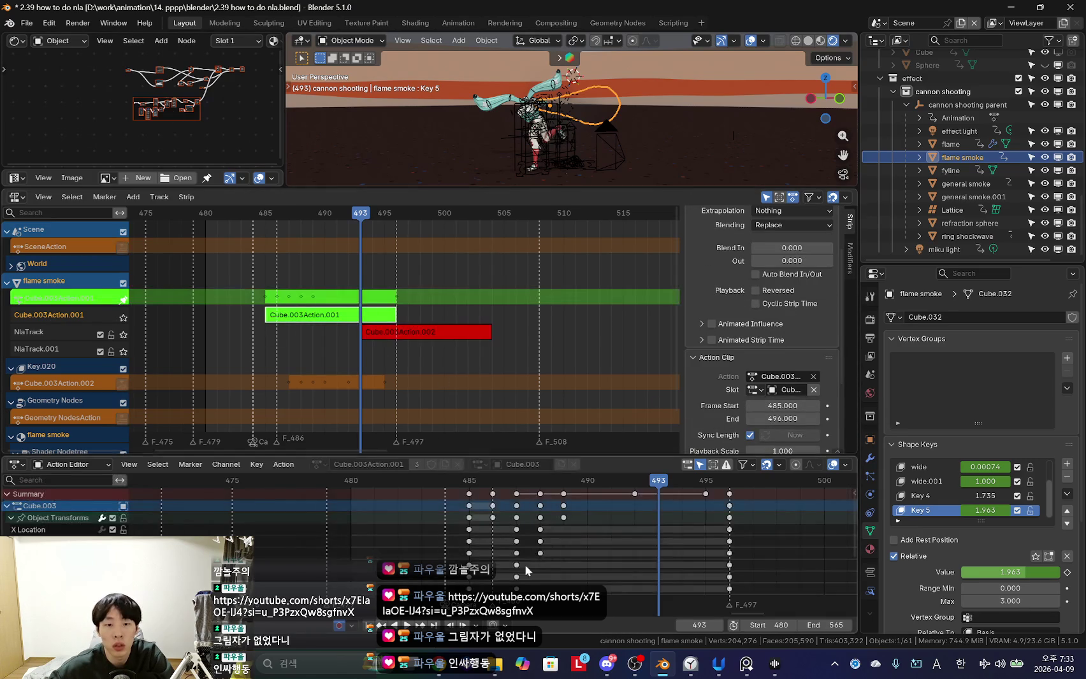
# Scroll through the strip's animated channels and select the Key.019 shape key channel.
pyautogui.scroll(-3, 531, 513)
pyautogui.scroll(-2, 531, 514)
pyautogui.scroll(-2, 530, 513)
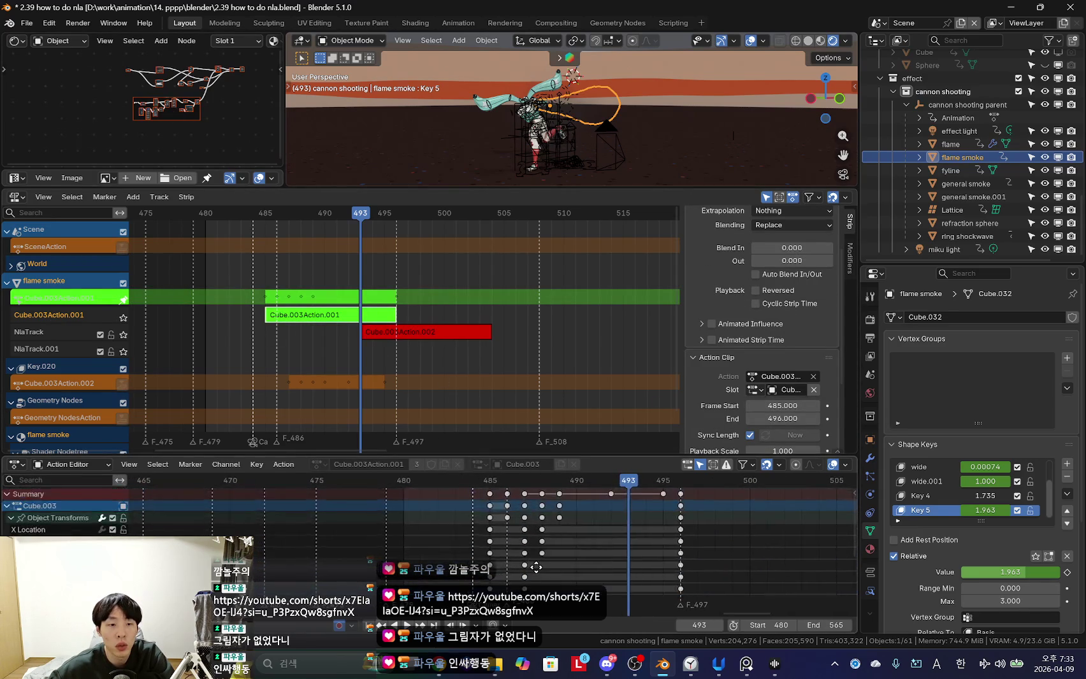
pyautogui.scroll(-1, 531, 514)
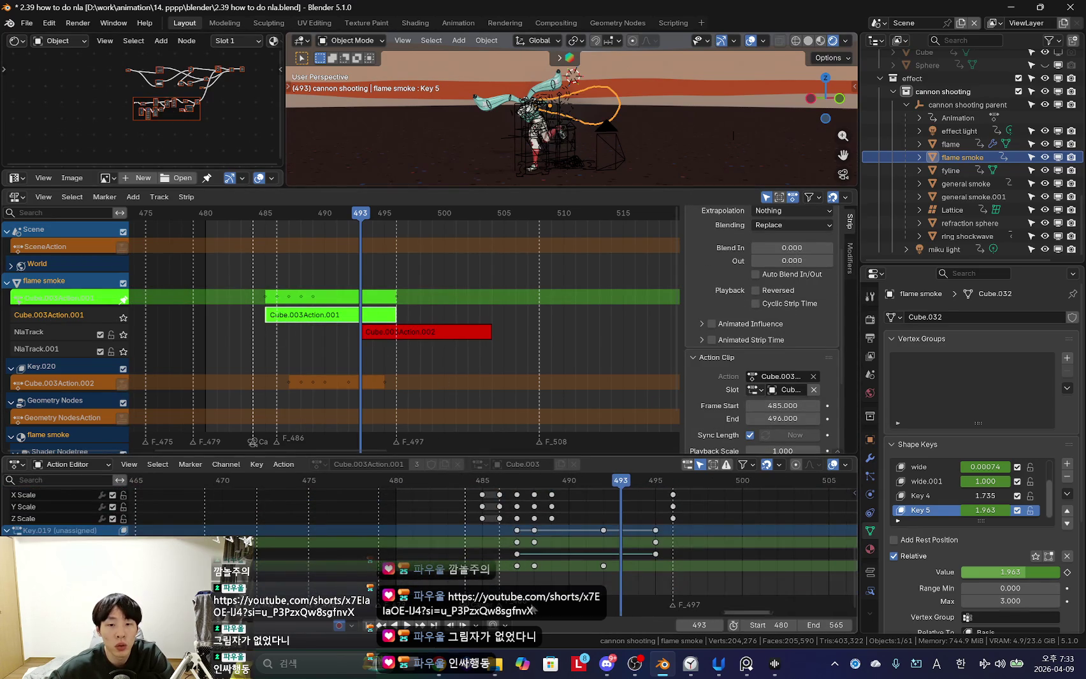
pyautogui.click(33, 531)
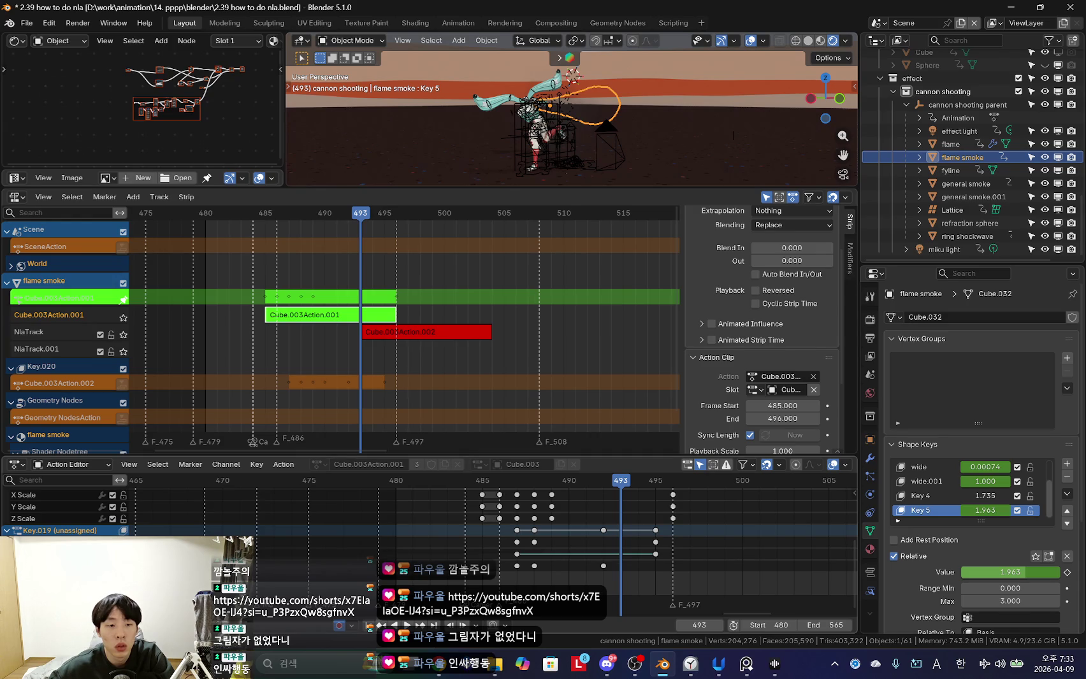
pyautogui.scroll(2, 500, 555)
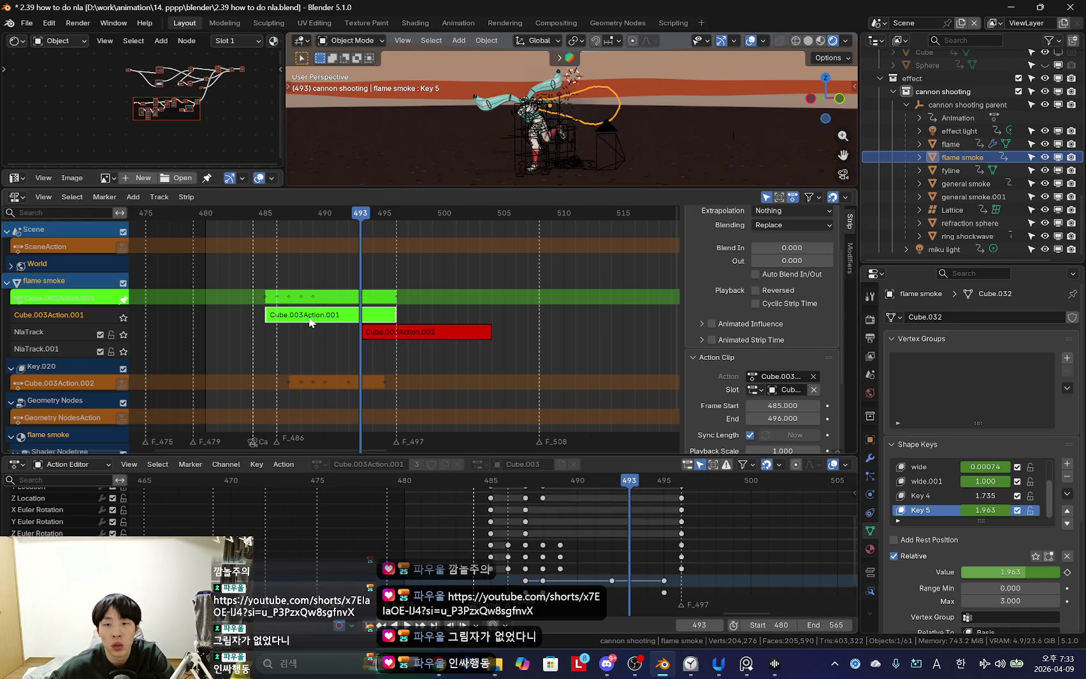
# Exit tweak mode so flame smoke returns to <No Action>.
pyautogui.press('Tab')
pyautogui.hotkey('alt', 'Tab')
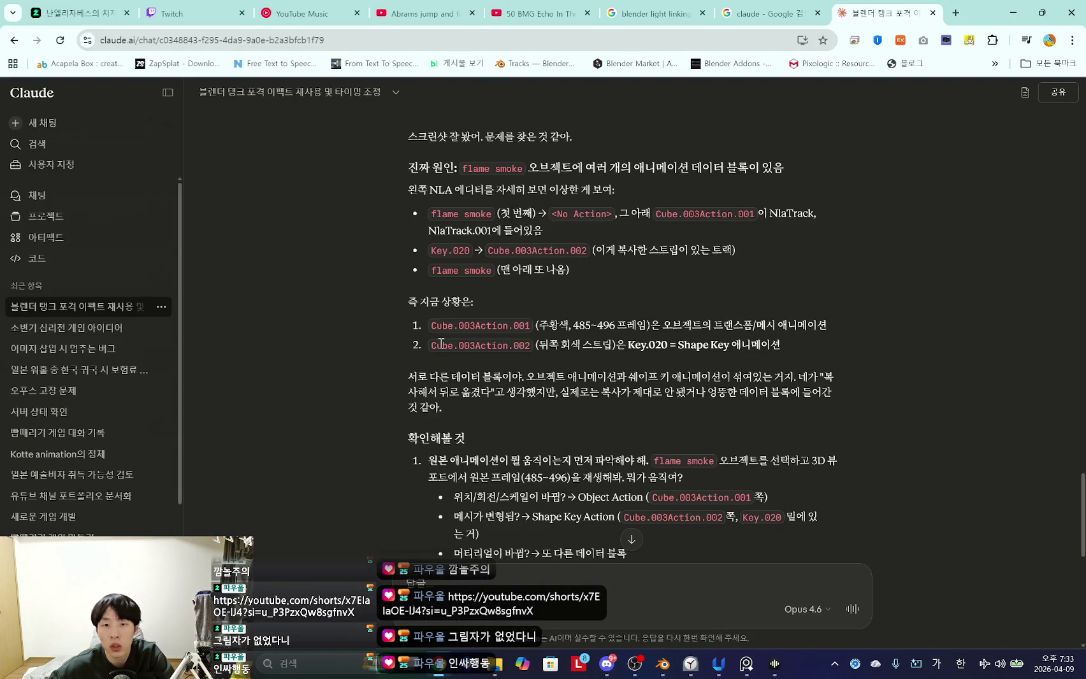
pyautogui.hotkey('alt', 'Tab')
pyautogui.hotkey('alt', 'Tab')
pyautogui.hotkey('alt', 'Tab')
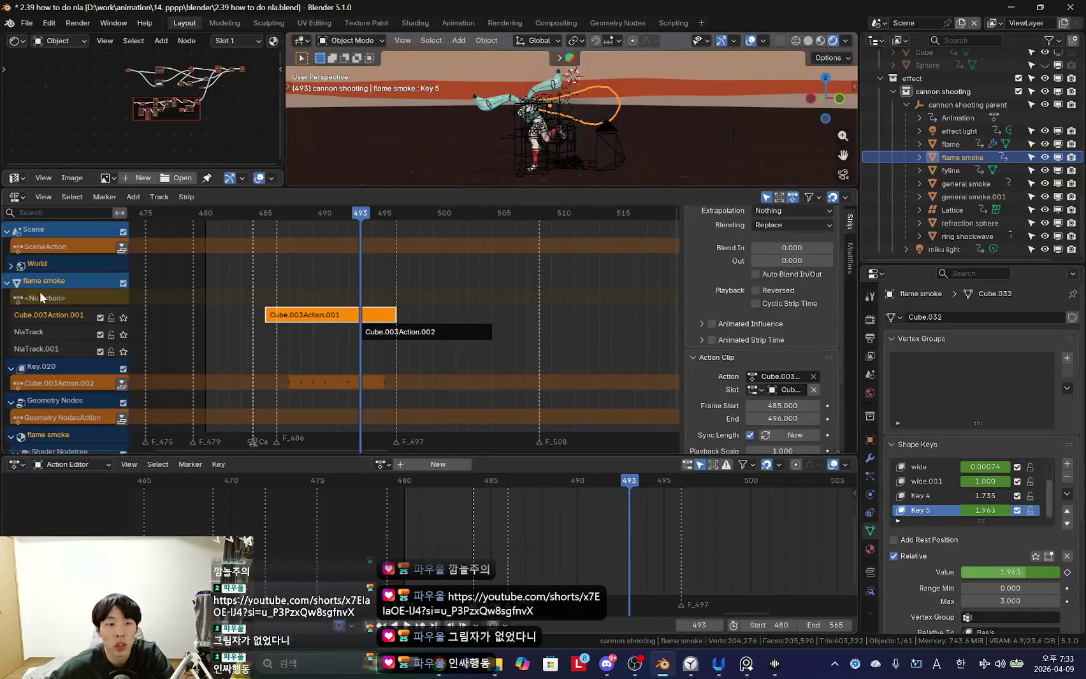
pyautogui.click(39, 299)
pyautogui.hotkey('alt', 'Tab')
pyautogui.hotkey('alt', 'Tab')
pyautogui.hotkey('alt', 'Tab')
pyautogui.hotkey('alt', 'Tab')
pyautogui.hotkey('alt', 'Tab')
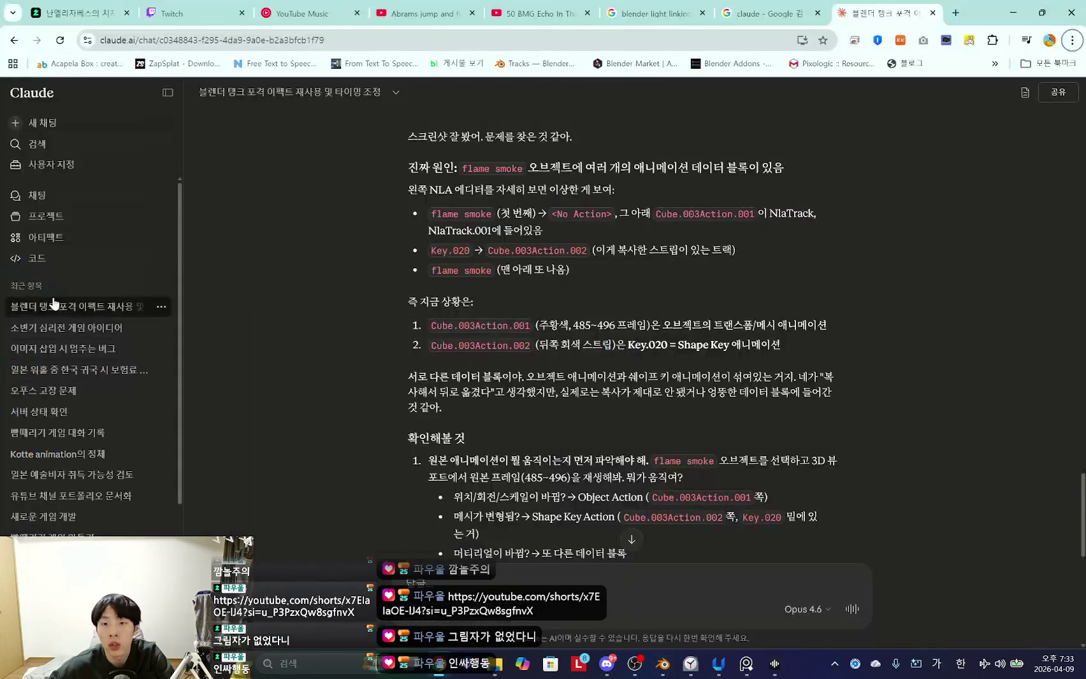
pyautogui.hotkey('alt', 'Tab')
pyautogui.click(51, 317)
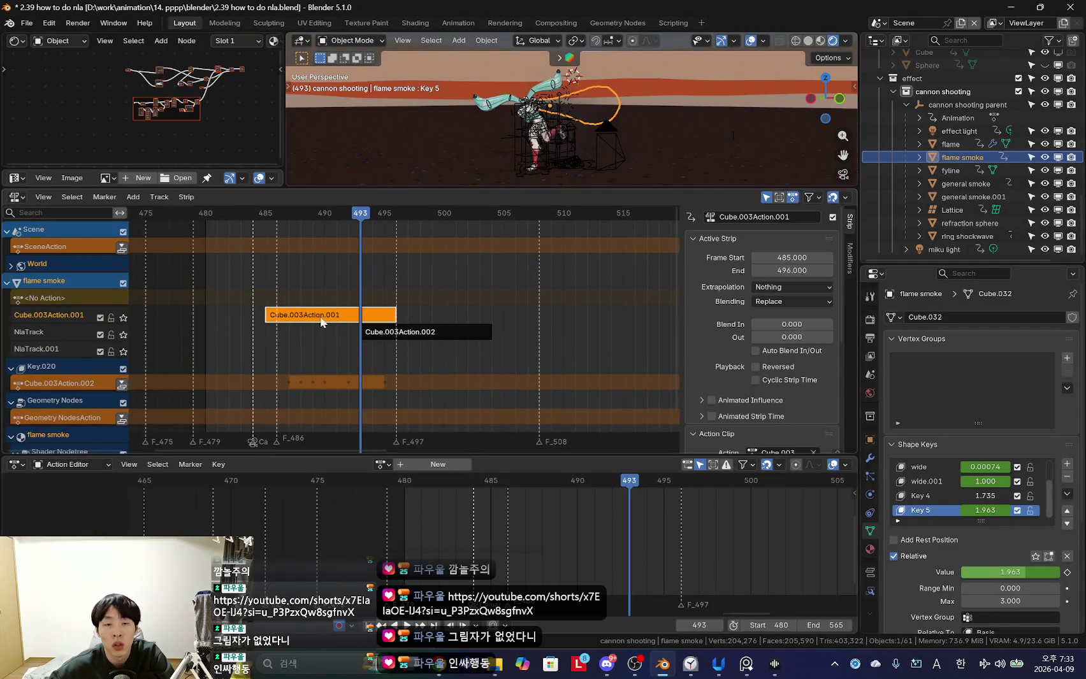
pyautogui.hotkey('alt', 'Tab')
pyautogui.hotkey('alt', 'Tab')
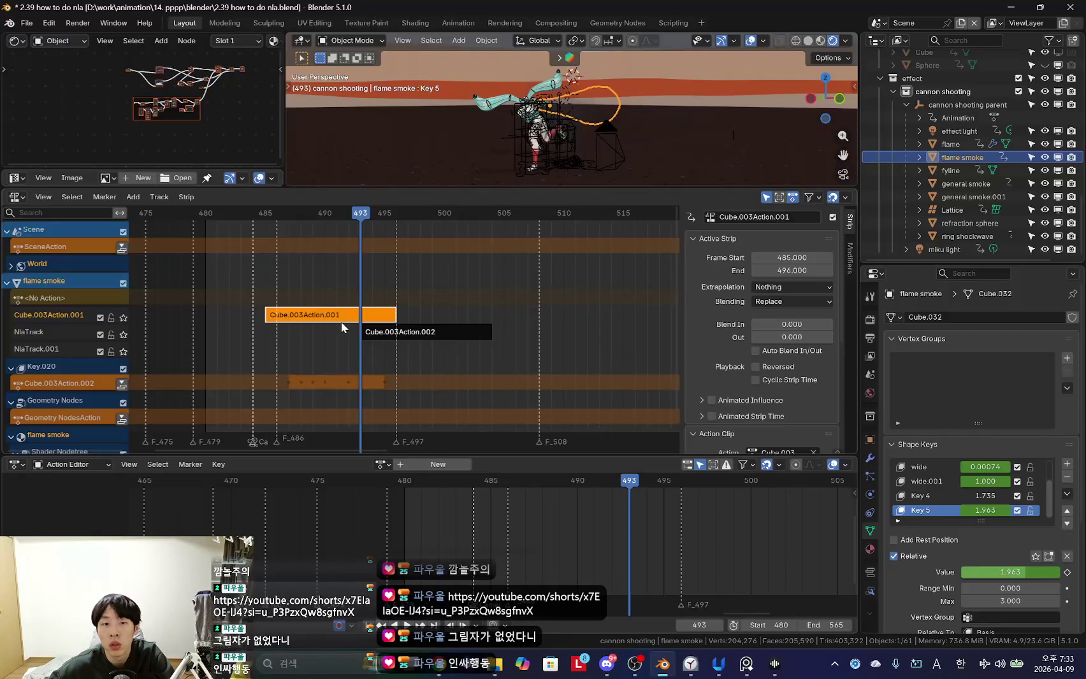
pyautogui.click(360, 329)
pyautogui.click(349, 313)
pyautogui.hotkey('alt', 'Tab')
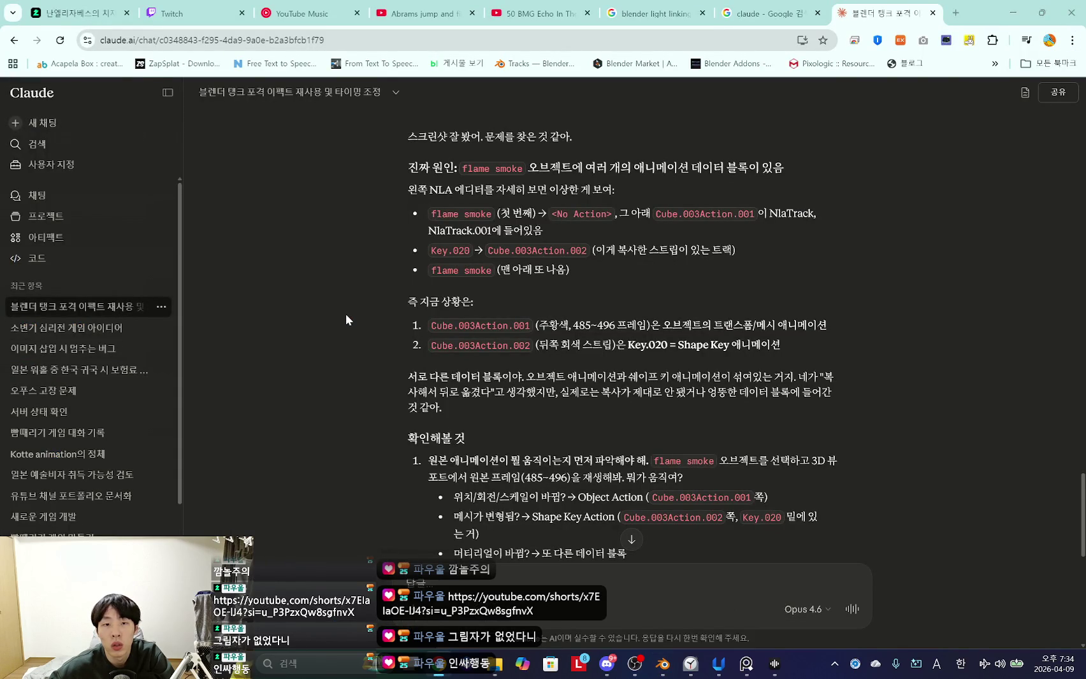
pyautogui.hotkey('alt', 'Tab')
pyautogui.click(364, 331)
pyautogui.hotkey('alt', 'Tab')
pyautogui.hotkey('alt', 'Tab')
pyautogui.click(370, 331)
pyautogui.click(349, 314)
pyautogui.hotkey('alt', 'Tab')
pyautogui.hotkey('alt', 'Tab')
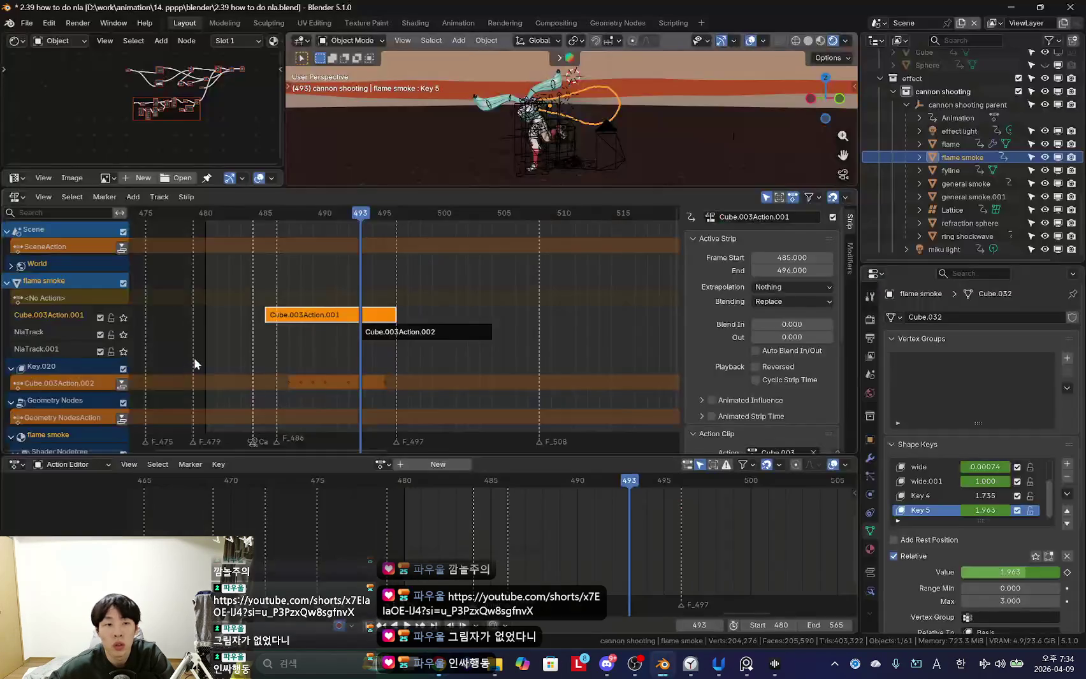
pyautogui.click(40, 370)
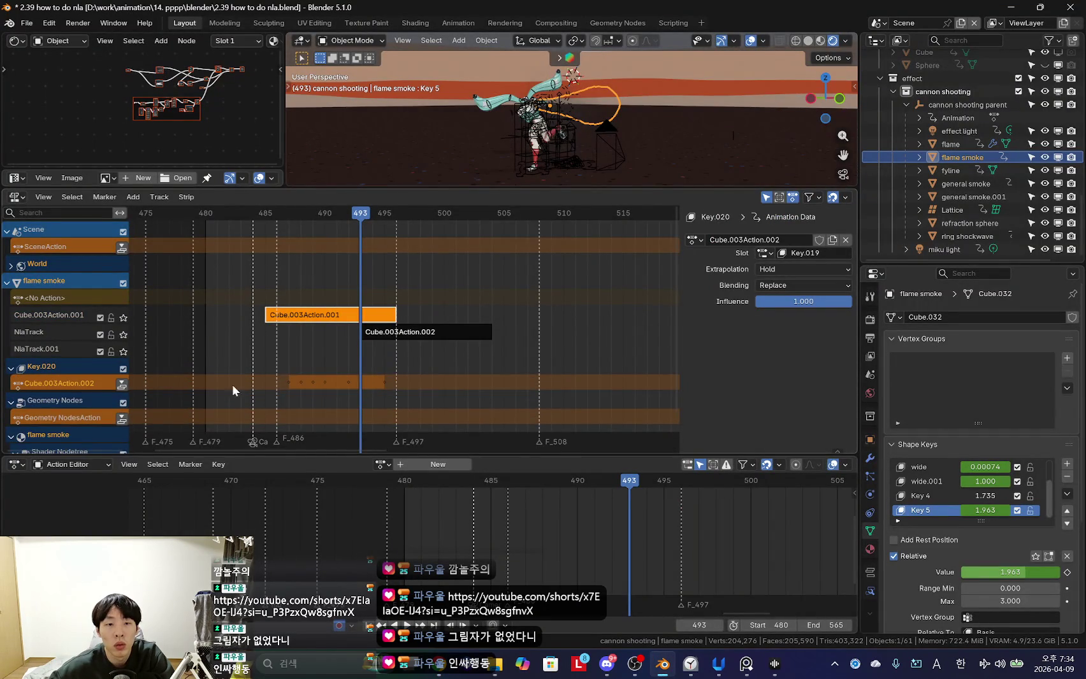
pyautogui.scroll(-2, 309, 346)
pyautogui.click(312, 351)
pyautogui.scroll(-2, 312, 337)
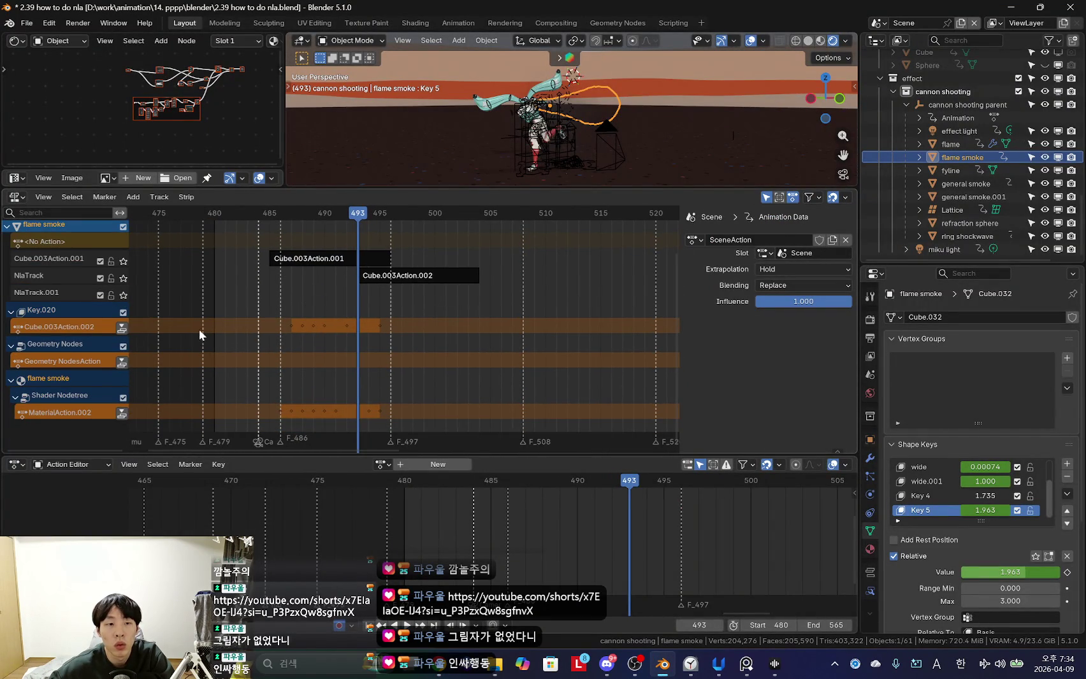
pyautogui.scroll(1, 13, 322)
pyautogui.click(304, 275)
# Try moving the Cube.003Action.001 strip, cancelling to keep it at frames 485–496.
pyautogui.moveTo(304, 275); pyautogui.dragTo(439, 281)
pyautogui.press('Escape')
pyautogui.click(334, 343)
pyautogui.click(349, 281)
pyautogui.press('Escape')
pyautogui.press('Left')
pyautogui.press('Left')
pyautogui.press('Left')
pyautogui.press('Right')
pyautogui.press('g')
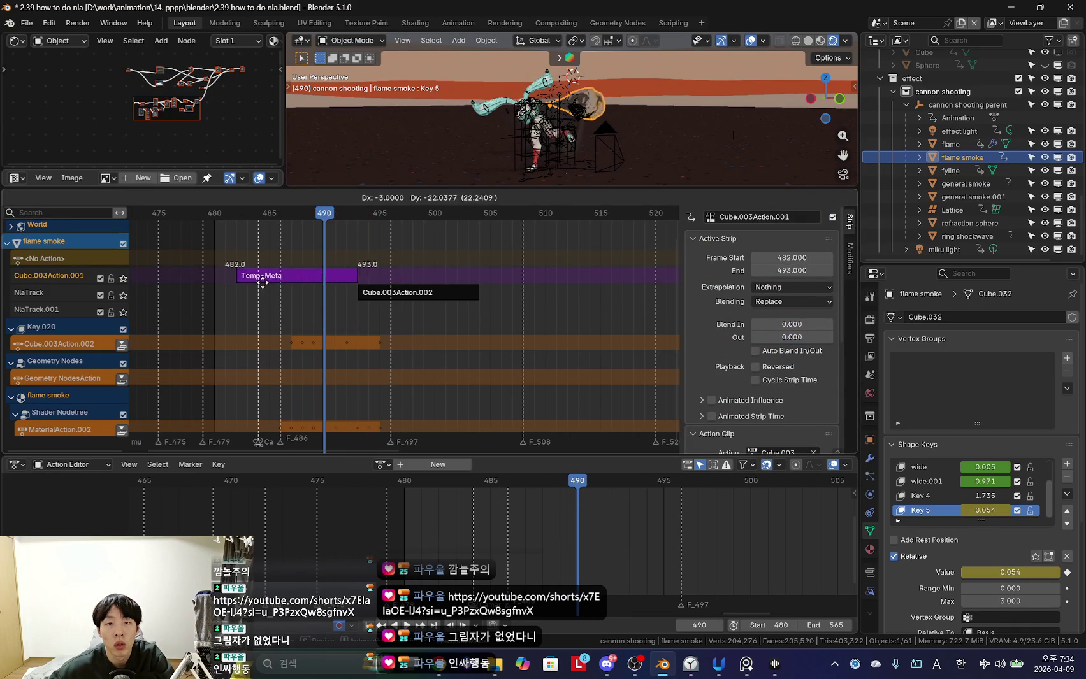
pyautogui.press('Escape')
pyautogui.press('n')
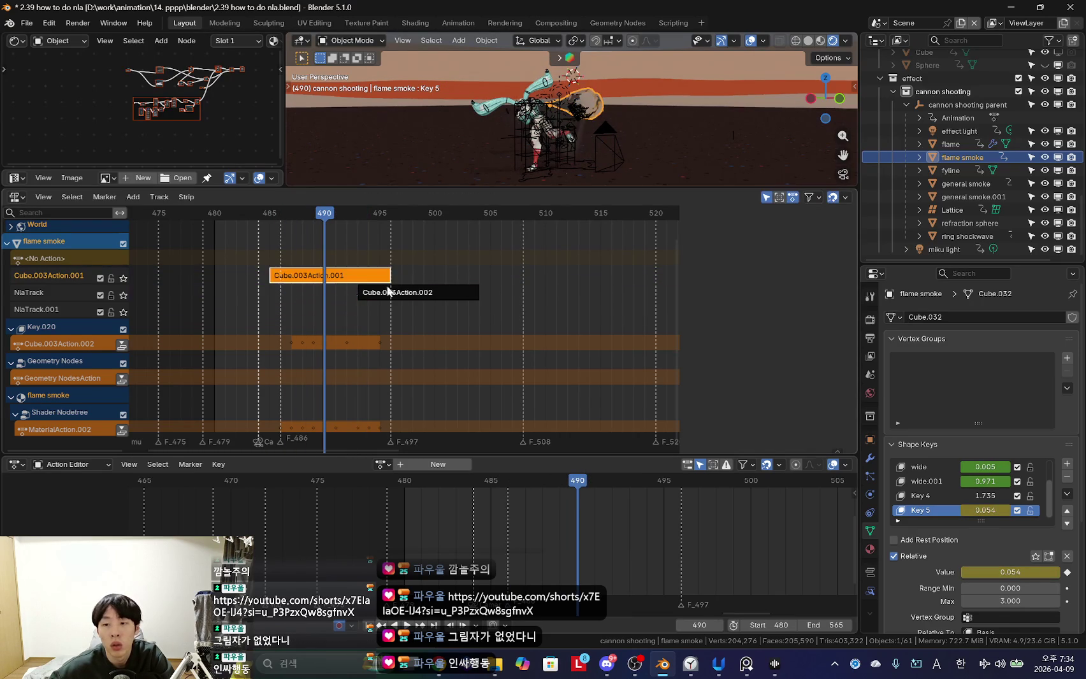
# Scrub the smoke animation to frame 489, leaving the strip's position unchanged.
pyautogui.scroll(2, 370, 295)
pyautogui.scroll(3, 588, 105)
pyautogui.scroll(2, 607, 133)
pyautogui.scroll(-3, 607, 133)
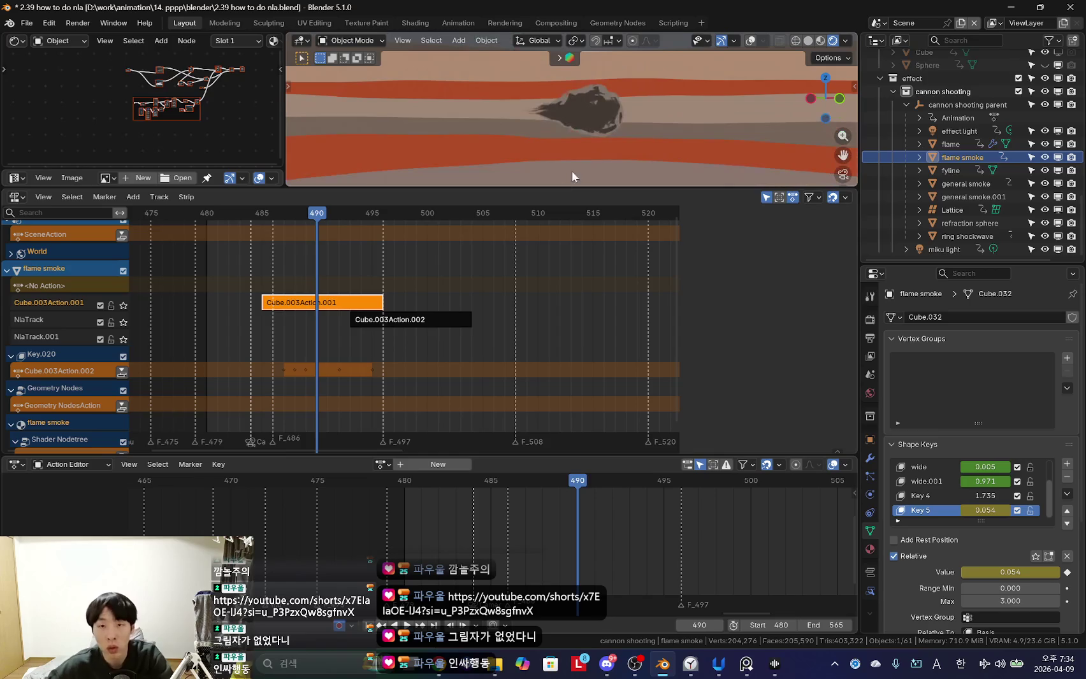
pyautogui.scroll(1, 379, 325)
pyautogui.press('g')
pyautogui.press('Escape')
pyautogui.moveTo(295, 319)
pyautogui.mouseDown()
pyautogui.moveTo(313, 325)
pyautogui.moveTo(249, 330)
pyautogui.moveTo(325, 332)
pyautogui.moveTo(286, 330)
pyautogui.moveTo(322, 334)
pyautogui.moveTo(294, 318)
pyautogui.moveTo(367, 331)
pyautogui.mouseUp()
pyautogui.press('g')
pyautogui.press('Escape')
# Toggle flame smoke's material channels and select the MaterialAction.002 track.
pyautogui.scroll(-2, 254, 346)
pyautogui.moveTo(368, 336); pyautogui.dragTo(343, 324, button='middle')
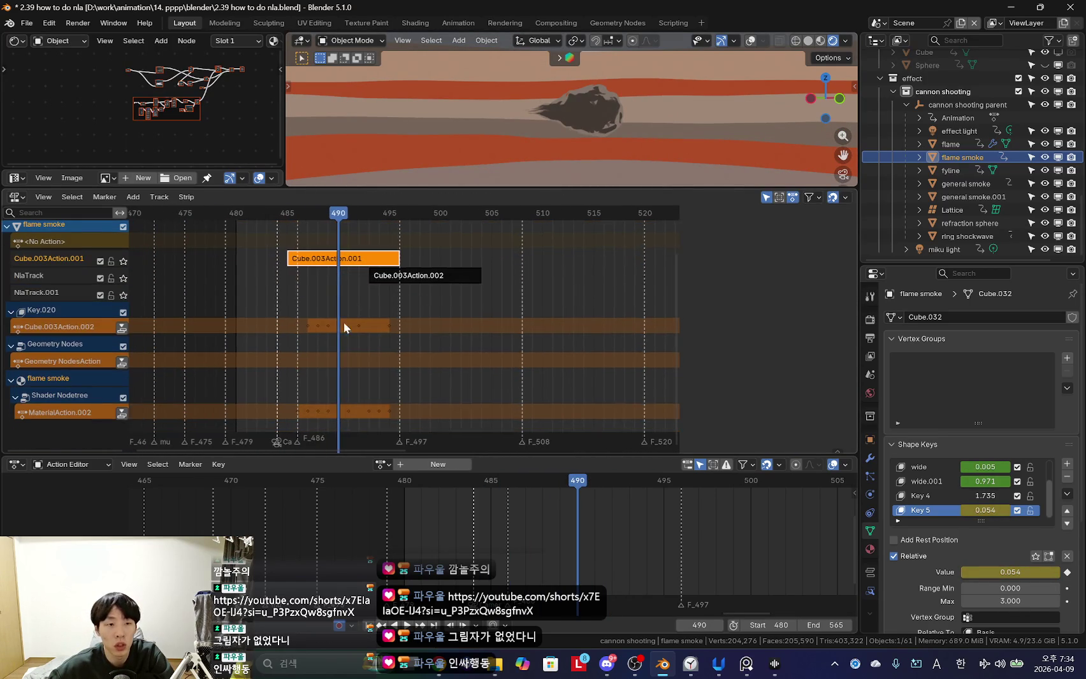
pyautogui.click(14, 383)
pyautogui.click(11, 413)
pyautogui.scroll(-2, 39, 431)
pyautogui.click(83, 414)
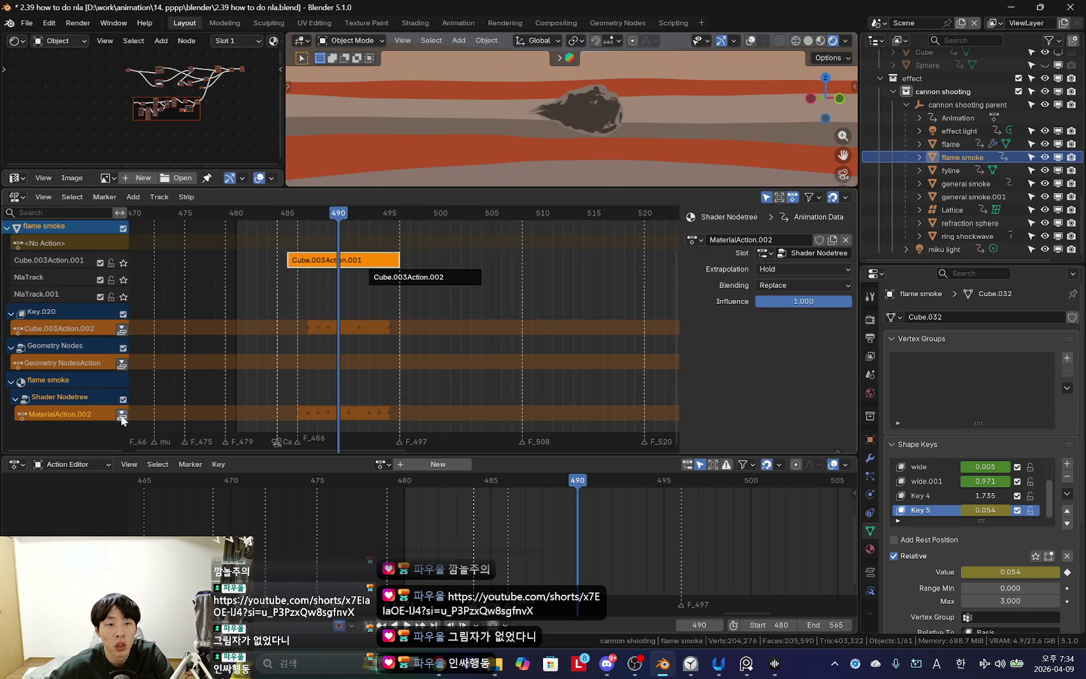
pyautogui.moveTo(307, 351); pyautogui.dragTo(334, 346, button='middle')
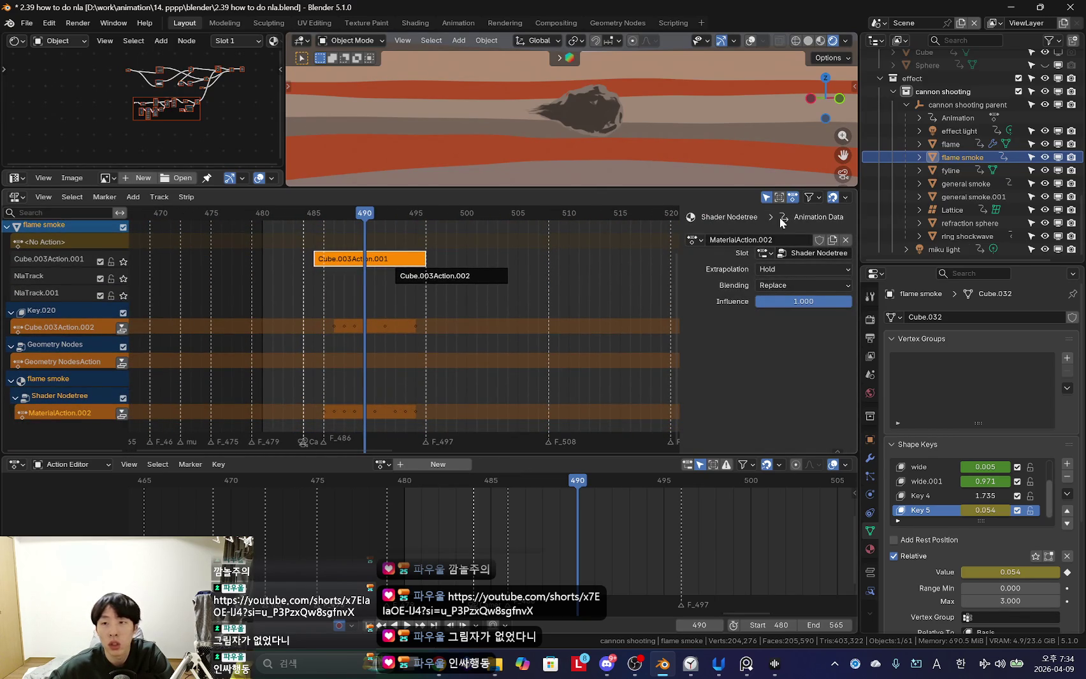
pyautogui.moveTo(154, 308); pyautogui.dragTo(160, 346, button='middle')
# Cancel the File > Open prompt and select the effect light object in the Outliner.
pyautogui.click(26, 22)
pyautogui.click(62, 51)
pyautogui.click(637, 350)
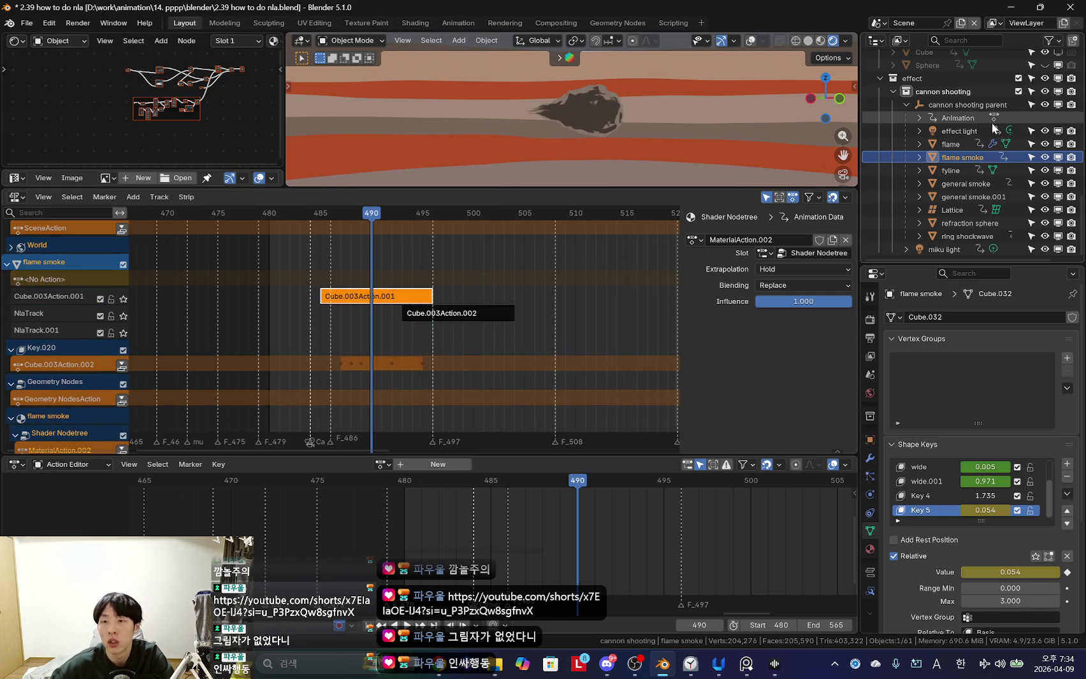
pyautogui.click(955, 105)
pyautogui.click(956, 132)
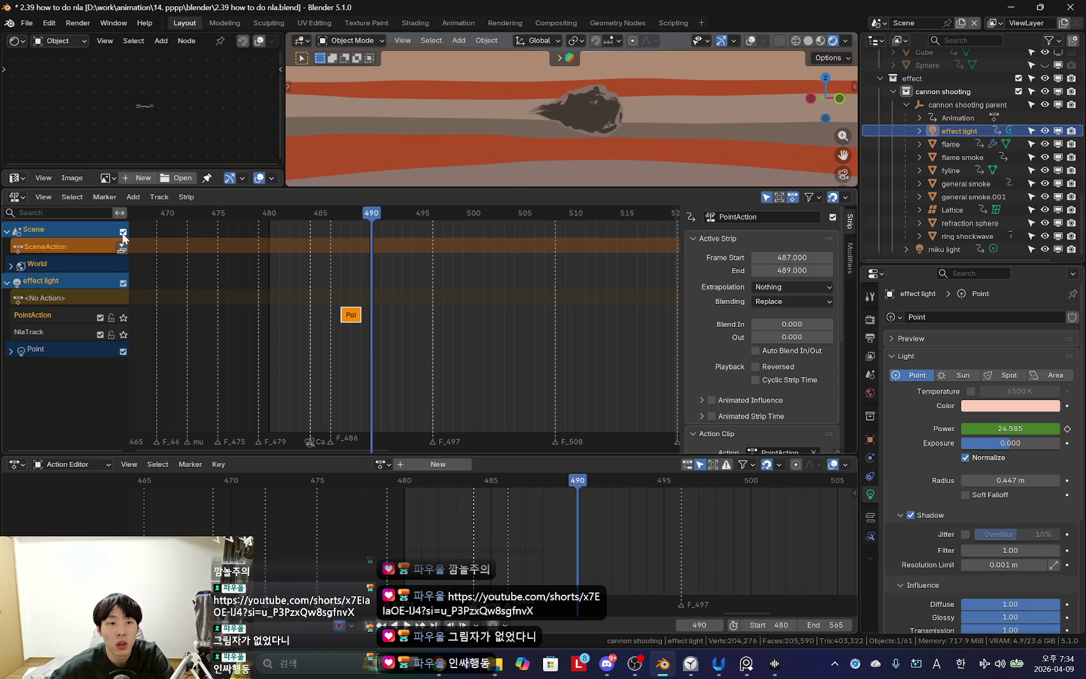
# Set the NLA filters to Only Show Selected and hide the scene's tracks.
pyautogui.click(7, 230)
pyautogui.click(767, 197)
pyautogui.click(767, 198)
pyautogui.click(810, 197)
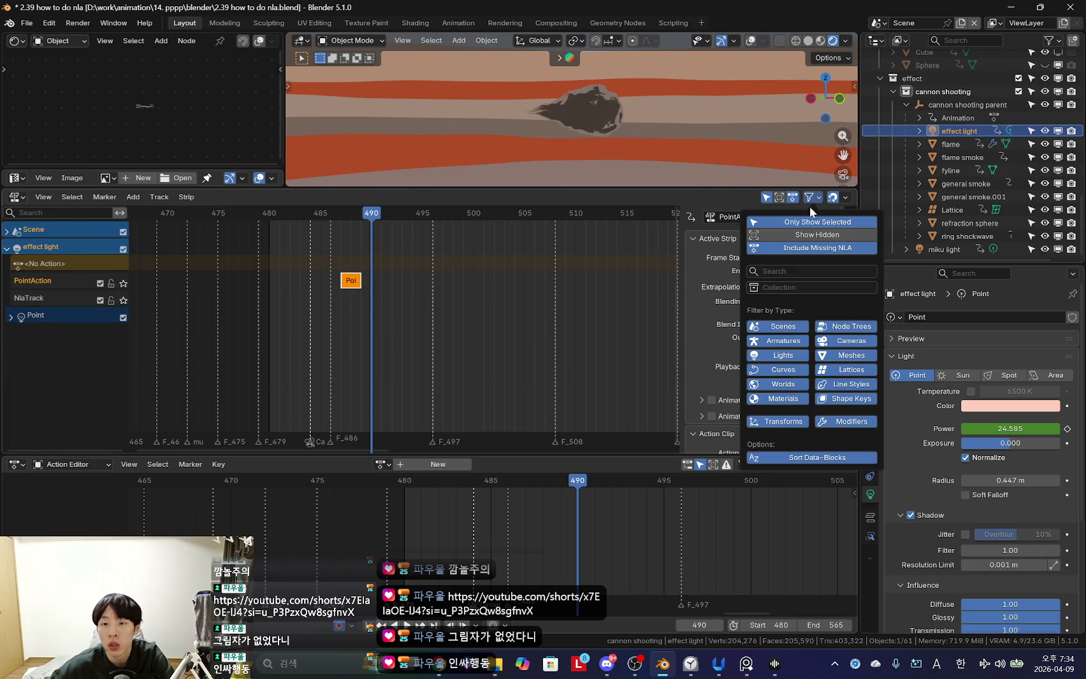
pyautogui.click(794, 330)
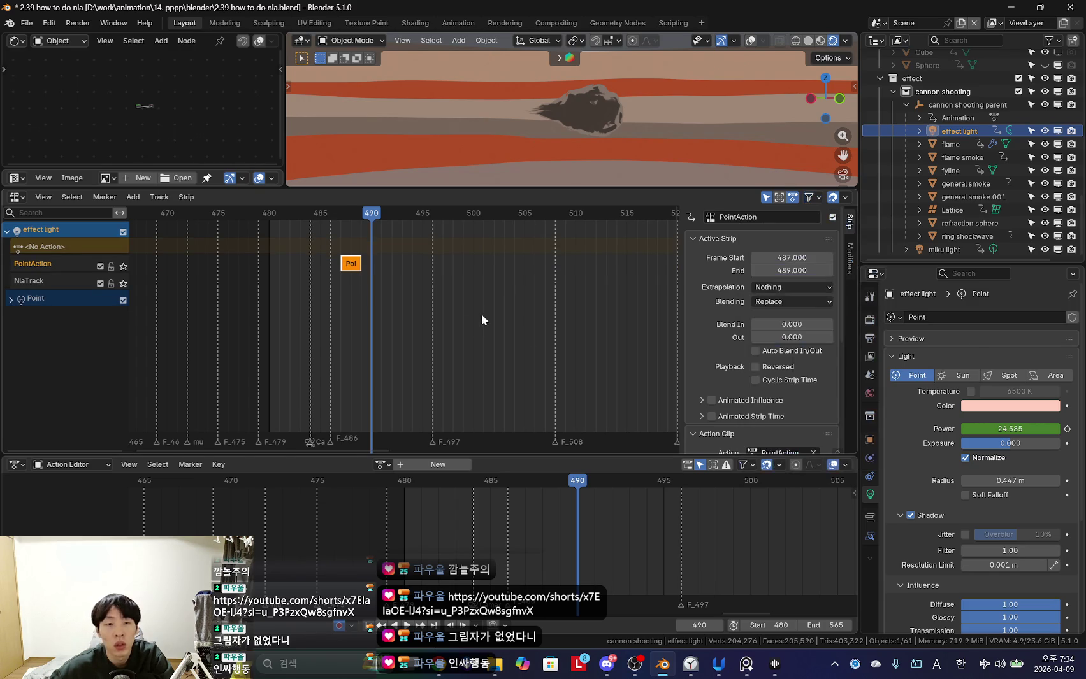
pyautogui.scroll(1, 483, 311)
# Push down flame's shape-key, geometry nodes and material actions into NLA strips.
pyautogui.click(950, 144)
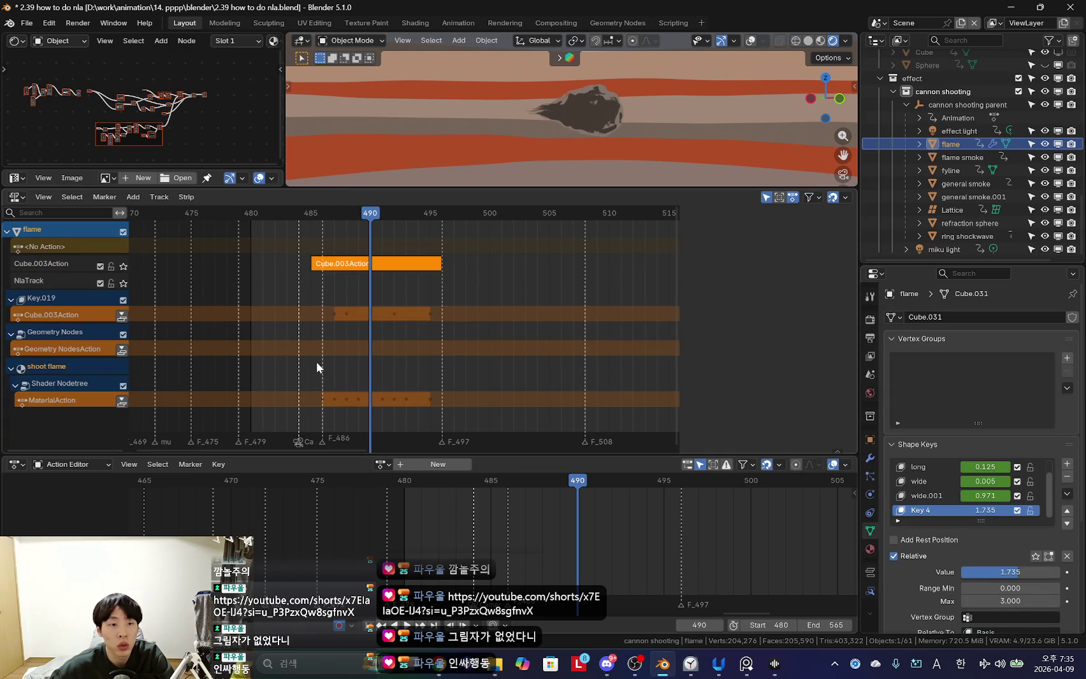
pyautogui.keyDown('ctrl'); pyautogui.hscroll(-1, 142, 329); pyautogui.keyUp('ctrl')
pyautogui.click(122, 316)
pyautogui.press('n')
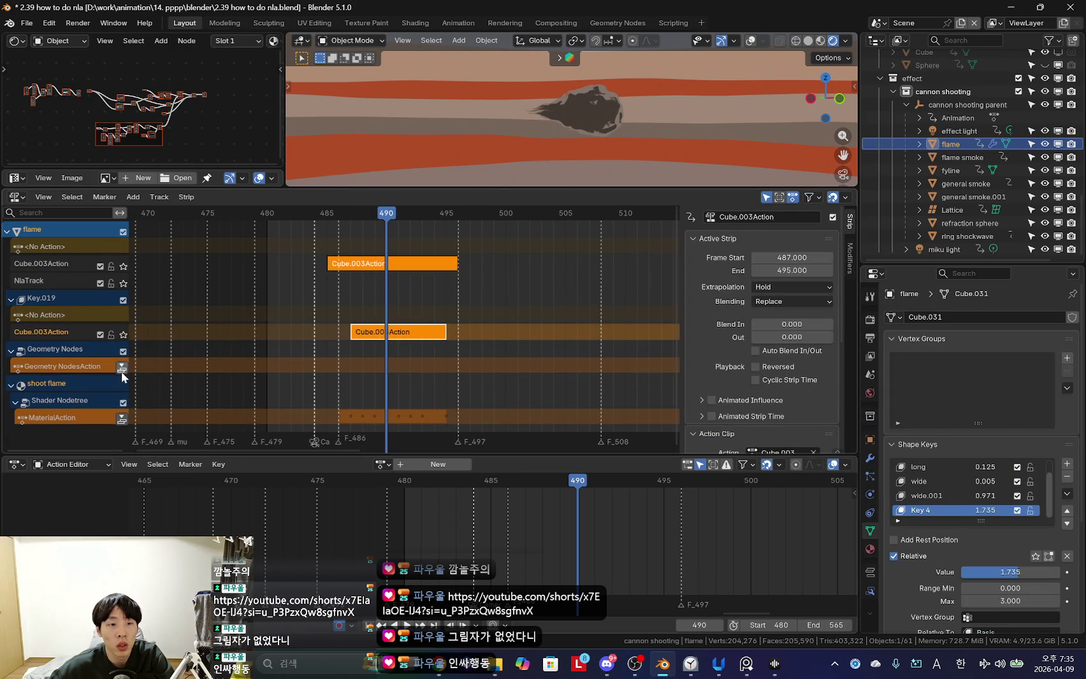
pyautogui.click(121, 369)
pyautogui.click(121, 419)
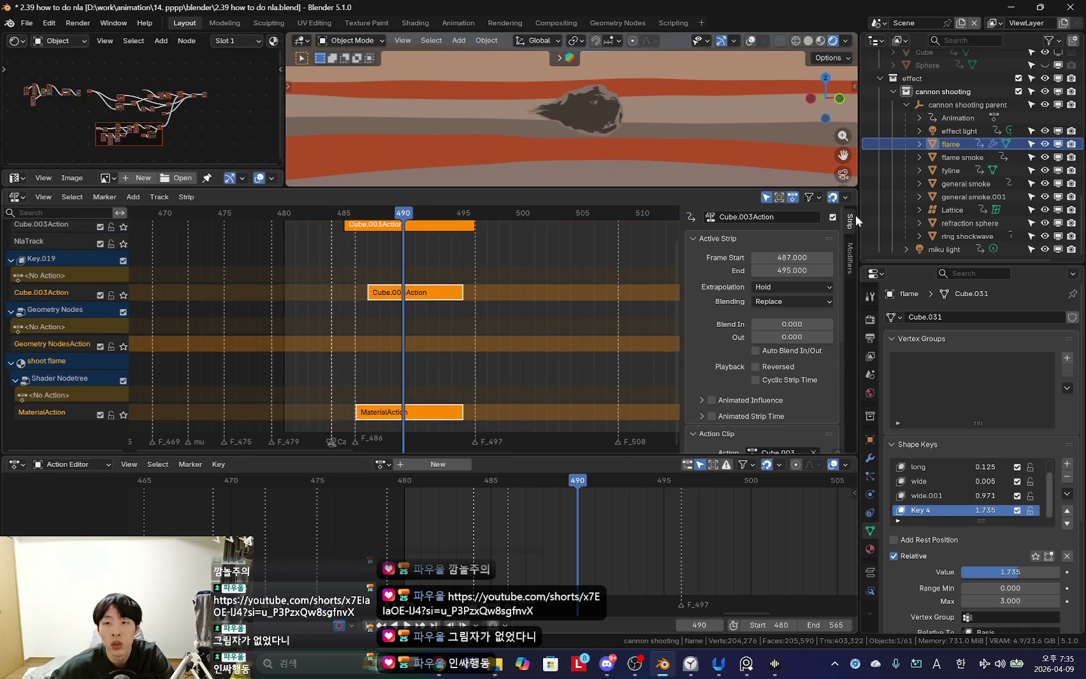
# Push down flame smoke's shape-key and material actions into NLA strips.
pyautogui.click(950, 157)
pyautogui.click(121, 333)
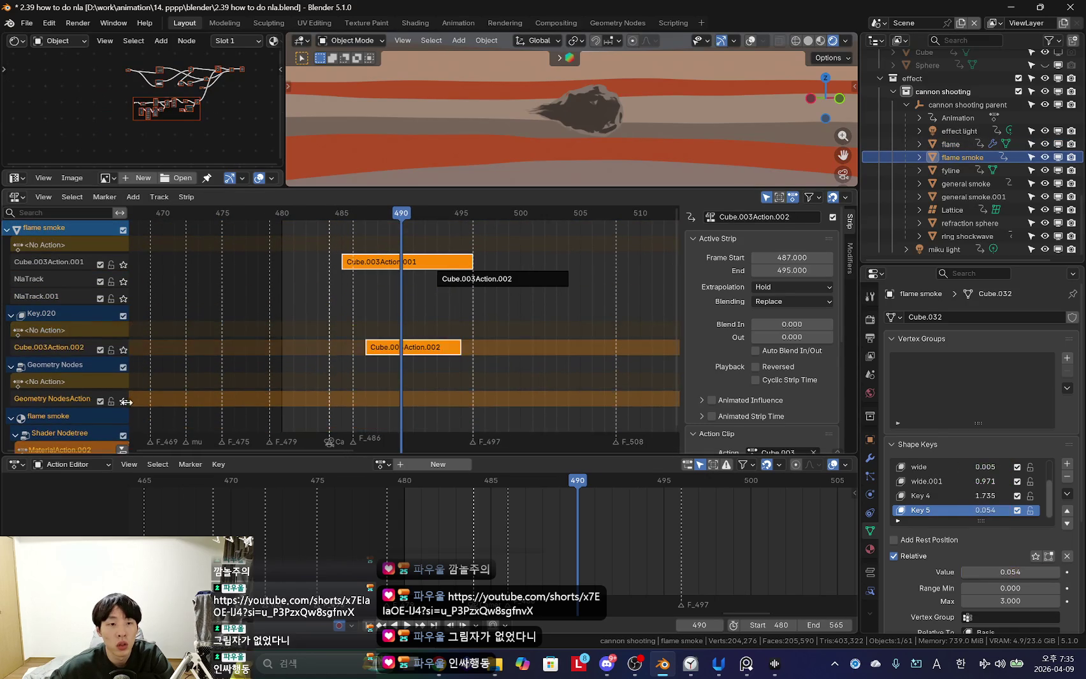
pyautogui.moveTo(178, 339); pyautogui.dragTo(185, 332, button='middle')
pyautogui.click(122, 414)
pyautogui.moveTo(344, 332)
pyautogui.mouseDown(button='middle')
pyautogui.moveTo(355, 329)
pyautogui.moveTo(345, 350)
pyautogui.mouseUp(button='middle')
# Push down the actions of fyline, general smoke and general smoke.001 into strips.
pyautogui.click(952, 170)
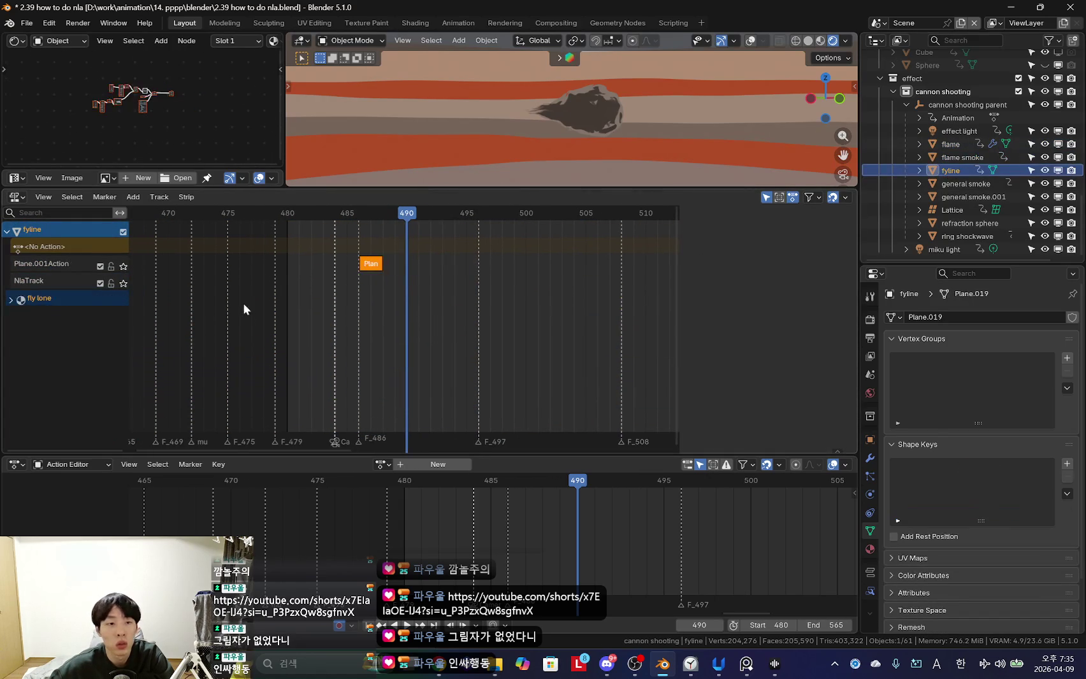
pyautogui.click(11, 299)
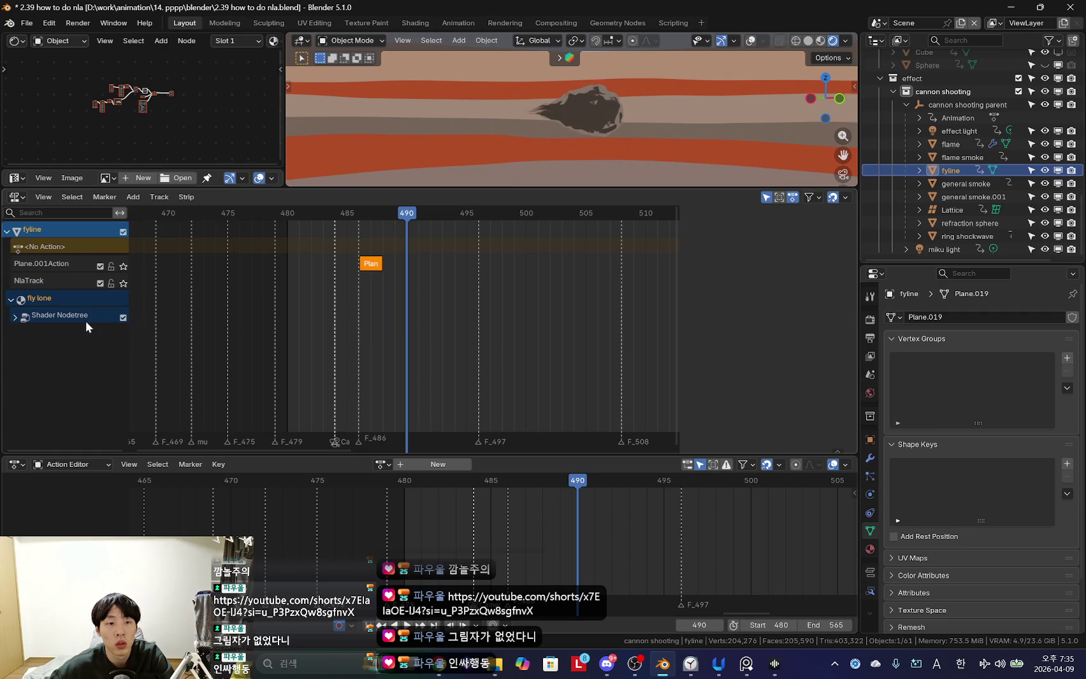
pyautogui.click(15, 316)
pyautogui.click(124, 333)
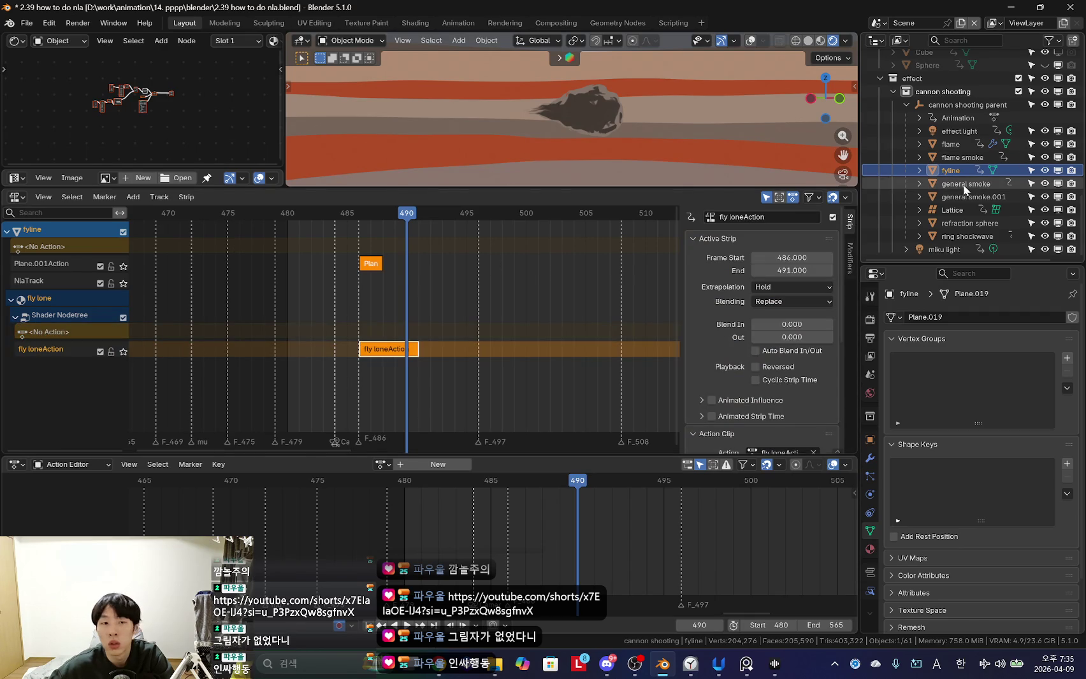
pyautogui.click(963, 184)
pyautogui.click(121, 333)
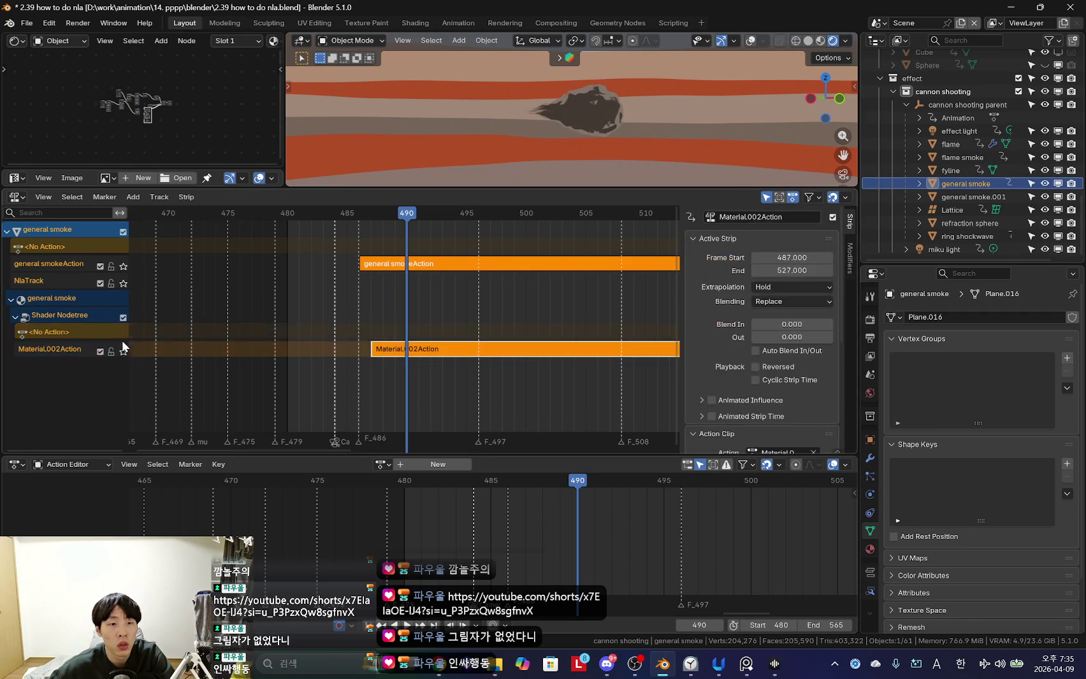
pyautogui.click(973, 197)
pyautogui.press('n')
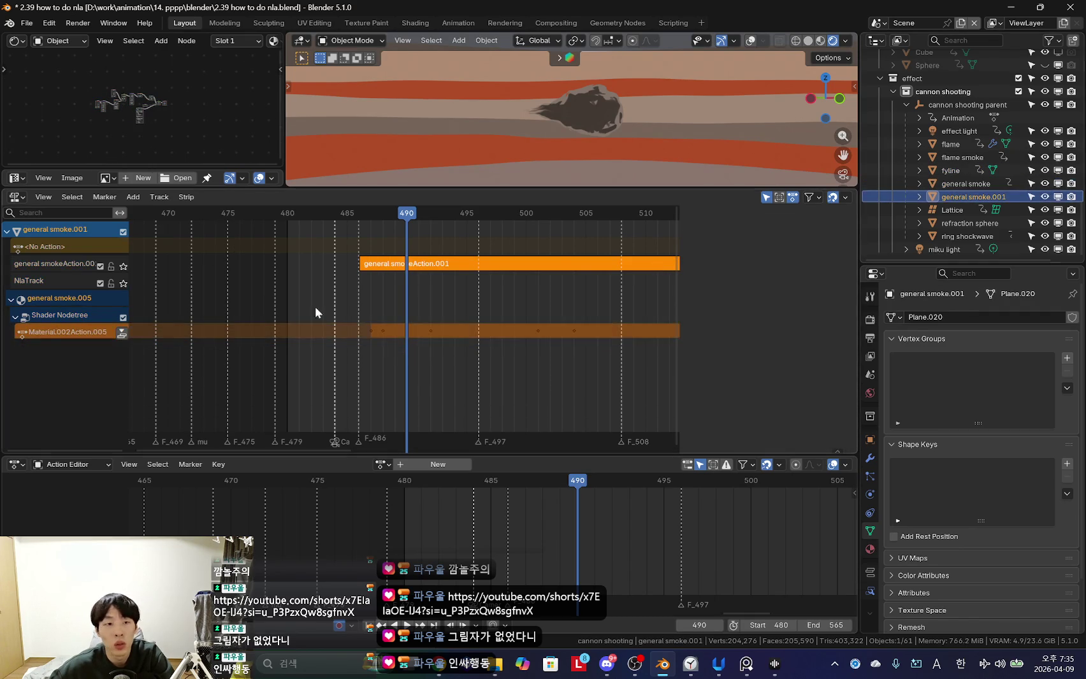
pyautogui.click(122, 332)
# Push down Lattice, refraction sphere and ring shockwave actions, then select the cannon shooting hierarchy.
pyautogui.click(952, 209)
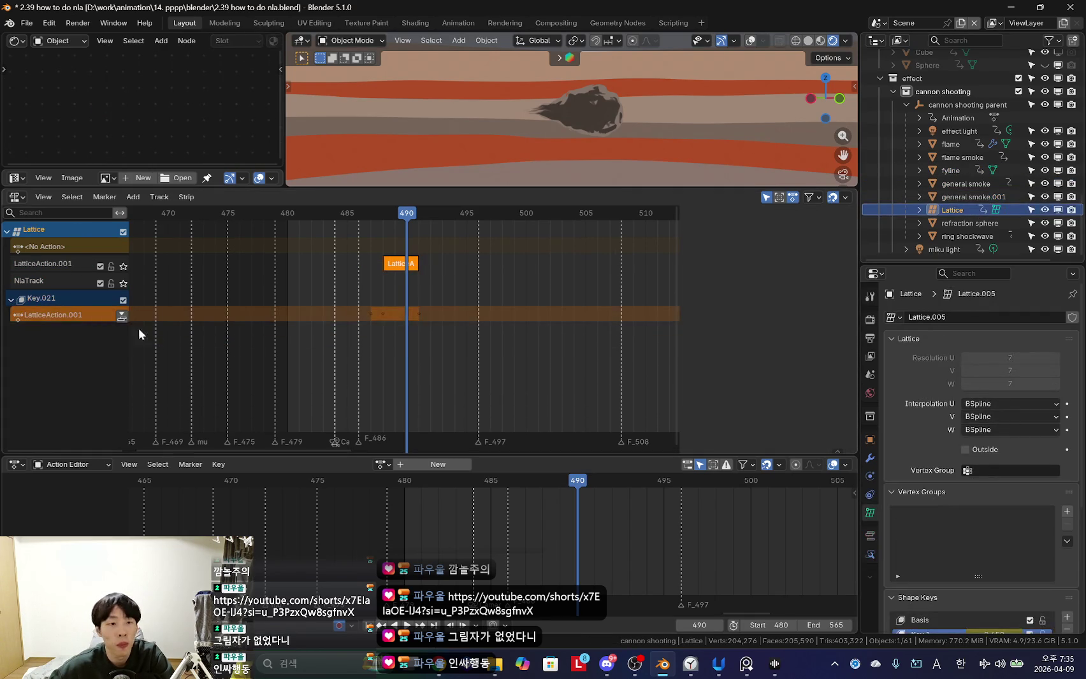
pyautogui.click(121, 332)
pyautogui.click(969, 223)
pyautogui.press('n')
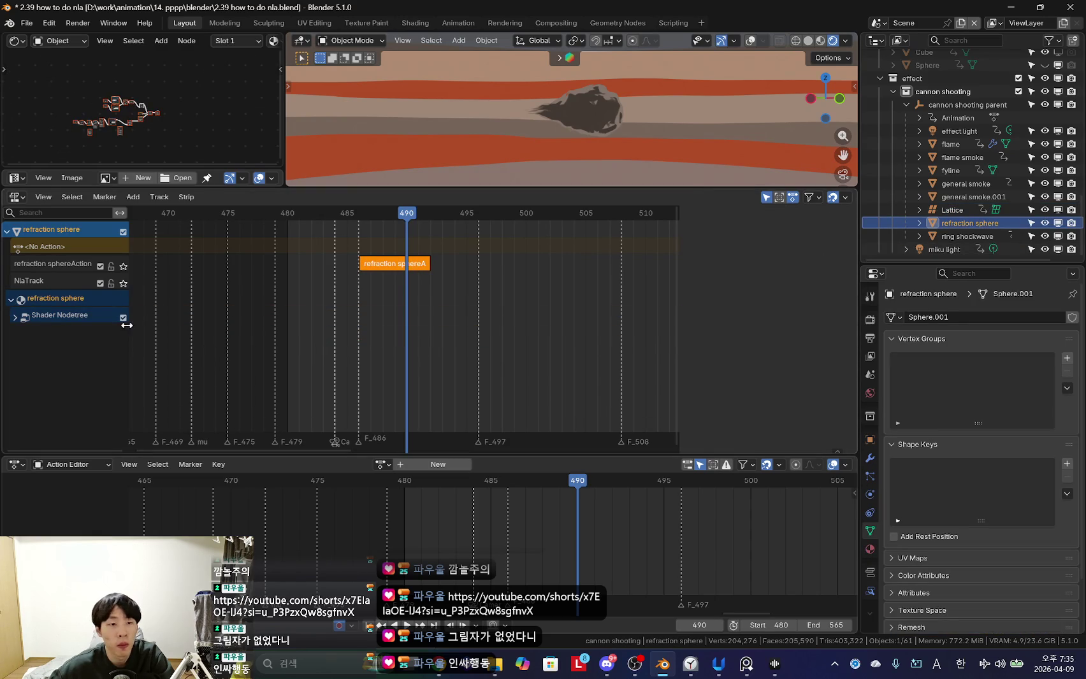
pyautogui.click(15, 316)
pyautogui.click(122, 332)
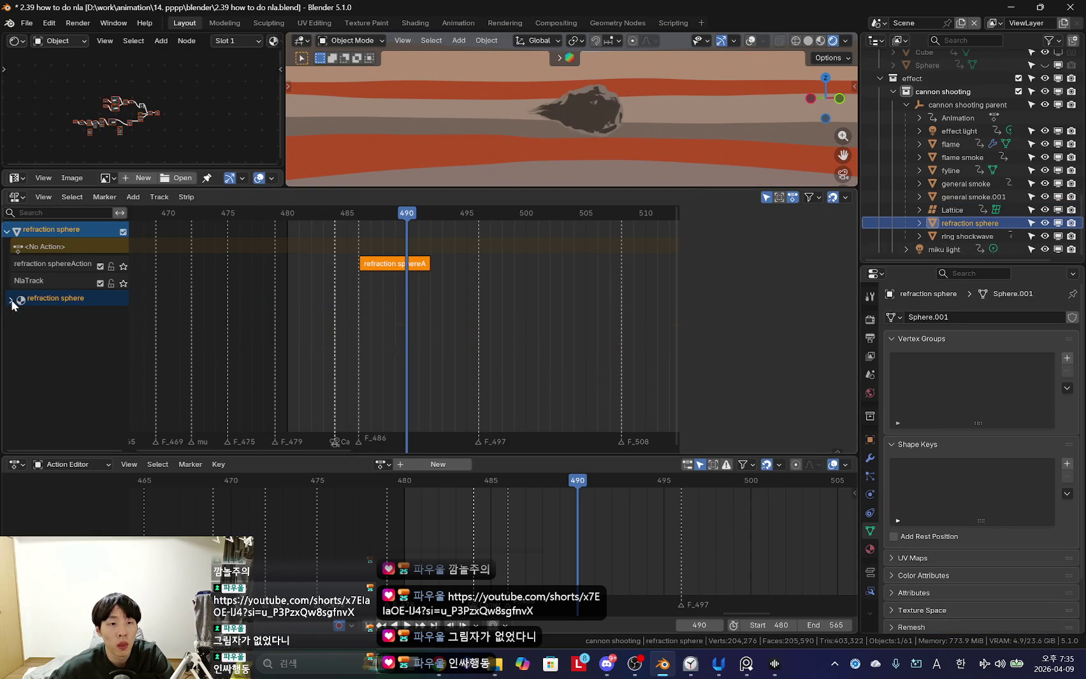
pyautogui.click(957, 236)
pyautogui.click(11, 299)
pyautogui.click(15, 316)
pyautogui.click(122, 332)
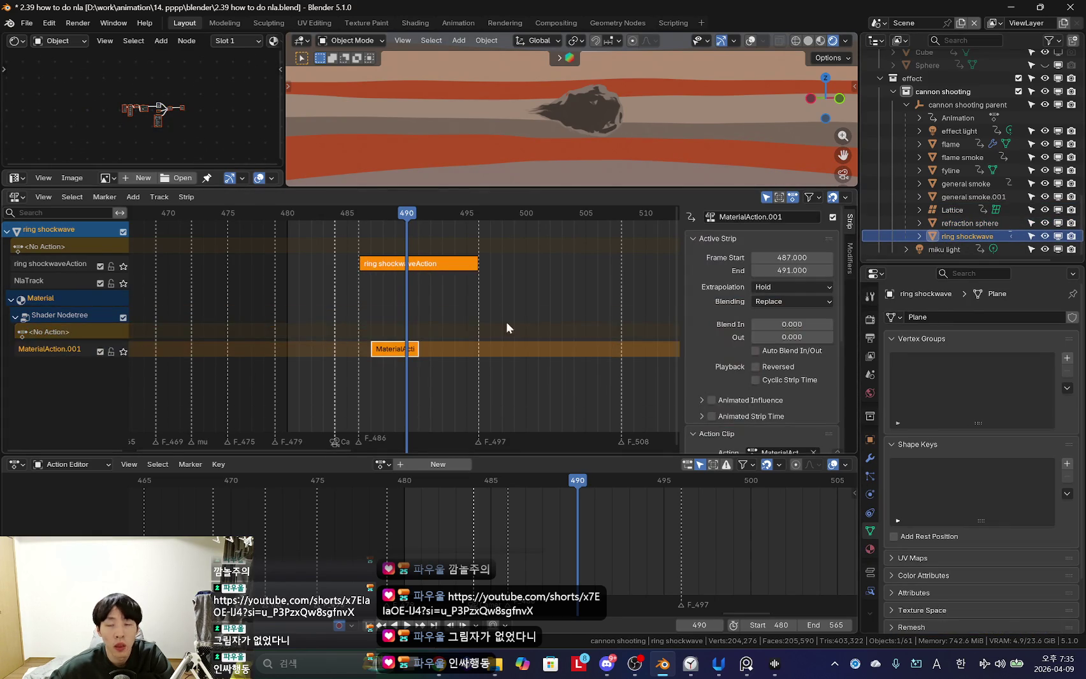
pyautogui.keyDown('shift'); pyautogui.click(966, 104); pyautogui.keyUp('shift')
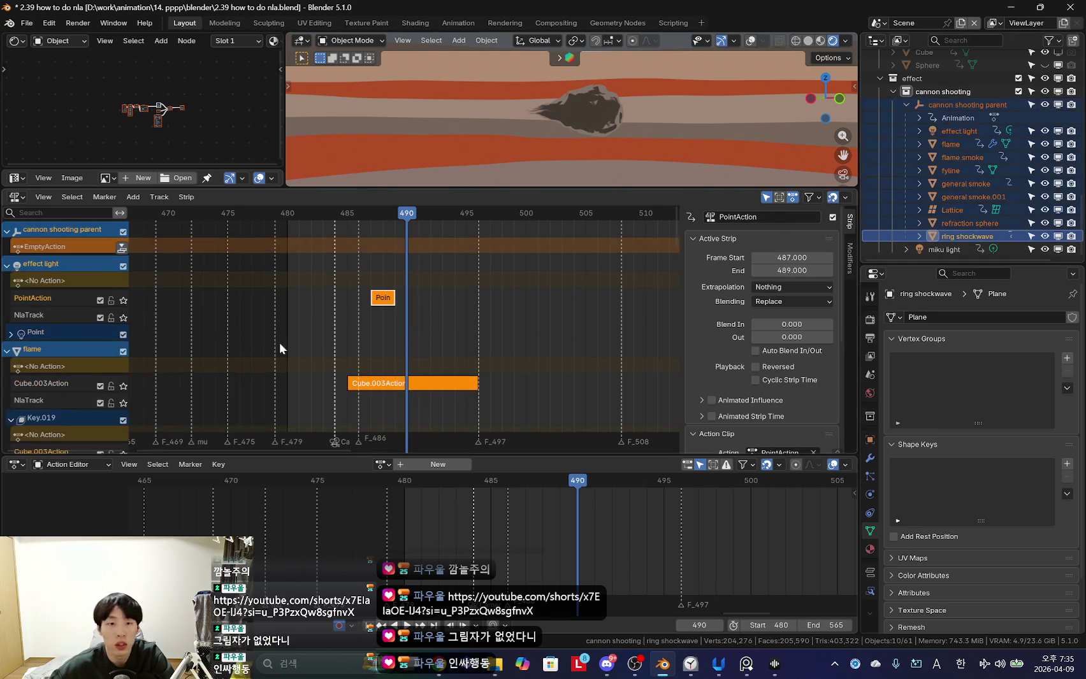
# Start grabbing the selected strips, preview playback, cancel, and return to frame 490.
pyautogui.scroll(-2, 388, 311)
pyautogui.press('g')
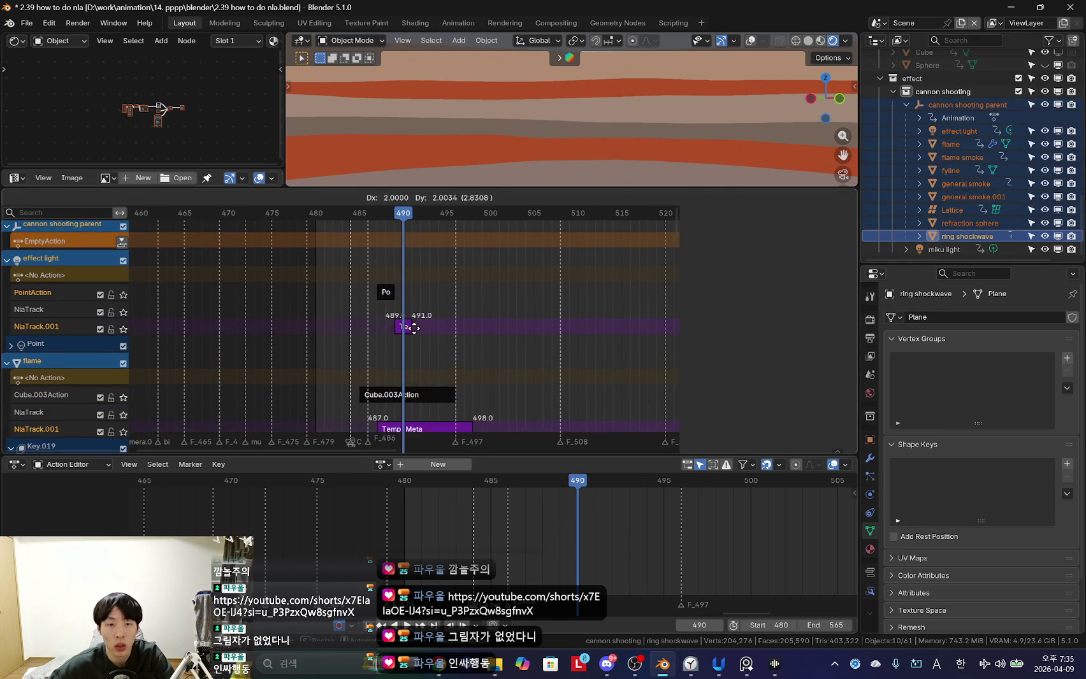
pyautogui.press('space')
pyautogui.press('Escape')
pyautogui.scroll(-2, 454, 343)
pyautogui.keyDown('shift'); pyautogui.scroll(-3, 478, 322); pyautogui.keyUp('shift')
pyautogui.scroll(2, 432, 384)
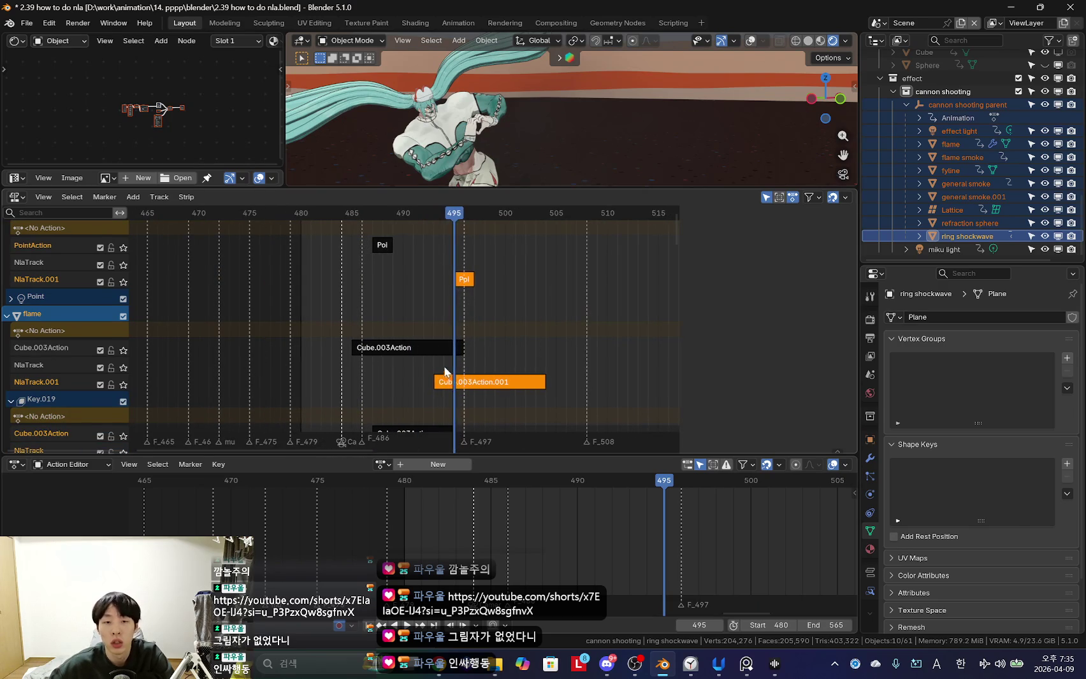
pyautogui.press('Left')
pyautogui.press('Left')
pyautogui.press('Left')
# Pan the NLA view to show the cannon shooting, flame smoke and fyline tracks.
pyautogui.press('n')
pyautogui.moveTo(451, 376)
pyautogui.mouseDown(button='middle')
pyautogui.moveTo(492, 411)
pyautogui.moveTo(505, 331)
pyautogui.mouseUp(button='middle')
pyautogui.moveTo(500, 446); pyautogui.dragTo(484, 332, button='middle')
pyautogui.moveTo(481, 389); pyautogui.dragTo(477, 328, button='middle')
pyautogui.press('n')
pyautogui.scroll(2, 481, 326)
# Set MaterialAction.002's extrapolation to Nothing, then linked-duplicate the selected strips.
pyautogui.click(457, 343)
pyautogui.click(458, 341)
pyautogui.click(457, 340)
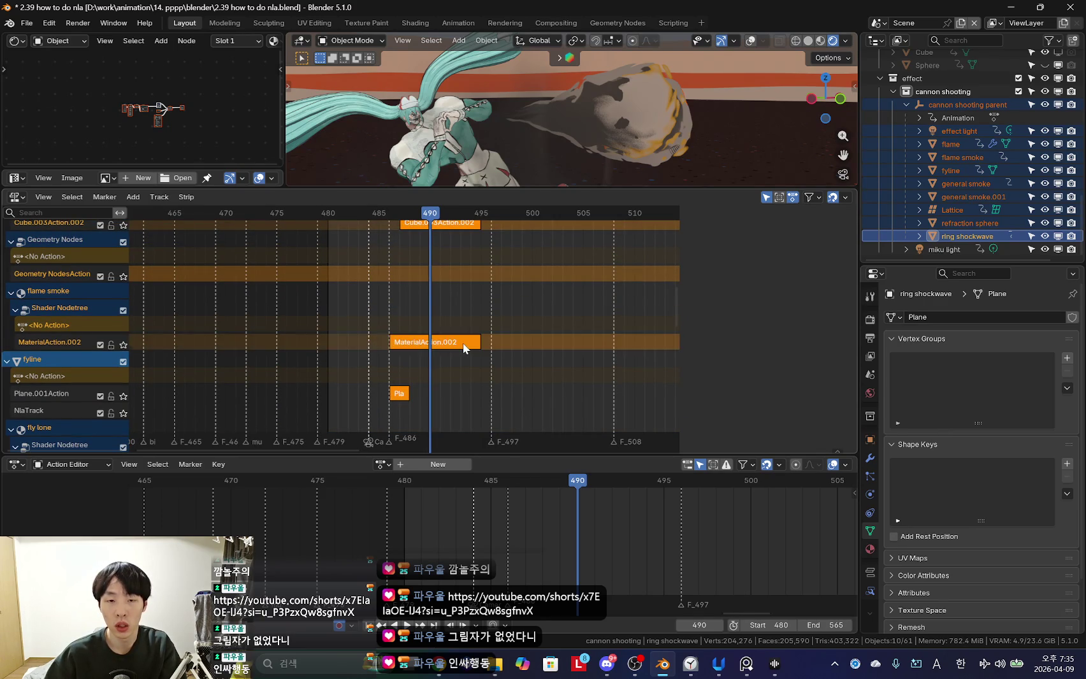
pyautogui.click(463, 343)
pyautogui.press('n')
pyautogui.click(795, 290)
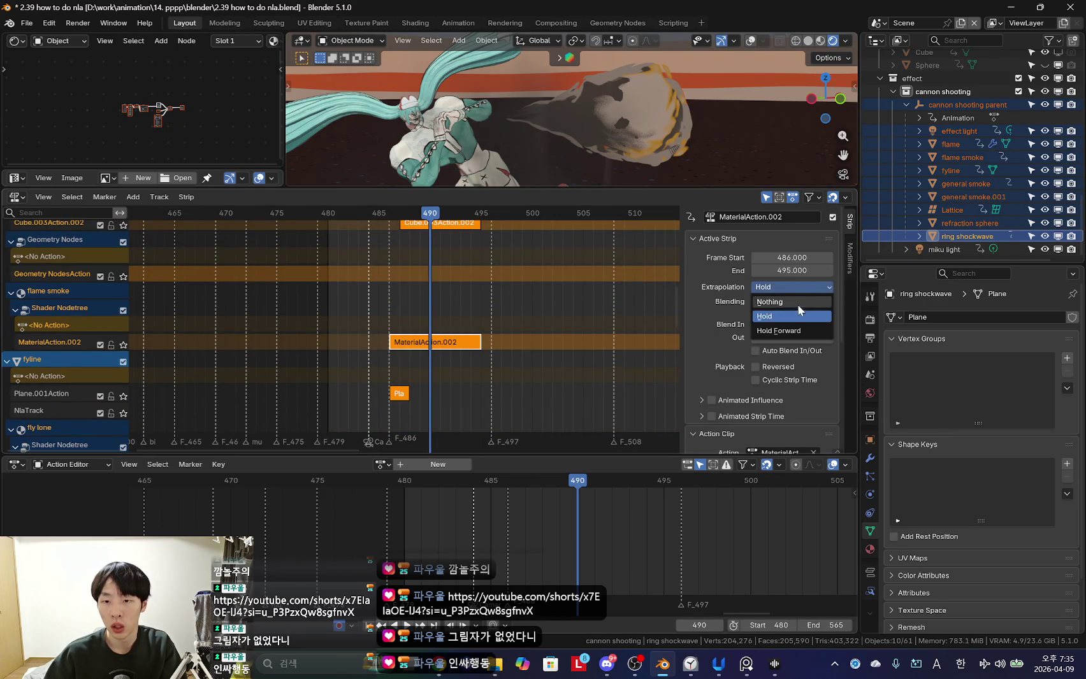
pyautogui.click(797, 300)
pyautogui.scroll(1, 501, 337)
pyautogui.press('n')
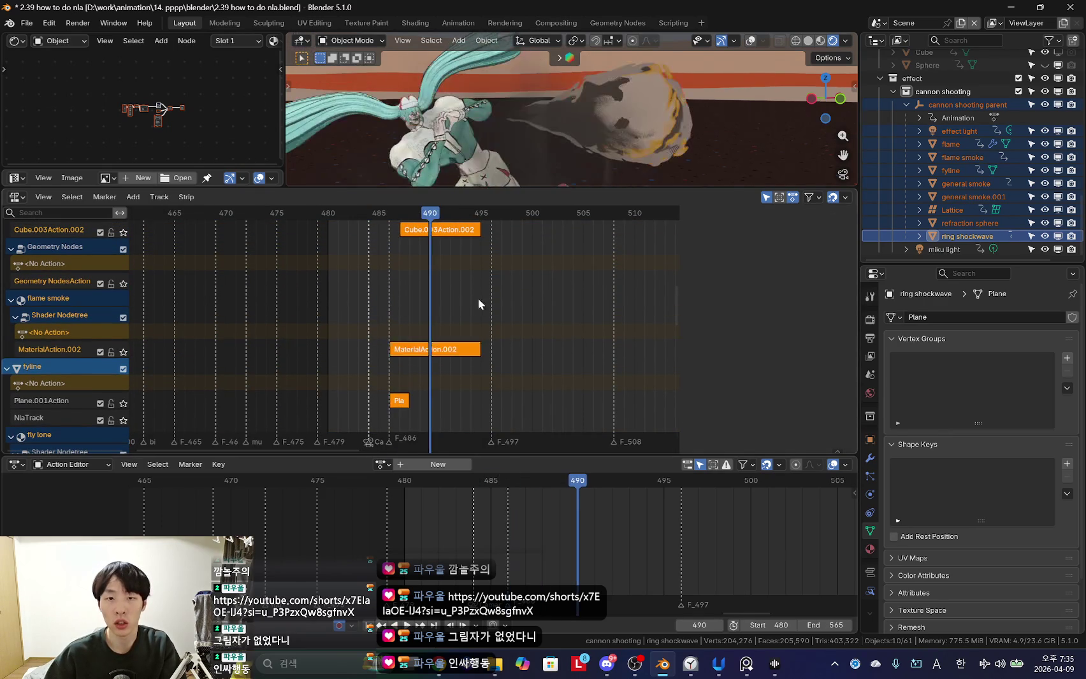
pyautogui.hotkey('alt', 'd')
# Drop the duplicated strips in place, scrub through to preview the effect, and return to frame 490.
pyautogui.click(439, 335)
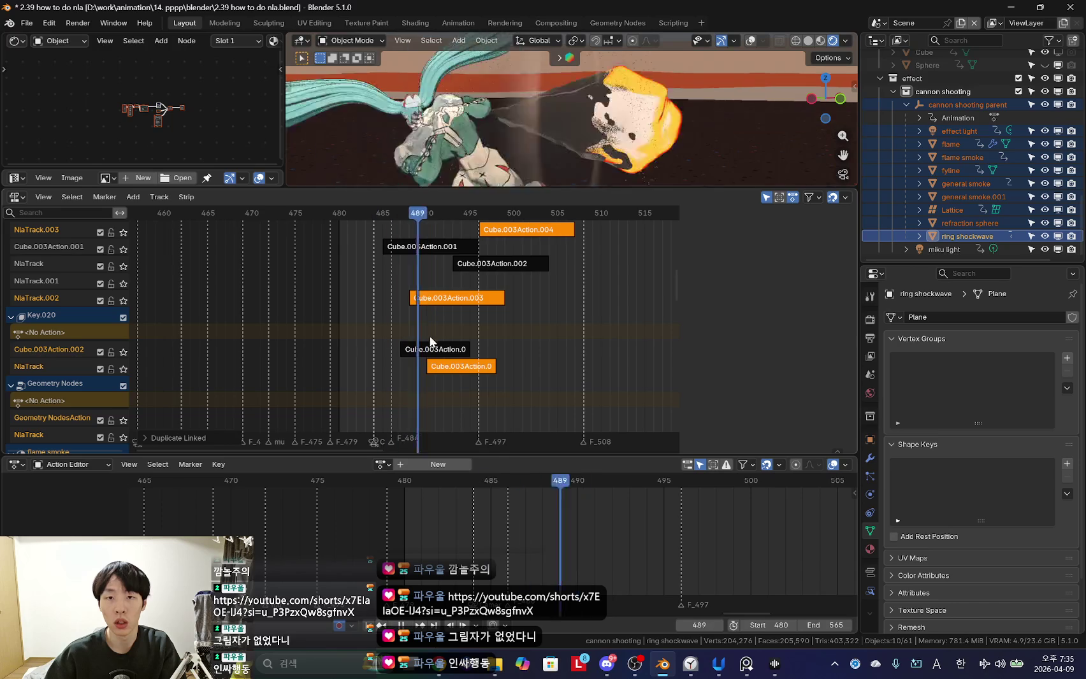
pyautogui.keyDown('shift'); pyautogui.moveTo(426, 342); pyautogui.dragTo(477, 373, button='right'); pyautogui.keyUp('shift')
pyautogui.scroll(3, 477, 373)
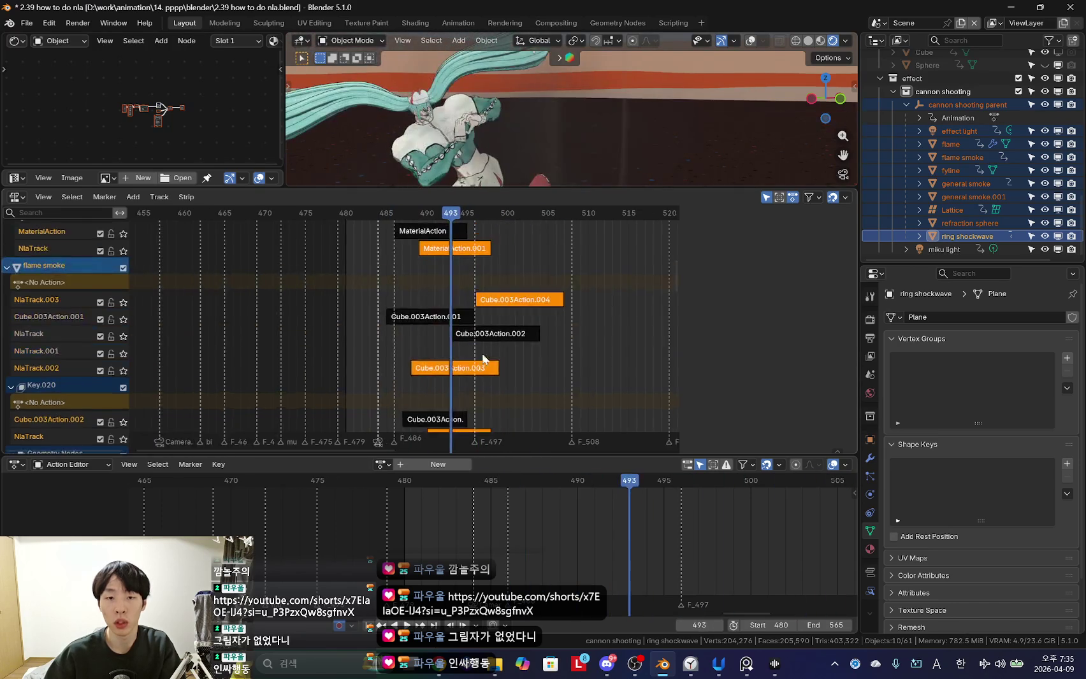
pyautogui.scroll(2, 477, 374)
pyautogui.press('Left')
pyautogui.press('Left')
pyautogui.press('Left')
# Check the selected strip's settings in the NLA strip properties sidebar.
pyautogui.press('n')
pyautogui.scroll(-3, 456, 376)
pyautogui.scroll(-1, 451, 352)
pyautogui.click(468, 351)
pyautogui.scroll(-1, 482, 341)
pyautogui.press('n')
# Deselect all strips and scroll down through the NLA track list.
pyautogui.click(476, 380)
pyautogui.scroll(-3, 469, 340)
pyautogui.scroll(2, 66, 269)
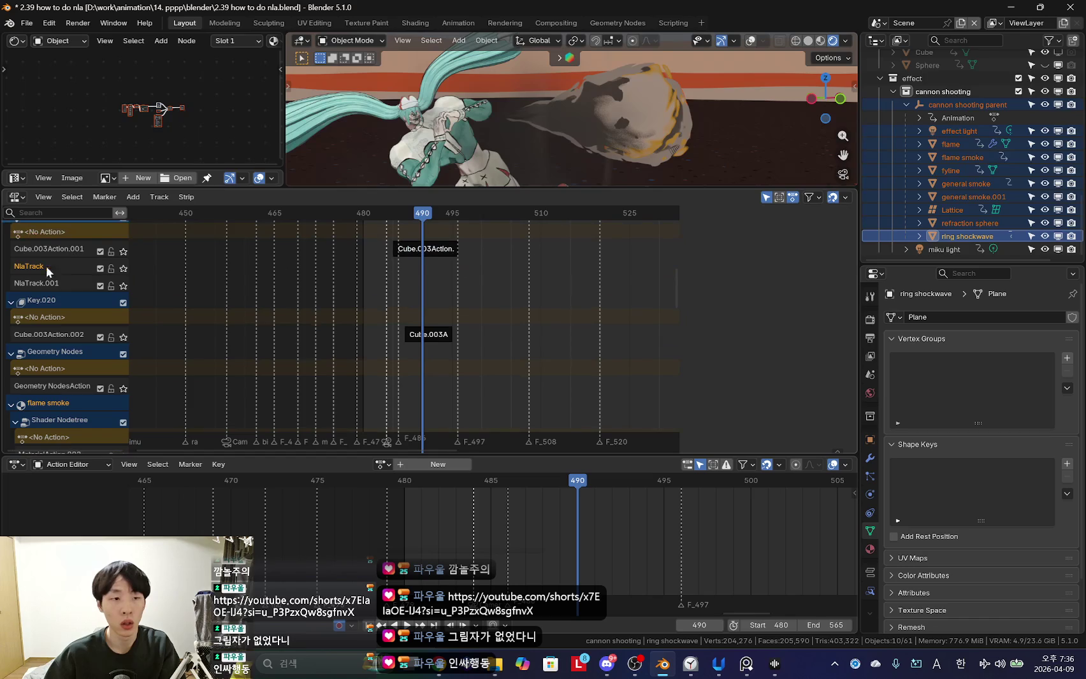
pyautogui.scroll(-2, 46, 281)
pyautogui.scroll(-2, 586, 406)
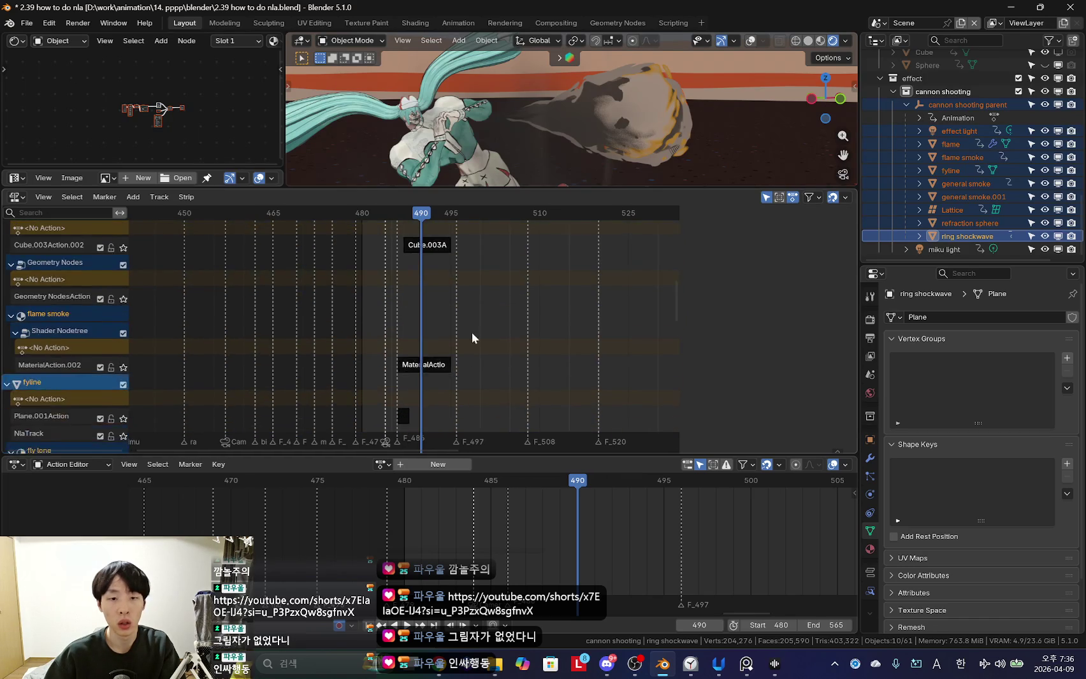
pyautogui.scroll(-2, 471, 332)
pyautogui.scroll(-5, 443, 240)
pyautogui.scroll(-3, 468, 355)
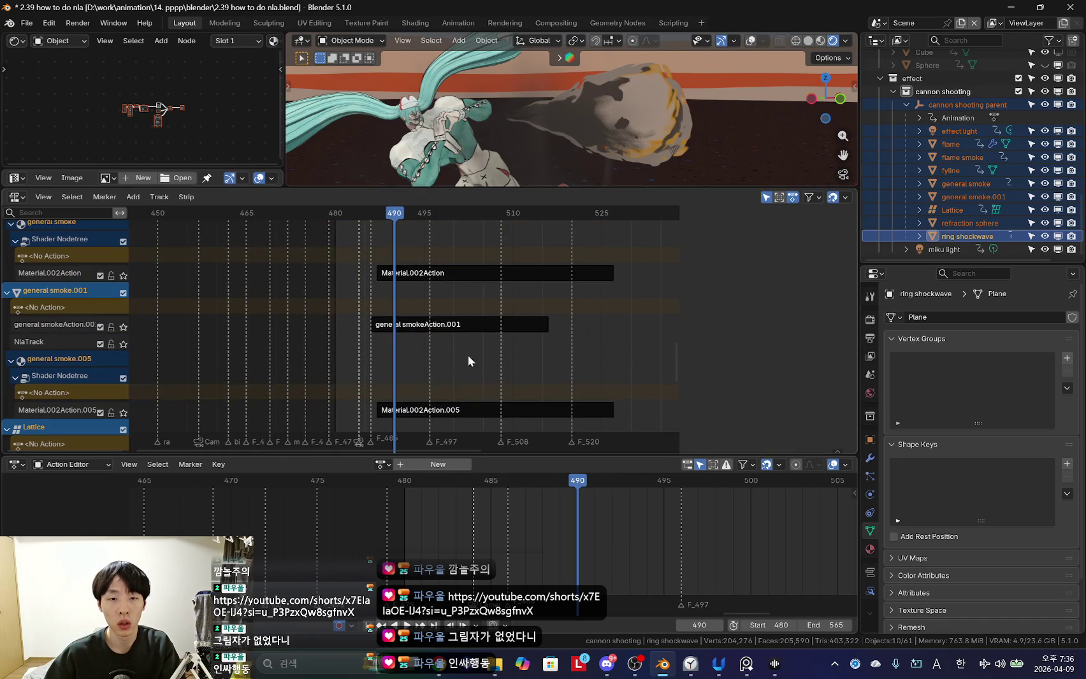
# Select the smokeAction.001 and Material.002Action.005 strips and review their properties.
pyautogui.click(433, 325)
pyautogui.press('n')
pyautogui.click(435, 410)
pyautogui.scroll(-3, 440, 350)
pyautogui.scroll(4, 467, 266)
# Duplicate the effect light and flame strips onto new tracks with Shift+D.
pyautogui.moveTo(467, 266)
pyautogui.mouseDown(button='middle')
pyautogui.moveTo(480, 318)
pyautogui.moveTo(514, 214)
pyautogui.mouseUp(button='middle')
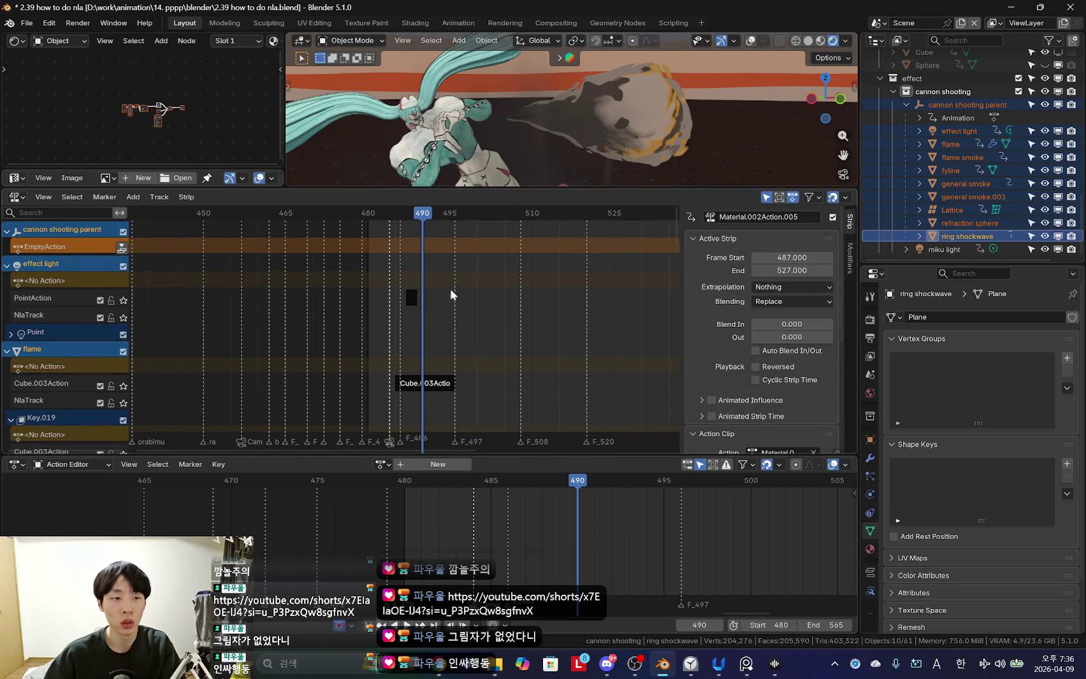
pyautogui.scroll(3, 438, 287)
pyautogui.scroll(3, 439, 328)
pyautogui.click(61, 318)
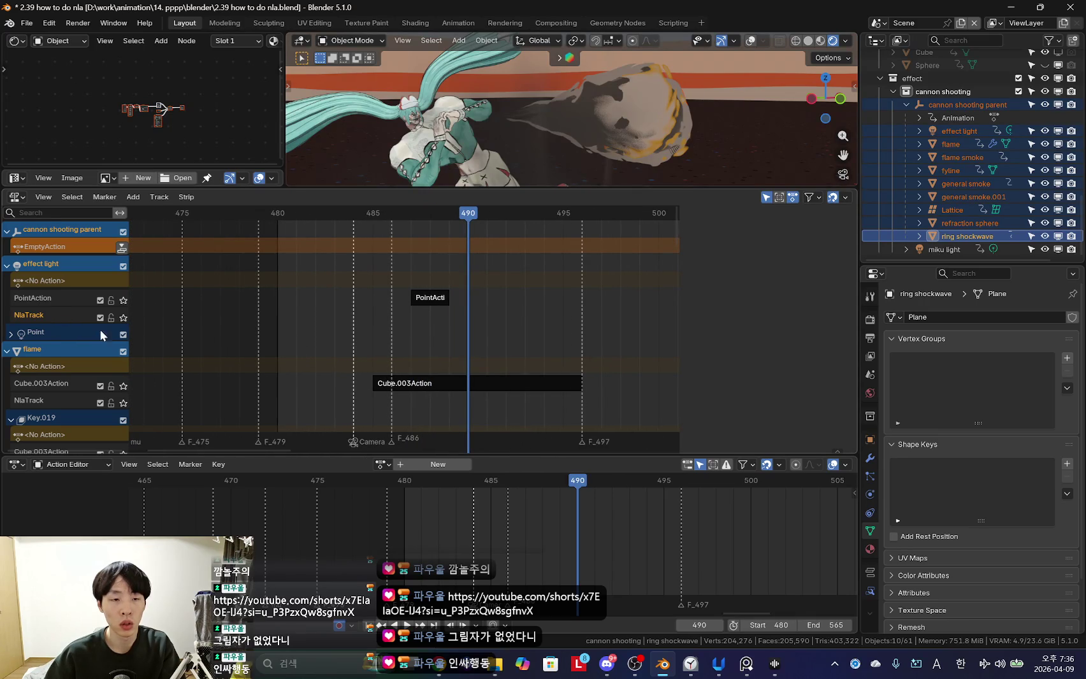
pyautogui.press('a')
pyautogui.hotkey('shift', 'd')
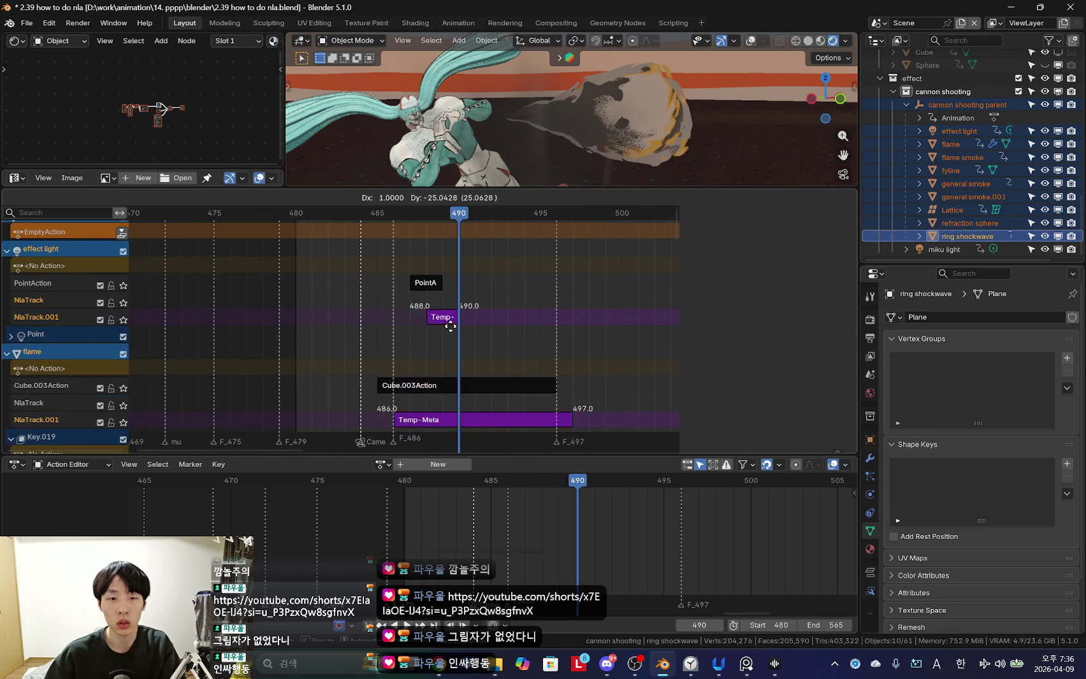
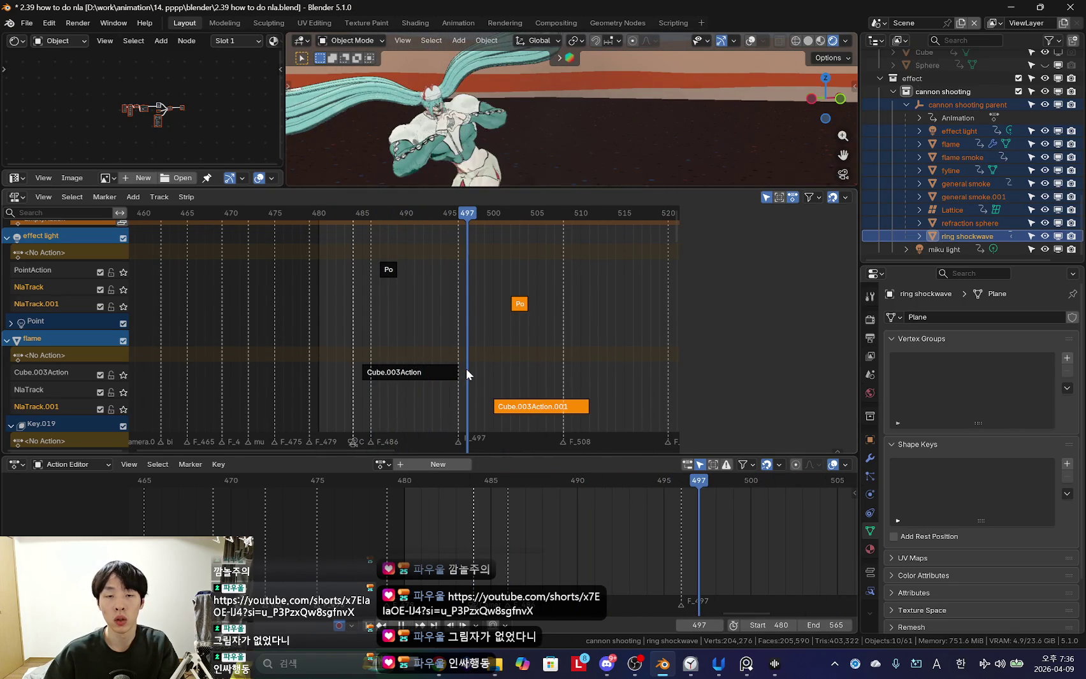
# Move the PointAction and Cube.003Action.001 strips about five frames earlier, then scrub to check timing.
pyautogui.press('g')
pyautogui.click(462, 354)
pyautogui.click(460, 341)
pyautogui.moveTo(460, 342); pyautogui.dragTo(432, 344)
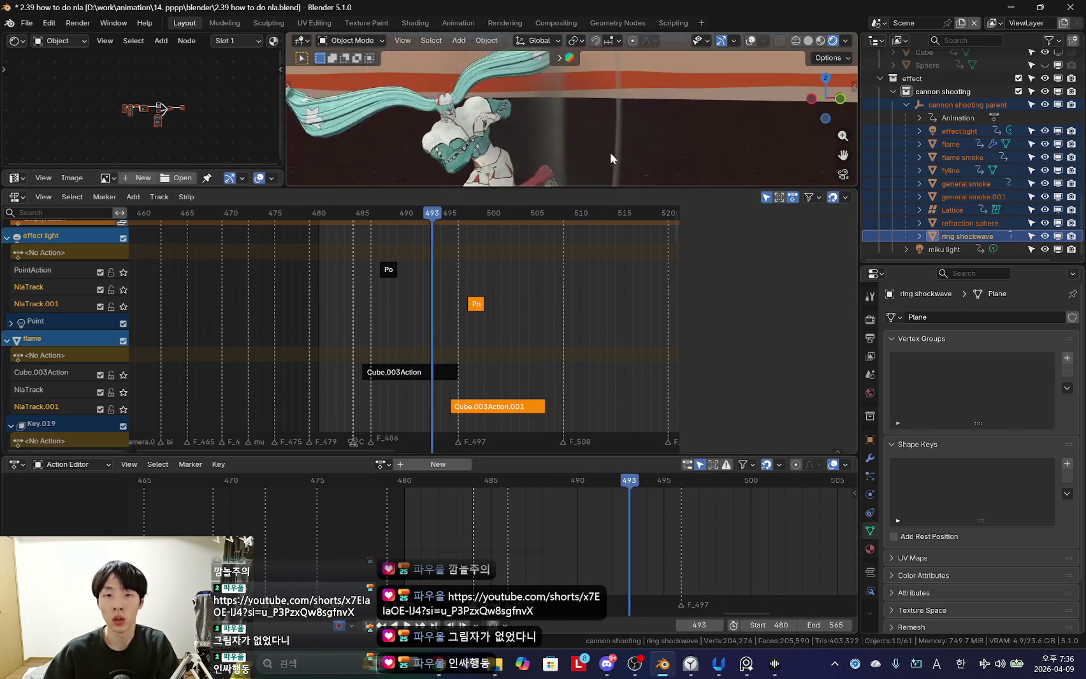
# Enlarge and orbit the 3D view, restore overlays, and select the refraction sphere.
pyautogui.moveTo(623, 186); pyautogui.dragTo(624, 280)
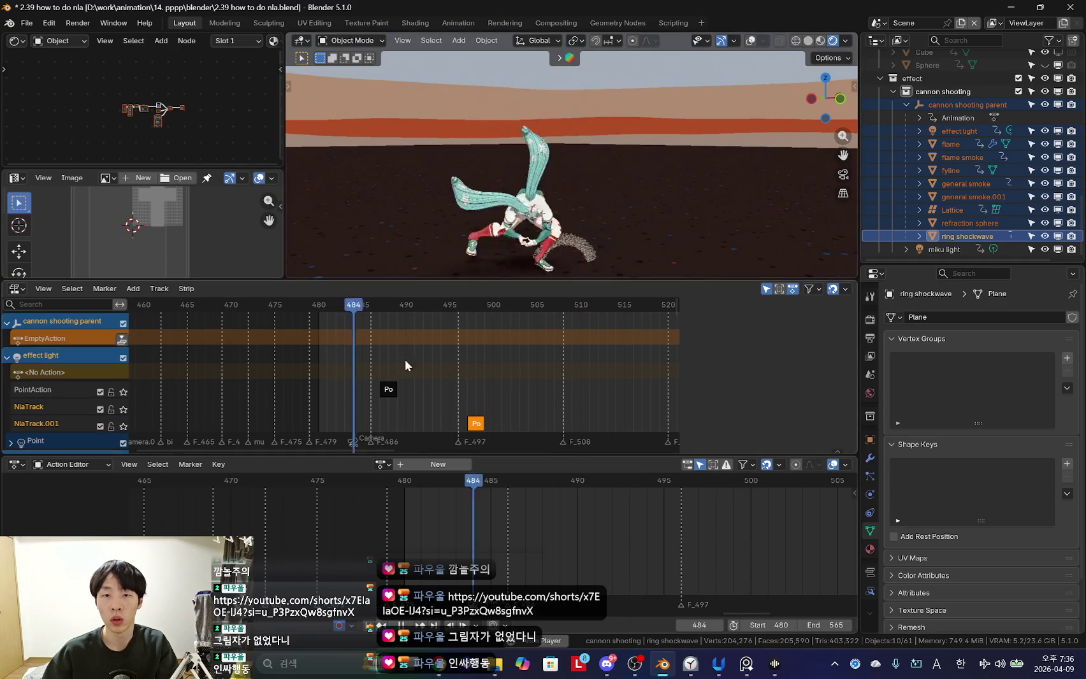
pyautogui.moveTo(384, 372)
pyautogui.mouseDown()
pyautogui.moveTo(369, 377)
pyautogui.moveTo(376, 386)
pyautogui.mouseUp()
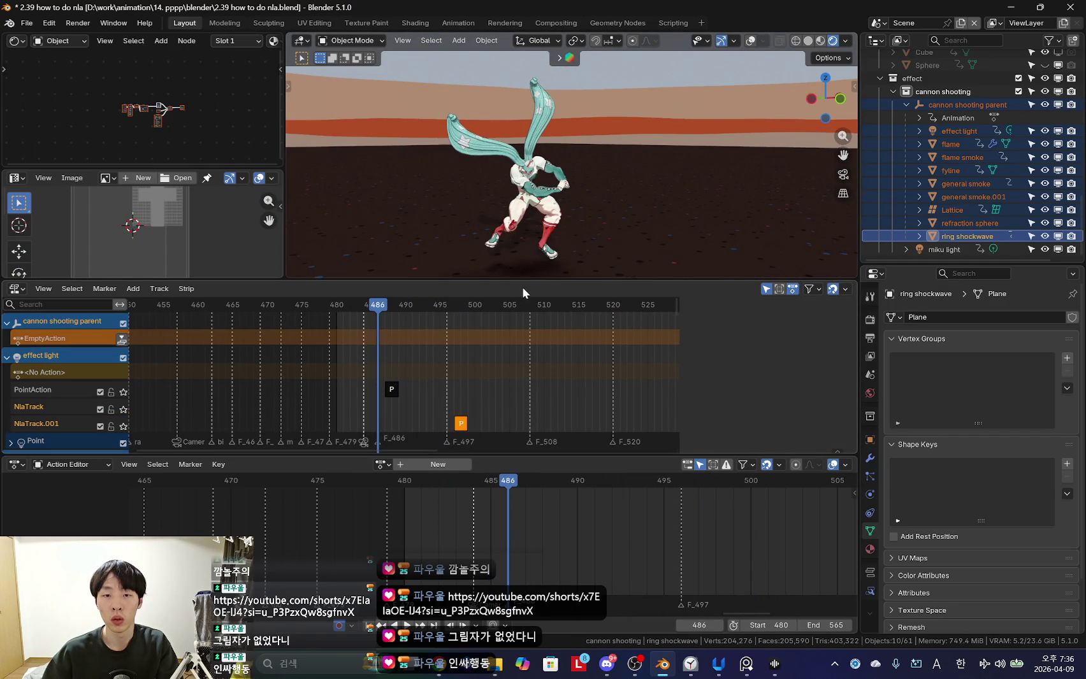
pyautogui.moveTo(521, 282); pyautogui.dragTo(521, 325)
pyautogui.moveTo(560, 266); pyautogui.dragTo(584, 158, button='middle')
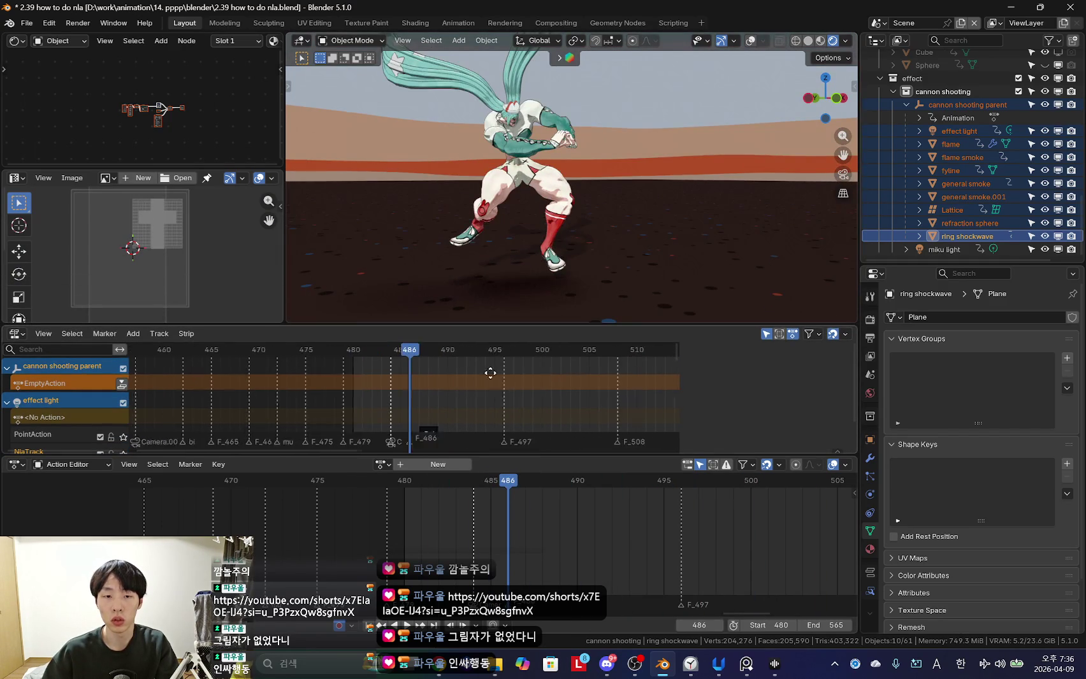
pyautogui.hotkey('shift', 'alt', 'z')
pyautogui.click(583, 302)
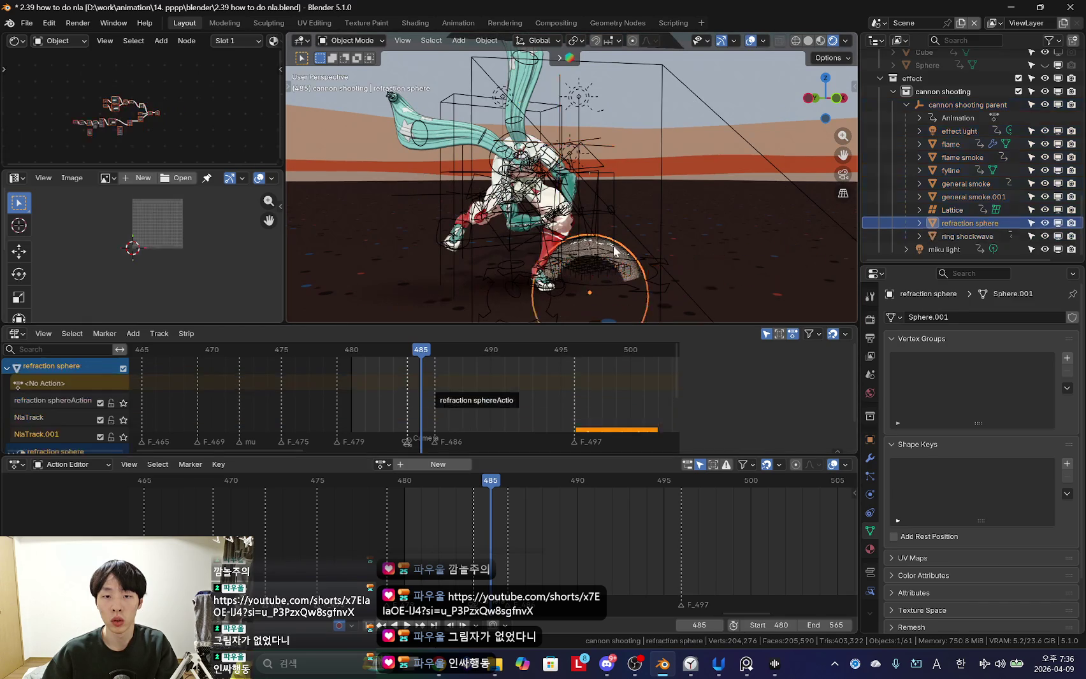
# Resize the editors and enter tweak mode on the first refraction sphereAction strip.
pyautogui.moveTo(574, 324); pyautogui.dragTo(573, 246)
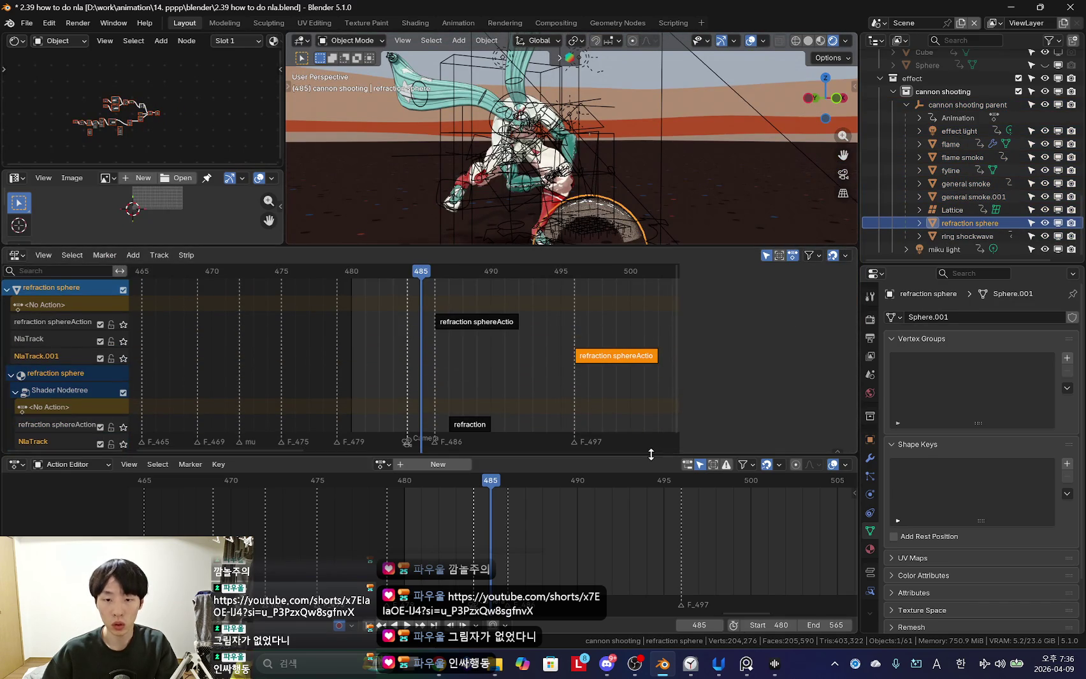
pyautogui.moveTo(650, 454); pyautogui.dragTo(650, 491)
pyautogui.scroll(3, 454, 408)
pyautogui.keyDown('ctrl'); pyautogui.scroll(-3, 429, 367); pyautogui.keyUp('ctrl')
pyautogui.click(417, 326)
pyautogui.press('n')
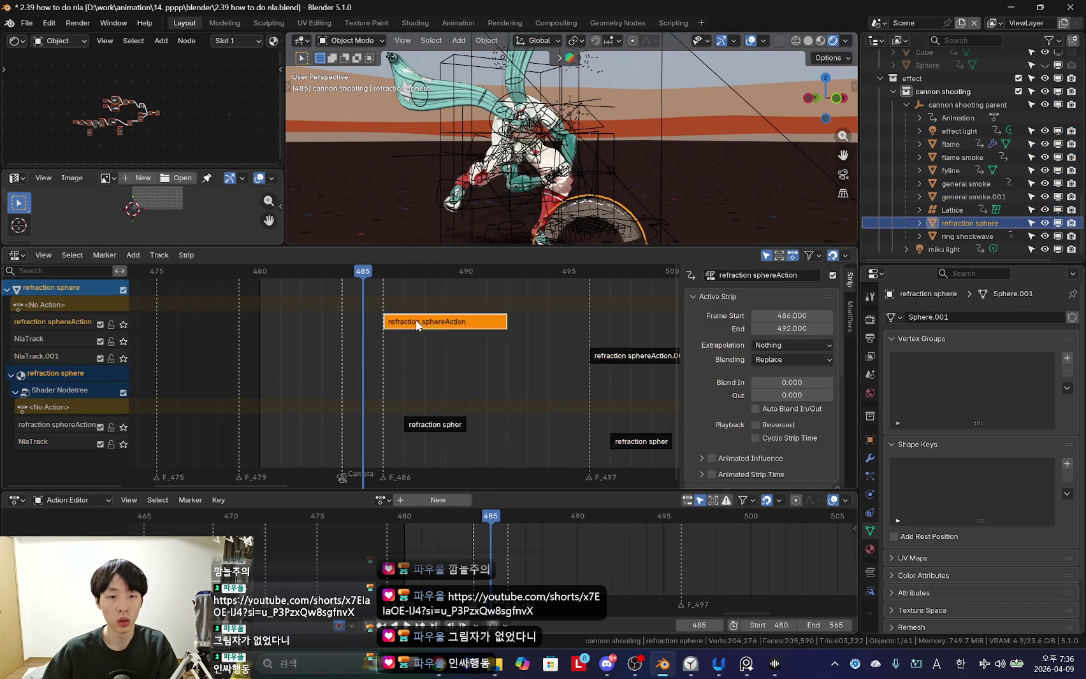
pyautogui.scroll(-1, 445, 329)
pyautogui.keyDown('ctrl'); pyautogui.scroll(-2, 453, 332); pyautogui.keyUp('ctrl')
pyautogui.click(573, 355)
pyautogui.click(379, 320)
pyautogui.press('Tab')
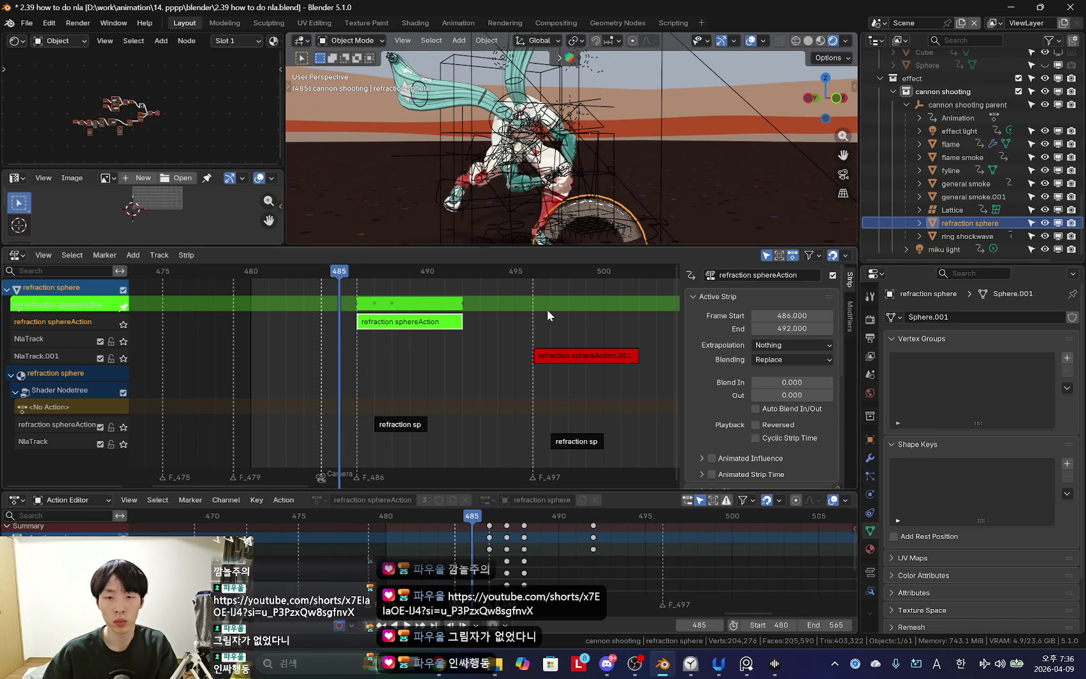
# Play the animation while checking the sidebar's manual frame range setting, then hide the sidebar.
pyautogui.press('n')
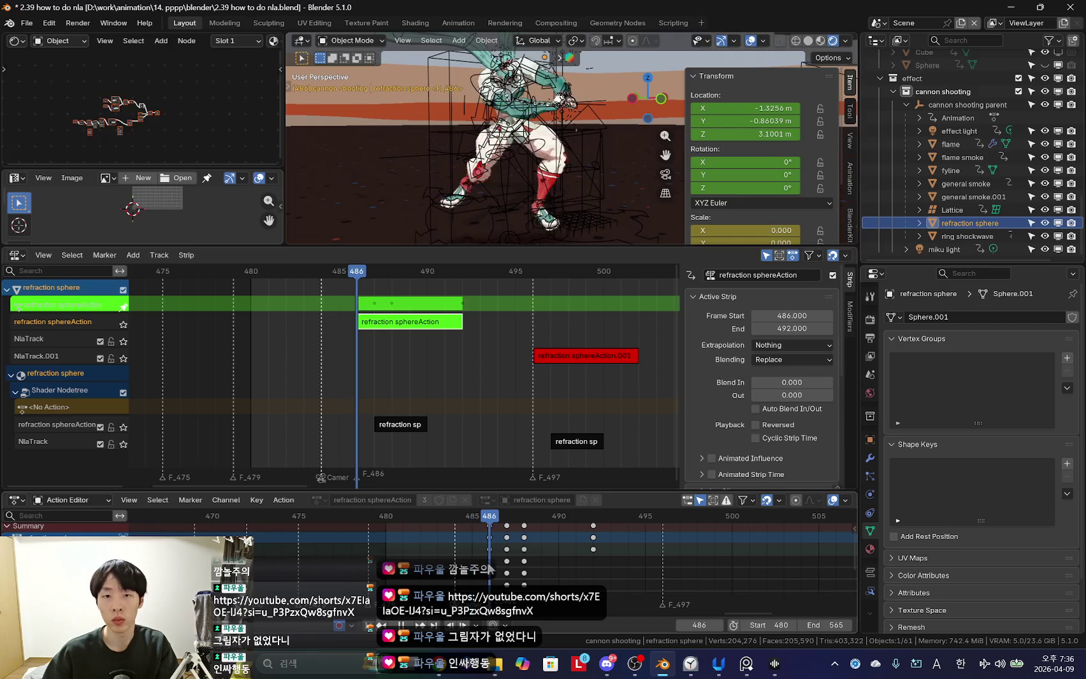
pyautogui.press('space')
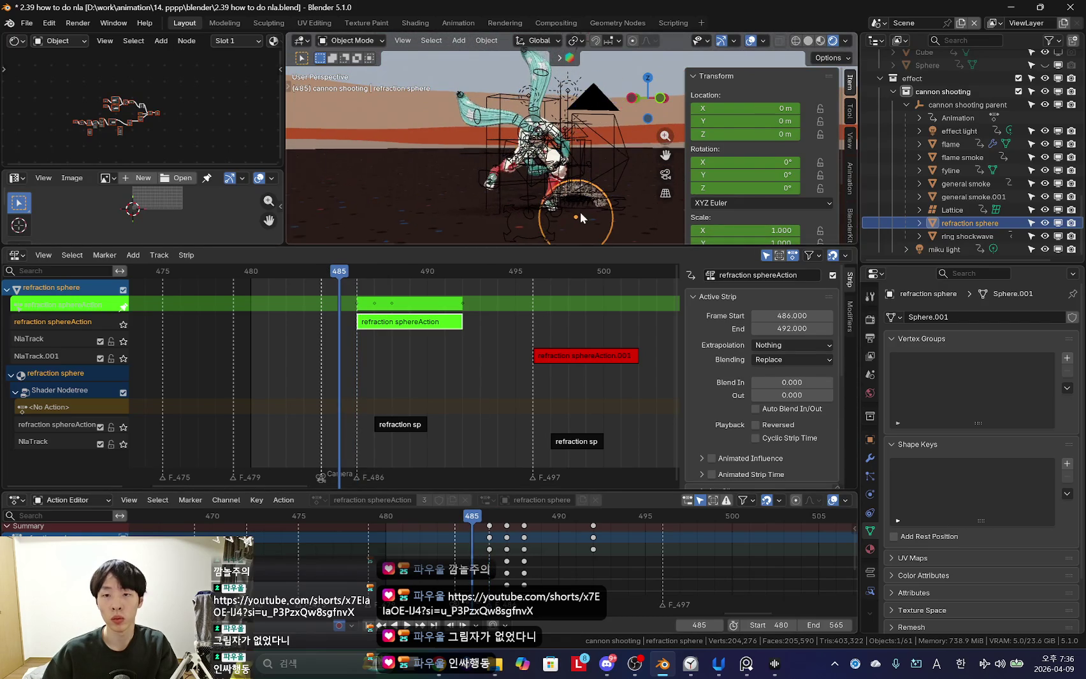
pyautogui.scroll(-2, 442, 360)
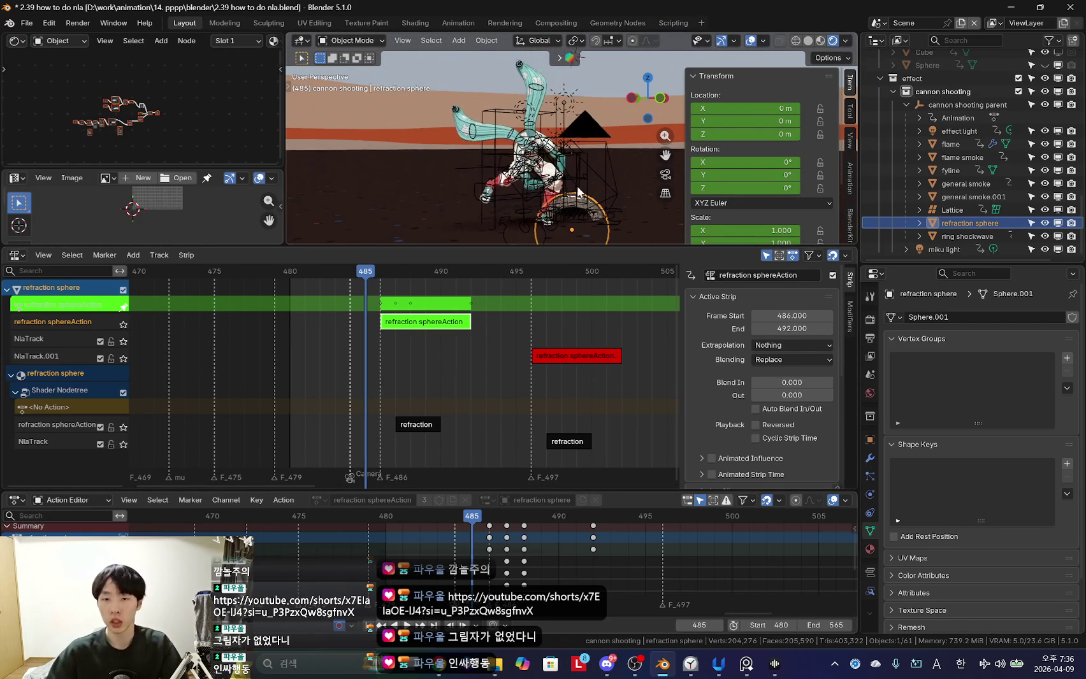
pyautogui.moveTo(560, 249); pyautogui.dragTo(559, 310)
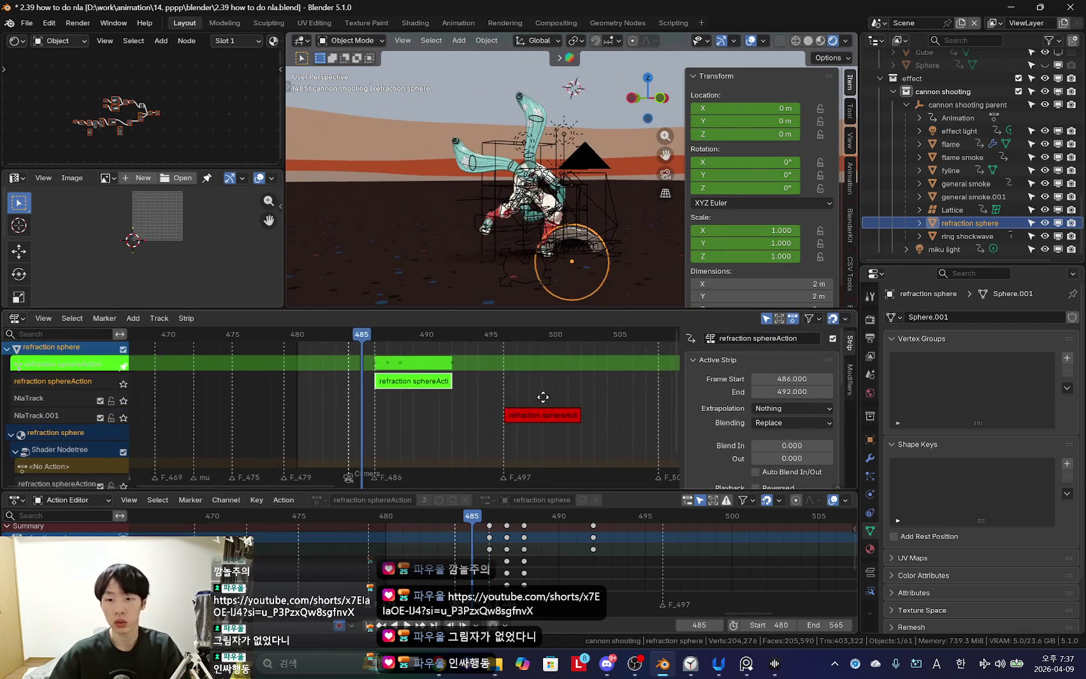
pyautogui.scroll(-3, 780, 426)
pyautogui.scroll(-3, 771, 424)
pyautogui.scroll(-2, 778, 433)
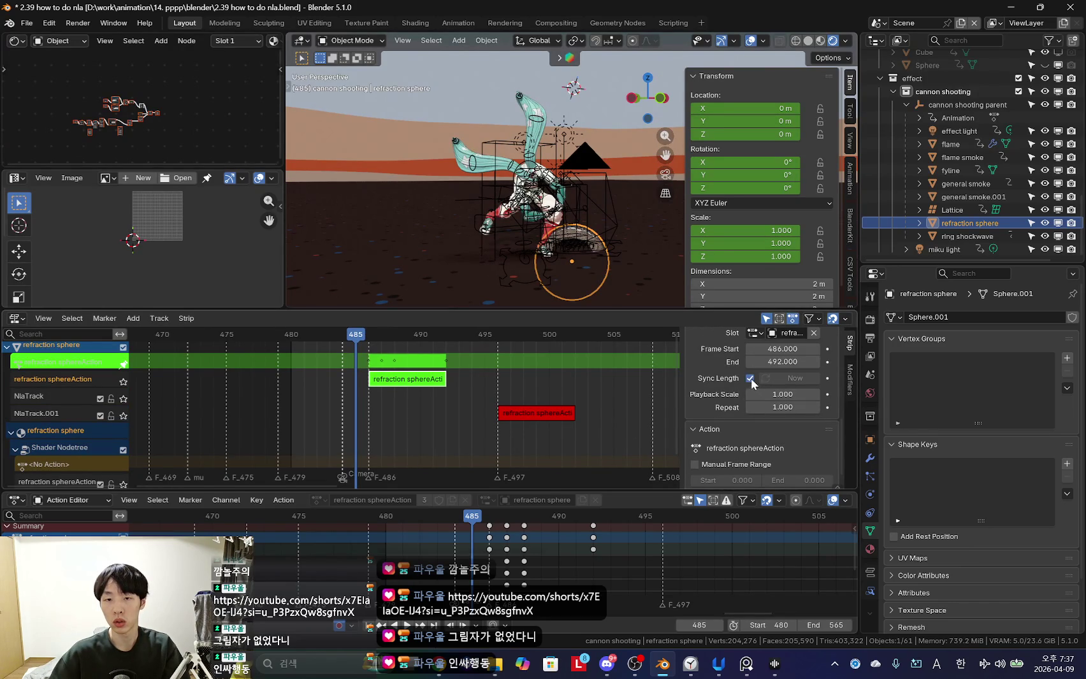
pyautogui.scroll(-1, 750, 416)
pyautogui.click(695, 446)
pyautogui.click(694, 446)
pyautogui.press('n')
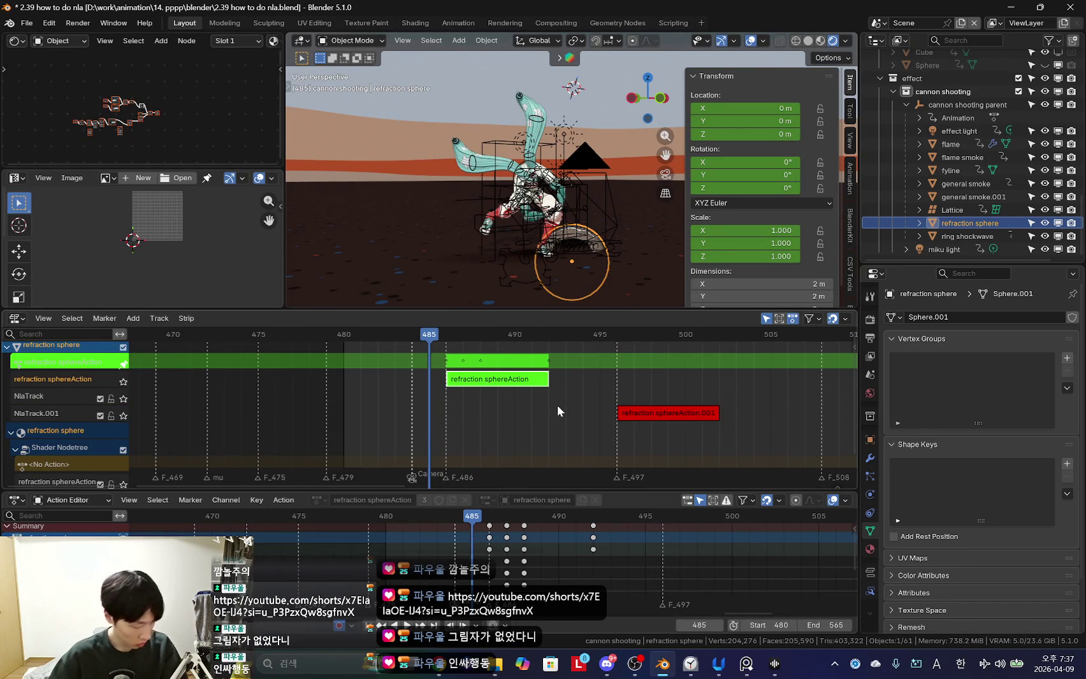
pyautogui.moveTo(589, 312); pyautogui.dragTo(588, 342)
# Play back the refraction effect without overlays, briefly viewing it through the scene camera.
pyautogui.press('space')
pyautogui.hotkey('shift', 'alt', 'z')
pyautogui.press('n')
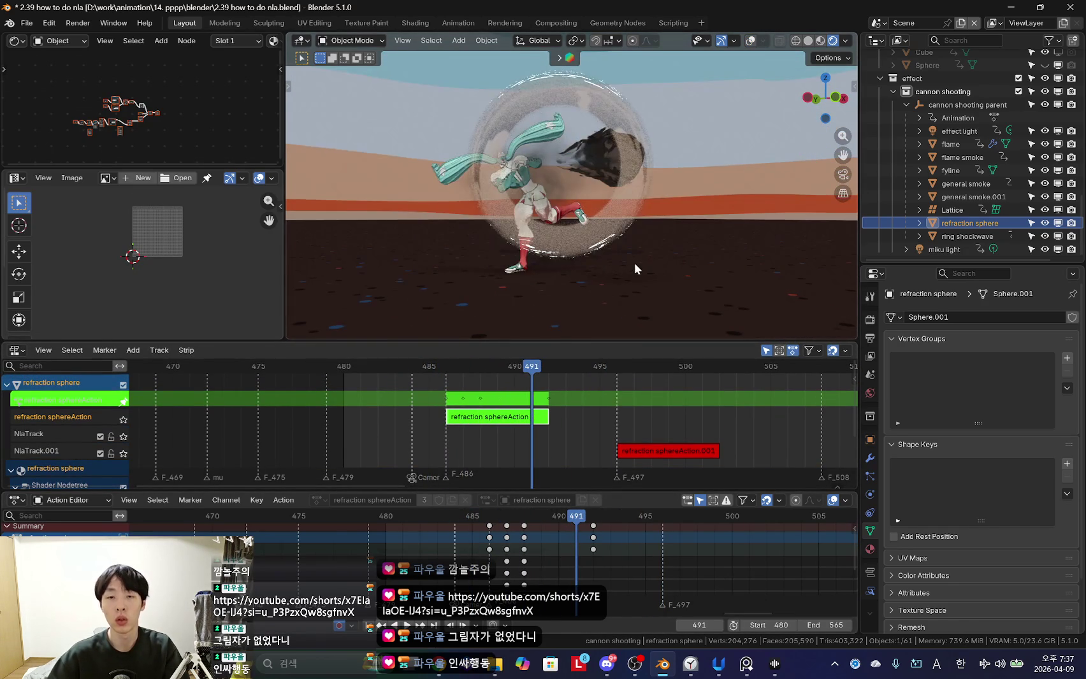
pyautogui.press('KP_0')
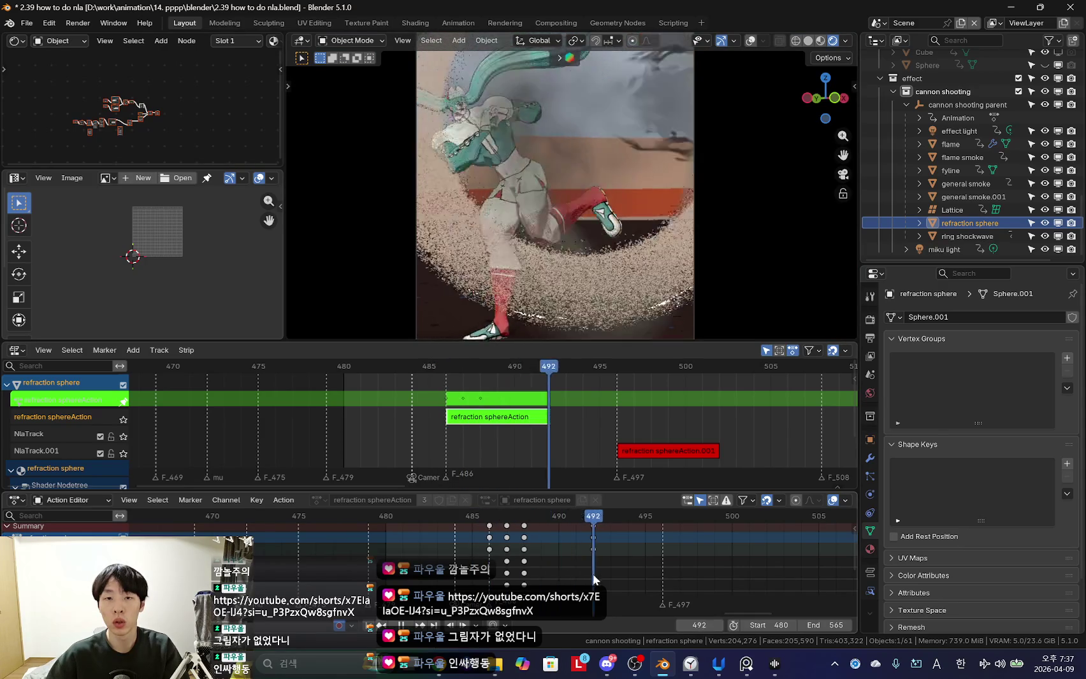
pyautogui.press('KP_0')
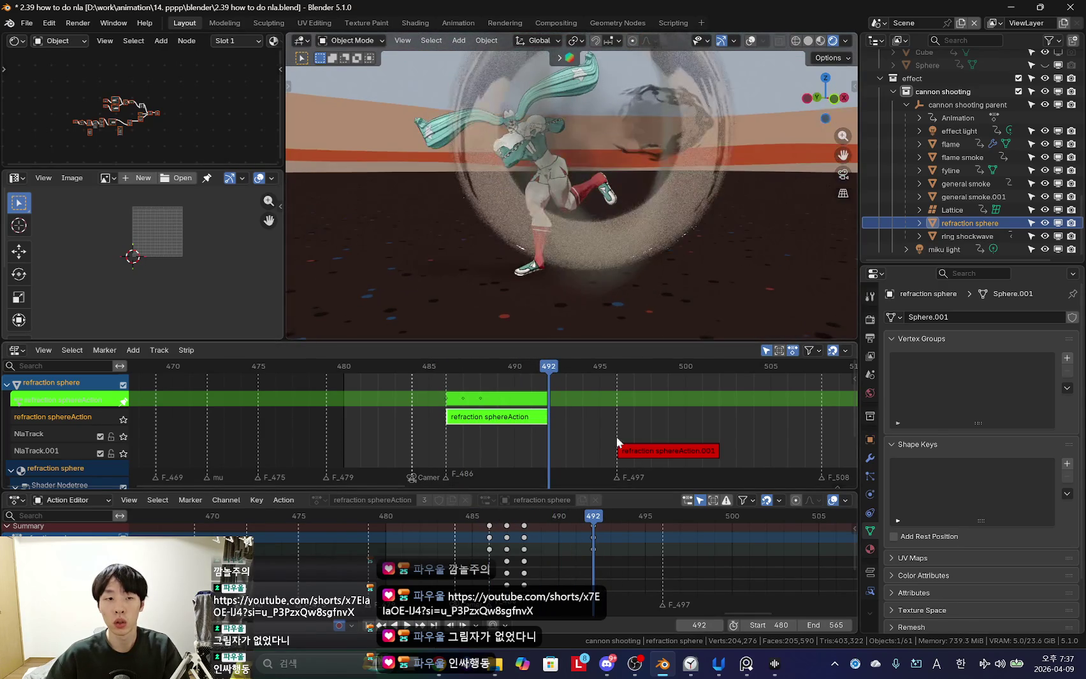
# Reopen 2.39 how to do nla.blend, discarding unsaved changes.
pyautogui.click(27, 23)
pyautogui.click(39, 51)
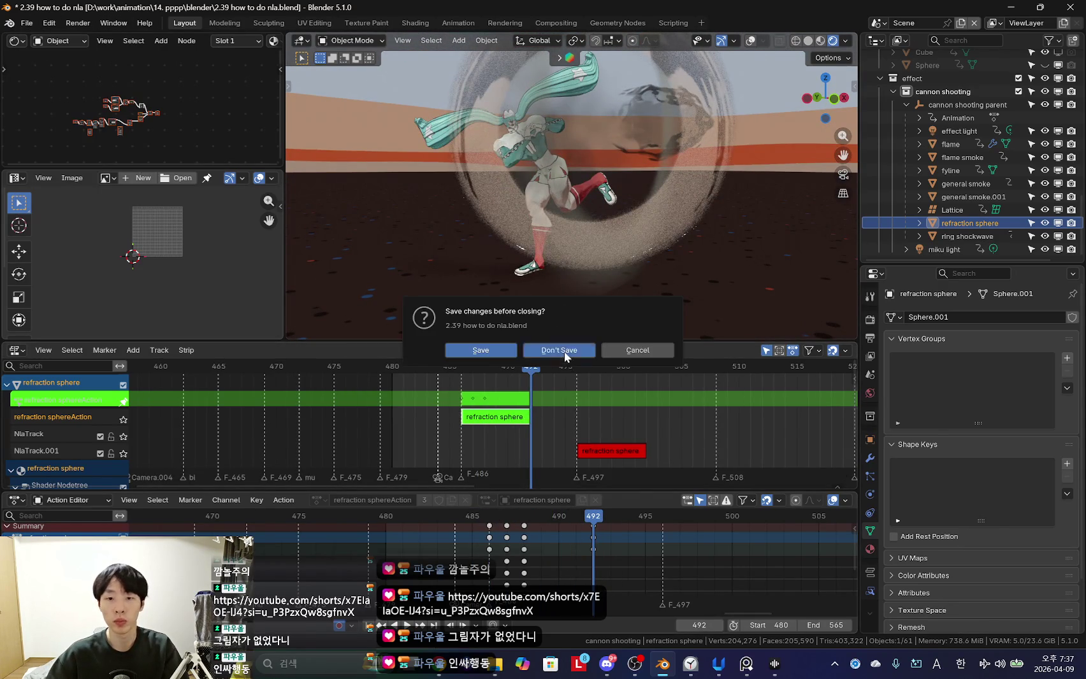
pyautogui.click(564, 351)
pyautogui.doubleClick(501, 188)
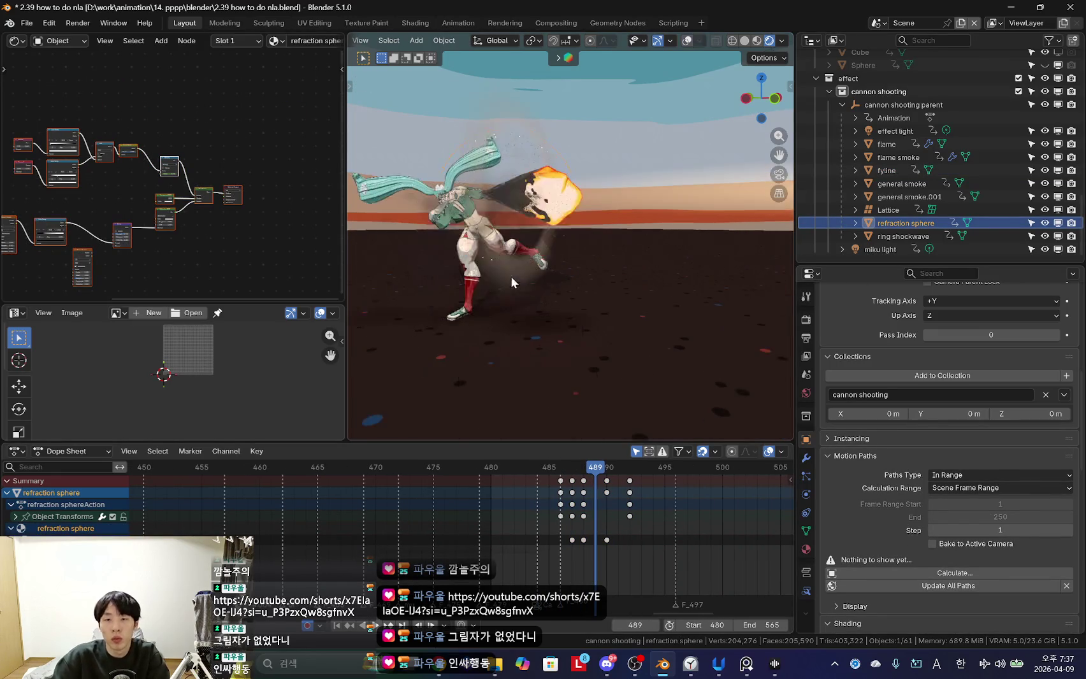
# Select the effect objects from effect light down in the Outliner and leave camera view.
pyautogui.click(915, 237)
pyautogui.click(886, 171)
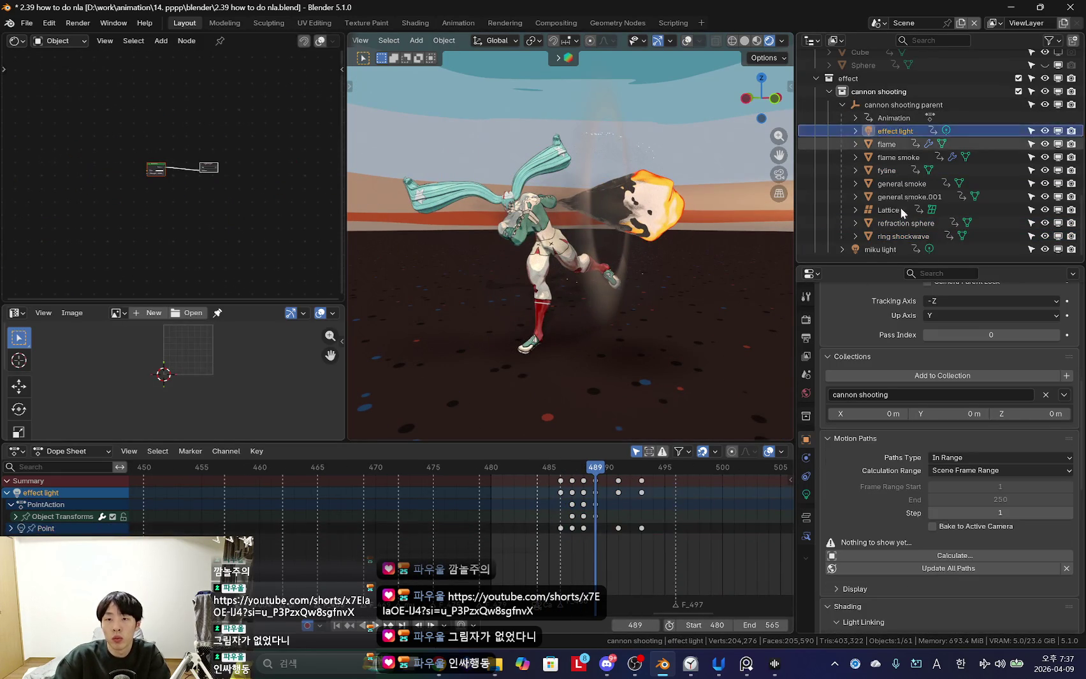
pyautogui.click(892, 237)
pyautogui.keyDown('shift'); pyautogui.click(894, 131); pyautogui.keyUp('shift')
pyautogui.press('KP_0')
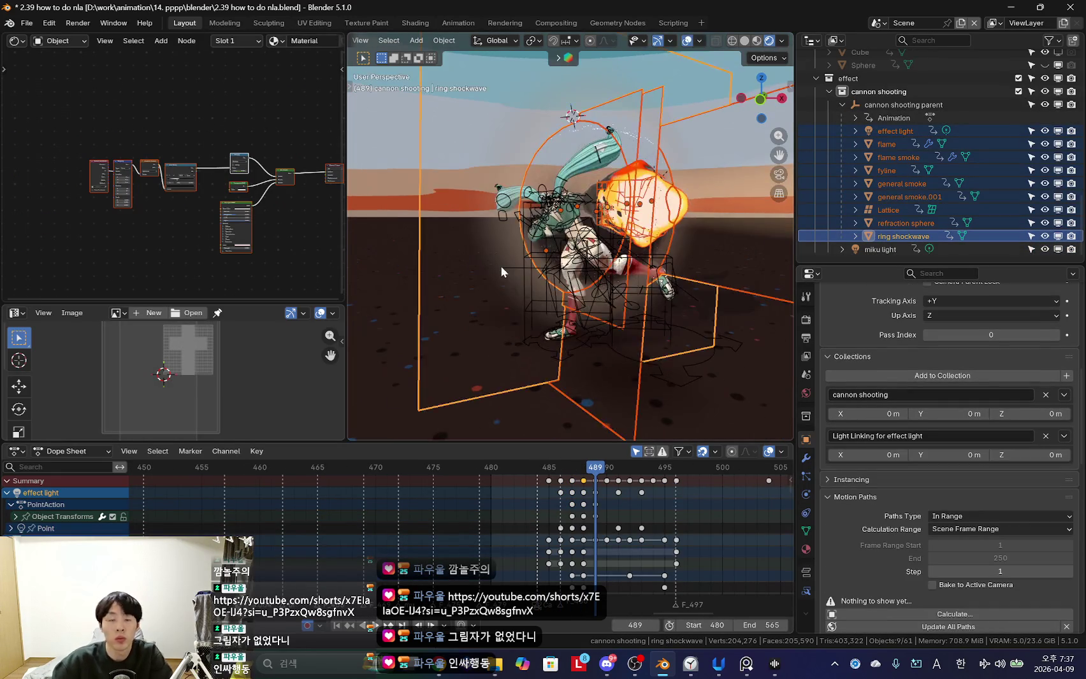
# Show only effect light's PointAction keys in a taller Dope Sheet and enlarge the image editor area.
pyautogui.moveTo(593, 440); pyautogui.dragTo(593, 339)
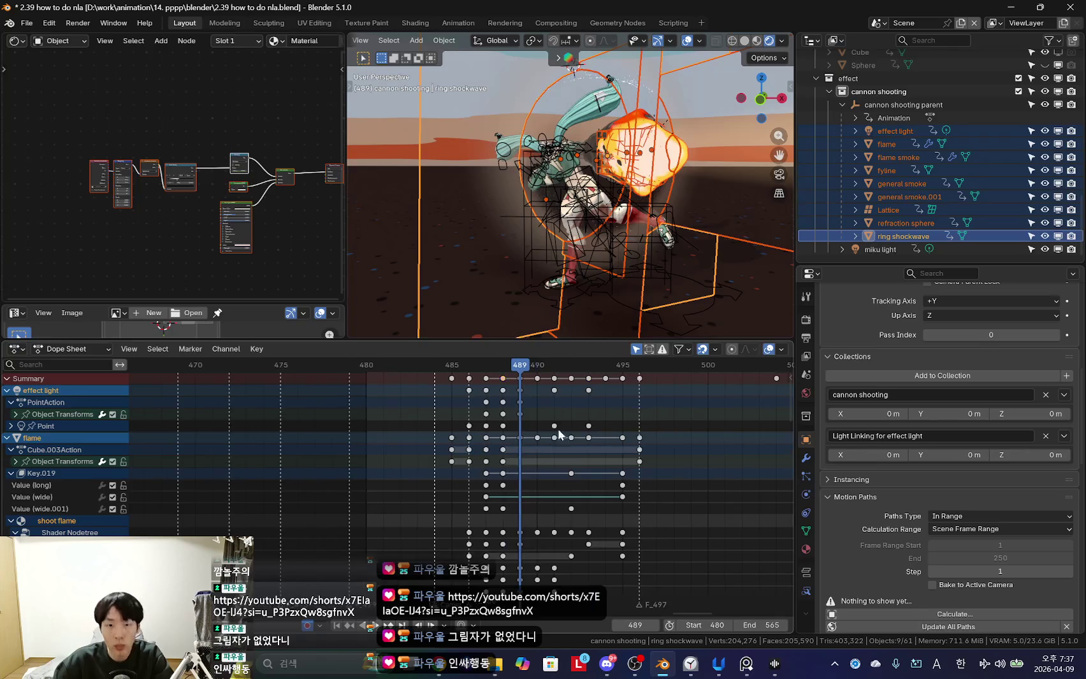
pyautogui.scroll(5, 530, 414)
pyautogui.click(892, 132)
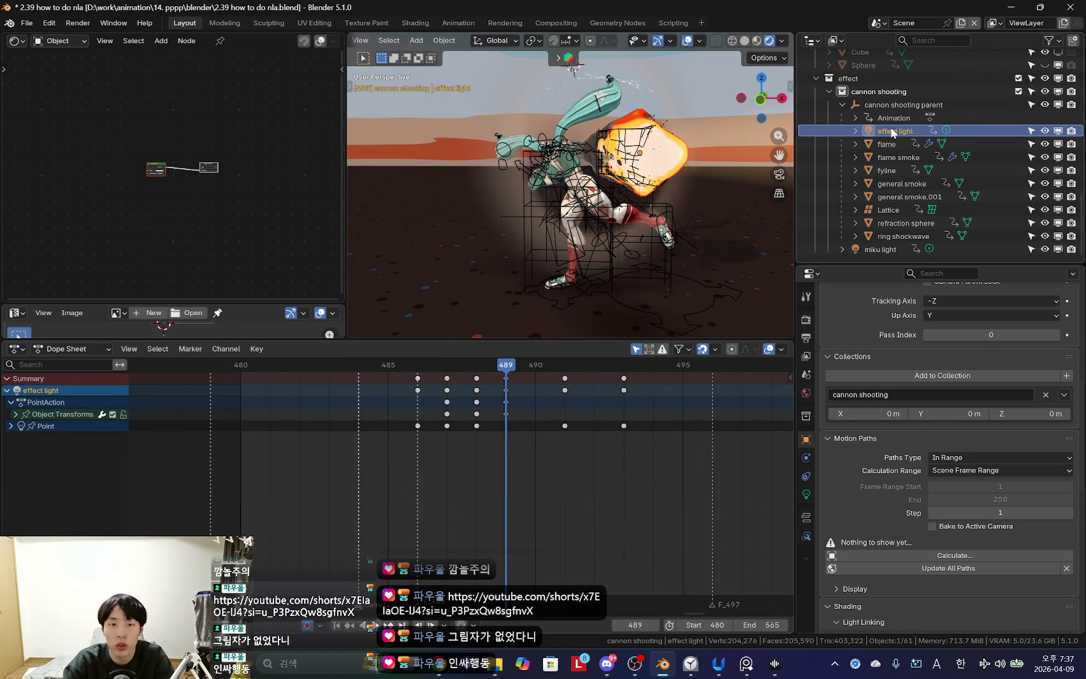
pyautogui.scroll(-3, 473, 430)
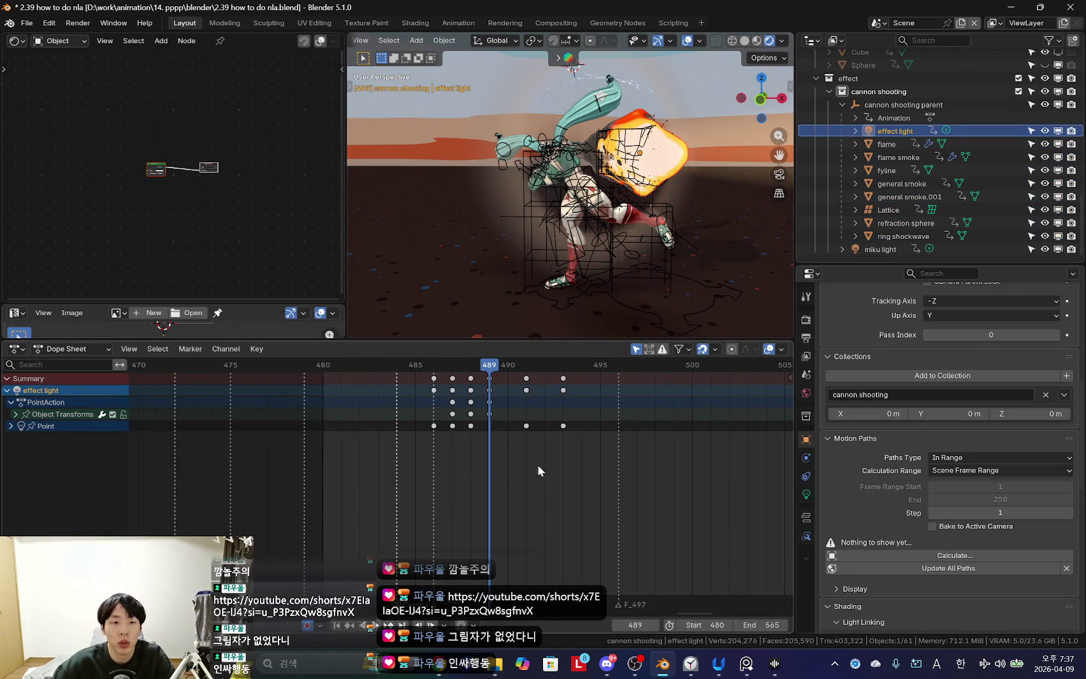
pyautogui.keyDown('ctrl'); pyautogui.scroll(-1, 537, 470); pyautogui.keyUp('ctrl')
pyautogui.moveTo(63, 304); pyautogui.dragTo(64, 133)
pyautogui.click(16, 141)
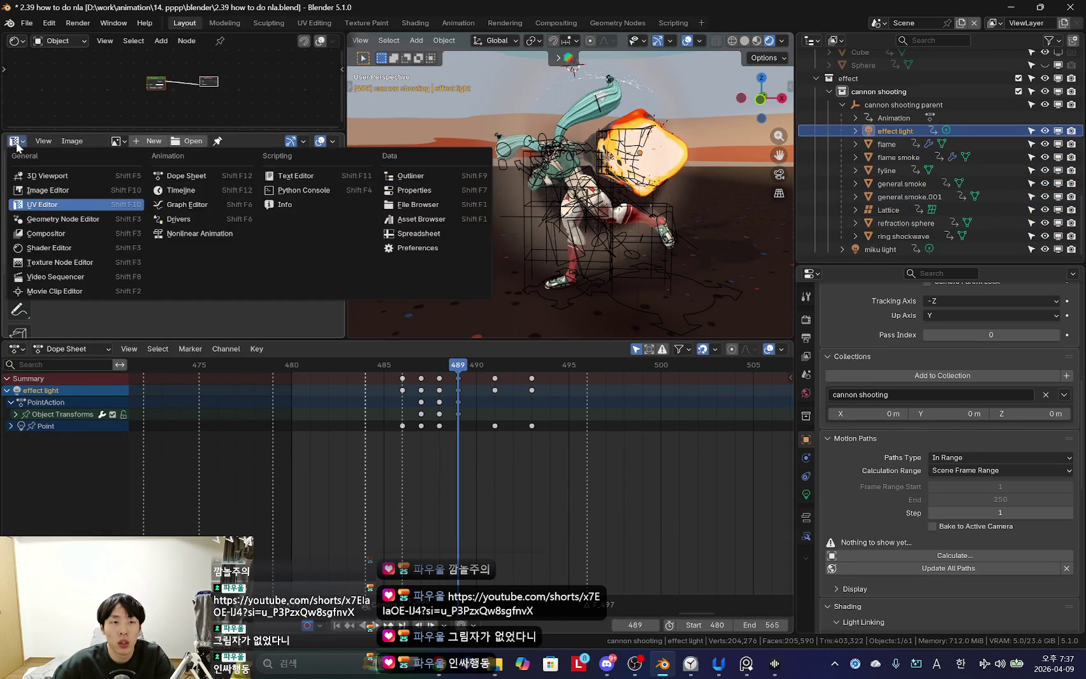
# Turn the Dope Sheet into an NLA editor showing only selected objects, with scene and world tracks hidden.
pyautogui.click(16, 349)
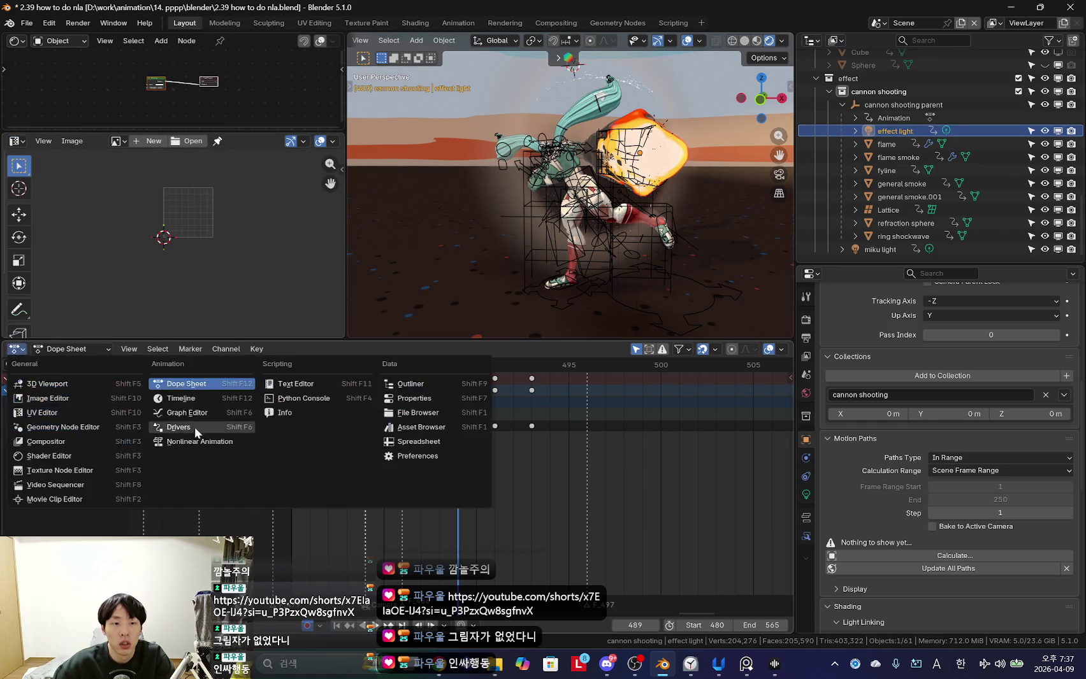
pyautogui.click(197, 441)
pyautogui.moveTo(397, 342); pyautogui.dragTo(398, 334)
pyautogui.press('n')
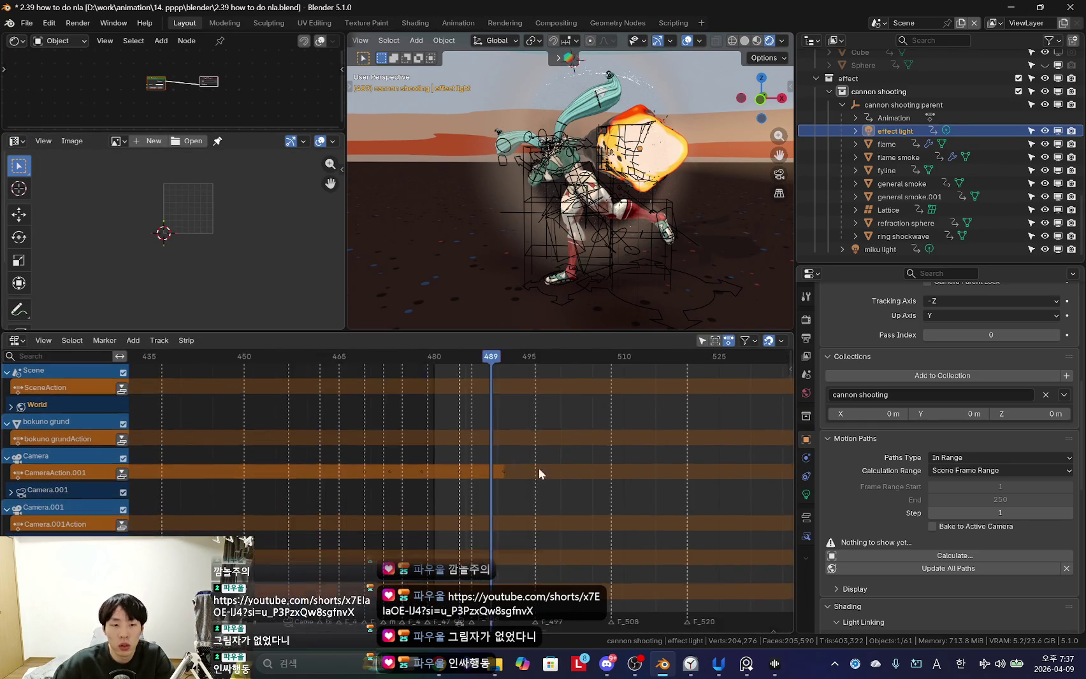
pyautogui.scroll(-2, 579, 399)
pyautogui.click(703, 340)
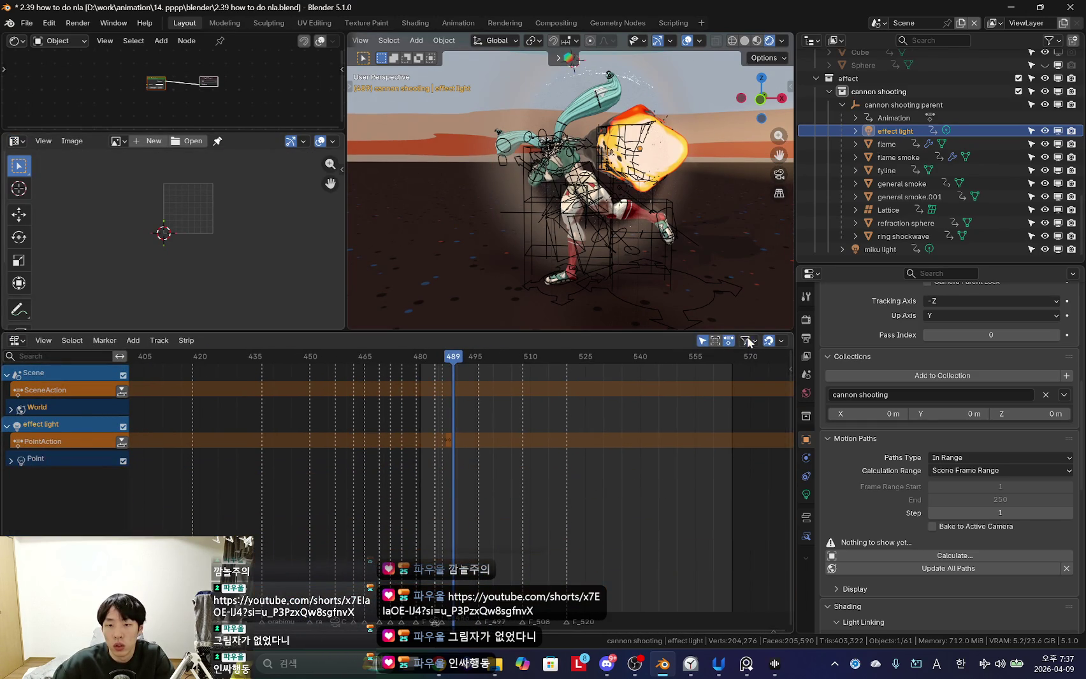
pyautogui.click(749, 341)
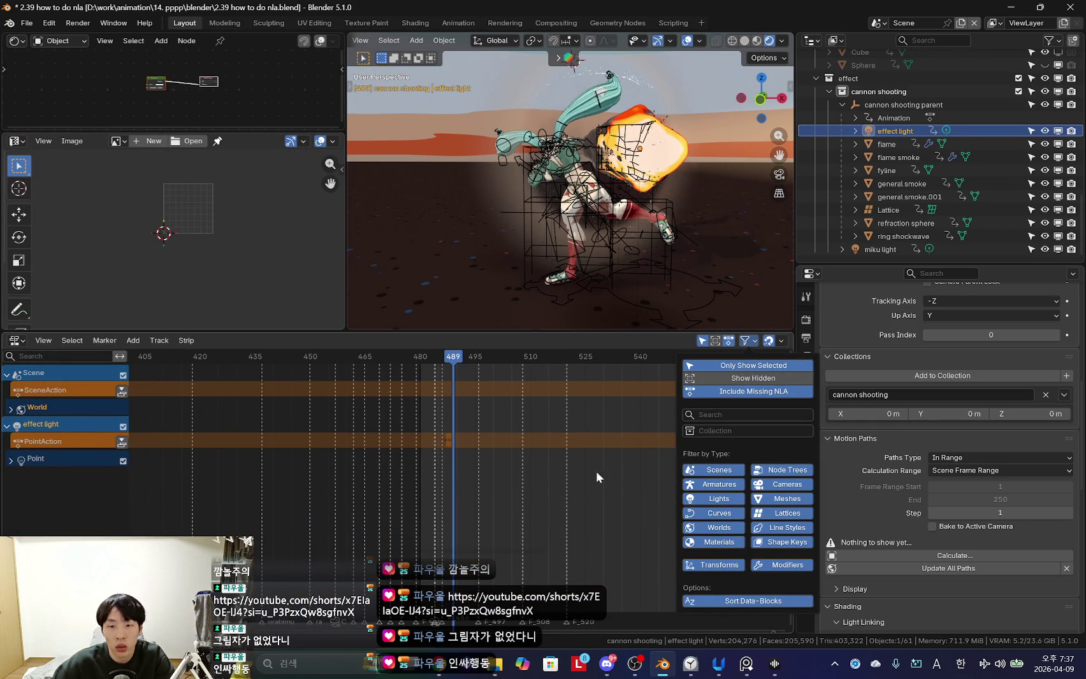
pyautogui.click(713, 470)
pyautogui.click(724, 528)
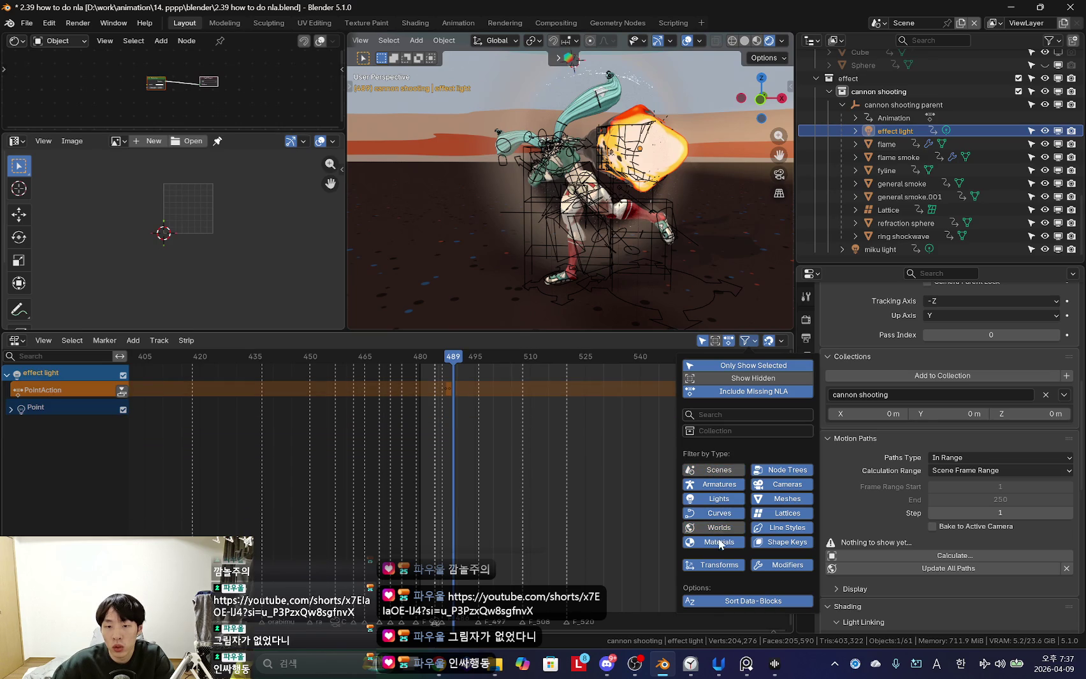
# Expand the Point track and attempt Add > Action, which fails with no active track.
pyautogui.scroll(1, 515, 468)
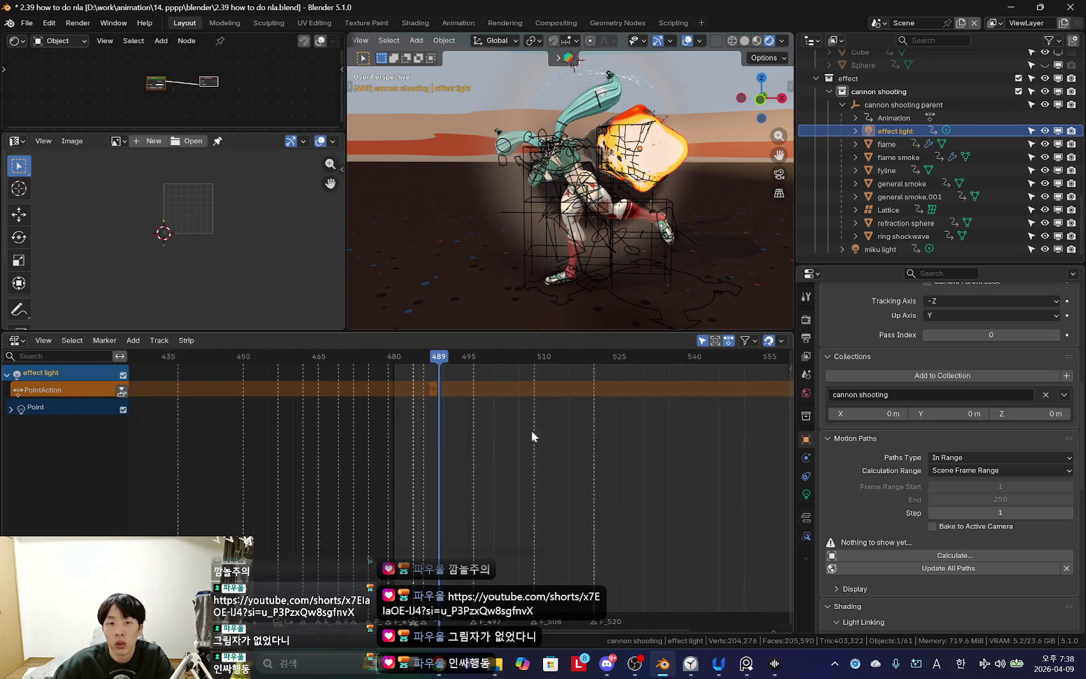
pyautogui.scroll(5, 447, 436)
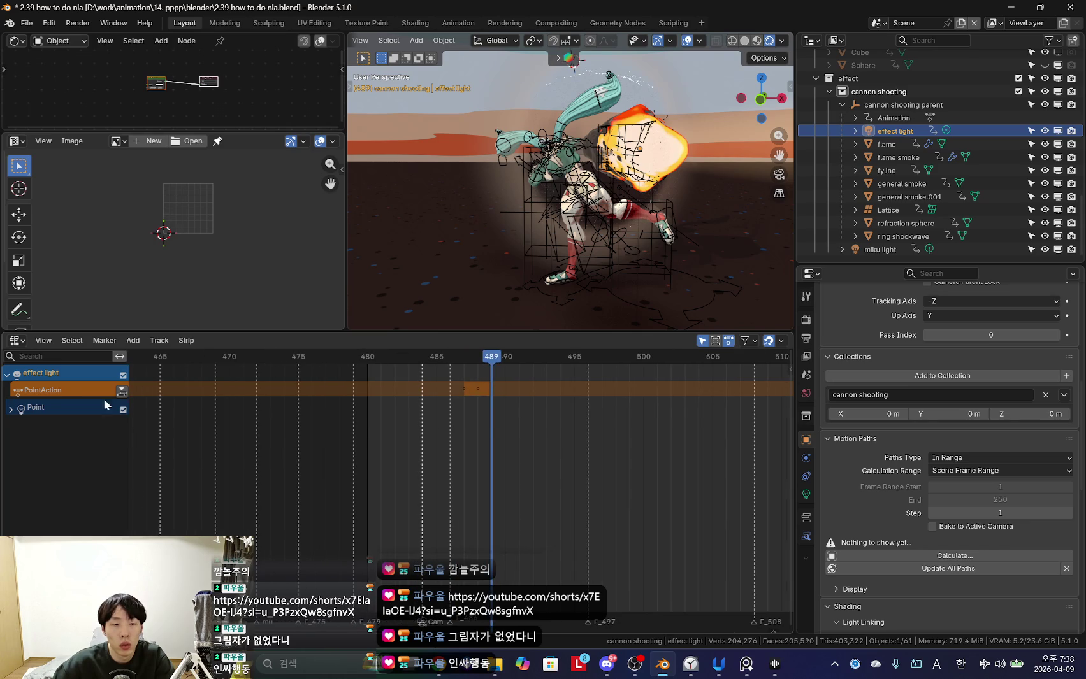
pyautogui.click(11, 410)
pyautogui.click(11, 410)
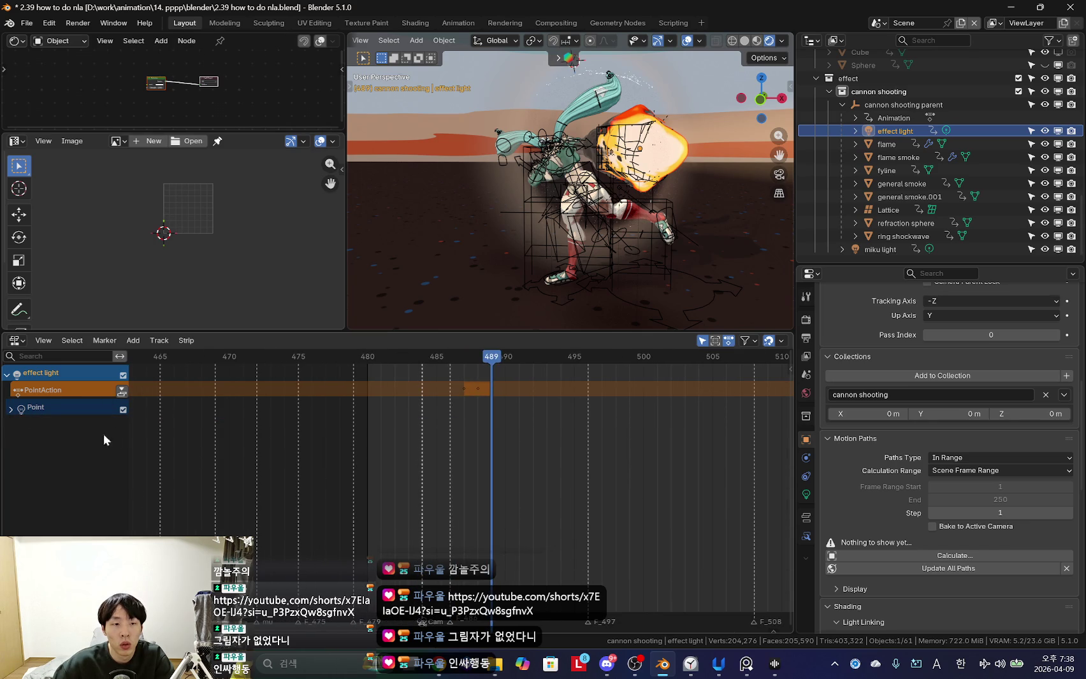
pyautogui.click(11, 409)
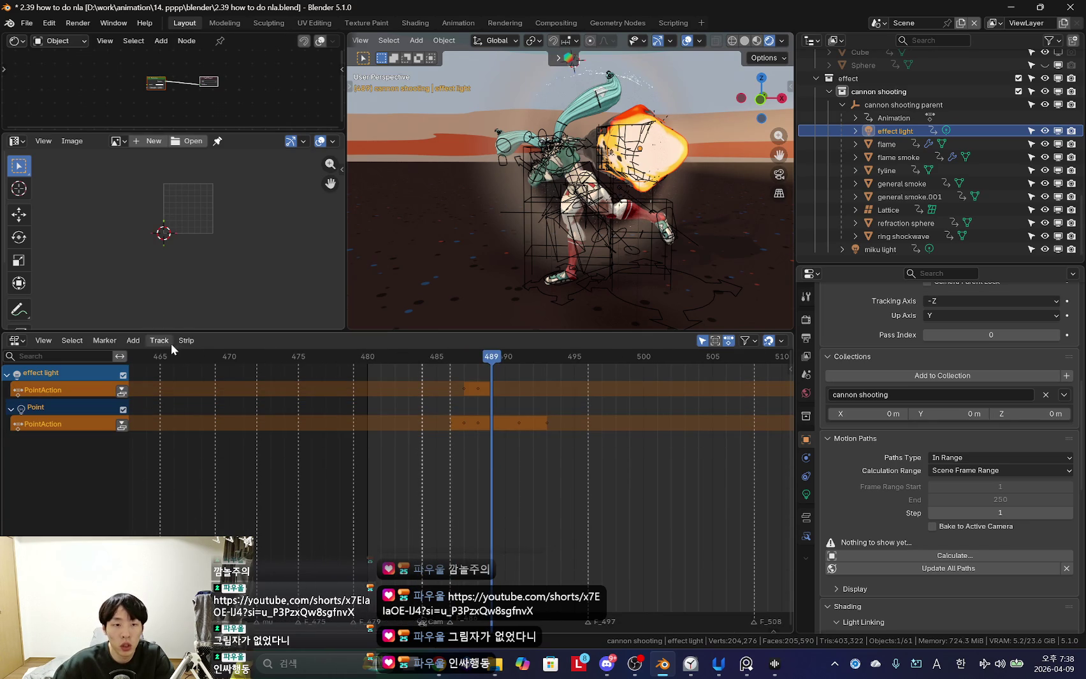
pyautogui.click(137, 342)
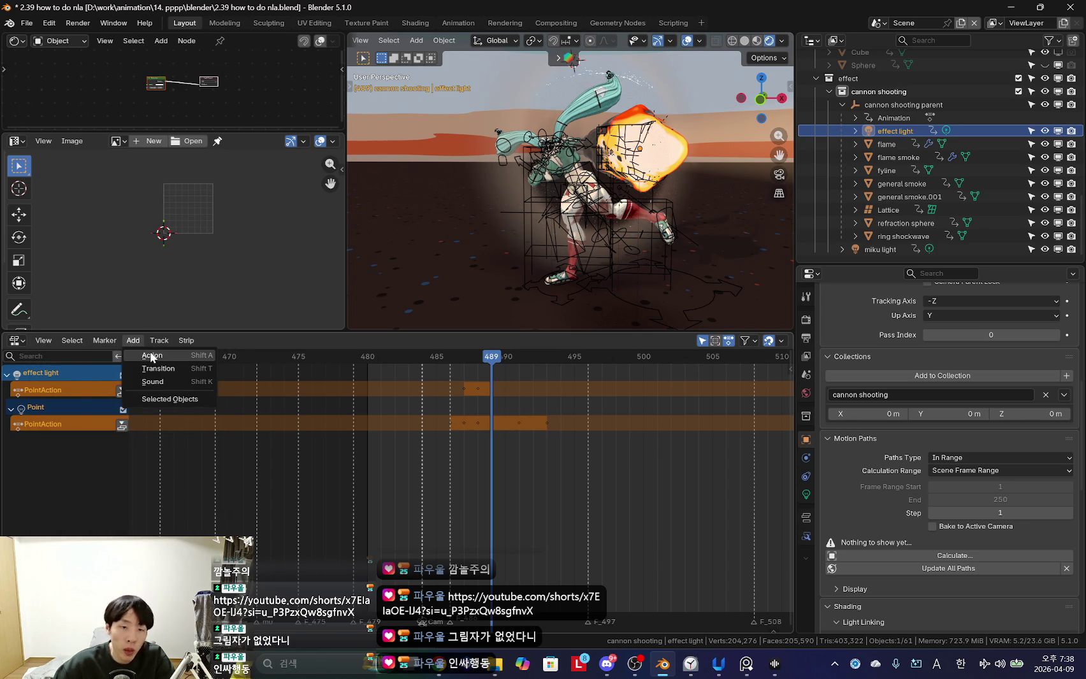
pyautogui.click(150, 354)
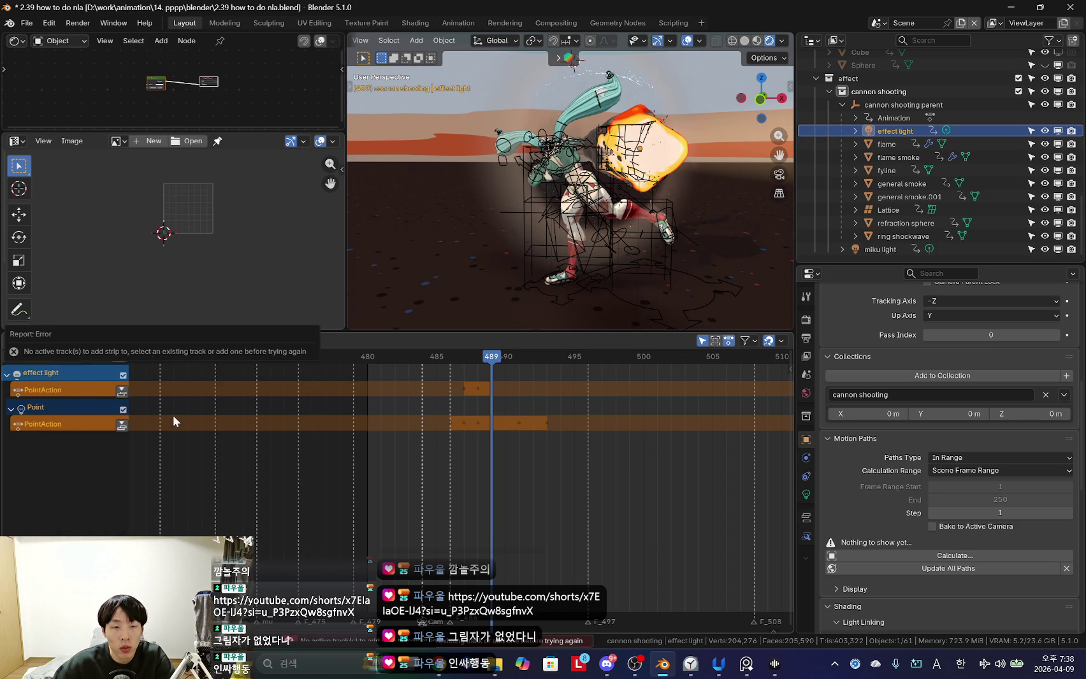
pyautogui.click(160, 341)
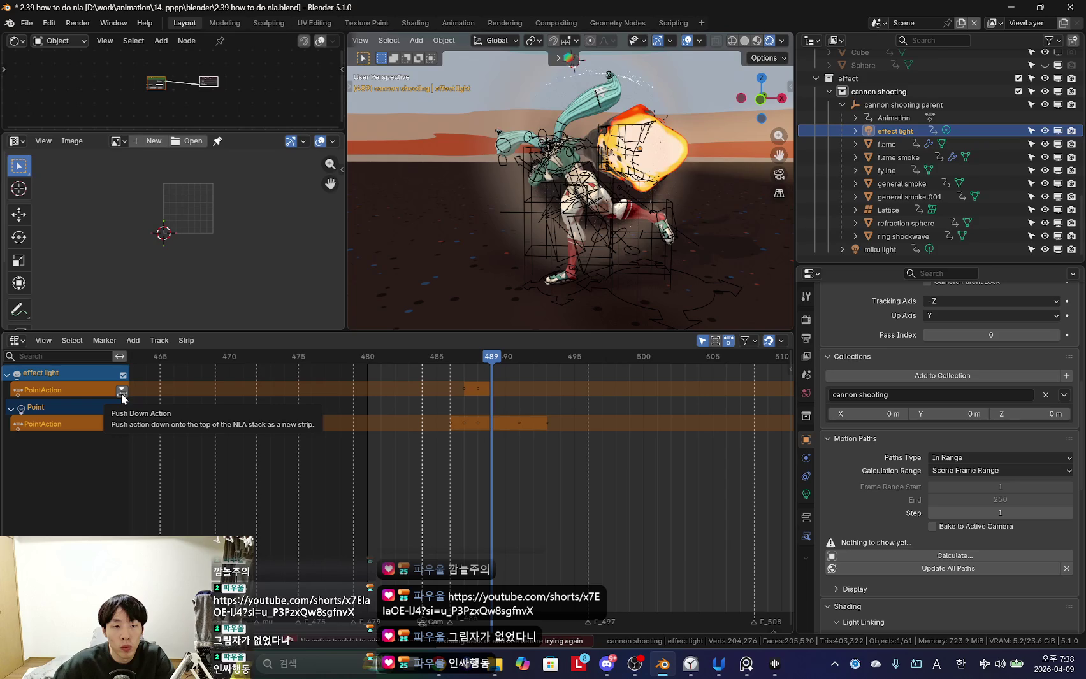
pyautogui.hotkey('alt', 'Tab')
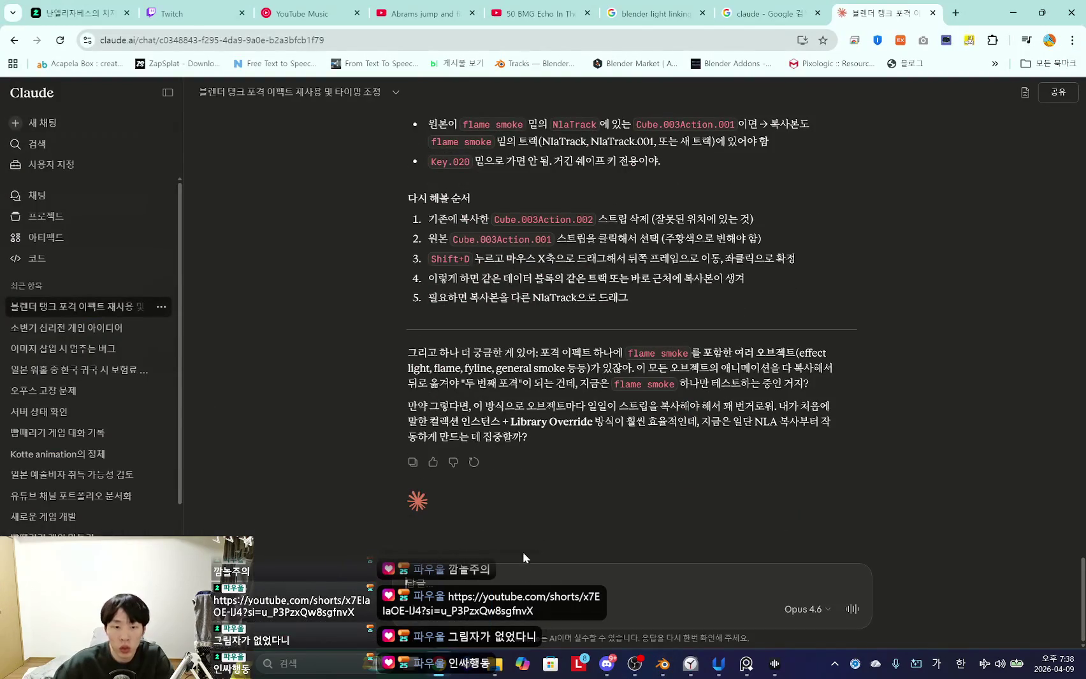
# Send Claude a Korean question about applying push down action to all of an object's actions at once.
pyautogui.write('nal')
pyautogui.press('BackSpace')
pyautogui.press('BackSpace')
pyautogui.write('la')
pyautogui.press('Hangul')
pyautogui.write('에디터에서')
pyautogui.press('Hangul')
pyautogui.write('push down')
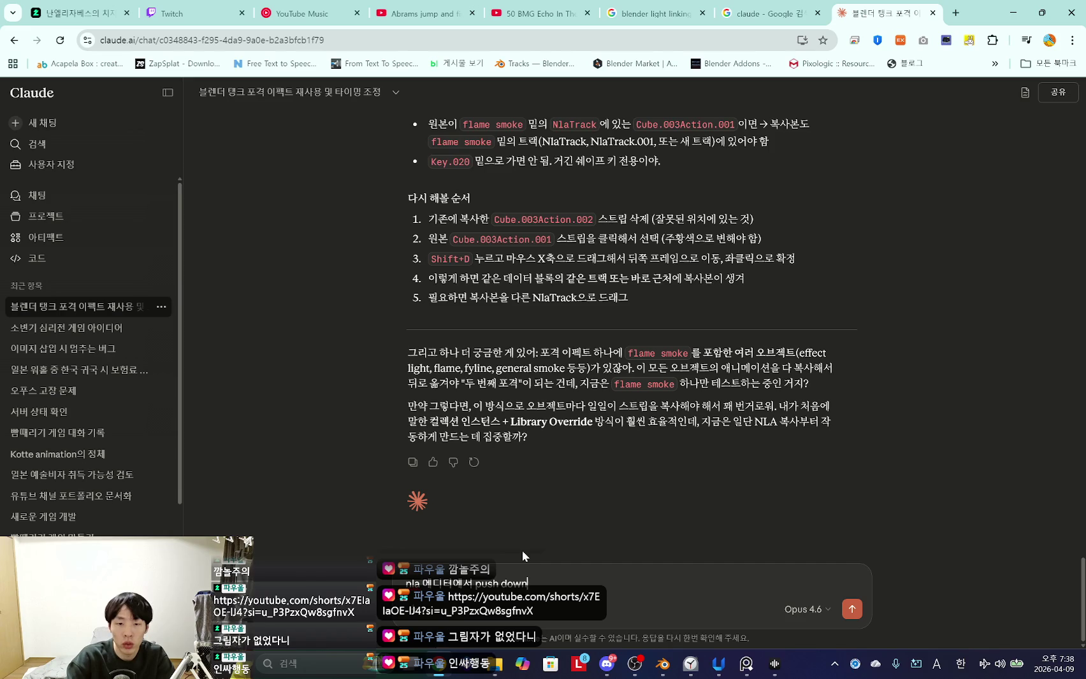
pyautogui.write(' action')
pyautogui.press('Hangul')
pyautogui.write('을, ')
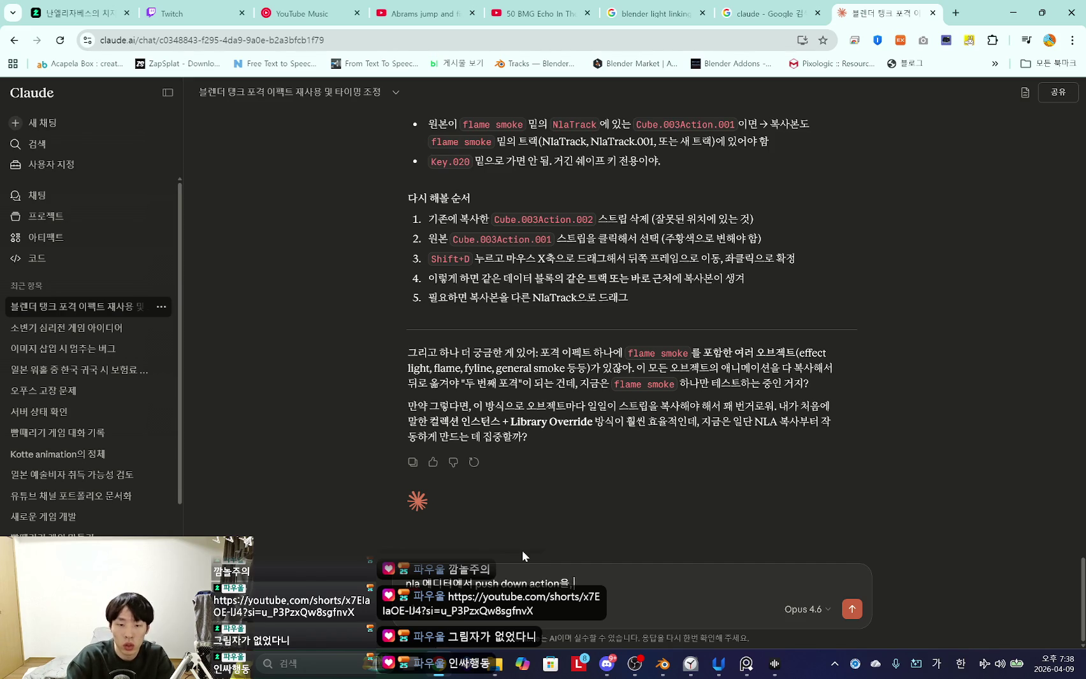
pyautogui.write('오브제그')
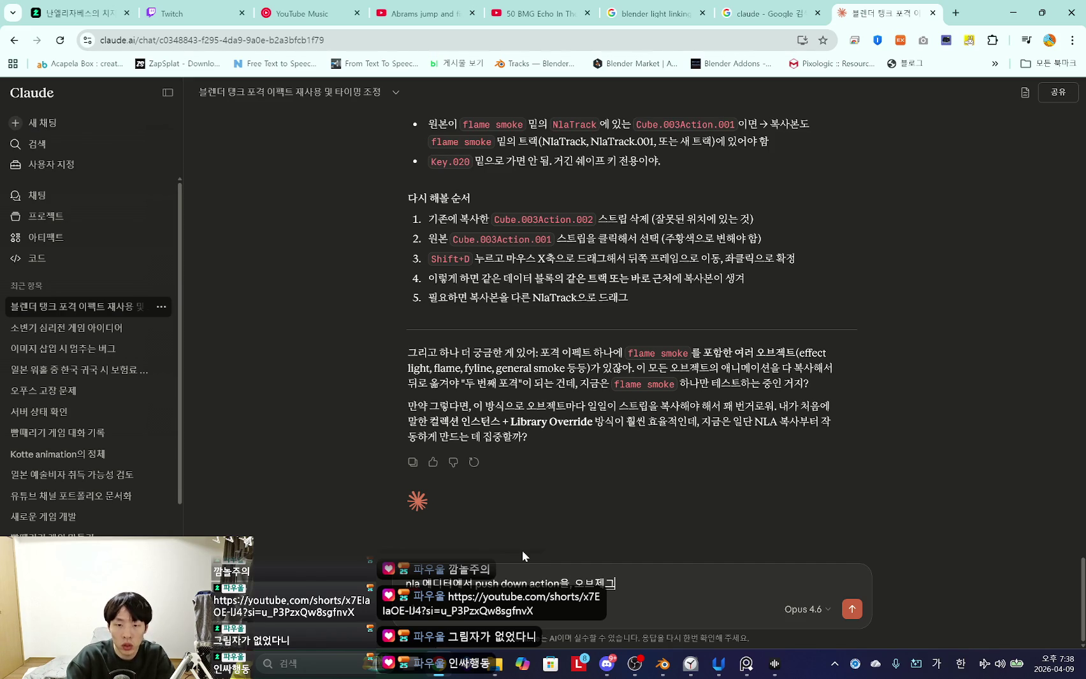
pyautogui.press('BackSpace')
pyautogui.press('BackSpace')
pyautogui.write('젝트의 트랜스폼, 오브젝트의 쉐입키, 멜')
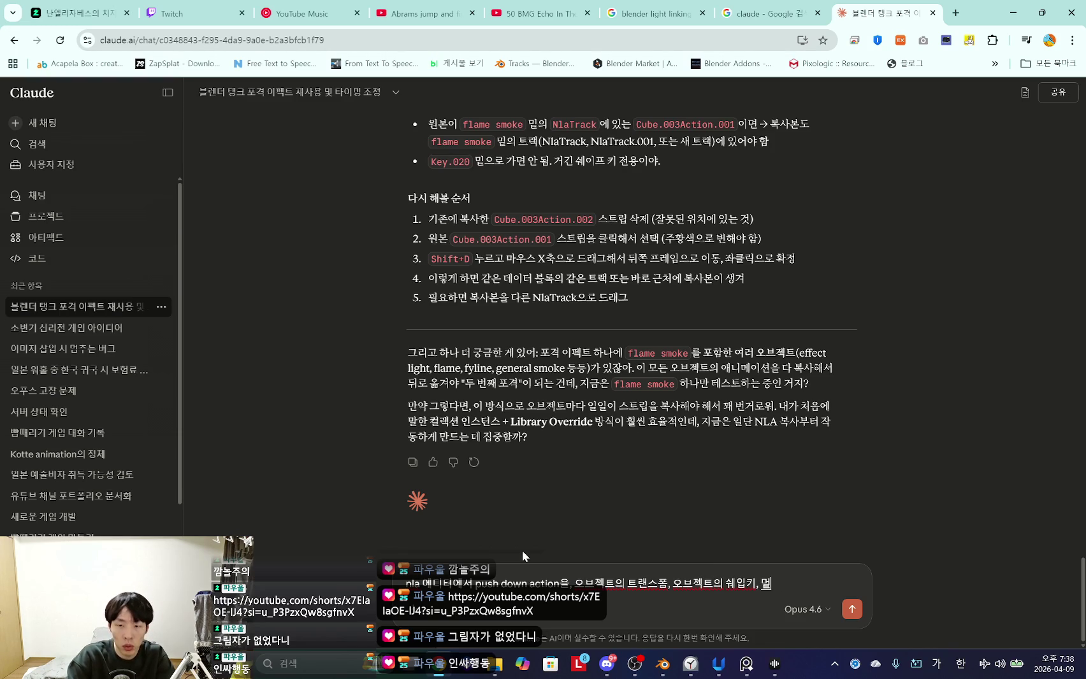
pyautogui.write('번에 적용해')
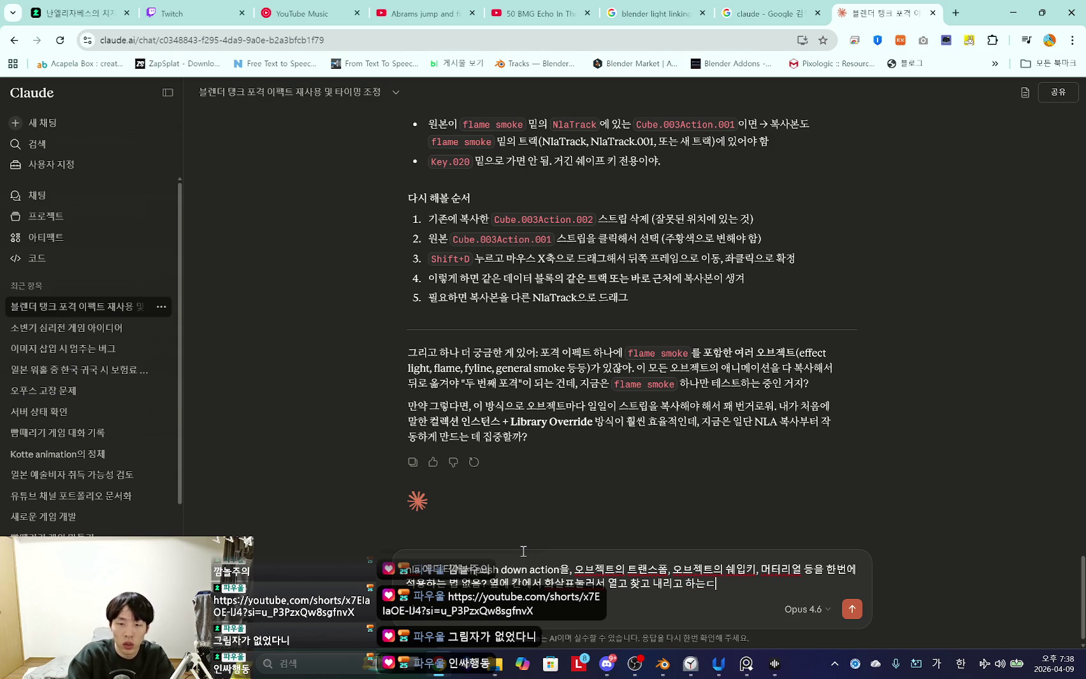
pyautogui.write('데 불편해')
pyautogui.press('Return')
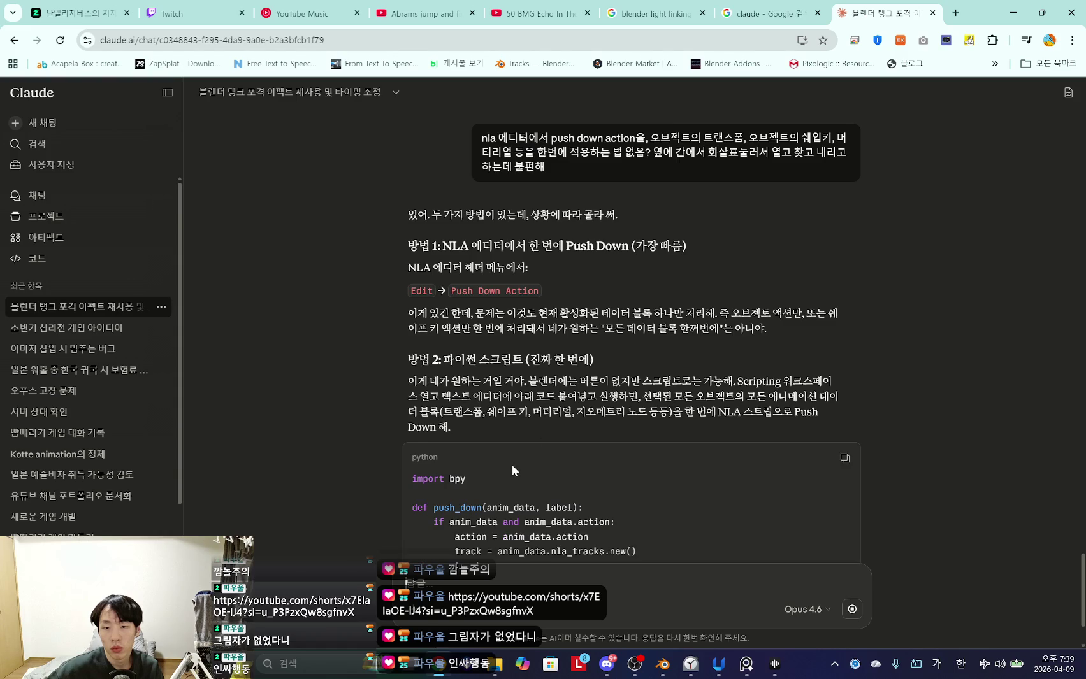
# Read through Claude's reply describing the push-down Python script.
pyautogui.scroll(-2, 512, 465)
pyautogui.scroll(-2, 511, 463)
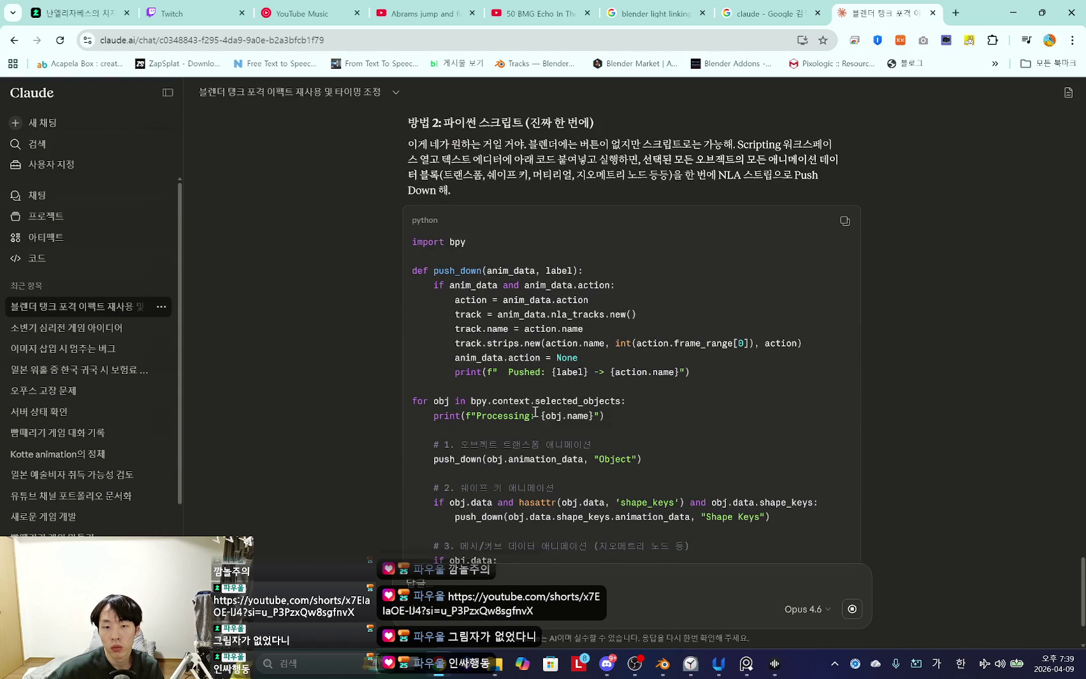
pyautogui.scroll(-2, 534, 413)
pyautogui.scroll(-2, 534, 413)
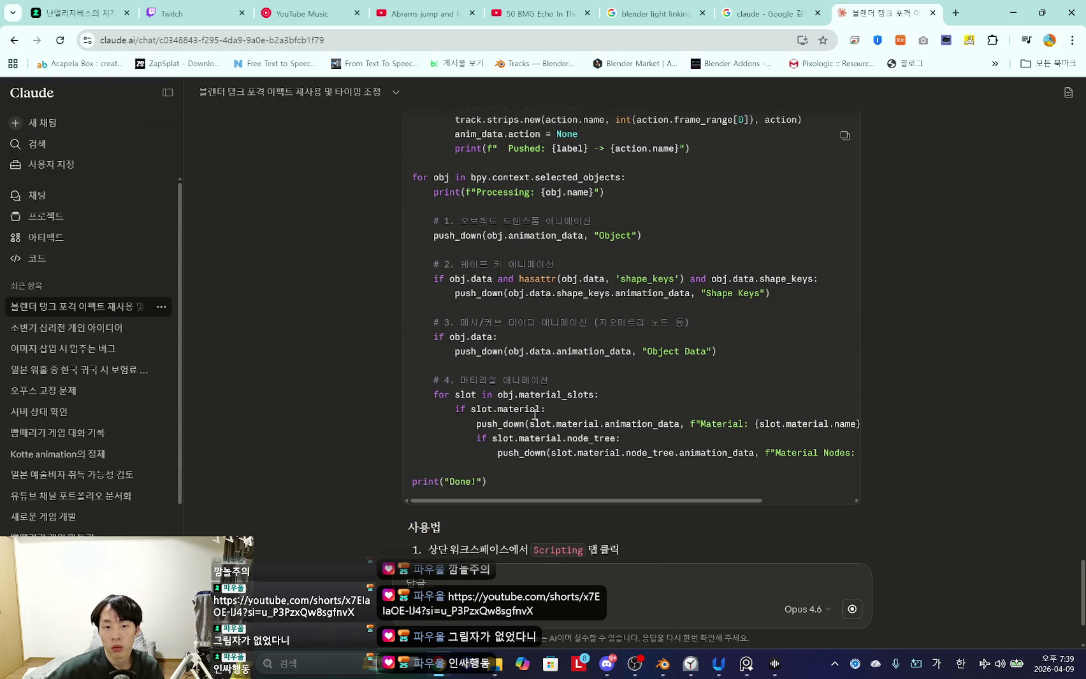
pyautogui.scroll(-1, 534, 413)
pyautogui.scroll(-2, 548, 402)
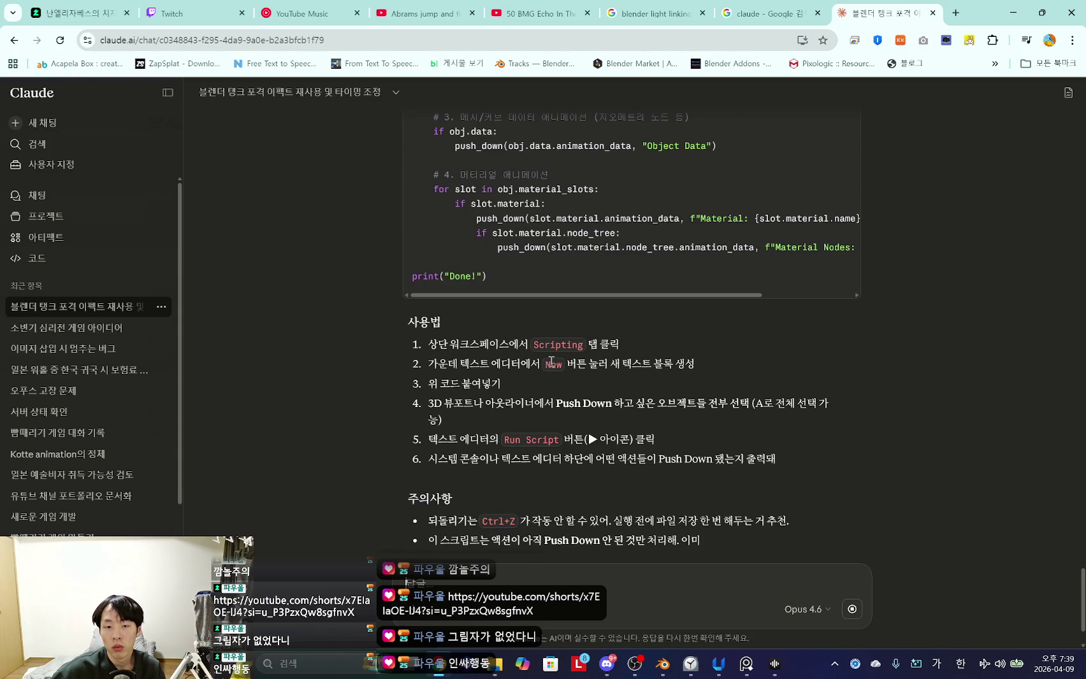
pyautogui.scroll(-2, 542, 359)
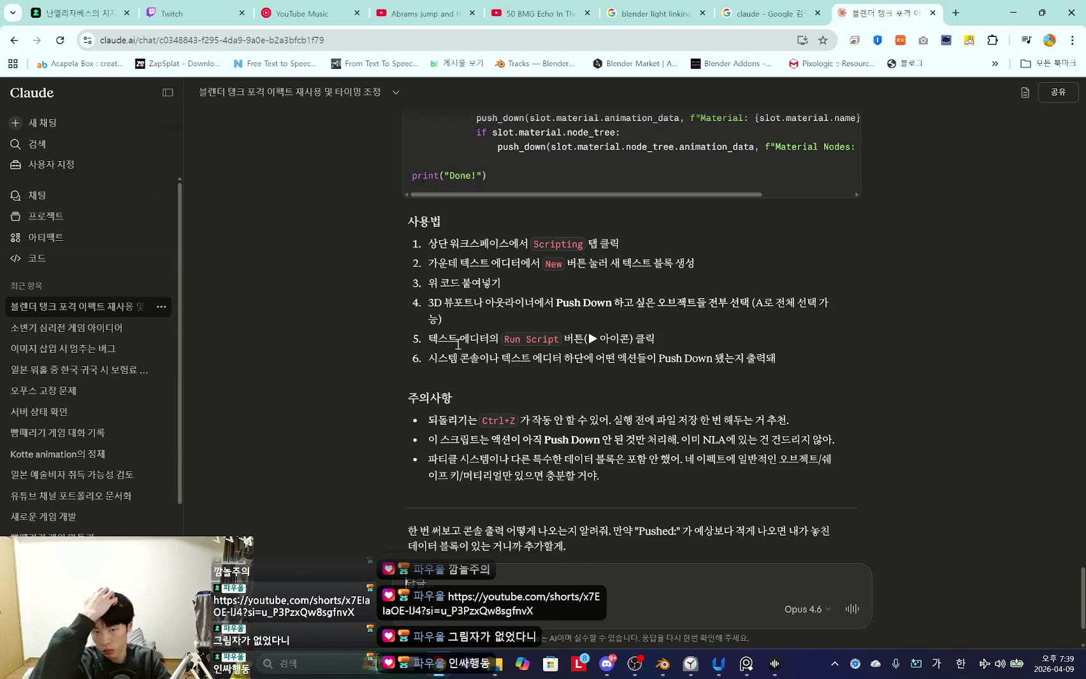
pyautogui.scroll(3, 542, 259)
# Copy the Python code block from import bpy to the end.
pyautogui.moveTo(503, 329)
pyautogui.mouseDown()
pyautogui.moveTo(480, 310)
pyautogui.moveTo(440, 452)
pyautogui.mouseUp()
pyautogui.scroll(6, 480, 310)
pyautogui.scroll(-2, 440, 452)
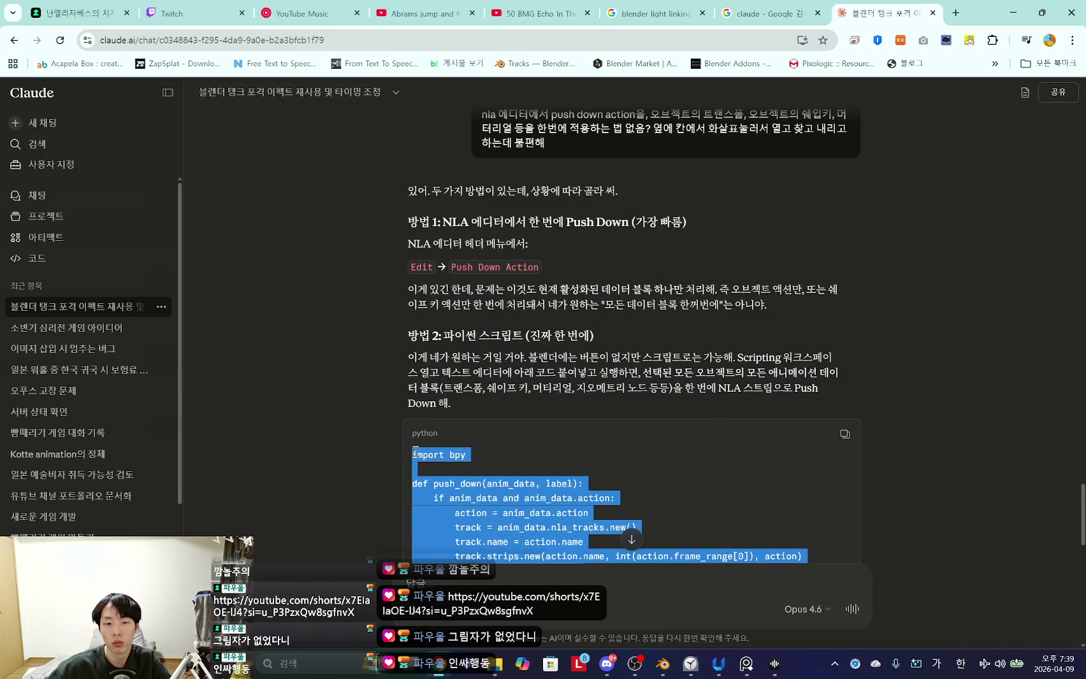
pyautogui.hotkey('alt', 'Tab')
pyautogui.click(670, 23)
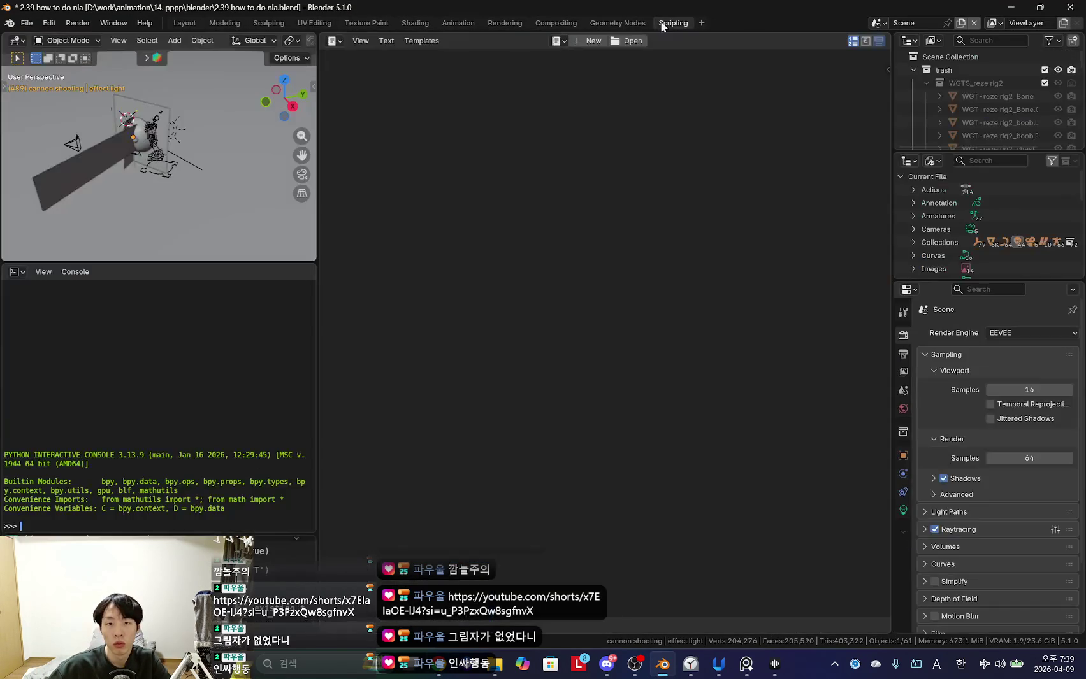
# Paste the push-down script into a new text block and select effect light through ring shockwave.
pyautogui.hotkey('alt', 'n')
pyautogui.write('import bpy  def push_down(anim_data, label):     if anim_data and anim_data.action:         action = anim_data.action         track = anim_data.nla_tracks.new()         track.name = action.name         track.strips.new(action.name, int(action.frame_range[0]), action)         anim_data.action = None         print(f"  Pushed: {label} -> {action.name}")  for obj in bpy.context.selected_objects:     print(f"Processing: {obj.name}")      # 1. 오브젝트 트랜스폼 애니메이션     push_down(obj.animation_data, "Object")      # 2. 쉐이프 키 애니메이션     if obj.data and hasattr(obj.data, \'shape_keys\') and obj.data.shape_keys:         push_down(obj.data.shape_keys.animation_data, "Shape Keys")      # 3. 메시/커브 데이터 애니메이션 (지오메트리 노드 등)     if obj.data:         push_down(obj.data.animation_data, "Object Data")      # 4. 머티리얼 애니메이션     for slot in obj.material_slots:         if slot.material:             push_down(slot.material.animation_data, f"Material: {slot.material.name}")             if slot.material.node_tree:                 push_down(slot.material.node_tree.animation_data, f"Material Nodes: {slot.material.name}")  print("Done!")')
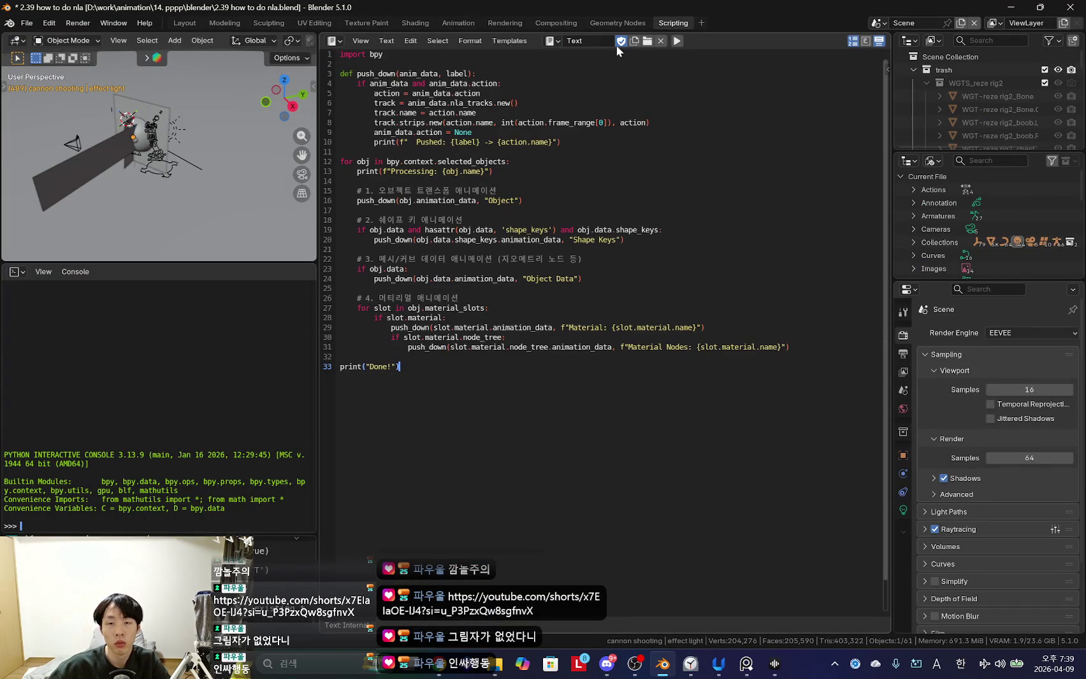
pyautogui.click(184, 22)
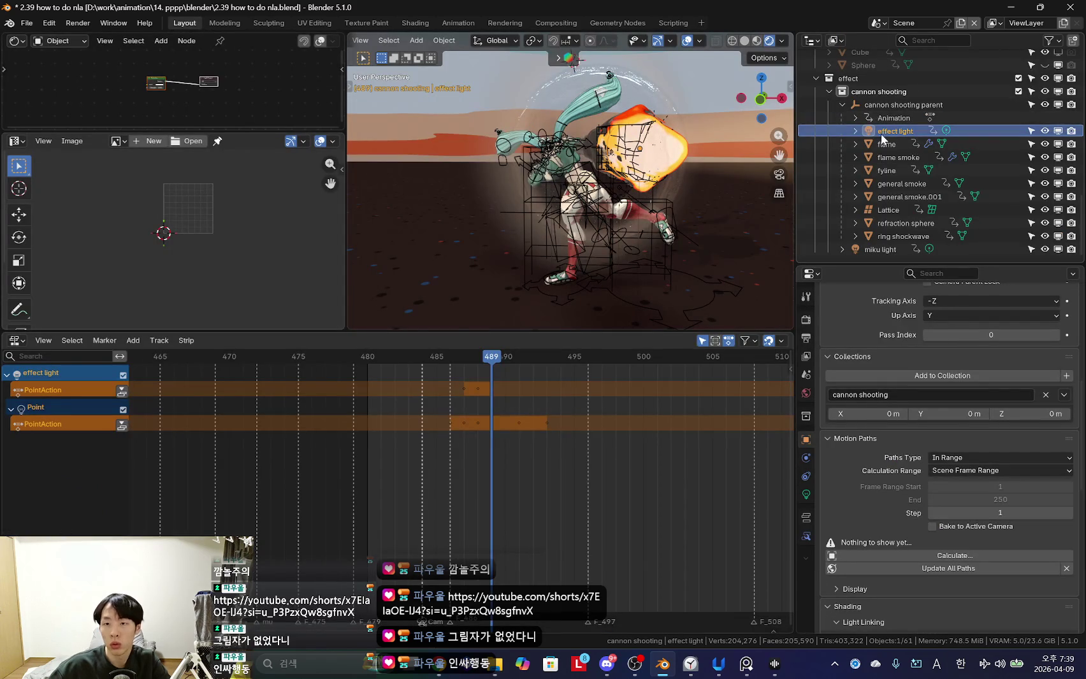
pyautogui.keyDown('shift'); pyautogui.click(910, 237); pyautogui.keyUp('shift')
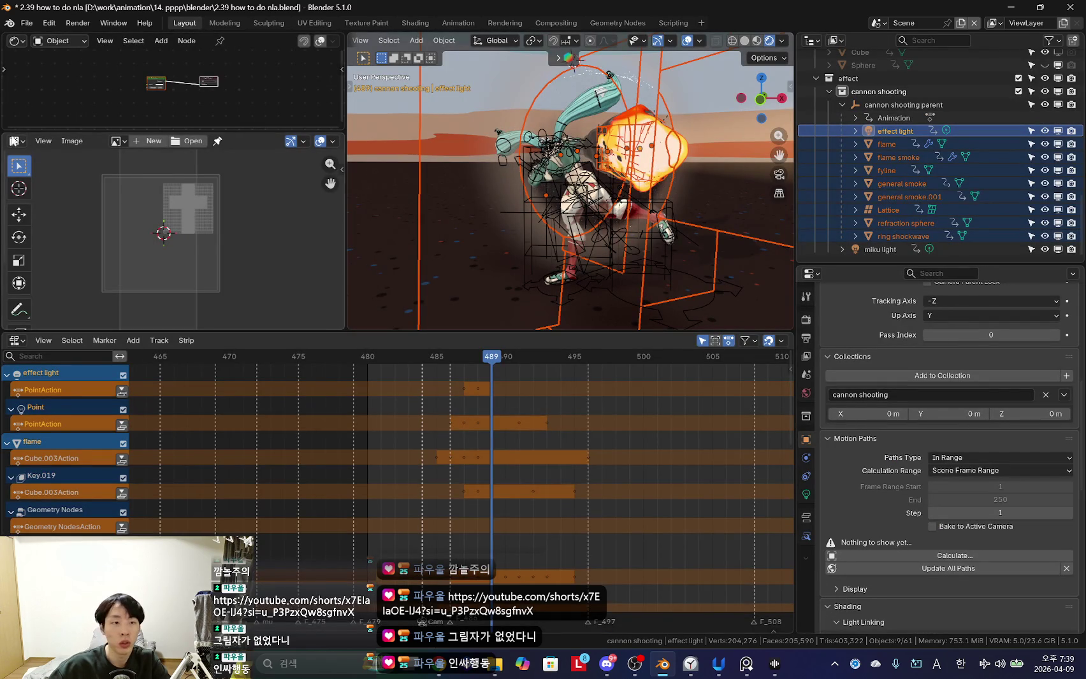
# Turn the image editor area into a Text Editor showing the Text script.
pyautogui.click(15, 141)
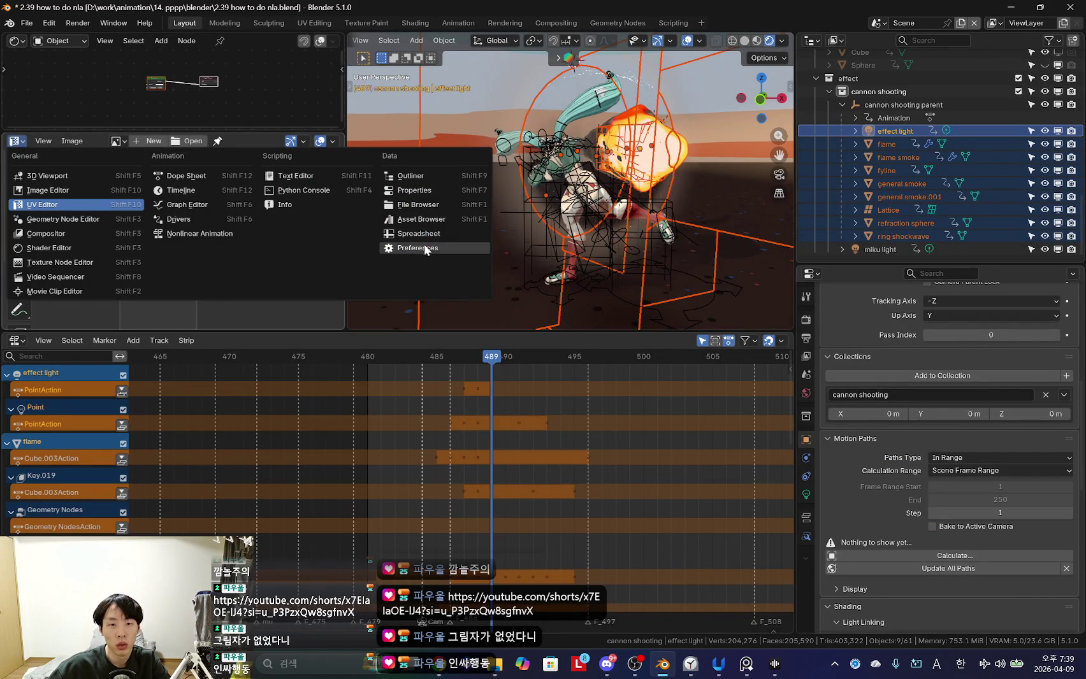
pyautogui.click(302, 190)
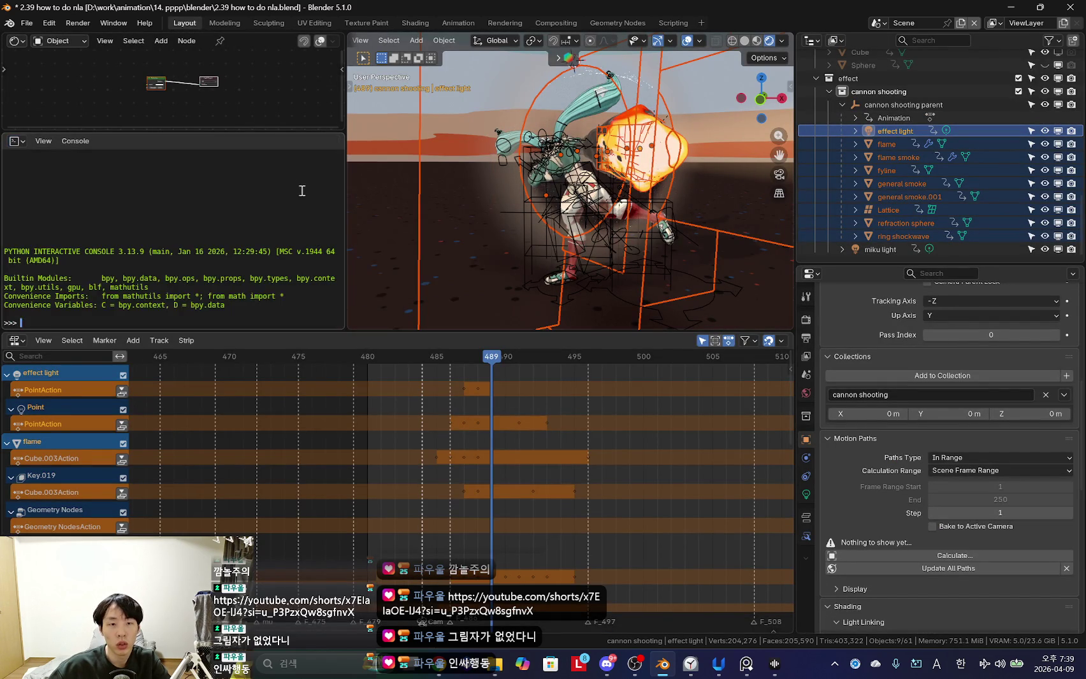
pyautogui.rightClick(10, 142)
pyautogui.click(15, 141)
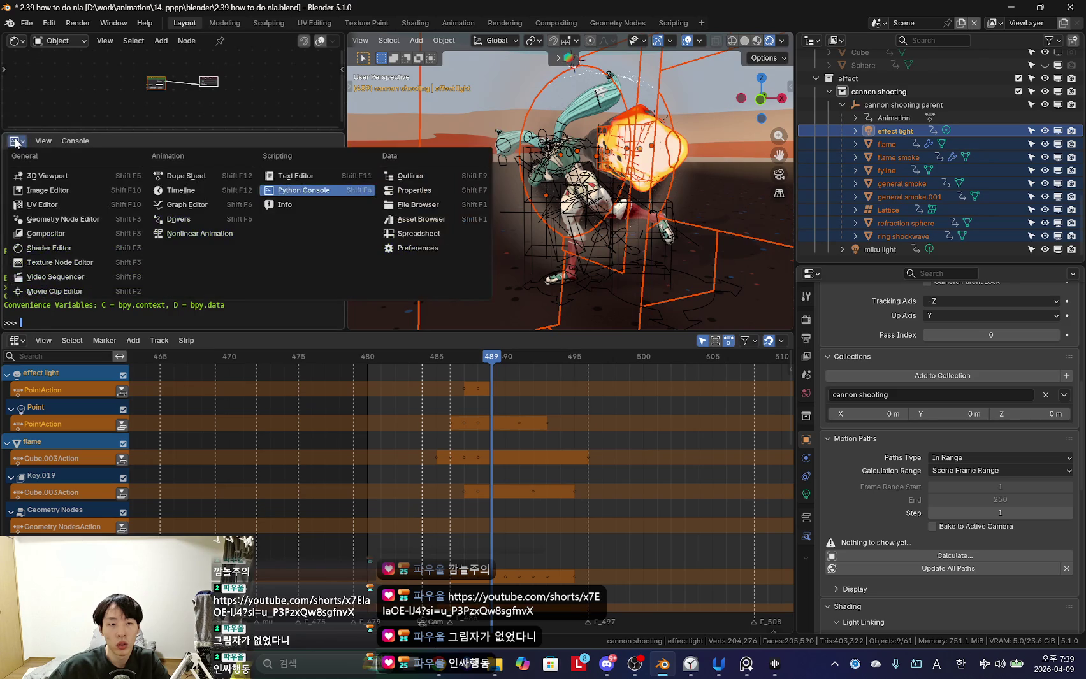
pyautogui.click(282, 176)
pyautogui.click(145, 142)
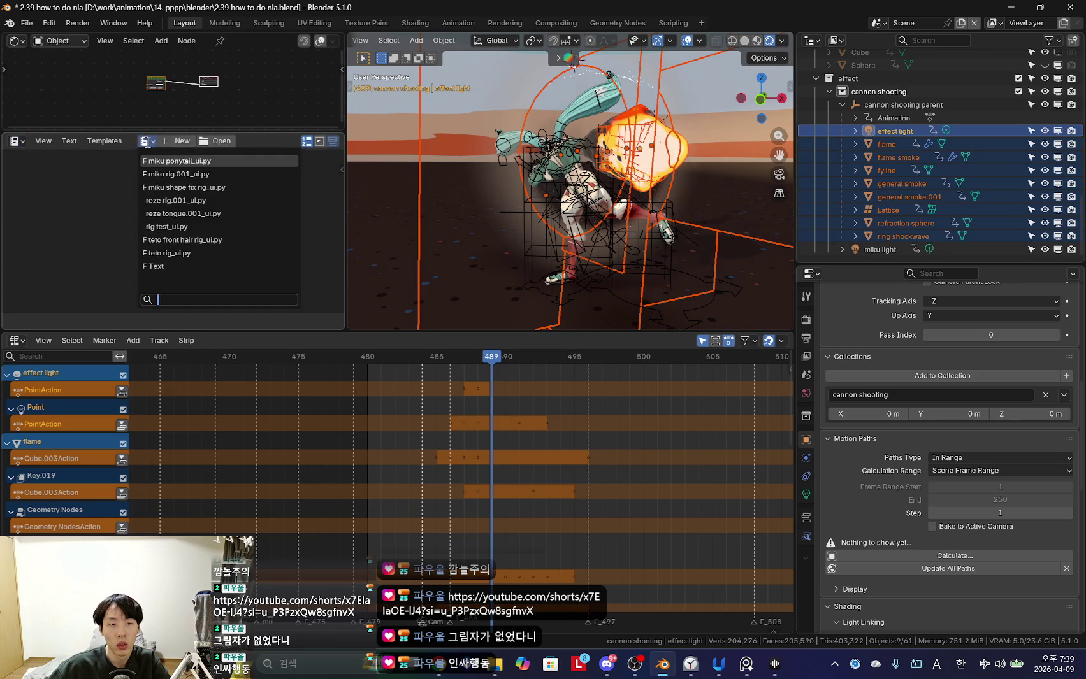
pyautogui.click(166, 266)
# Run the push-down script on the selected effect objects.
pyautogui.scroll(3, 191, 217)
pyautogui.scroll(5, 215, 218)
pyautogui.scroll(2, 214, 219)
pyautogui.moveTo(345, 202); pyautogui.dragTo(479, 202)
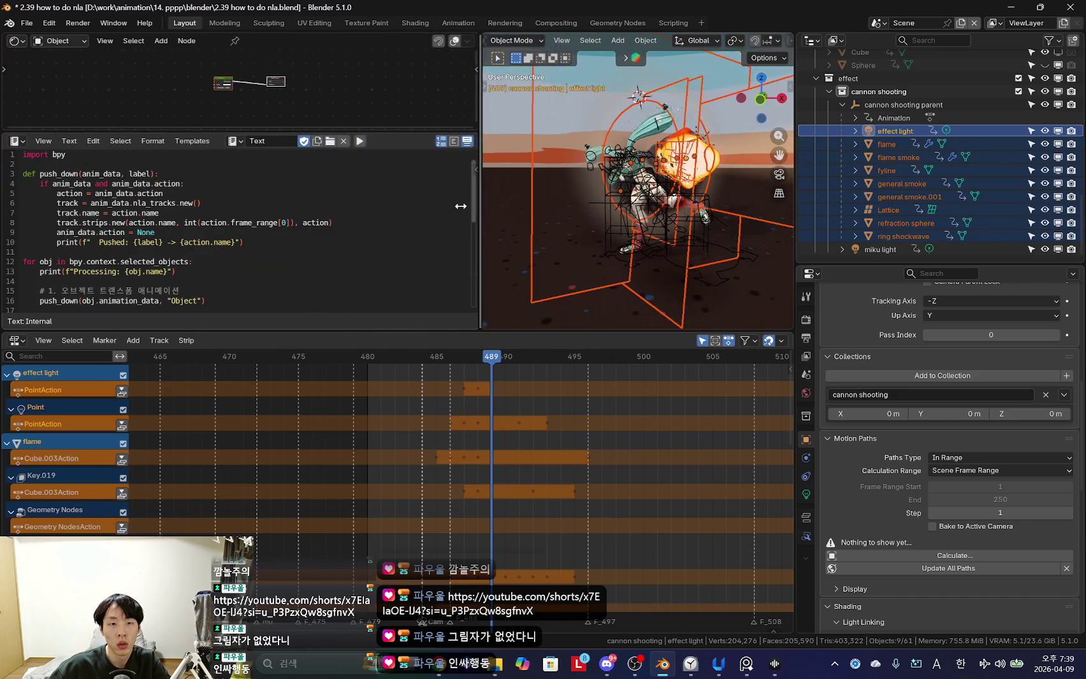
pyautogui.scroll(-8, 309, 196)
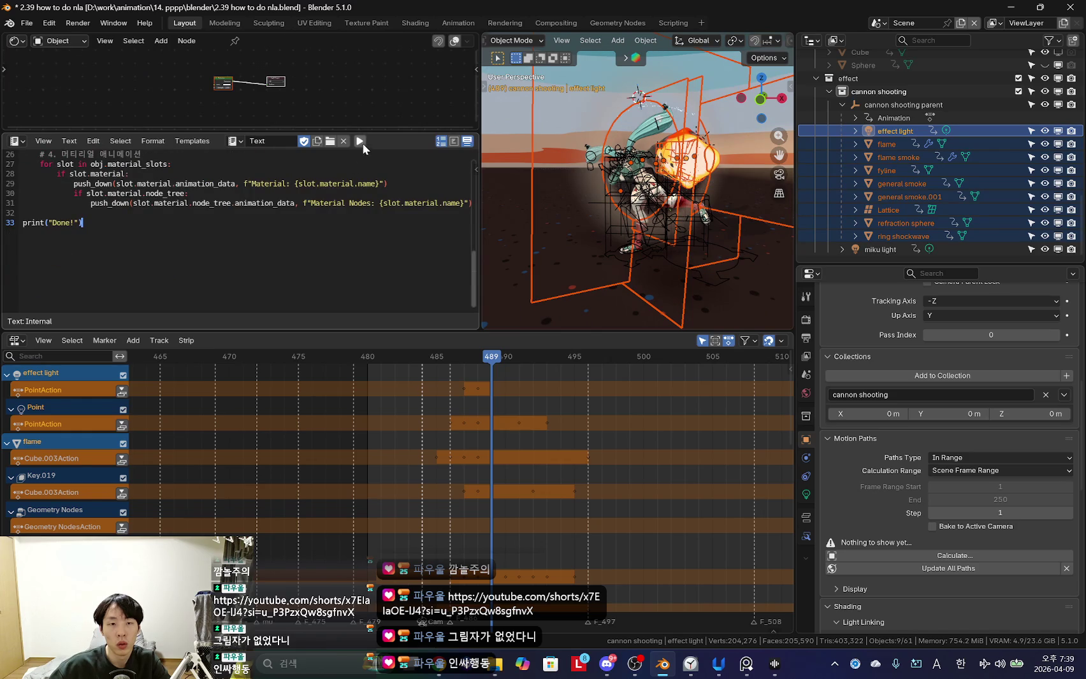
pyautogui.click(361, 141)
# Inspect the new NLA tracks, trying a manual Geometry NodesAction push-down and undoing it.
pyautogui.moveTo(530, 480)
pyautogui.mouseDown(button='middle')
pyautogui.moveTo(538, 423)
pyautogui.moveTo(507, 508)
pyautogui.mouseUp(button='middle')
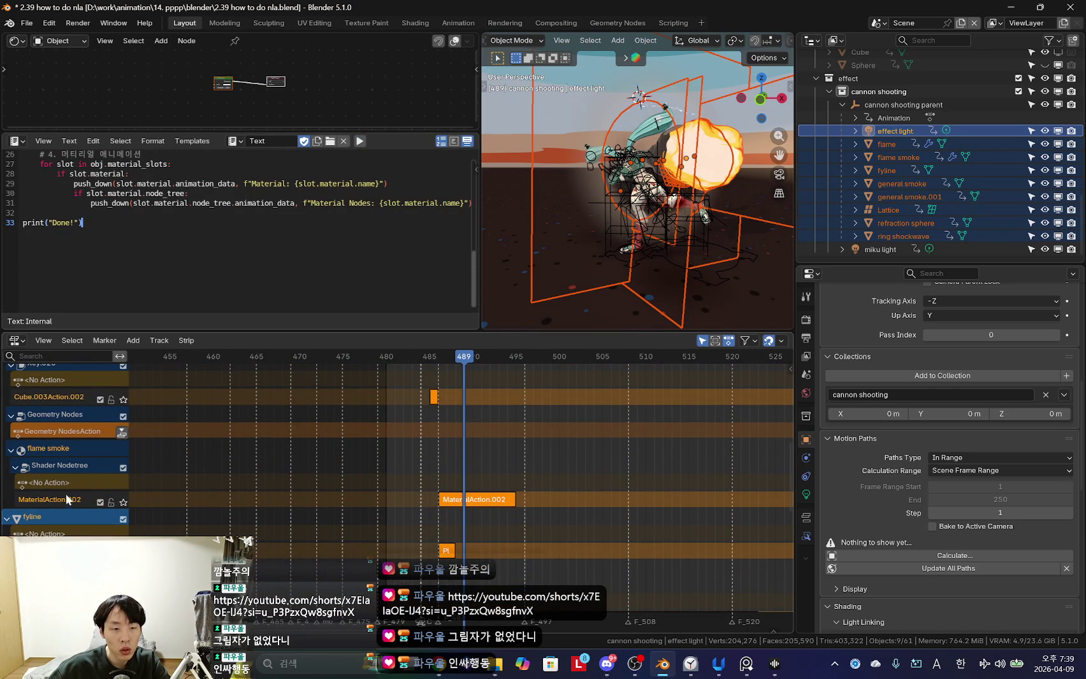
pyautogui.moveTo(493, 530); pyautogui.dragTo(496, 517, button='middle')
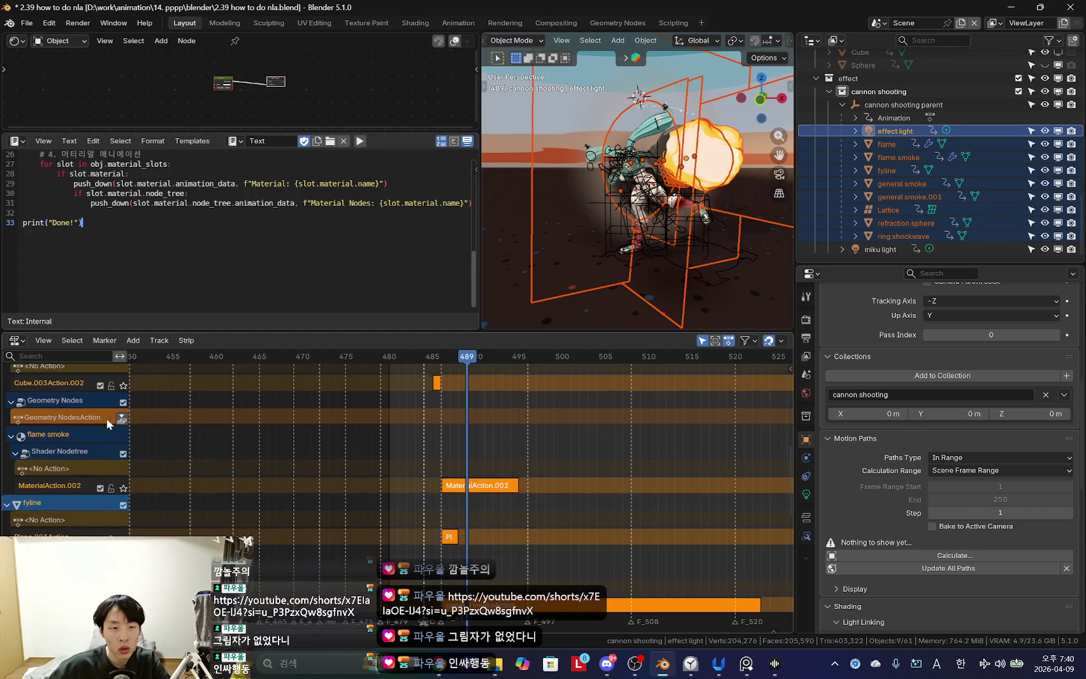
pyautogui.click(122, 418)
pyautogui.hotkey('ctrl', 'z')
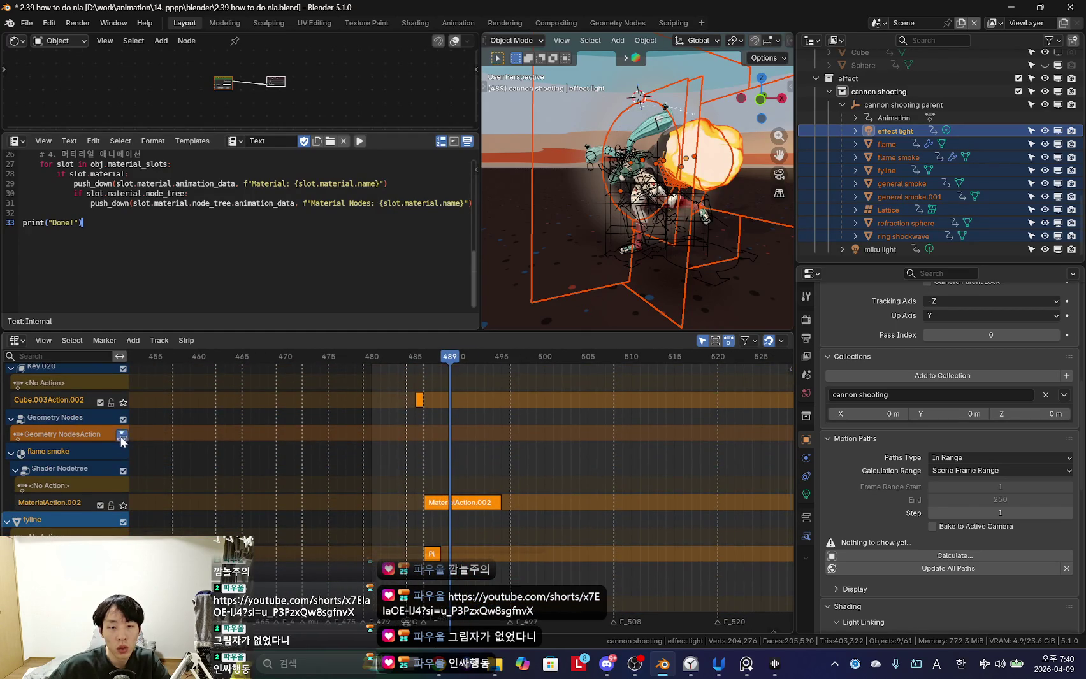
pyautogui.hotkey('alt', 'Tab')
# Tell Claude the geometry node animation was missed and review the revised script with its fifth step.
pyautogui.click(484, 581)
pyautogui.write('지의')
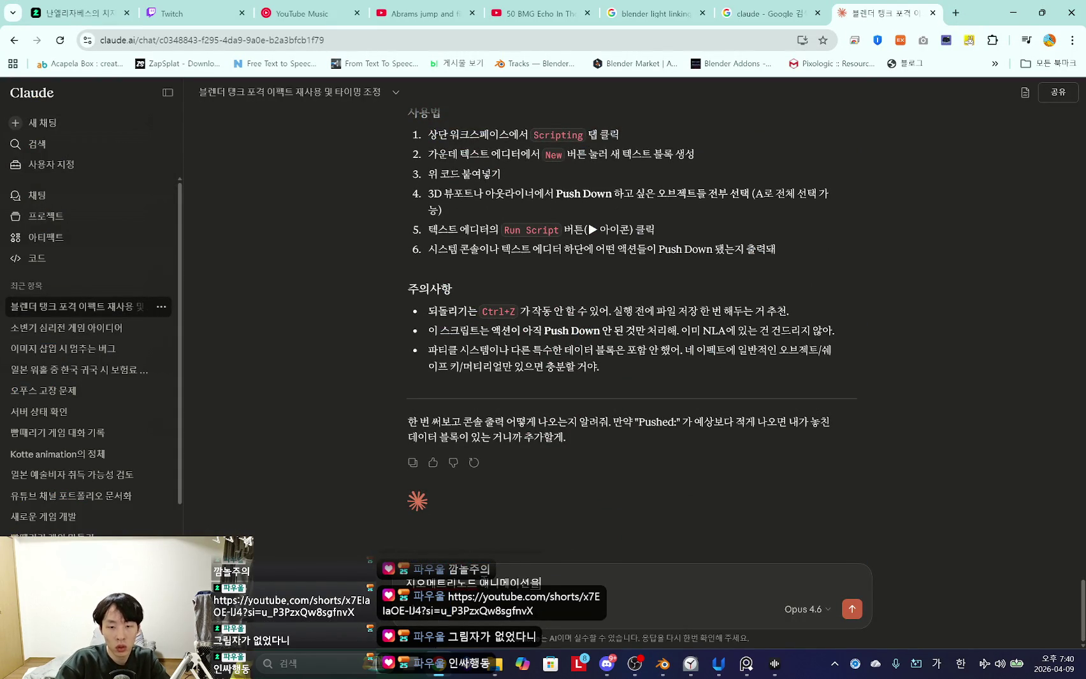
pyautogui.write('어')
pyautogui.press('Return')
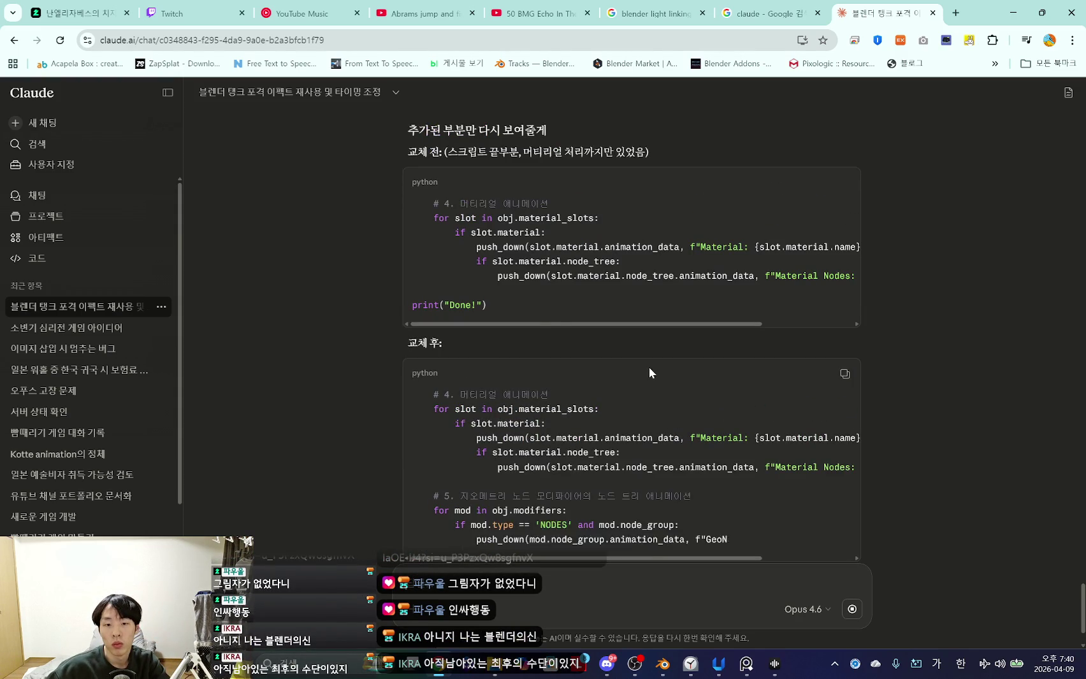
pyautogui.scroll(10, 713, 382)
pyautogui.scroll(-10, 683, 304)
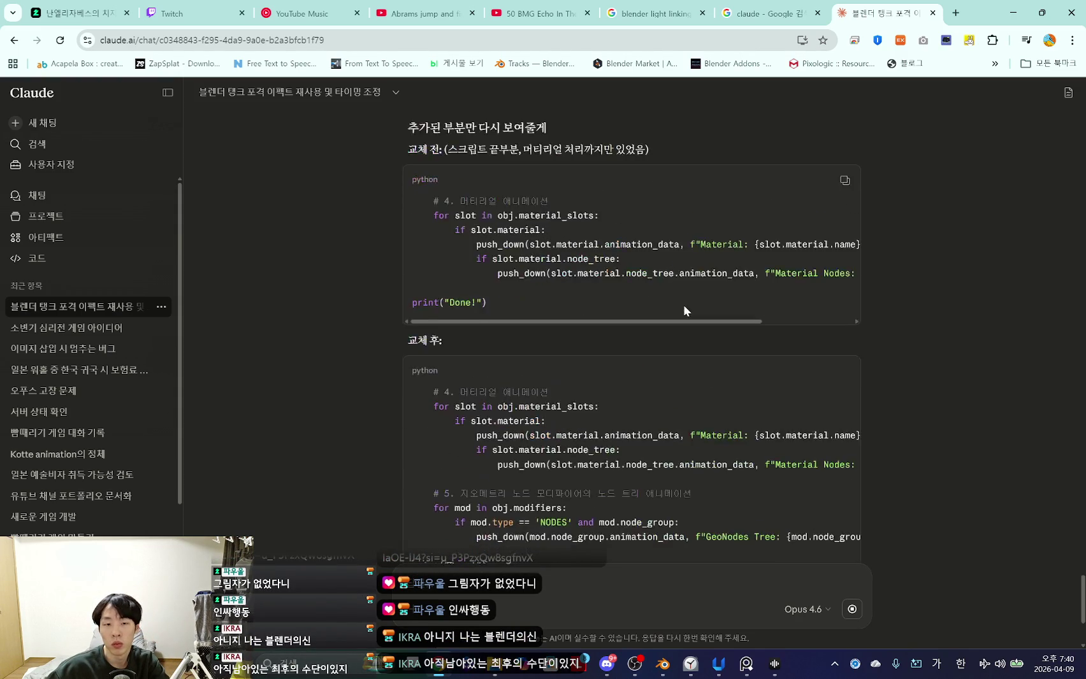
pyautogui.scroll(-5, 681, 304)
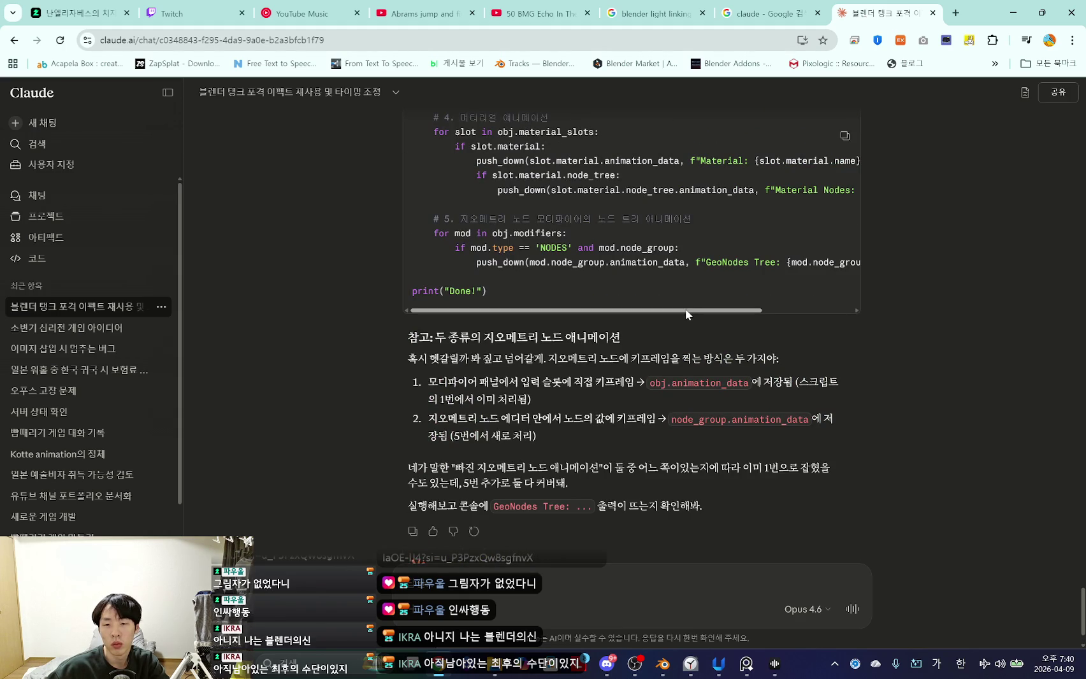
pyautogui.scroll(-1, 545, 360)
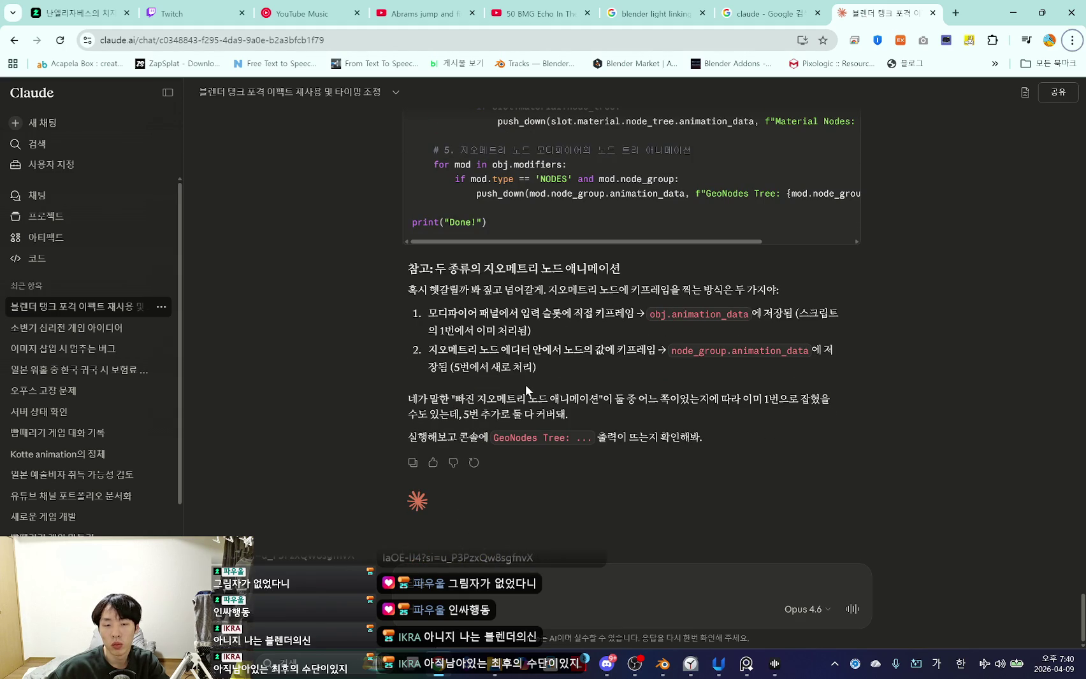
pyautogui.hotkey('alt', 'Tab')
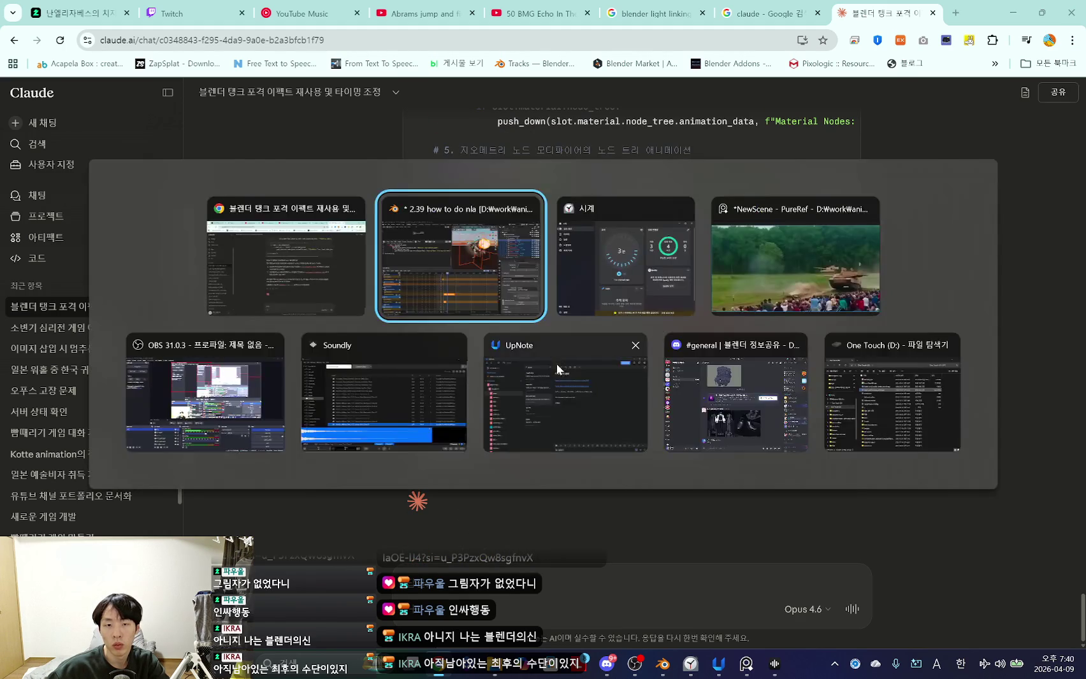
# Replace the script with the geometry-nodes version and run it to push down all actions.
pyautogui.hotkey('ctrl', 'a')
pyautogui.hotkey('ctrl', 'v')
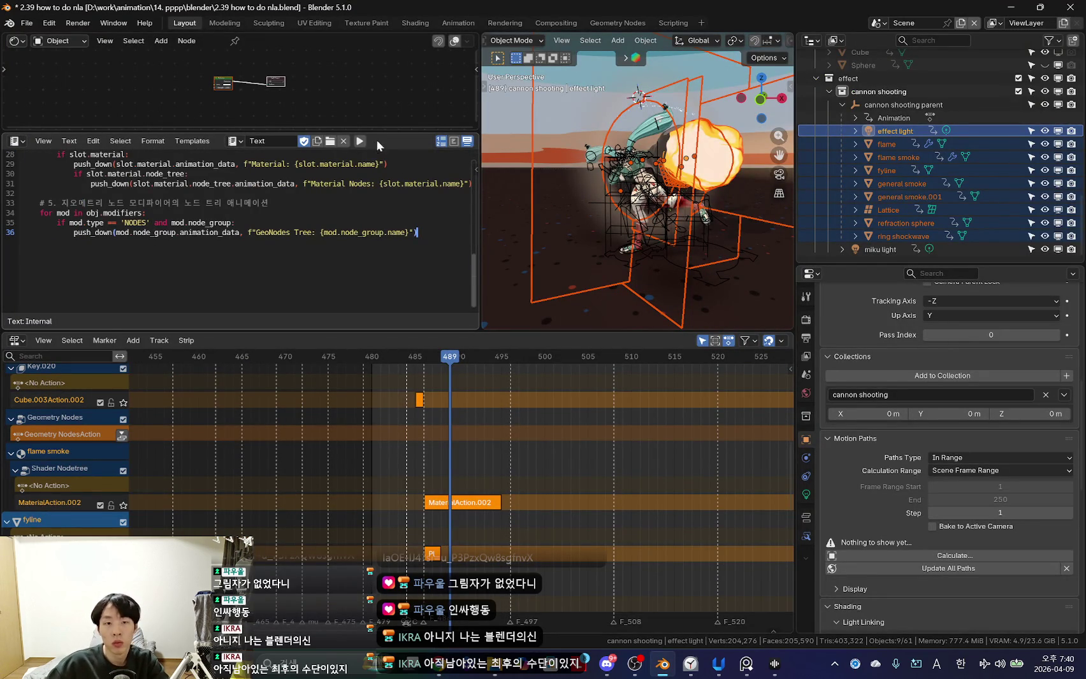
pyautogui.click(359, 142)
pyautogui.scroll(-10, 445, 509)
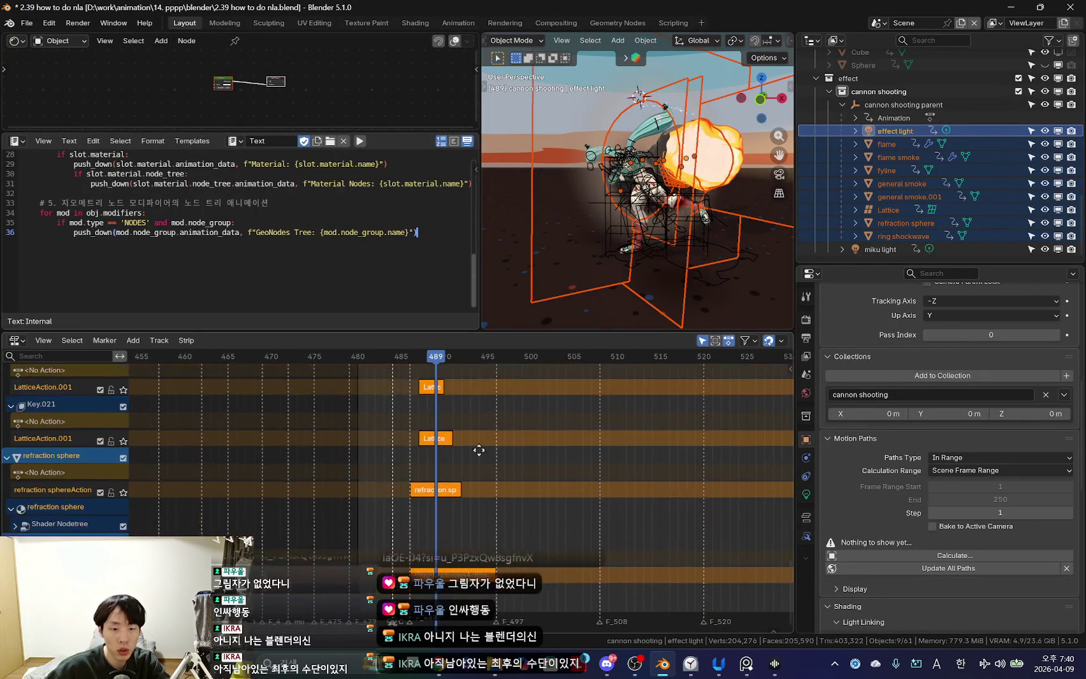
pyautogui.scroll(10, 499, 456)
pyautogui.scroll(2, 535, 529)
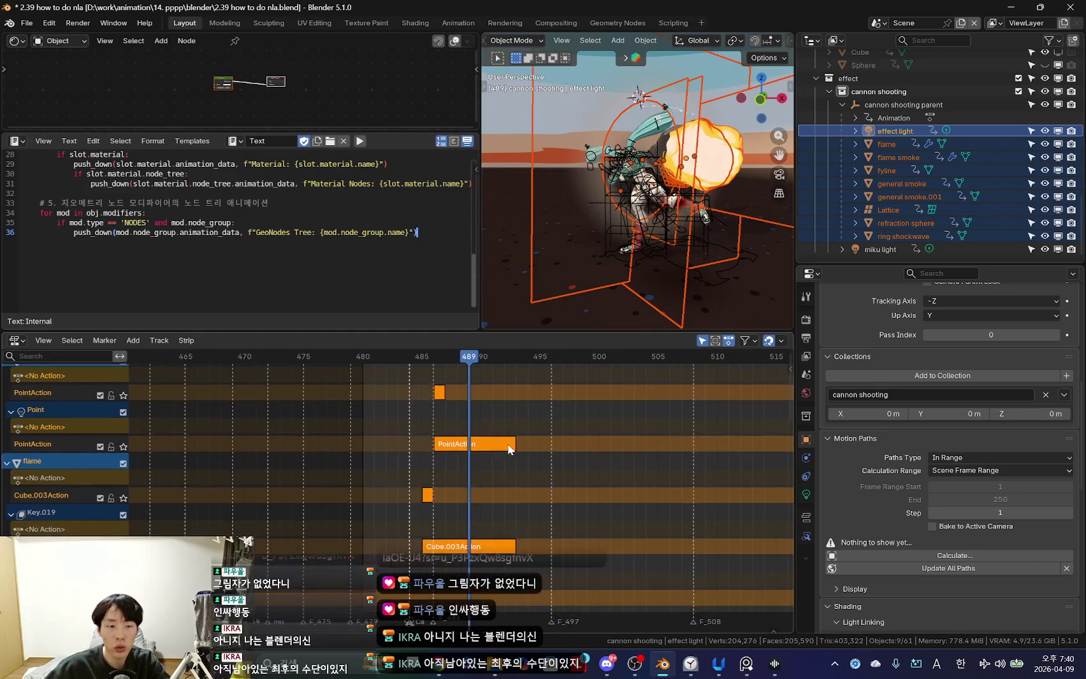
pyautogui.scroll(2, 509, 484)
# Duplicate the selected effect strips, placing the copies one frame later.
pyautogui.moveTo(712, 239); pyautogui.dragTo(612, 264, button='middle')
pyautogui.hotkey('shift', 'alt', 'z')
pyautogui.keyDown('ctrl'); pyautogui.scroll(2, 560, 369); pyautogui.keyUp('ctrl')
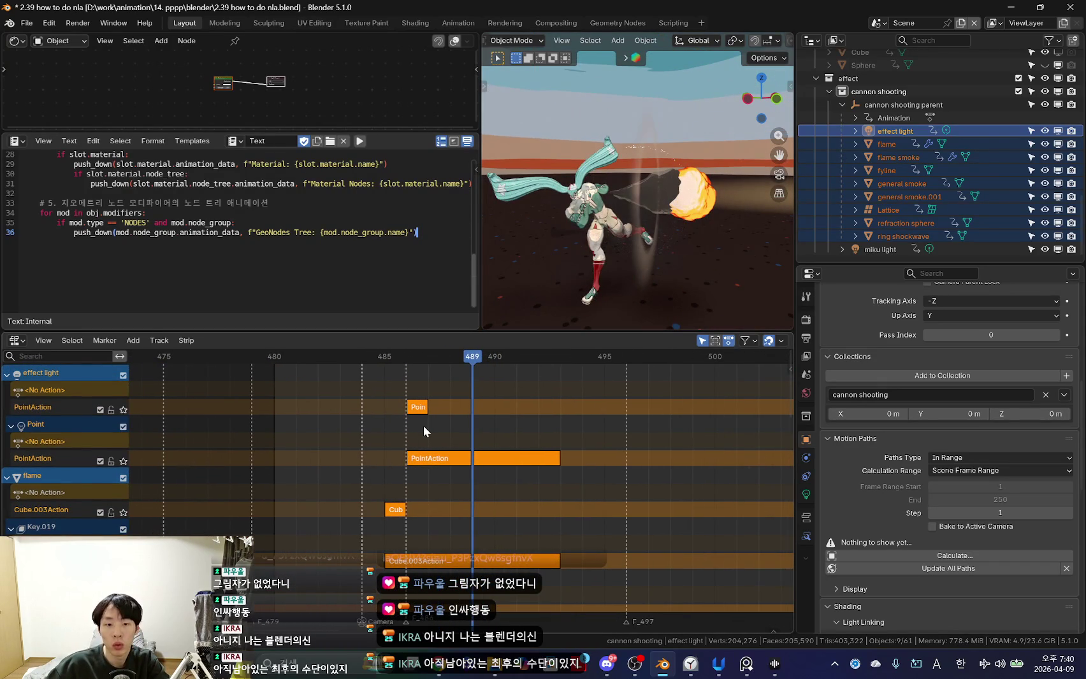
pyautogui.hotkey('shift', 'd')
pyautogui.click(453, 442)
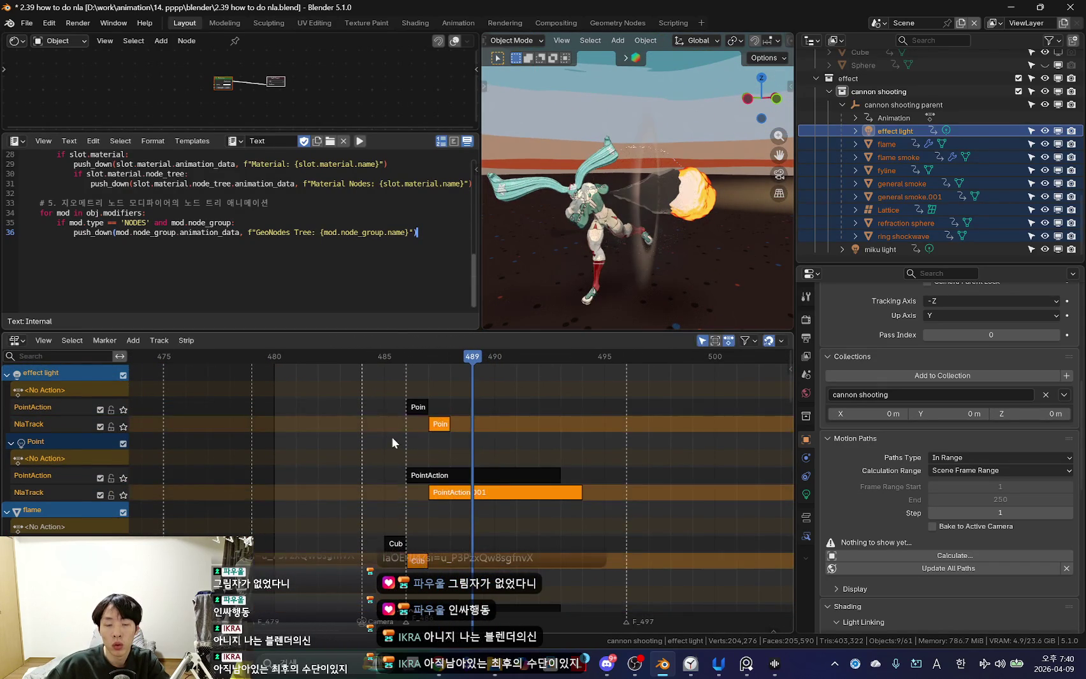
# Undo the strip duplication and set the effect light strip's extrapolation to Nothing.
pyautogui.hotkey('ctrl', 'z')
pyautogui.scroll(-1, 648, 455)
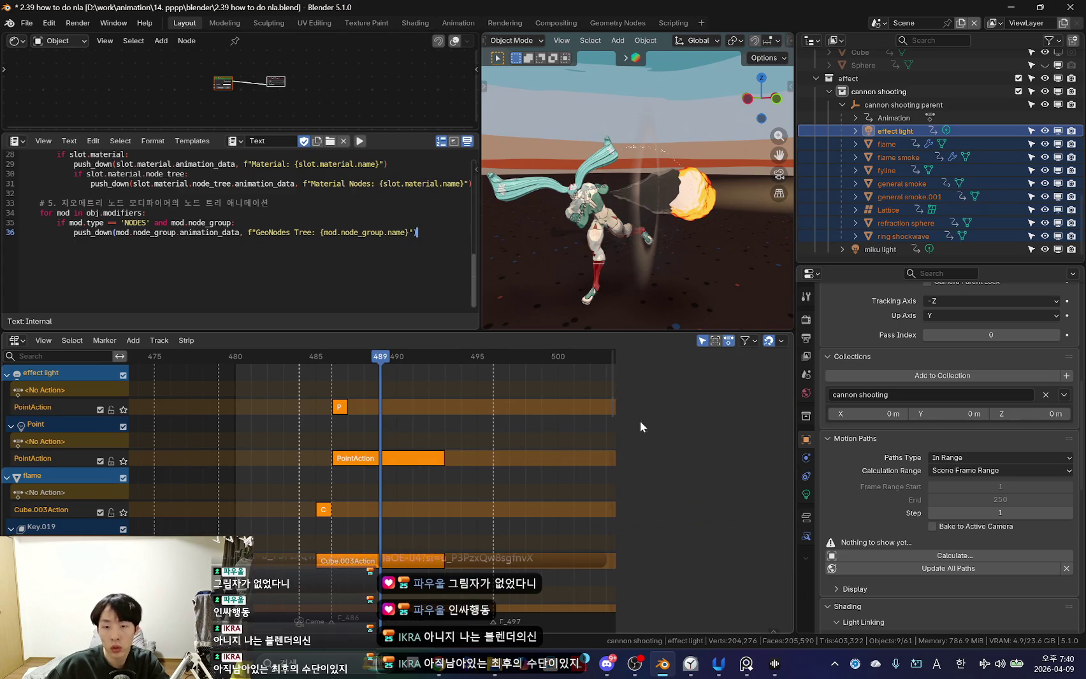
pyautogui.click(342, 406)
pyautogui.press('n')
pyautogui.click(733, 431)
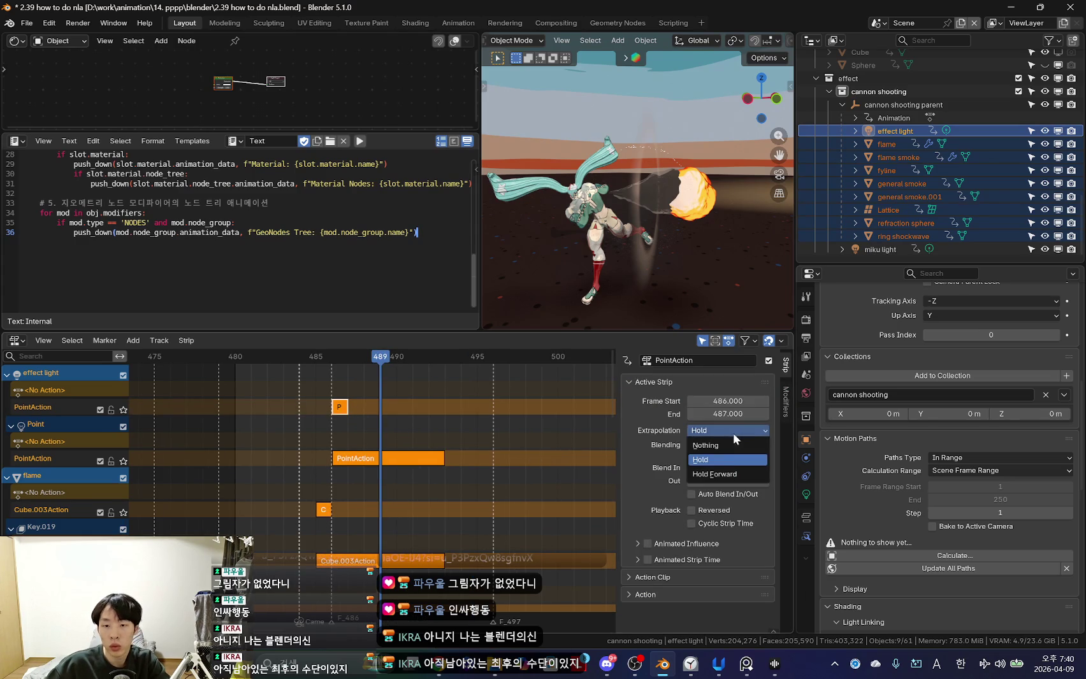
pyautogui.click(721, 445)
pyautogui.scroll(1, 397, 437)
pyautogui.press('n')
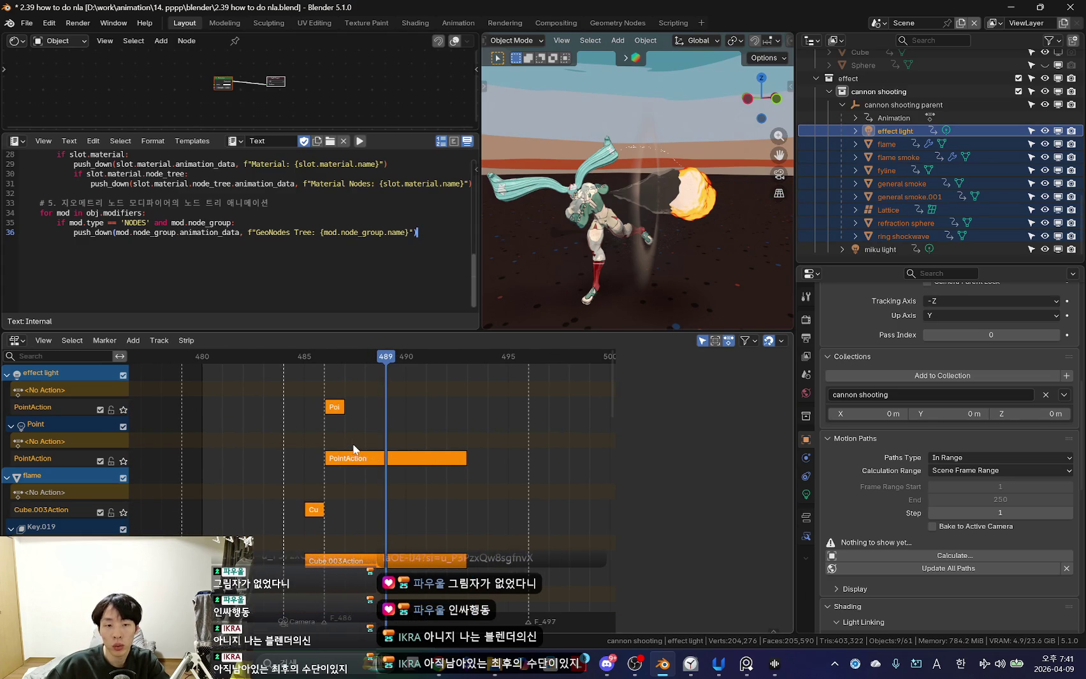
# Duplicate the effect strips, shift the copies about 11 frames later, and scrub frames 484–487.
pyautogui.hotkey('shift', 'd')
pyautogui.click(352, 441)
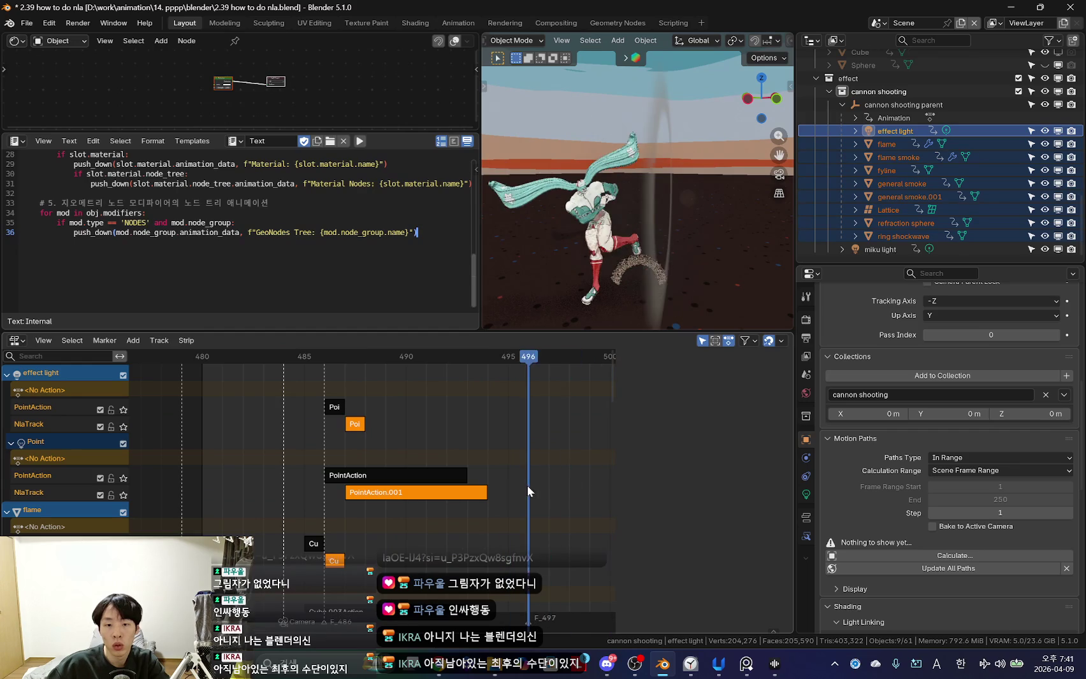
pyautogui.press('KP_Decimal')
pyautogui.scroll(-3, 452, 484)
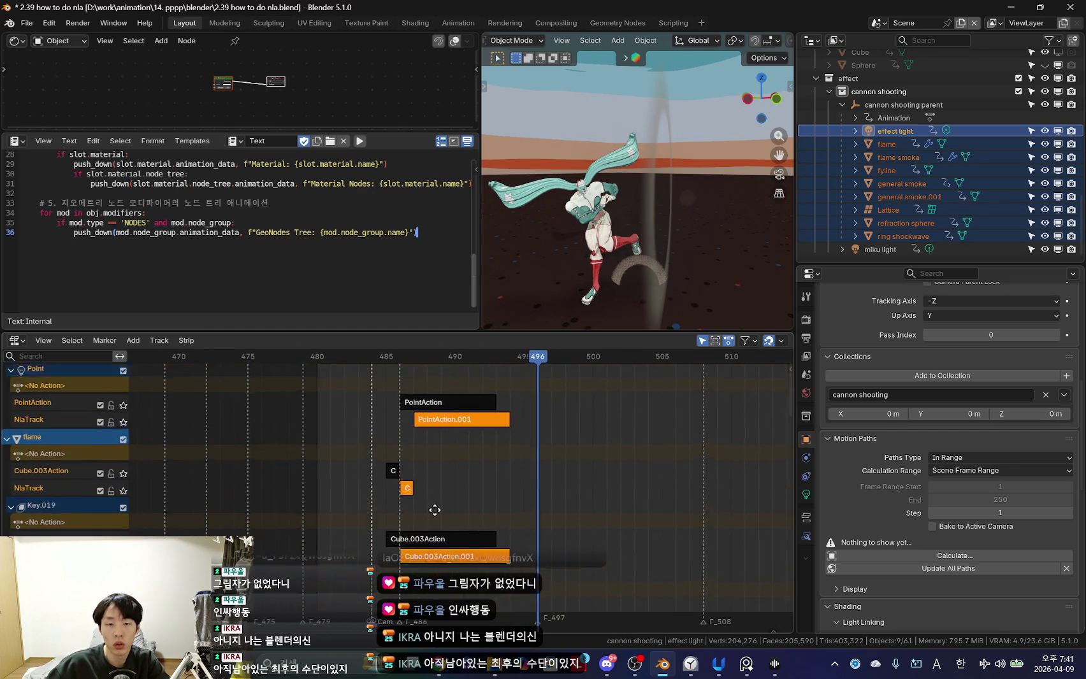
pyautogui.press('KP_Decimal')
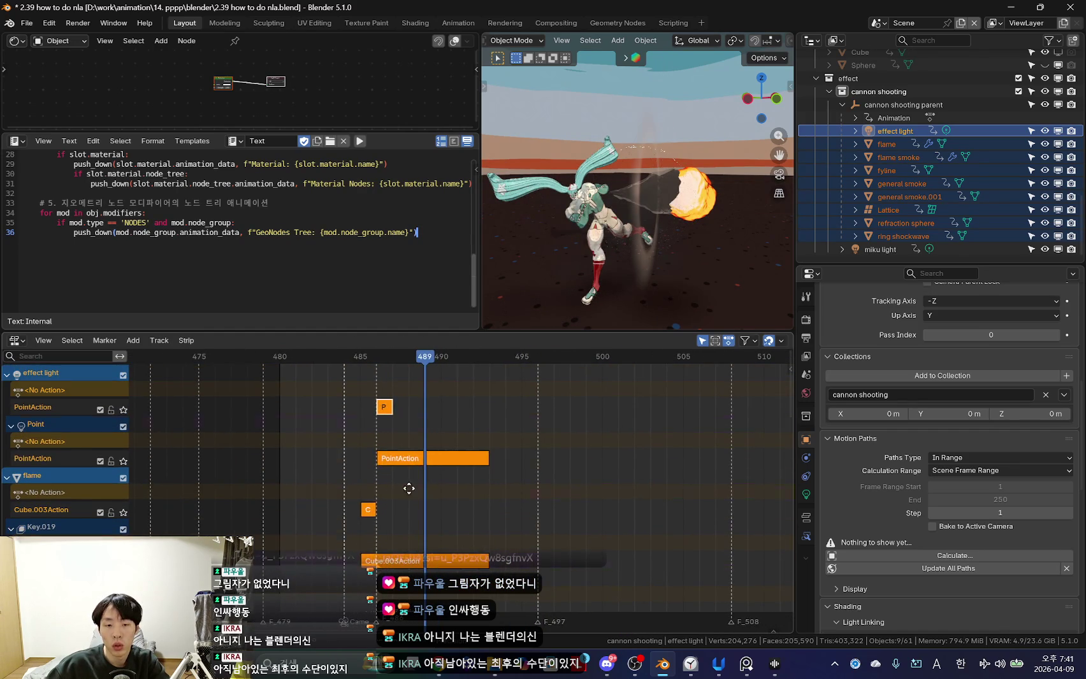
pyautogui.press('g')
pyautogui.click(412, 495)
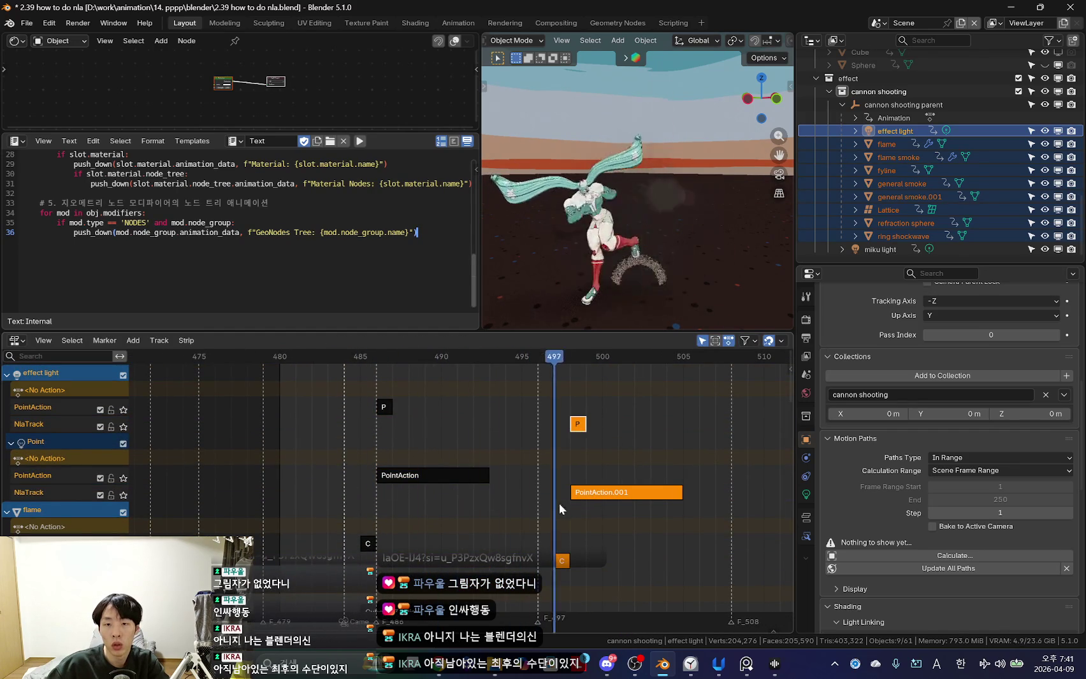
pyautogui.moveTo(358, 504); pyautogui.dragTo(430, 518)
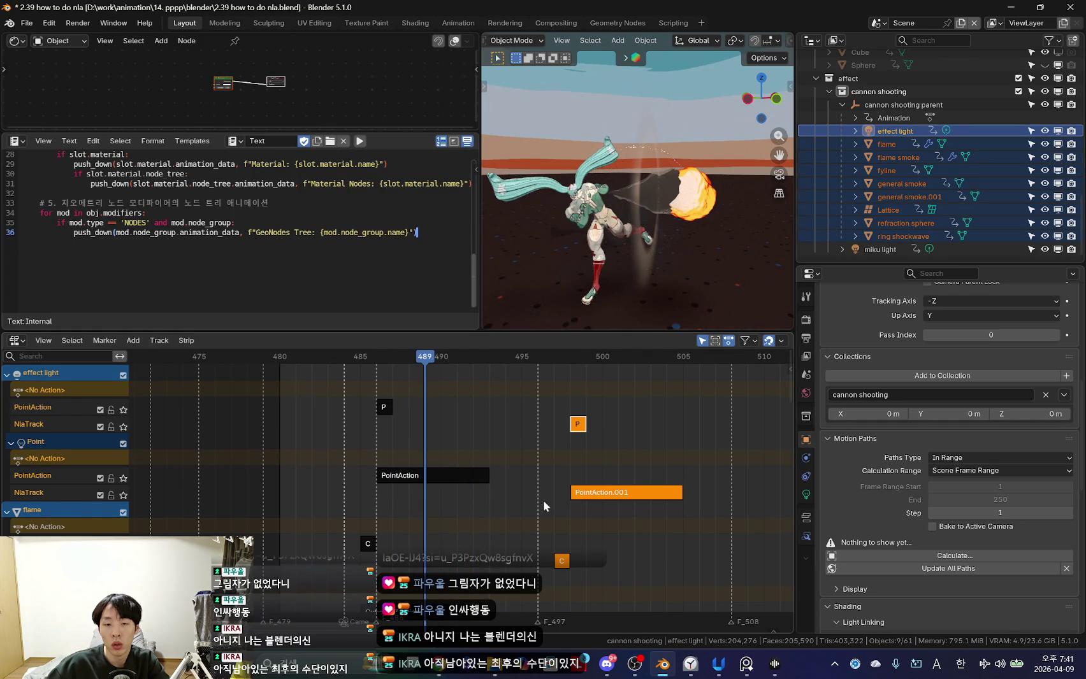
# Undo the offset duplicates and earlier edits, replay the animation, and return to the Claude chat.
pyautogui.hotkey('ctrl', 'z')
pyautogui.moveTo(397, 507)
pyautogui.mouseDown()
pyautogui.moveTo(461, 531)
pyautogui.moveTo(397, 523)
pyautogui.moveTo(432, 533)
pyautogui.moveTo(564, 533)
pyautogui.mouseUp()
pyautogui.press('space')
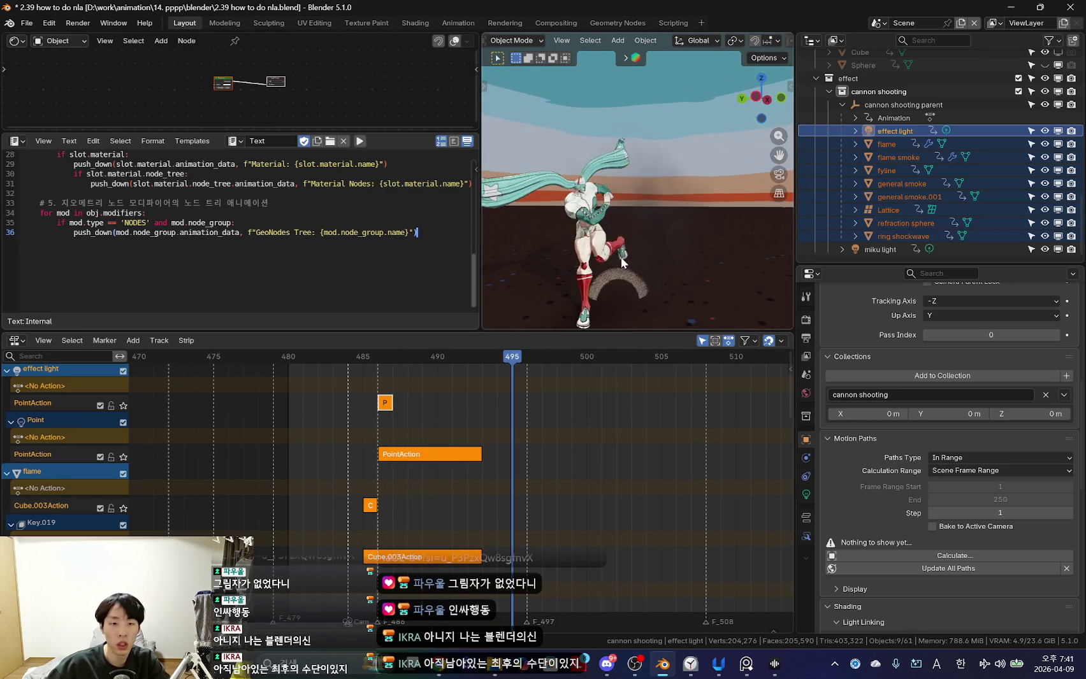
pyautogui.press('Escape')
pyautogui.hotkey('ctrl', 'z')
pyautogui.hotkey('ctrl', 'z')
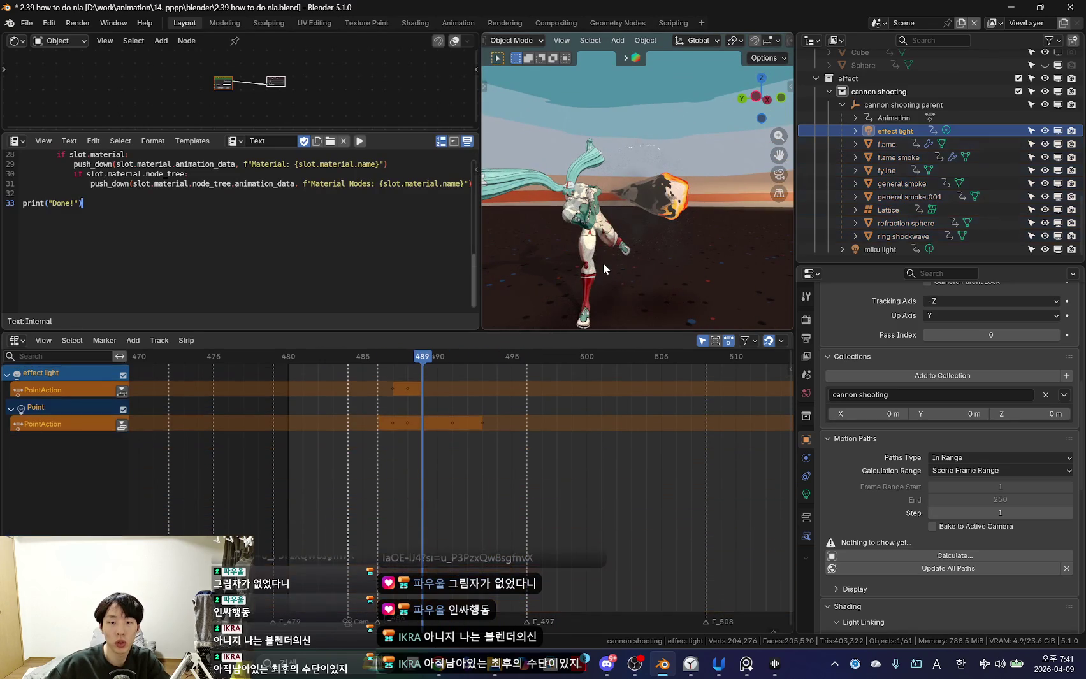
pyautogui.press('space')
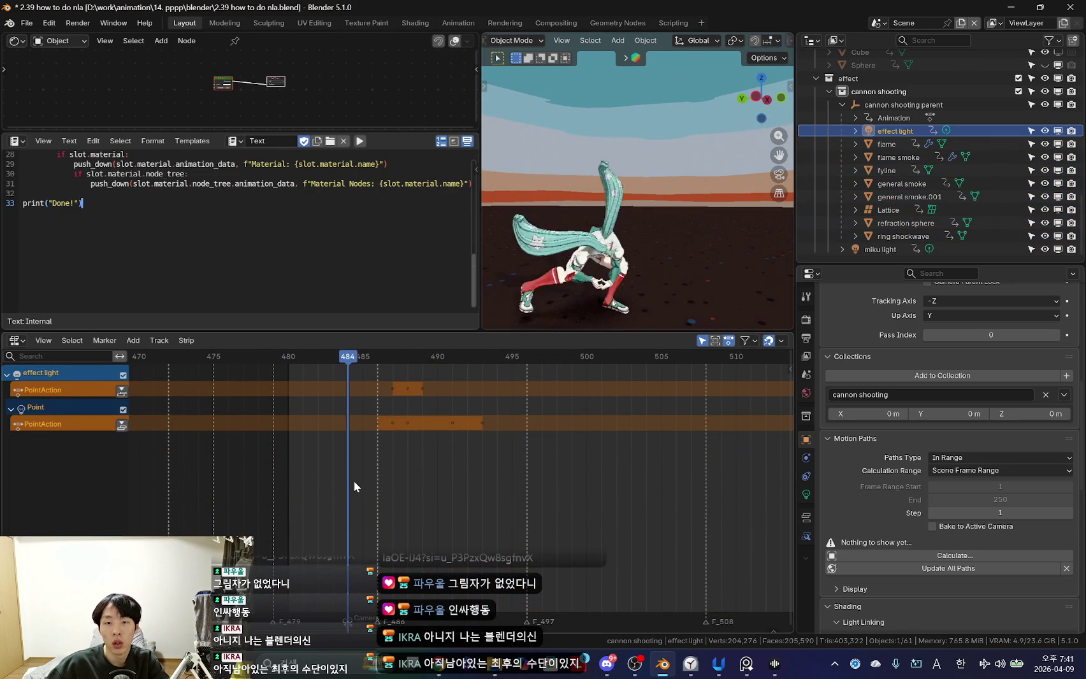
pyautogui.hotkey('alt', 'Tab')
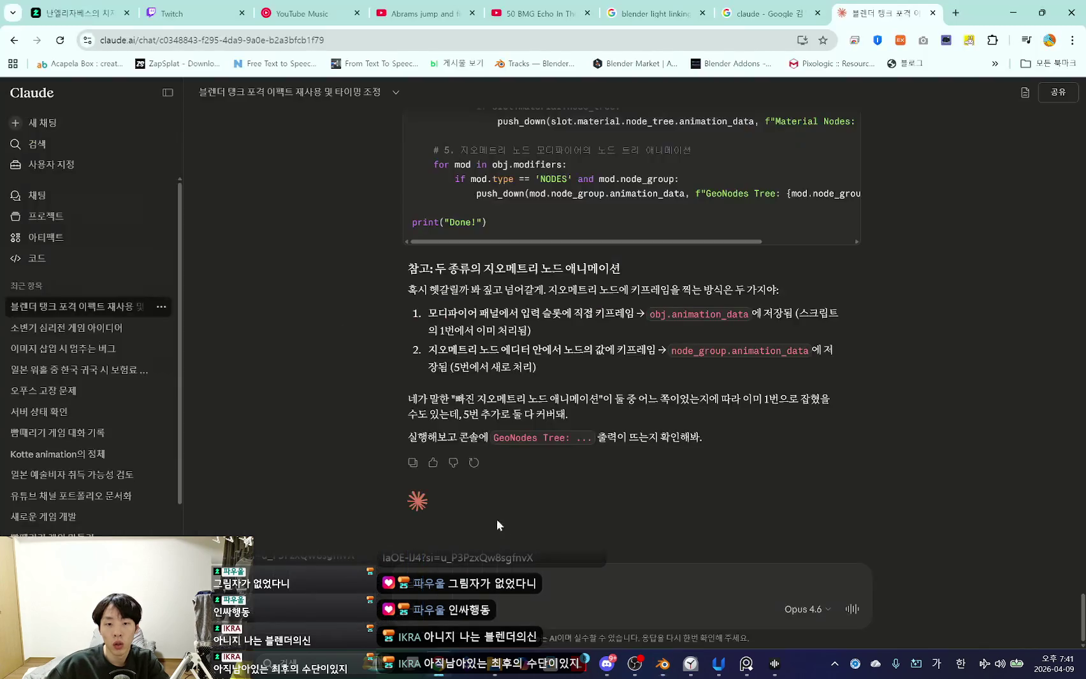
# Ask Claude why playback differs in the NLA and read its Extrapolation and Blend Mode advice.
pyautogui.hotkey('ctrl', 'v')
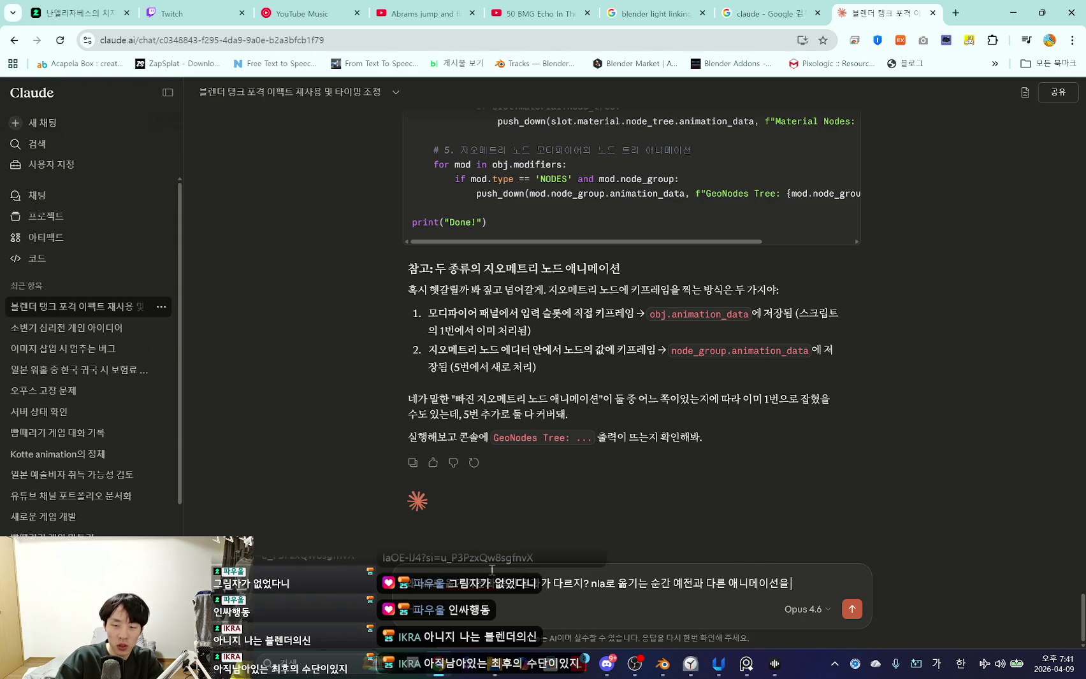
pyautogui.write('재생하잖아')
pyautogui.press('Return')
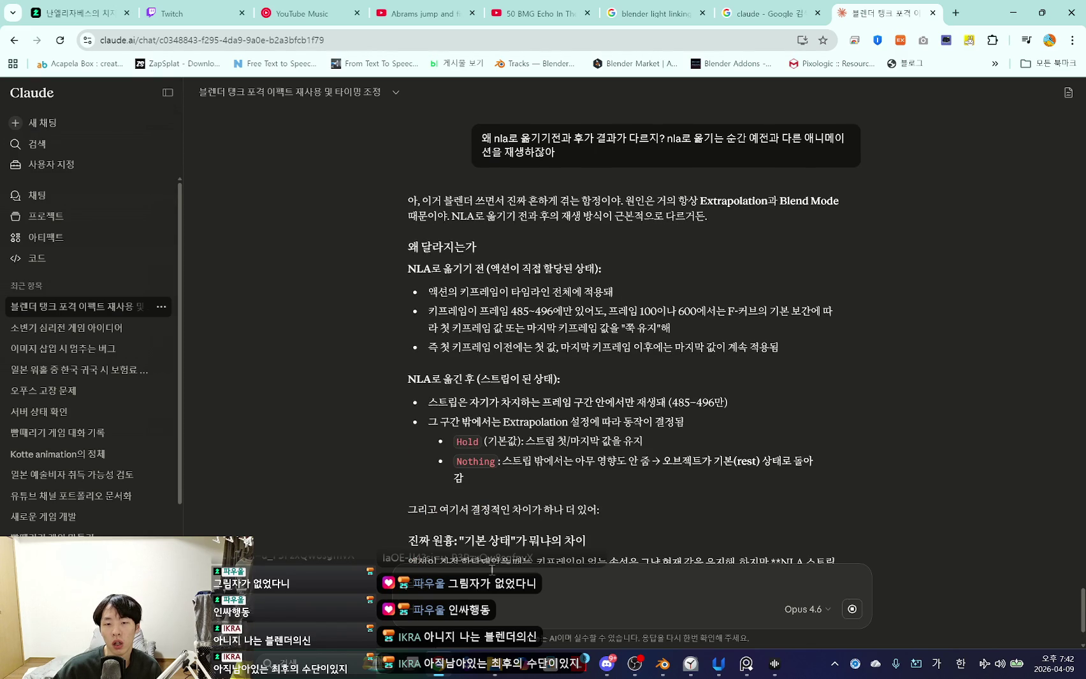
pyautogui.scroll(-2, 629, 406)
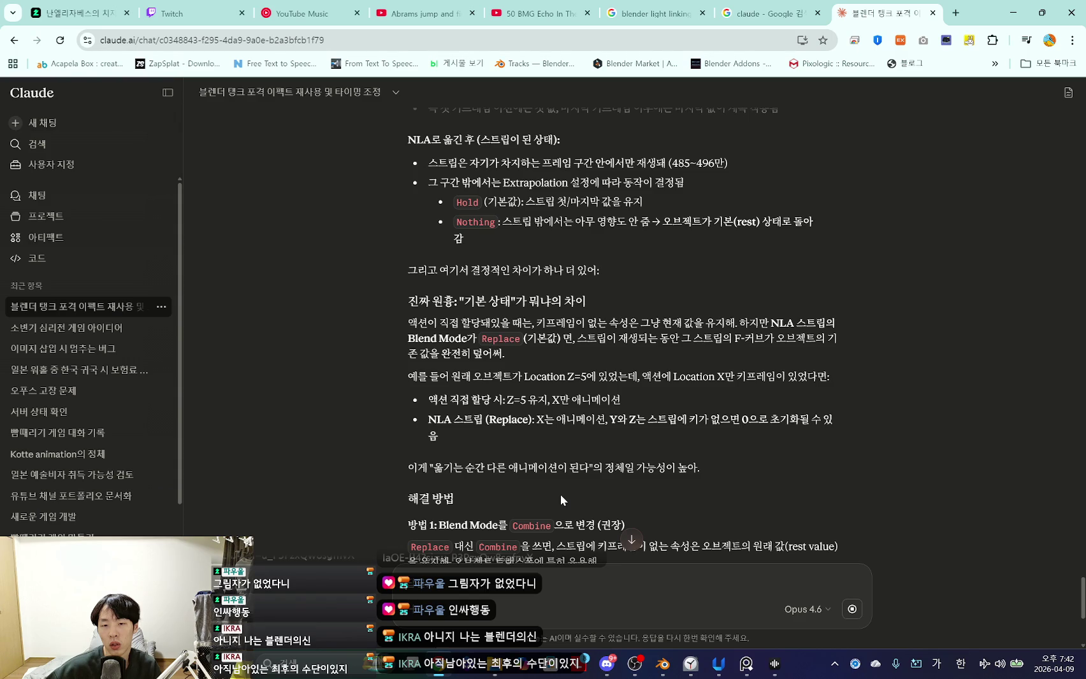
pyautogui.scroll(-4, 560, 500)
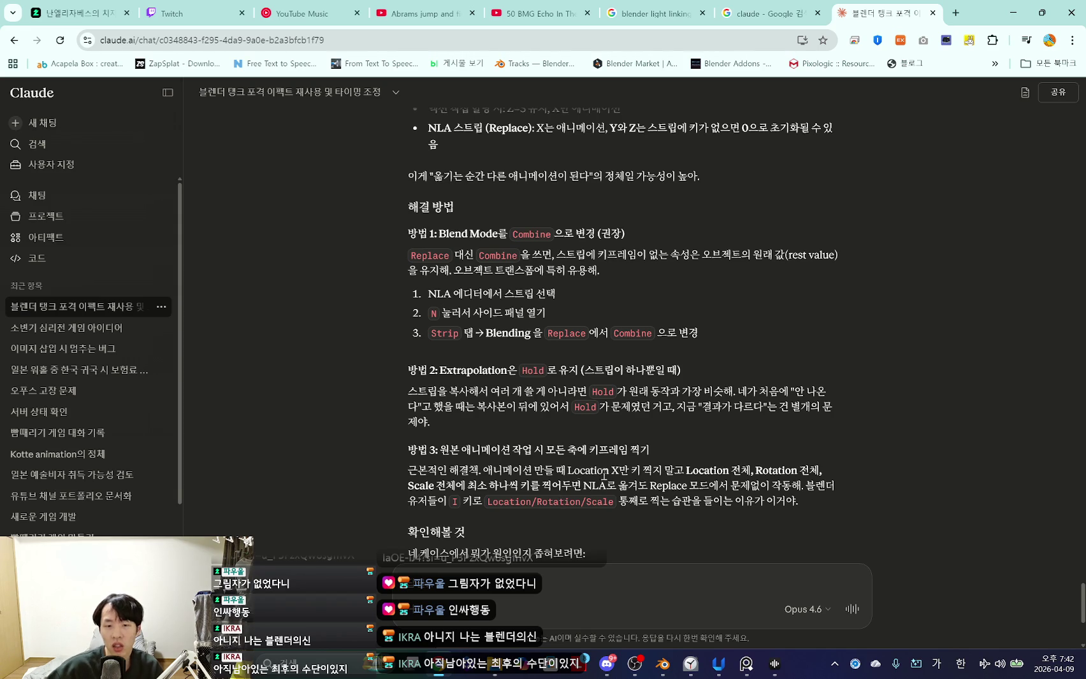
pyautogui.hotkey('alt', 'Tab')
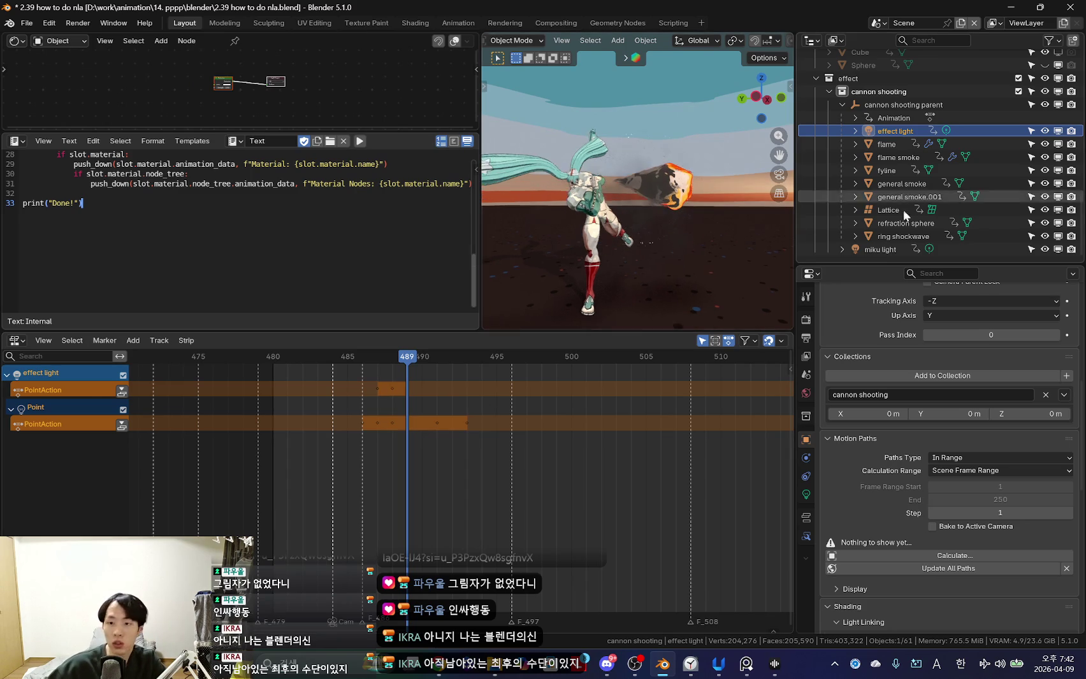
# Select effect light through ring shockwave and run the push-down script on them.
pyautogui.keyDown('shift'); pyautogui.click(902, 235); pyautogui.keyUp('shift')
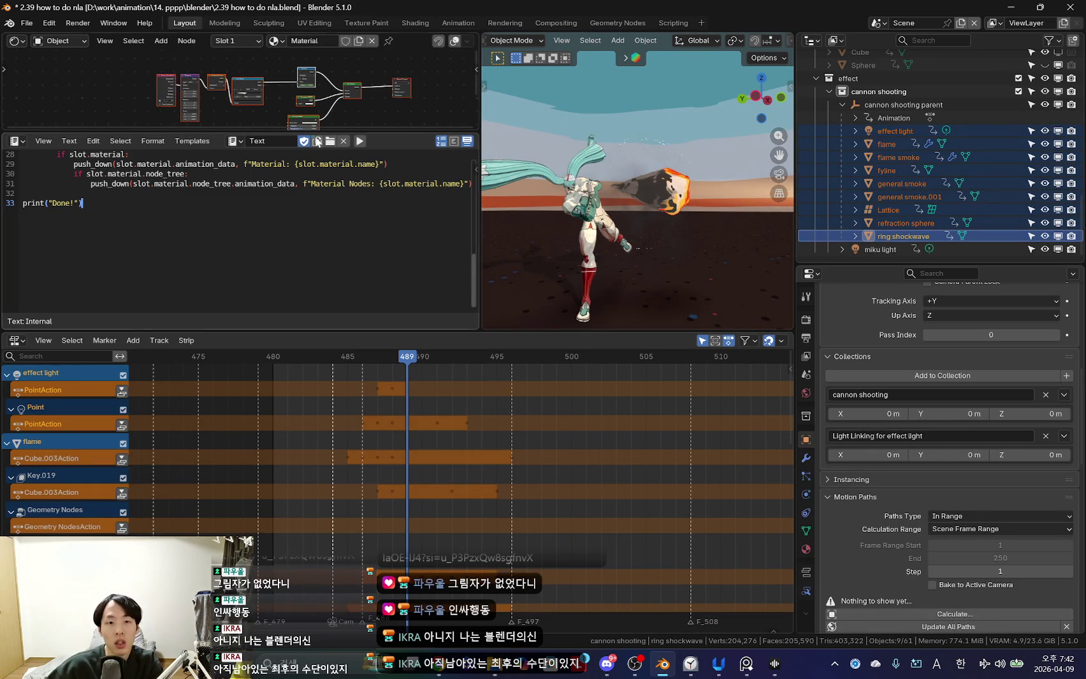
pyautogui.click(361, 141)
pyautogui.keyDown('ctrl'); pyautogui.hscroll(-2, 402, 410); pyautogui.keyUp('ctrl')
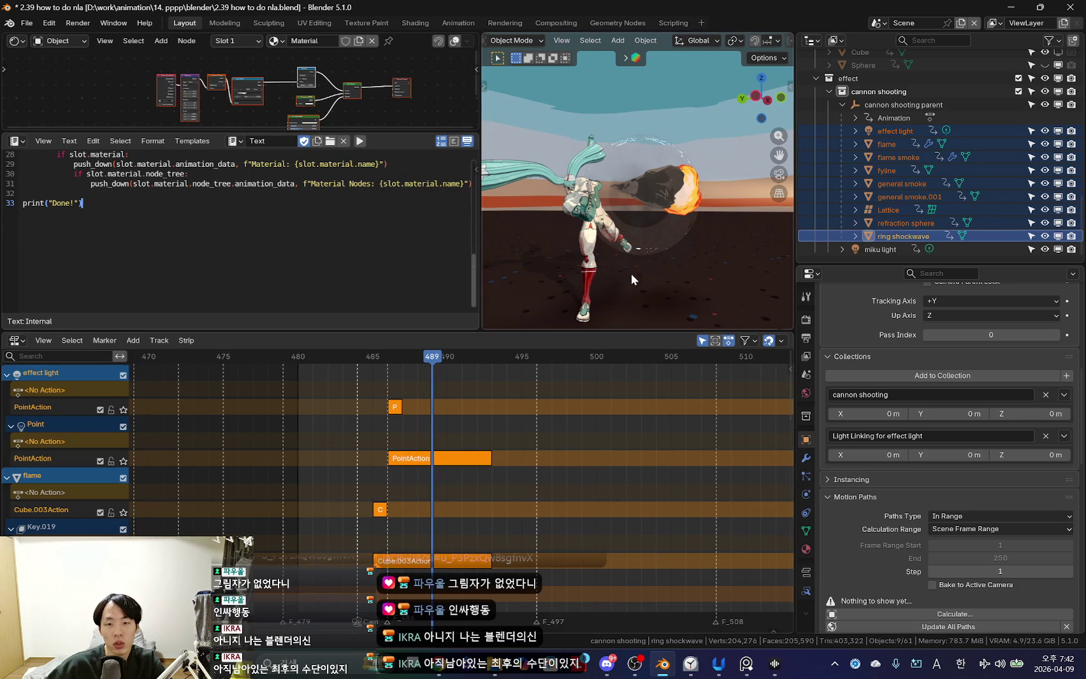
pyautogui.moveTo(661, 211)
pyautogui.mouseDown(button='middle')
pyautogui.moveTo(684, 254)
pyautogui.moveTo(640, 249)
pyautogui.mouseUp(button='middle')
pyautogui.scroll(-2, 408, 425)
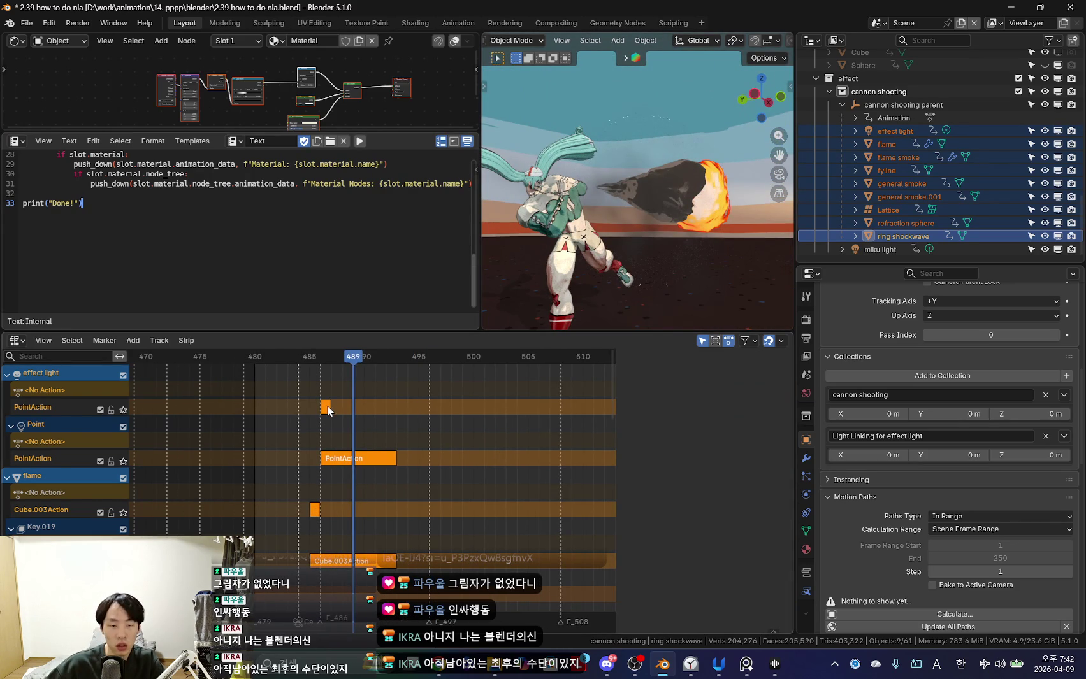
# Test Nothing extrapolation and Combine blending on the effect light PointAction strip, then undo the push-down.
pyautogui.click(326, 408)
pyautogui.press('n')
pyautogui.click(719, 433)
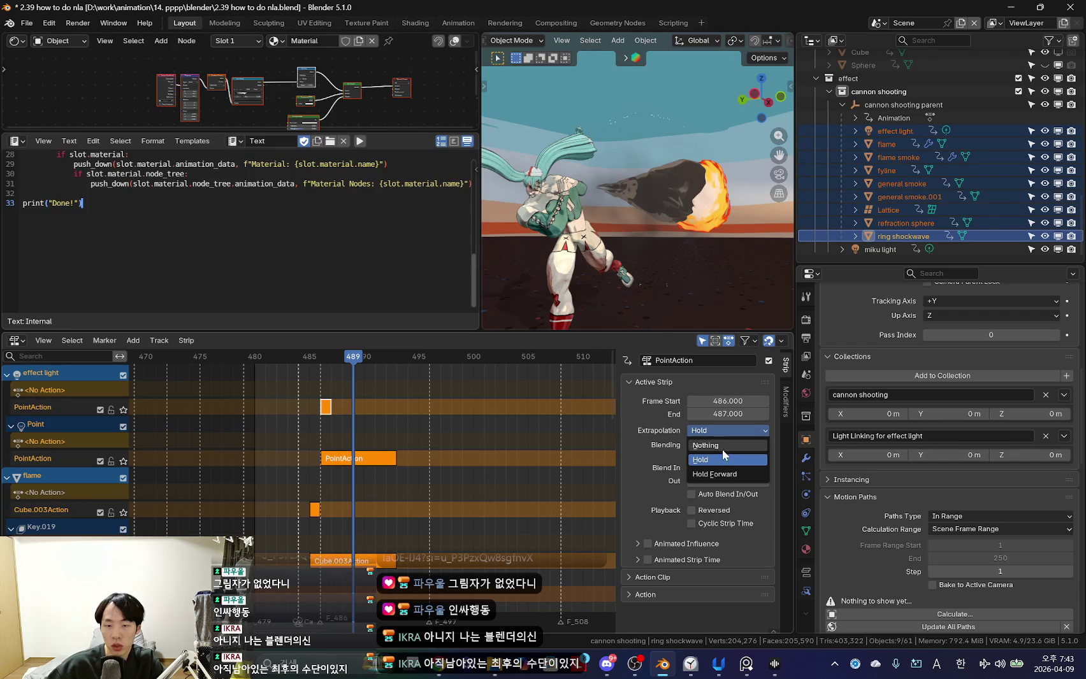
pyautogui.click(722, 447)
pyautogui.hotkey('ctrl', 'z')
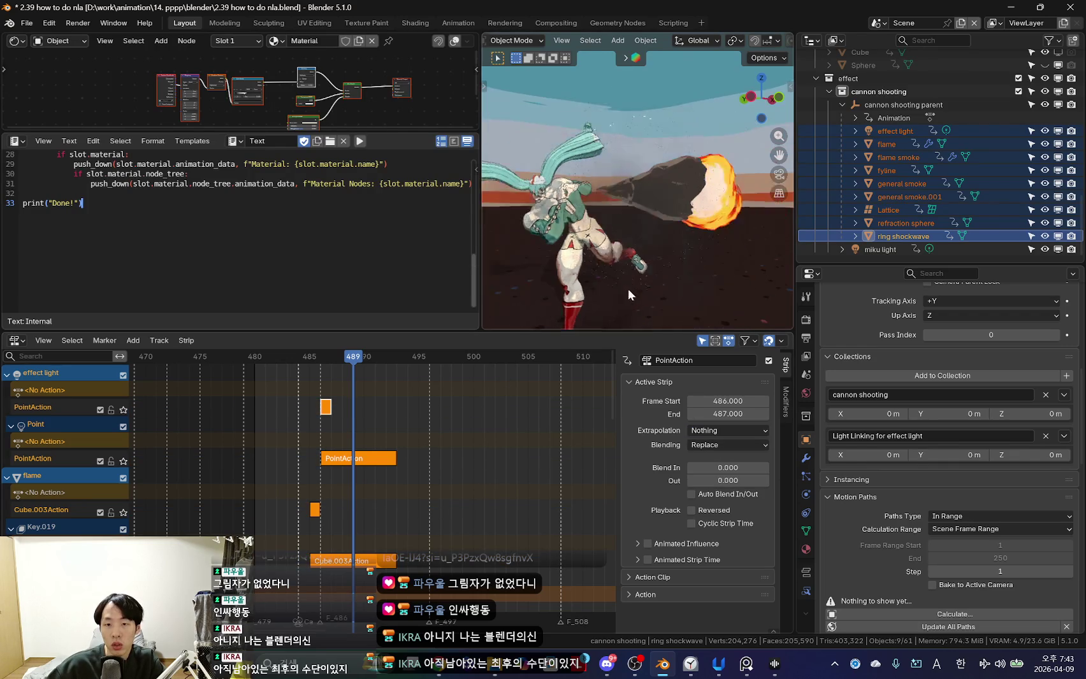
pyautogui.click(730, 445)
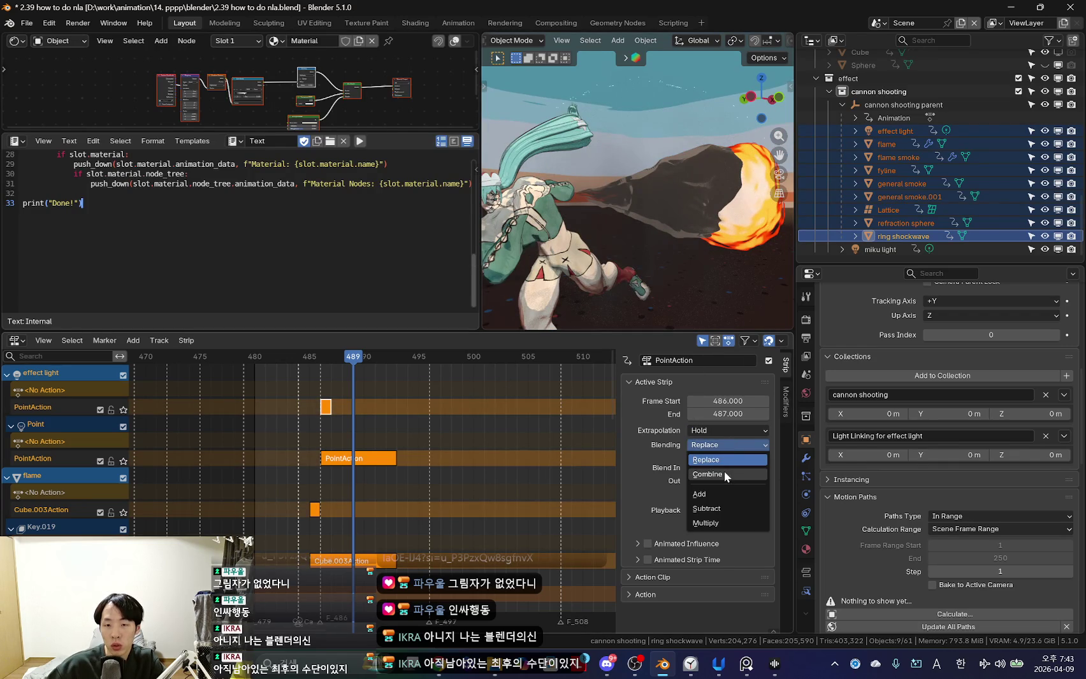
pyautogui.click(724, 471)
pyautogui.keyDown('alt'); pyautogui.scroll(-4, 362, 495); pyautogui.keyUp('alt')
pyautogui.keyDown('alt'); pyautogui.scroll(4, 642, 267); pyautogui.keyUp('alt')
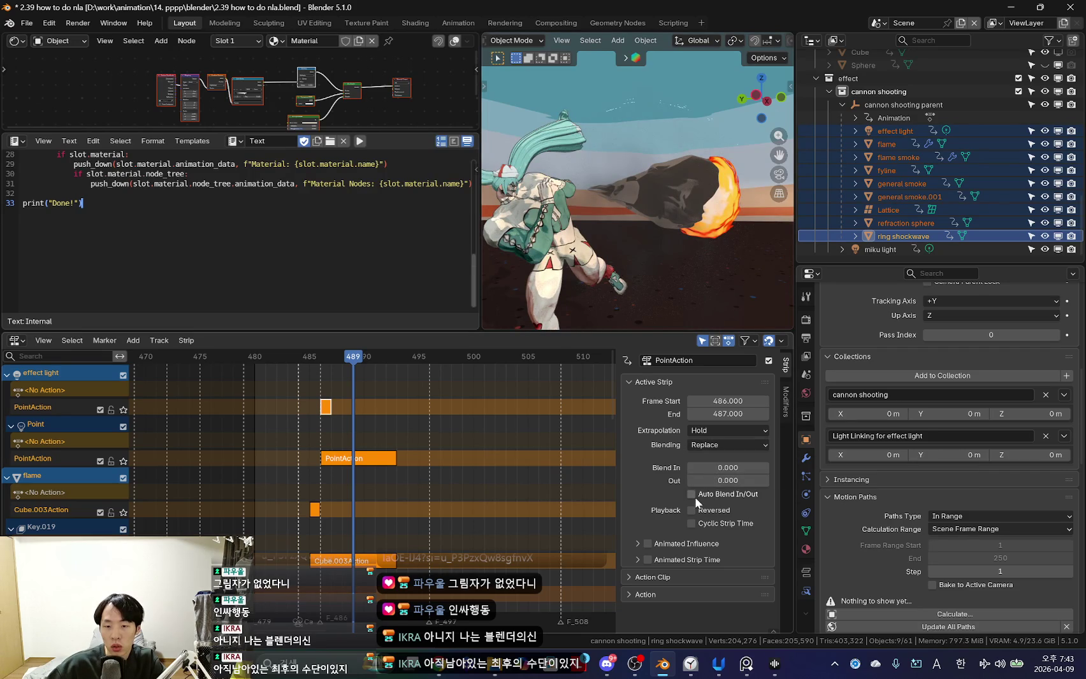
pyautogui.hotkey('ctrl', 'z')
pyautogui.hotkey('ctrl', 'z')
pyautogui.hotkey('ctrl', 'z')
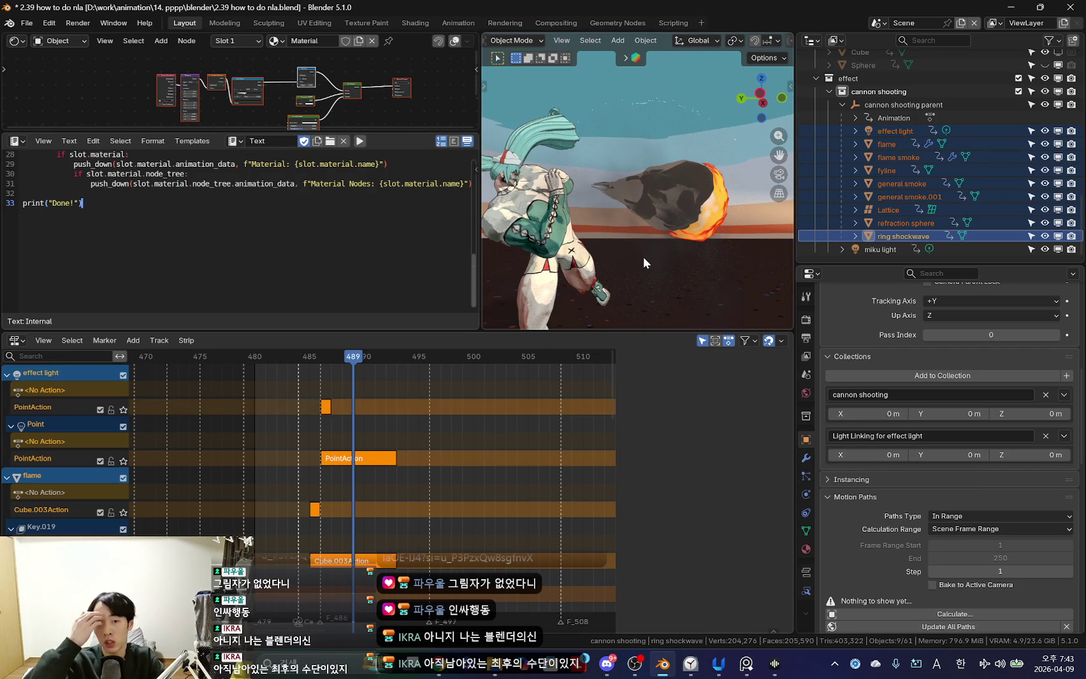
pyautogui.hotkey('ctrl', 'z')
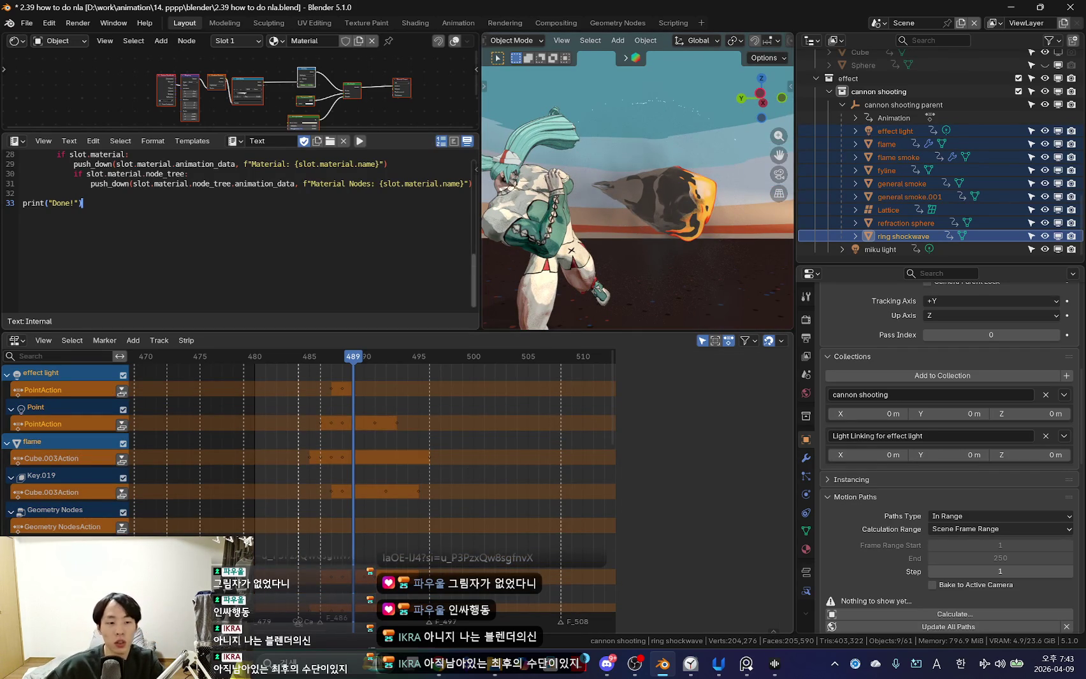
# Split the NLA area to add a taller Dope Sheet below and go to frame 484.
pyautogui.click(63, 466)
pyautogui.click(14, 486)
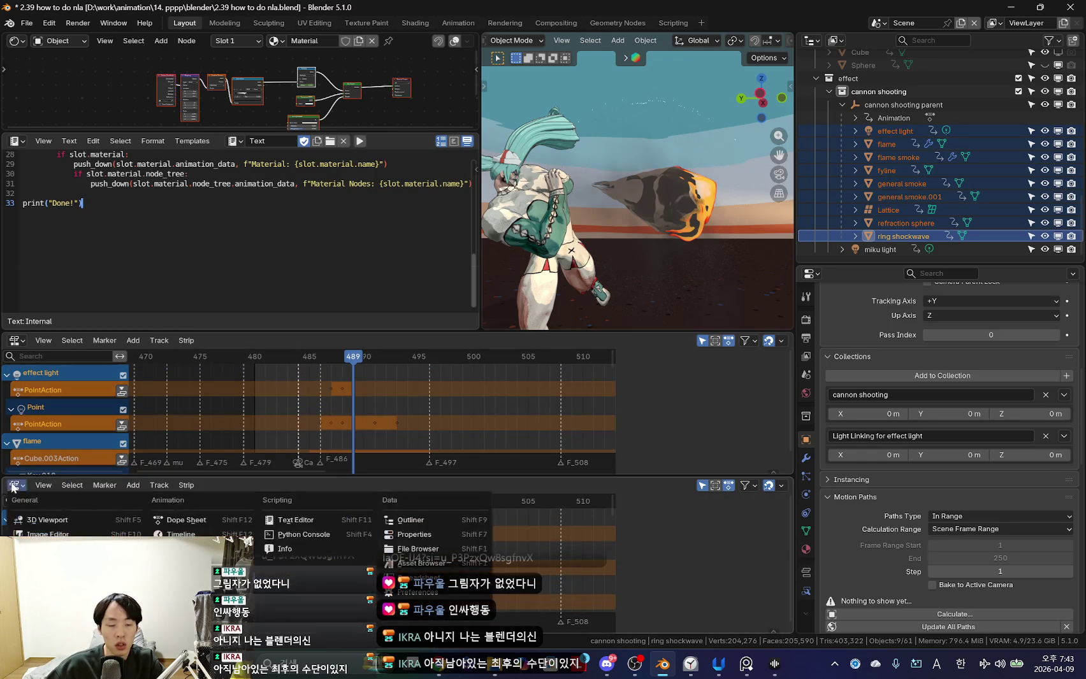
pyautogui.click(181, 533)
pyautogui.moveTo(321, 477); pyautogui.dragTo(321, 424)
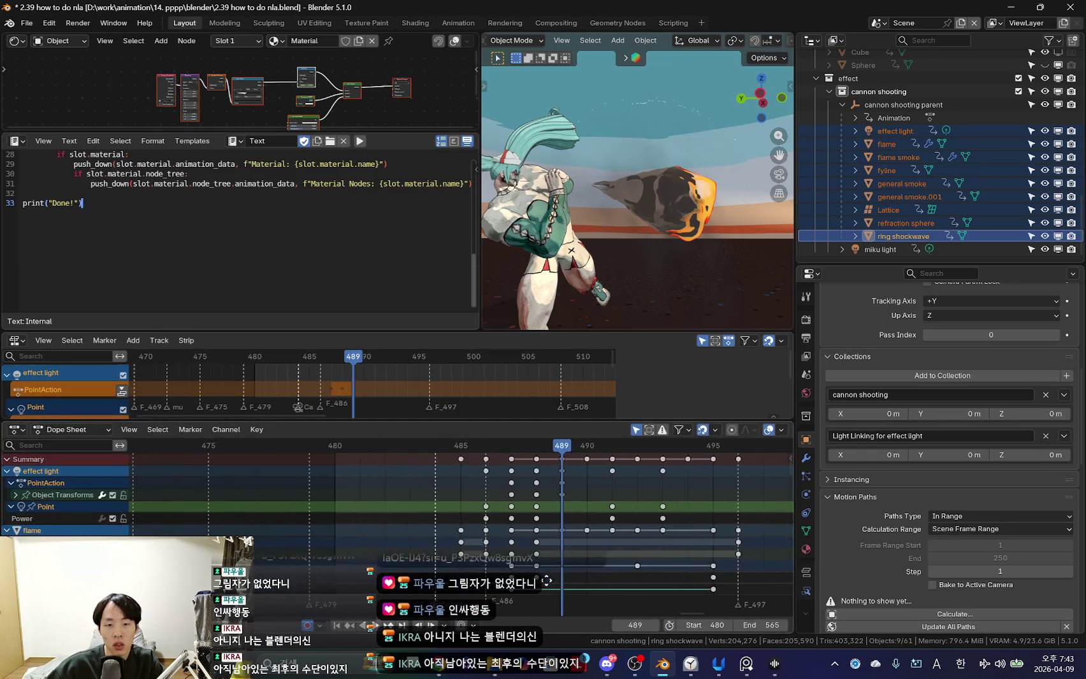
pyautogui.click(461, 486)
pyautogui.press('Left')
pyautogui.scroll(-3, 545, 263)
pyautogui.scroll(-2, 545, 304)
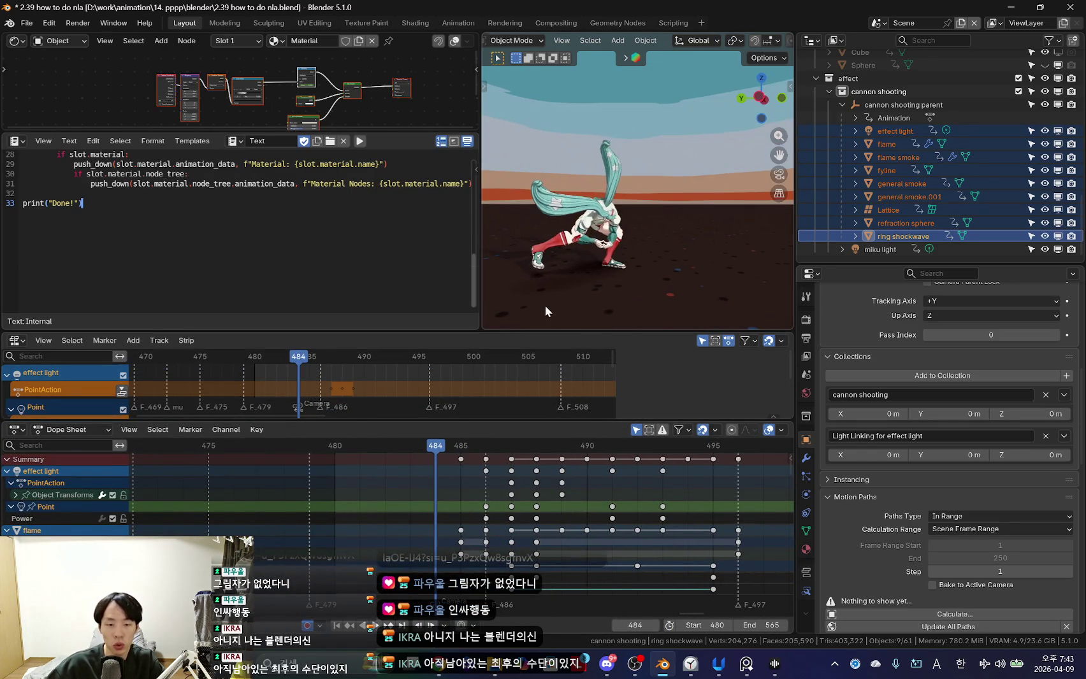
# Key the selected objects with the active keying set at frame 484 and review their channels.
pyautogui.press('k')
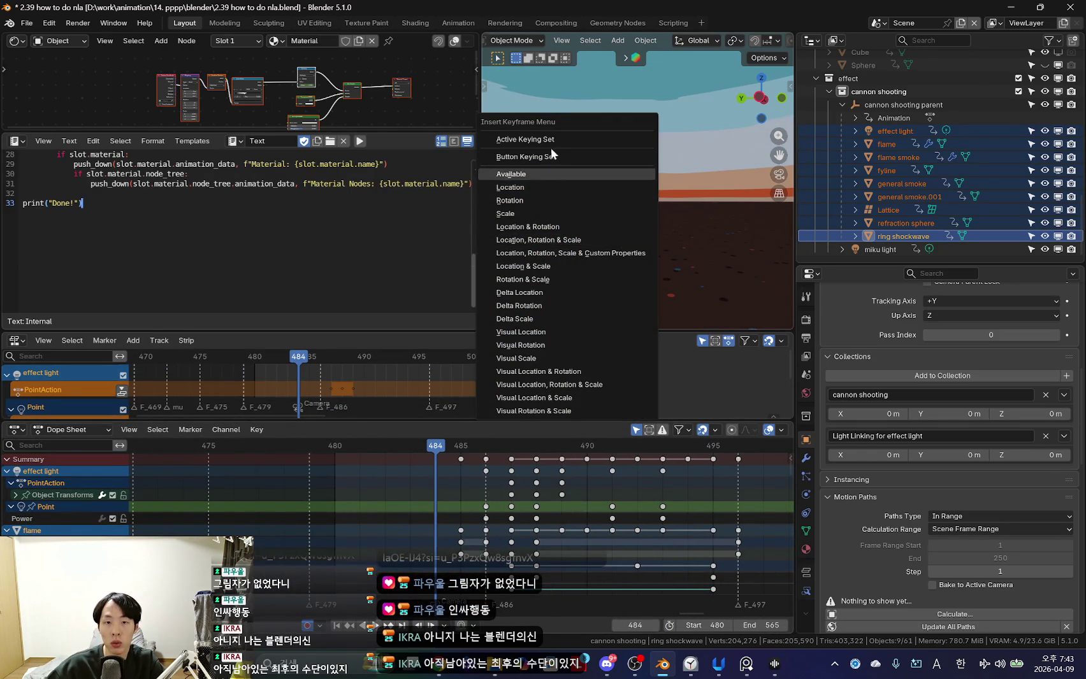
pyautogui.click(563, 141)
pyautogui.scroll(-2, 464, 574)
pyautogui.scroll(-4, 463, 574)
pyautogui.scroll(-3, 463, 593)
pyautogui.scroll(-3, 463, 593)
pyautogui.moveTo(428, 523); pyautogui.dragTo(433, 478, button='middle')
pyautogui.scroll(-3, 435, 484)
pyautogui.scroll(-3, 439, 494)
pyautogui.scroll(-3, 441, 504)
pyautogui.scroll(-3, 444, 509)
pyautogui.scroll(-3, 440, 494)
pyautogui.scroll(-3, 382, 504)
pyautogui.moveTo(328, 529); pyautogui.dragTo(335, 456, button='middle')
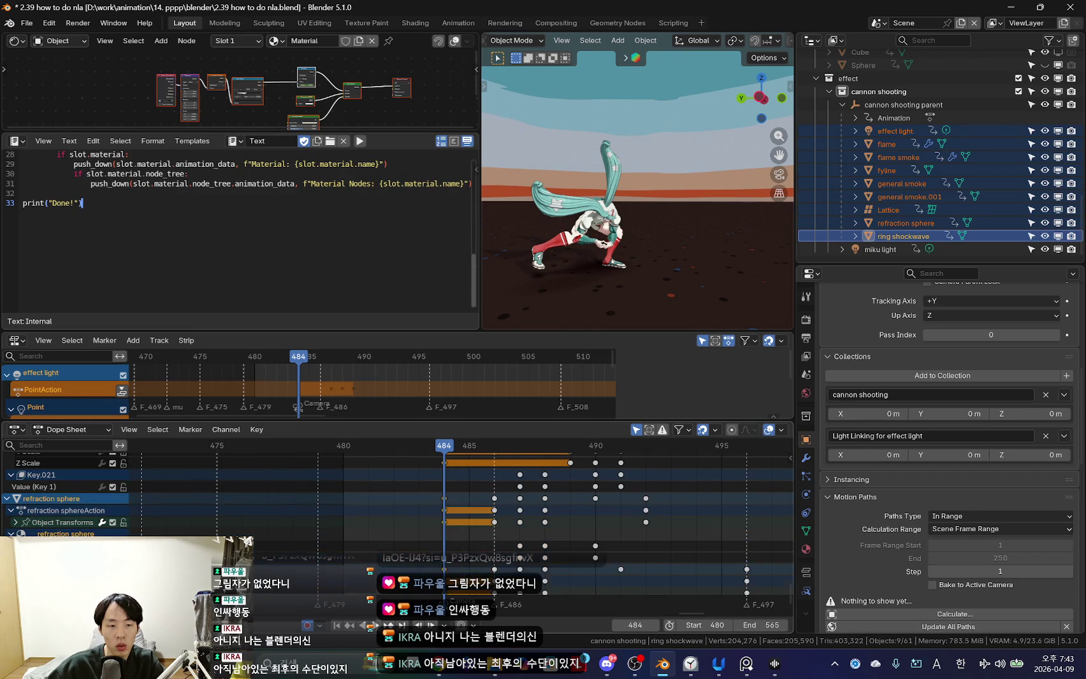
pyautogui.moveTo(467, 571); pyautogui.dragTo(460, 536, button='middle')
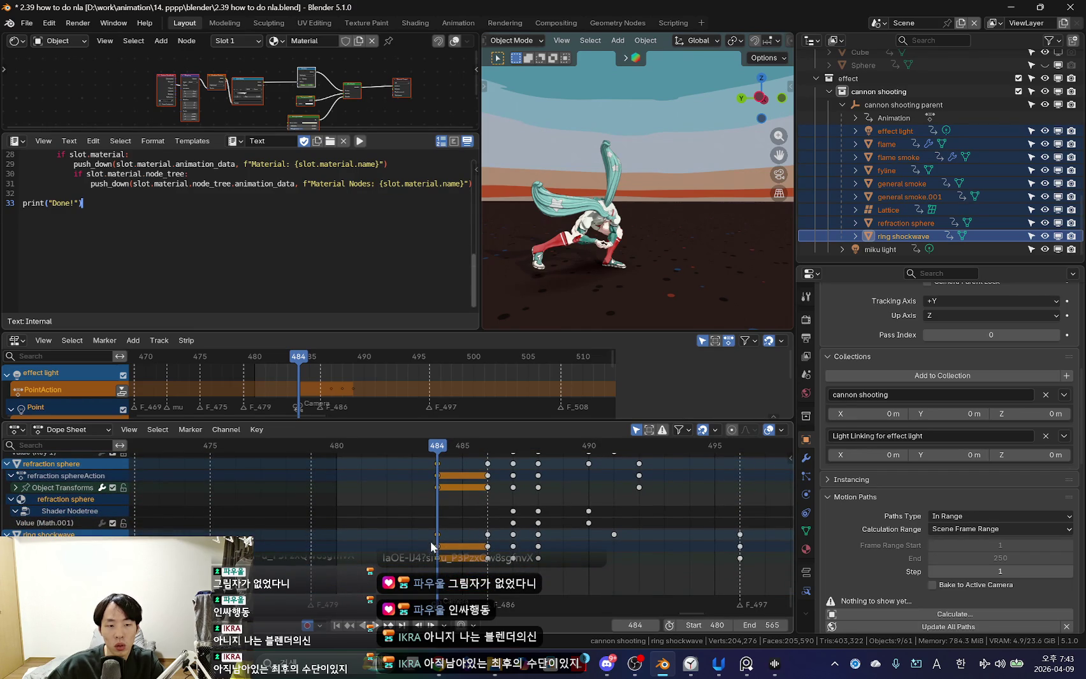
pyautogui.scroll(2, 472, 527)
pyautogui.scroll(1, 457, 561)
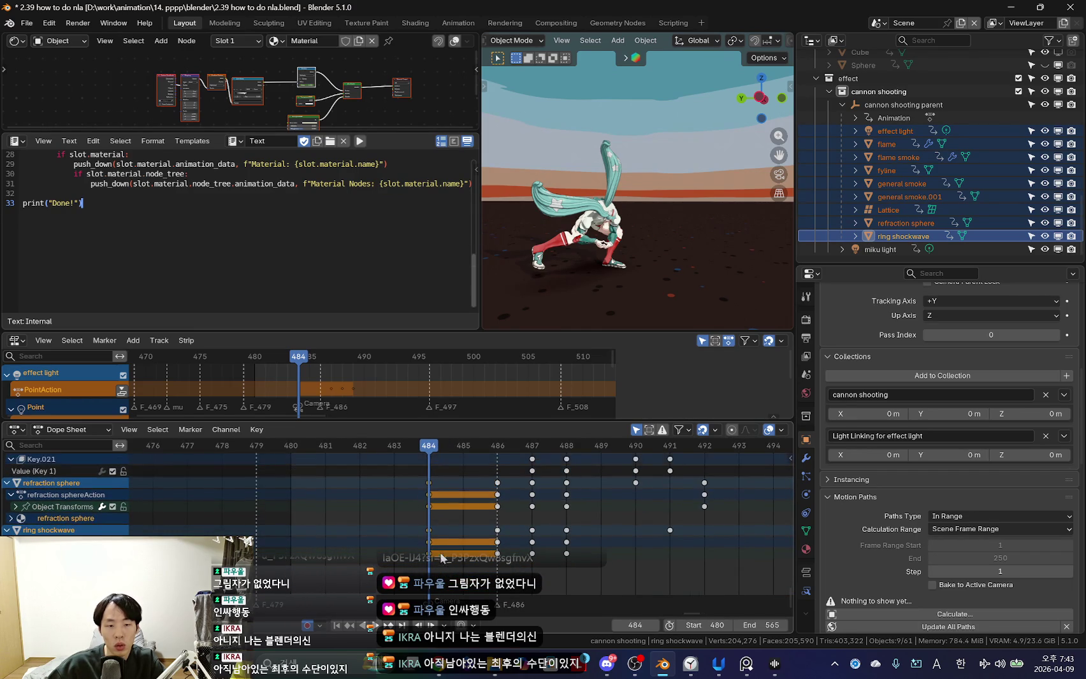
# Undo those keys, re-key the selected objects at frame 484, and zoom the Dope Sheet out.
pyautogui.hotkey('ctrl', 'z')
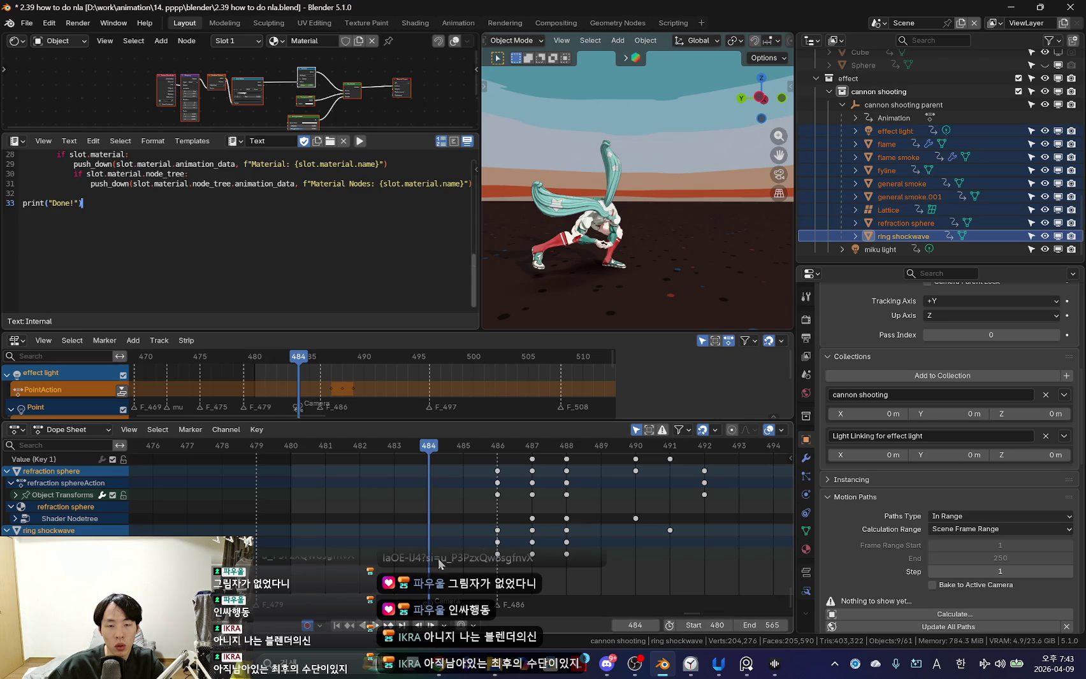
pyautogui.hotkey('ctrl', 'z')
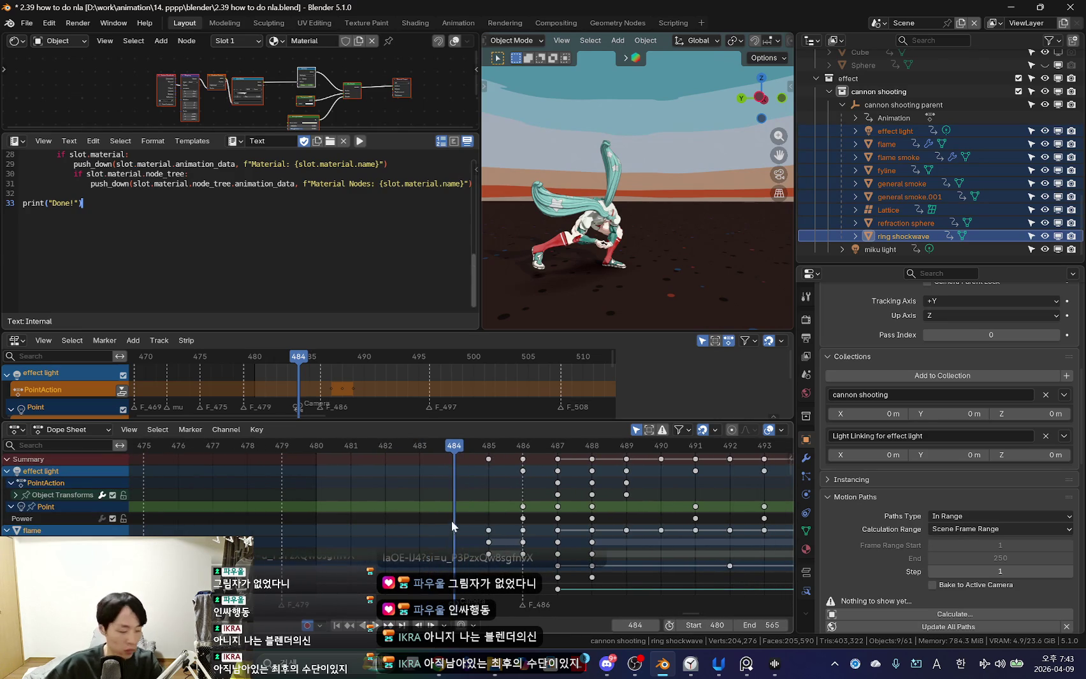
pyautogui.press('k')
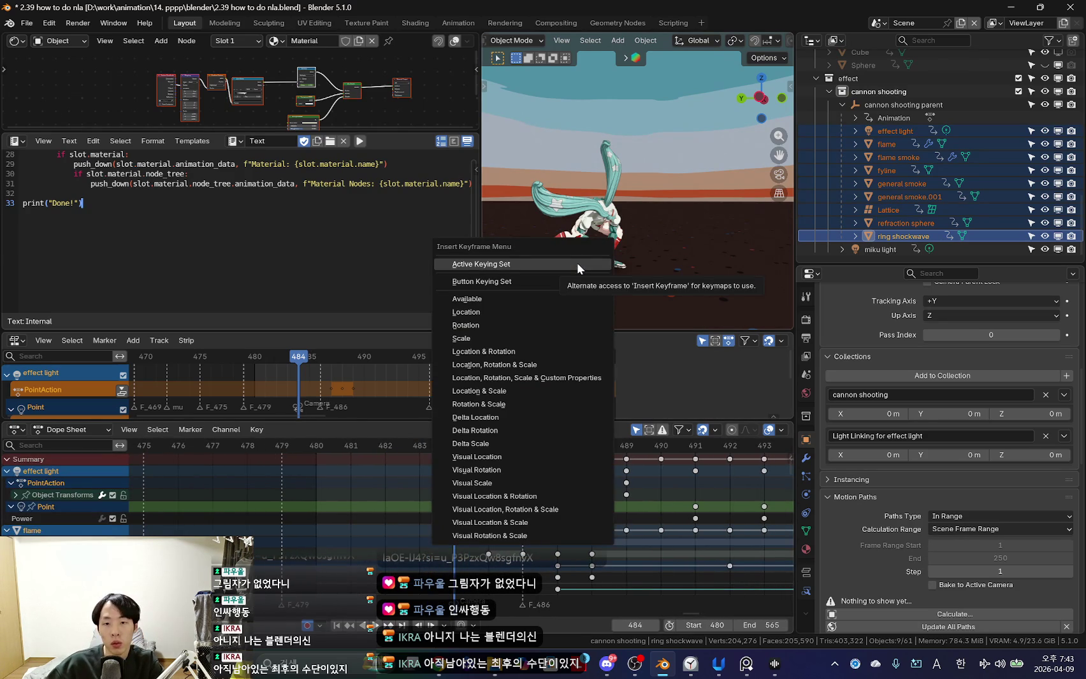
pyautogui.click(577, 262)
pyautogui.press('r')
pyautogui.scroll(-3, 471, 483)
pyautogui.press('r')
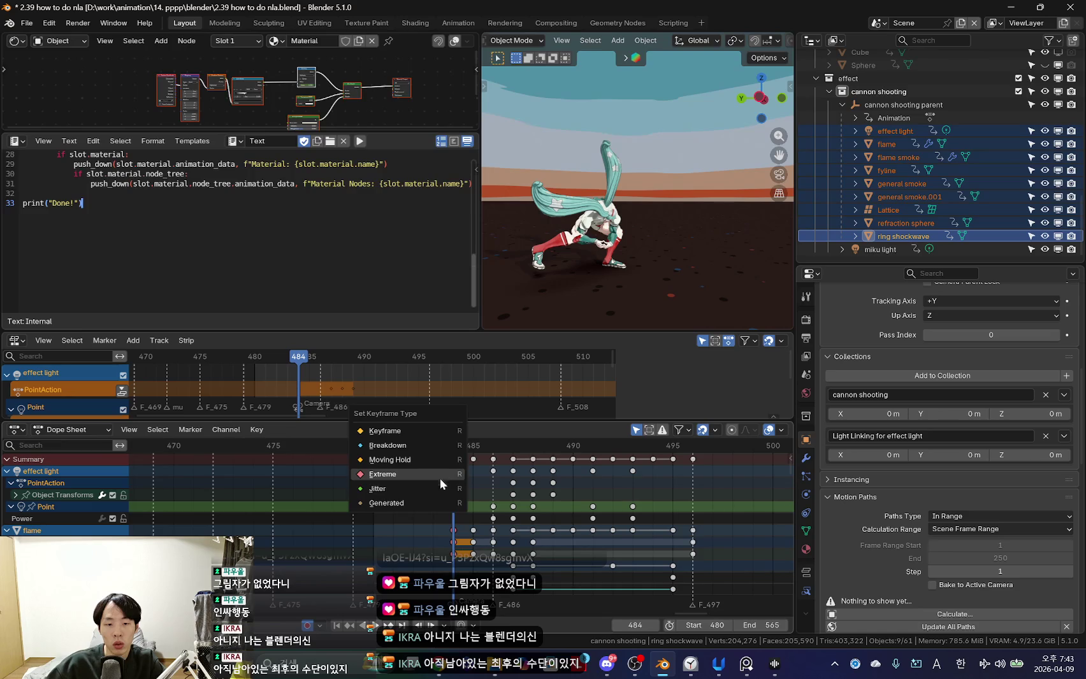
pyautogui.keyDown('ctrl'); pyautogui.moveTo(585, 499); pyautogui.dragTo(418, 493, button='middle'); pyautogui.keyUp('ctrl')
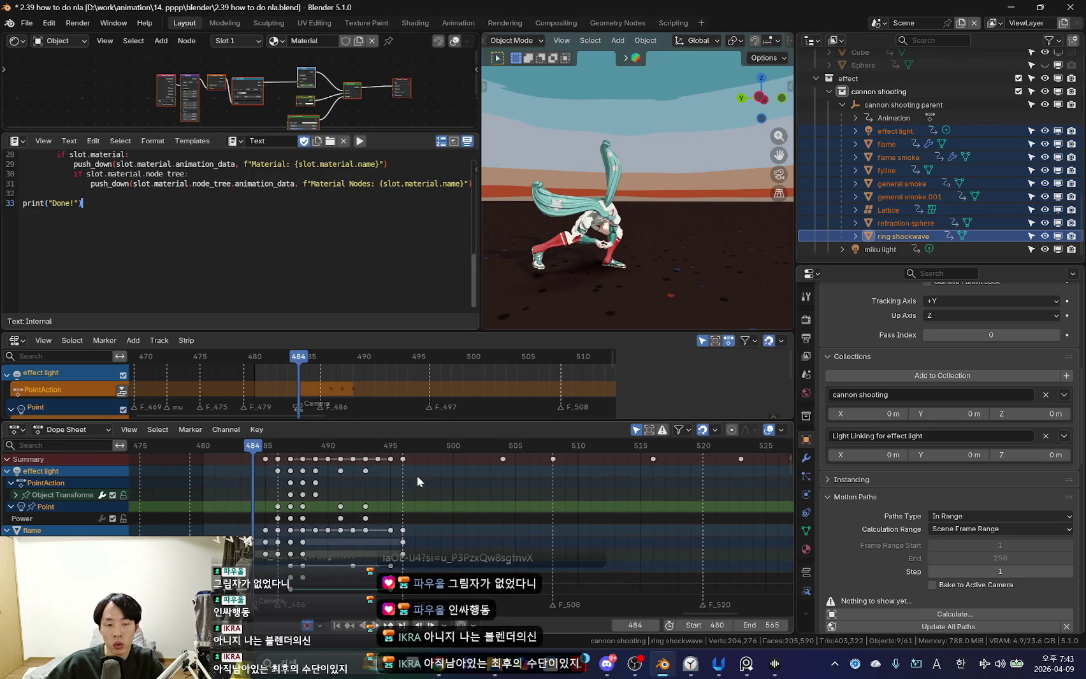
pyautogui.scroll(-1, 535, 463)
pyautogui.scroll(-1, 525, 502)
pyautogui.click(912, 193)
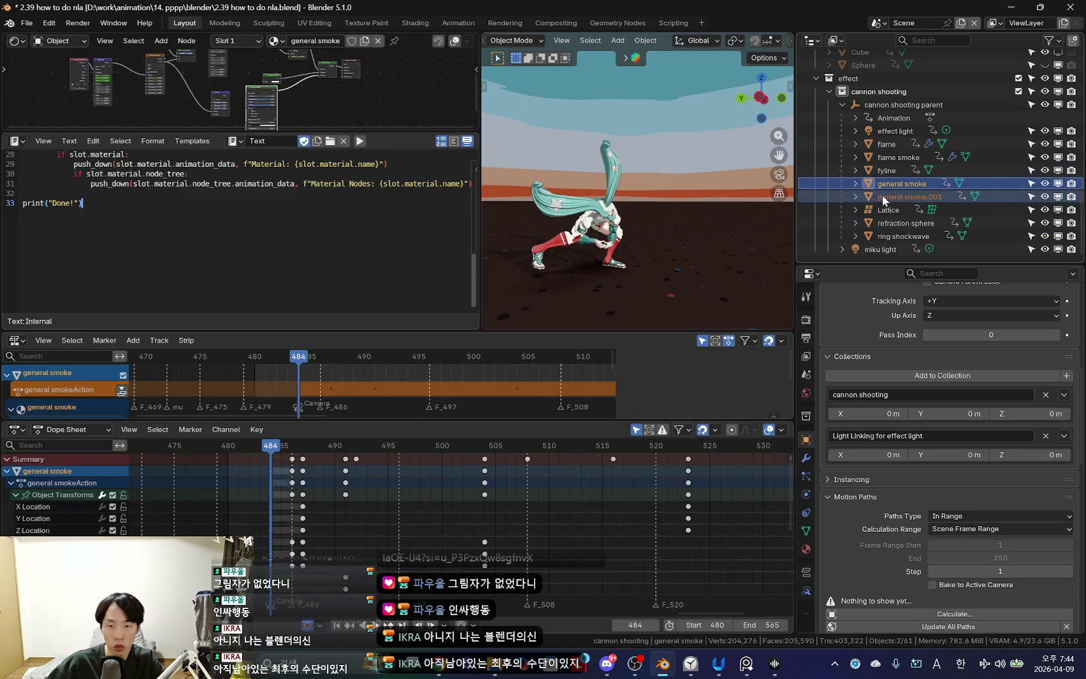
# Hide both general smoke objects and key effect light through ring shockwave at frame 497.
pyautogui.keyDown('ctrl'); pyautogui.click(902, 186); pyautogui.keyUp('ctrl')
pyautogui.press('h')
pyautogui.click(887, 130)
pyautogui.keyDown('shift'); pyautogui.click(907, 237); pyautogui.keyUp('shift')
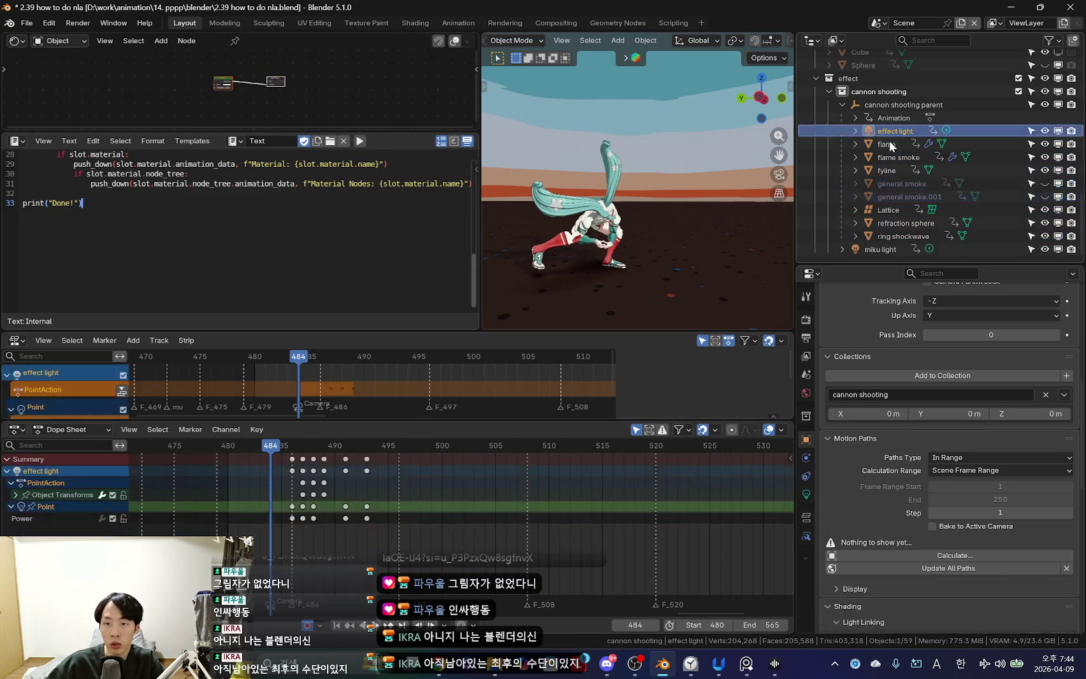
pyautogui.scroll(1, 471, 548)
pyautogui.click(415, 479)
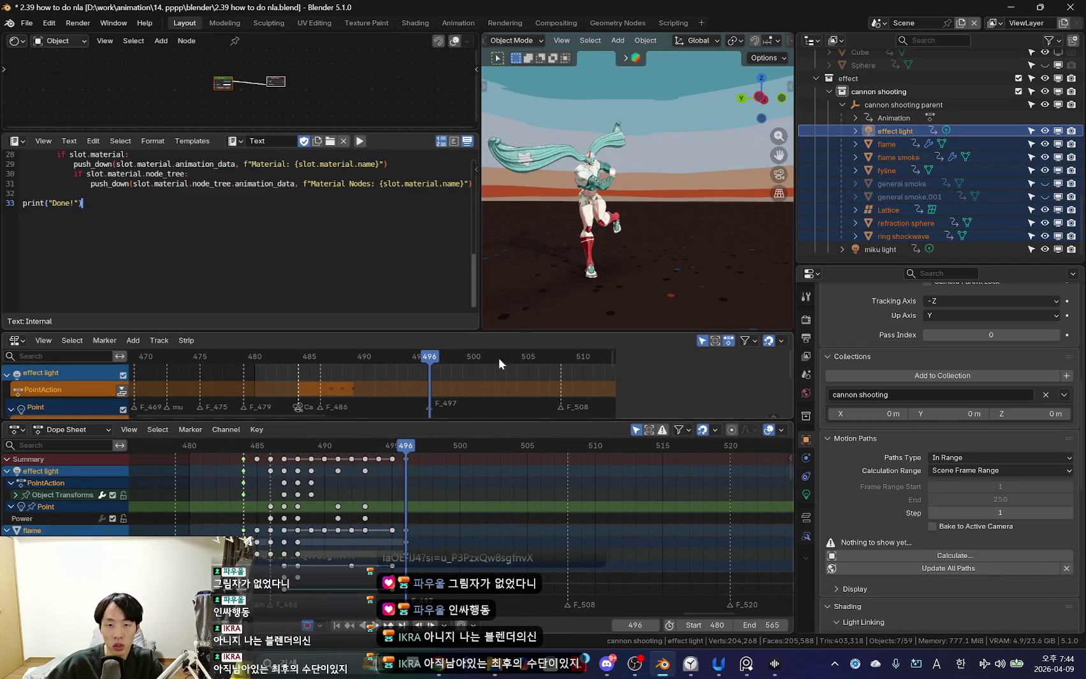
pyautogui.scroll(2, 394, 510)
pyautogui.press('k')
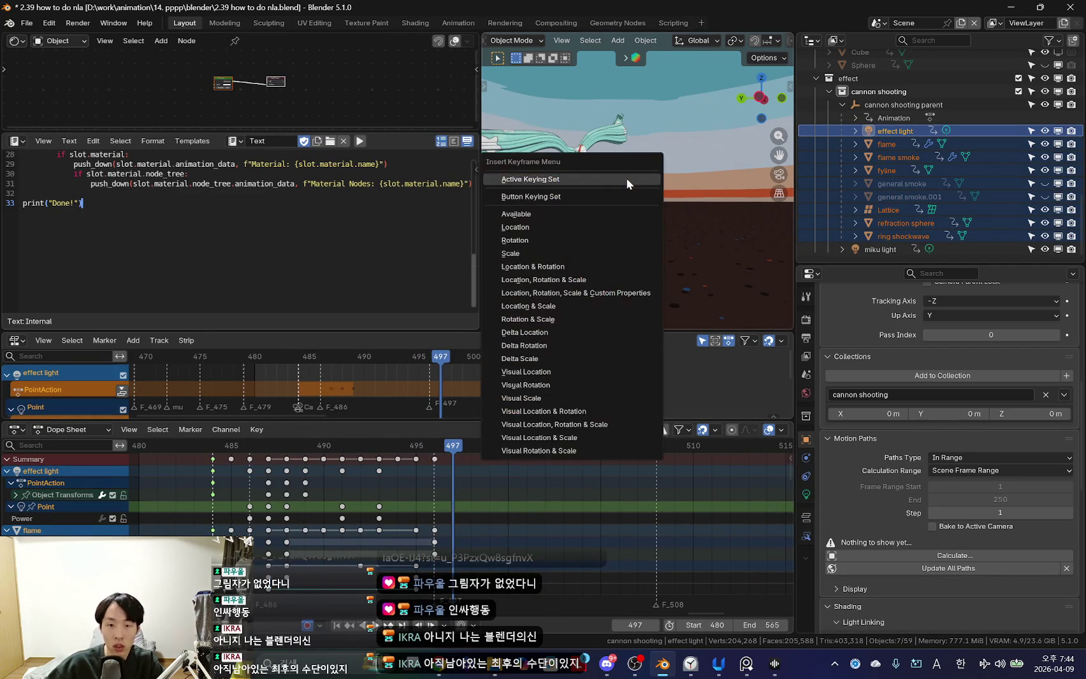
pyautogui.click(626, 178)
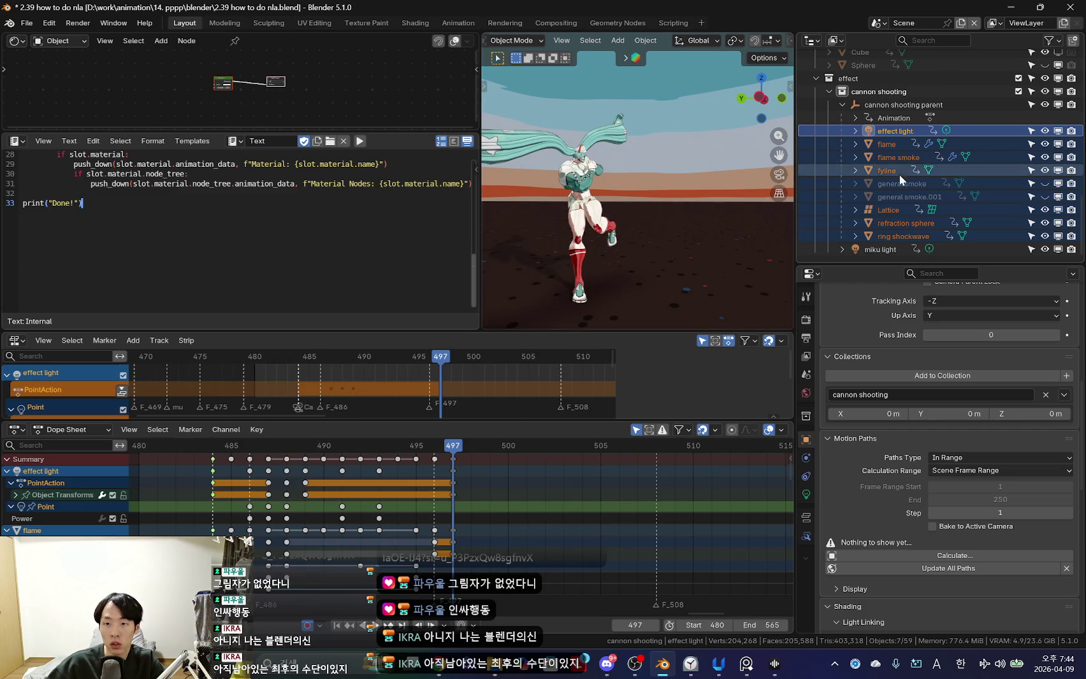
# Key general smoke at frame 505 and general smoke.001 at frame 508.
pyautogui.click(900, 195)
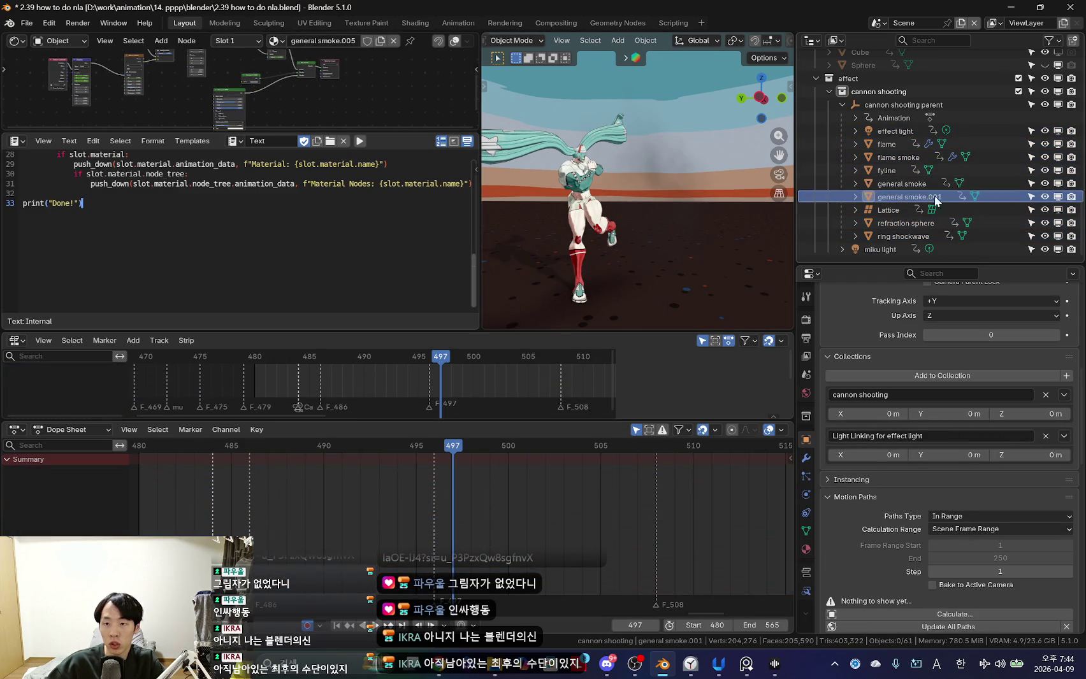
pyautogui.keyDown('ctrl'); pyautogui.click(923, 183); pyautogui.keyUp('ctrl')
pyautogui.moveTo(577, 487)
pyautogui.mouseDown()
pyautogui.moveTo(653, 478)
pyautogui.moveTo(577, 479)
pyautogui.mouseUp()
pyautogui.click(918, 185)
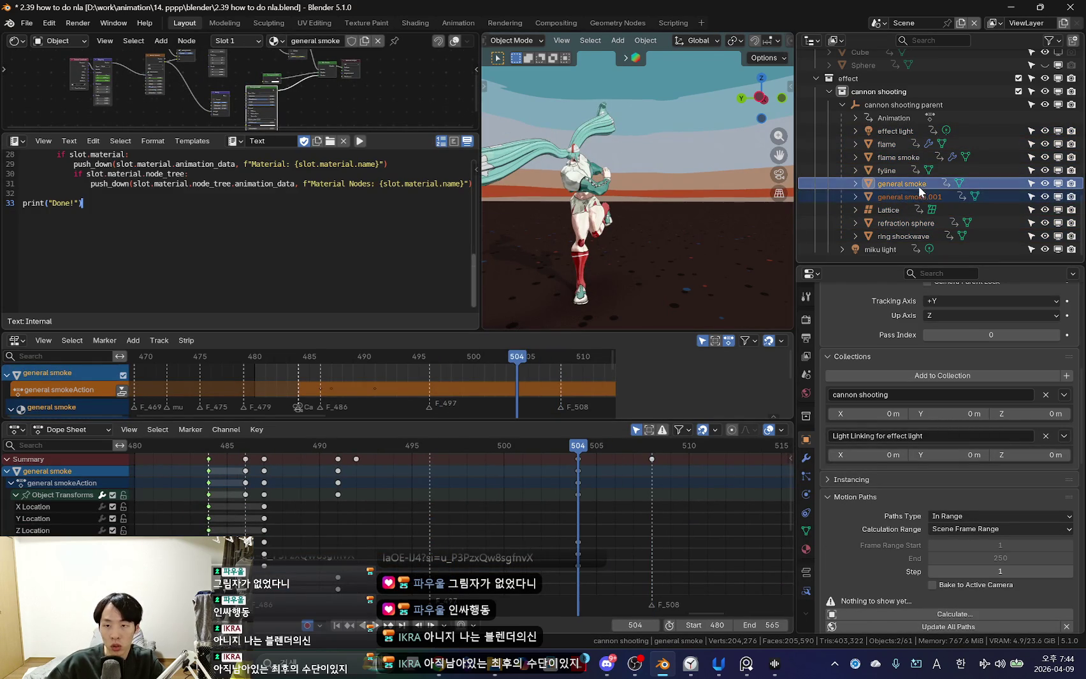
pyautogui.click(597, 492)
pyautogui.press('k')
pyautogui.click(633, 230)
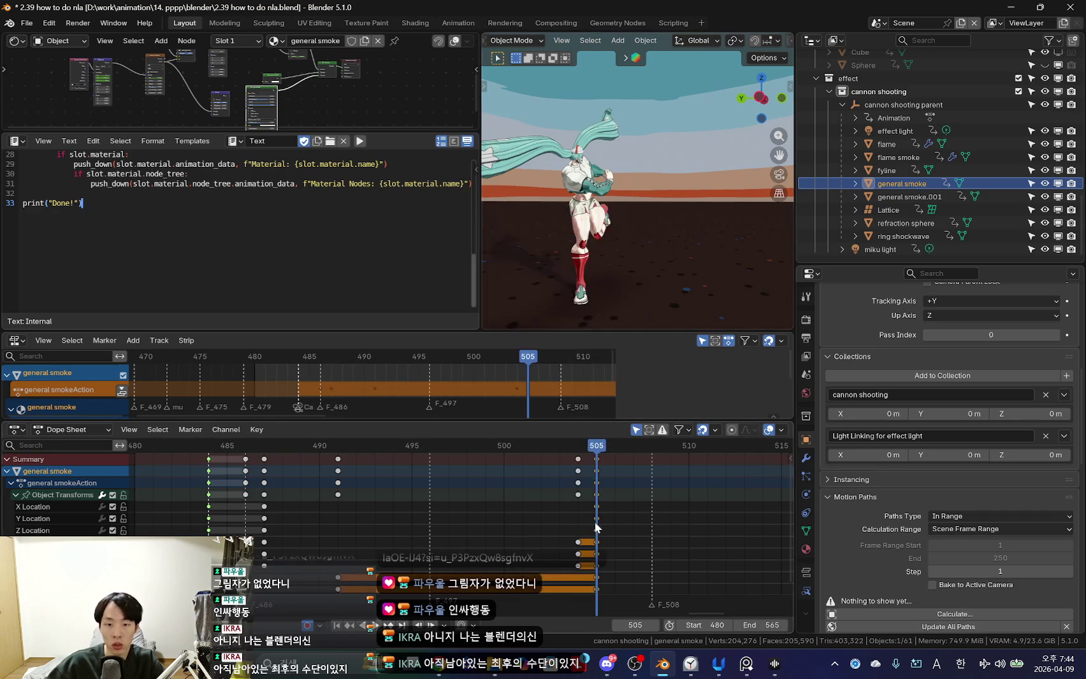
pyautogui.click(909, 196)
pyautogui.click(651, 488)
pyautogui.press('k')
pyautogui.click(638, 248)
pyautogui.press('Right')
# Change the keyframe type for general smoke and general smoke.001.
pyautogui.click(898, 183)
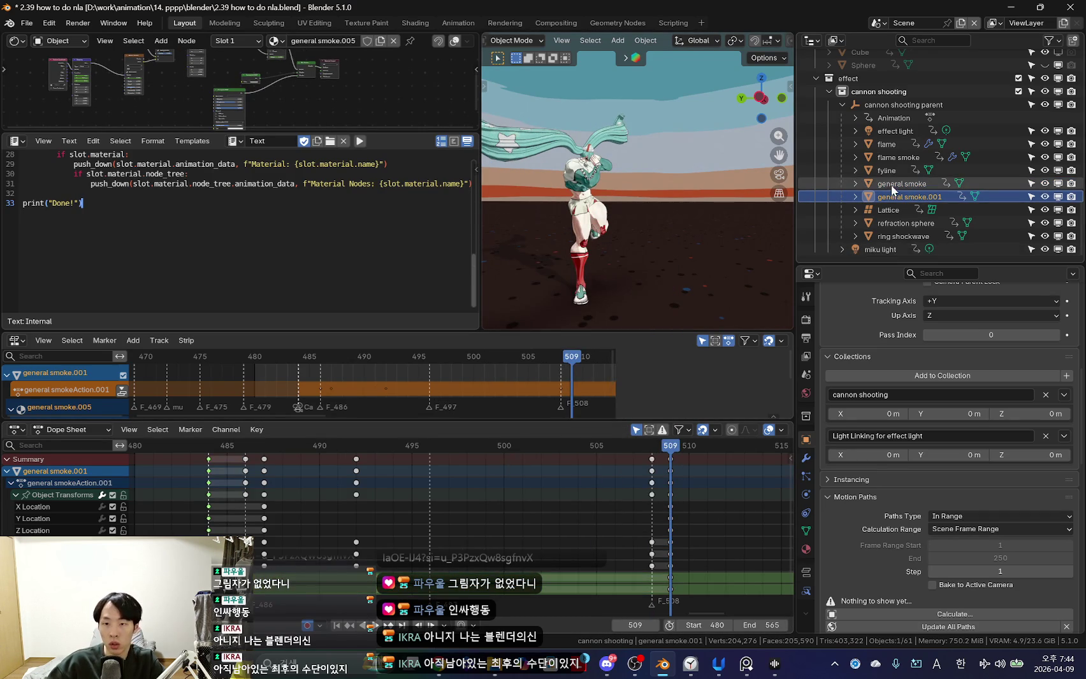
pyautogui.press('r')
pyautogui.click(609, 485)
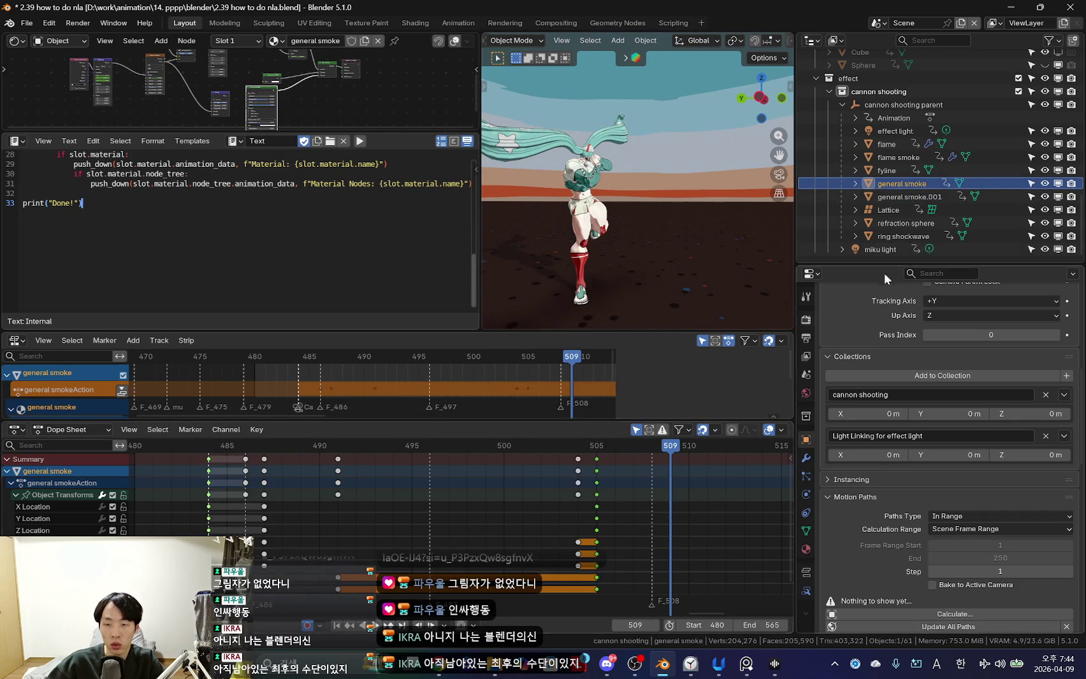
pyautogui.click(909, 196)
pyautogui.press('r')
pyautogui.click(702, 498)
# Reselect effect light through ring shockwave and enlarge the NLA editor to show all their tracks.
pyautogui.click(895, 131)
pyautogui.keyDown('shift'); pyautogui.click(898, 235); pyautogui.keyUp('shift')
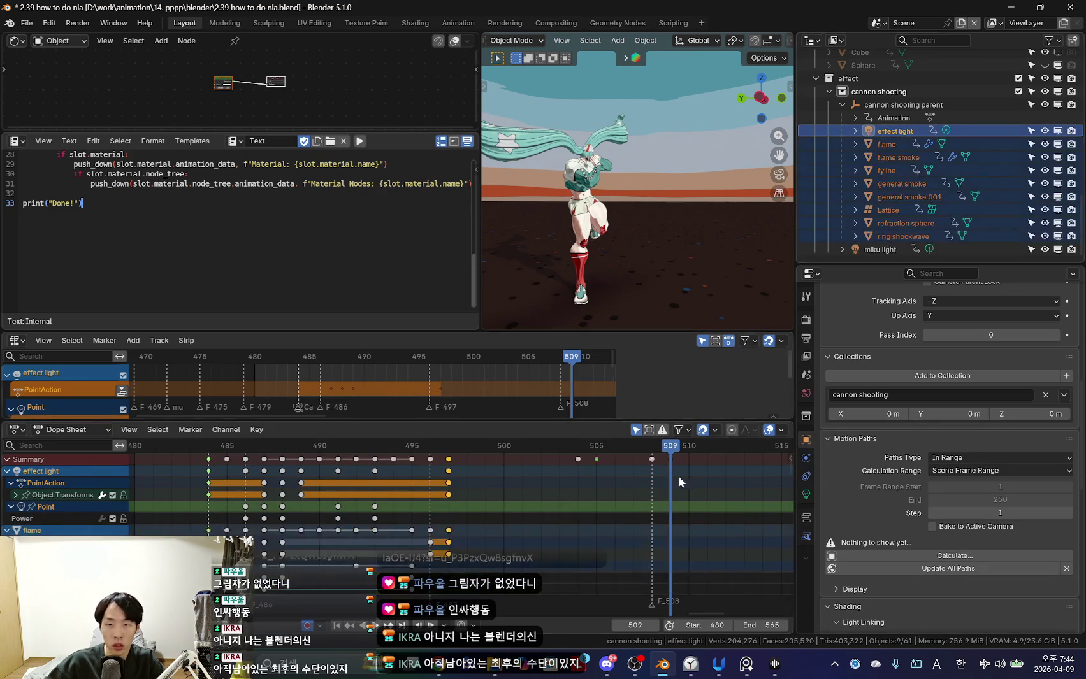
pyautogui.scroll(-3, 489, 533)
pyautogui.scroll(-3, 477, 516)
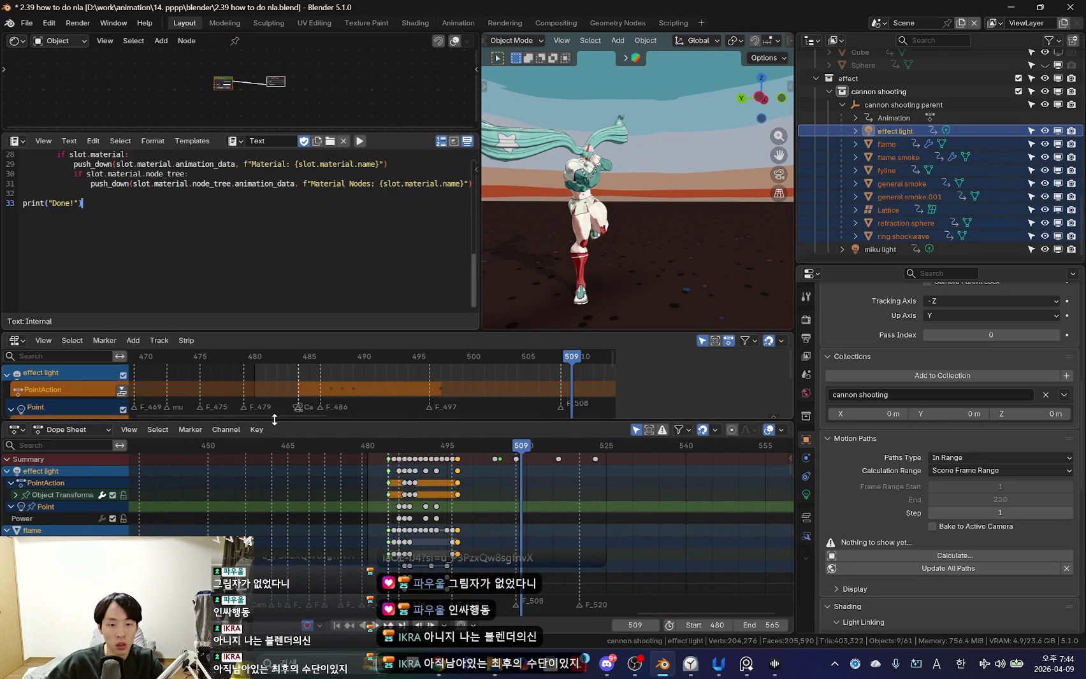
pyautogui.moveTo(274, 420); pyautogui.dragTo(274, 531)
pyautogui.moveTo(346, 336); pyautogui.dragTo(405, 250)
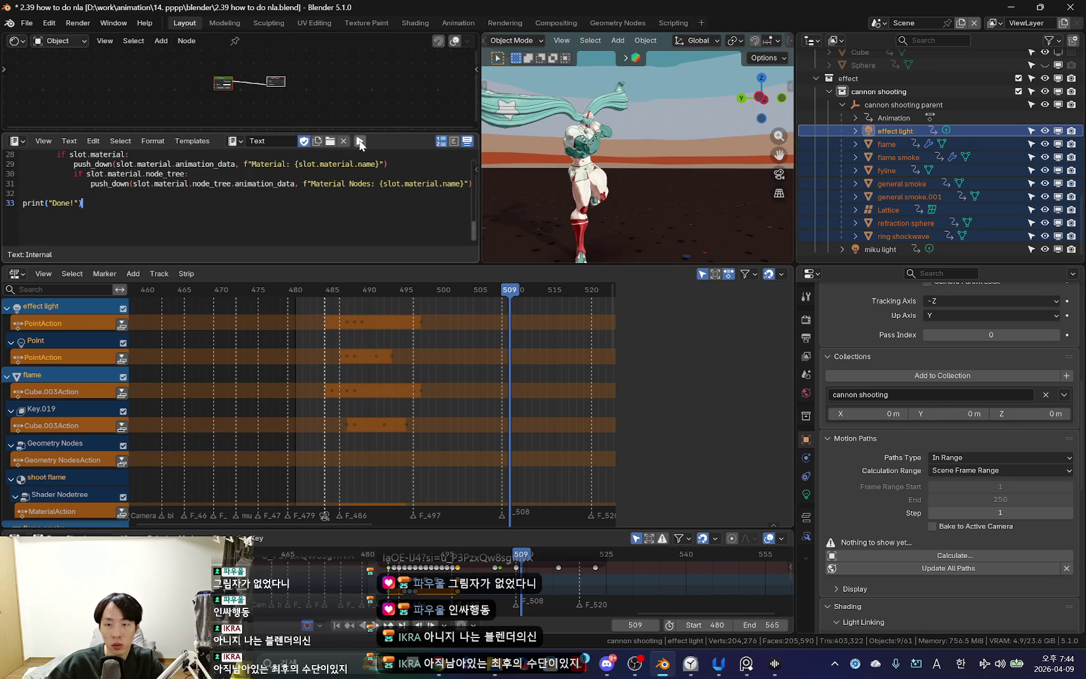
# Scrub back to frame 487 and through the animation to check the effect strips.
pyautogui.click(360, 141)
pyautogui.keyDown('ctrl'); pyautogui.hscroll(-1, 424, 419); pyautogui.keyUp('ctrl')
pyautogui.moveTo(318, 415)
pyautogui.mouseDown()
pyautogui.moveTo(374, 419)
pyautogui.moveTo(360, 404)
pyautogui.moveTo(451, 382)
pyautogui.mouseUp()
pyautogui.scroll(2, 450, 370)
pyautogui.moveTo(572, 357); pyautogui.dragTo(453, 353)
pyautogui.moveTo(548, 160)
pyautogui.mouseDown(button='middle')
pyautogui.moveTo(576, 178)
pyautogui.moveTo(688, 131)
pyautogui.moveTo(632, 194)
pyautogui.mouseUp(button='middle')
# Select fyline, effect light, then flame smoke, orbiting around them, and go to frame 486.
pyautogui.click(688, 131)
pyautogui.scroll(2, 495, 375)
pyautogui.click(899, 127)
pyautogui.moveTo(720, 159); pyautogui.dragTo(700, 135, button='middle')
pyautogui.click(887, 156)
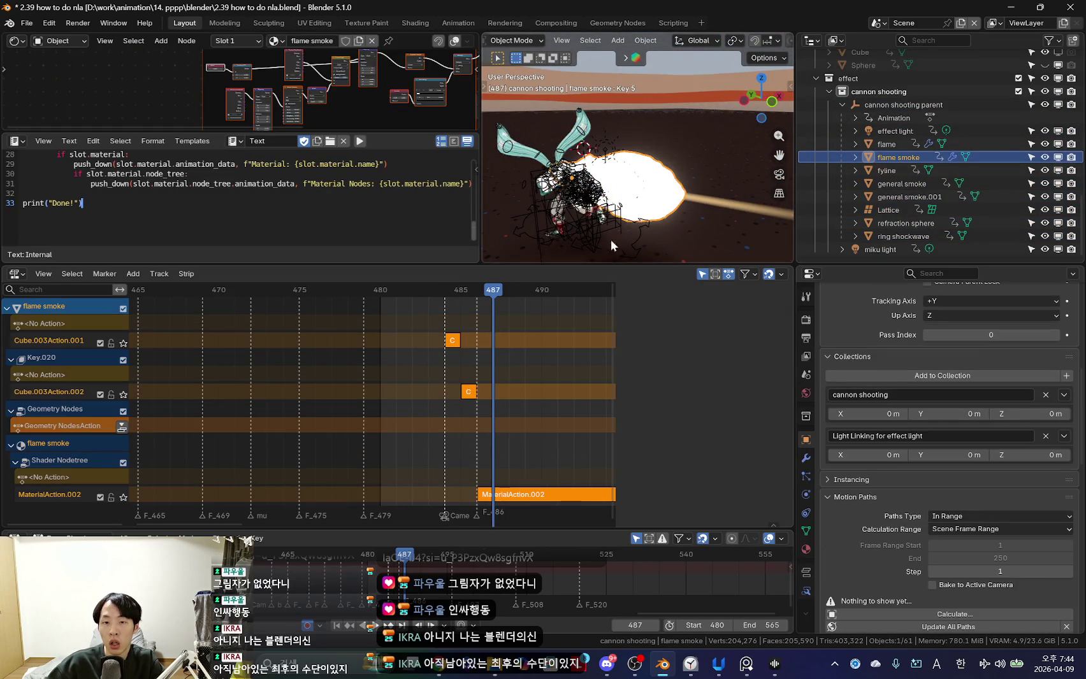
pyautogui.moveTo(596, 253); pyautogui.dragTo(665, 185, button='middle')
pyautogui.scroll(2, 618, 330)
pyautogui.moveTo(493, 422)
pyautogui.mouseDown()
pyautogui.moveTo(470, 414)
pyautogui.moveTo(564, 416)
pyautogui.moveTo(478, 414)
pyautogui.moveTo(498, 414)
pyautogui.mouseUp()
# Activate the Shader Nodetree channel and enter MaterialAction.002 to view its keys.
pyautogui.keyDown('ctrl'); pyautogui.scroll(-2, 503, 441); pyautogui.keyUp('ctrl')
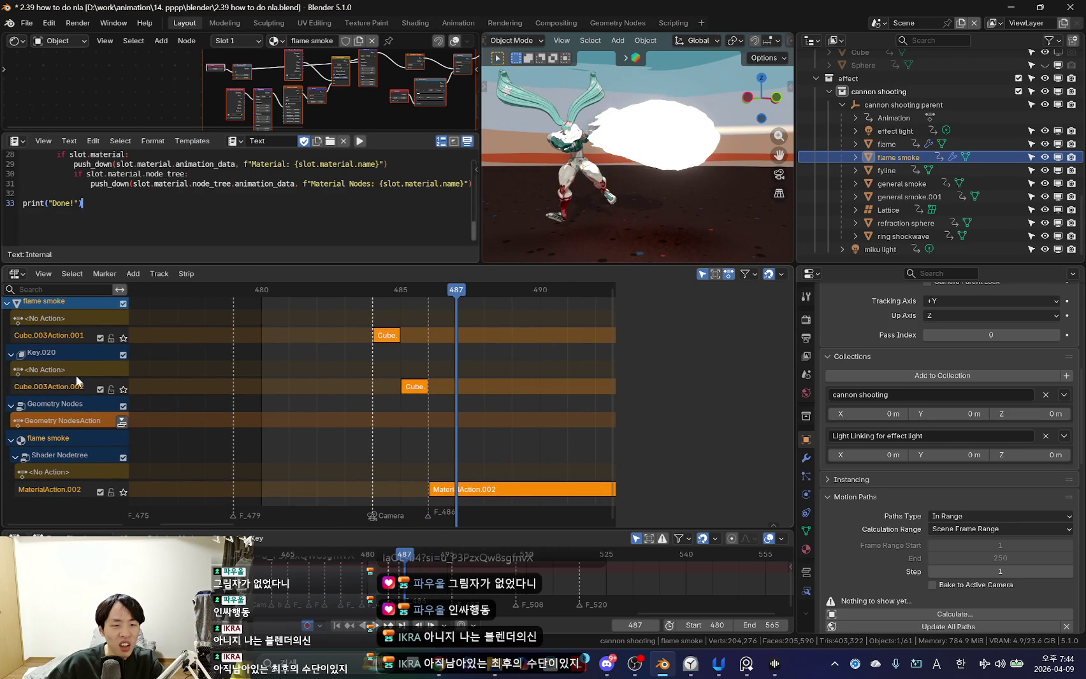
pyautogui.click(58, 455)
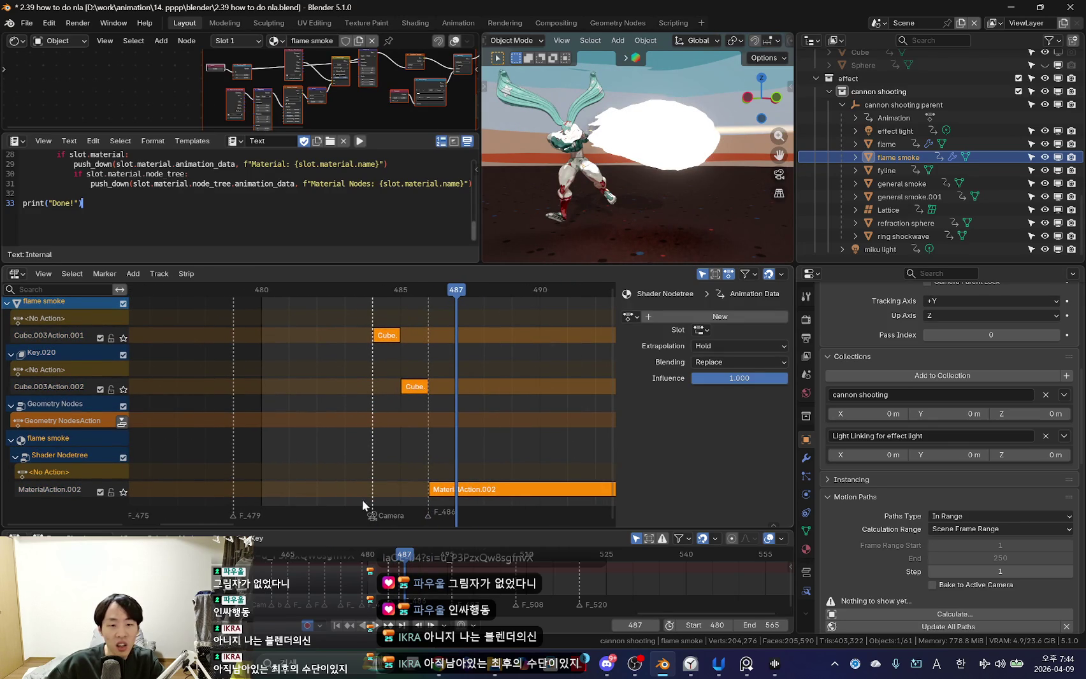
pyautogui.click(448, 491)
pyautogui.press('Tab')
# Resize the keyframe editor, material node editor, script and 3D view areas.
pyautogui.moveTo(461, 530); pyautogui.dragTo(463, 438)
pyautogui.scroll(4, 463, 540)
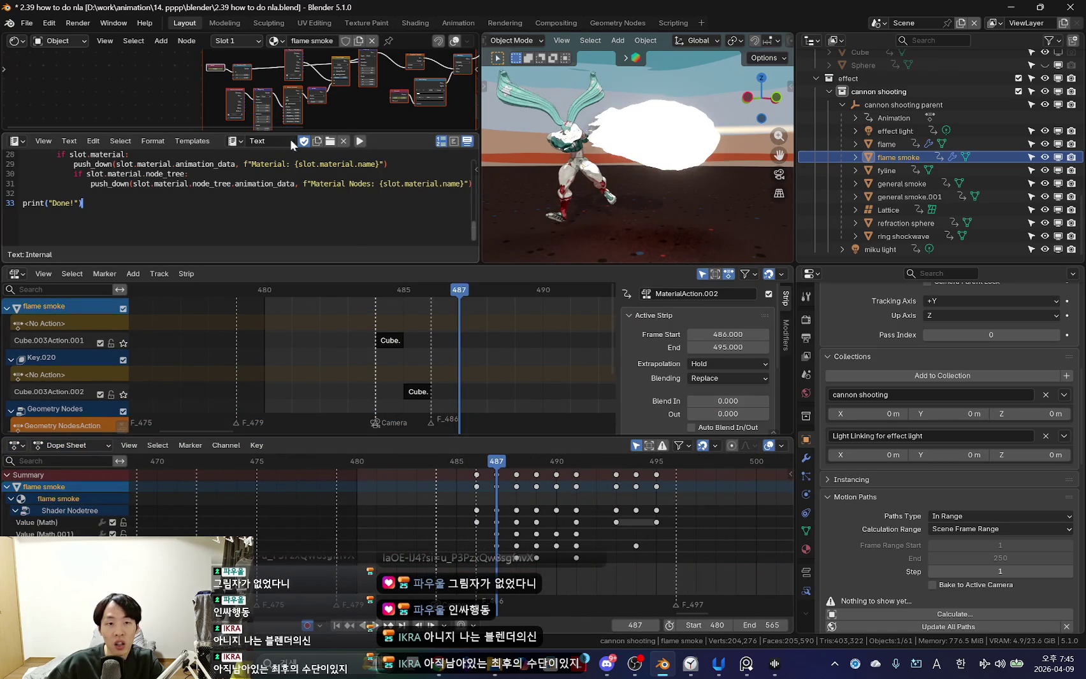
pyautogui.moveTo(290, 134); pyautogui.dragTo(286, 165)
pyautogui.scroll(2, 275, 117)
pyautogui.scroll(2, 276, 117)
pyautogui.scroll(2, 275, 117)
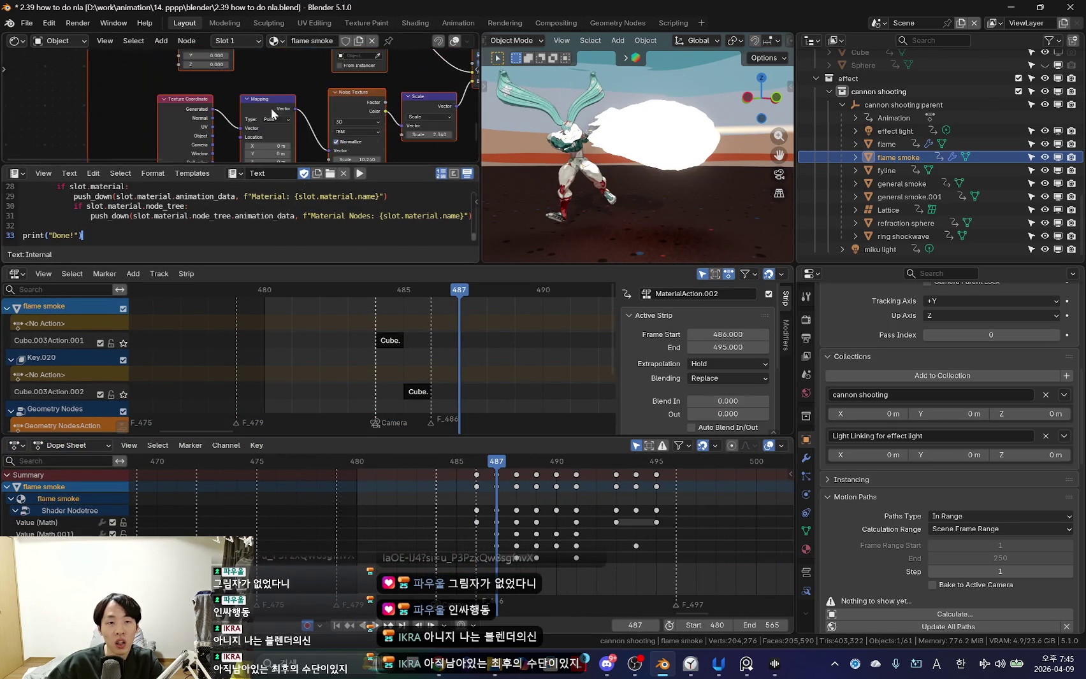
pyautogui.moveTo(275, 117); pyautogui.dragTo(245, 81, button='middle')
pyautogui.moveTo(260, 166); pyautogui.dragTo(260, 206)
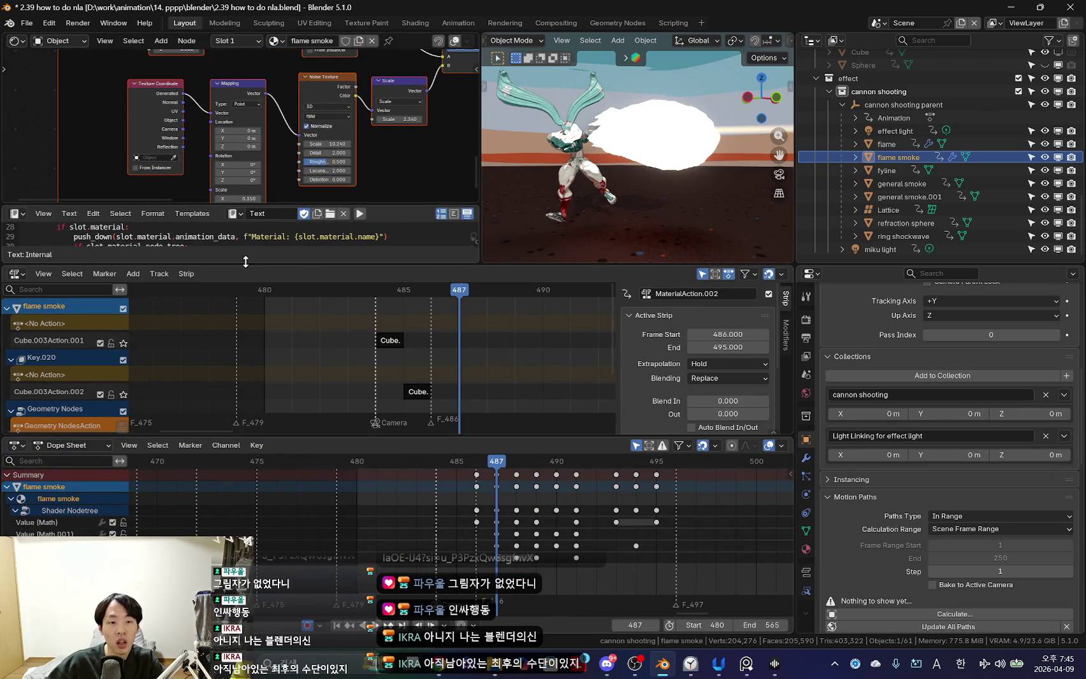
pyautogui.moveTo(247, 263); pyautogui.dragTo(247, 338)
pyautogui.moveTo(255, 95); pyautogui.dragTo(305, 119, button='middle')
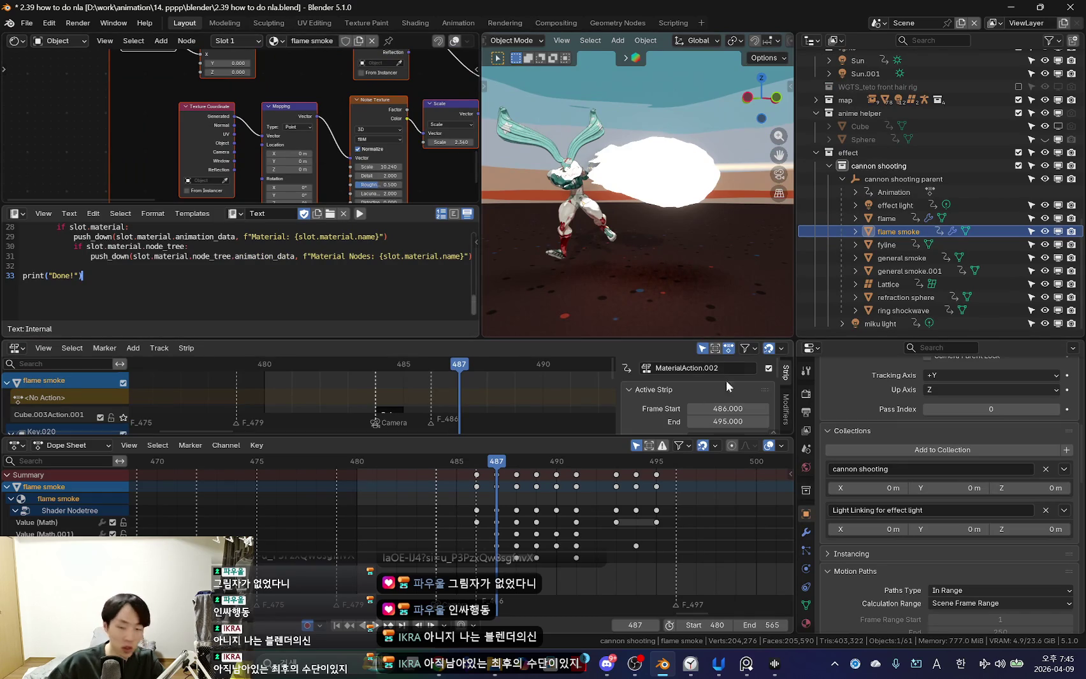
# Play the animation, scrub back to frame 488, and select effect light.
pyautogui.press('space')
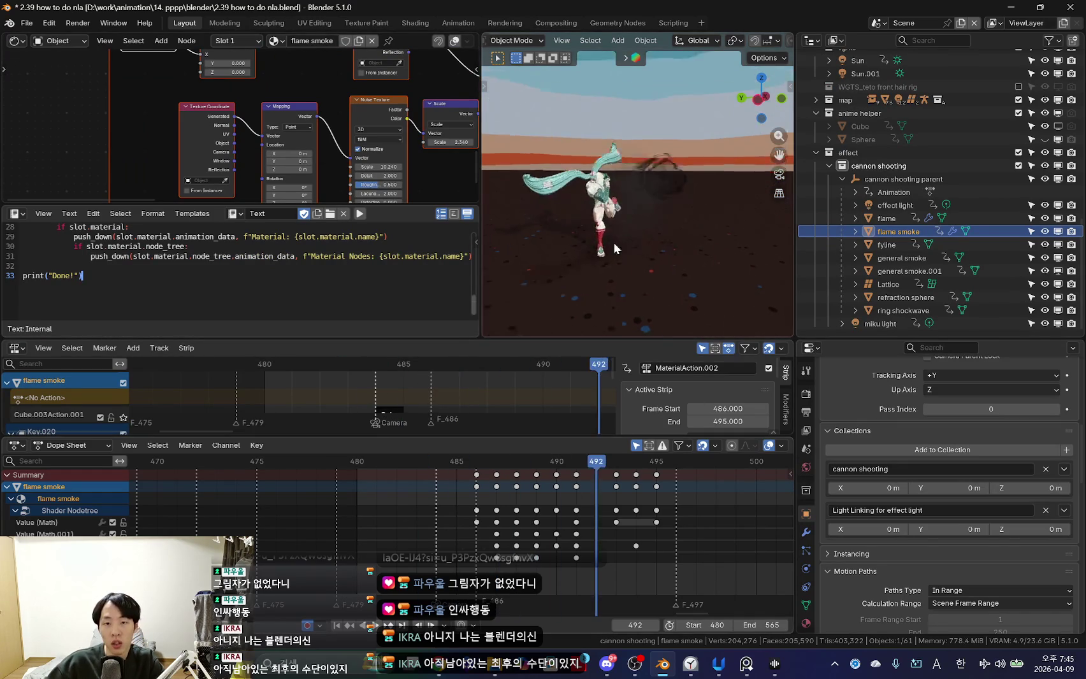
pyautogui.moveTo(460, 461)
pyautogui.mouseDown()
pyautogui.moveTo(516, 460)
pyautogui.moveTo(662, 495)
pyautogui.mouseUp()
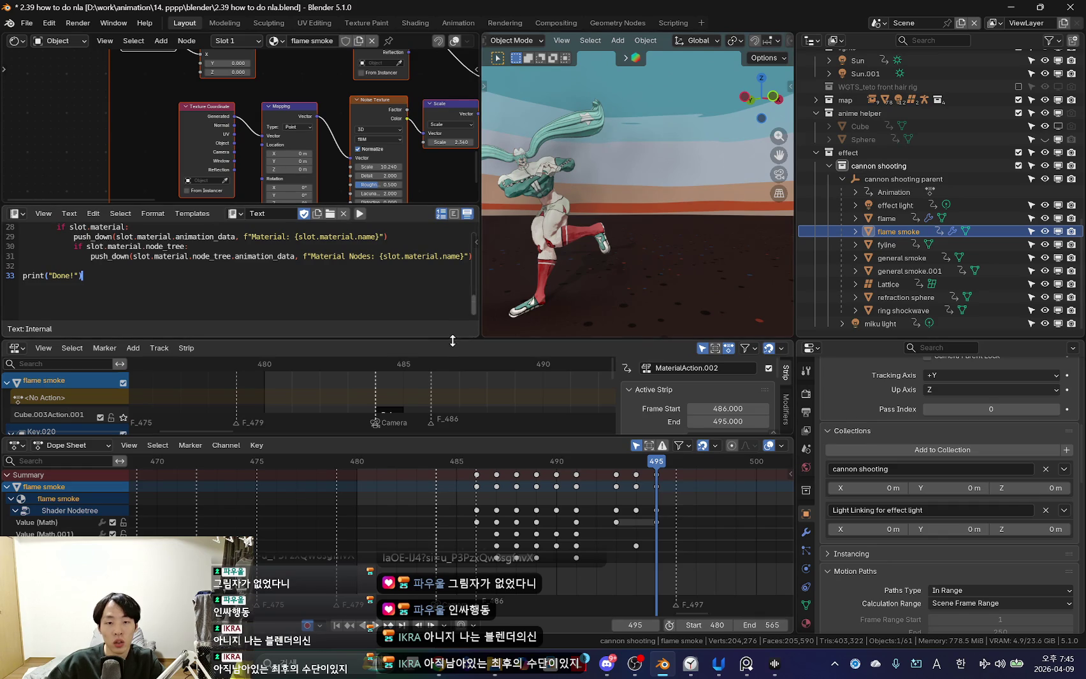
pyautogui.moveTo(453, 341); pyautogui.dragTo(453, 297)
pyautogui.scroll(-3, 554, 509)
pyautogui.click(876, 204)
pyautogui.scroll(1, 889, 241)
# Select the effect objects through ring shockwave and the Point light's strip, showing its properties.
pyautogui.scroll(-2, 889, 241)
pyautogui.keyDown('shift'); pyautogui.click(904, 269); pyautogui.keyUp('shift')
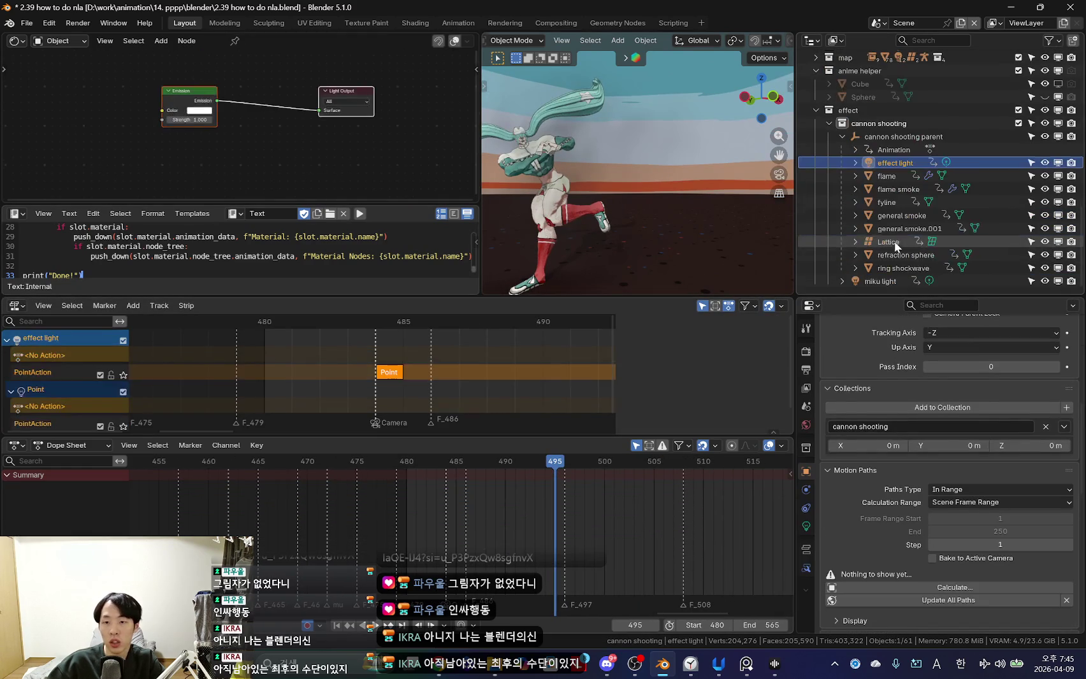
pyautogui.moveTo(441, 297); pyautogui.dragTo(441, 224)
pyautogui.scroll(-2, 429, 356)
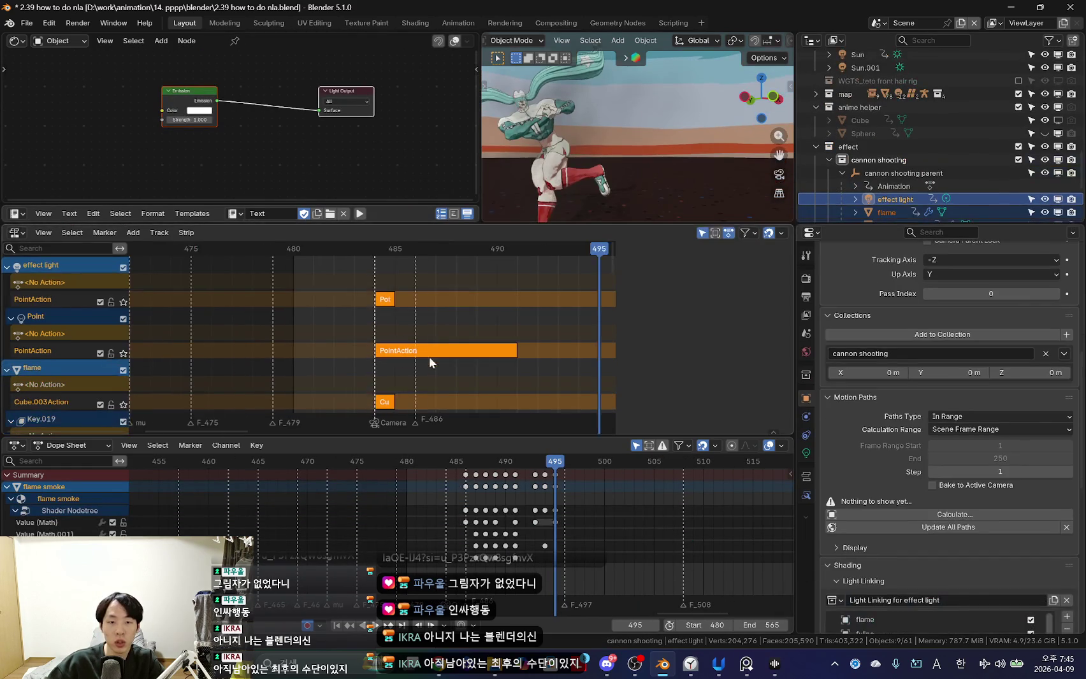
pyautogui.click(388, 302)
pyautogui.press('n')
# Set the Point strip's extrapolation to Nothing.
pyautogui.click(737, 325)
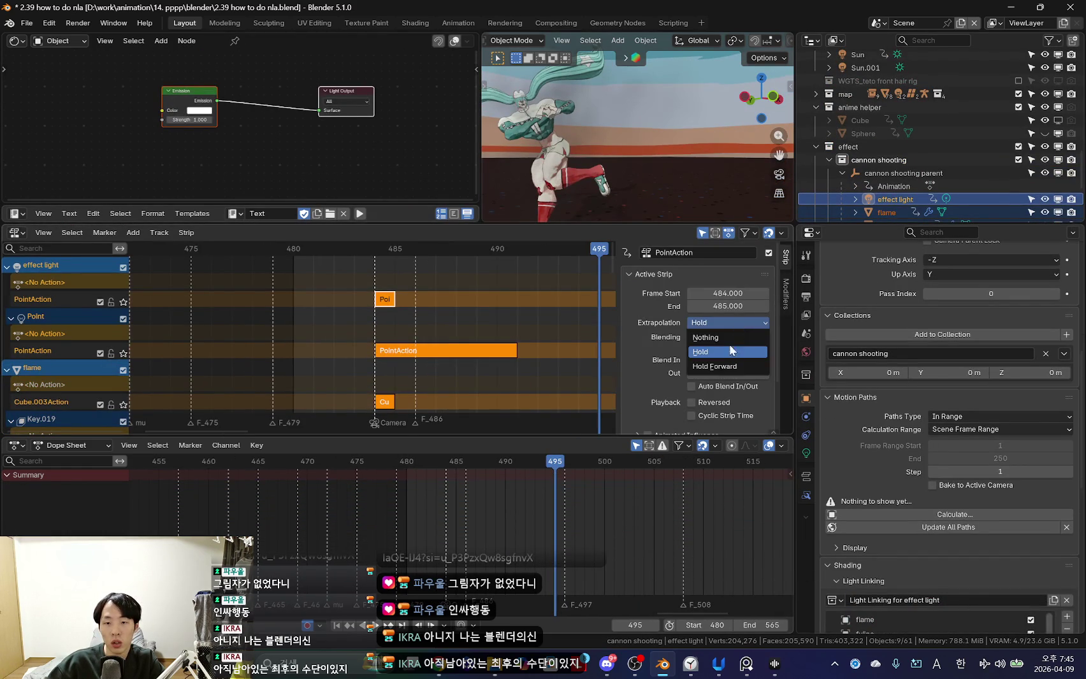
pyautogui.click(730, 351)
pyautogui.scroll(-2, 462, 309)
pyautogui.hotkey('ctrl', 'z')
pyautogui.click(740, 325)
pyautogui.click(730, 351)
pyautogui.scroll(-2, 434, 353)
pyautogui.scroll(-2, 433, 353)
pyautogui.scroll(5, 434, 353)
# Scrub from frame 485 to 490 and move the selected strips to a new position.
pyautogui.click(433, 341)
pyautogui.moveTo(433, 341); pyautogui.dragTo(509, 341)
pyautogui.scroll(2, 509, 342)
pyautogui.press('g')
pyautogui.click(588, 344)
pyautogui.scroll(-2, 571, 354)
pyautogui.click(529, 351)
# Shift the selected strips about 9 frames later and play back to check timing.
pyautogui.press('g')
pyautogui.click(644, 350)
pyautogui.press('space')
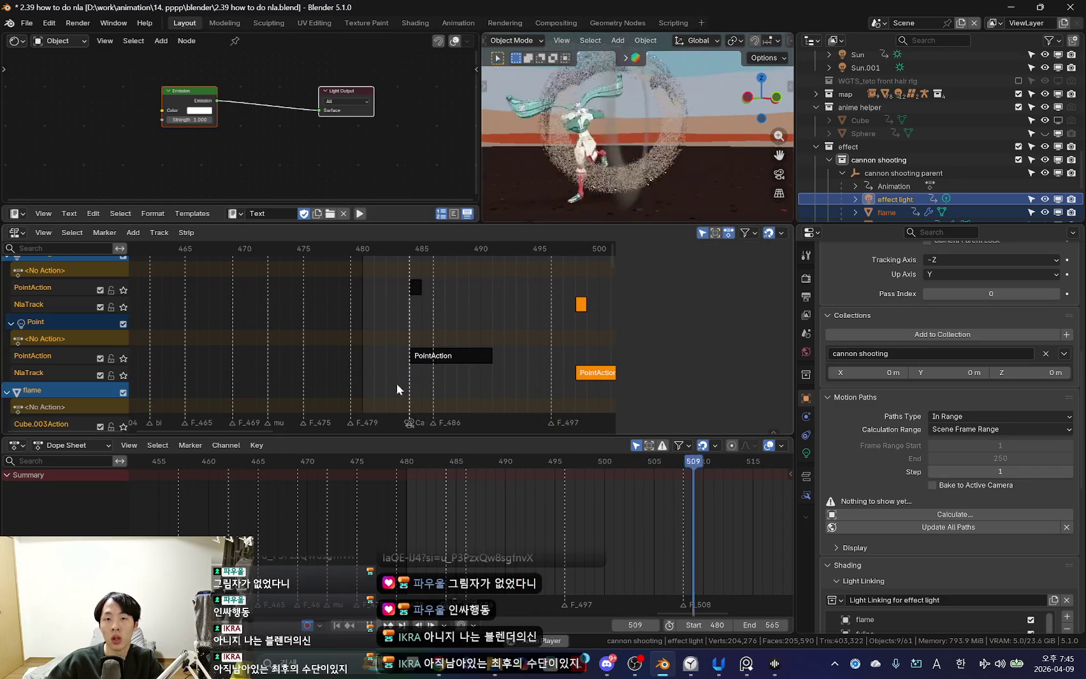
pyautogui.click(27, 23)
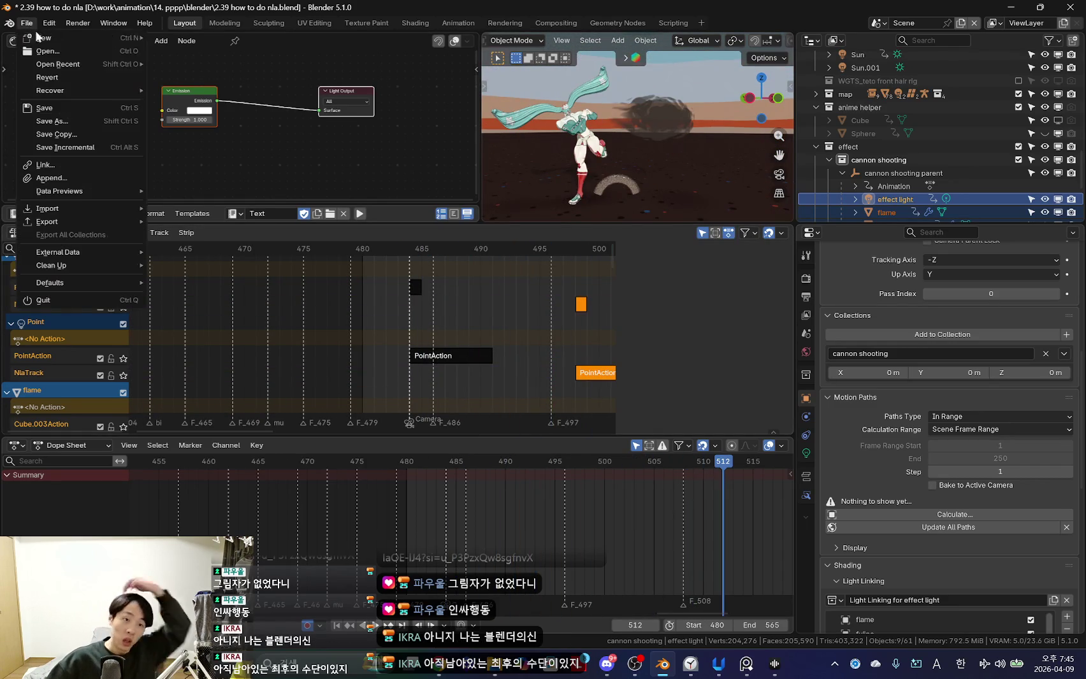
# Reload 2.39 how to do nla.blend without saving and view it in Rendered shading.
pyautogui.click(47, 51)
pyautogui.click(574, 347)
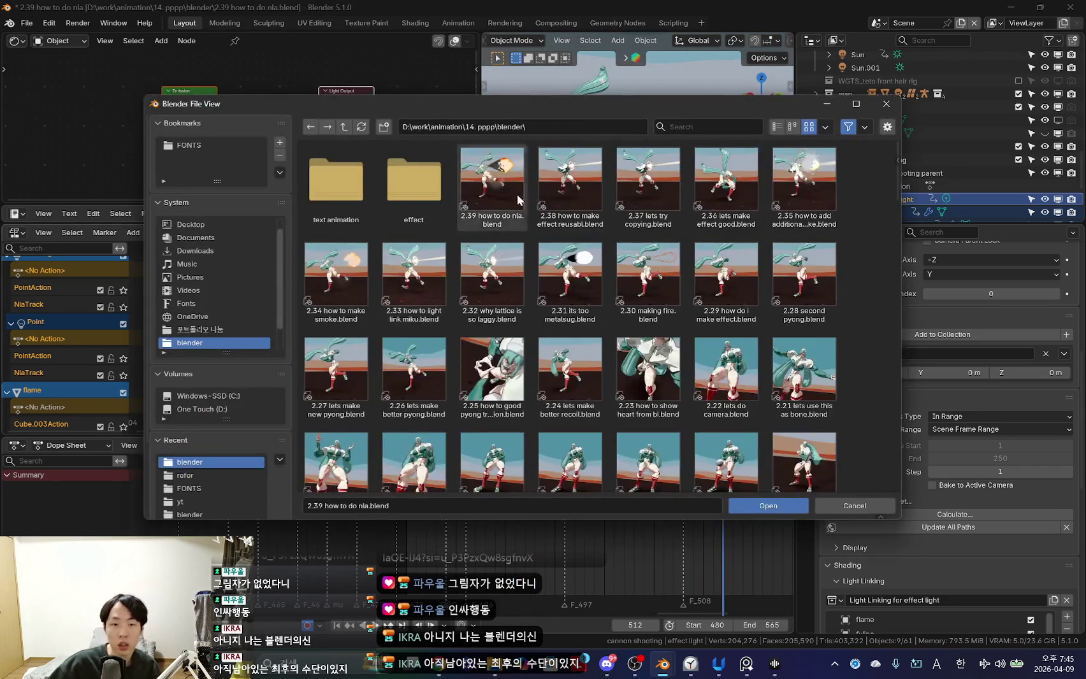
pyautogui.doubleClick(469, 197)
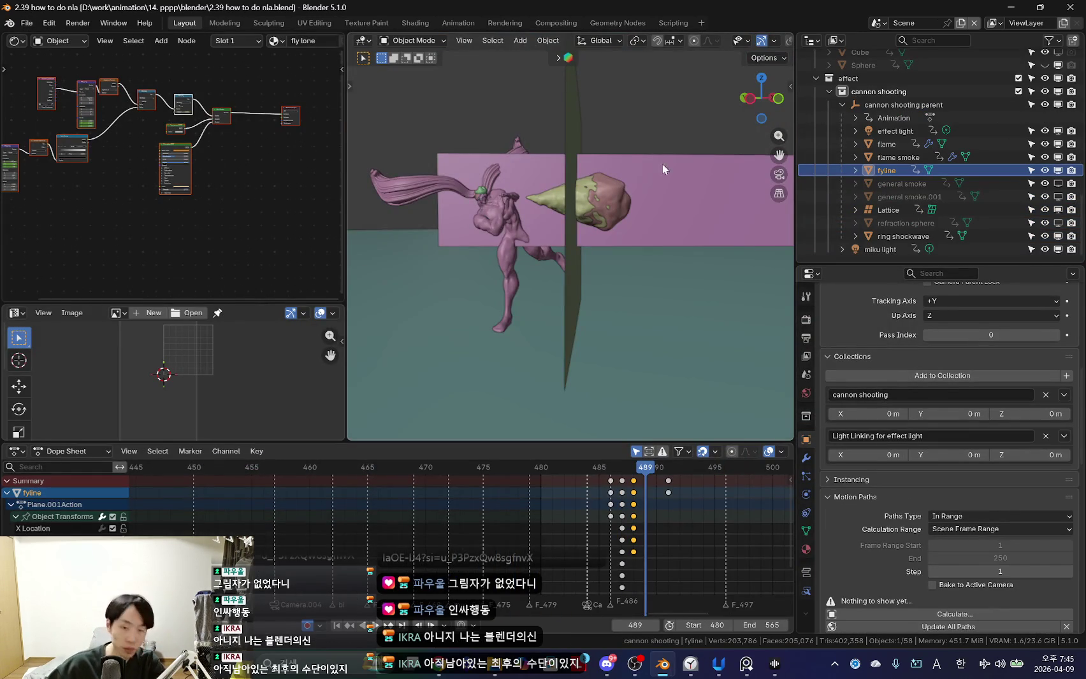
pyautogui.moveTo(565, 249); pyautogui.dragTo(776, 42, button='middle')
pyautogui.click(769, 41)
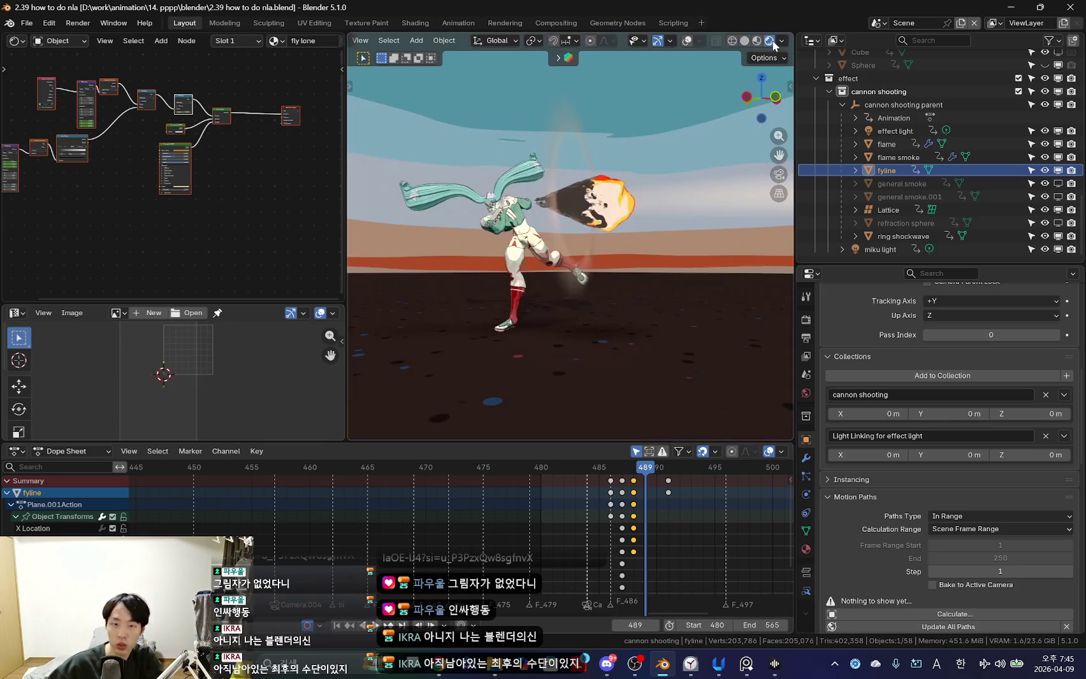
pyautogui.scroll(3, 599, 556)
pyautogui.press('Up')
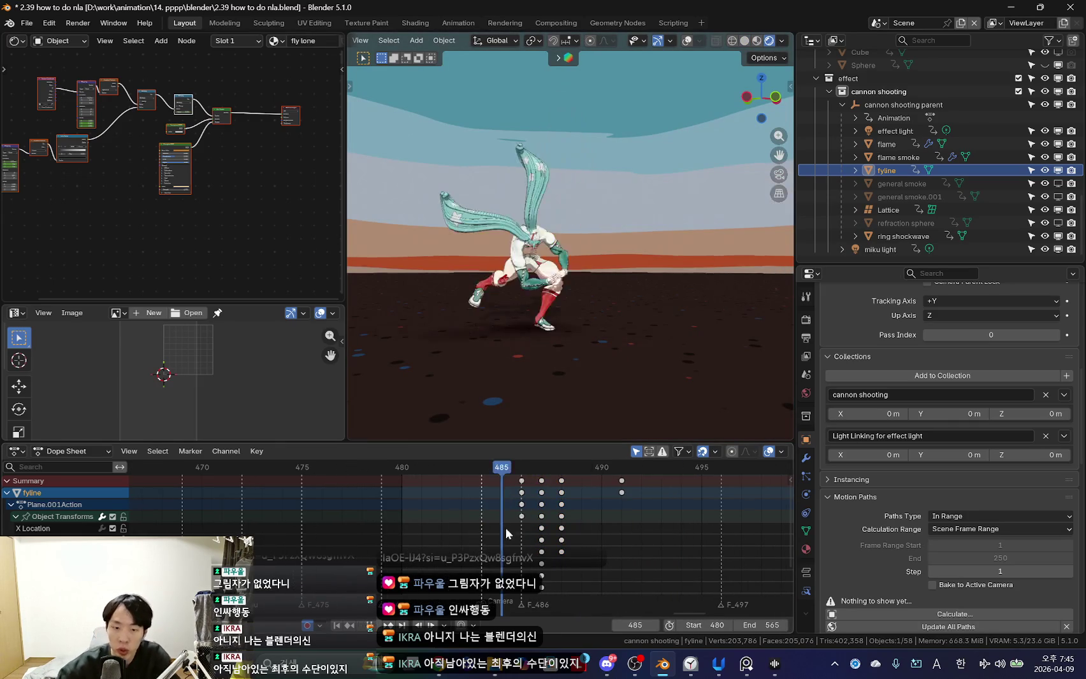
# Step through frames 485–490, then select cannon shooting parent and effect light.
pyautogui.moveTo(544, 467)
pyautogui.mouseDown()
pyautogui.moveTo(507, 503)
pyautogui.moveTo(574, 523)
pyautogui.mouseUp()
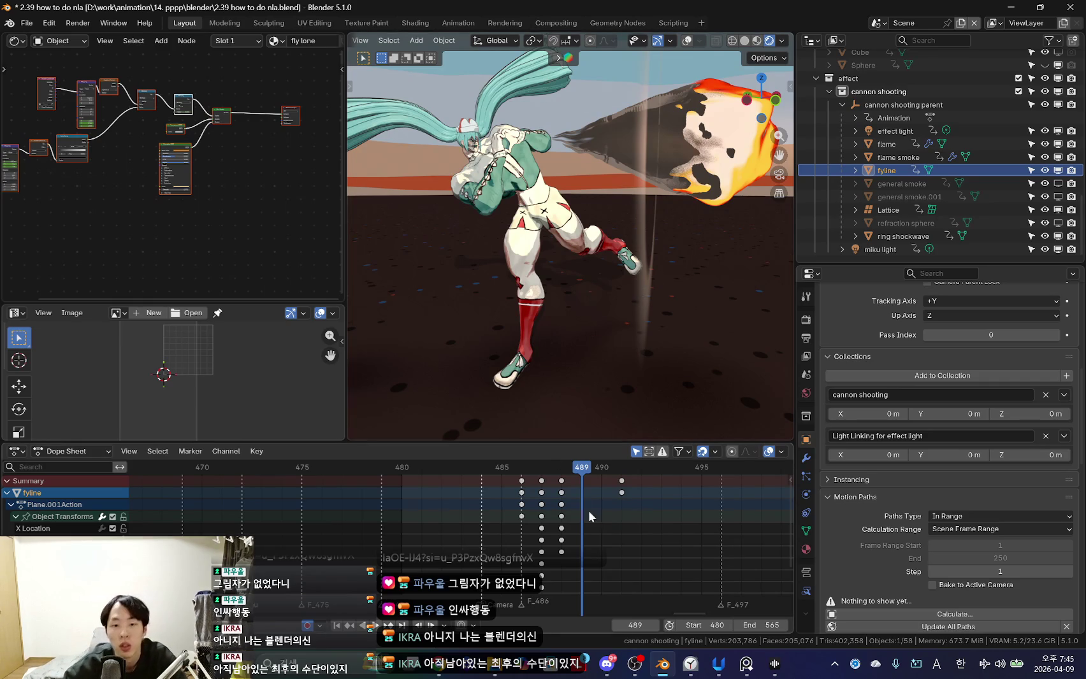
pyautogui.scroll(-1, 517, 532)
pyautogui.press('Right')
pyautogui.press('Left')
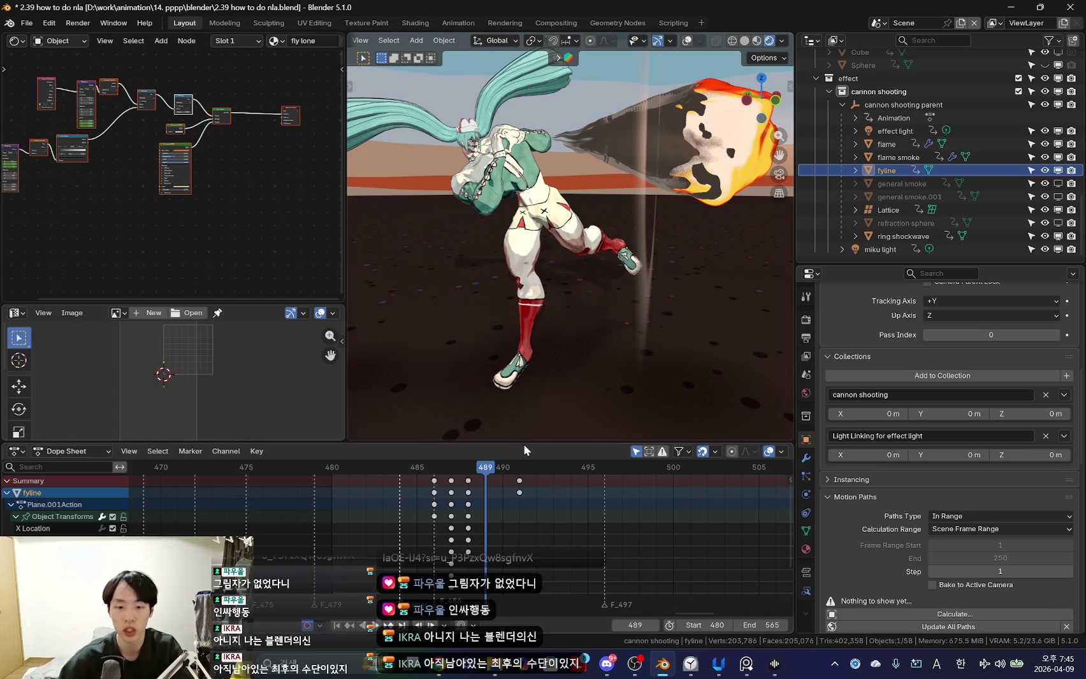
pyautogui.moveTo(522, 445); pyautogui.dragTo(516, 450)
pyautogui.scroll(2, 490, 525)
pyautogui.press('Left')
pyautogui.press('Left')
pyautogui.press('Left')
pyautogui.click(896, 105)
pyautogui.click(895, 131)
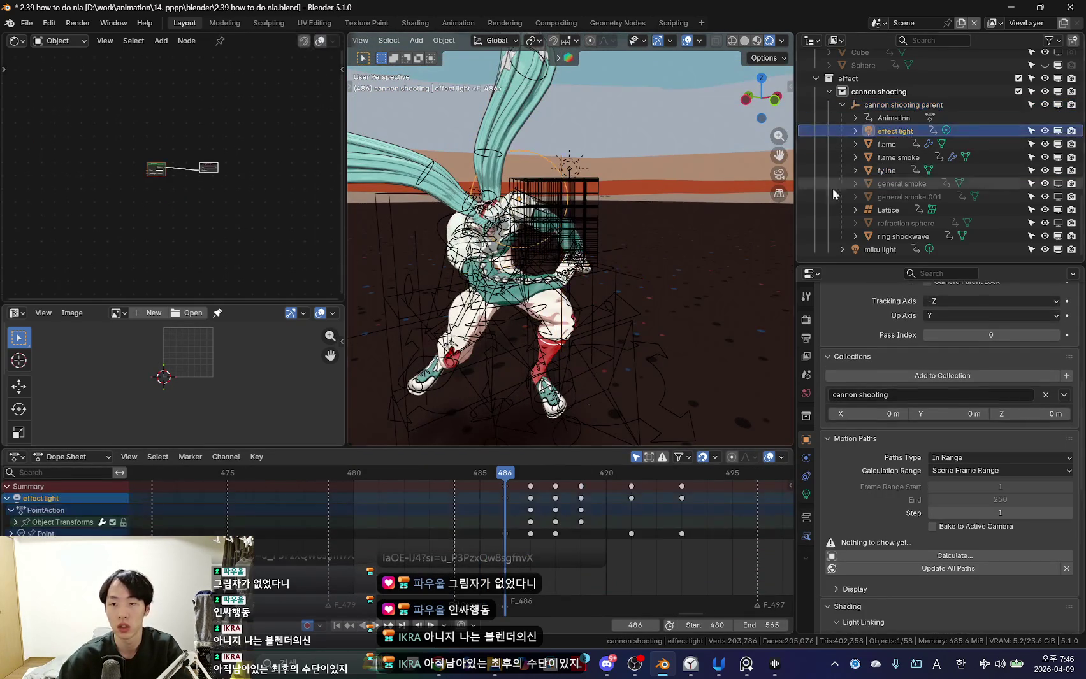
# Select effect light, show its Transform panel, and scrub through its keys to frame 493.
pyautogui.click(925, 118)
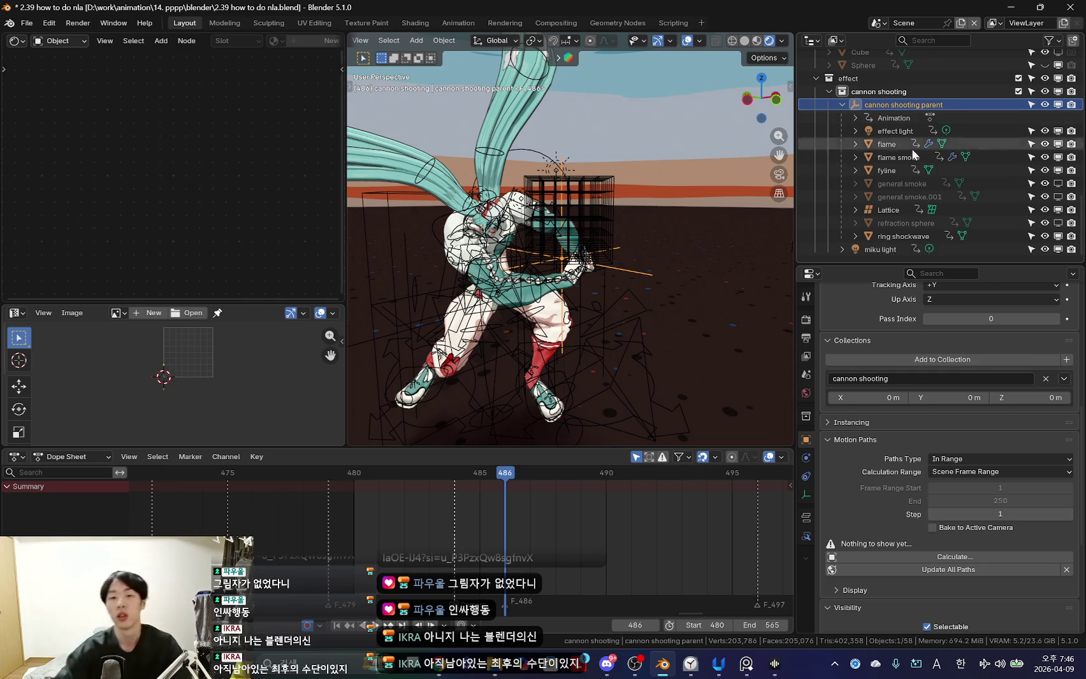
pyautogui.click(889, 131)
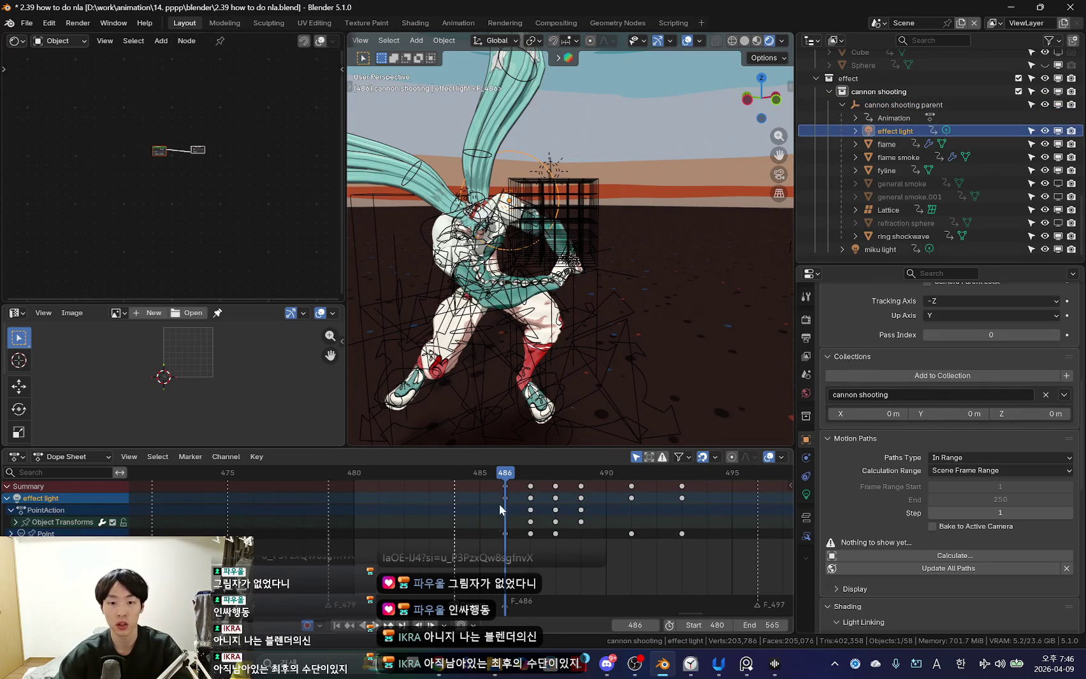
pyautogui.press('n')
pyautogui.scroll(3, 449, 533)
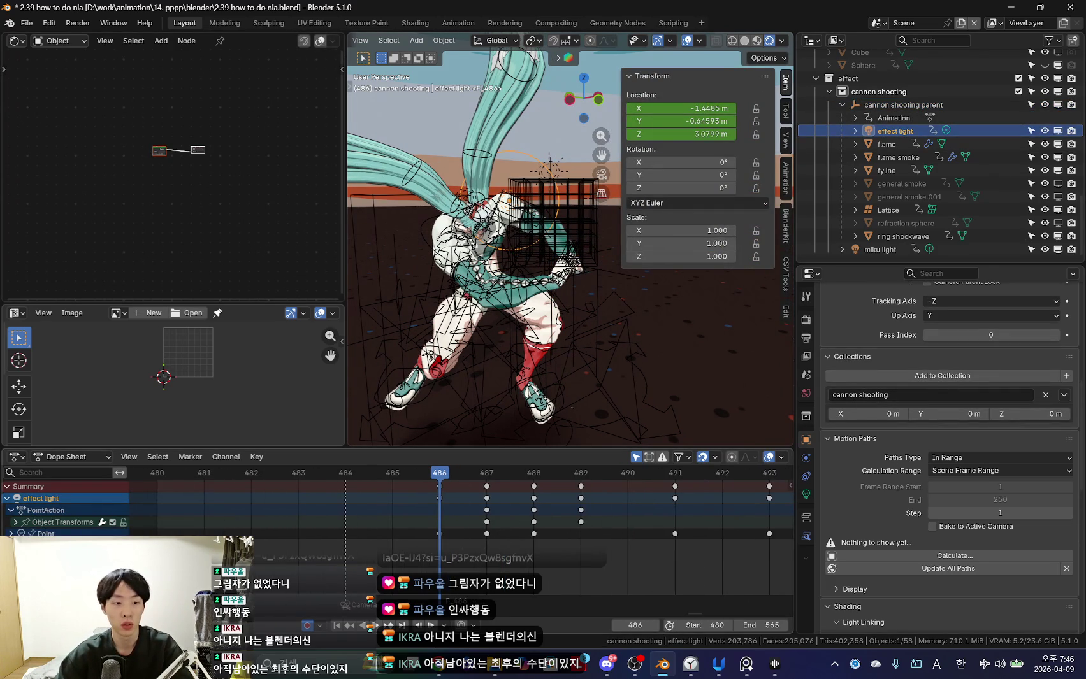
pyautogui.scroll(-2, 467, 543)
pyautogui.moveTo(466, 539); pyautogui.dragTo(637, 518)
pyautogui.moveTo(450, 535); pyautogui.dragTo(497, 534)
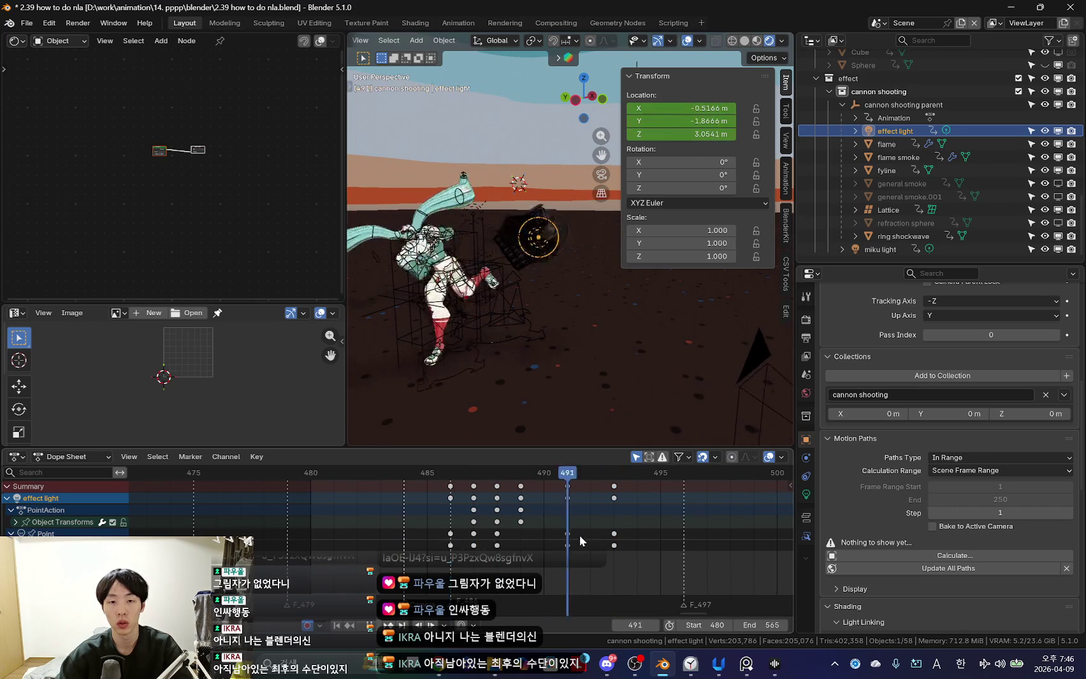
# Enlarge the Image Editor and change it to a Nonlinear Animation editor.
pyautogui.moveTo(74, 305); pyautogui.dragTo(74, 253)
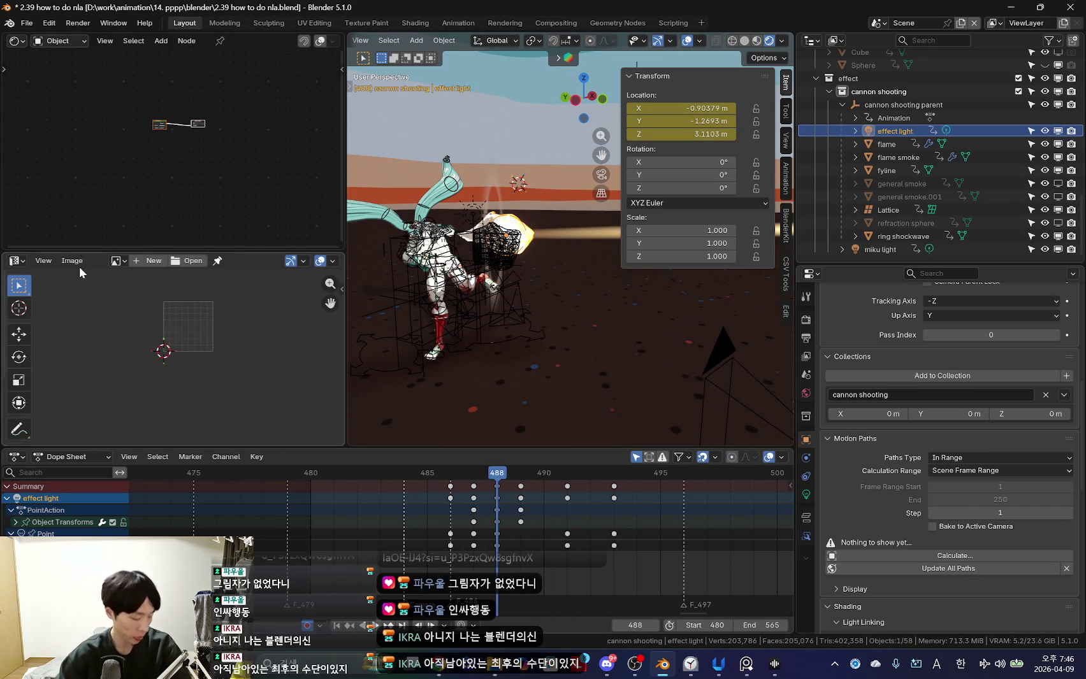
pyautogui.click(15, 261)
pyautogui.press('Return')
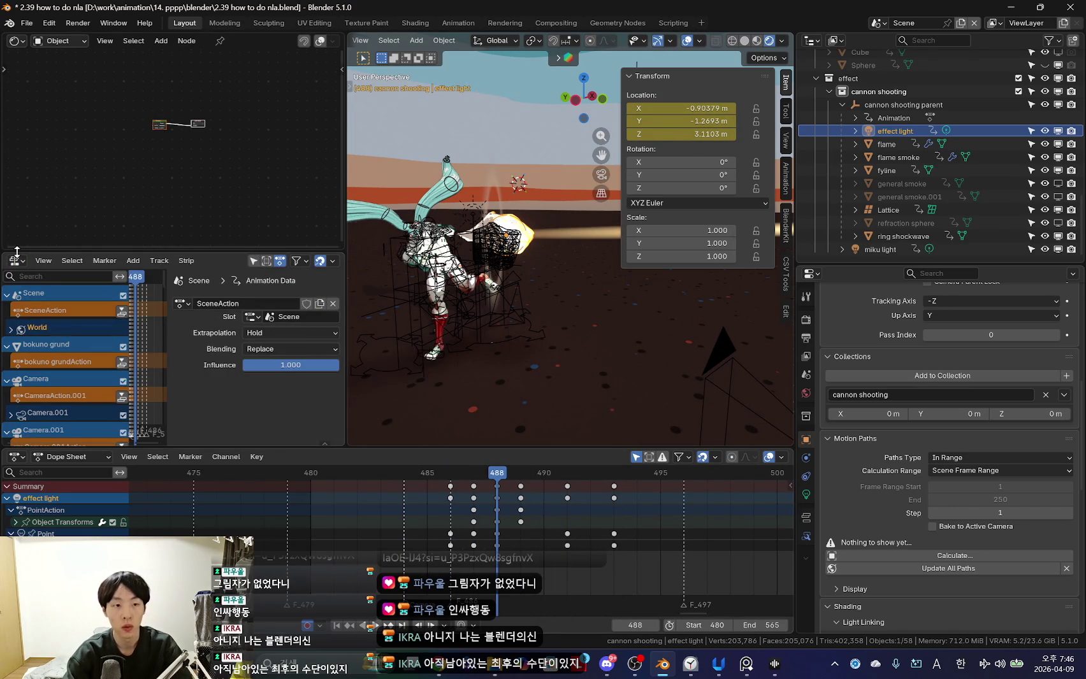
# Enlarge the NLA area and filter it to show only the selected objects' tracks.
pyautogui.moveTo(345, 223); pyautogui.dragTo(565, 255)
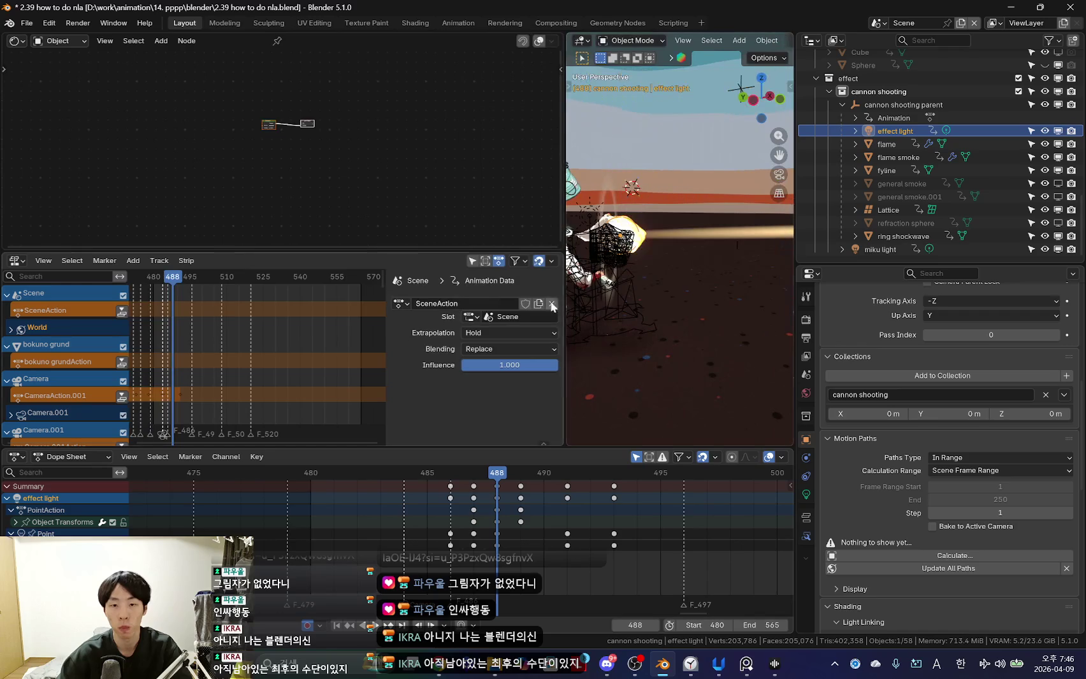
pyautogui.moveTo(431, 248); pyautogui.dragTo(458, 208)
pyautogui.press('n')
pyautogui.press('n')
pyautogui.click(518, 220)
pyautogui.click(526, 244)
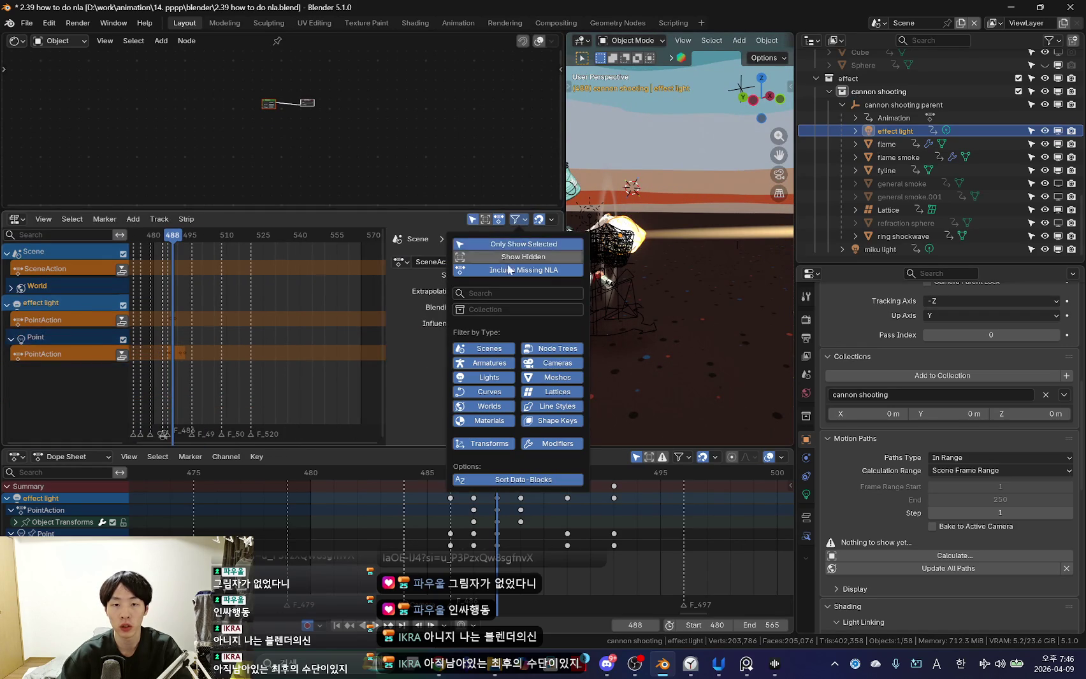
pyautogui.click(491, 352)
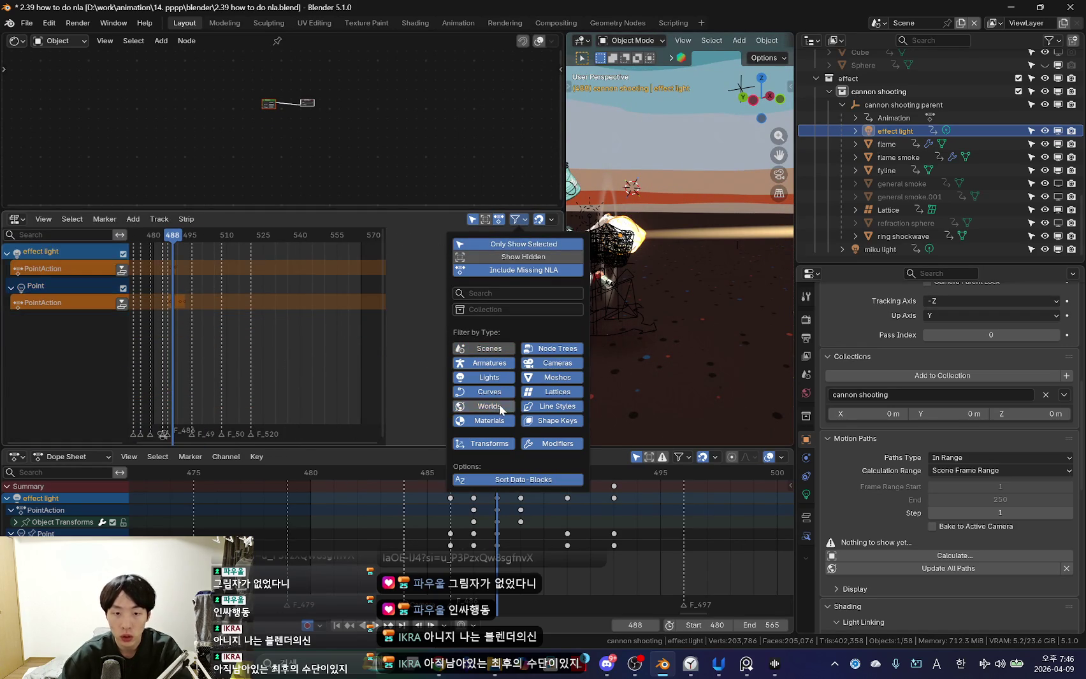
pyautogui.press('n')
pyautogui.press('Home')
# Push down the PointAction of effect light and Point into NLA strips.
pyautogui.click(121, 269)
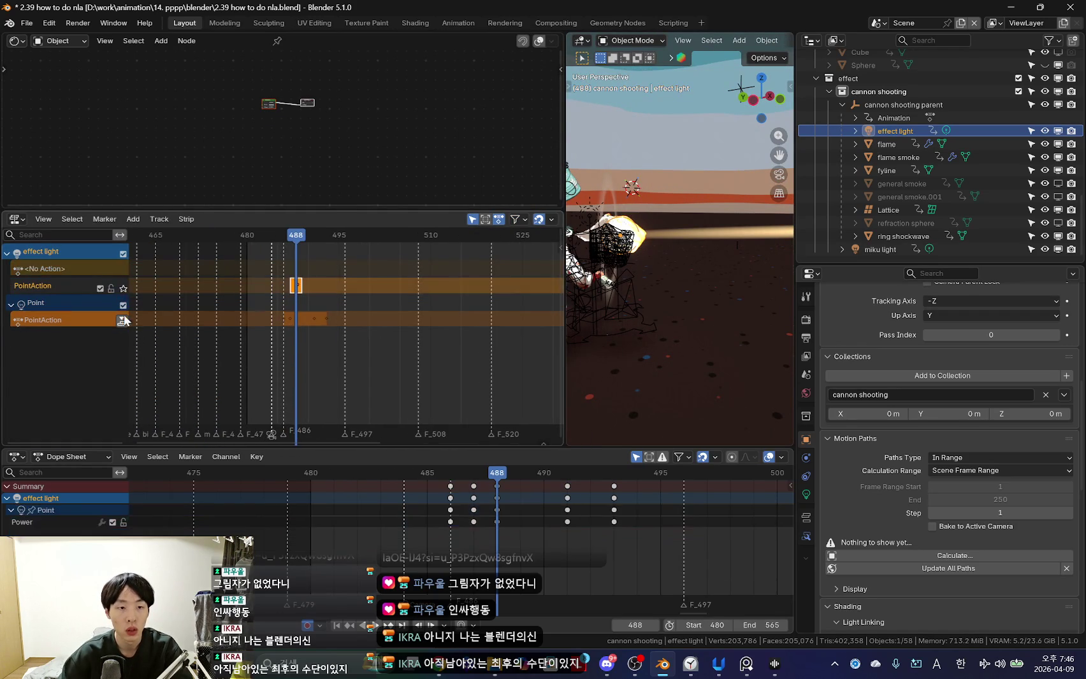
pyautogui.click(121, 322)
pyautogui.press('Left')
pyautogui.press('Left')
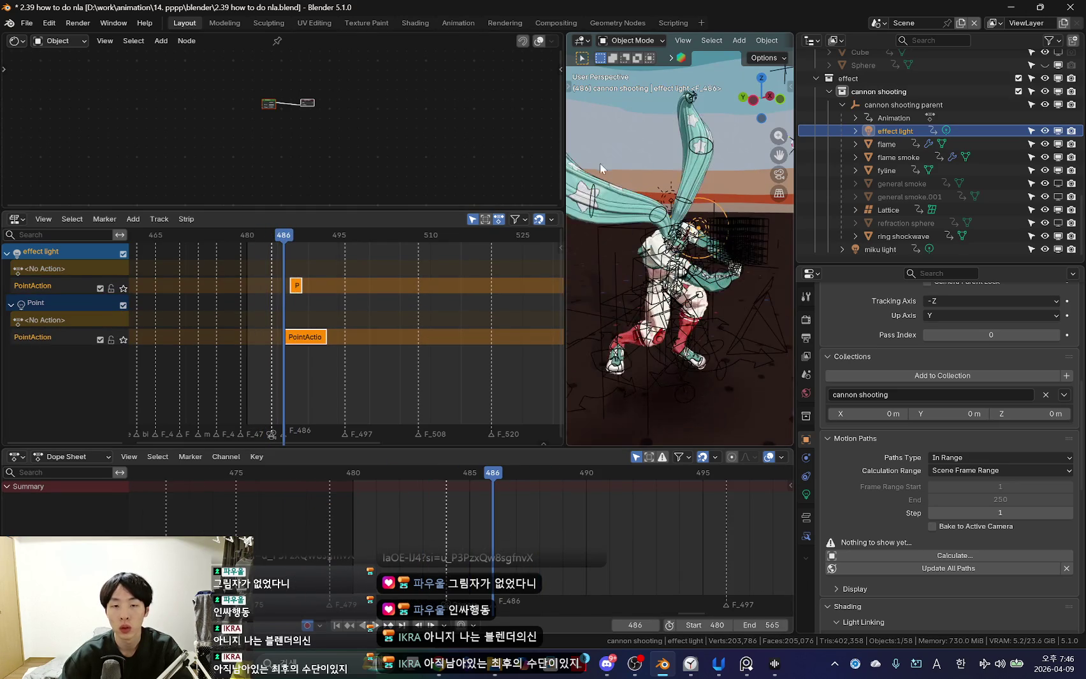
# Preview the cannon flash through the scene camera with overlays toggled off and on.
pyautogui.moveTo(564, 154); pyautogui.dragTo(446, 155)
pyautogui.press('KP_0')
pyautogui.hotkey('shift', 'alt', 'z')
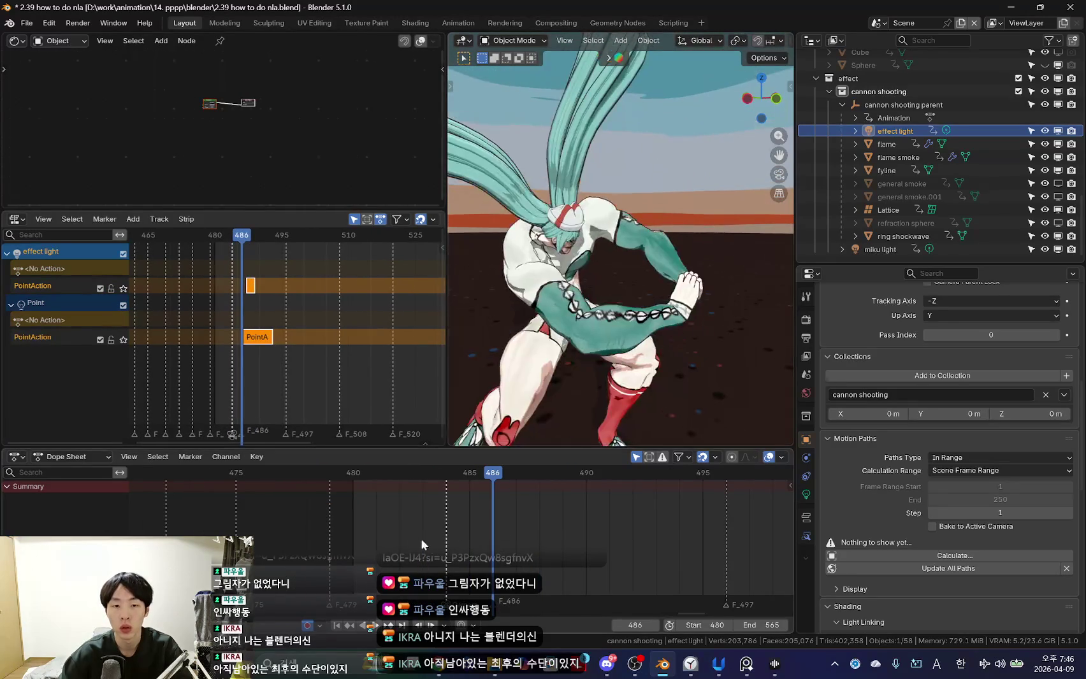
pyautogui.press('Right')
pyautogui.hotkey('shift', 'alt', 'z')
pyautogui.moveTo(593, 281); pyautogui.dragTo(616, 295, button='middle')
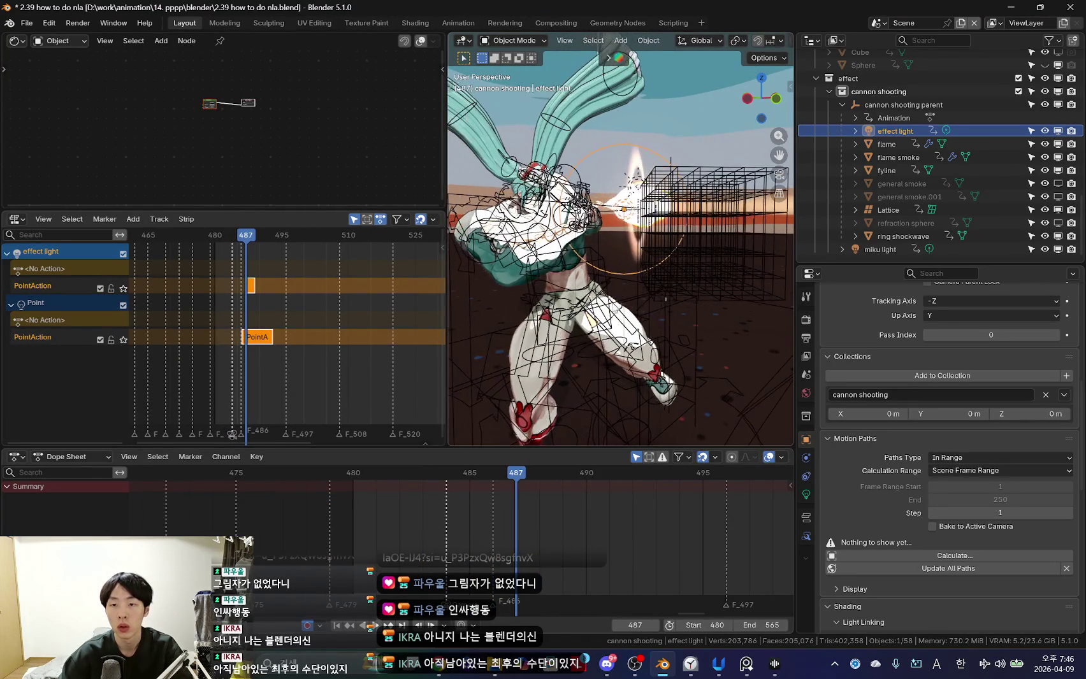
pyautogui.press('KP_0')
pyautogui.hotkey('shift', 'alt', 'z')
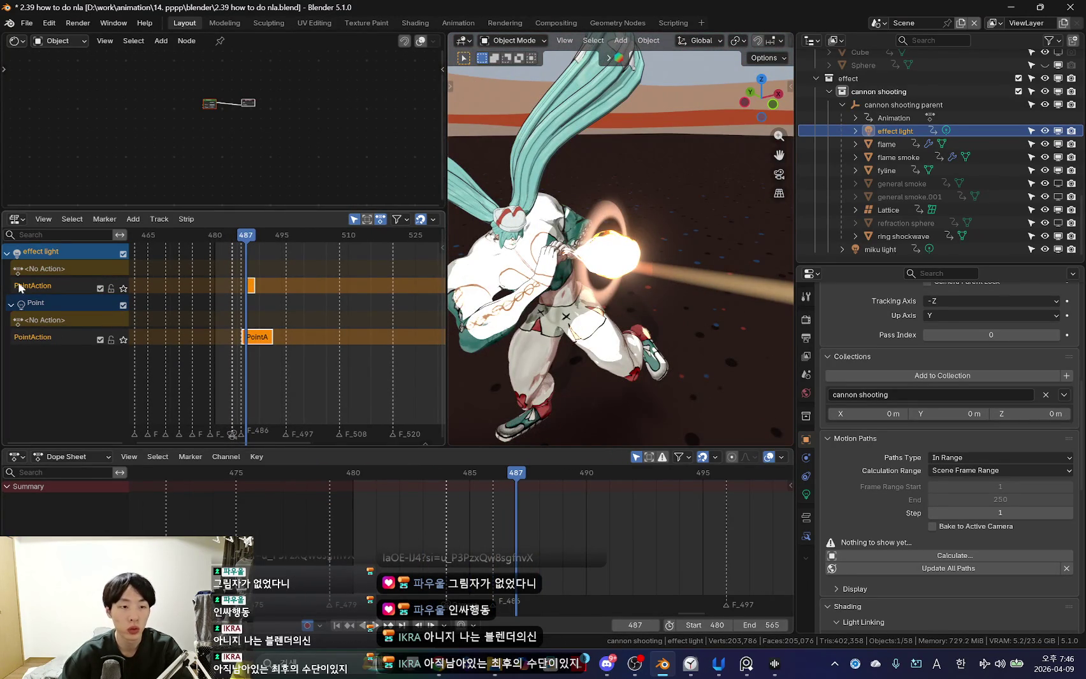
pyautogui.press('KP_0')
pyautogui.hotkey('shift', 'alt', 'z')
# Scrub to frame 490 and select the light's action strip with its settings shown.
pyautogui.scroll(-3, 569, 509)
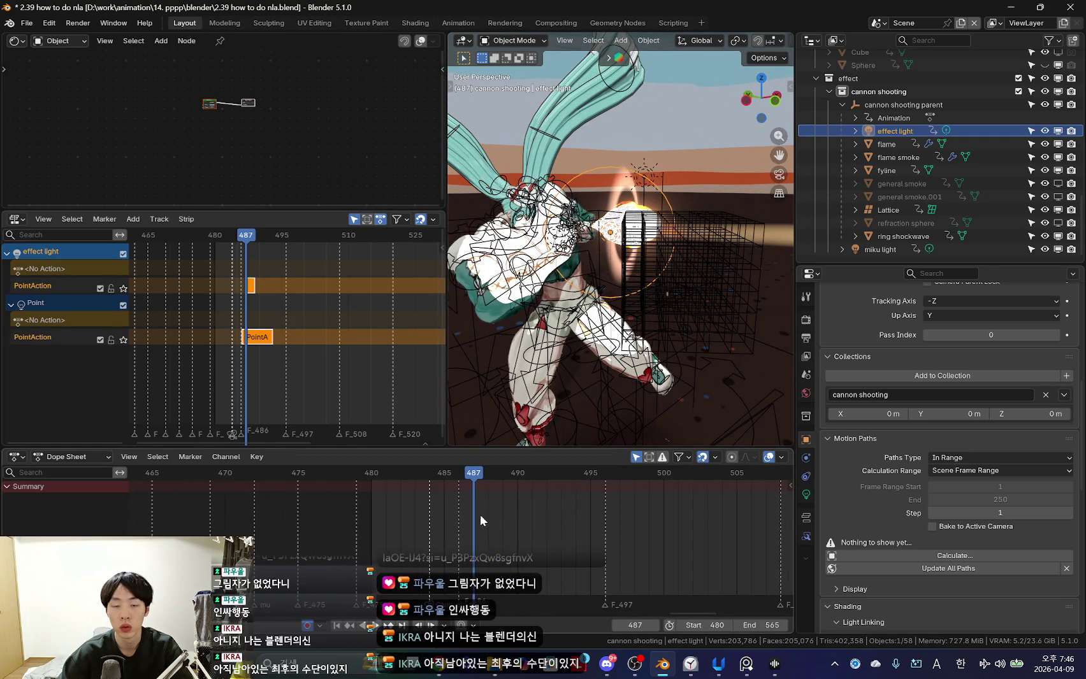
pyautogui.press('Right')
pyautogui.moveTo(490, 515); pyautogui.dragTo(517, 523)
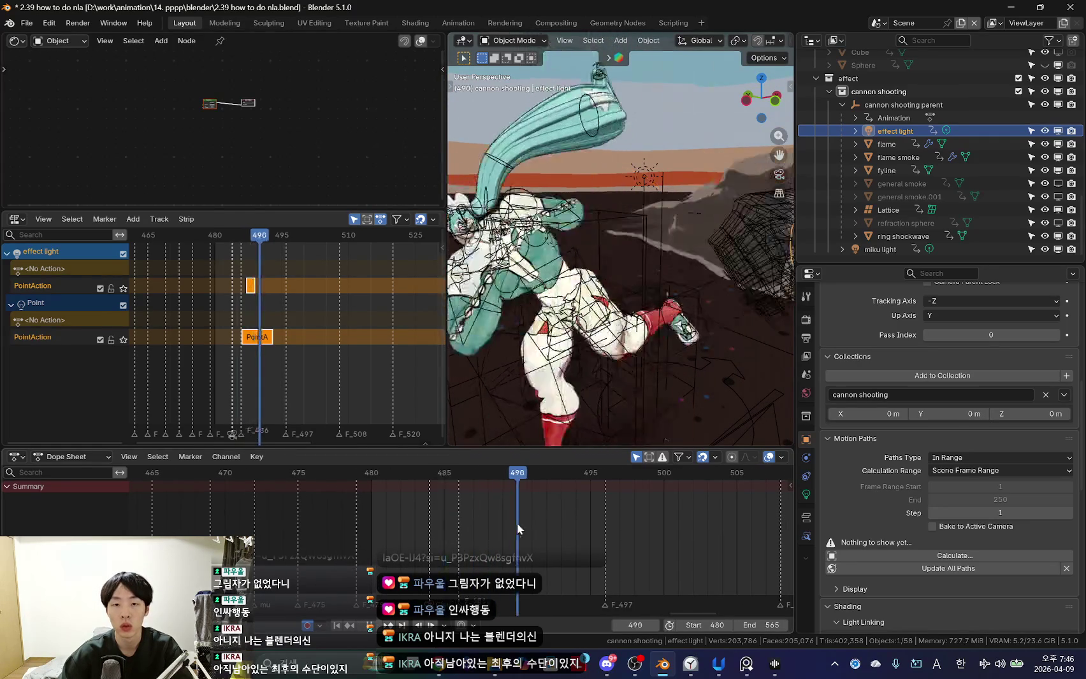
pyautogui.press('n')
pyautogui.click(383, 309)
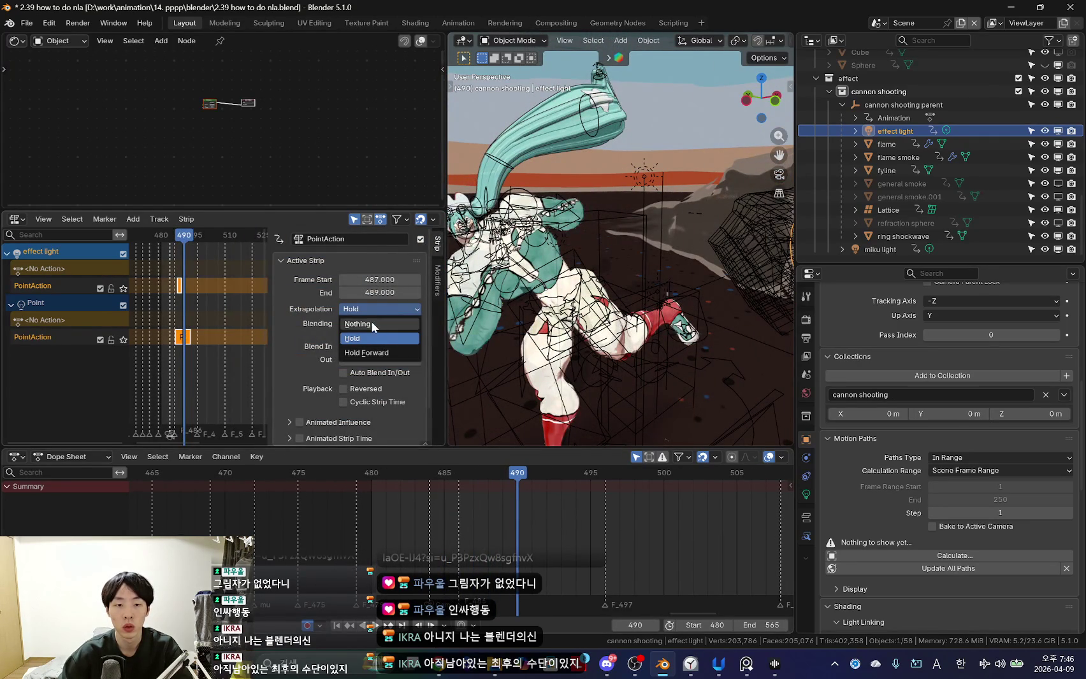
# Set Extrapolation to Nothing on both PointAction strips.
pyautogui.click(372, 323)
pyautogui.scroll(1, 229, 337)
pyautogui.click(394, 309)
pyautogui.click(377, 329)
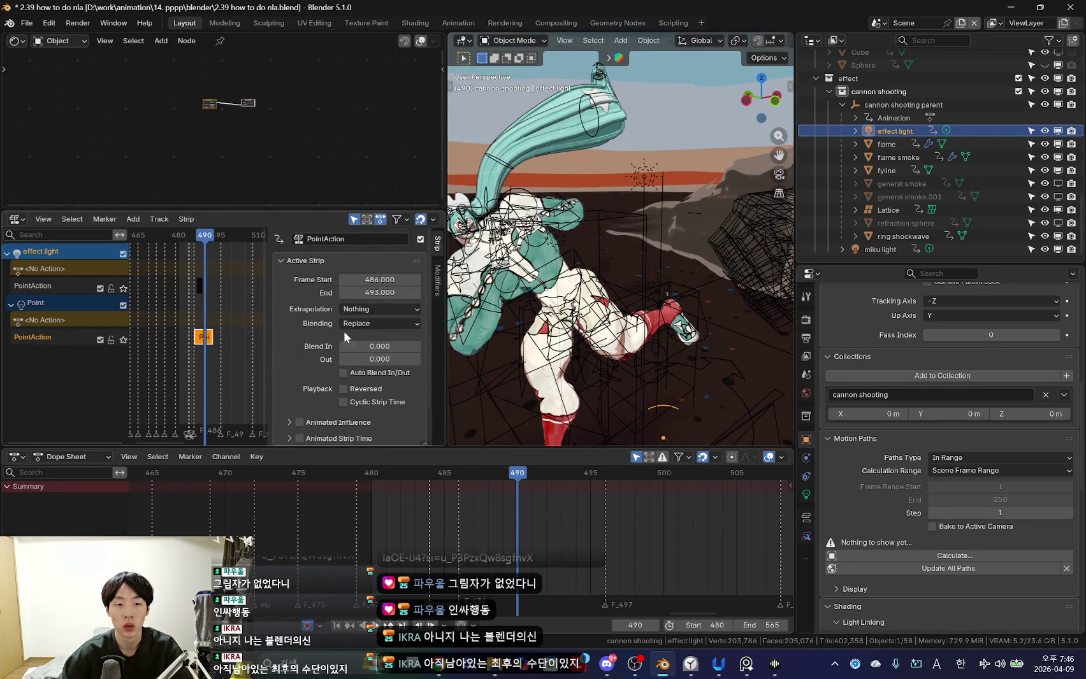
pyautogui.press('n')
# Make linked duplicates of the light's strips and place them around frame 495.
pyautogui.press('n')
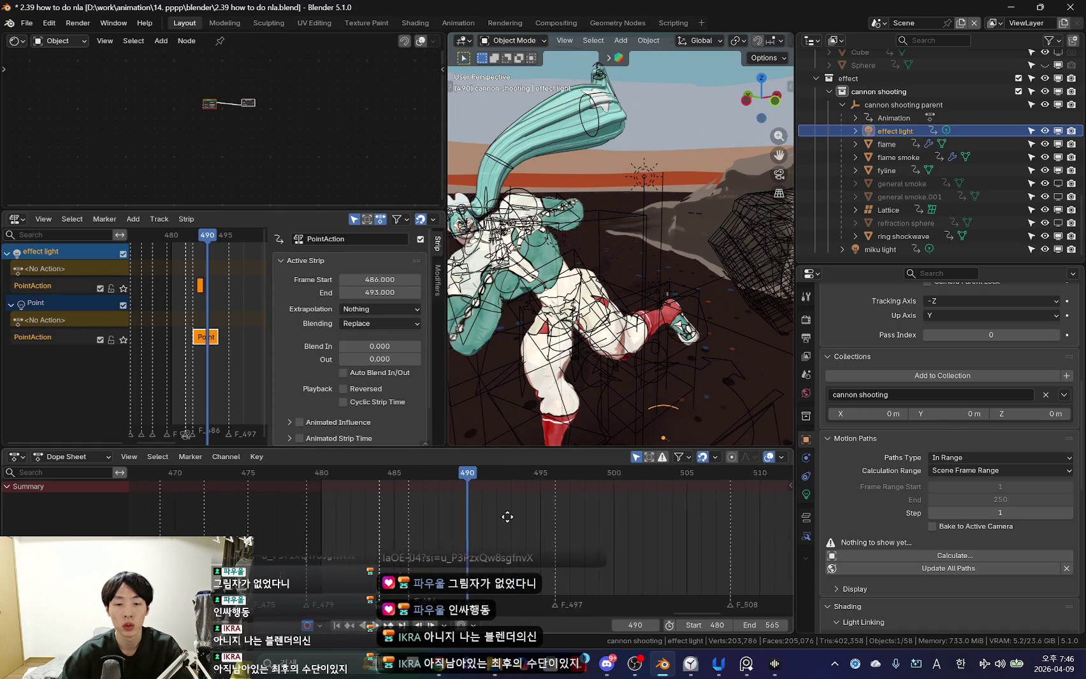
pyautogui.moveTo(511, 515); pyautogui.dragTo(377, 518)
pyautogui.scroll(5, 223, 367)
pyautogui.press('n')
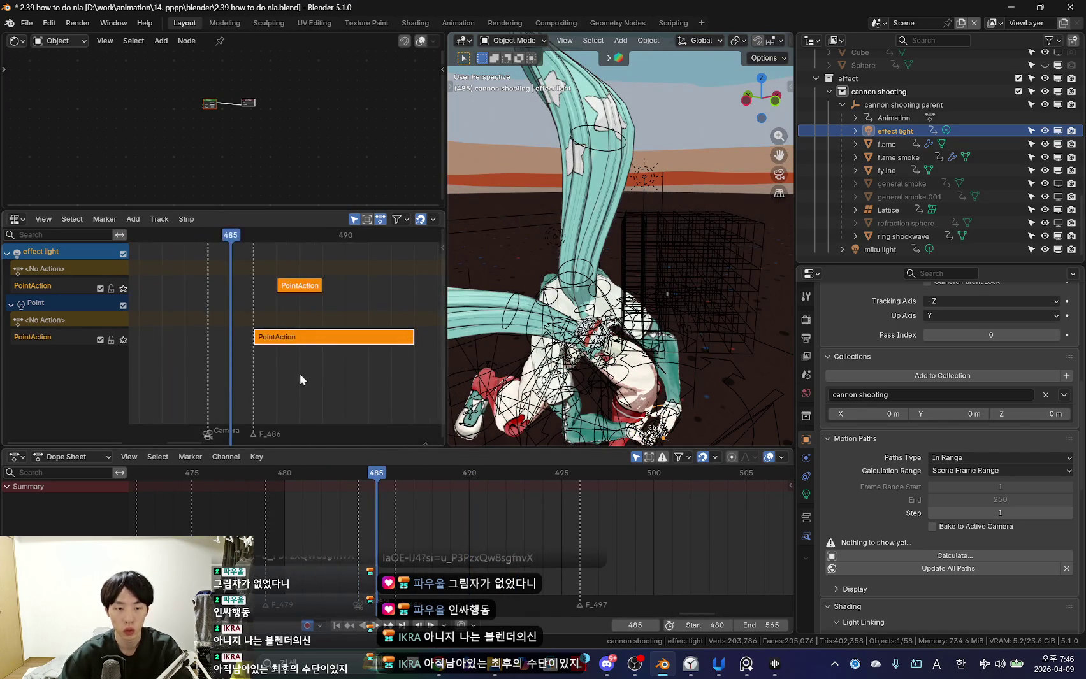
pyautogui.press('Right')
pyautogui.keyDown('ctrl'); pyautogui.scroll(-2, 314, 376); pyautogui.keyUp('ctrl')
pyautogui.scroll(-2, 413, 535)
# Select ring shockwave, then effect light again and its first PointAction strip.
pyautogui.scroll(-2, 413, 535)
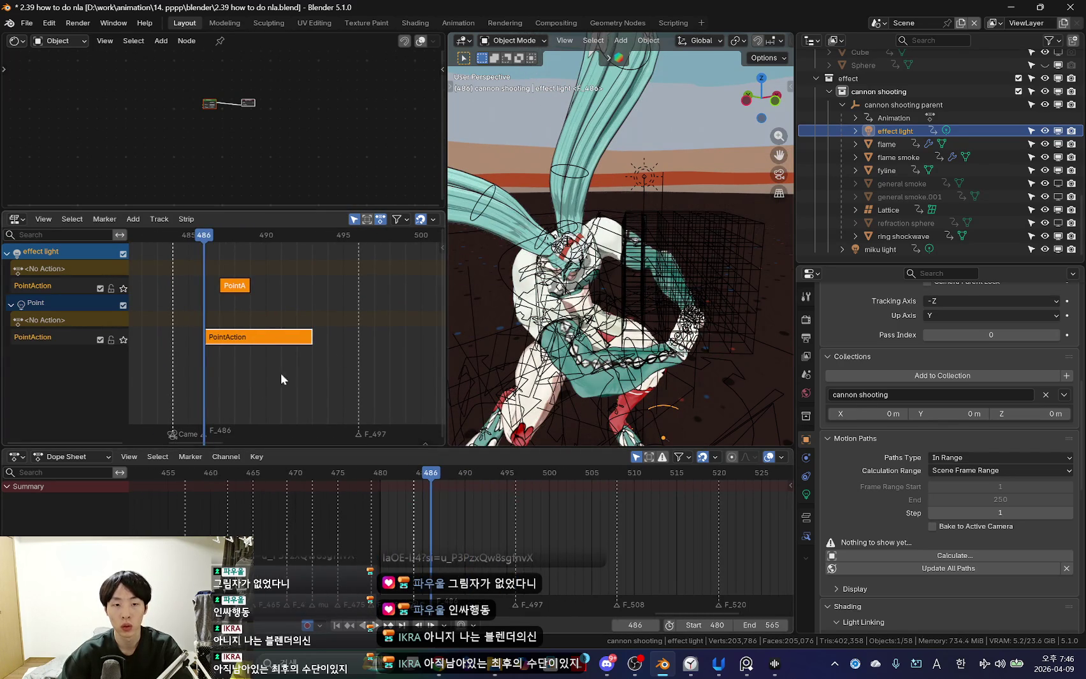
pyautogui.hotkey('alt', 'd')
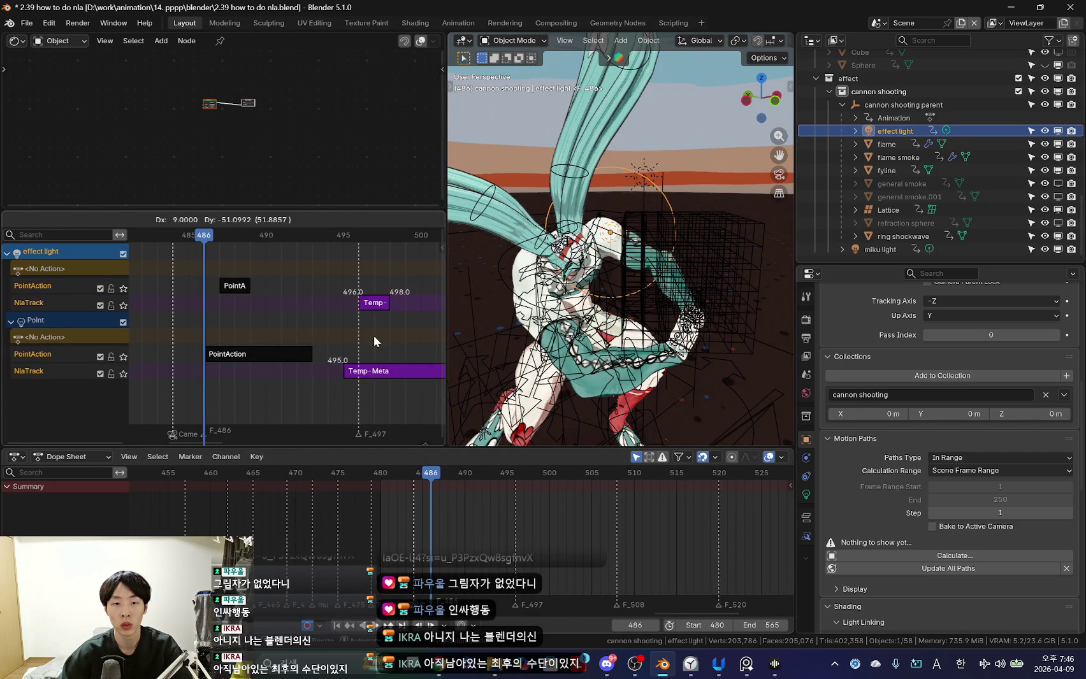
pyautogui.click(220, 357)
pyautogui.keyDown('alt'); pyautogui.scroll(-4, 262, 353); pyautogui.keyUp('alt')
pyautogui.keyDown('alt'); pyautogui.scroll(3, 224, 355); pyautogui.keyUp('alt')
pyautogui.keyDown('alt'); pyautogui.scroll(-1, 656, 314); pyautogui.keyUp('alt')
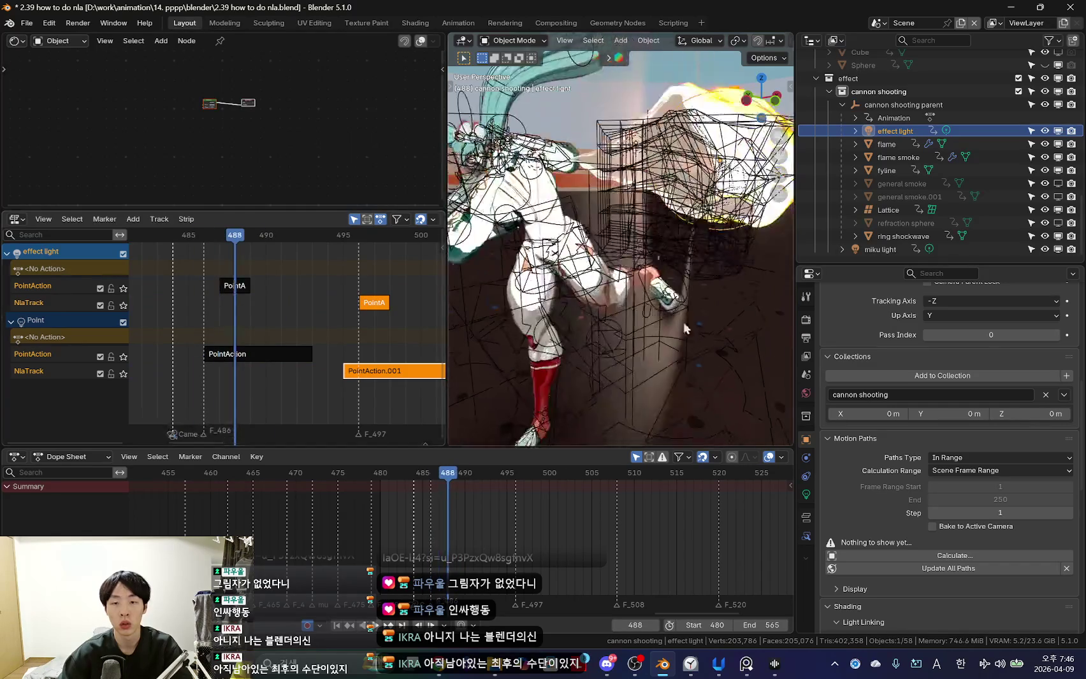
pyautogui.keyDown('alt'); pyautogui.scroll(1, 444, 538); pyautogui.keyUp('alt')
pyautogui.keyDown('alt'); pyautogui.scroll(-3, 453, 538); pyautogui.keyUp('alt')
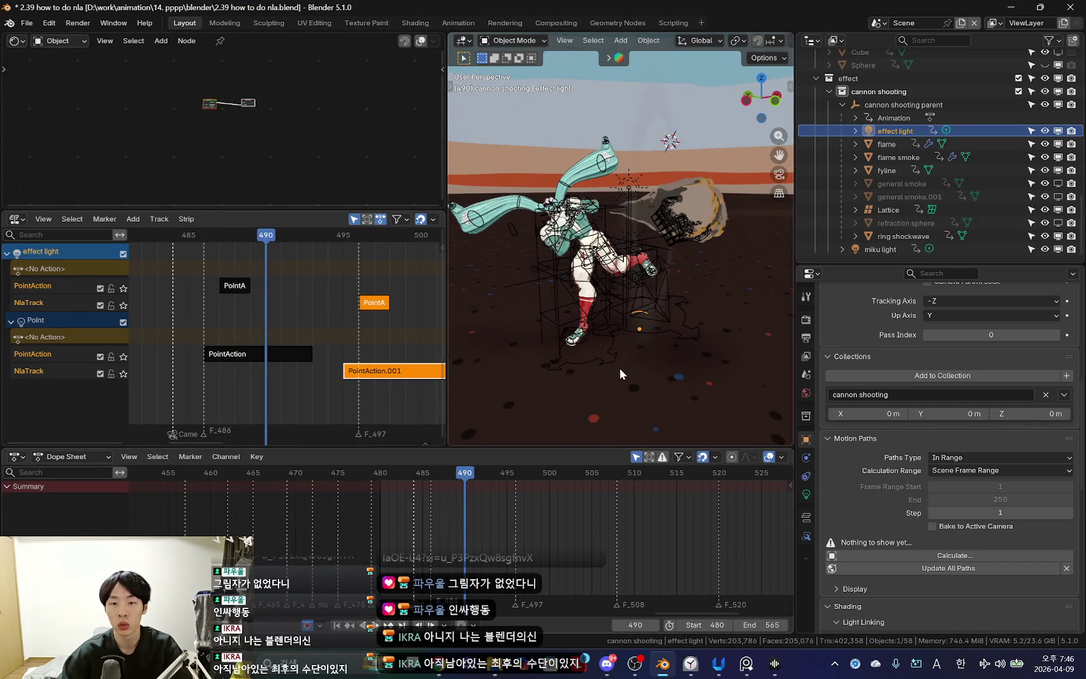
pyautogui.click(638, 326)
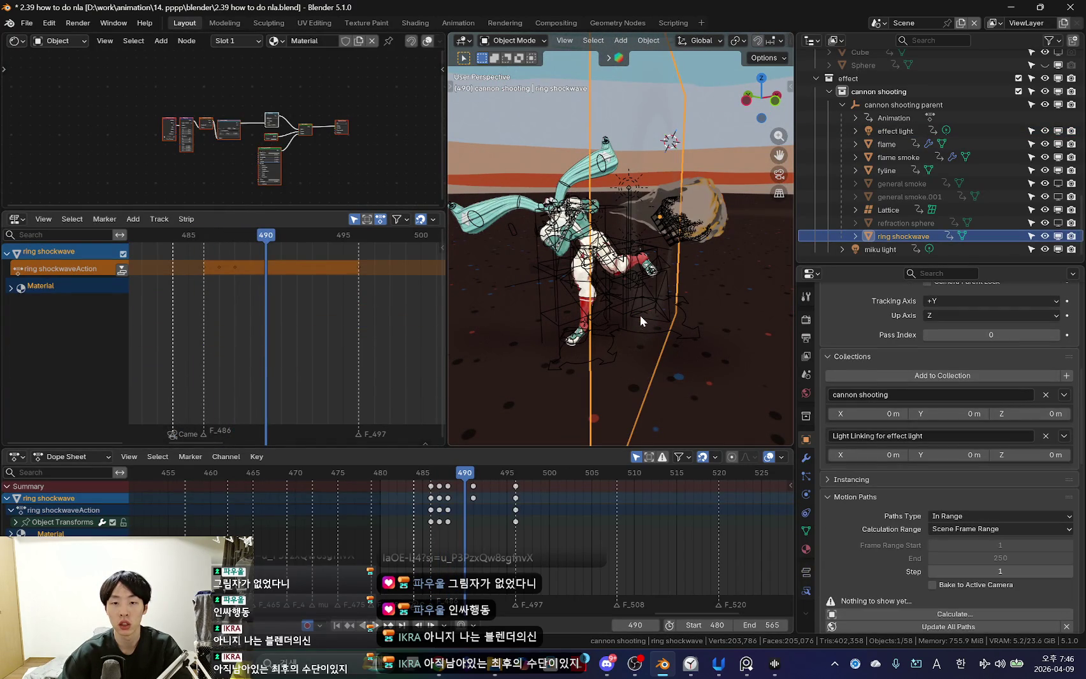
pyautogui.click(644, 314)
pyautogui.moveTo(643, 328); pyautogui.dragTo(596, 274, button='middle')
pyautogui.click(891, 130)
pyautogui.click(306, 355)
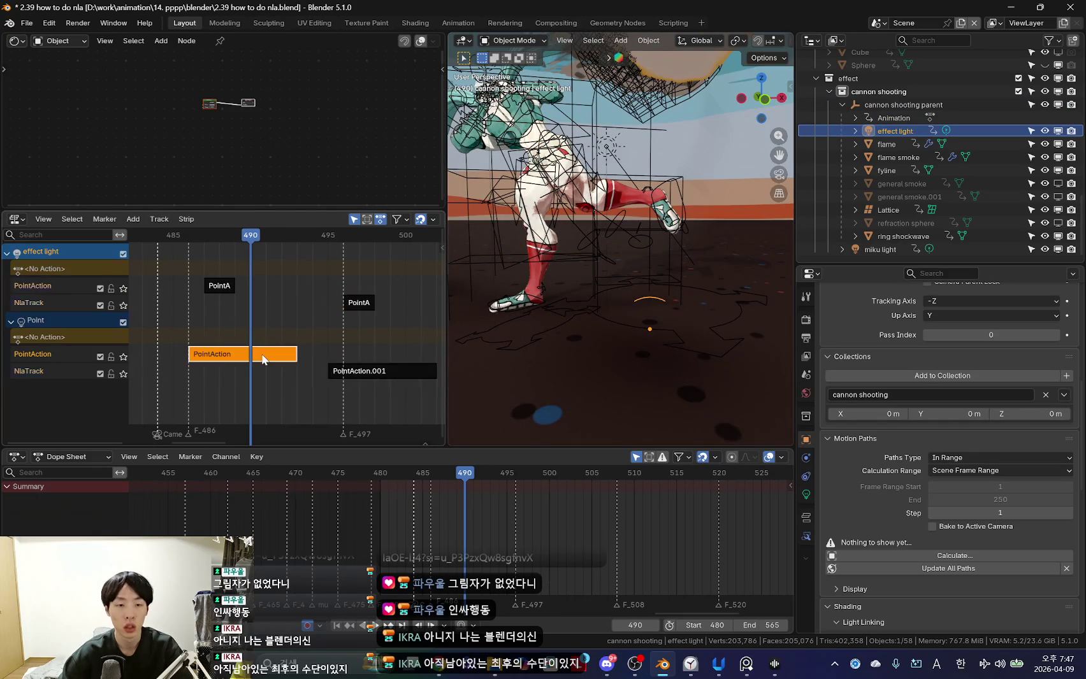
# Enter tweak mode on a strip and step around frame 488 to inspect its keys.
pyautogui.press('Tab')
pyautogui.scroll(3, 532, 528)
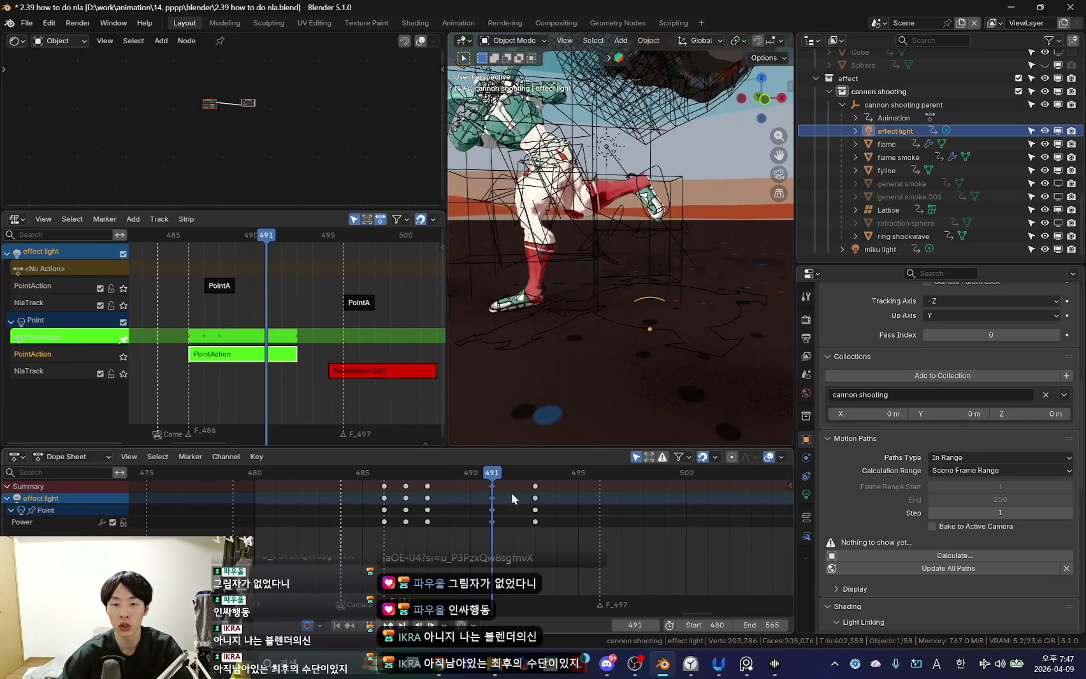
pyautogui.press('Left')
pyautogui.press('Left')
pyautogui.press('Right')
pyautogui.press('Right')
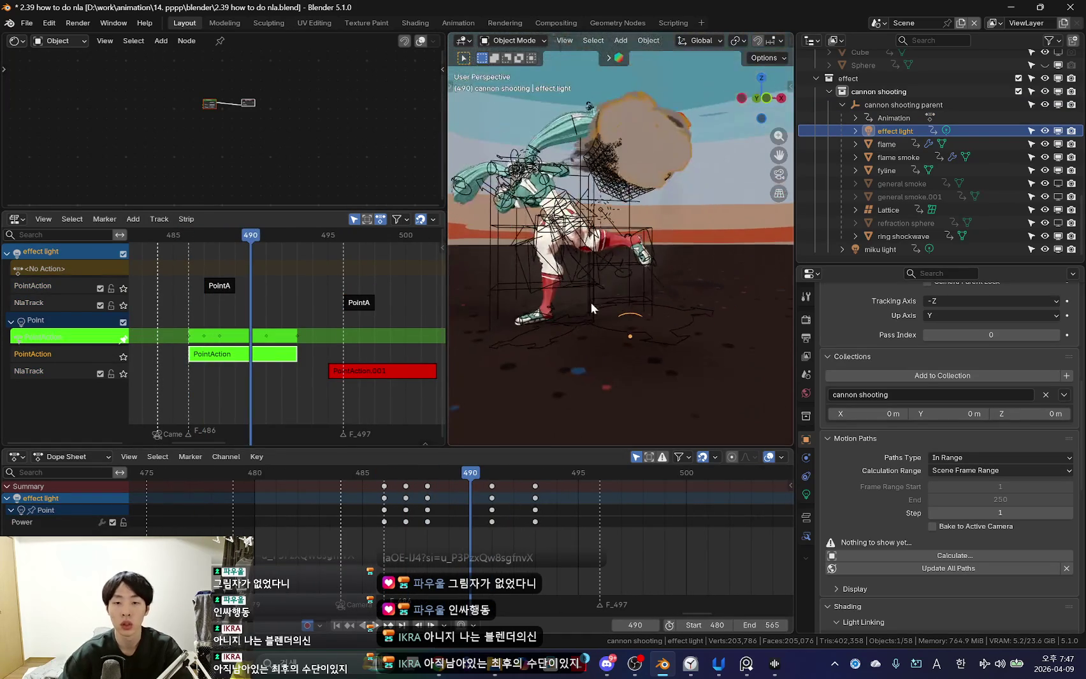
pyautogui.press('Right')
pyautogui.click(8, 499)
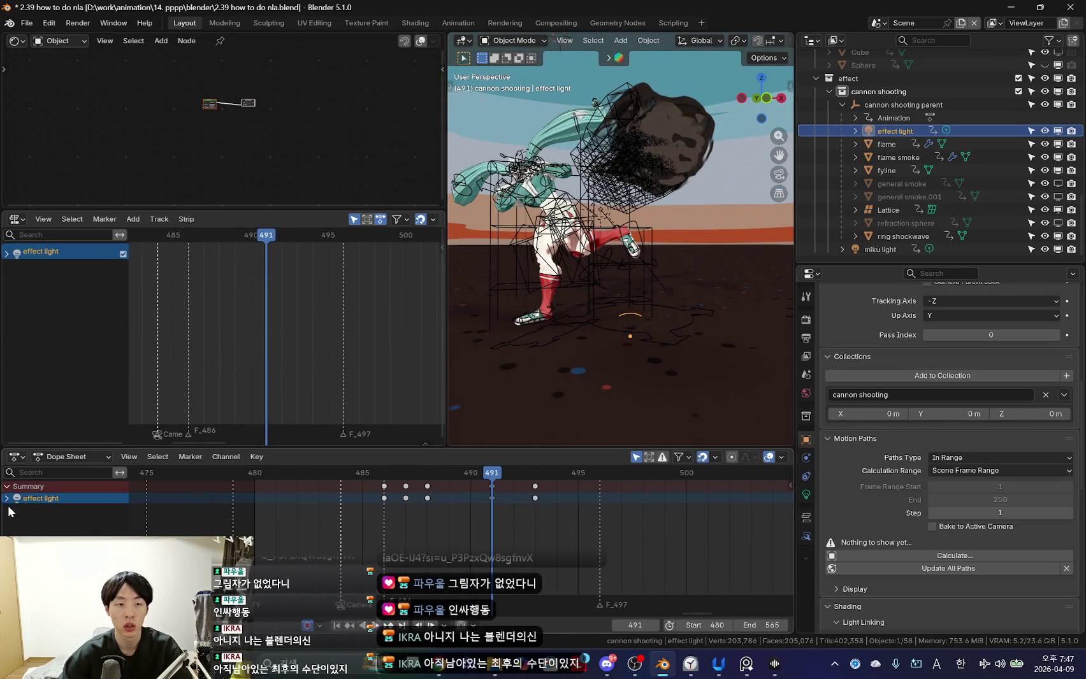
pyautogui.click(7, 498)
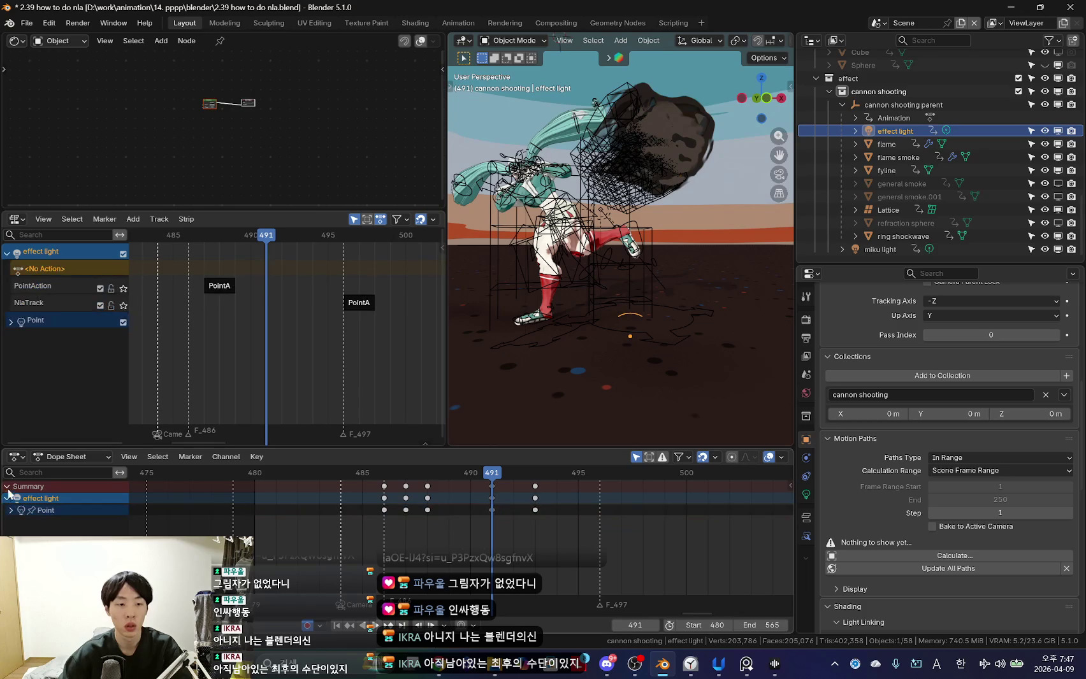
# Tweak the effect light's own strip and expand its transform channels, scrubbing frames 487–493.
pyautogui.moveTo(528, 356); pyautogui.dragTo(539, 357, button='middle')
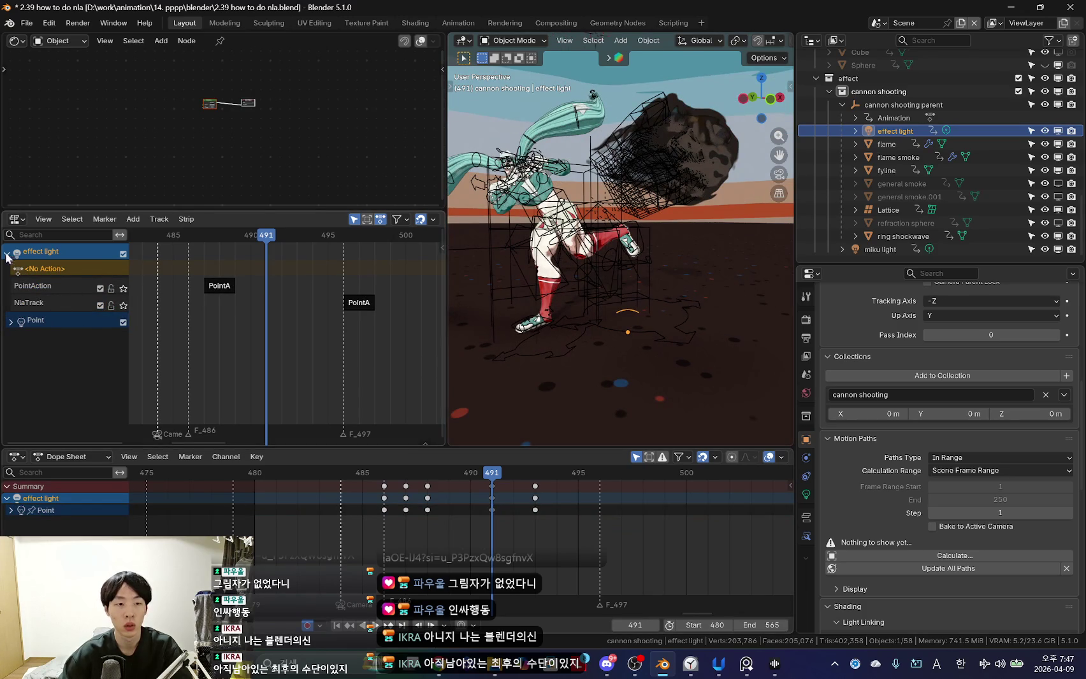
pyautogui.click(48, 269)
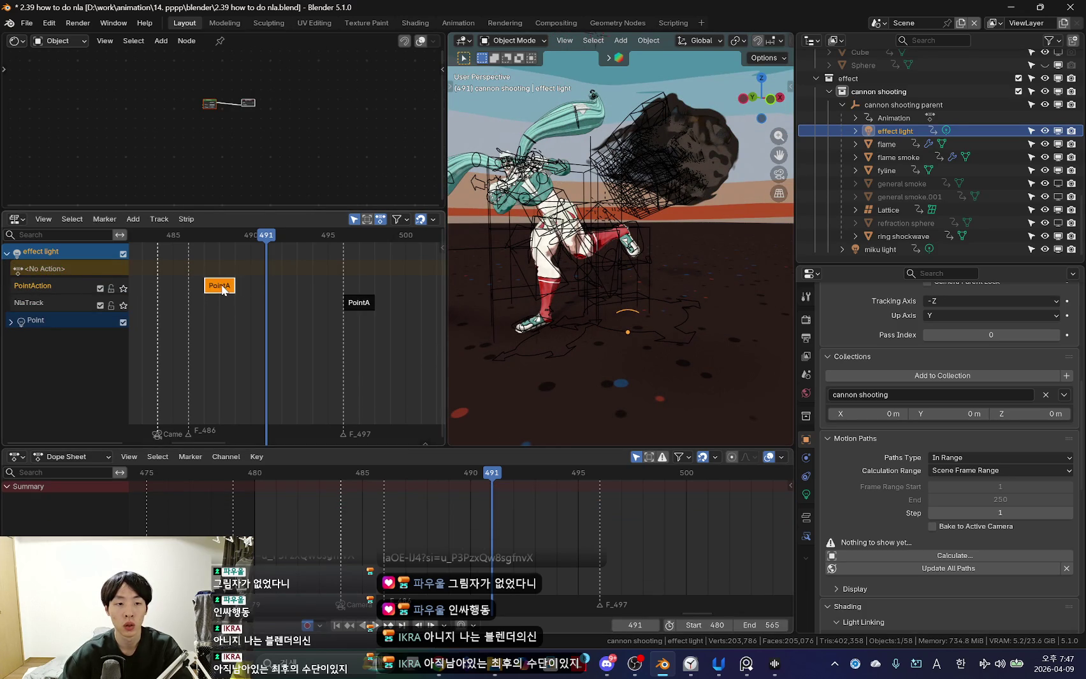
pyautogui.press('Tab')
pyautogui.press('Left')
pyautogui.press('Left')
pyautogui.press('Left')
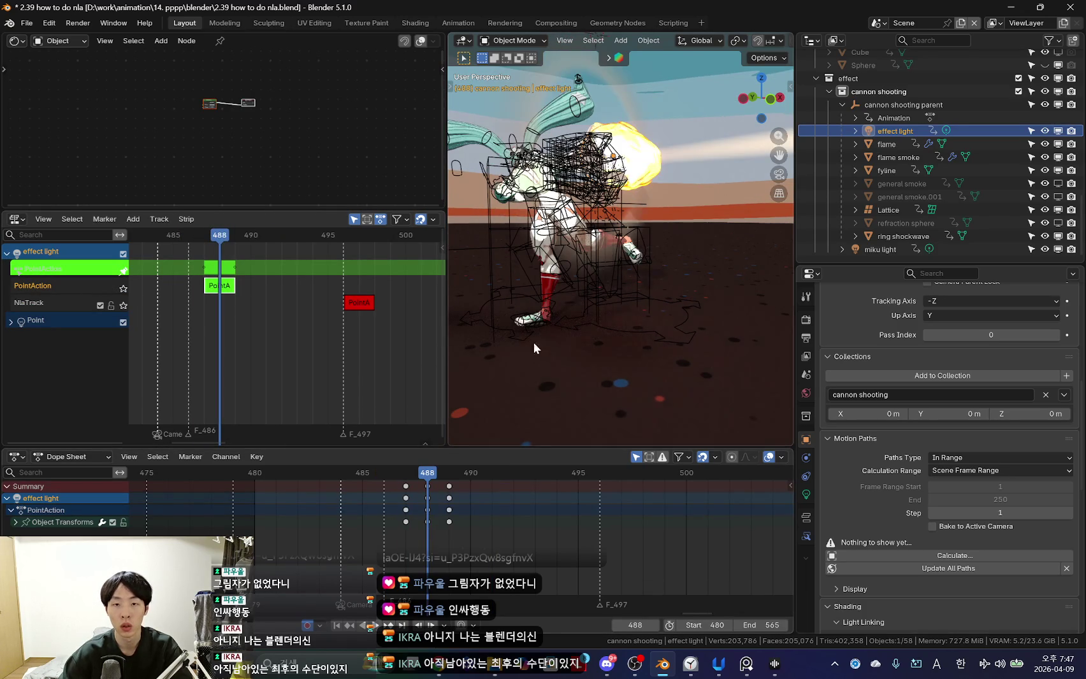
pyautogui.press('Right')
pyautogui.click(15, 523)
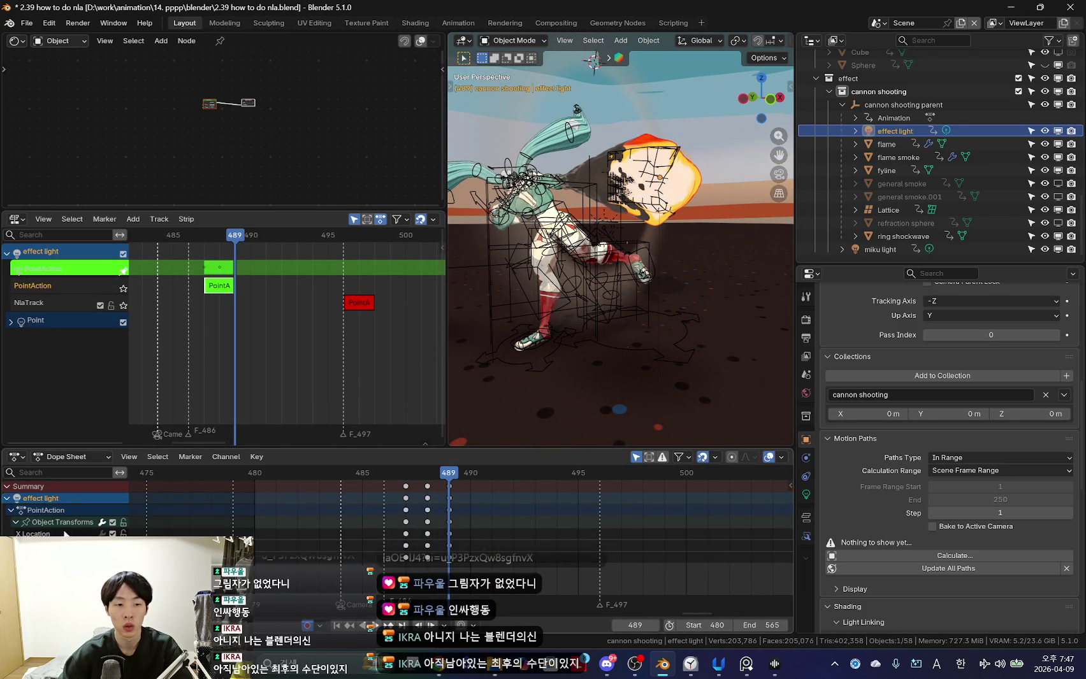
pyautogui.press('Left')
pyautogui.press('Left')
pyautogui.moveTo(402, 535); pyautogui.dragTo(438, 560)
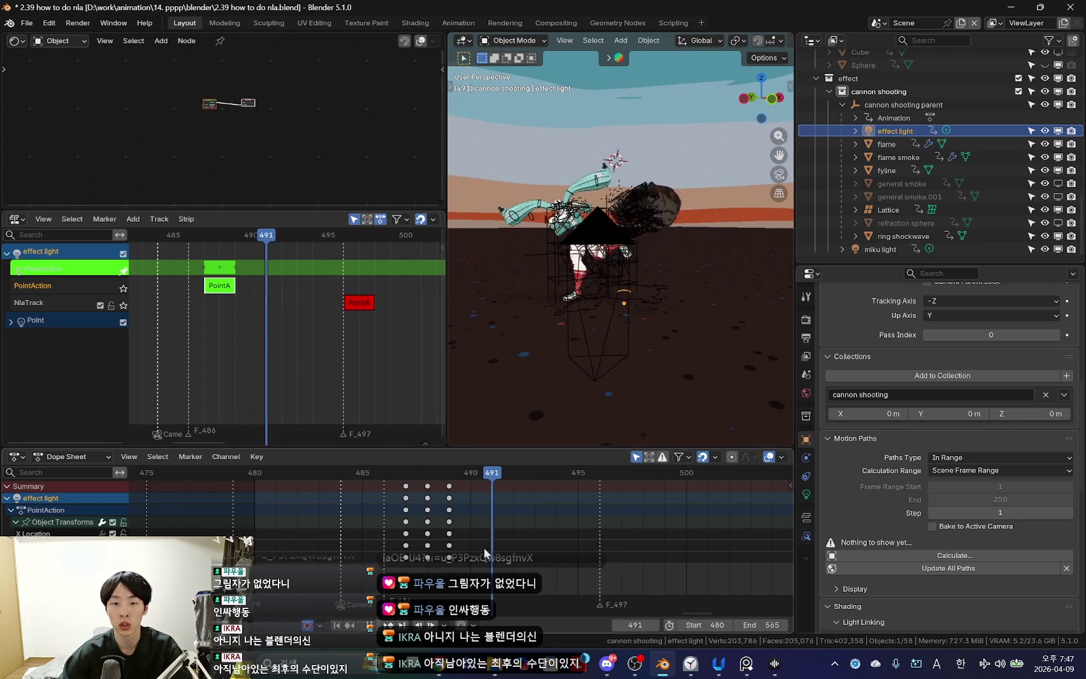
# Check the light's transform values from several angles back to frame 486, then leave tweak mode.
pyautogui.moveTo(626, 327); pyautogui.dragTo(461, 518, button='middle')
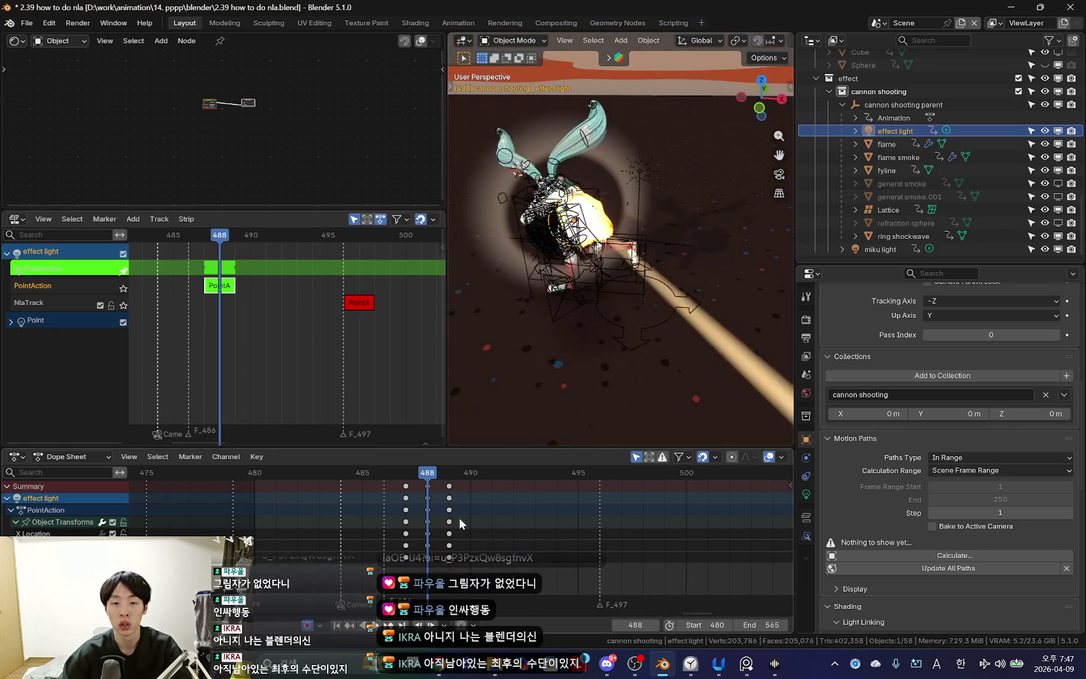
pyautogui.moveTo(625, 332); pyautogui.dragTo(666, 269, button='middle')
pyautogui.press('n')
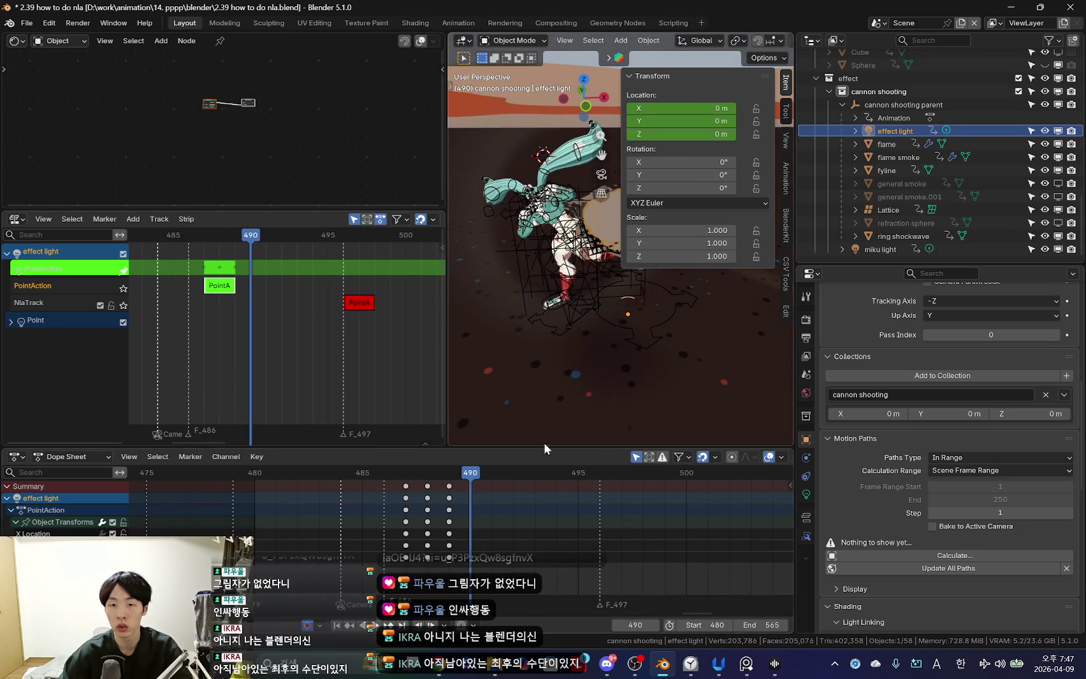
pyautogui.moveTo(448, 523)
pyautogui.mouseDown()
pyautogui.moveTo(378, 531)
pyautogui.moveTo(399, 533)
pyautogui.mouseUp()
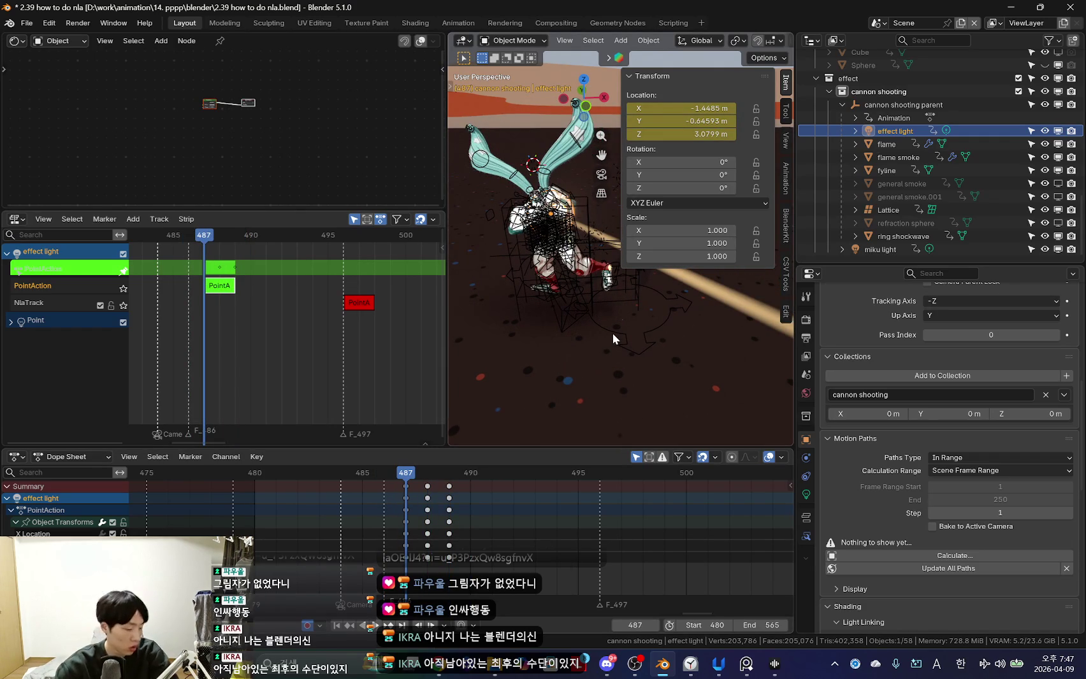
pyautogui.moveTo(618, 325); pyautogui.dragTo(601, 350, button='middle')
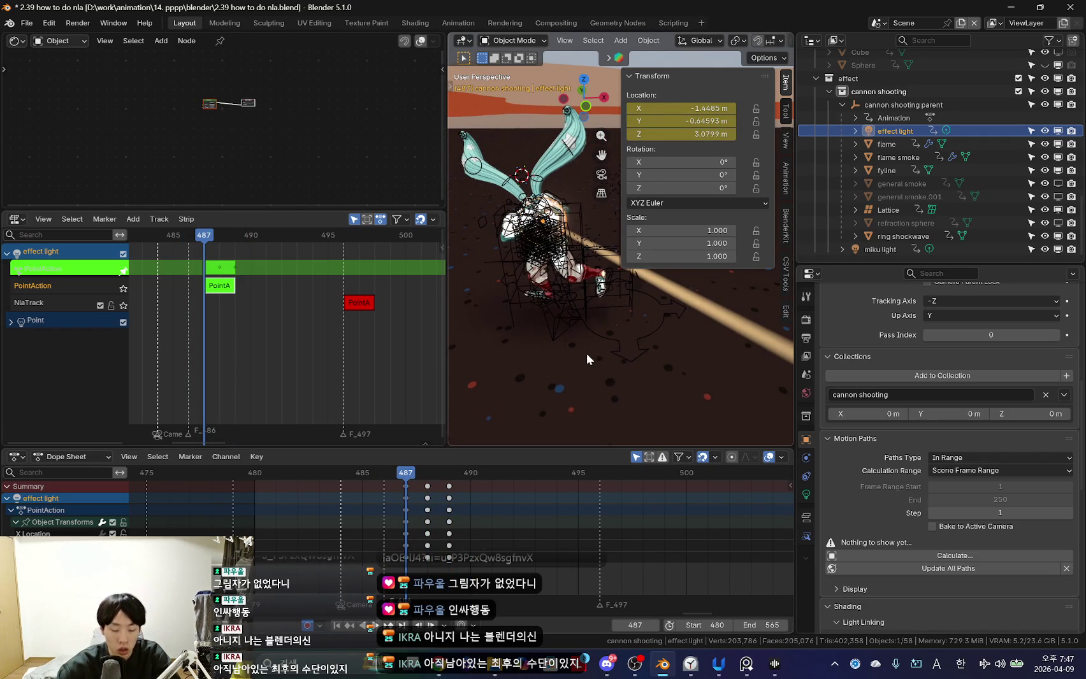
pyautogui.press('n')
pyautogui.keyDown('ctrl'); pyautogui.hscroll(-1, 297, 335); pyautogui.keyUp('ctrl')
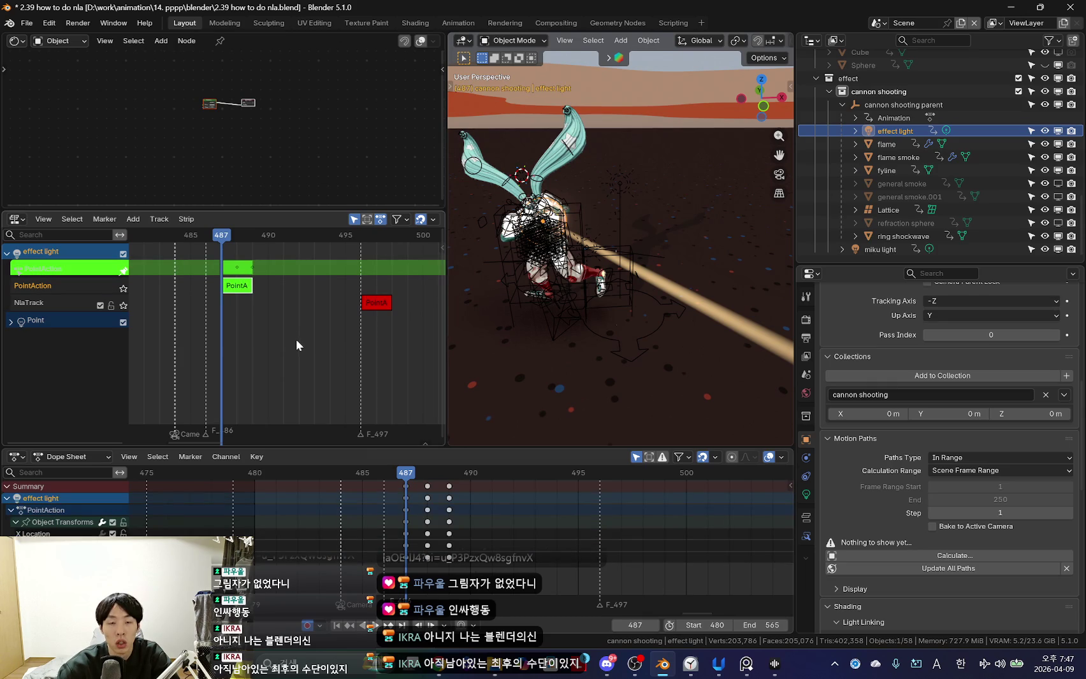
pyautogui.press('Tab')
# Enlarge the NLA editor and show the Strip sidebar at frame 487.
pyautogui.moveTo(570, 306); pyautogui.dragTo(365, 346, button='middle')
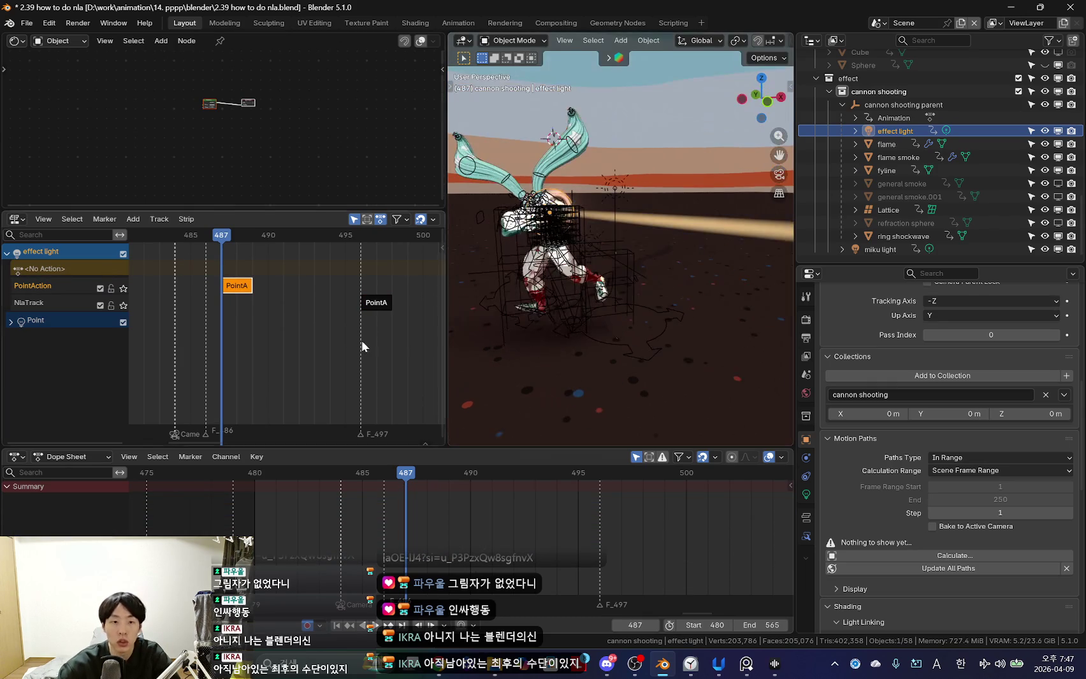
pyautogui.moveTo(581, 296); pyautogui.dragTo(510, 312, button='middle')
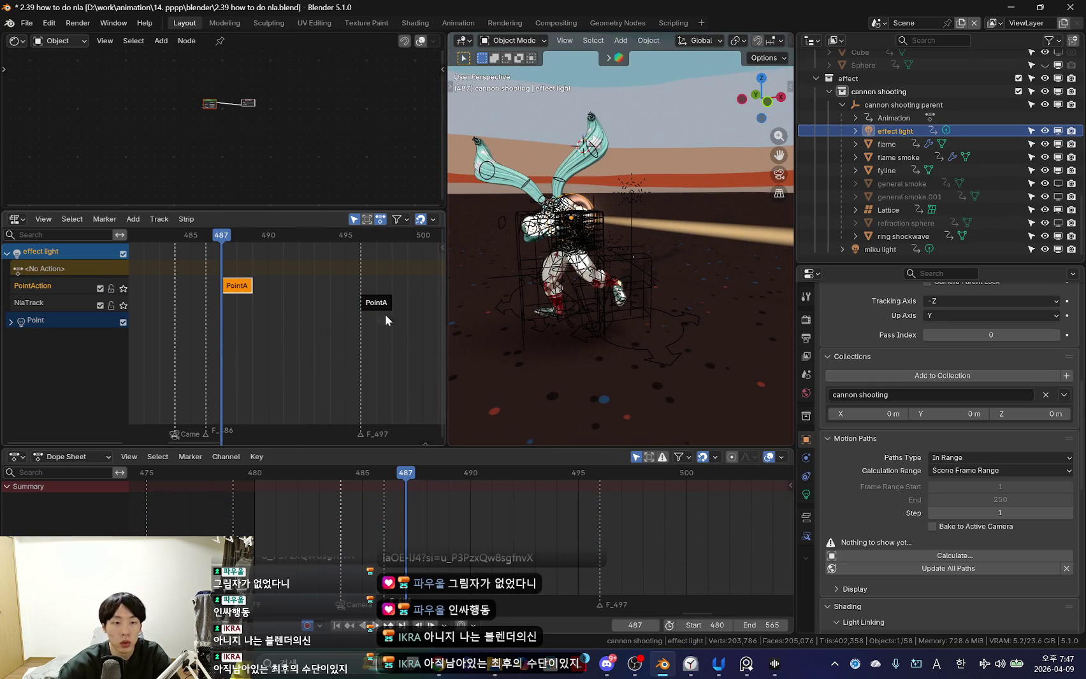
pyautogui.moveTo(444, 302); pyautogui.dragTo(584, 301)
pyautogui.press('n')
pyautogui.moveTo(420, 209); pyautogui.dragTo(420, 171)
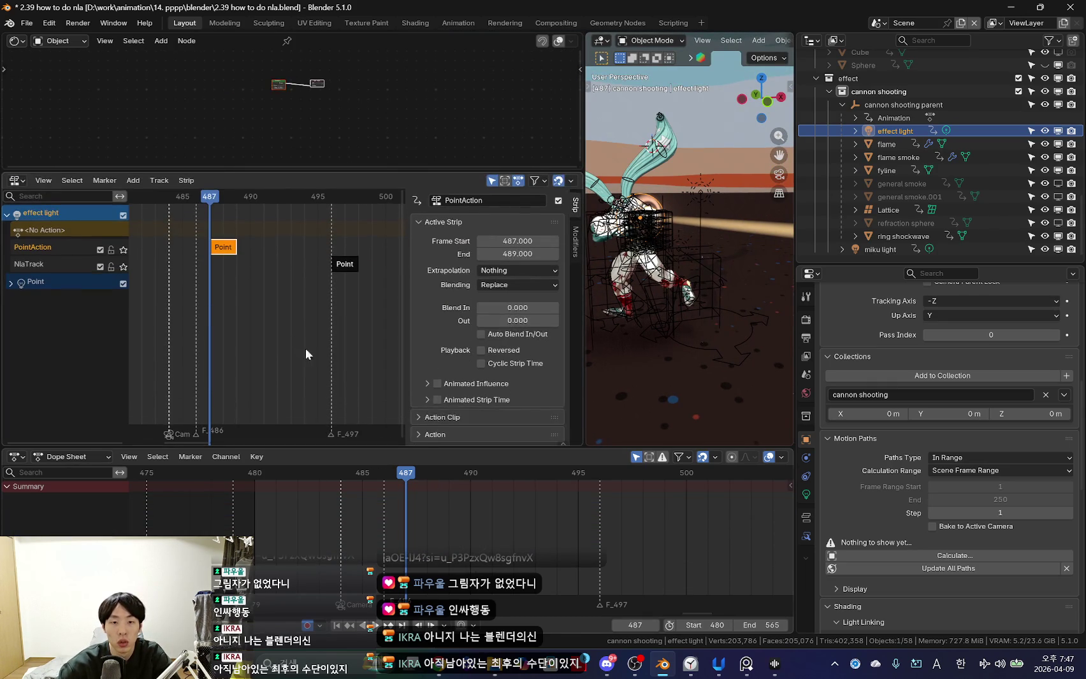
pyautogui.scroll(3, 337, 550)
pyautogui.press('Left')
pyautogui.press('Right')
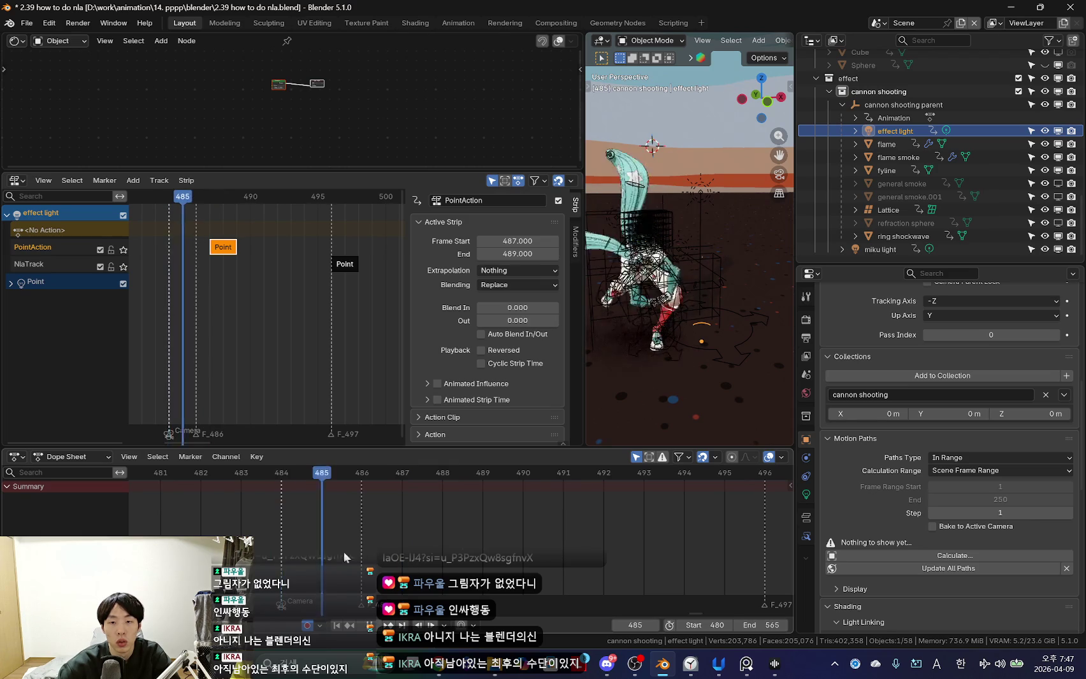
# Scrub to frame 488 and set the PointAction strip's extrapolation to Hold.
pyautogui.press('KP_Decimal')
pyautogui.scroll(3, 275, 277)
pyautogui.moveTo(275, 277); pyautogui.dragTo(272, 276)
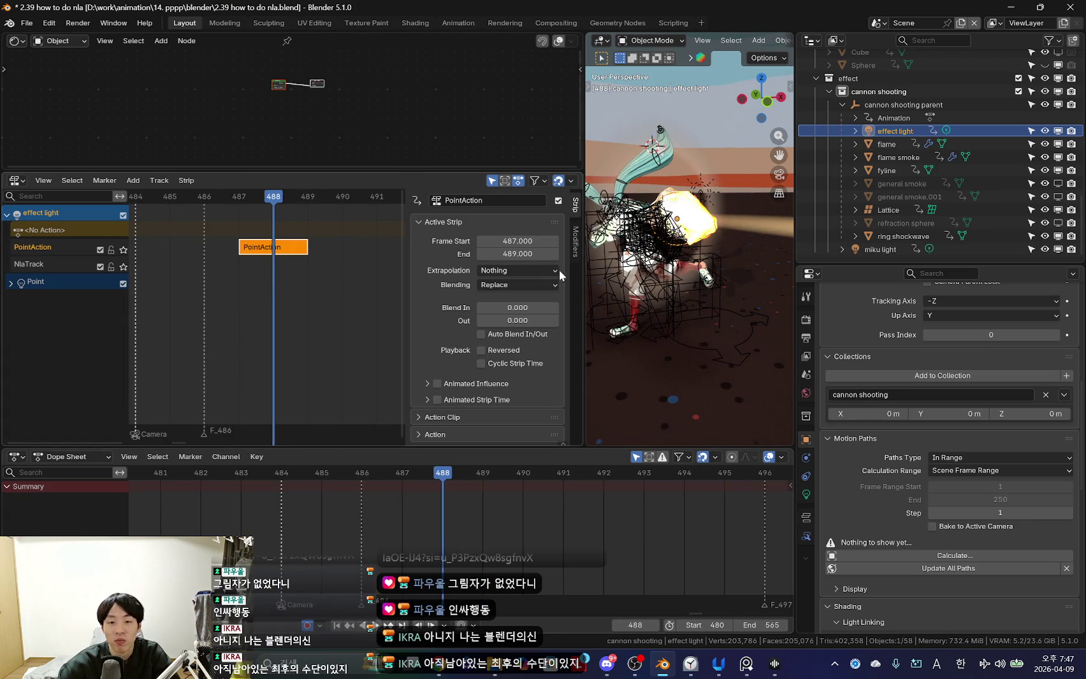
pyautogui.click(527, 271)
pyautogui.click(515, 299)
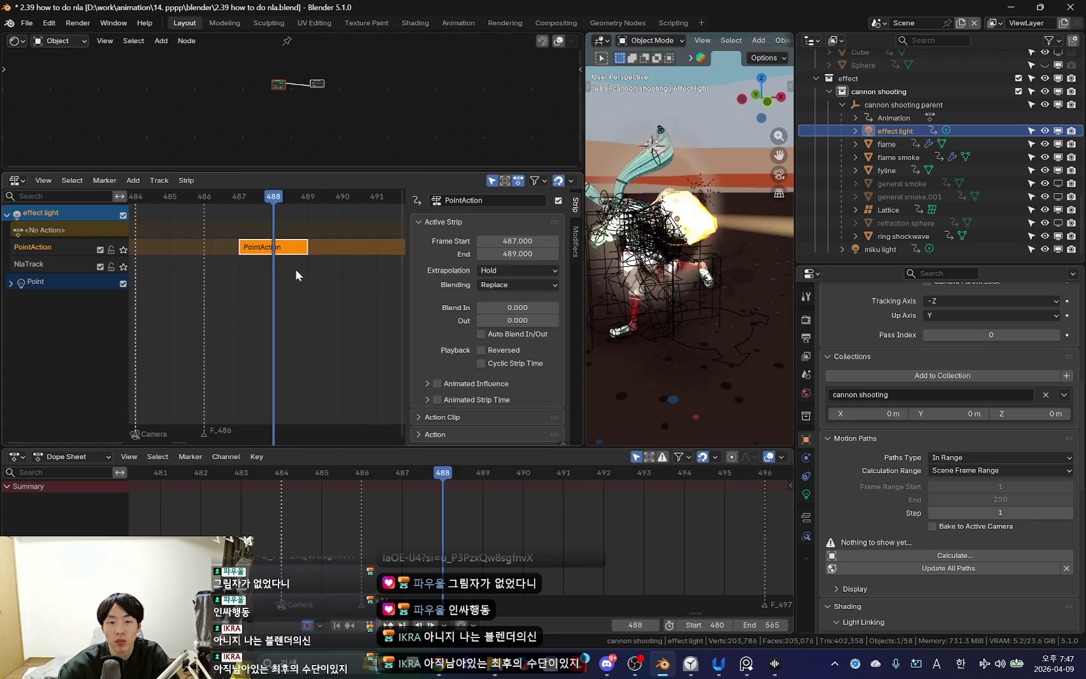
pyautogui.press('Right')
# Try Hold Forward extrapolation, compare frames, then revert to Nothing.
pyautogui.click(531, 271)
pyautogui.click(527, 315)
pyautogui.scroll(-1, 303, 307)
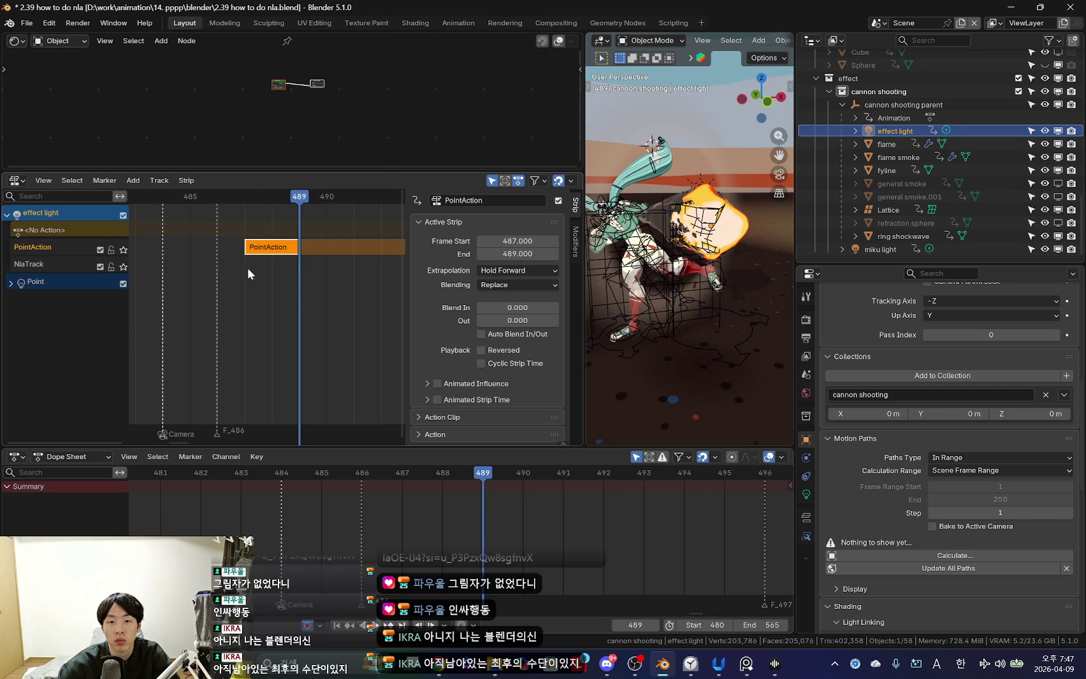
pyautogui.press('Left')
pyautogui.press('Left')
pyautogui.press('Left')
pyautogui.press('Right')
# Set the strip's extrapolation back to Hold and view the later frames.
pyautogui.press('Right')
pyautogui.click(543, 271)
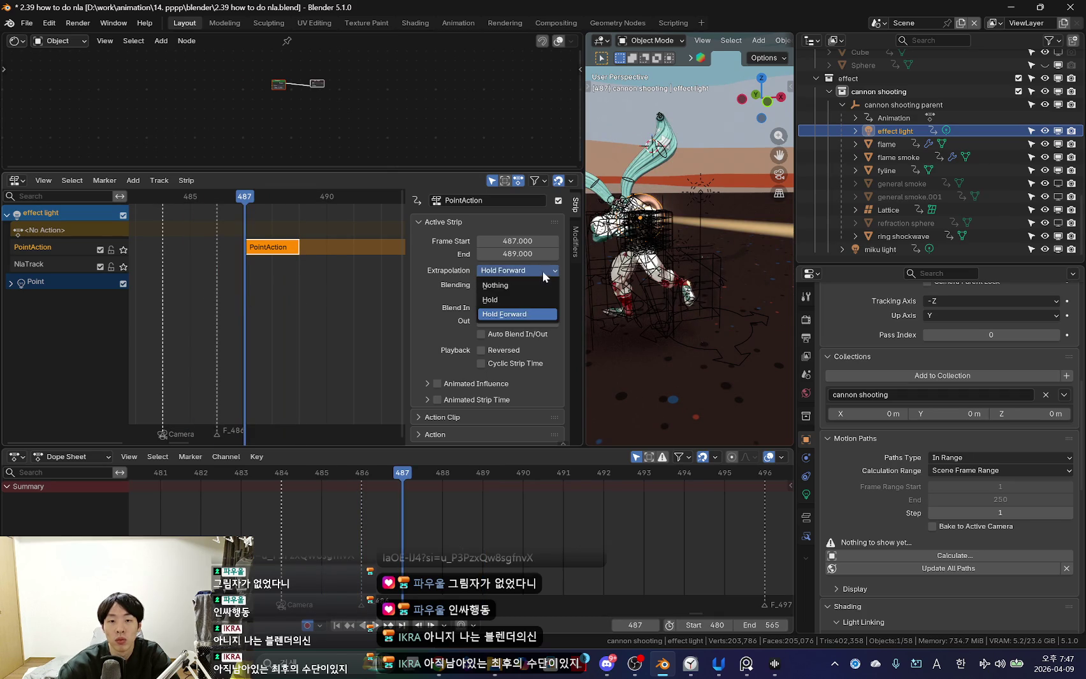
pyautogui.click(524, 286)
pyautogui.click(517, 270)
pyautogui.click(507, 299)
pyautogui.scroll(-1, 261, 286)
pyautogui.scroll(-1, 255, 299)
# Try and undo a linked duplicate, then select the second PointAction strip.
pyautogui.press('Right')
pyautogui.press('Right')
pyautogui.press('Right')
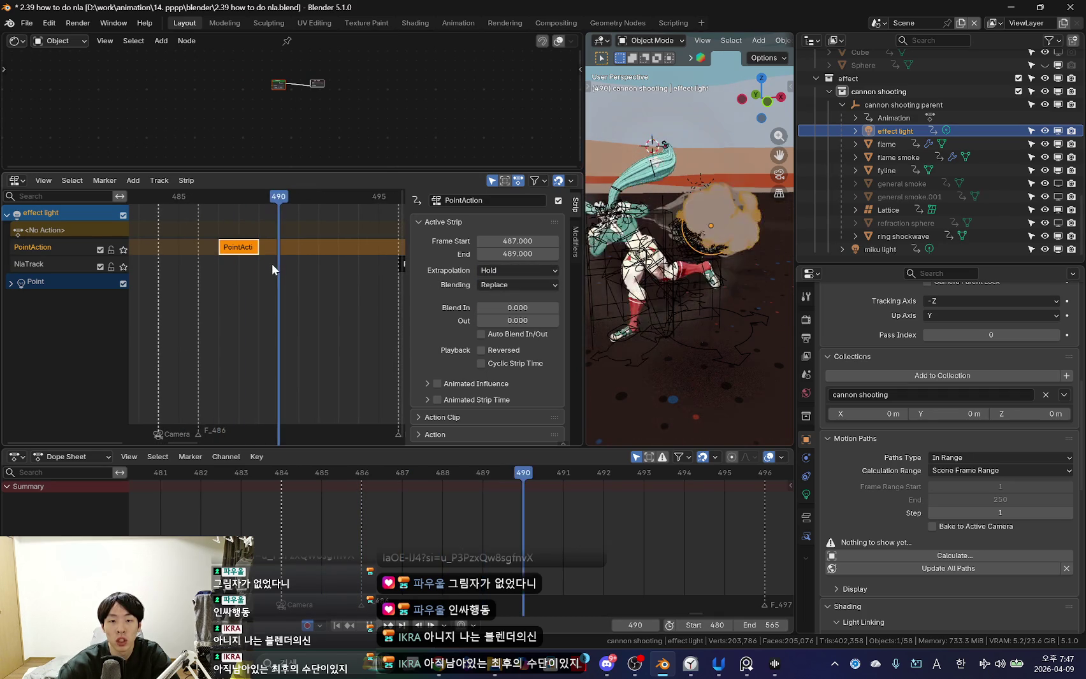
pyautogui.keyDown('ctrl'); pyautogui.scroll(1, 304, 270); pyautogui.keyUp('ctrl')
pyautogui.moveTo(304, 269); pyautogui.dragTo(236, 278, button='middle')
pyautogui.hotkey('alt', 'd')
pyautogui.click(226, 279)
pyautogui.hotkey('ctrl', 'z')
pyautogui.press('Right')
pyautogui.press('Right')
pyautogui.press('Right')
pyautogui.press('Right')
pyautogui.press('Right')
pyautogui.press('Right')
pyautogui.press('Right')
pyautogui.press('Right')
pyautogui.click(363, 268)
pyautogui.press('Left')
pyautogui.press('Left')
pyautogui.press('Left')
pyautogui.keyDown('ctrl'); pyautogui.scroll(-1, 281, 298); pyautogui.keyUp('ctrl')
# Move the second PointAction strip onto its new track and step to frame 497.
pyautogui.press('g')
pyautogui.click(301, 273)
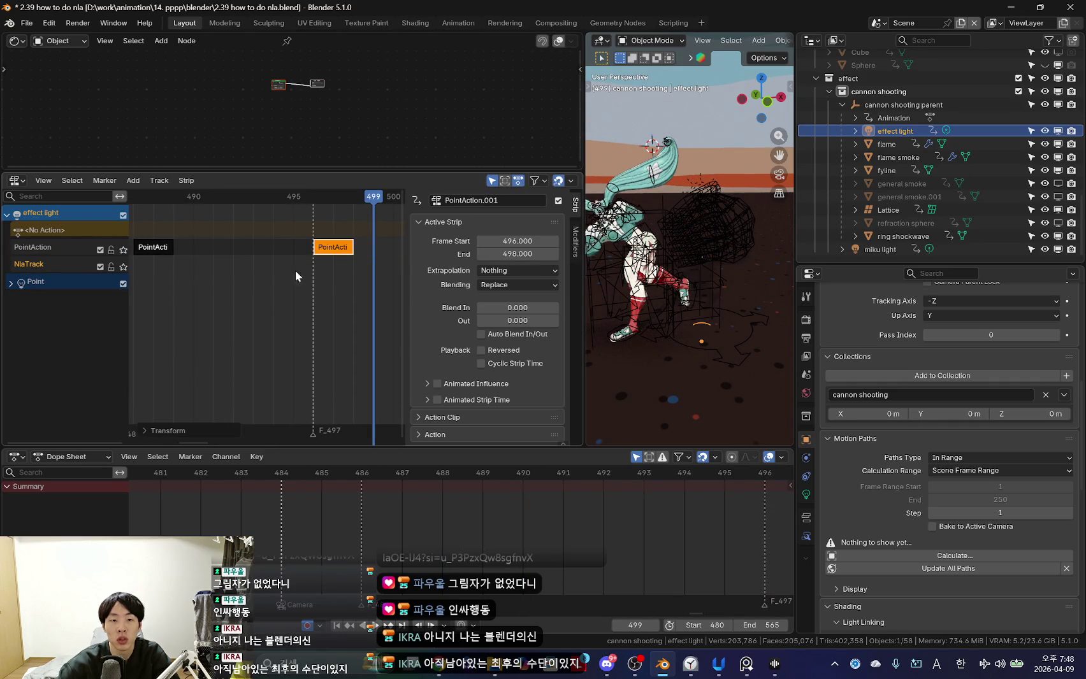
pyautogui.press('Right')
pyautogui.press('Left')
pyautogui.press('Left')
pyautogui.press('Left')
pyautogui.press('Right')
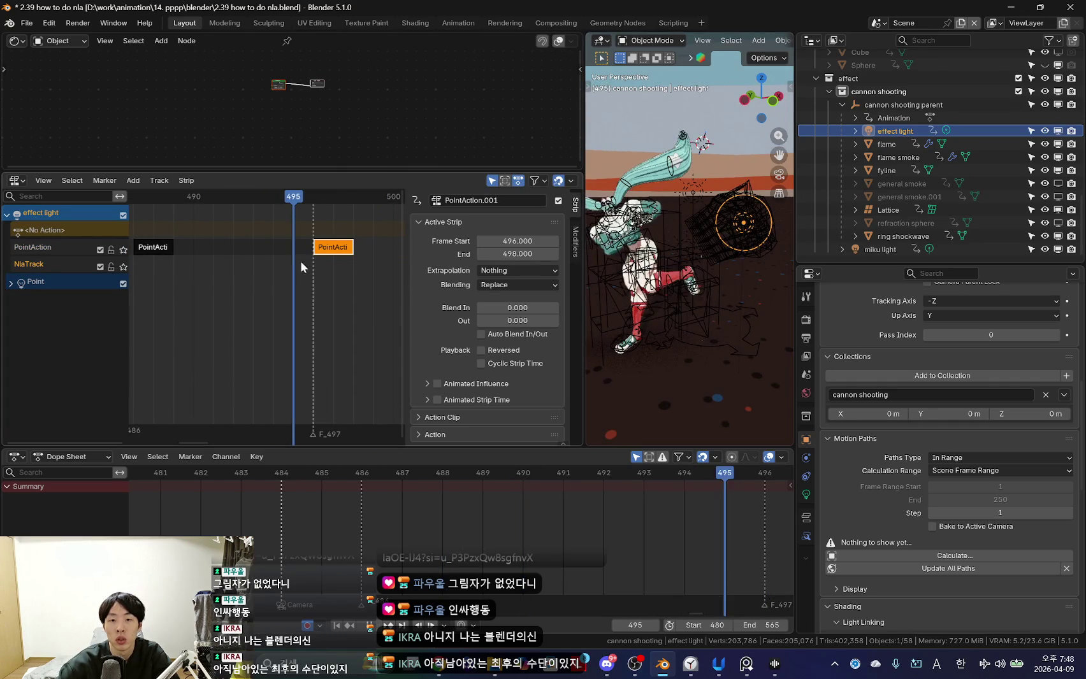
pyautogui.press('Right')
pyautogui.press('Right')
# Move the second strip earlier to frames 489–491 and set the current frame to 489.
pyautogui.press('g')
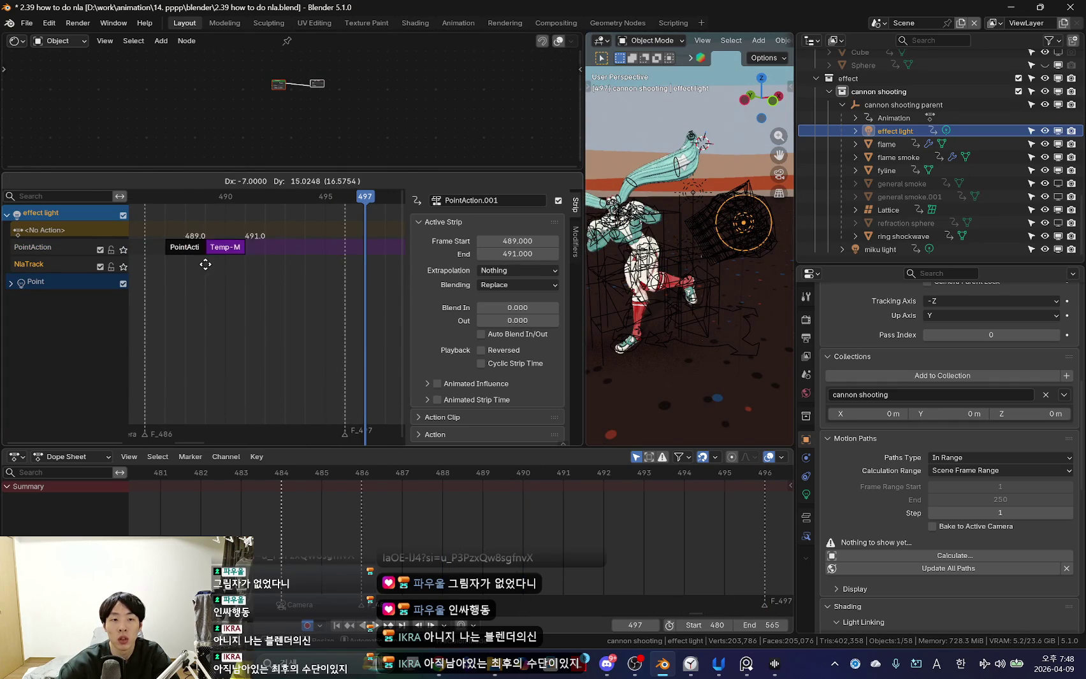
pyautogui.rightClick(278, 268)
pyautogui.scroll(-1, 278, 269)
pyautogui.keyDown('ctrl'); pyautogui.scroll(-1, 278, 268); pyautogui.keyUp('ctrl')
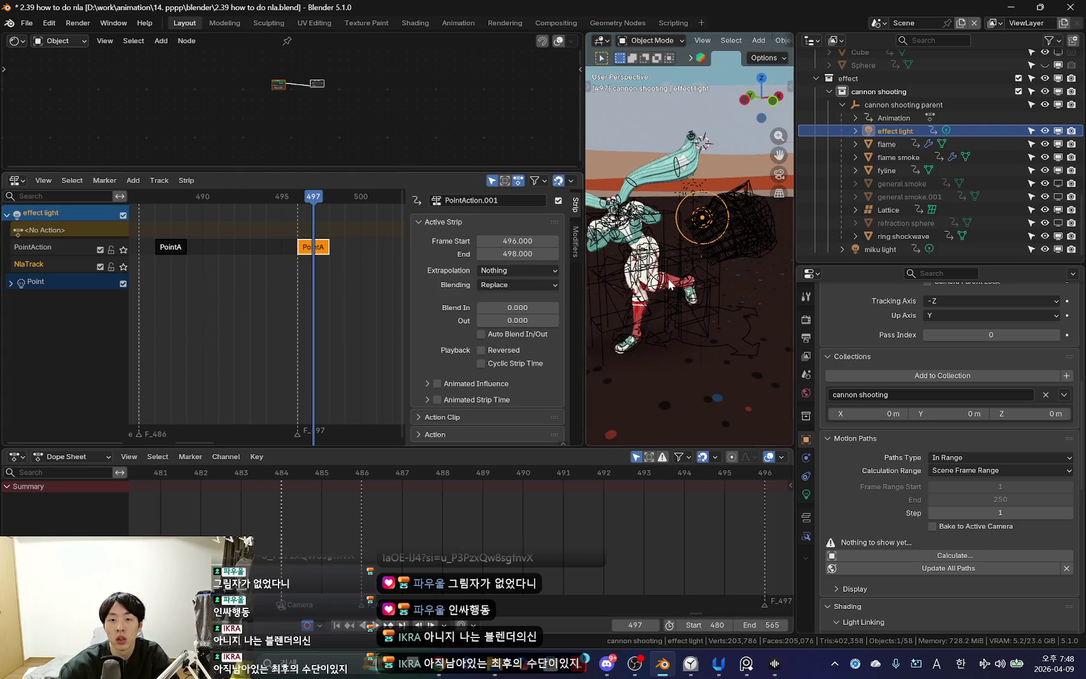
pyautogui.keyDown('ctrl'); pyautogui.scroll(1, 208, 292); pyautogui.keyUp('ctrl')
pyautogui.press('g')
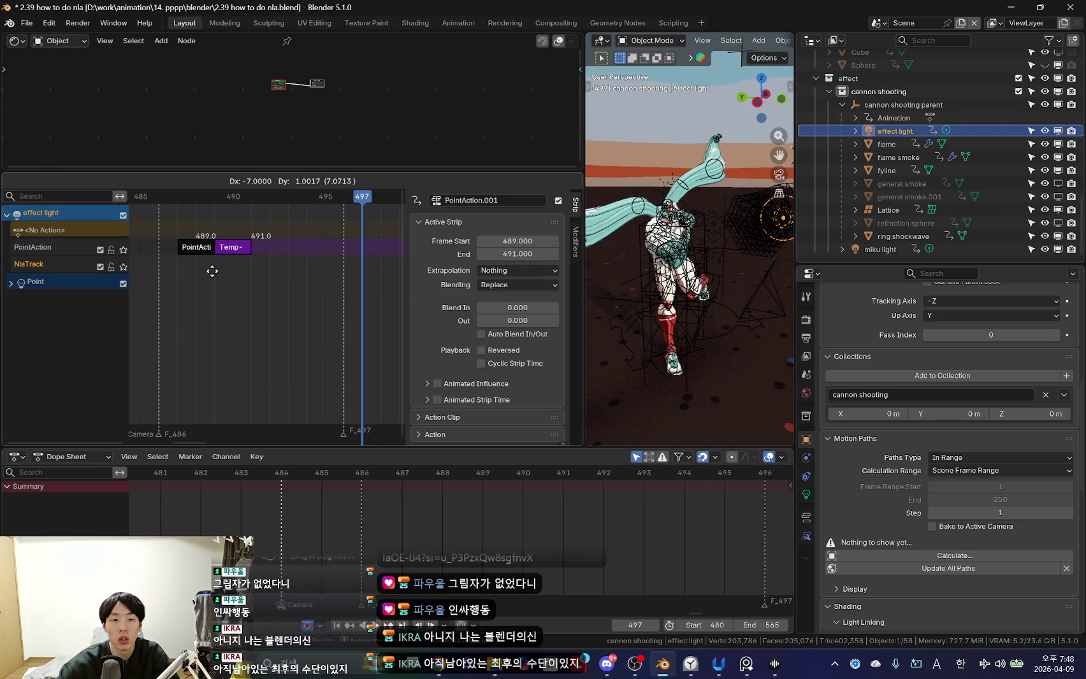
pyautogui.click(204, 271)
pyautogui.click(214, 197)
pyautogui.press('g')
pyautogui.rightClick(209, 252)
# Widen the NLA editor so both strips are fully visible at frame 489.
pyautogui.scroll(2, 254, 283)
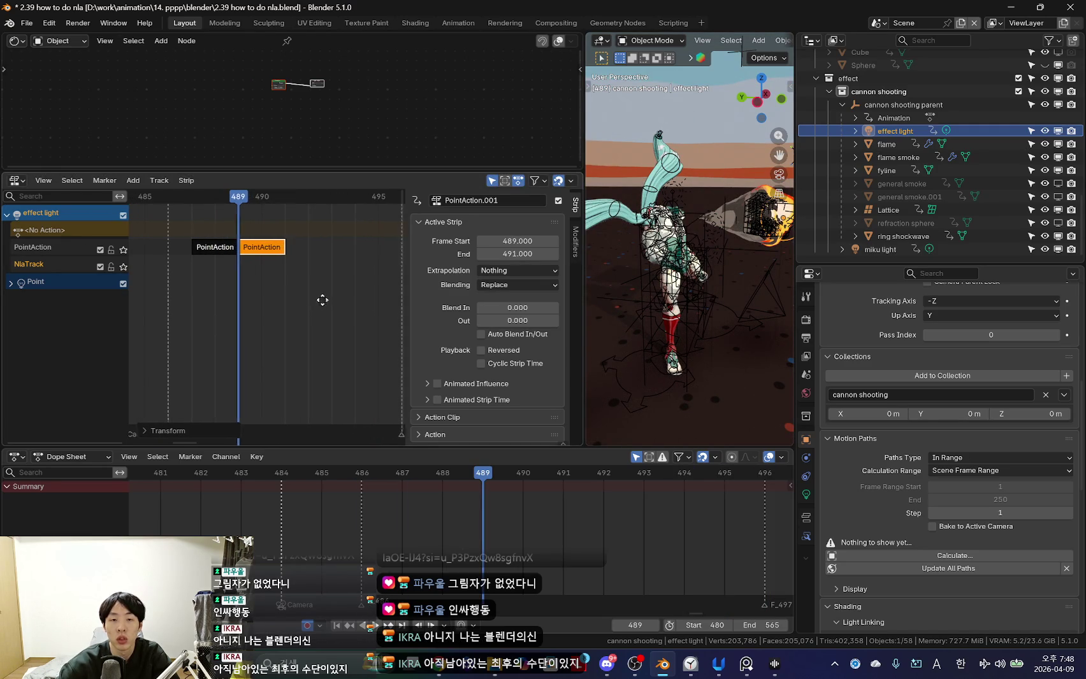
pyautogui.moveTo(583, 329); pyautogui.dragTo(662, 329)
pyautogui.scroll(2, 388, 325)
pyautogui.scroll(2, 395, 345)
pyautogui.moveTo(400, 351); pyautogui.dragTo(451, 351, button='middle')
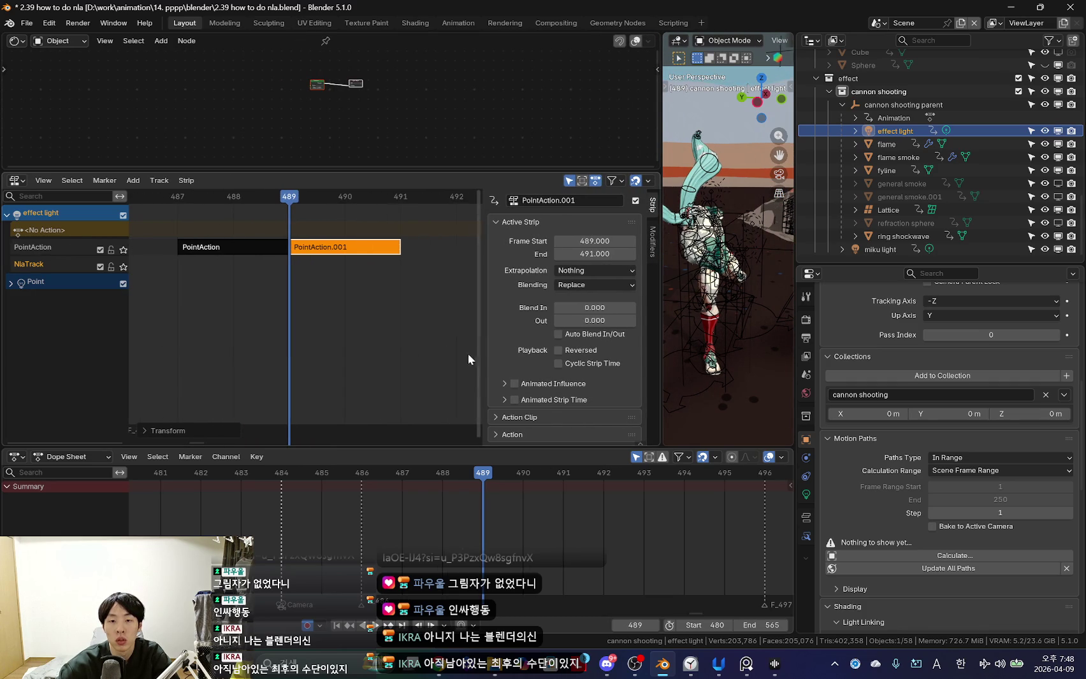
pyautogui.press('Left')
pyautogui.press('Left')
pyautogui.press('Right')
pyautogui.press('Right')
pyautogui.press('Right')
pyautogui.scroll(-3, 325, 294)
pyautogui.press('Left')
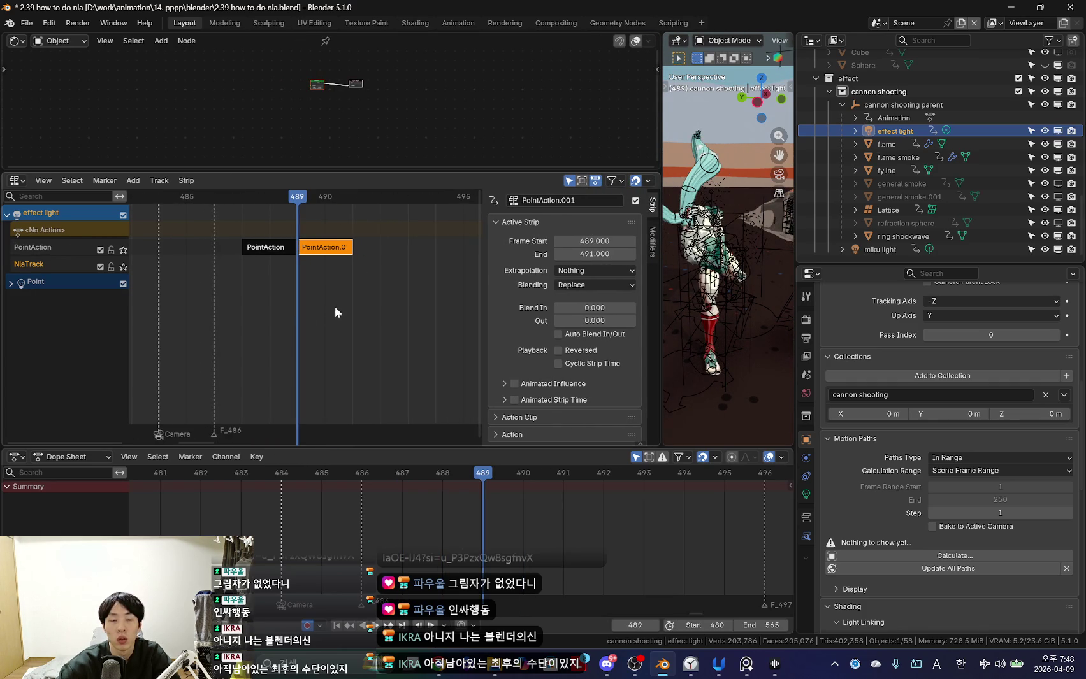
# Slide the second strip to frames 493–495 and set its extrapolation to Hold.
pyautogui.press('Up')
pyautogui.moveTo(295, 250)
pyautogui.mouseDown()
pyautogui.moveTo(368, 260)
pyautogui.moveTo(360, 247)
pyautogui.mouseUp()
pyautogui.click(594, 270)
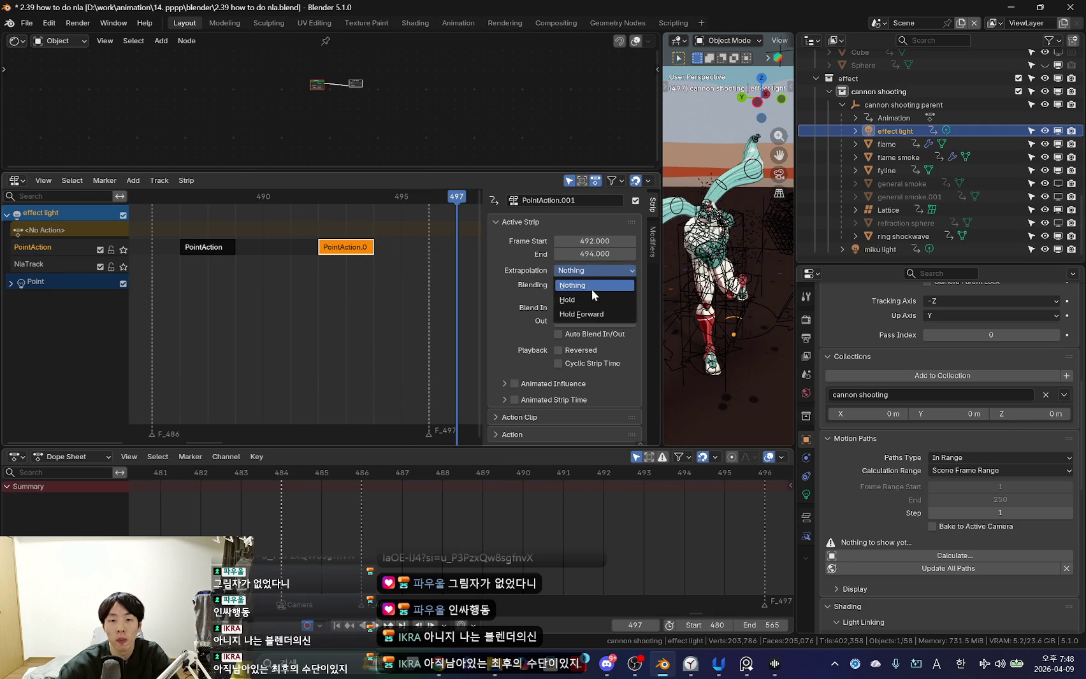
pyautogui.click(591, 295)
pyautogui.press('Left')
pyautogui.press('Left')
pyautogui.press('Left')
pyautogui.press('Right')
pyautogui.press('Right')
pyautogui.press('Right')
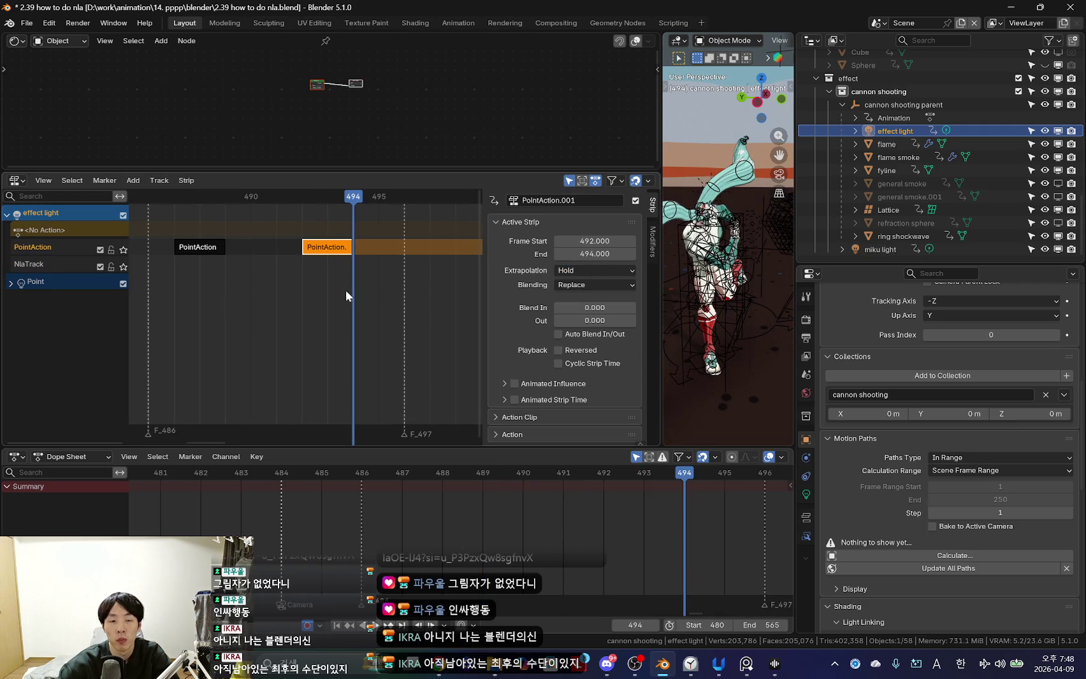
pyautogui.scroll(-1, 384, 286)
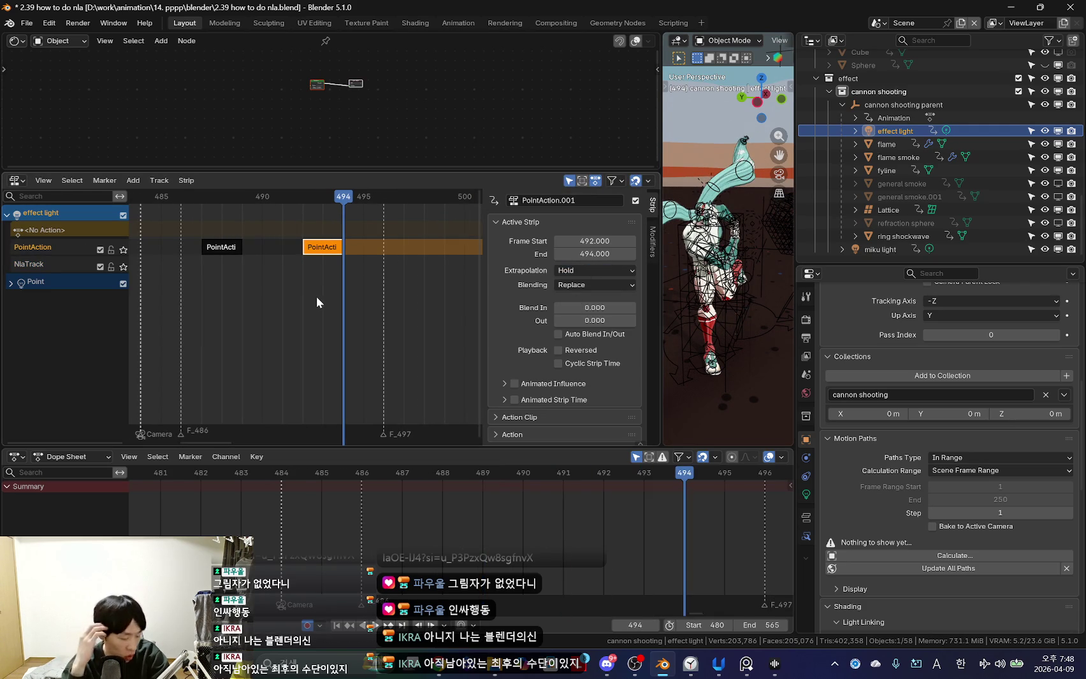
pyautogui.scroll(-2, 414, 286)
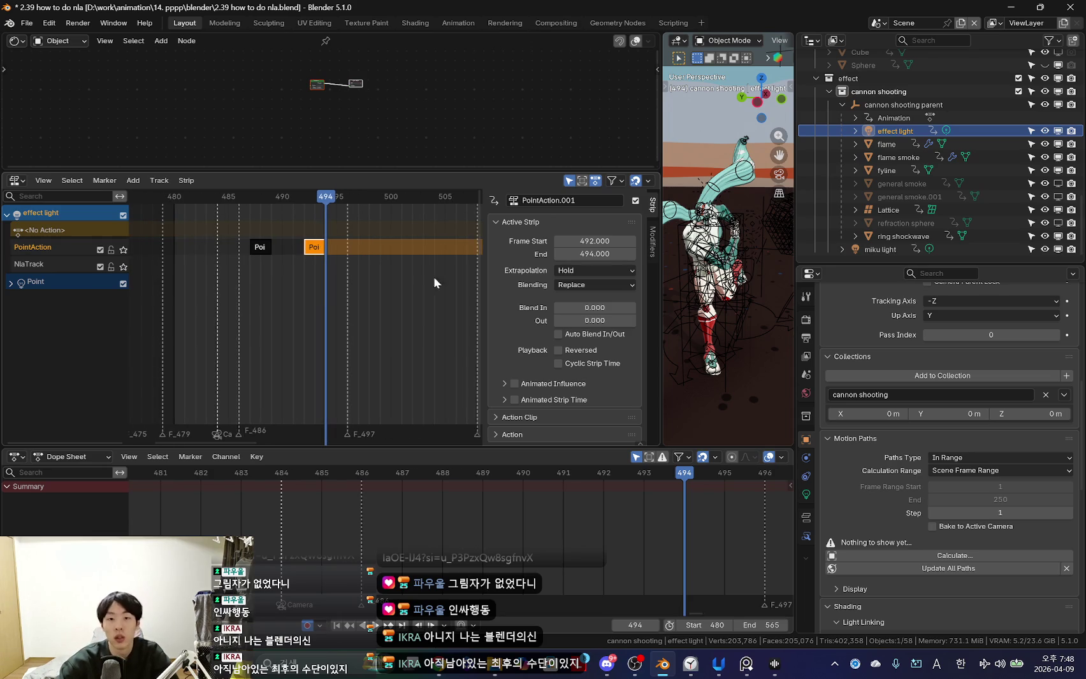
# Move the strip to start around frame 496, then play from frame 485.
pyautogui.press('n')
pyautogui.scroll(2, 392, 303)
pyautogui.press('g')
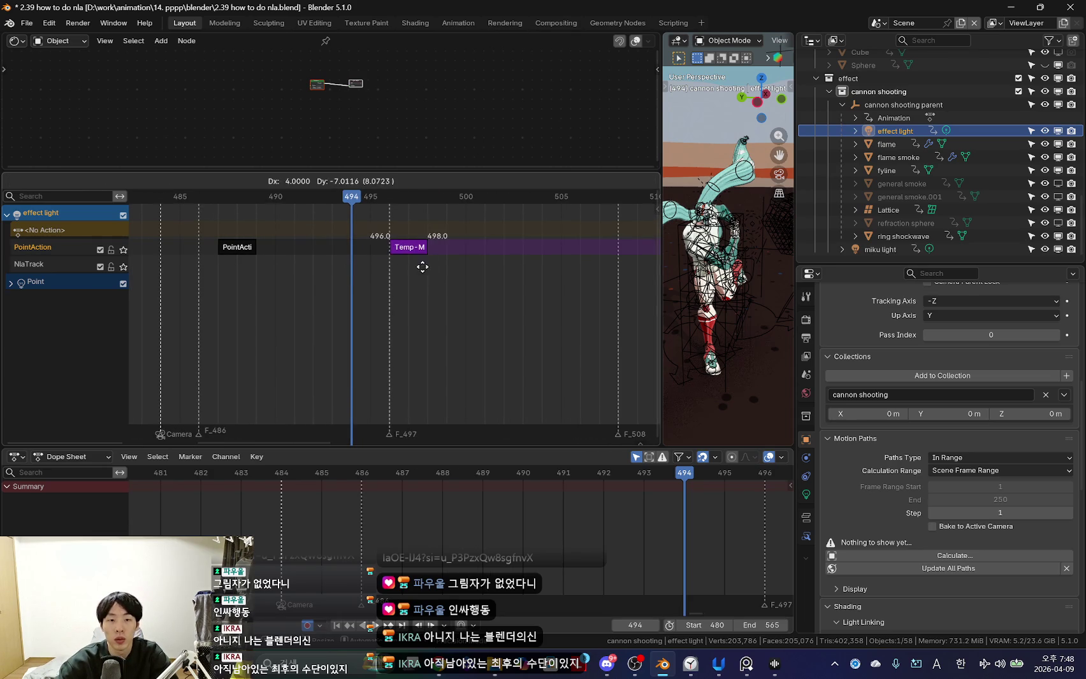
pyautogui.click(445, 266)
pyautogui.click(176, 262)
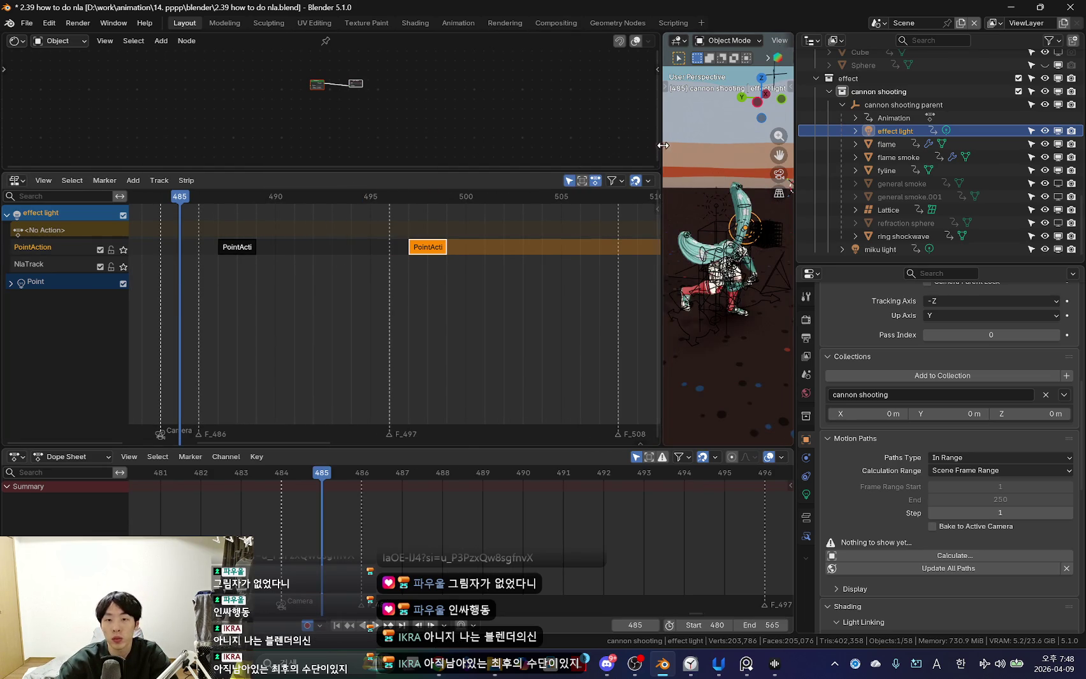
pyautogui.moveTo(663, 146); pyautogui.dragTo(489, 145)
pyautogui.press('space')
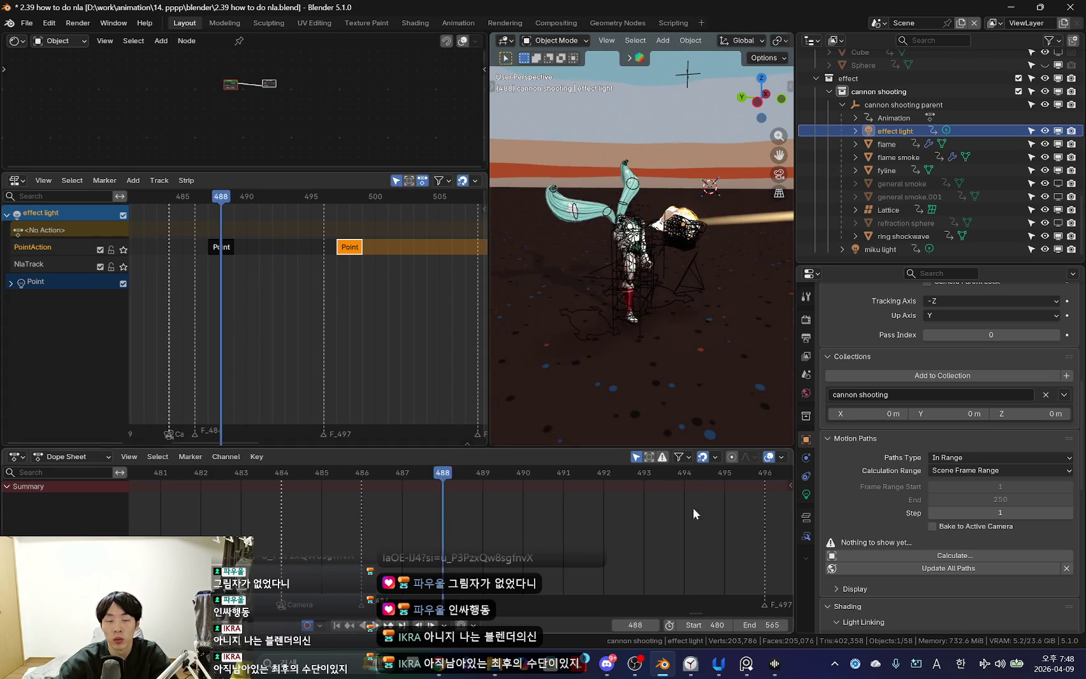
# Scrub frames 486–497 from a front view with viewport overlays turned back on.
pyautogui.moveTo(293, 521); pyautogui.dragTo(722, 538)
pyautogui.moveTo(762, 541); pyautogui.dragTo(530, 542, button='middle')
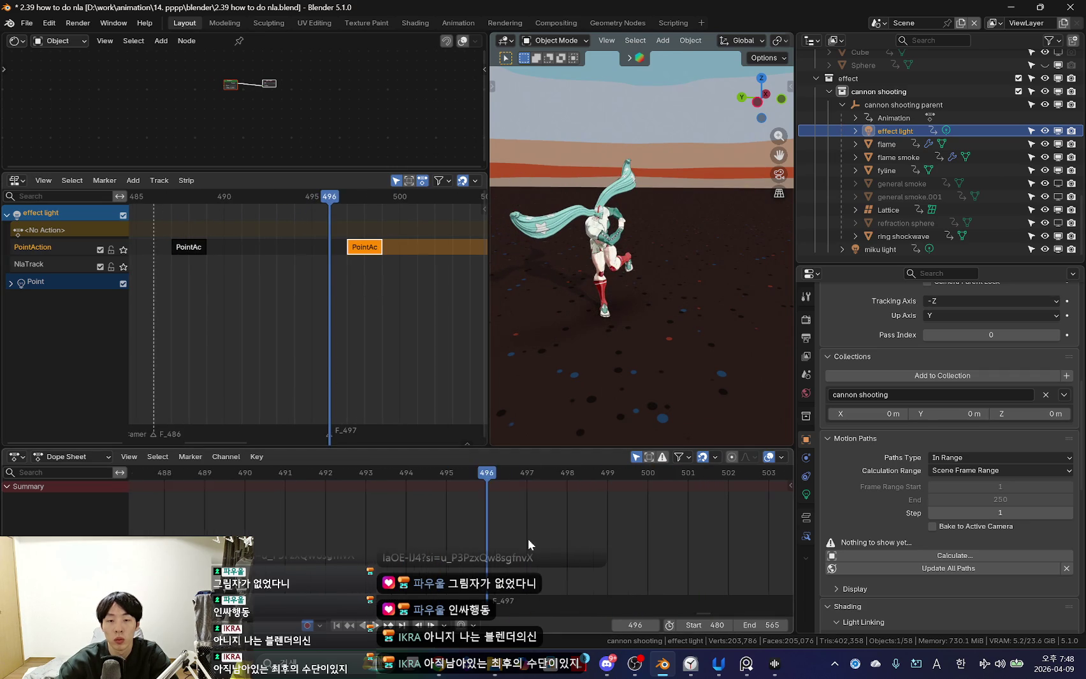
pyautogui.click(518, 516)
pyautogui.scroll(1, 401, 320)
pyautogui.scroll(5, 669, 269)
pyautogui.moveTo(543, 255); pyautogui.dragTo(567, 382, button='middle')
pyautogui.hotkey('shift', 'alt', 'z')
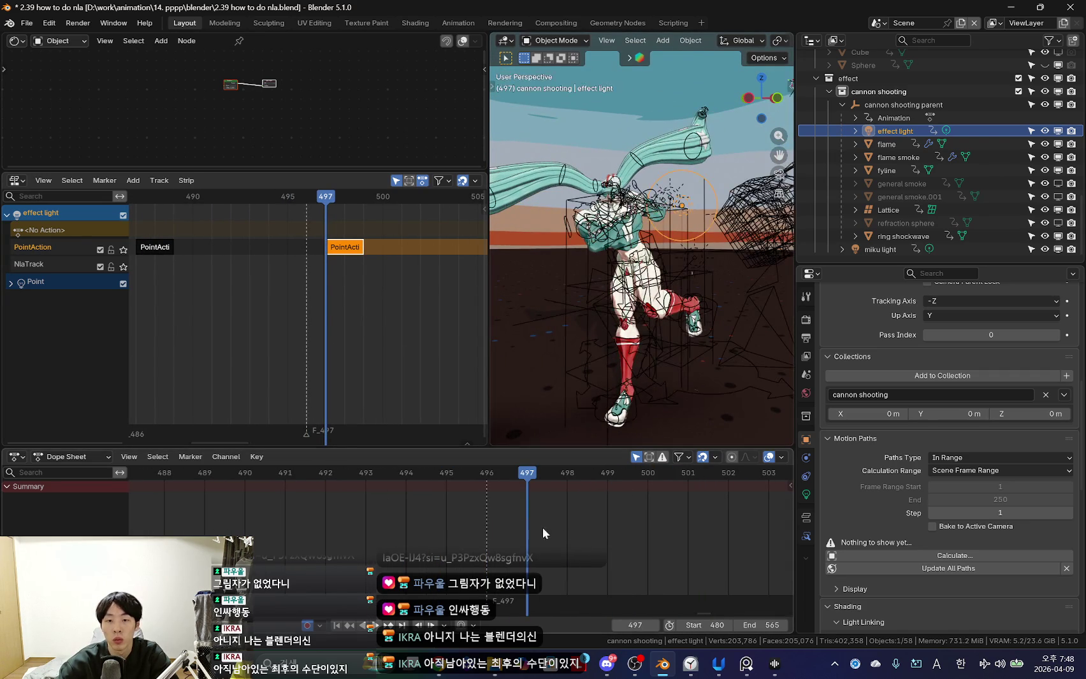
# Duplicate the effect light strip onto a new track later in time.
pyautogui.moveTo(536, 528); pyautogui.dragTo(621, 526)
pyautogui.scroll(-3, 322, 308)
pyautogui.scroll(2, 301, 312)
pyautogui.hotkey('shift', 'd')
pyautogui.click(419, 219)
pyautogui.scroll(-2, 374, 300)
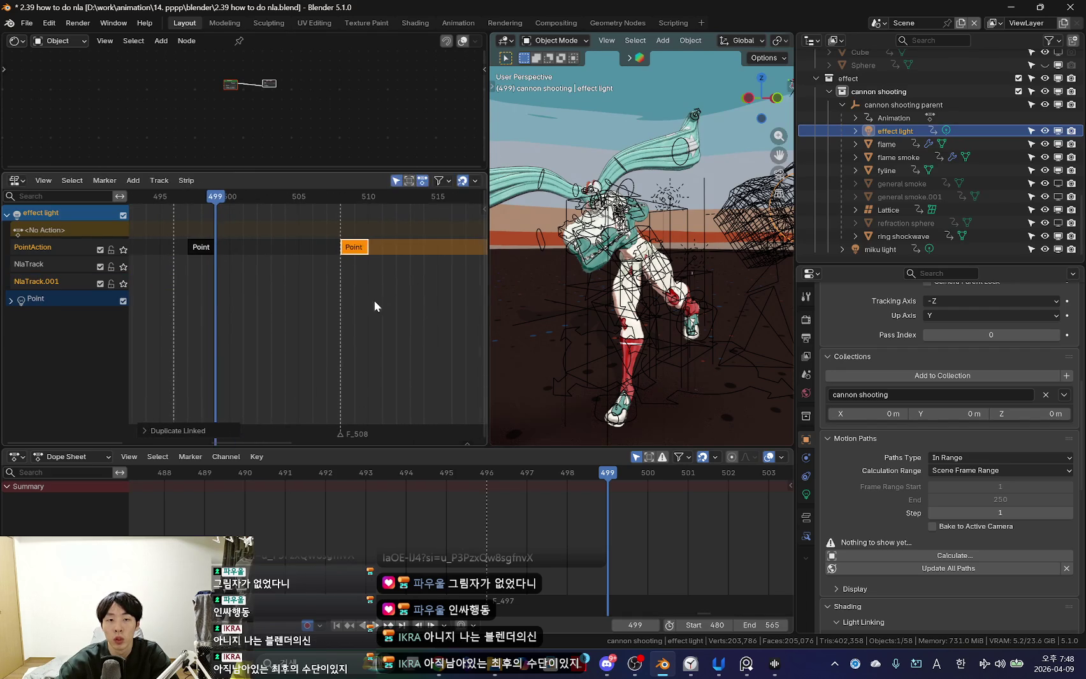
# Add a marker at frame 509 and move the F_520 marker to frame 521.
pyautogui.click(341, 301)
pyautogui.moveTo(341, 301)
pyautogui.mouseDown()
pyautogui.moveTo(276, 299)
pyautogui.moveTo(342, 306)
pyautogui.mouseUp()
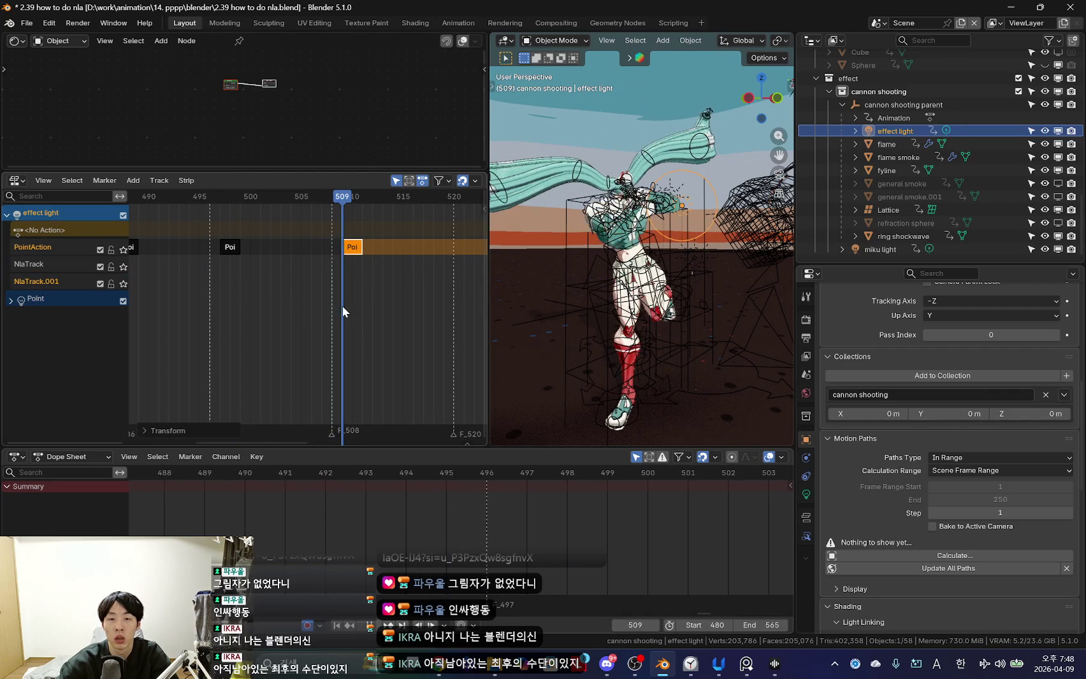
pyautogui.press('m')
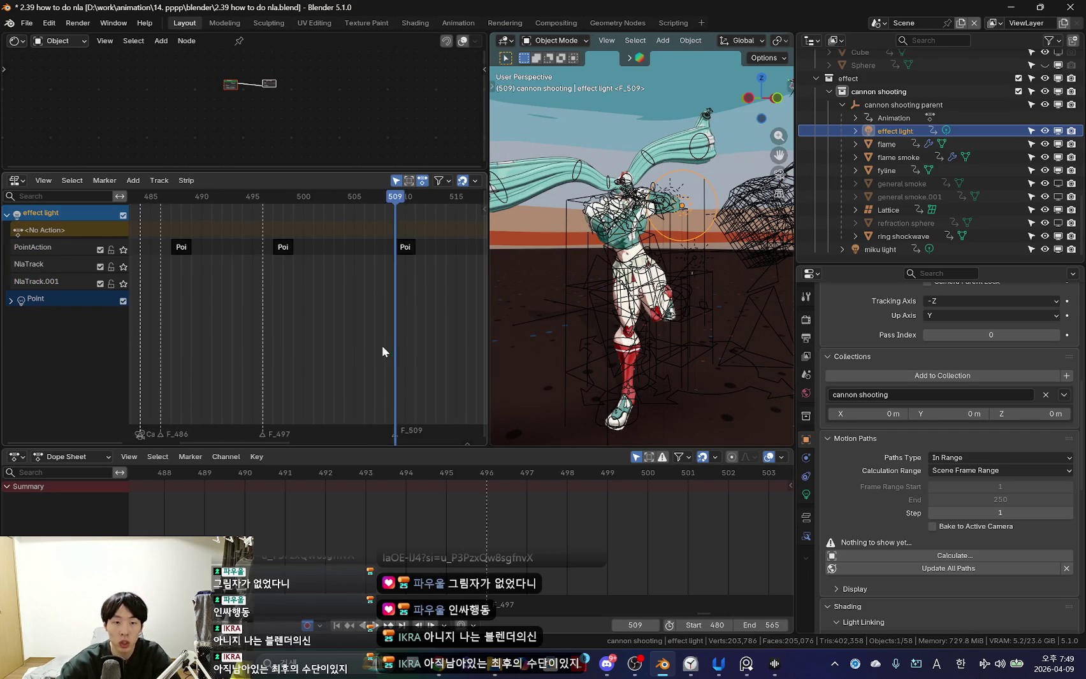
pyautogui.moveTo(361, 347); pyautogui.dragTo(274, 301)
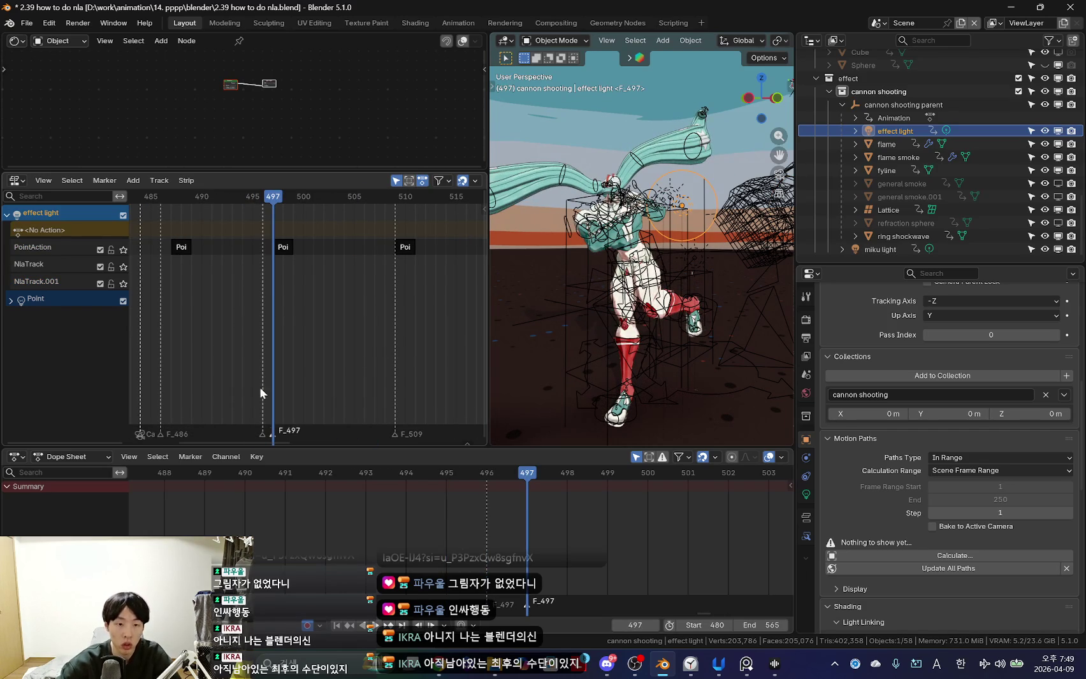
pyautogui.moveTo(369, 302); pyautogui.dragTo(422, 309)
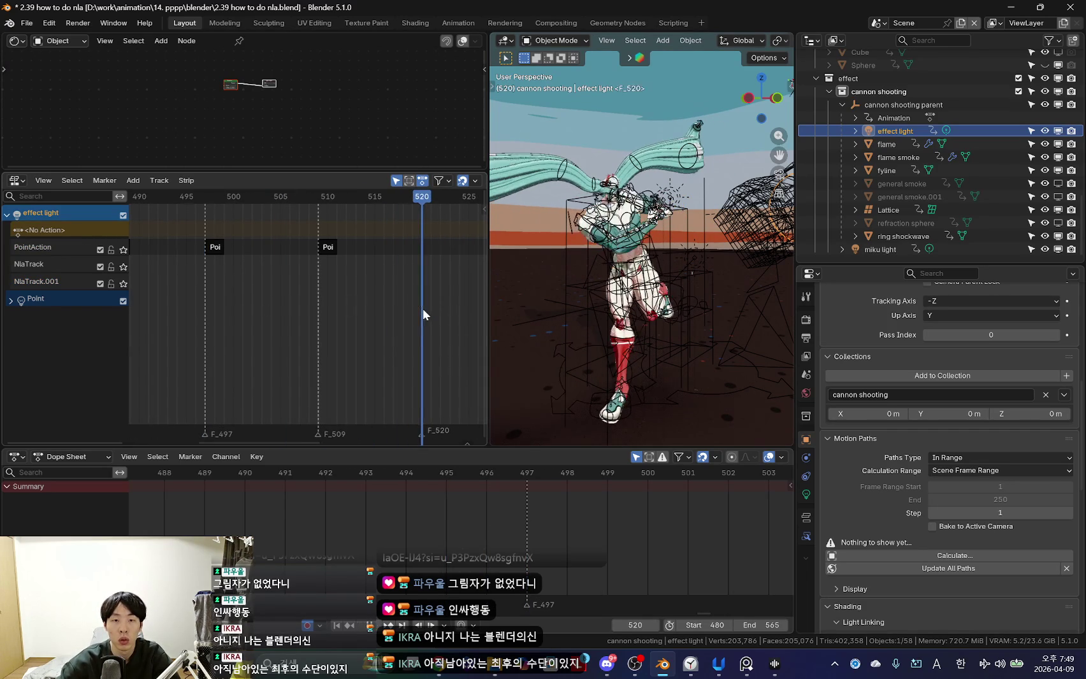
pyautogui.moveTo(420, 430); pyautogui.dragTo(437, 434)
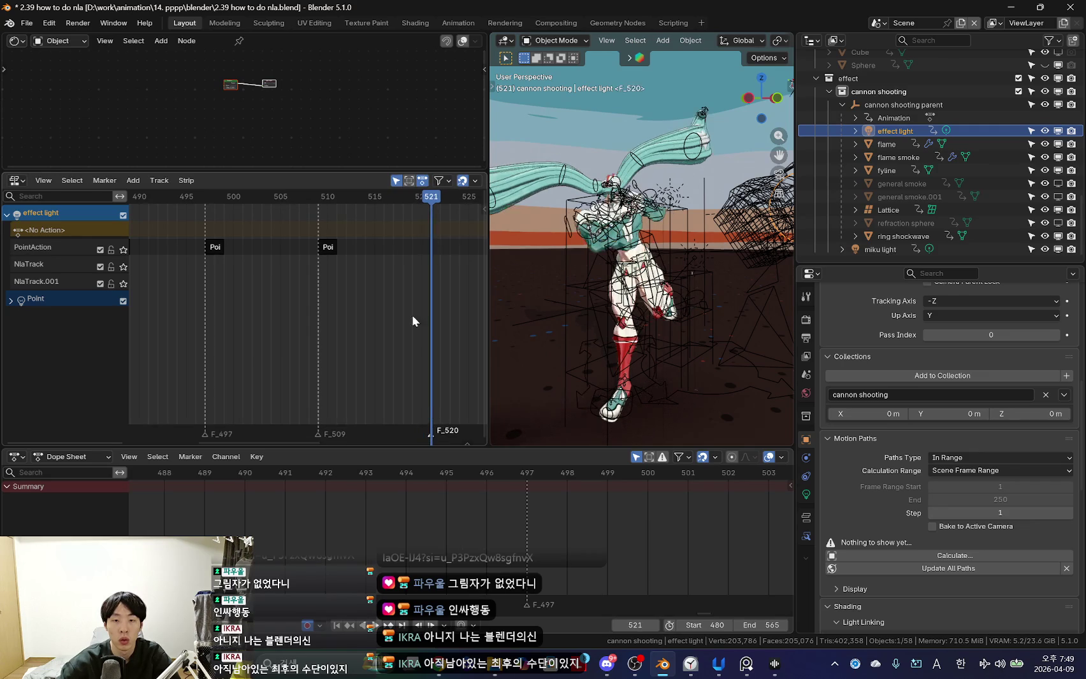
# Duplicate the latest PointAction strip to frame 521 and delete the empty NLA tracks.
pyautogui.click(307, 251)
pyautogui.hotkey('shift', 'd')
pyautogui.click(425, 248)
pyautogui.press('g')
pyautogui.click(389, 279)
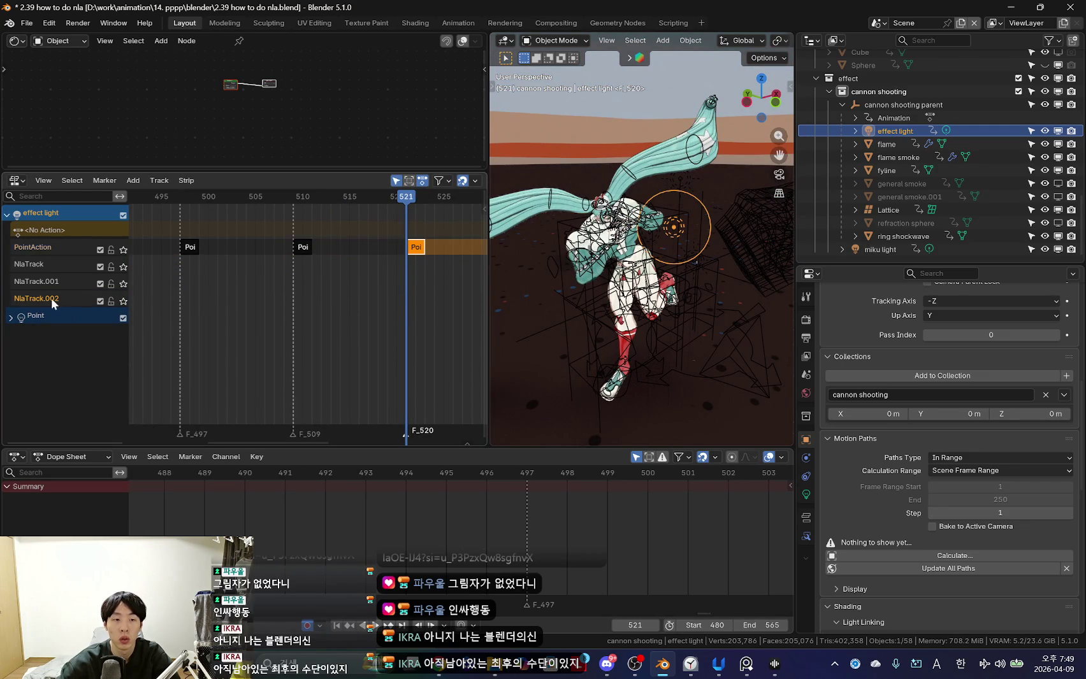
pyautogui.press('x')
pyautogui.scroll(-3, 392, 321)
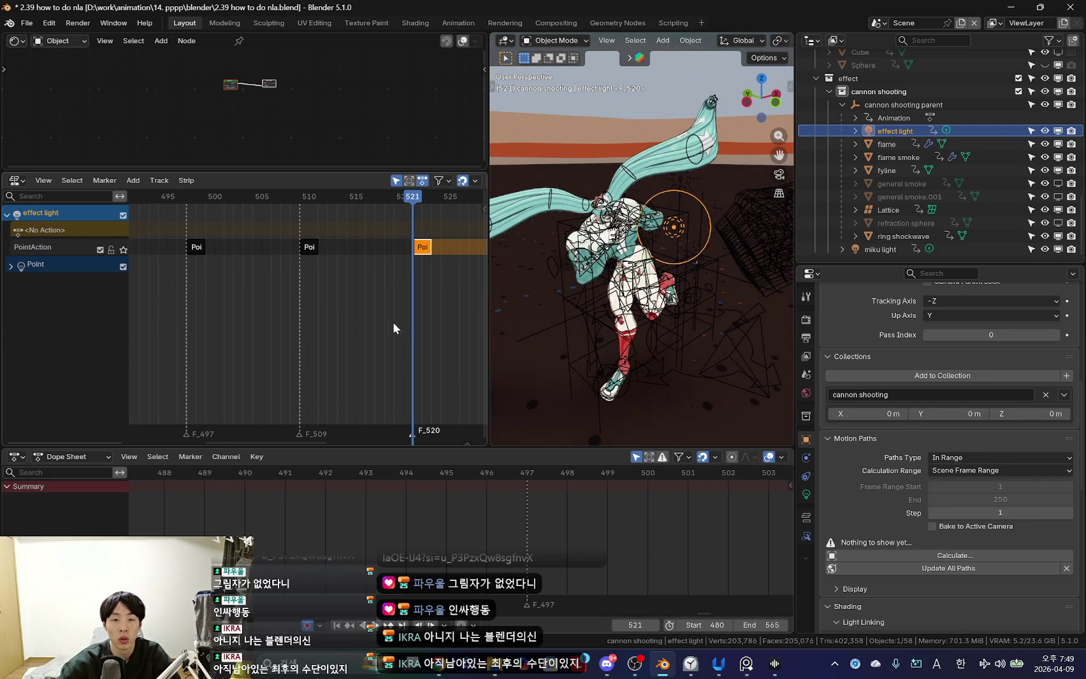
pyautogui.moveTo(492, 288); pyautogui.dragTo(520, 288)
pyautogui.moveTo(663, 255); pyautogui.dragTo(696, 260, button='middle')
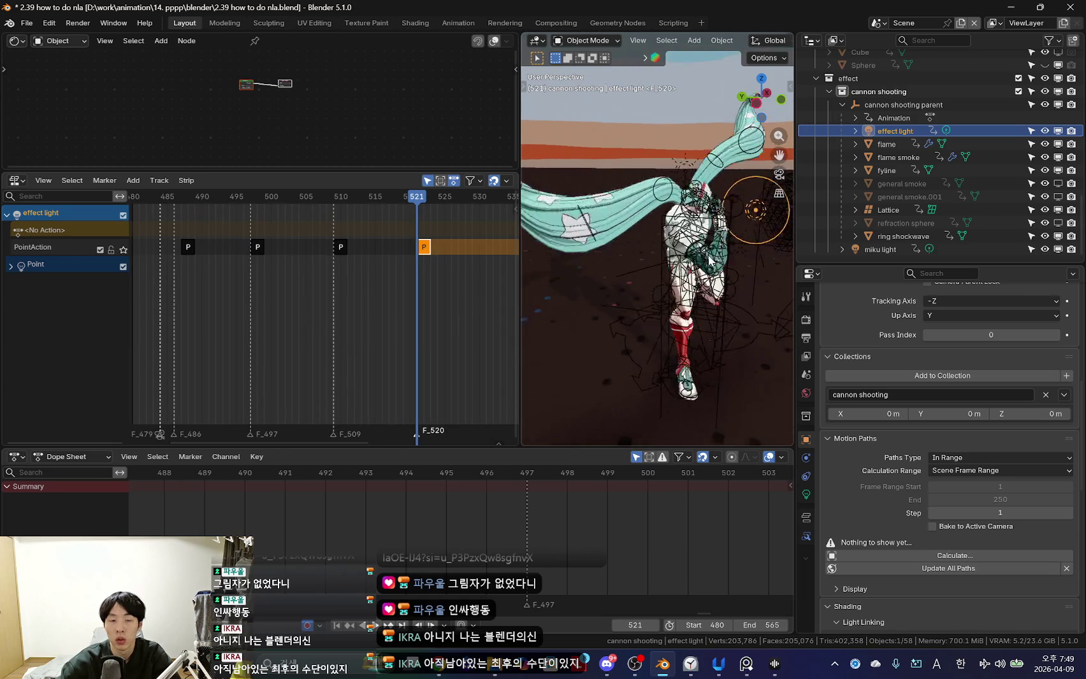
# Expand Point's NLA tracks and shift the PointAction.001 strip later in time.
pyautogui.click(11, 265)
pyautogui.click(195, 305)
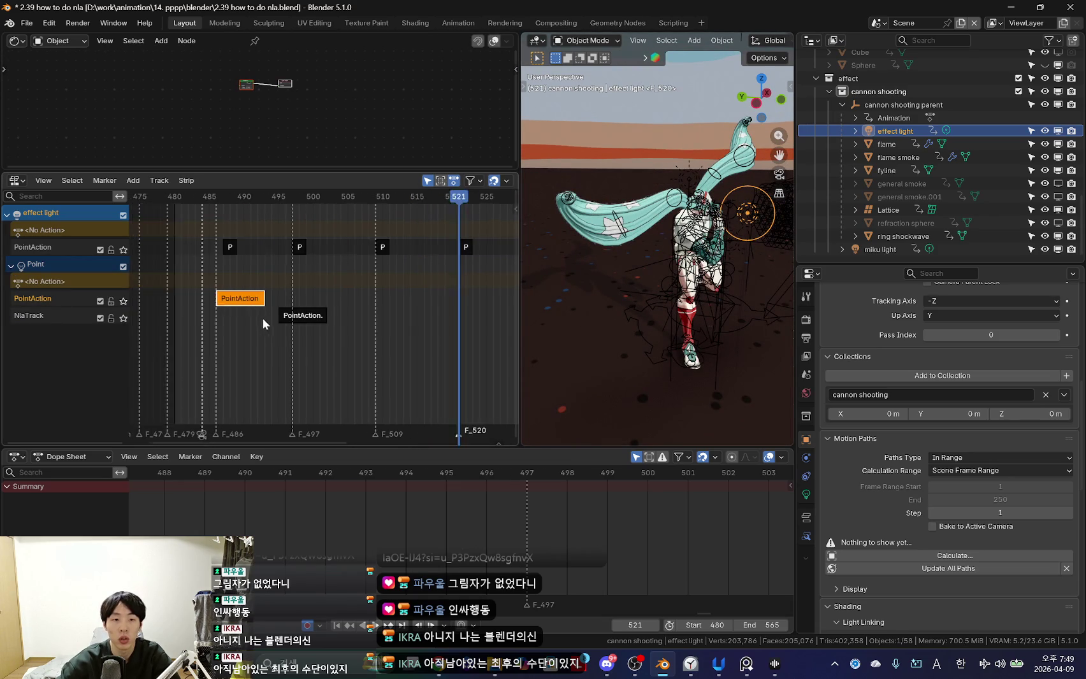
pyautogui.scroll(3, 269, 315)
pyautogui.press('g')
pyautogui.click(329, 319)
pyautogui.moveTo(329, 319); pyautogui.dragTo(354, 318)
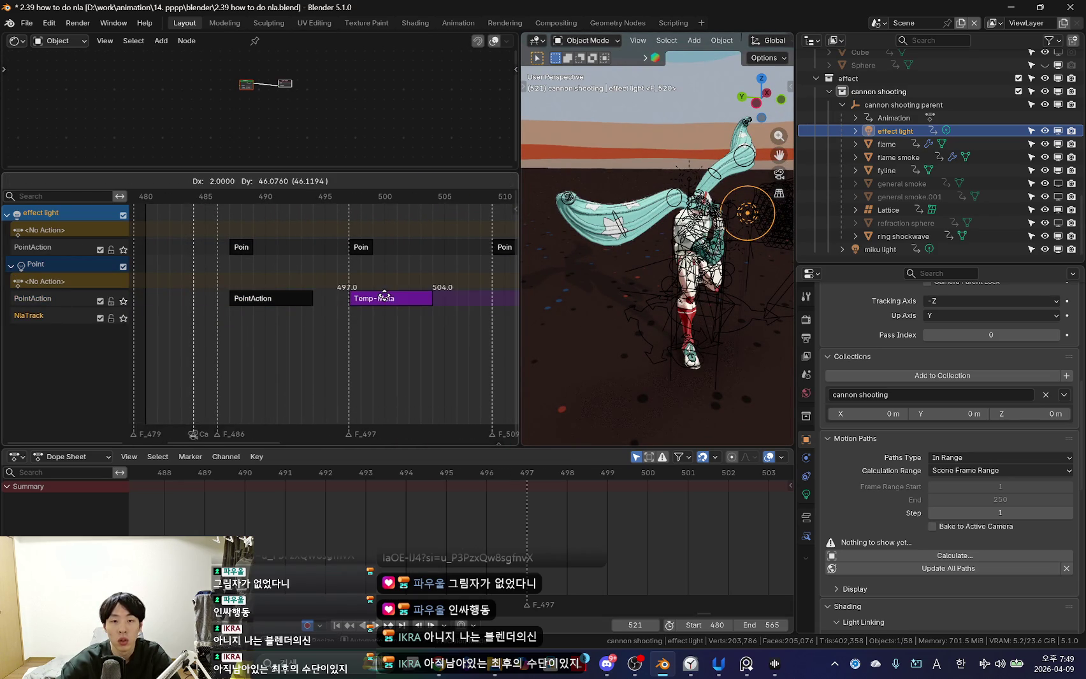
# Select the left PointAction strip at 487–494, show strip properties, and set the frame to 491.
pyautogui.click(288, 306)
pyautogui.press('n')
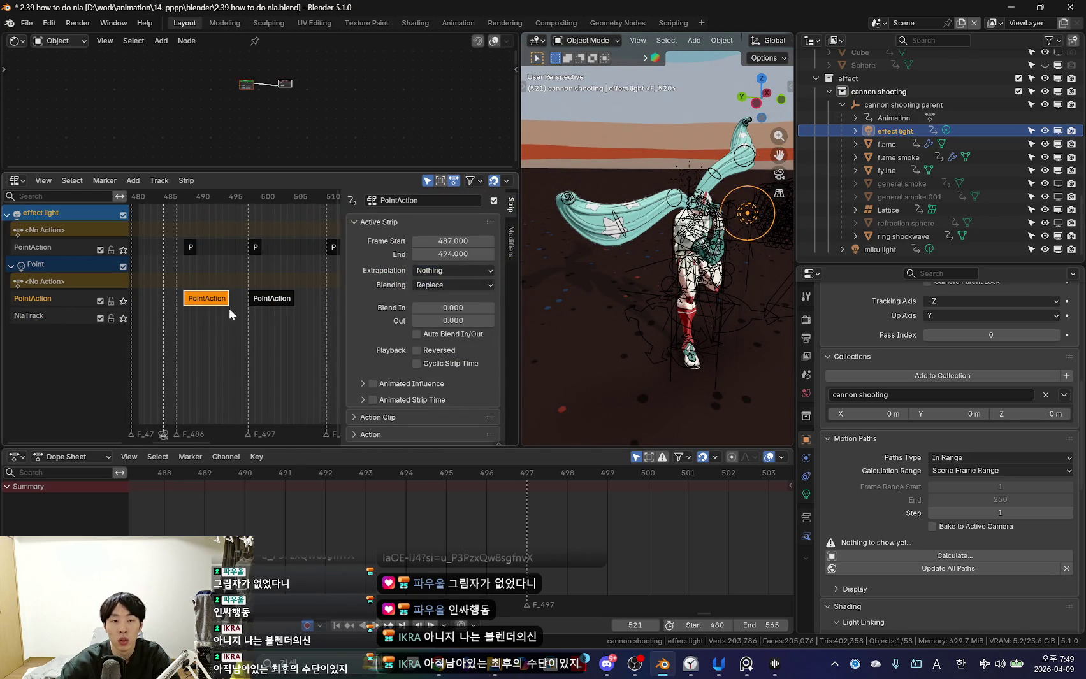
pyautogui.scroll(2, 235, 300)
pyautogui.click(198, 197)
pyautogui.press('g')
pyautogui.press('Escape')
pyautogui.scroll(1, 206, 303)
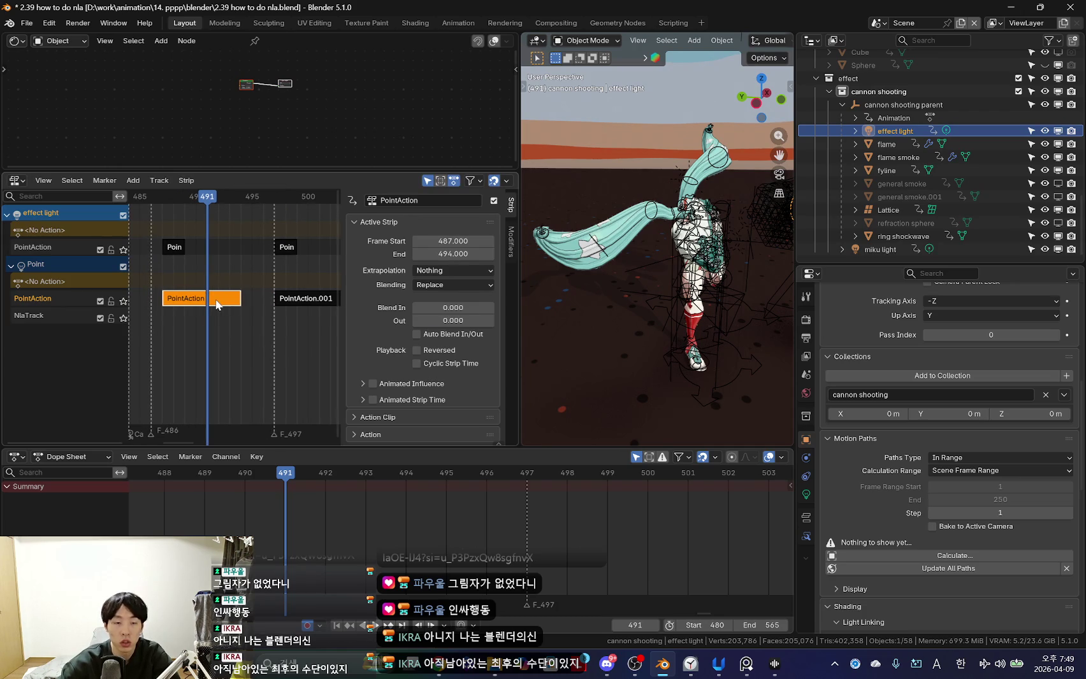
# Split the PointAction strip at frame 491 and check the split-off piece in tweak mode.
pyautogui.press('F3')
pyautogui.write('cut')
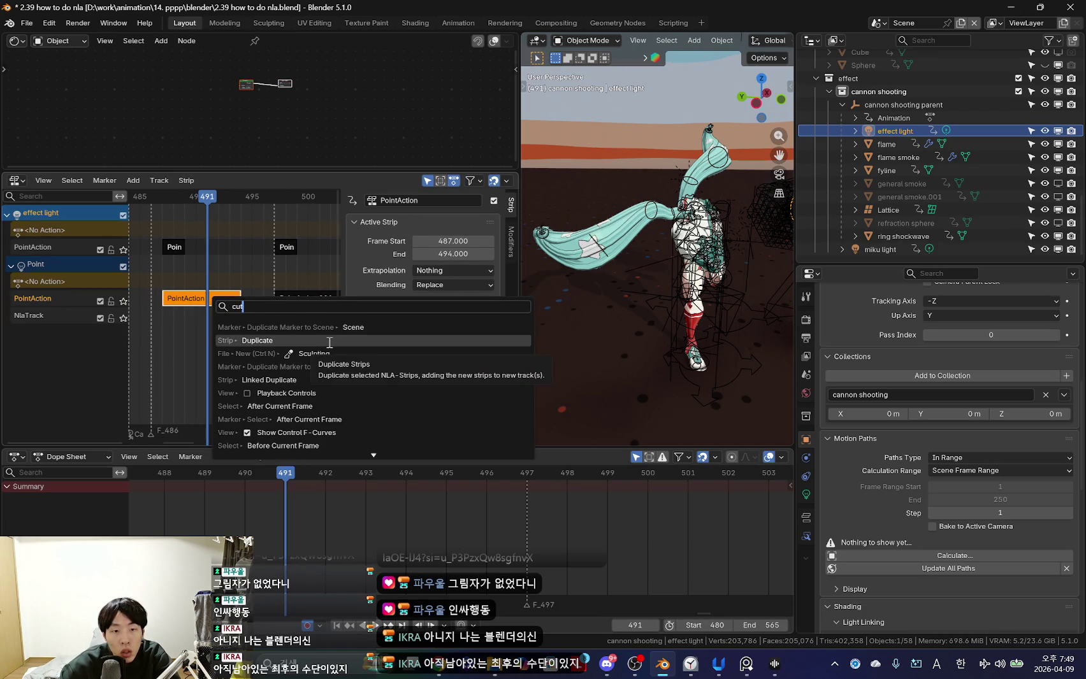
pyautogui.rightClick(228, 303)
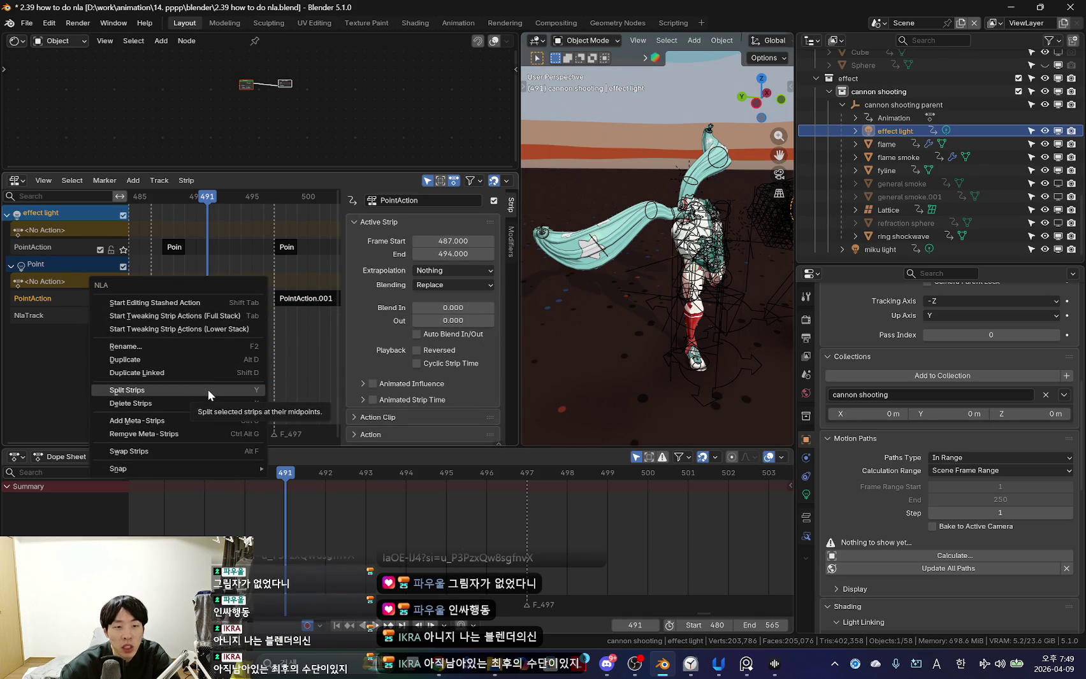
pyautogui.hotkey('shift', 'd')
pyautogui.click(236, 347)
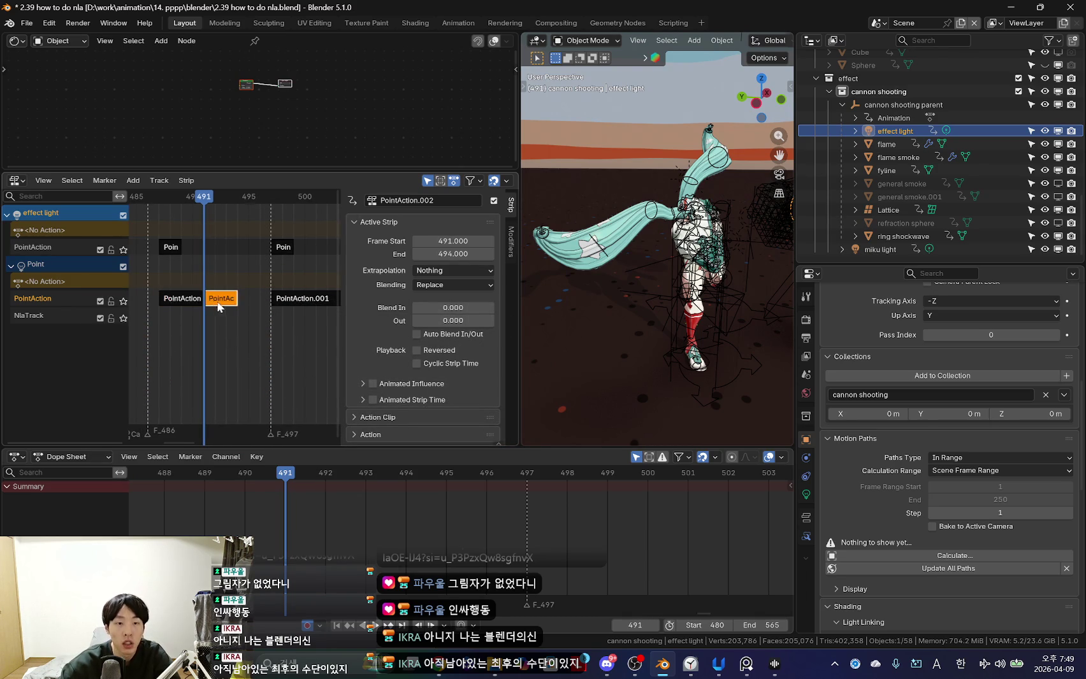
pyautogui.press('Tab')
pyautogui.scroll(2, 236, 308)
pyautogui.press('Tab')
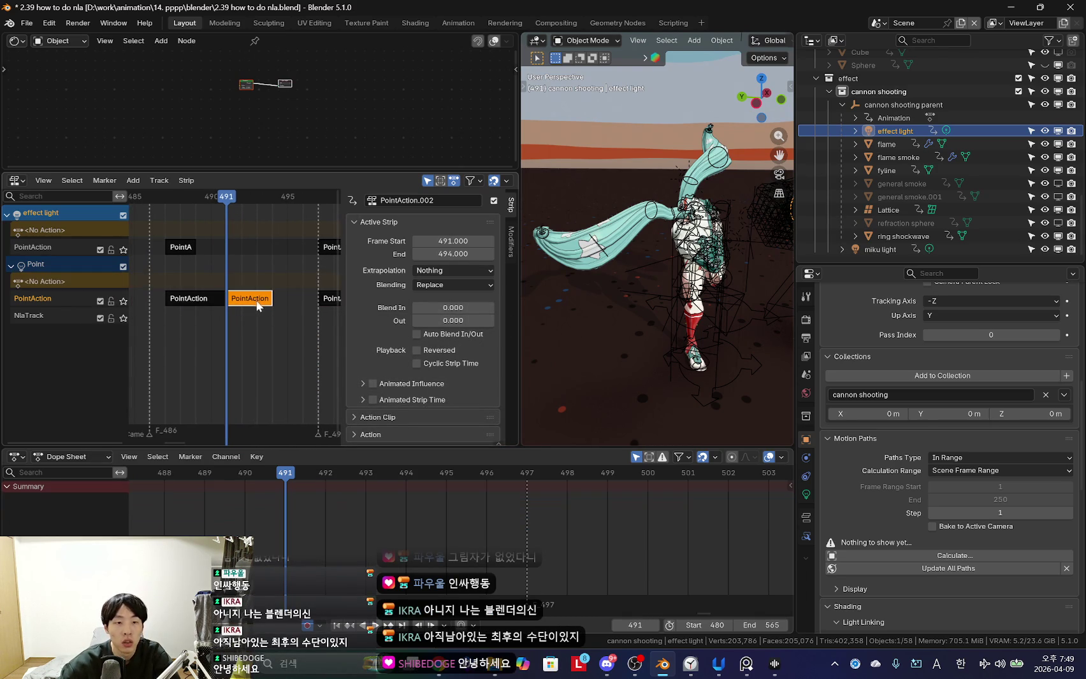
# Leave only PointAction.001 at frames 497–504 selected.
pyautogui.keyDown('shift'); pyautogui.click(194, 298); pyautogui.keyUp('shift')
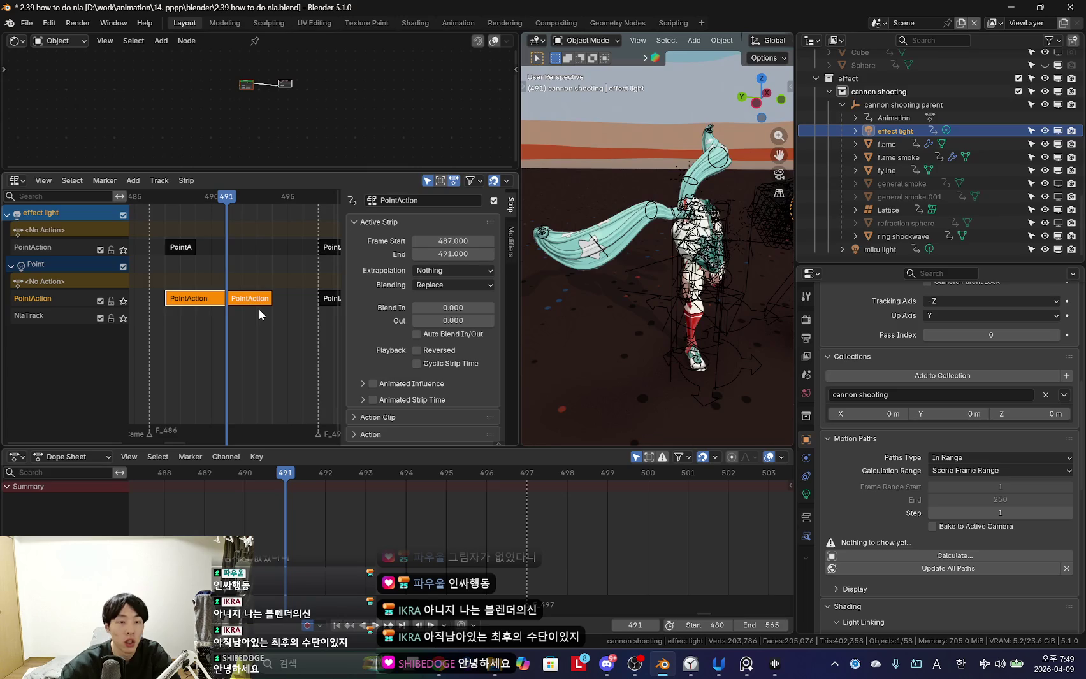
pyautogui.scroll(-2, 244, 319)
pyautogui.keyDown('shift'); pyautogui.click(286, 299); pyautogui.keyUp('shift')
pyautogui.scroll(-2, 219, 321)
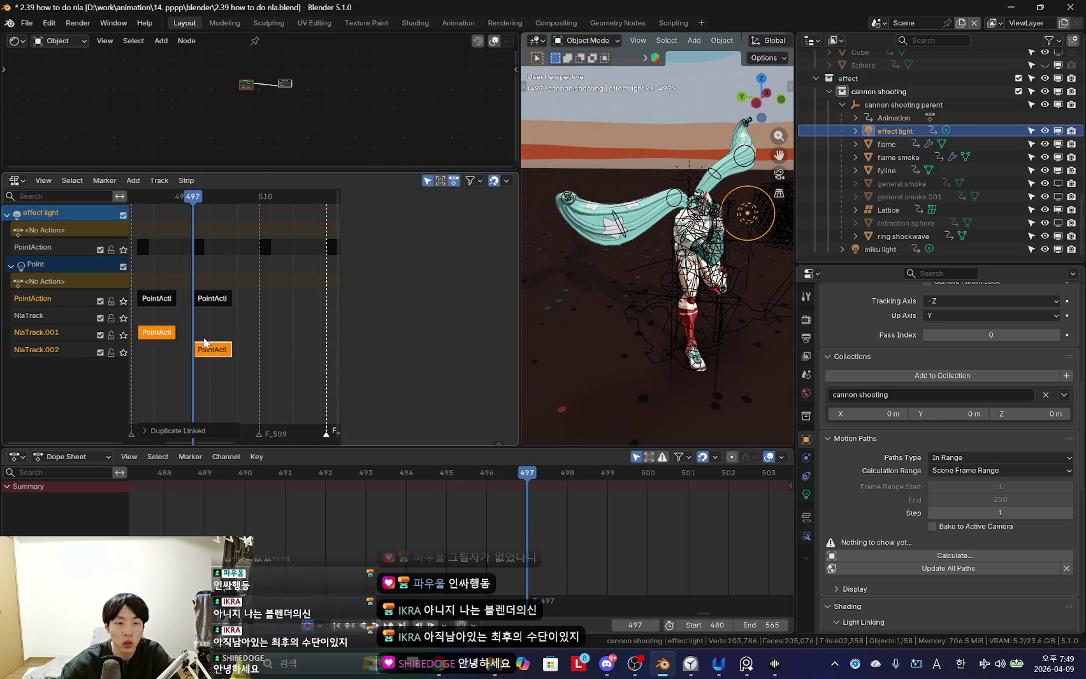
pyautogui.click(212, 299)
# Try duplicating PointAction.001, then undo the duplicate.
pyautogui.rightClick(213, 296)
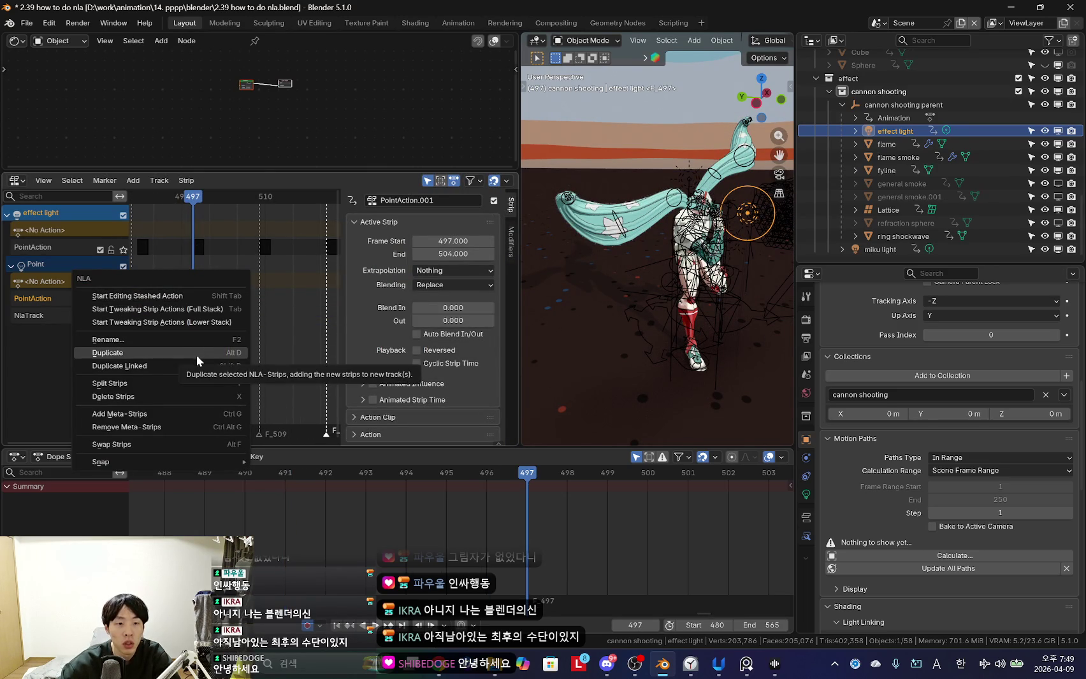
pyautogui.scroll(1, 274, 301)
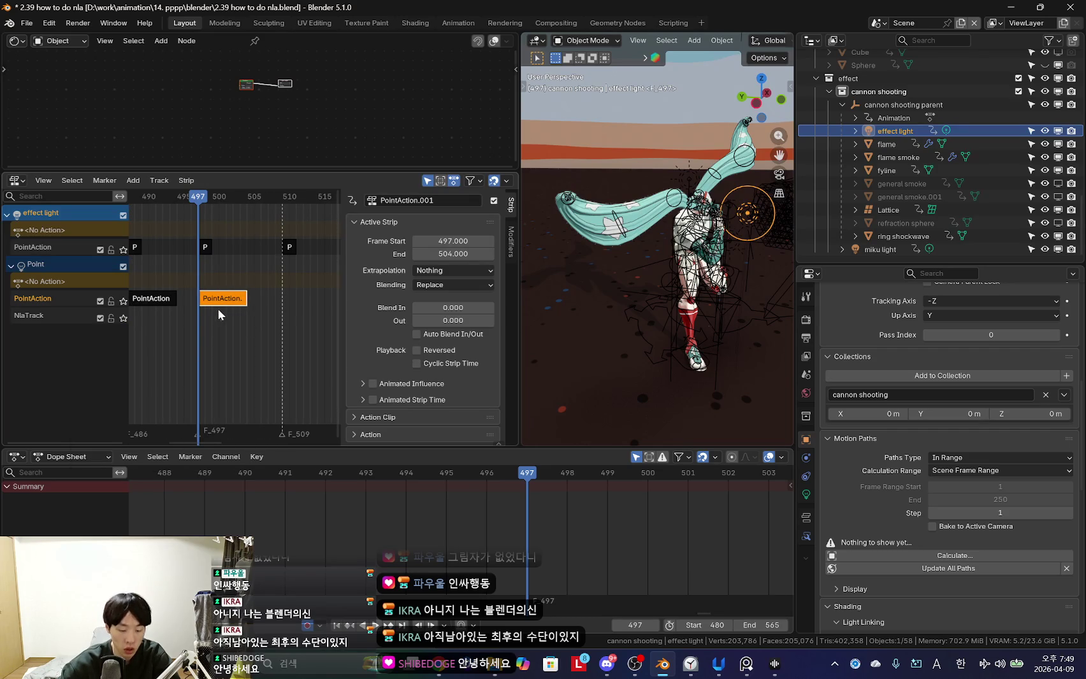
pyautogui.hotkey('shift', 'd')
pyautogui.click(286, 330)
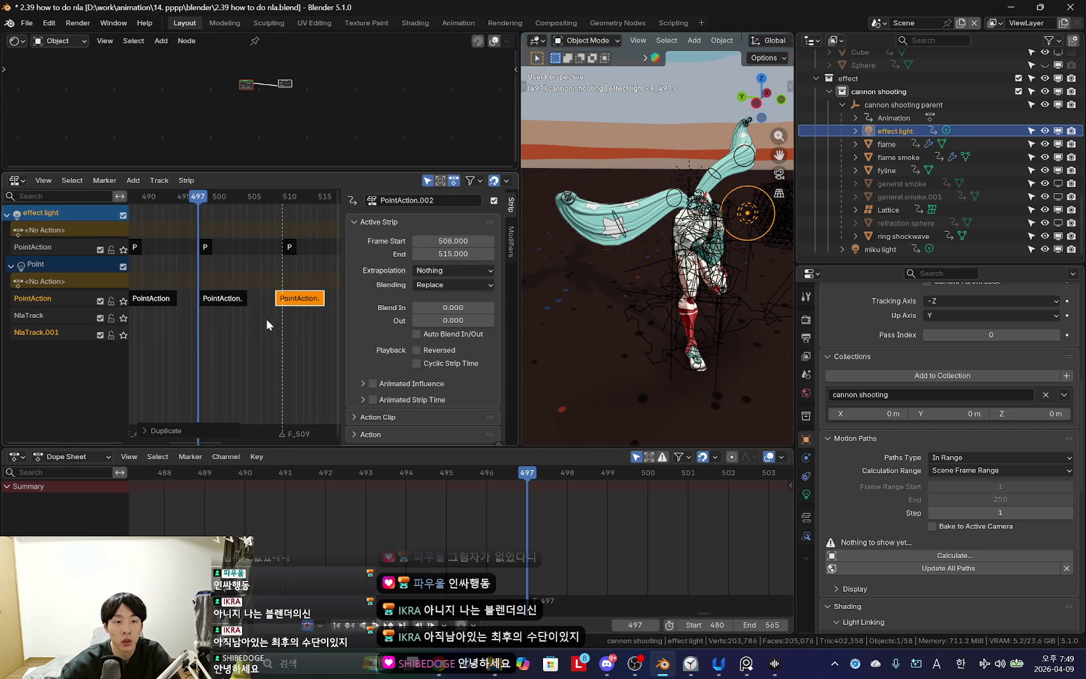
pyautogui.hotkey('ctrl', 'z')
# Place a linked duplicate of PointAction.001 at frames 504–511 and widen the NLA editor.
pyautogui.hotkey('alt', 'd')
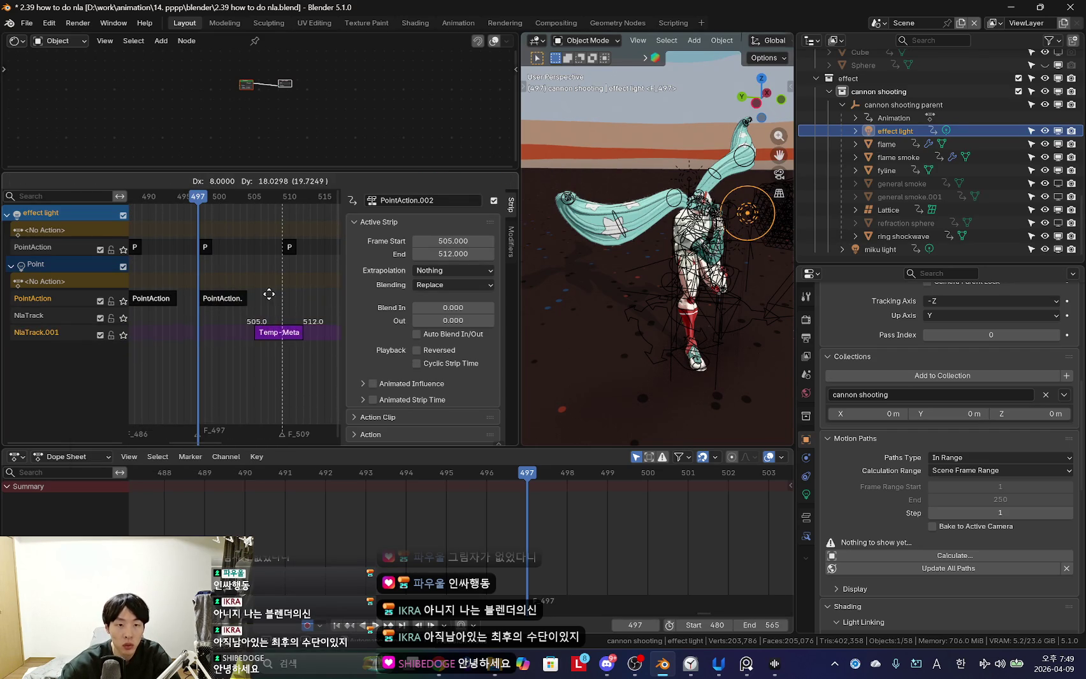
pyautogui.click(232, 332)
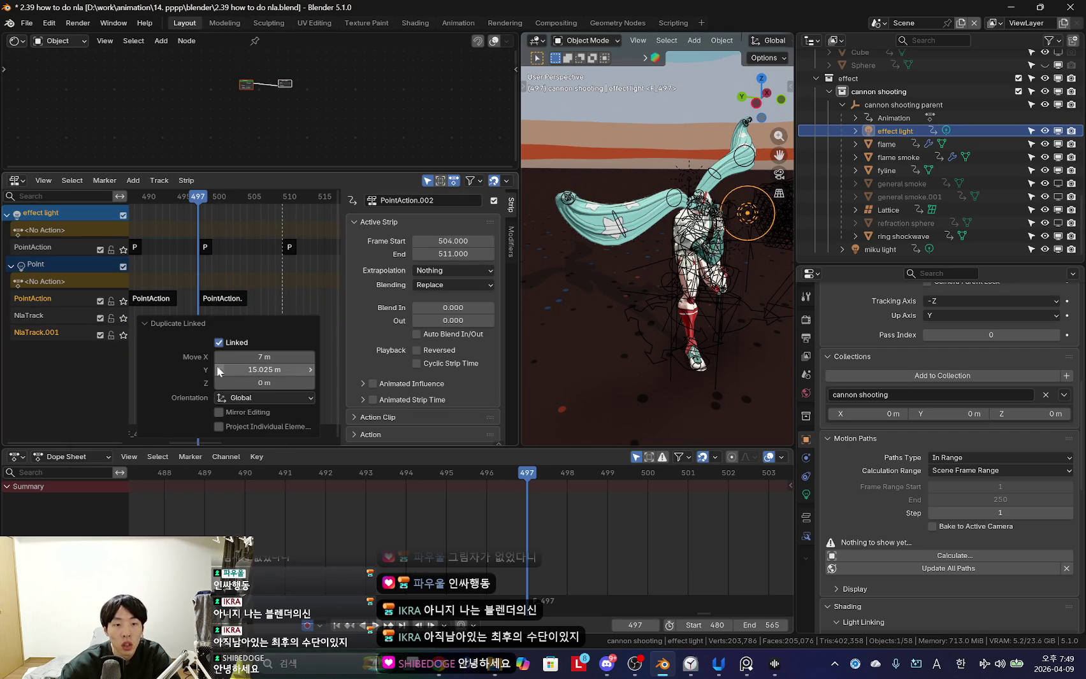
pyautogui.hscroll(2, 277, 277)
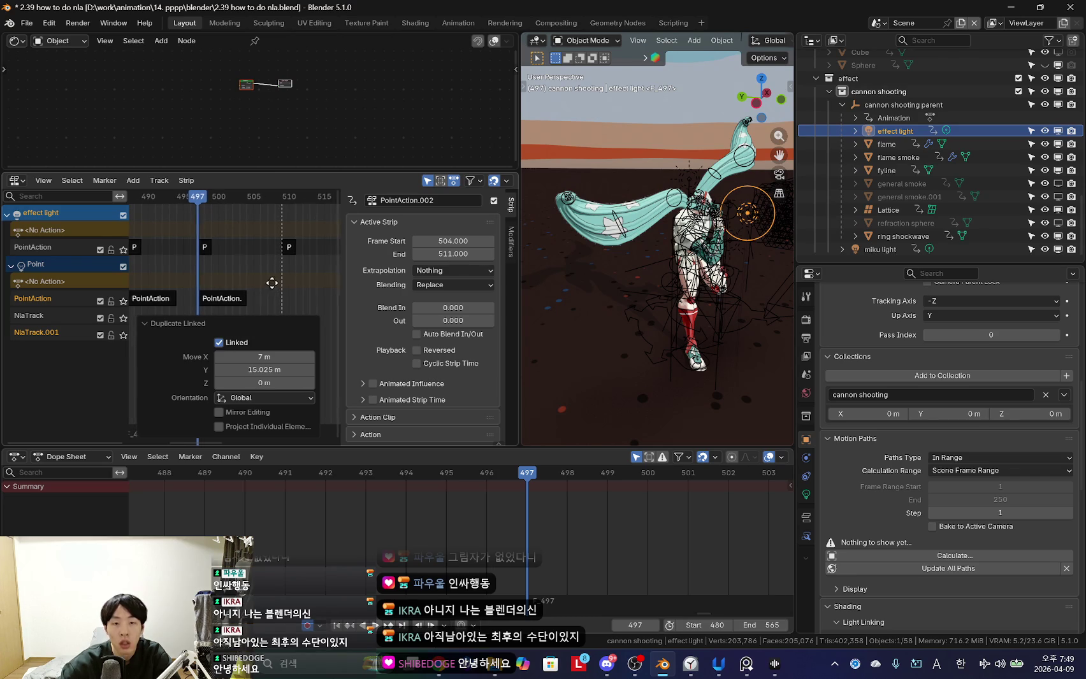
pyautogui.press('n')
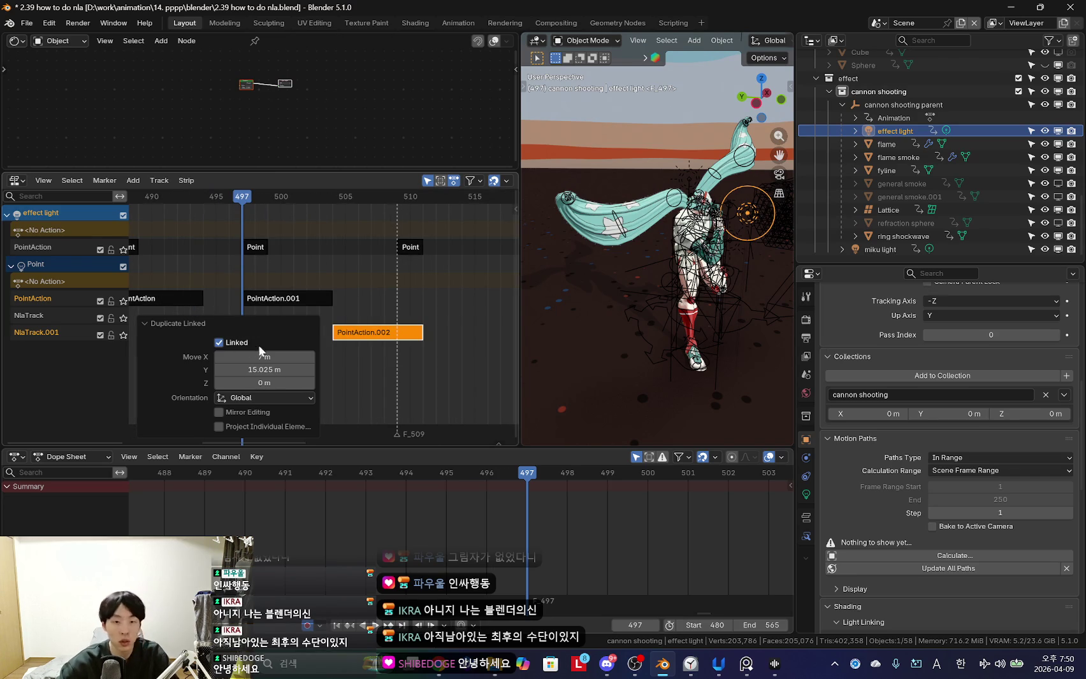
pyautogui.press('n')
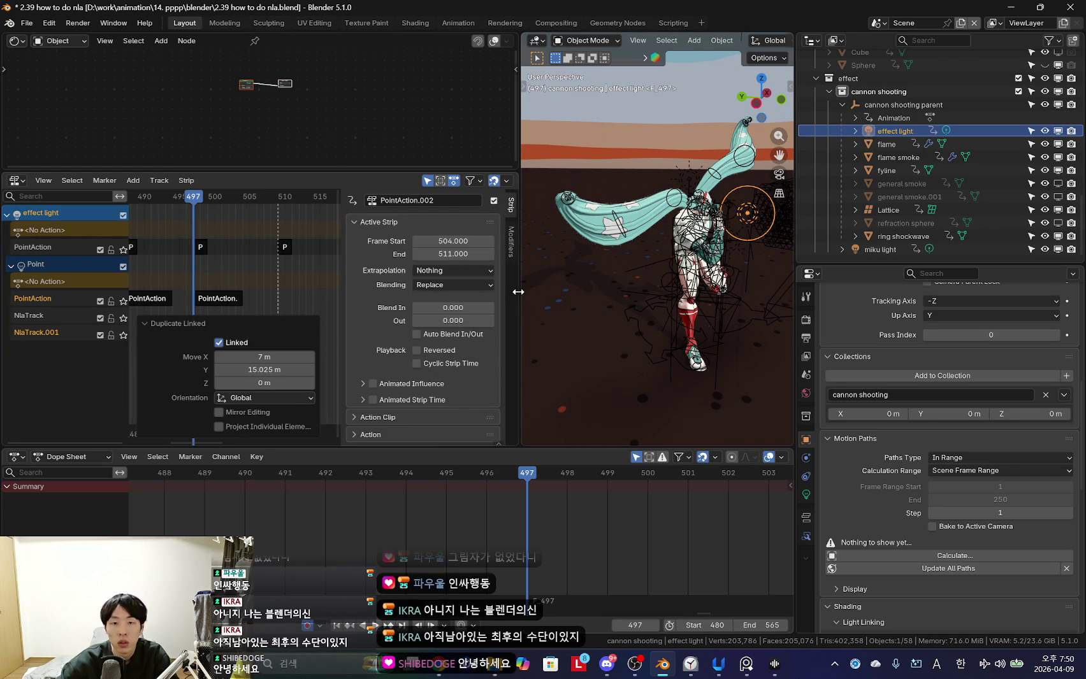
pyautogui.moveTo(517, 291); pyautogui.dragTo(616, 292)
pyautogui.press('n')
# Delete the PointAction.002 strip and reselect PointAction.001.
pyautogui.click(153, 325)
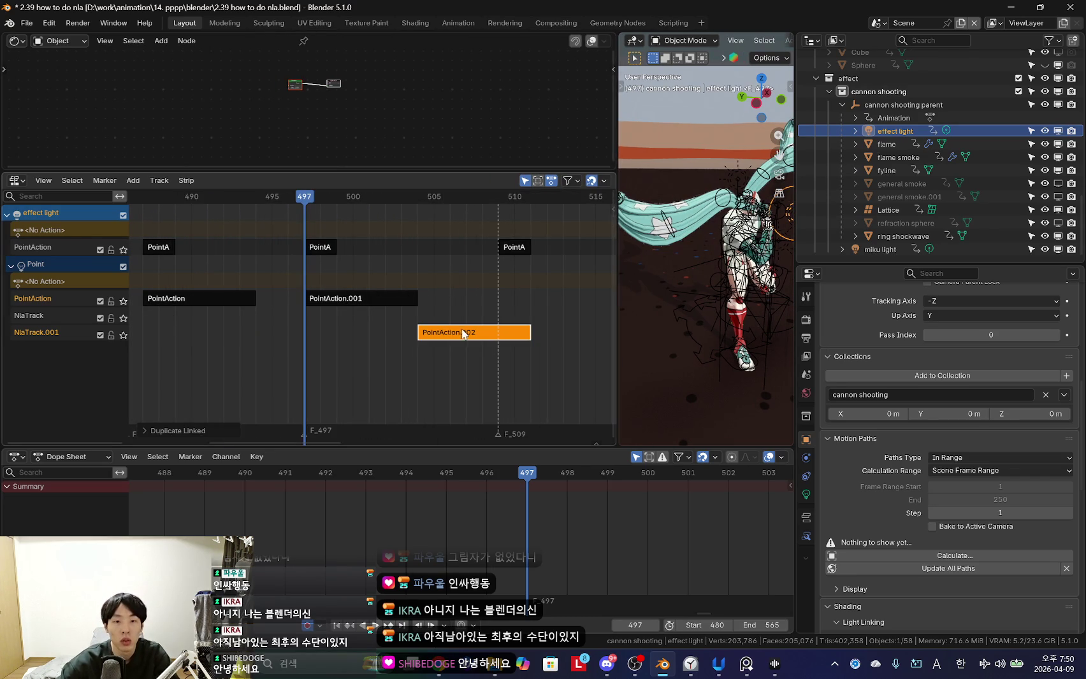
pyautogui.press('x')
pyautogui.click(409, 310)
pyautogui.scroll(-2, 333, 318)
pyautogui.press('n')
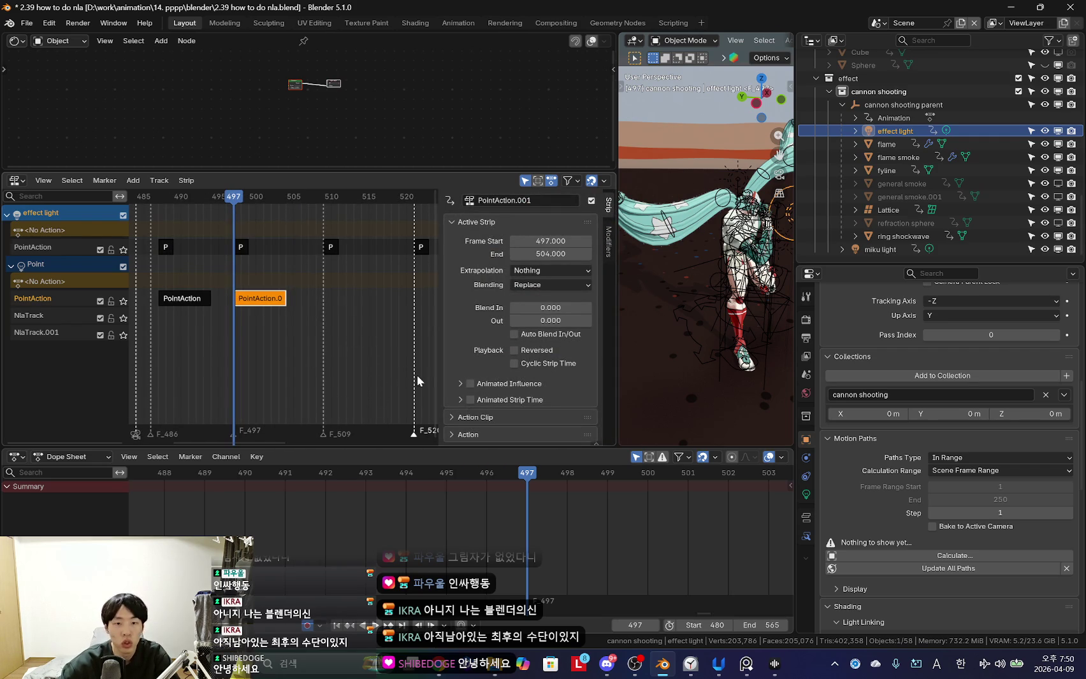
pyautogui.scroll(-1, 367, 379)
pyautogui.press('n')
pyautogui.press('n')
pyautogui.press('n')
pyautogui.press('n')
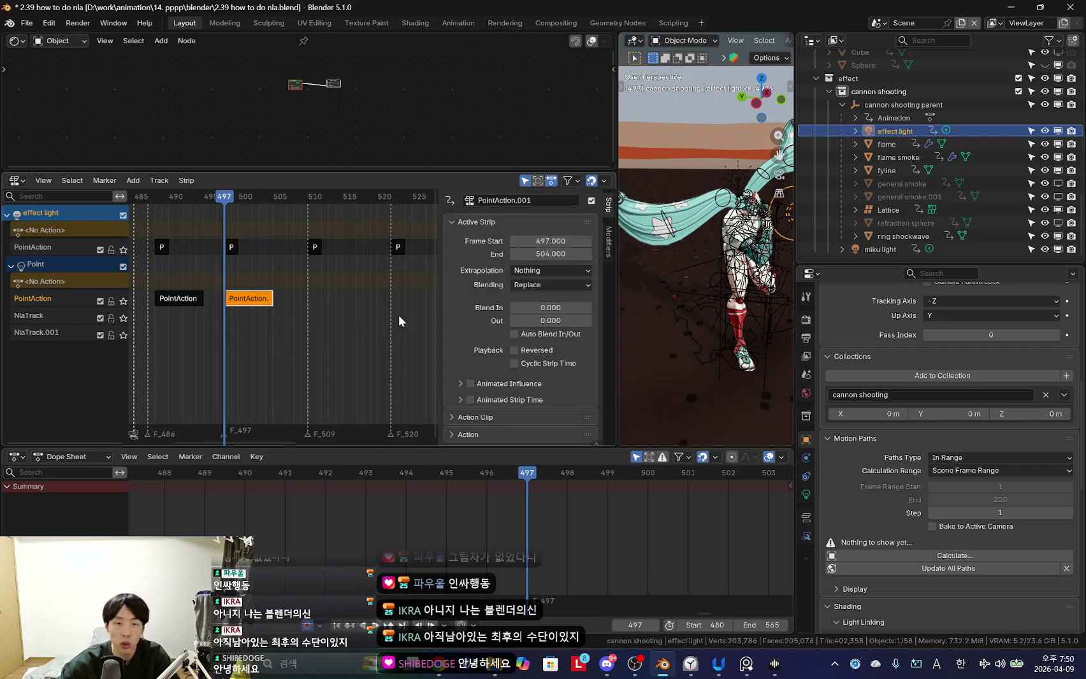
pyautogui.scroll(-1, 237, 302)
# Duplicate PointAction.001 onto frames 509 and 521, then select the leftover empty tracks.
pyautogui.hotkey('shift', 'd')
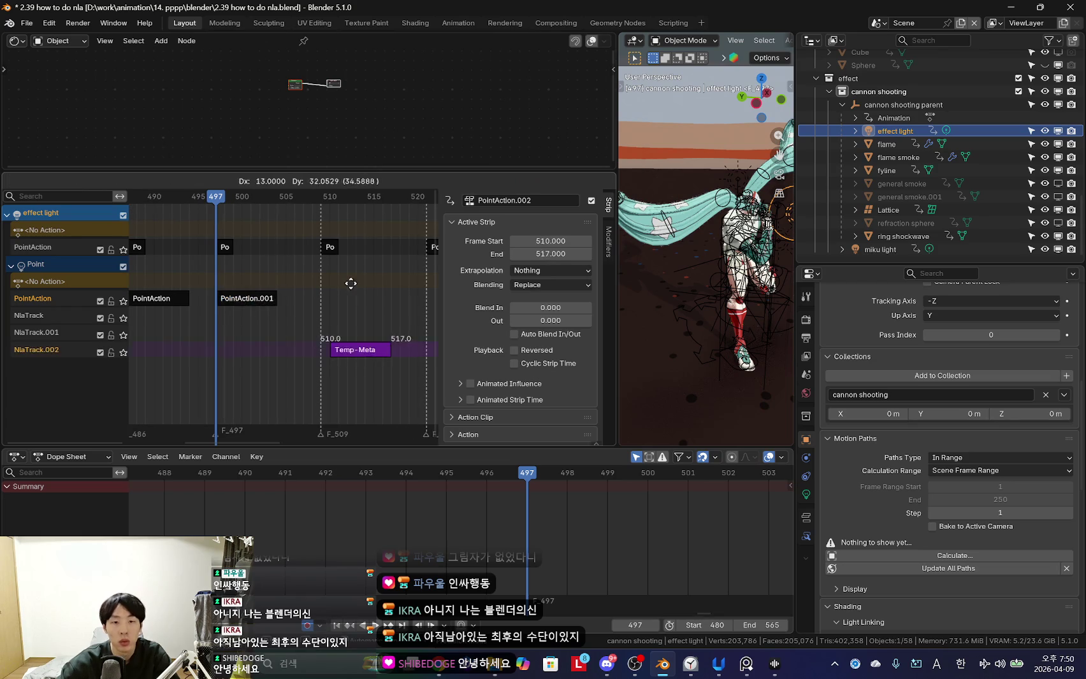
pyautogui.click(331, 304)
pyautogui.scroll(-1, 267, 314)
pyautogui.hotkey('shift', 'd')
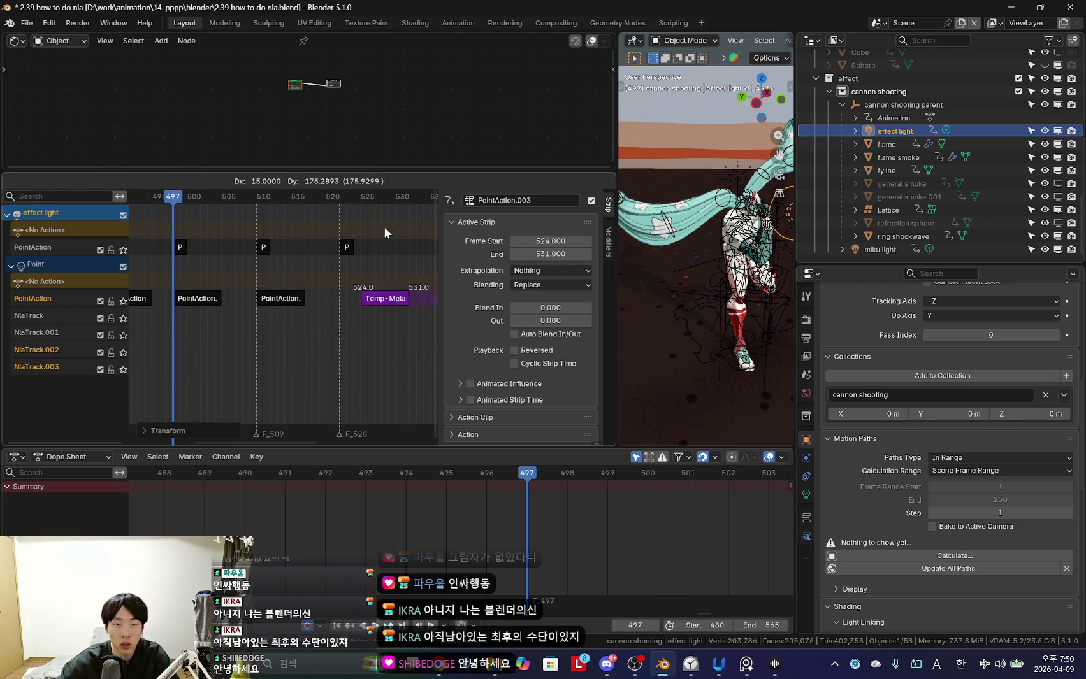
pyautogui.click(350, 316)
pyautogui.press('n')
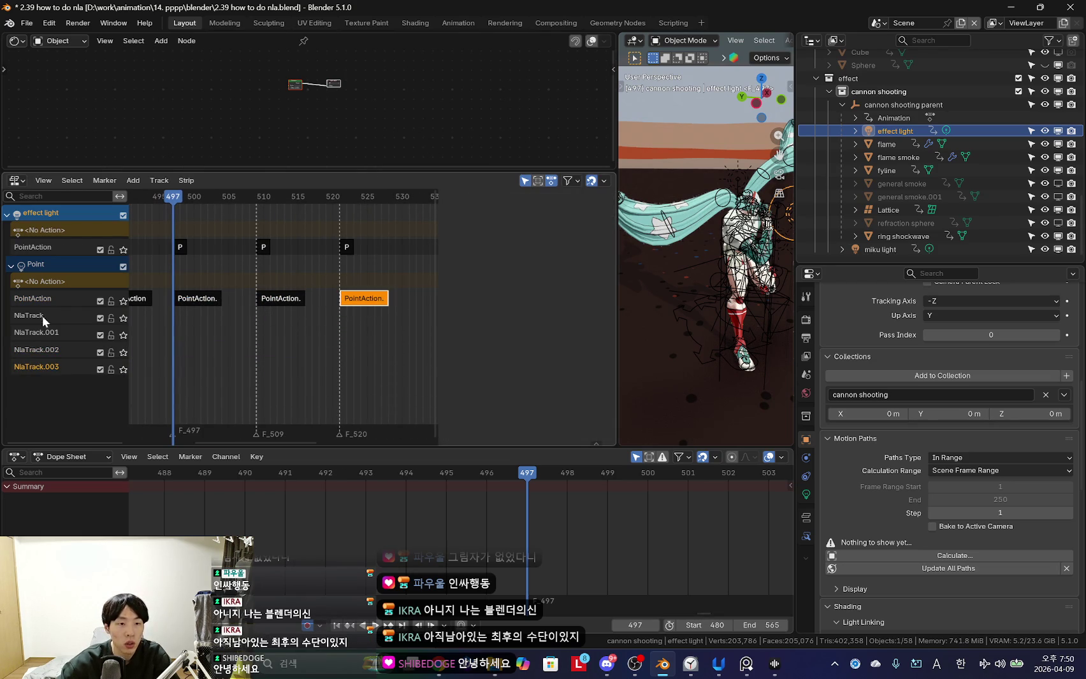
pyautogui.press('x')
pyautogui.click(45, 322)
# Delete the extra empty tracks and frame all PointAction strips with the sidebar shown.
pyautogui.press('x')
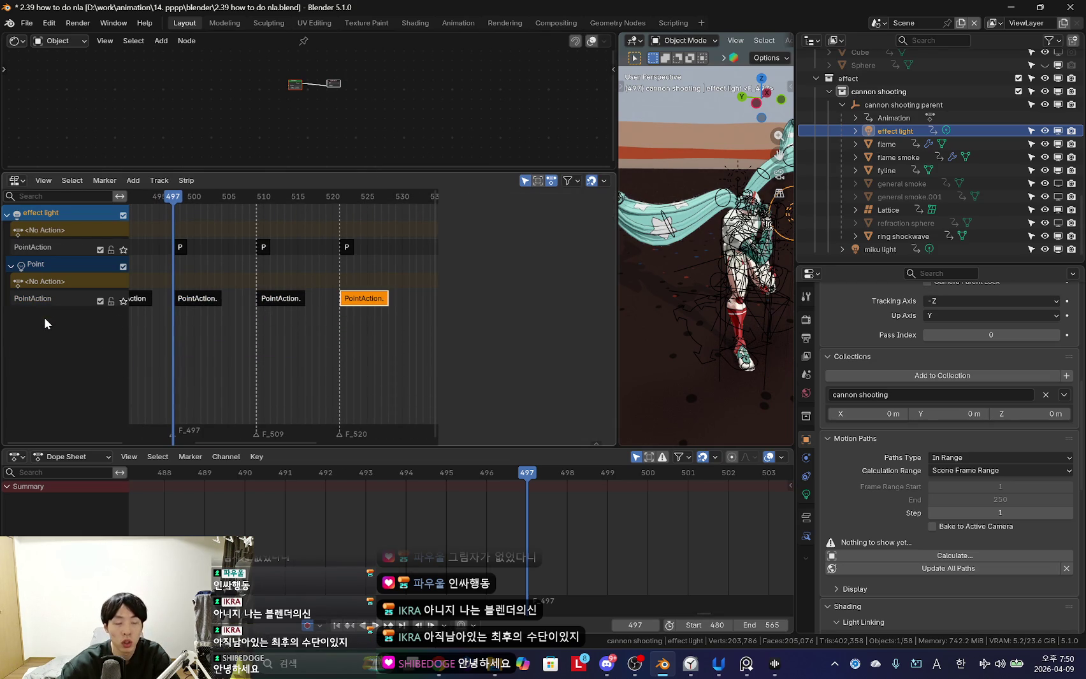
pyautogui.press('Home')
pyautogui.hscroll(3, 365, 300)
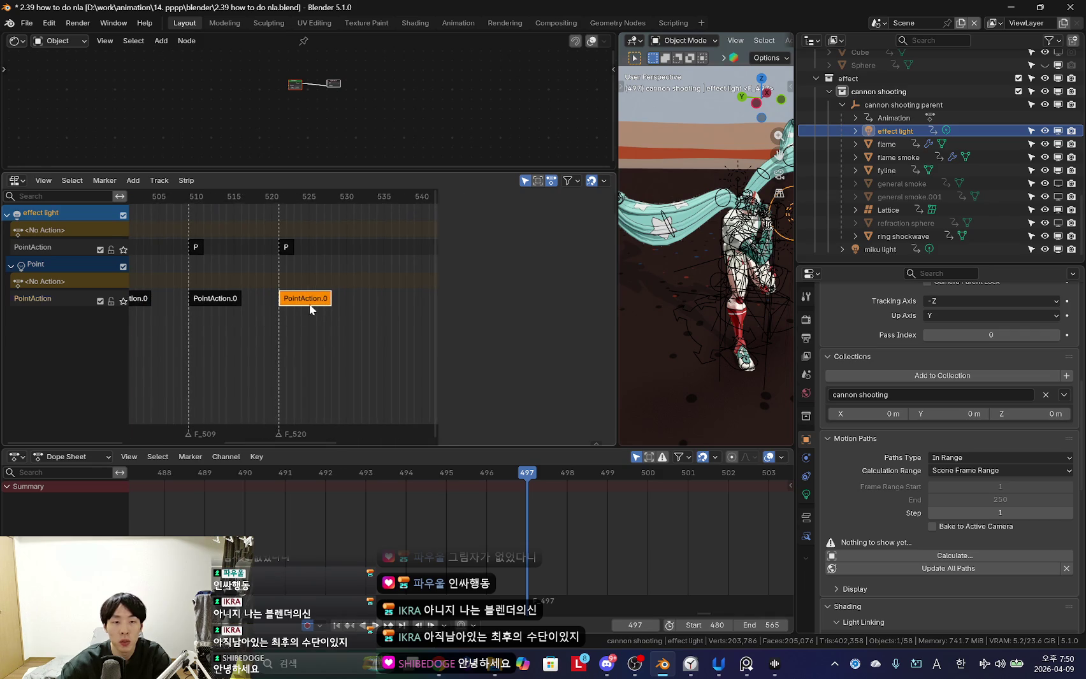
pyautogui.press('n')
pyautogui.hscroll(-3, 319, 300)
# Set Extrapolation to Hold on all the PointAction strips.
pyautogui.keyDown('shift'); pyautogui.click(187, 298); pyautogui.keyUp('shift')
pyautogui.keyDown('shift'); pyautogui.click(249, 304); pyautogui.keyUp('shift')
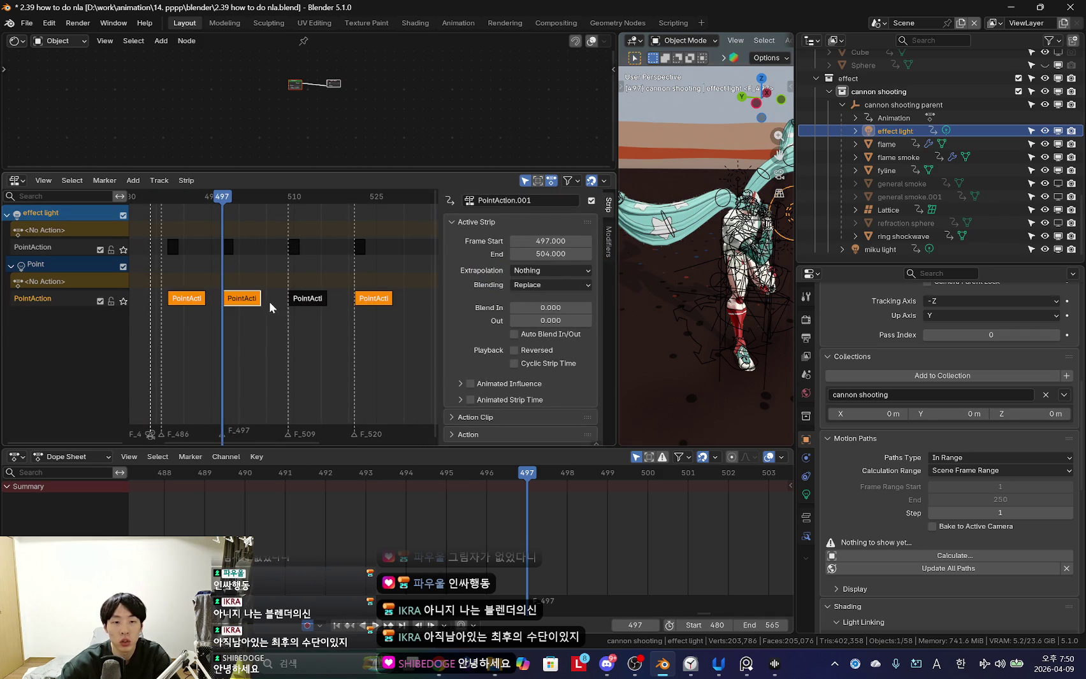
pyautogui.click(561, 271)
pyautogui.click(552, 300)
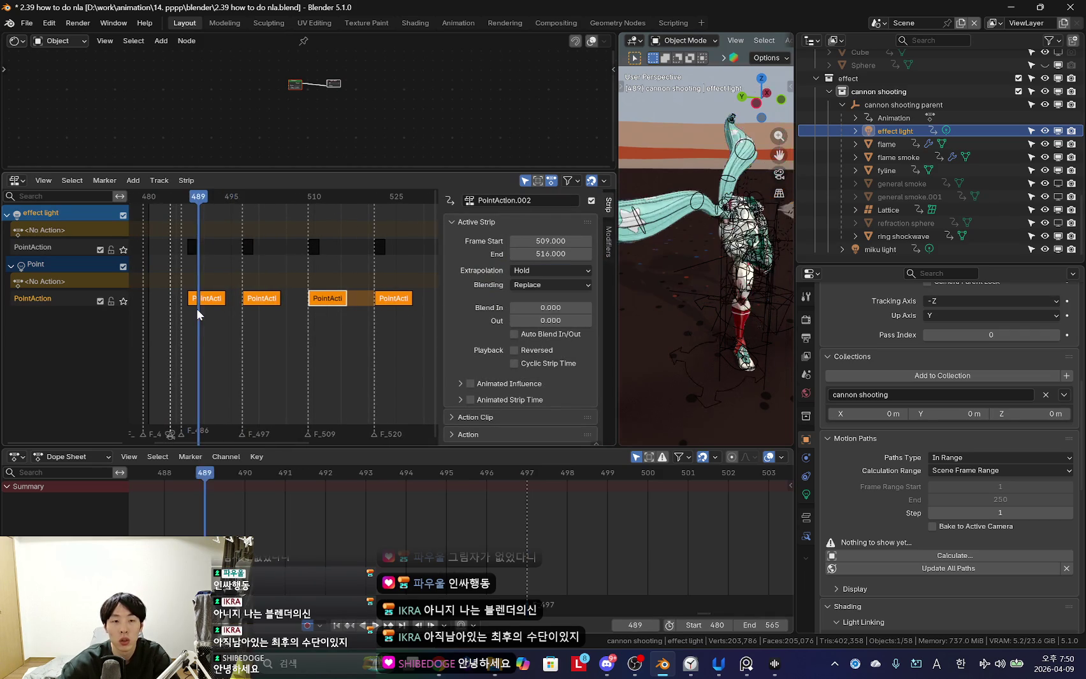
pyautogui.click(399, 300)
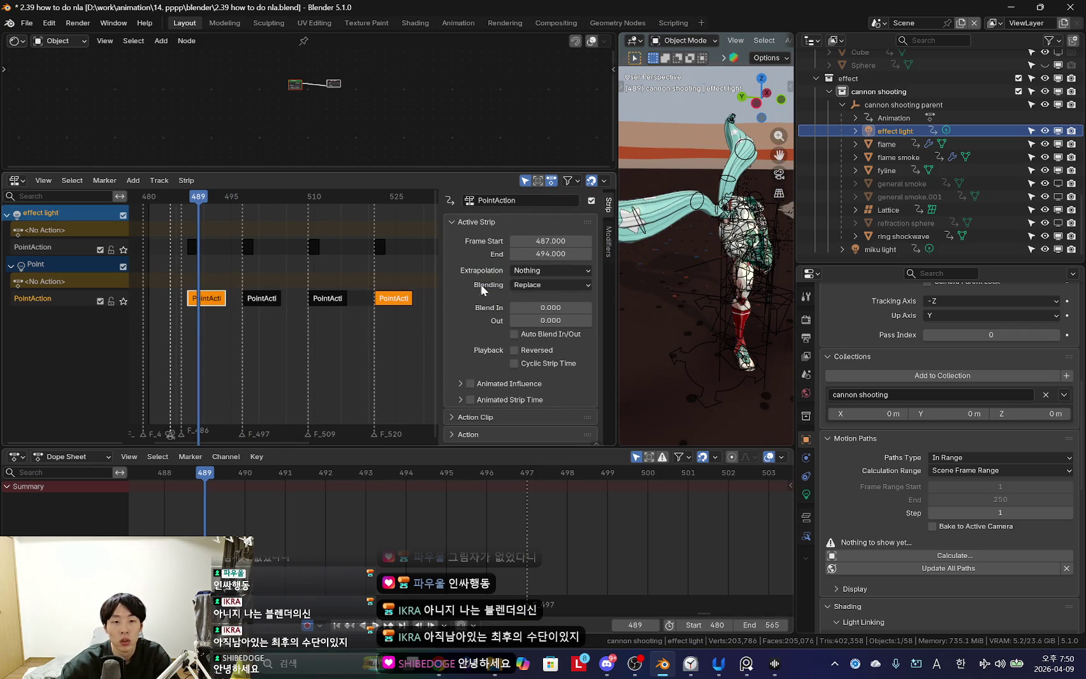
pyautogui.press('a')
pyautogui.click(552, 270)
pyautogui.click(551, 301)
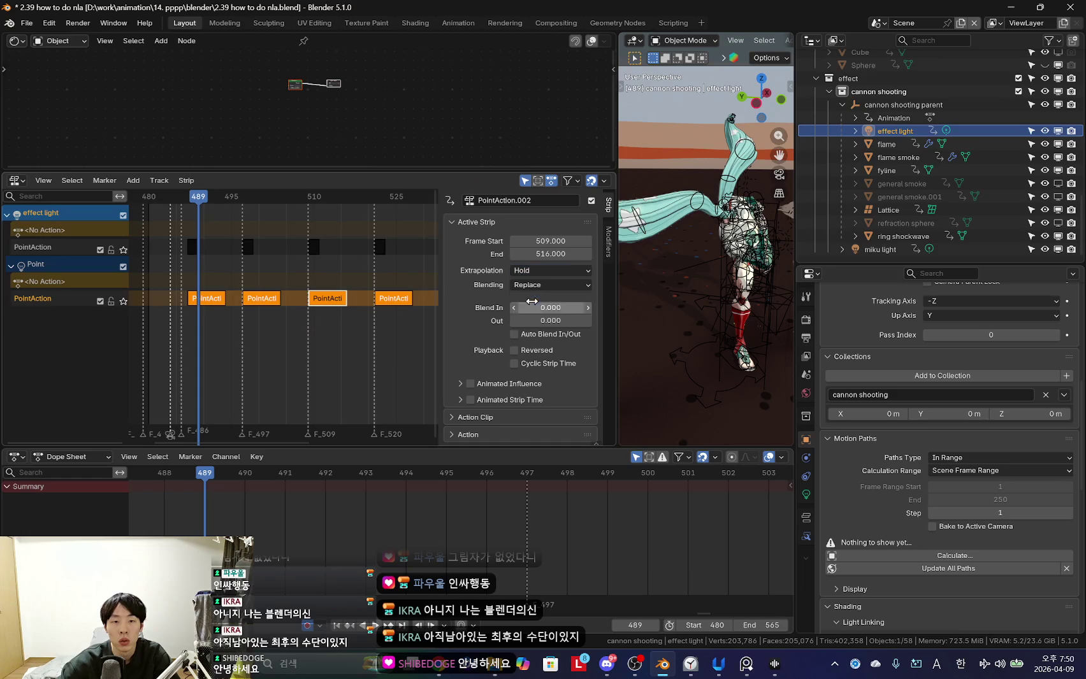
pyautogui.scroll(-2, 285, 323)
# Play the animation from the start frame to check the held strips.
pyautogui.press('space')
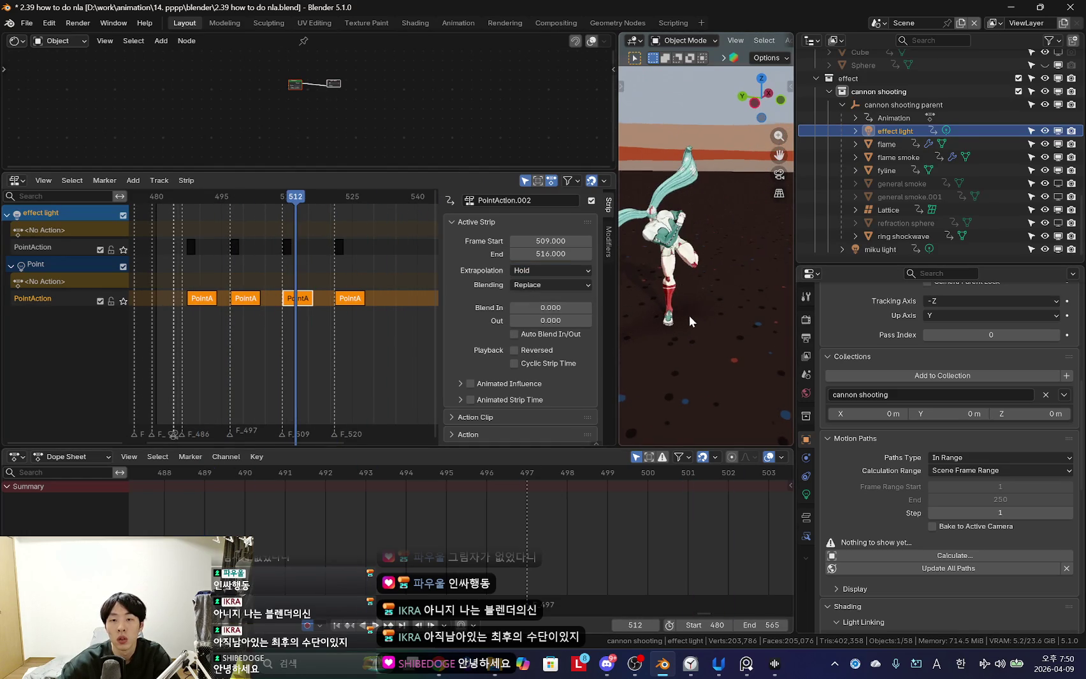
pyautogui.press('n')
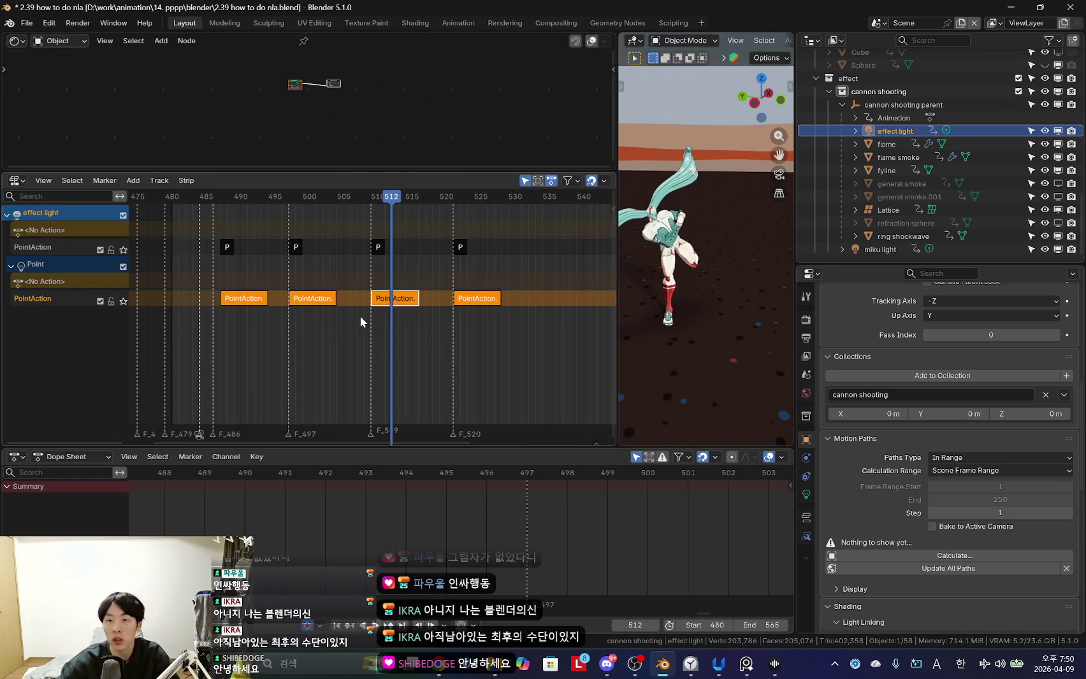
pyautogui.press('Home')
pyautogui.hotkey('alt', 'a')
pyautogui.hotkey('shift', 'Left')
pyautogui.press('space')
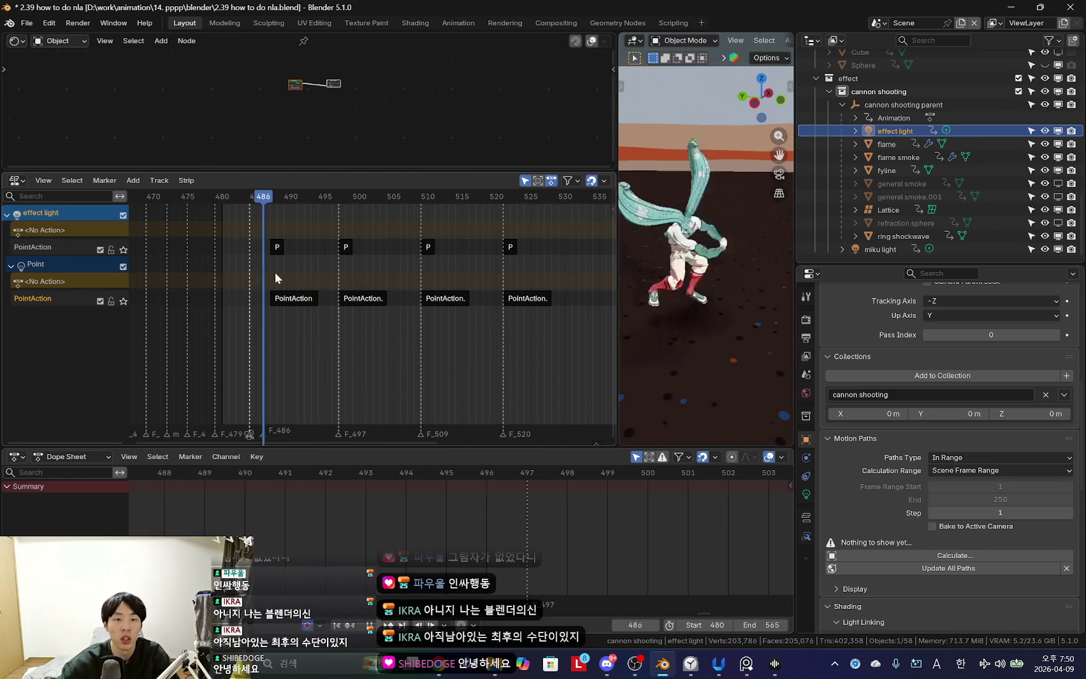
pyautogui.scroll(2, 446, 297)
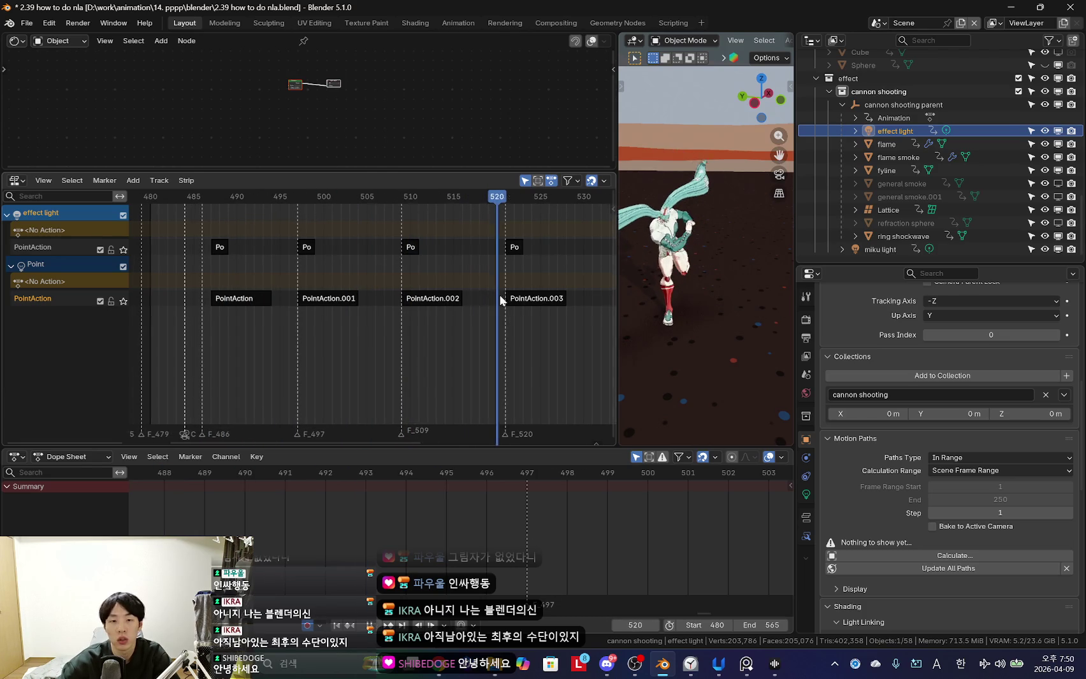
pyautogui.keyDown('ctrl'); pyautogui.scroll(-1, 538, 277); pyautogui.keyUp('ctrl')
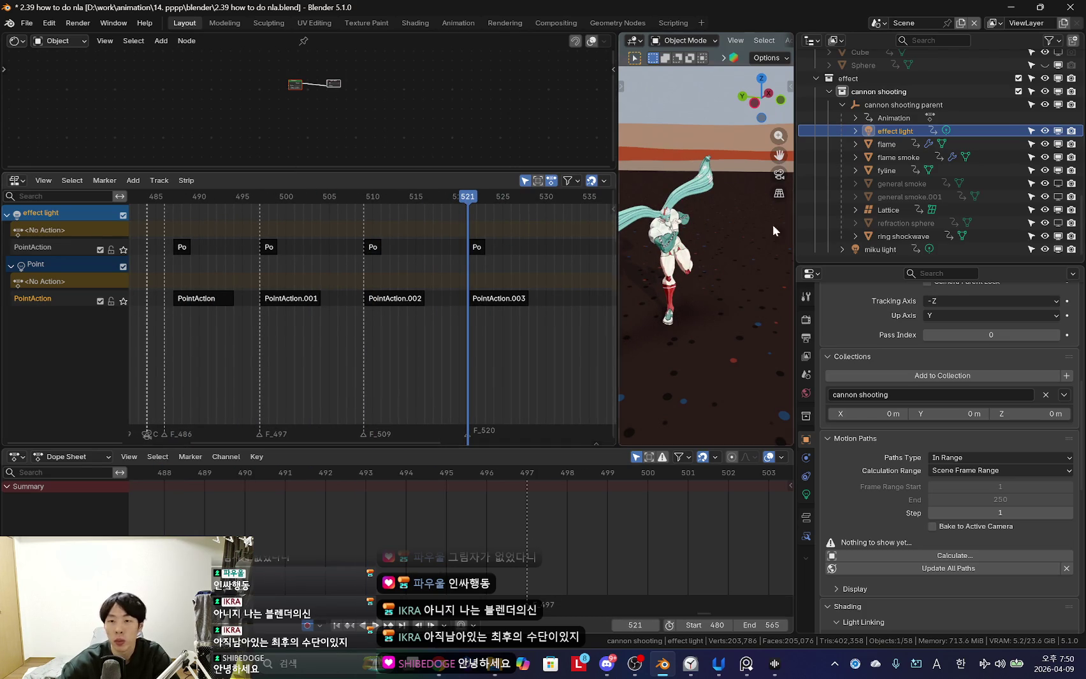
# Select flame in the Outliner to list its NLA tracks.
pyautogui.click(885, 144)
pyautogui.keyDown('ctrl'); pyautogui.scroll(2, 444, 330); pyautogui.keyUp('ctrl')
pyautogui.keyDown('ctrl'); pyautogui.scroll(3, 395, 324); pyautogui.keyUp('ctrl')
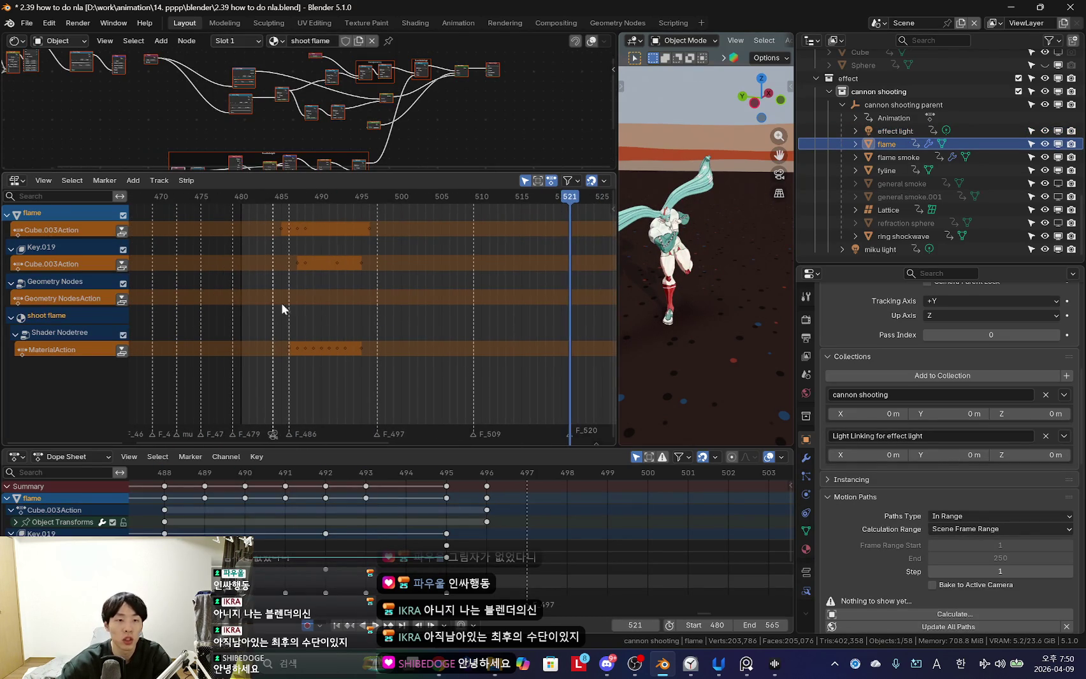
# Push down flame's Cube.003Action, Key.019, Geometry NodesAction and MaterialAction into strips.
pyautogui.click(121, 232)
pyautogui.click(123, 285)
pyautogui.click(121, 333)
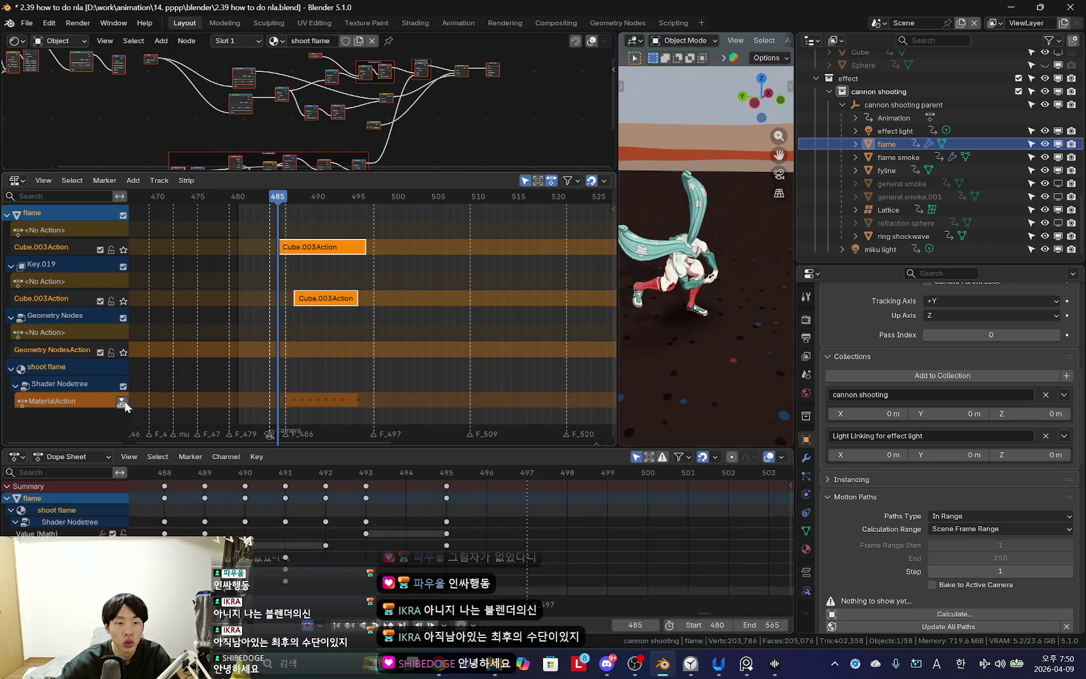
pyautogui.click(120, 402)
pyautogui.scroll(2, 329, 349)
pyautogui.scroll(2, 329, 348)
pyautogui.scroll(1, 291, 325)
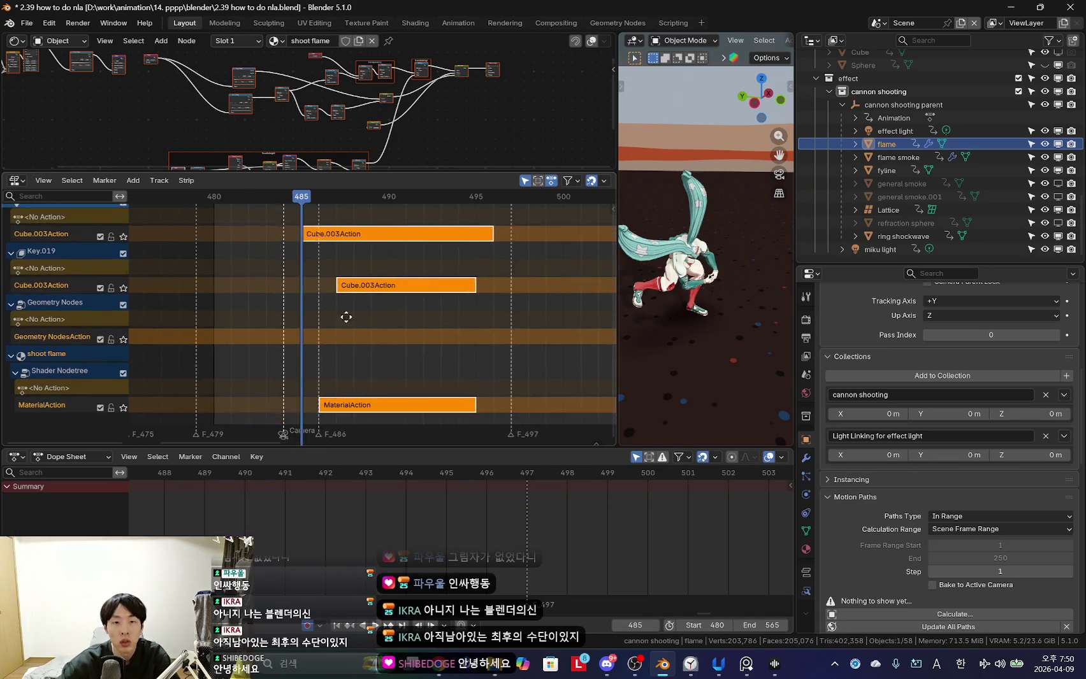
pyautogui.scroll(2, 342, 320)
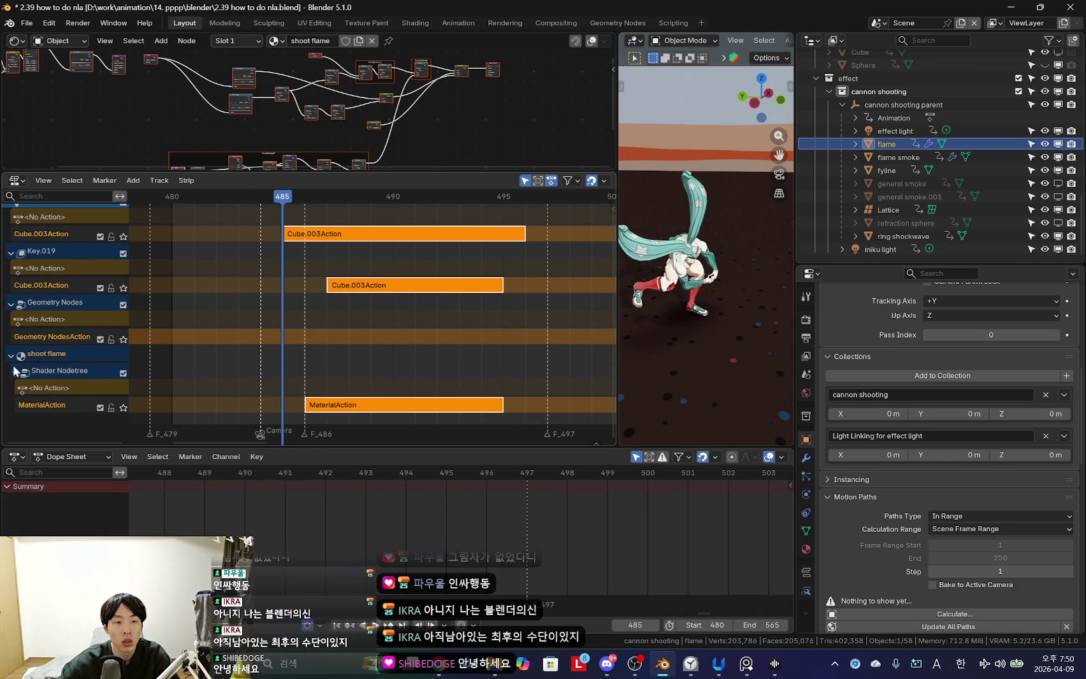
# Inspect the shoot flame channel's keyframes by collapsing and re-expanding it.
pyautogui.click(9, 355)
pyautogui.click(10, 368)
pyautogui.scroll(-2, 381, 330)
pyautogui.scroll(-1, 381, 330)
pyautogui.scroll(-2, 347, 338)
pyautogui.moveTo(347, 338); pyautogui.dragTo(341, 337, button='middle')
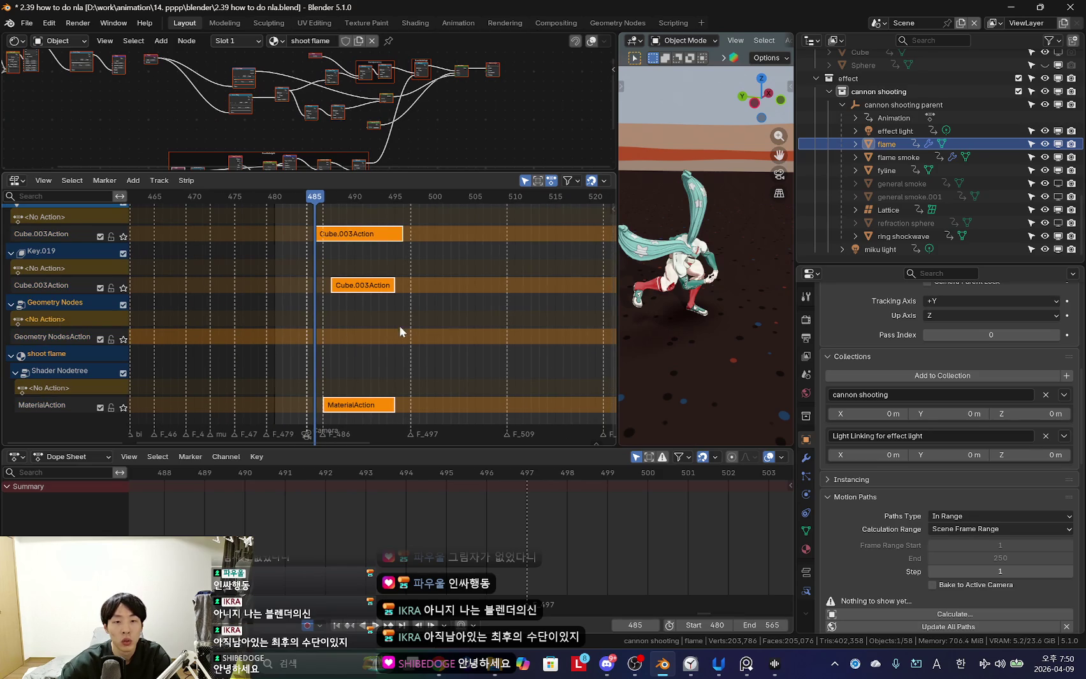
pyautogui.scroll(-3, 414, 341)
pyautogui.scroll(-1, 414, 342)
pyautogui.scroll(1, 258, 335)
pyautogui.scroll(2, 396, 339)
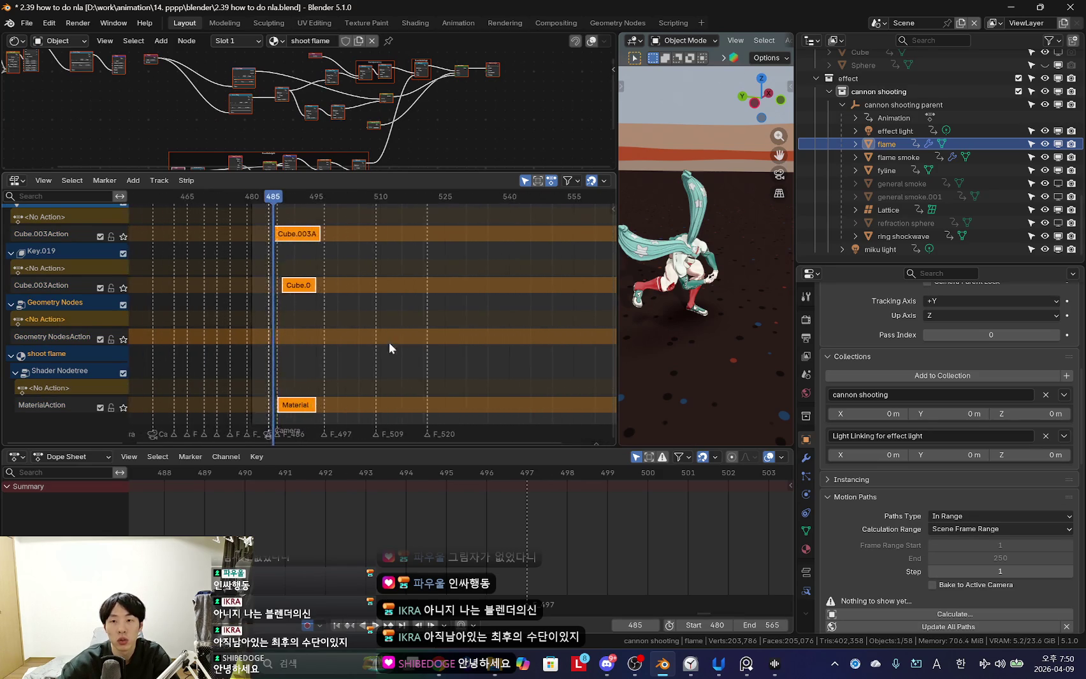
pyautogui.scroll(2, 396, 346)
pyautogui.scroll(3, 355, 347)
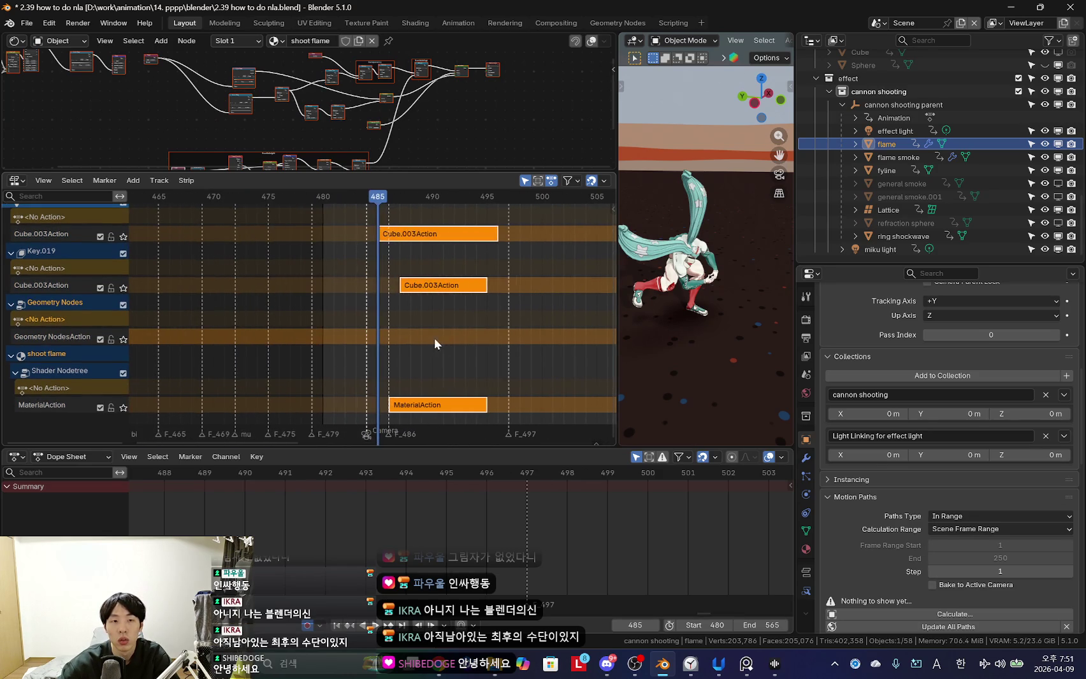
# Restore Geometry NodesAction and MaterialAction as flame's active actions.
pyautogui.click(10, 305)
pyautogui.click(10, 315)
pyautogui.press('KP_Subtract')
pyautogui.press('Tab')
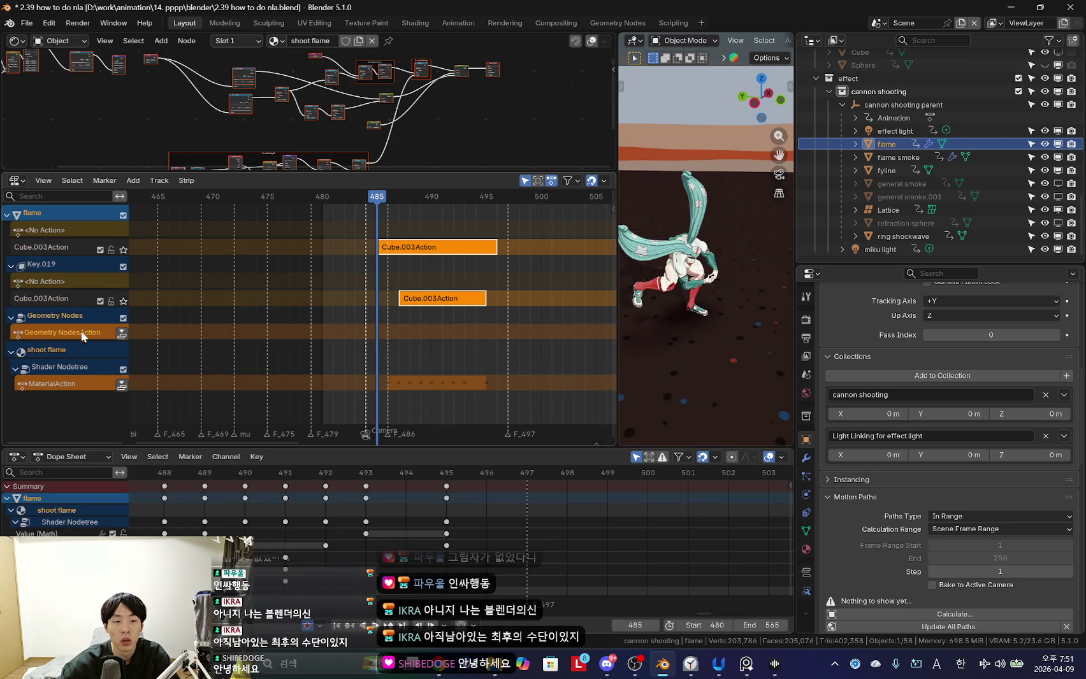
# Frame all keyframes and the node tree, and enlarge the node editing area.
pyautogui.press('Home')
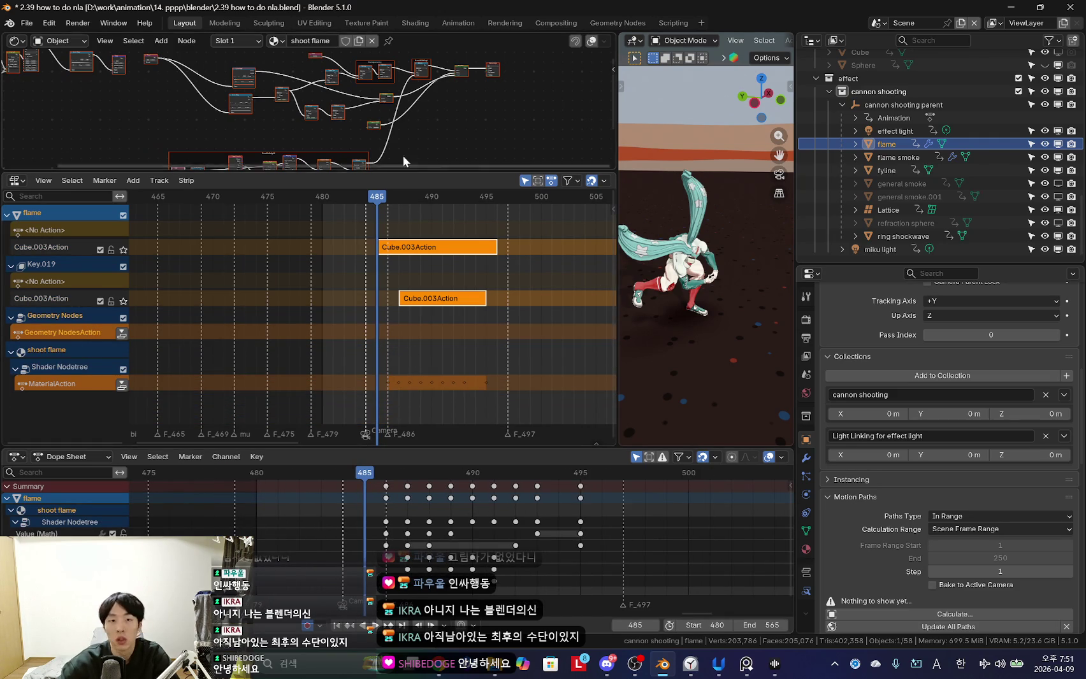
pyautogui.press('Home')
pyautogui.moveTo(30, 172); pyautogui.dragTo(30, 281)
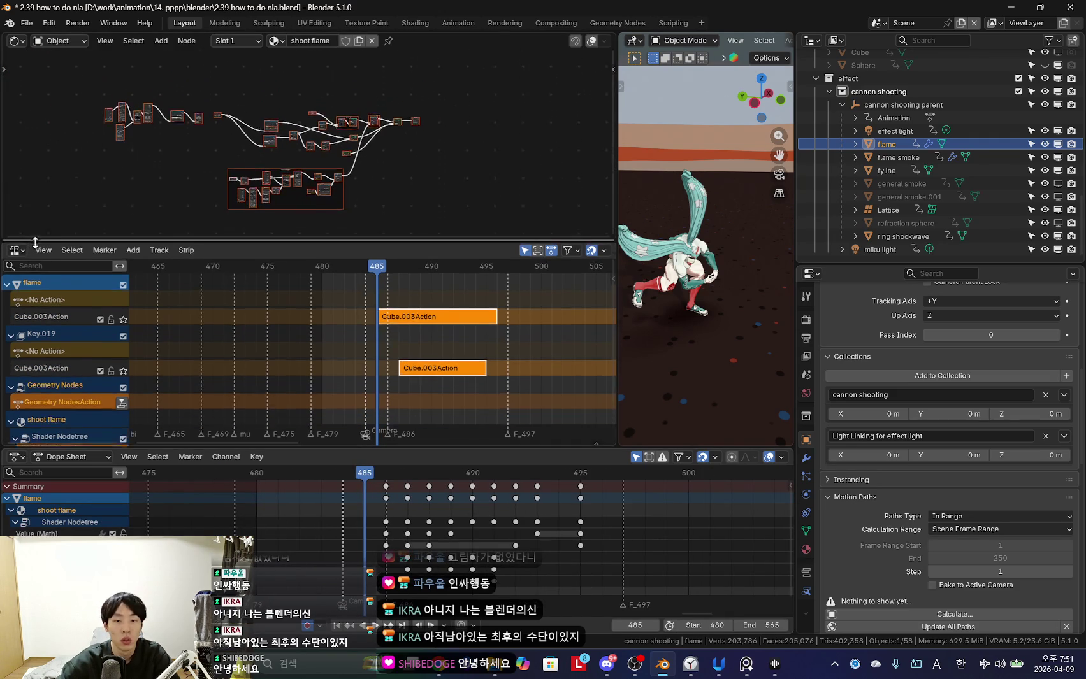
# Switch the top area to the Geometry Node Editor and show flame's modifier properties.
pyautogui.click(18, 41)
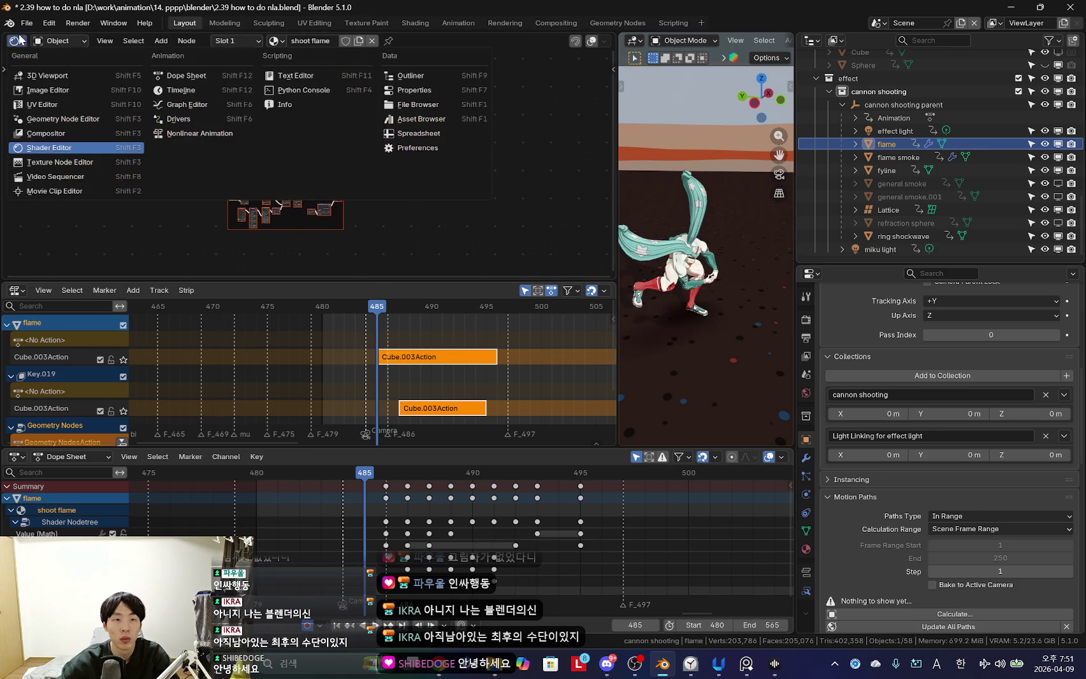
pyautogui.click(67, 119)
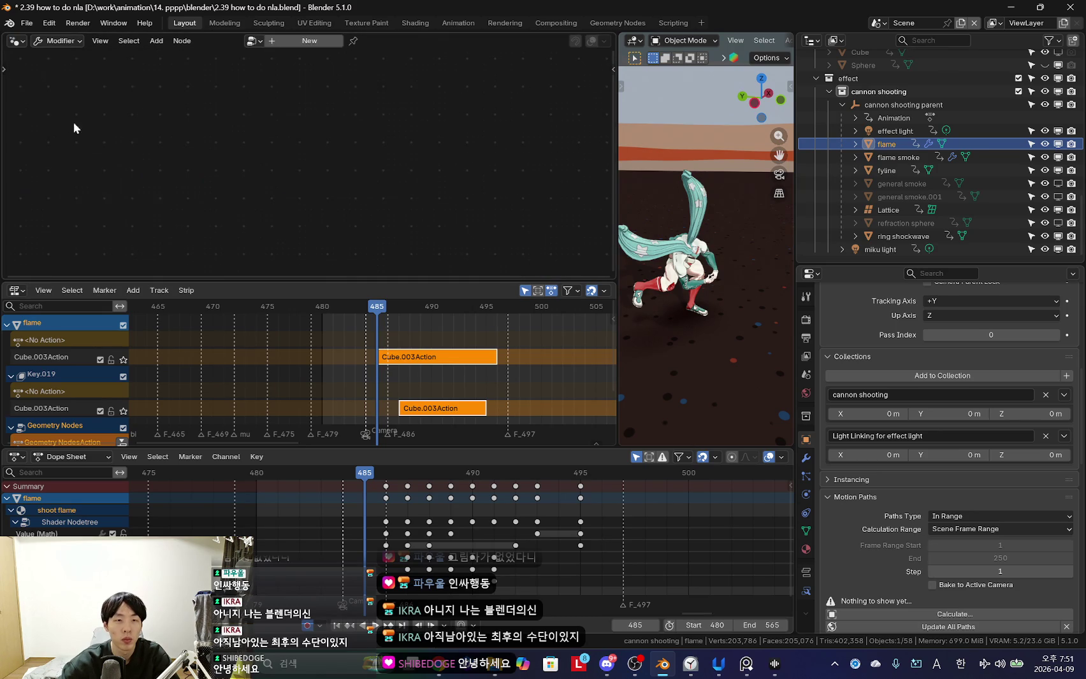
pyautogui.click(806, 460)
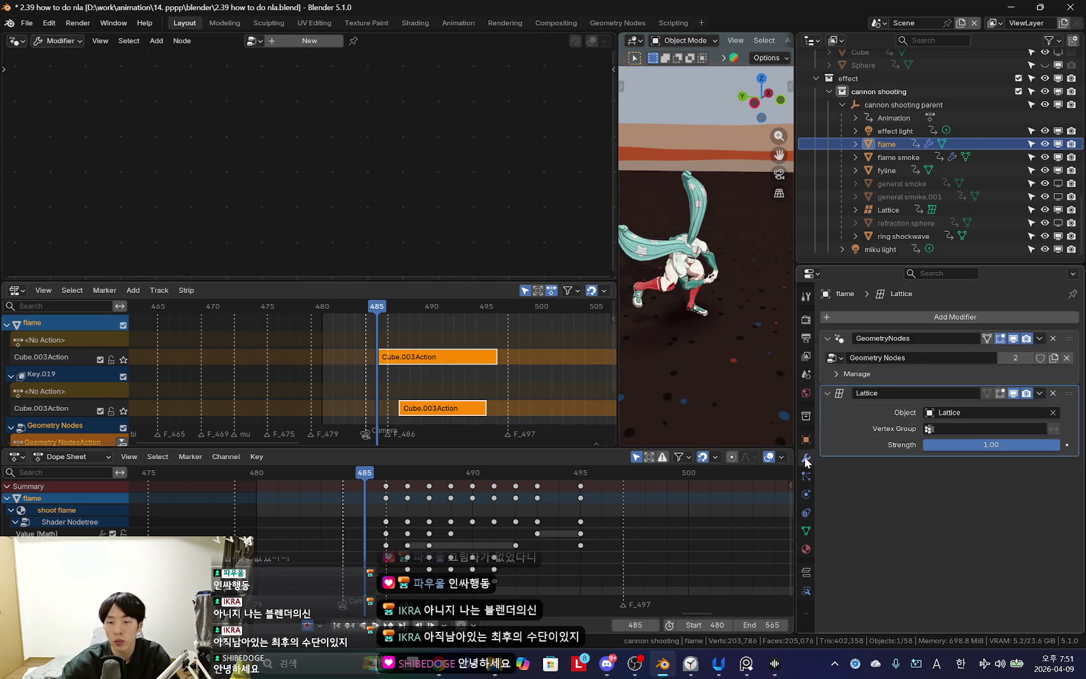
pyautogui.click(911, 330)
# Center the noise nodes, go to frame 489, and orbit the viewport onto the flame.
pyautogui.scroll(3, 337, 188)
pyautogui.scroll(3, 372, 173)
pyautogui.moveTo(418, 195); pyautogui.dragTo(355, 228, button='middle')
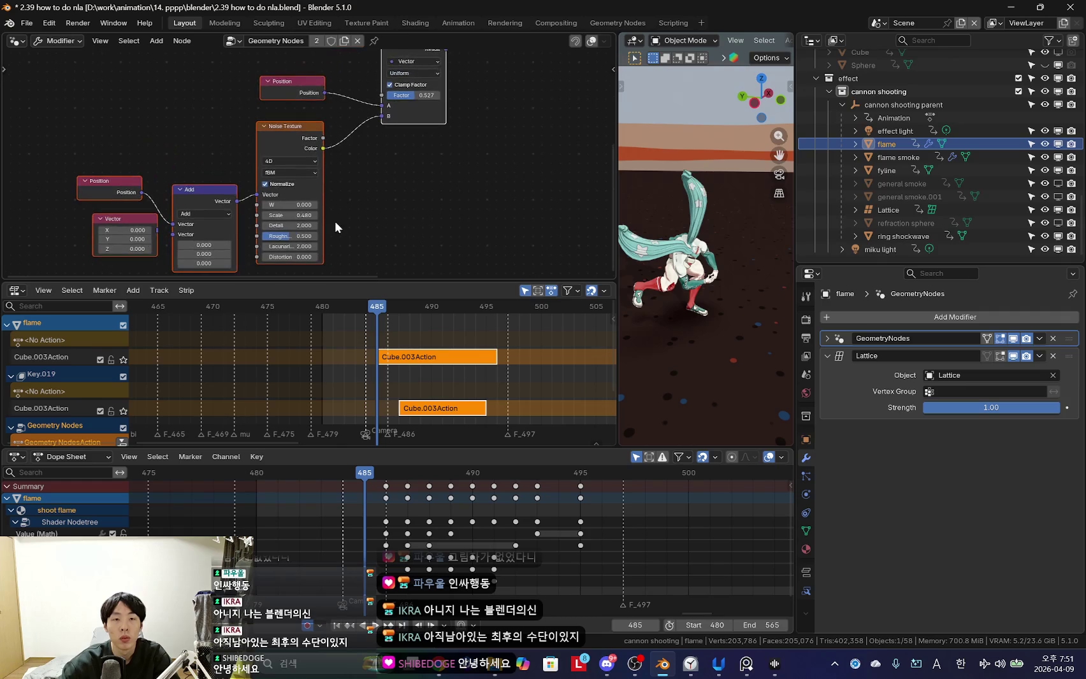
pyautogui.moveTo(393, 524); pyautogui.dragTo(451, 530)
pyautogui.scroll(3, 698, 322)
pyautogui.moveTo(699, 322); pyautogui.dragTo(709, 299, button='middle')
# Enlarge the node editor's height and width by shrinking the viewport.
pyautogui.moveTo(355, 282); pyautogui.dragTo(355, 315)
pyautogui.scroll(-1, 561, 255)
pyautogui.moveTo(578, 245); pyautogui.dragTo(557, 271, button='middle')
pyautogui.moveTo(618, 241); pyautogui.dragTo(575, 241)
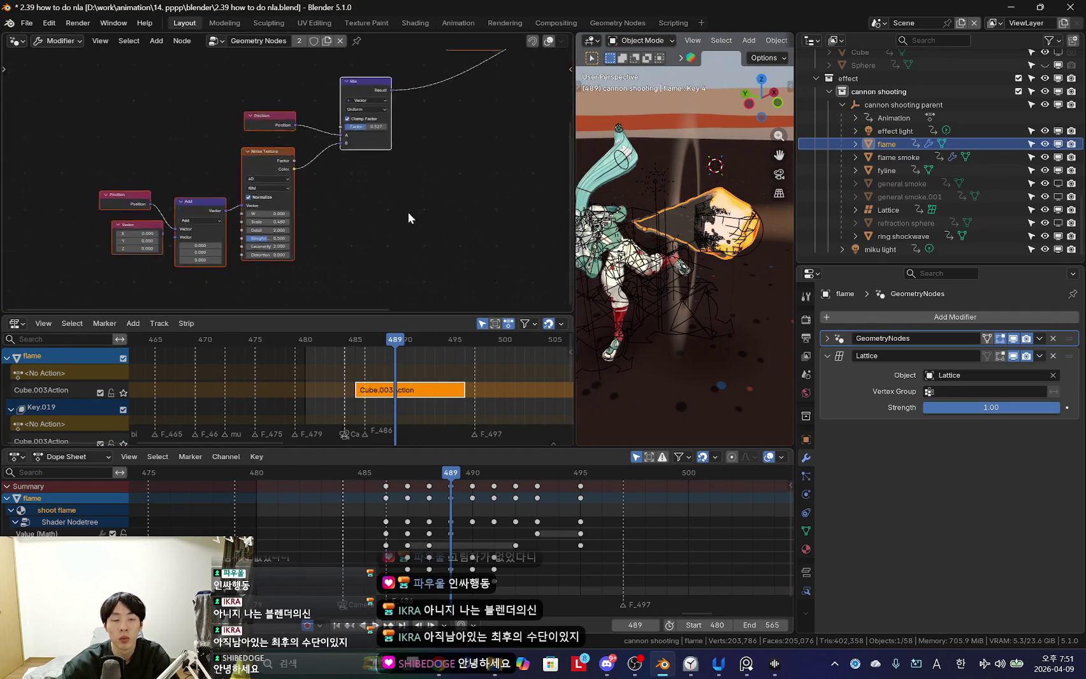
pyautogui.scroll(2, 399, 218)
pyautogui.moveTo(394, 226)
pyautogui.mouseDown(button='middle')
pyautogui.moveTo(358, 218)
pyautogui.moveTo(290, 246)
pyautogui.moveTo(357, 246)
pyautogui.mouseUp(button='middle')
pyautogui.scroll(-2, 358, 218)
pyautogui.scroll(2, 356, 246)
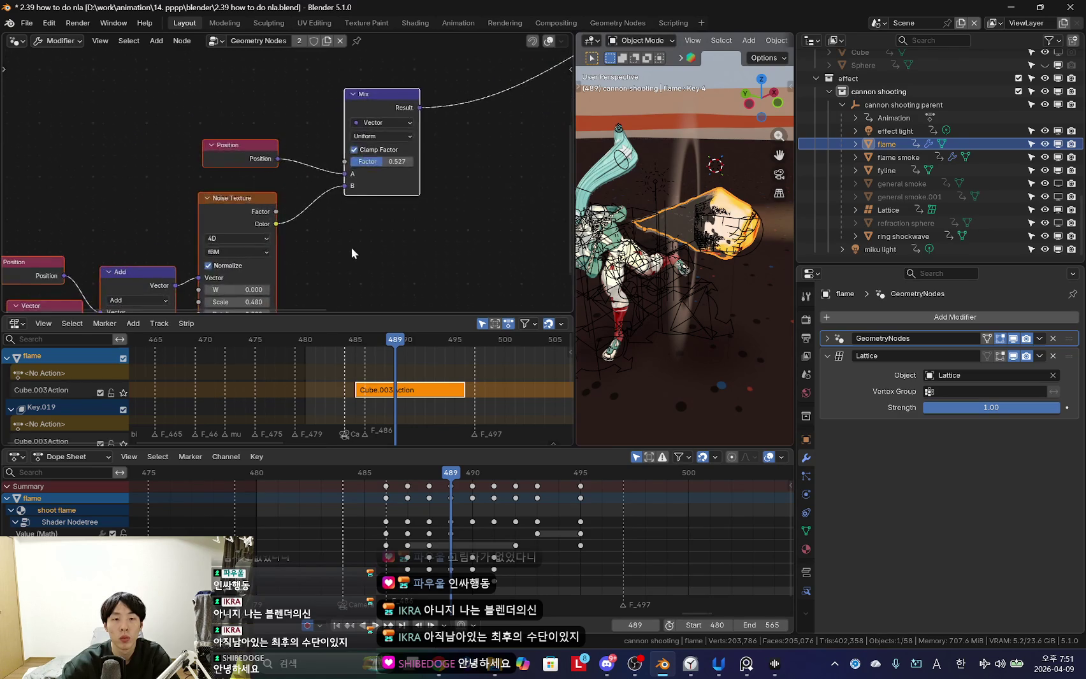
pyautogui.scroll(1, 355, 230)
pyautogui.scroll(1, 354, 215)
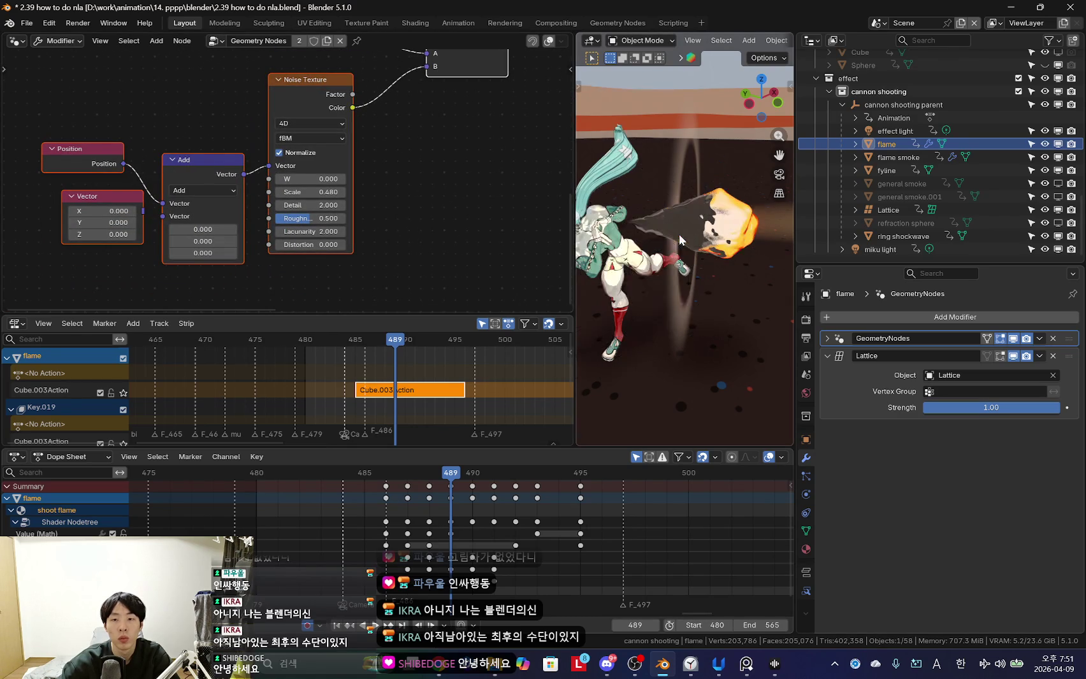
# Try X and Y noise offsets on the Vector and Add nodes, then reset to zero.
pyautogui.moveTo(115, 211); pyautogui.dragTo(131, 211)
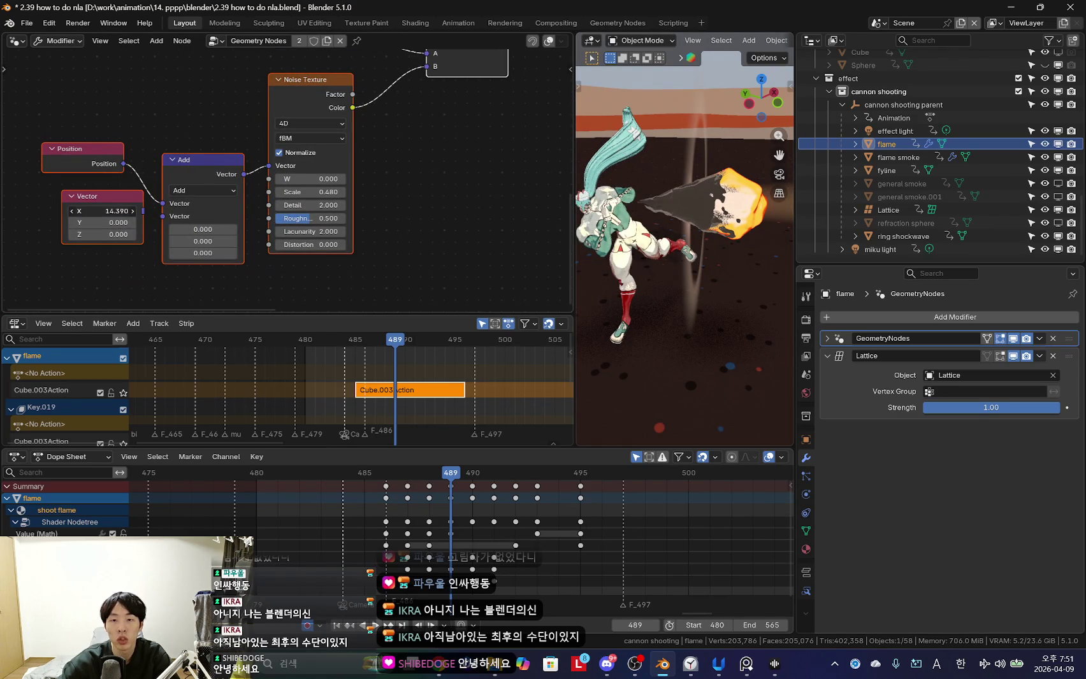
pyautogui.moveTo(202, 232)
pyautogui.mouseDown()
pyautogui.moveTo(267, 232)
pyautogui.moveTo(159, 230)
pyautogui.moveTo(255, 241)
pyautogui.mouseUp()
pyautogui.moveTo(694, 274)
pyautogui.mouseDown(button='middle')
pyautogui.moveTo(733, 274)
pyautogui.moveTo(720, 280)
pyautogui.mouseUp(button='middle')
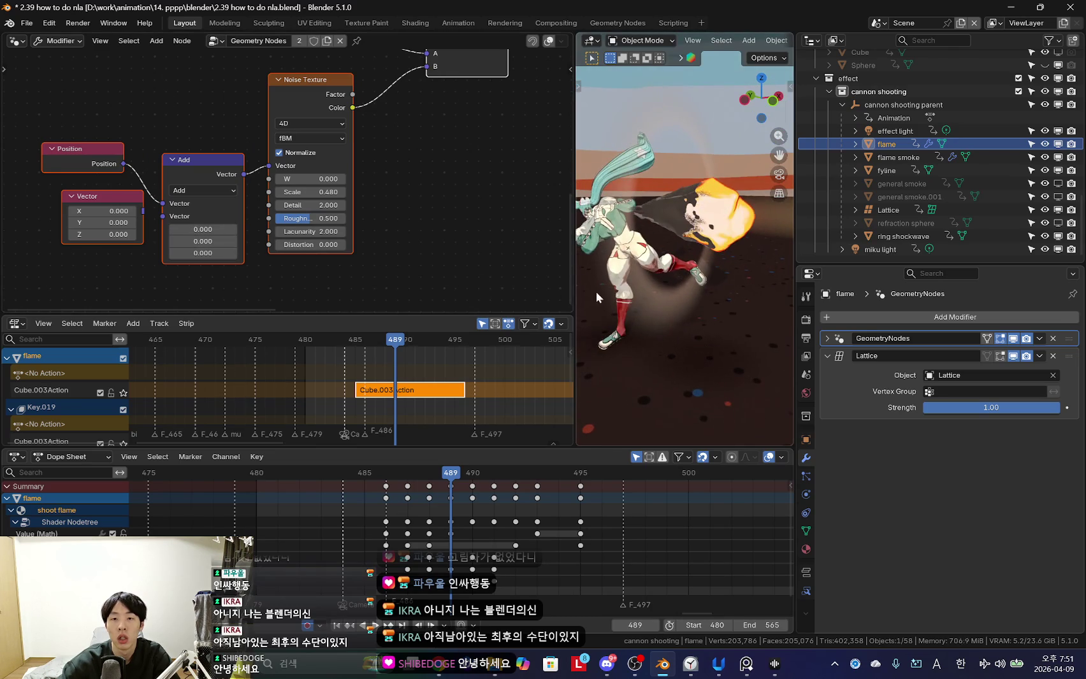
pyautogui.moveTo(203, 241); pyautogui.dragTo(242, 241)
pyautogui.press('BackSpace')
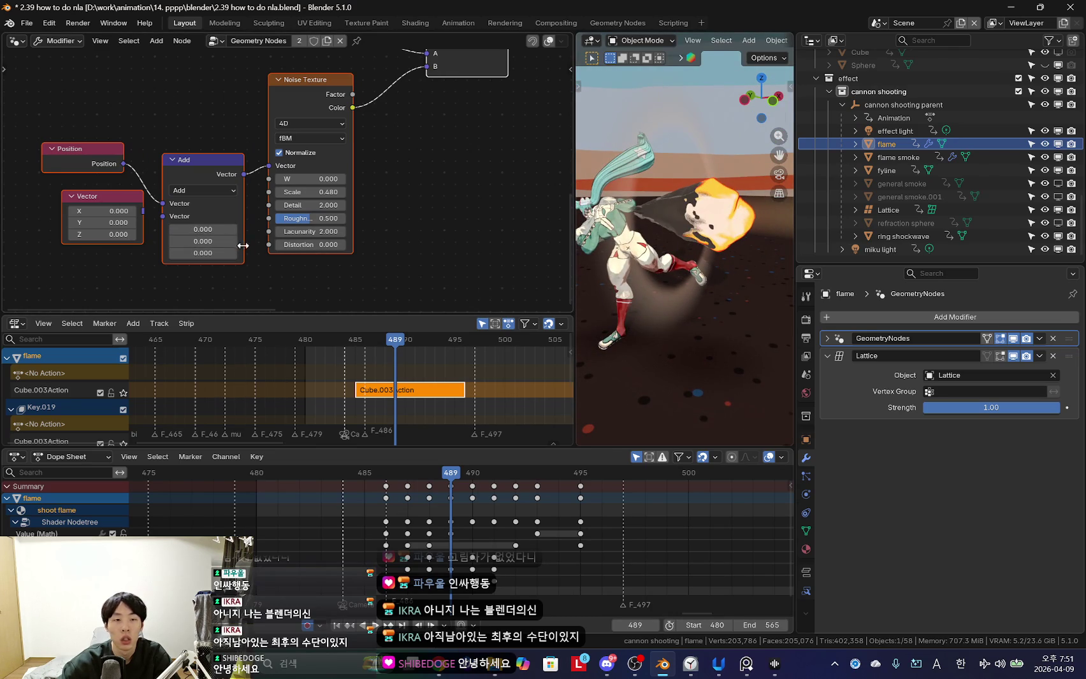
# Save As '2.40 kinda doing nla.blend', then choose File > Open.
pyautogui.click(28, 23)
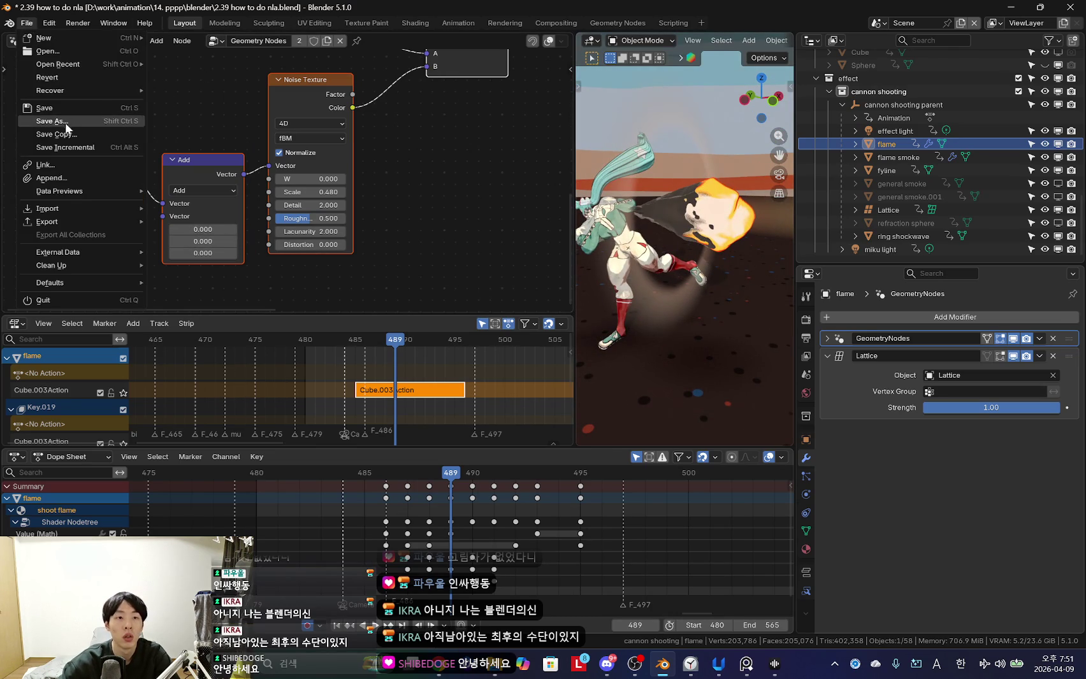
pyautogui.click(66, 121)
pyautogui.write('2.40 kinda doing nla')
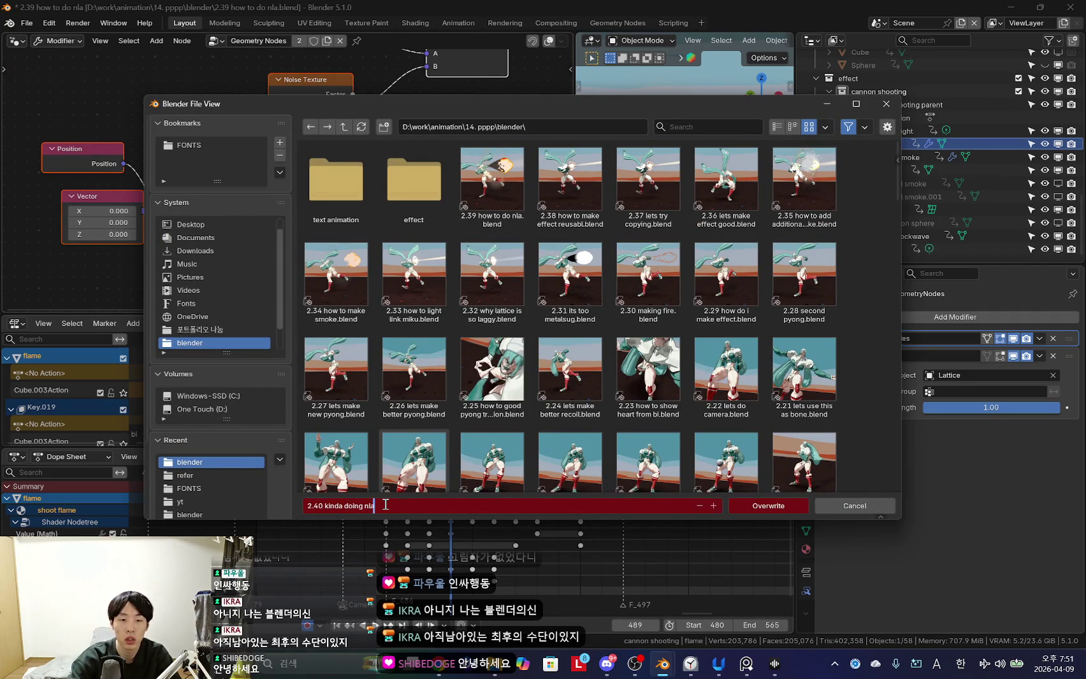
pyautogui.press('Return')
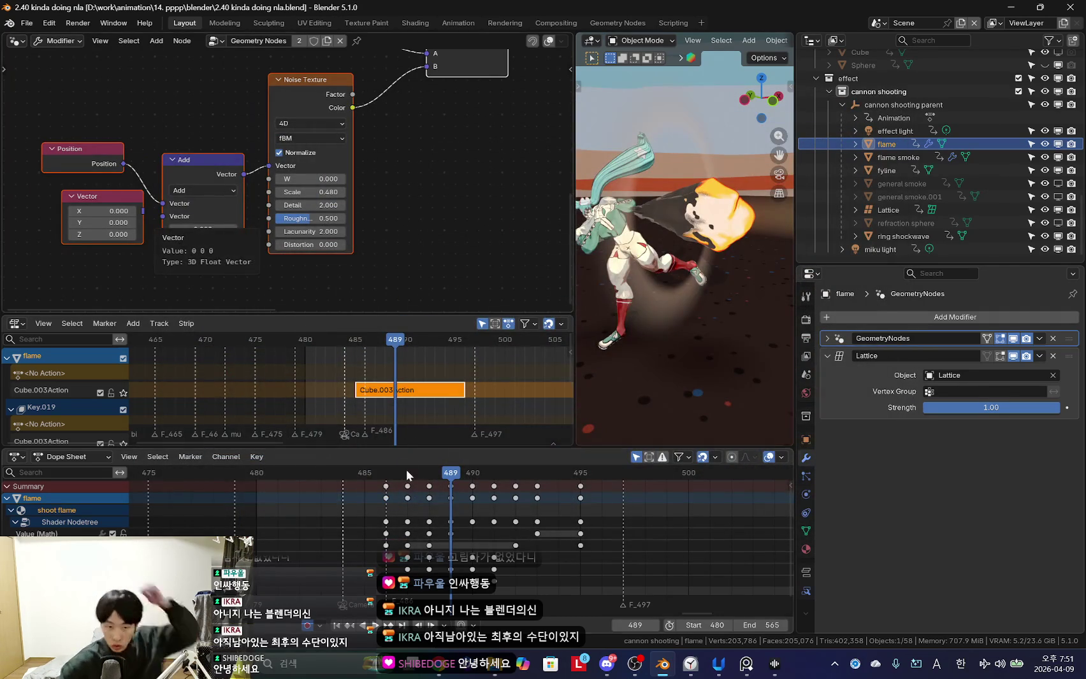
pyautogui.click(27, 23)
pyautogui.click(38, 43)
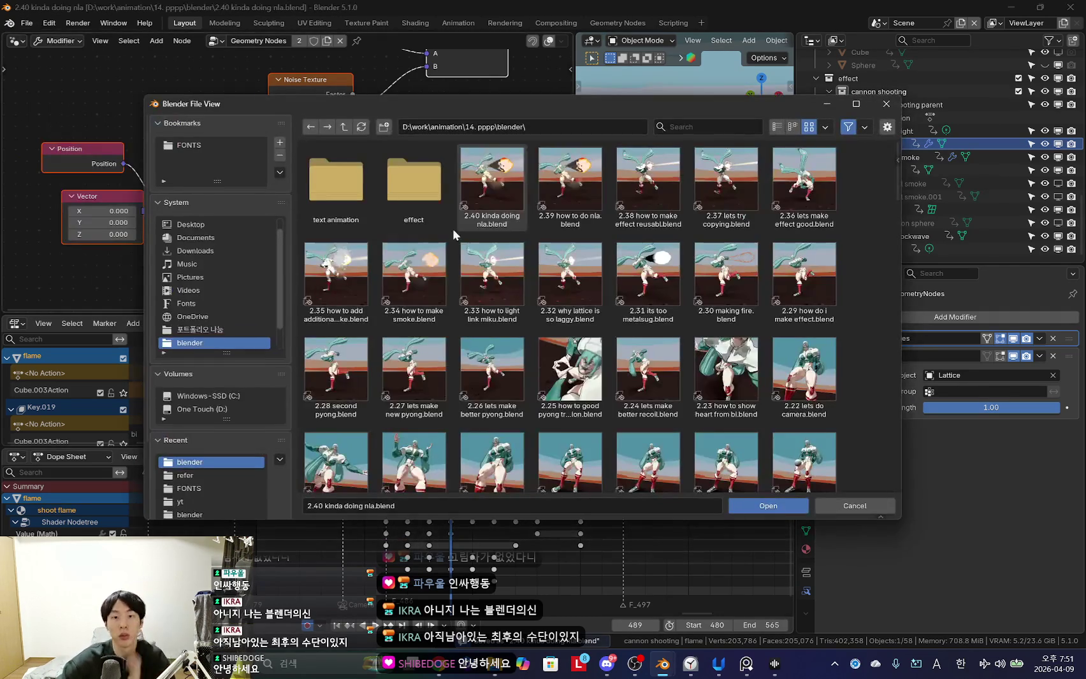
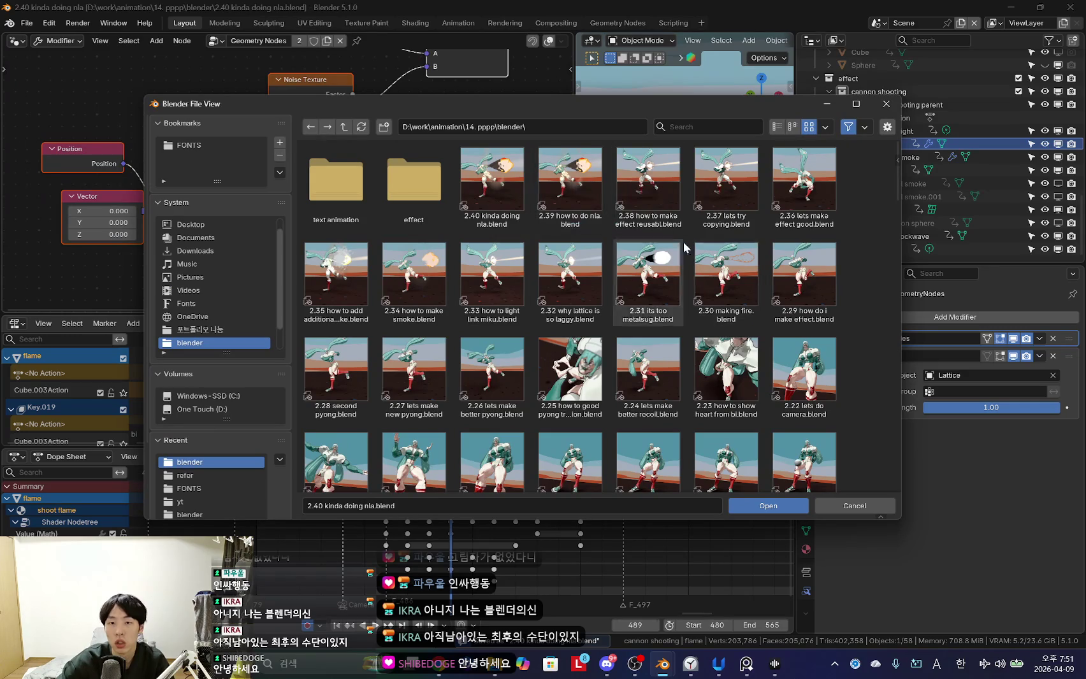
# Open 2.39 how to do nla.blend and play the cannon-shooting animation in rendered shading.
pyautogui.doubleClick(571, 174)
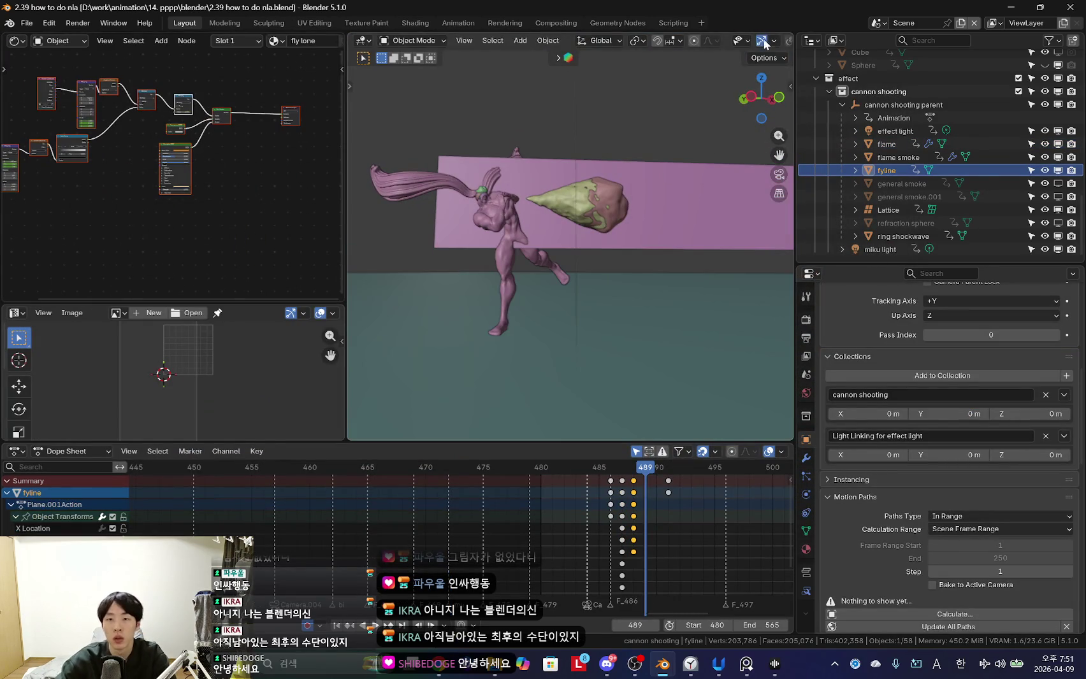
pyautogui.scroll(-3, 765, 43)
pyautogui.click(769, 42)
pyautogui.press('space')
pyautogui.press('Escape')
pyautogui.hotkey('shift', 'alt', 'z')
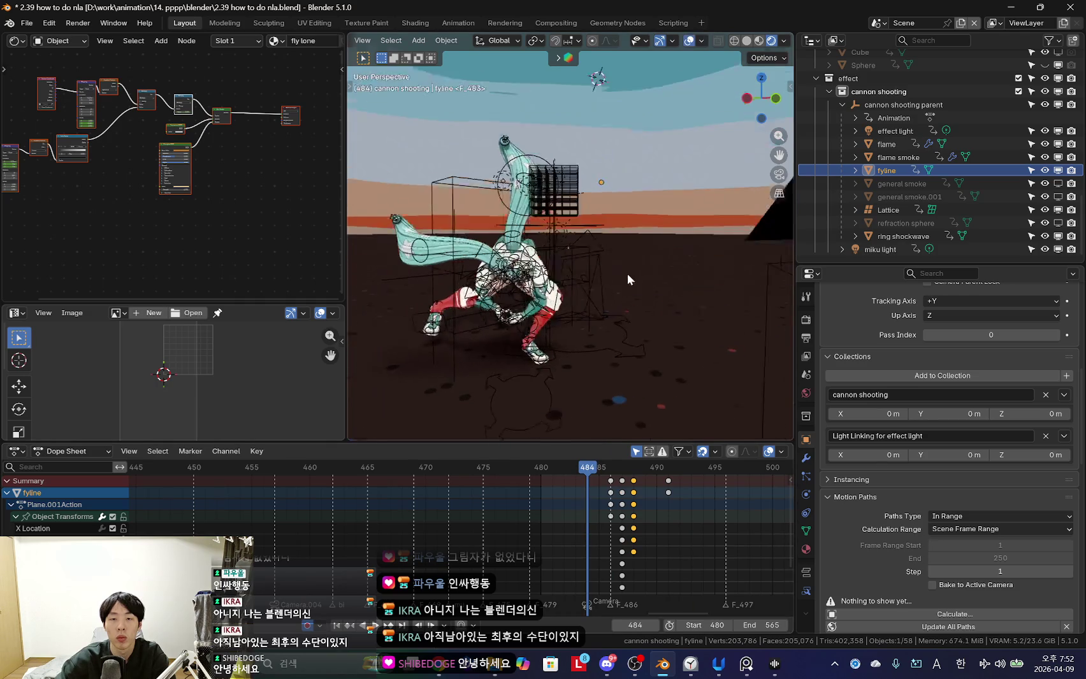
# Select the flame object and show its GeometryNodes modifier in a Geometry Nodes editor.
pyautogui.click(671, 176)
pyautogui.press('space')
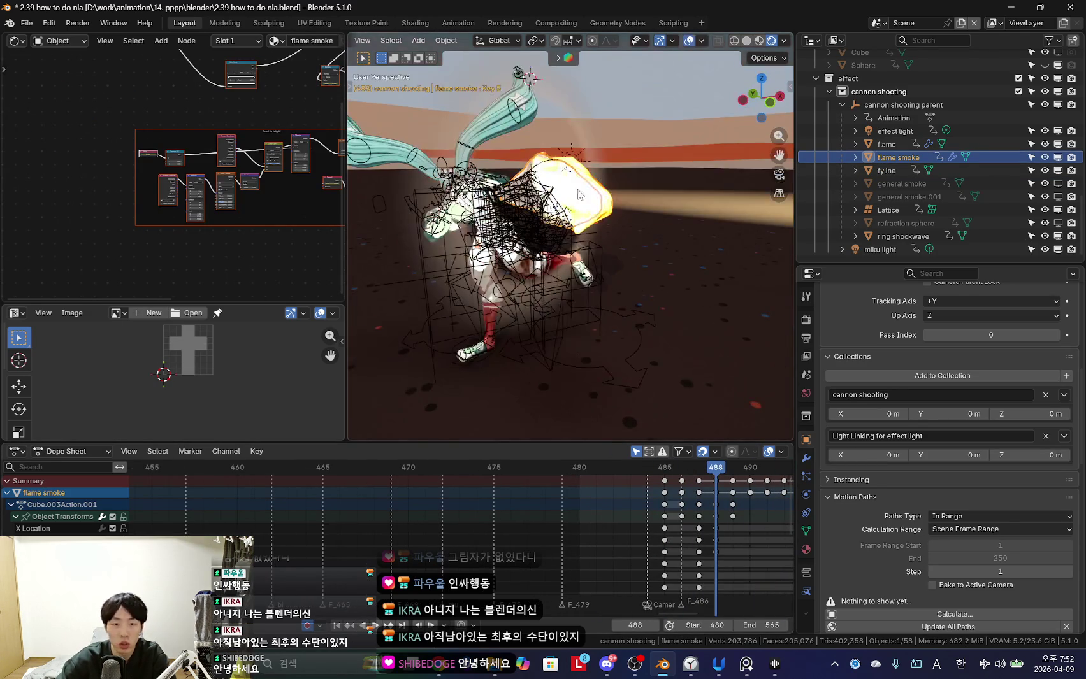
pyautogui.click(575, 201)
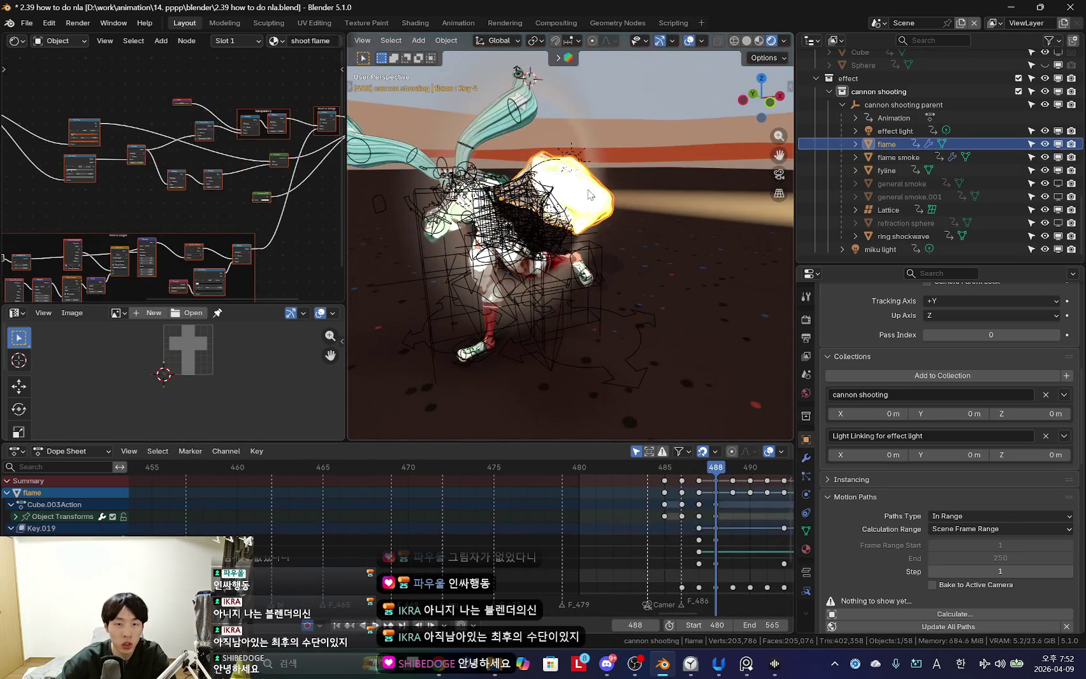
pyautogui.click(17, 42)
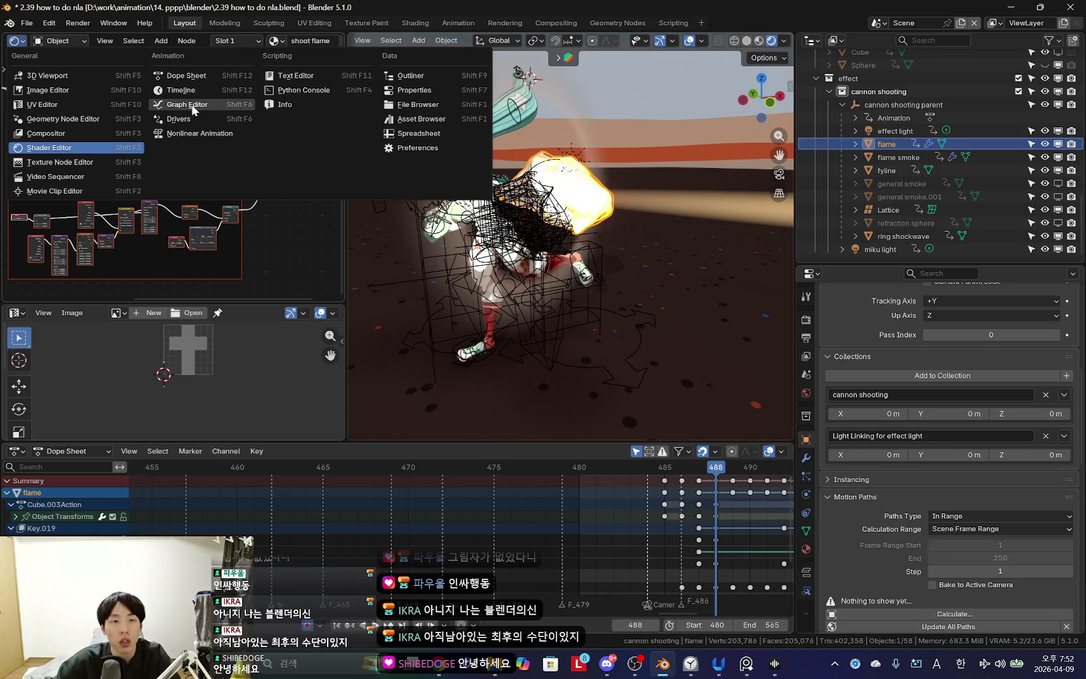
pyautogui.click(173, 135)
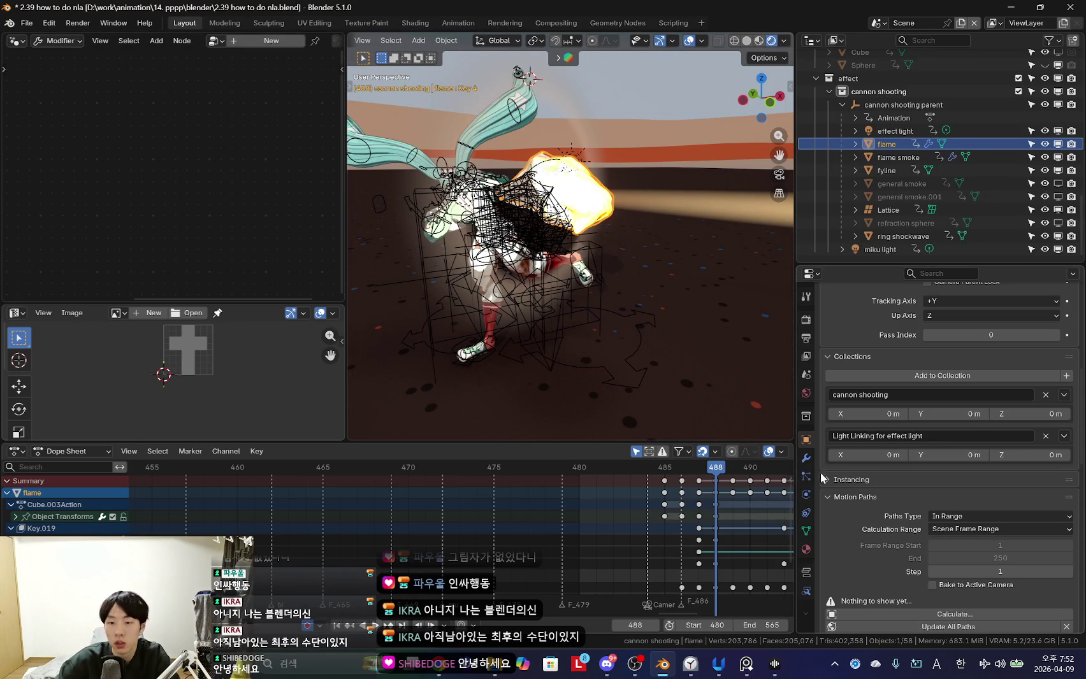
pyautogui.click(806, 458)
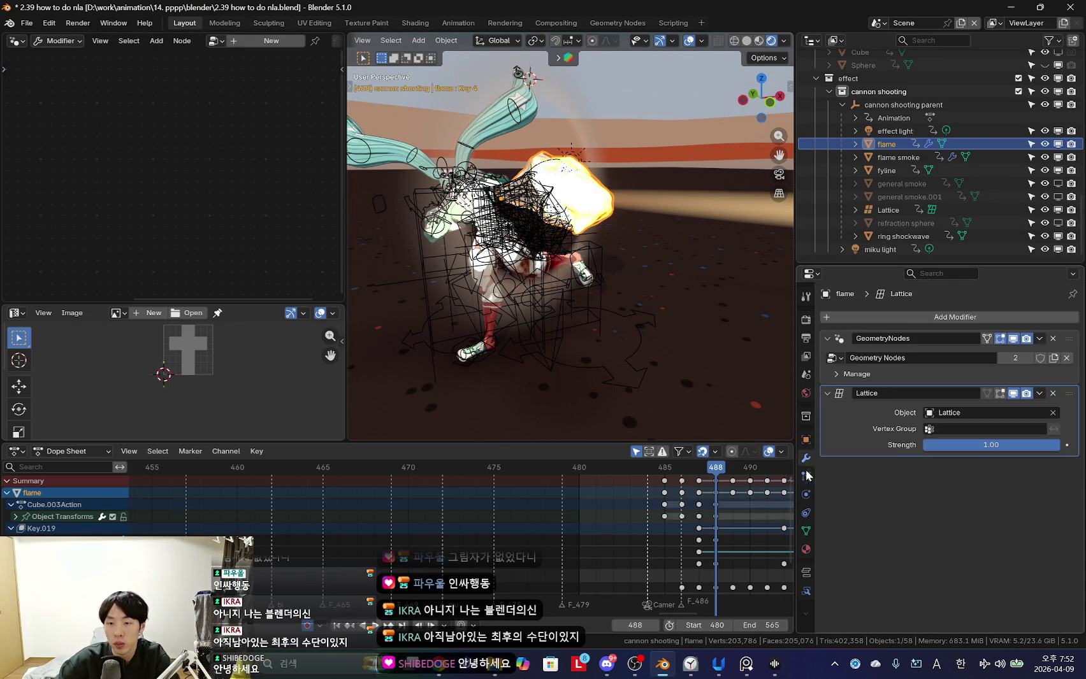
pyautogui.click(839, 338)
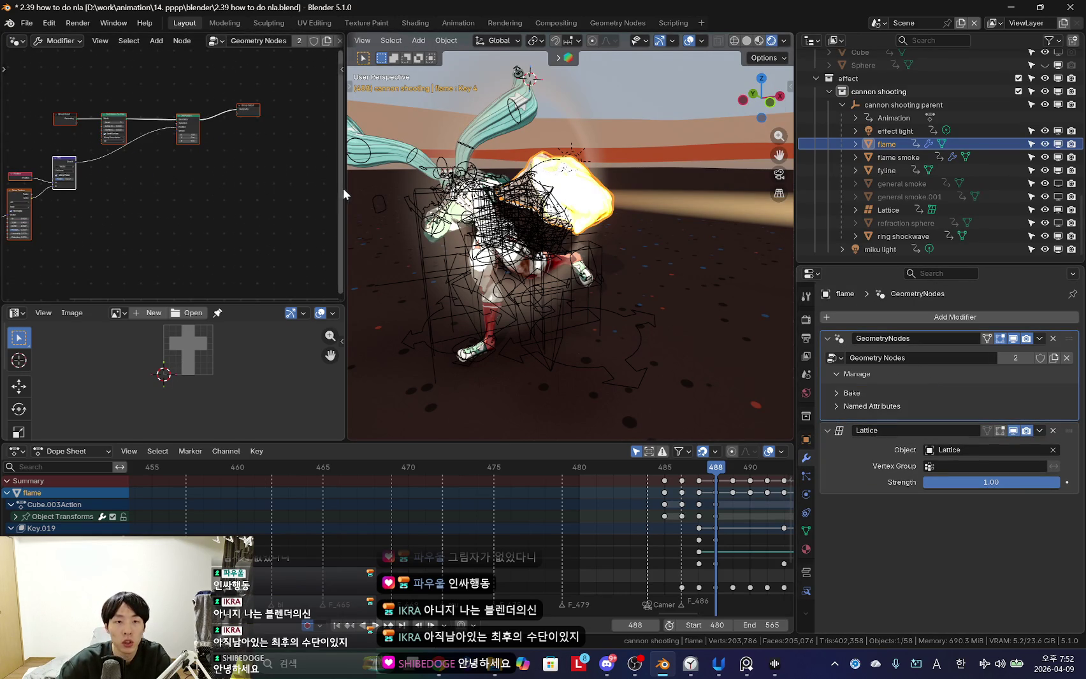
# Inspect the flame's Noise Texture node in an enlarged node editor, viewing through the camera.
pyautogui.moveTo(342, 194); pyautogui.dragTo(438, 193)
pyautogui.scroll(2, 304, 204)
pyautogui.scroll(2, 356, 215)
pyautogui.moveTo(362, 258); pyautogui.dragTo(339, 200, button='middle')
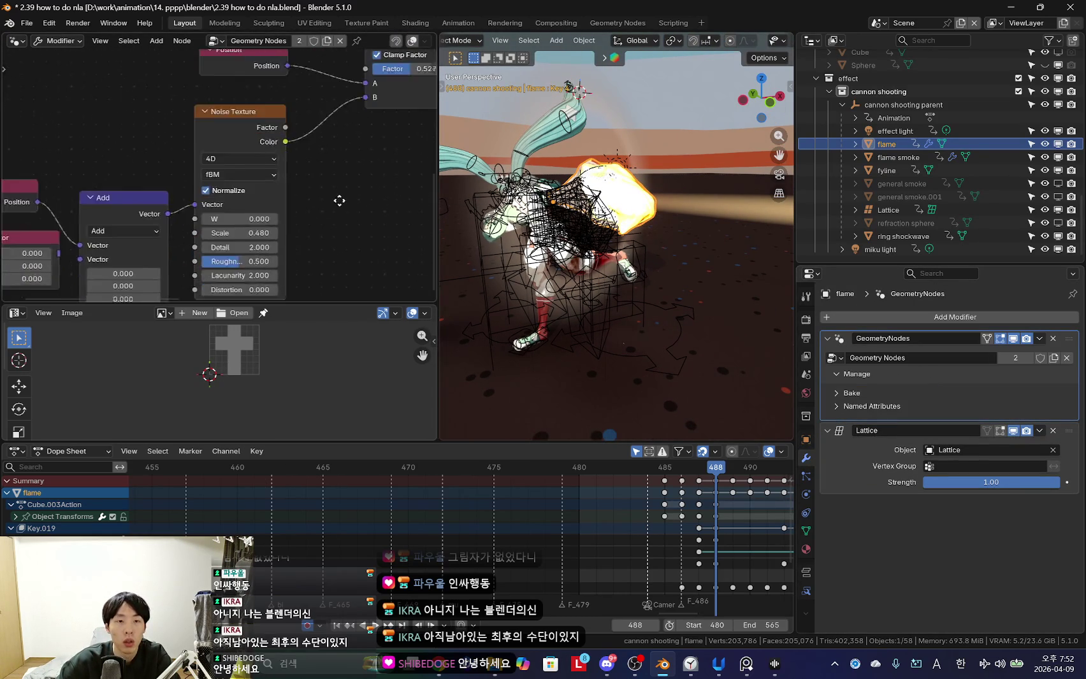
pyautogui.scroll(-2, 339, 200)
pyautogui.moveTo(673, 520); pyautogui.dragTo(501, 521, button='middle')
pyautogui.hotkey('shift', 'alt', 'z')
pyautogui.press('KP_0')
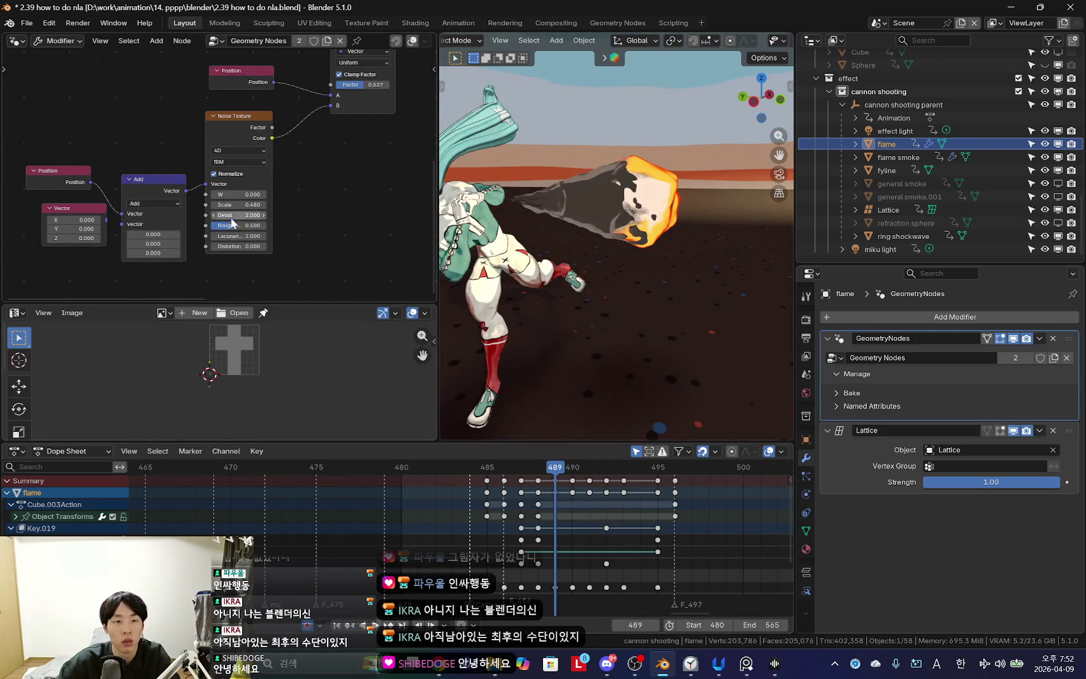
pyautogui.scroll(-1, 311, 279)
pyautogui.scroll(-2, 318, 510)
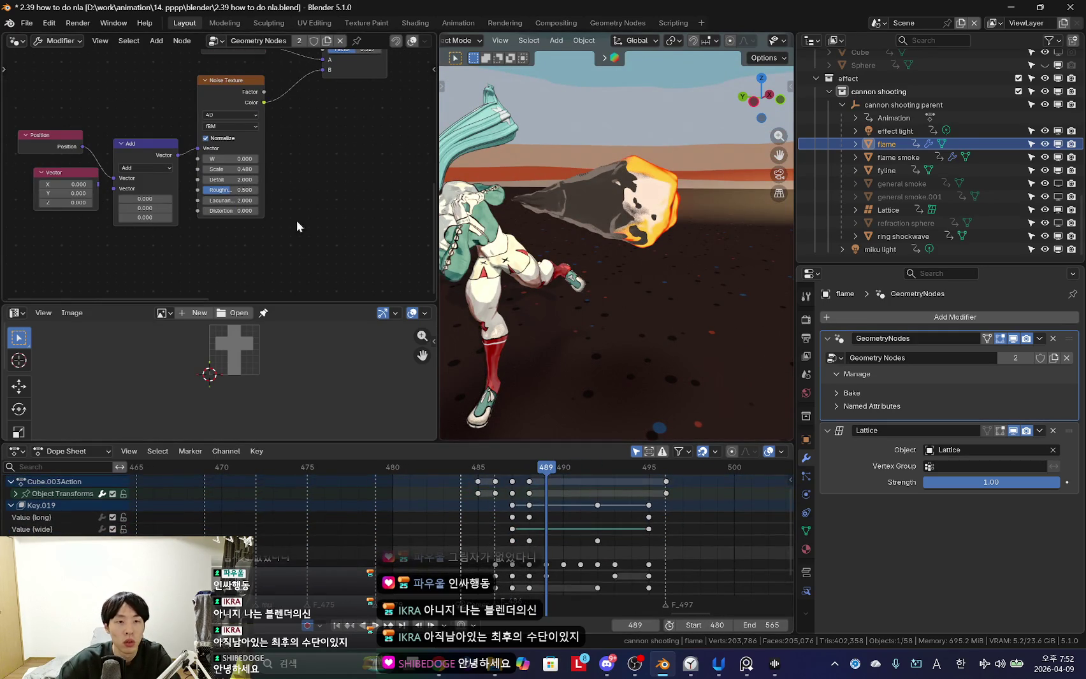
pyautogui.scroll(-1, 293, 232)
pyautogui.moveTo(293, 232); pyautogui.dragTo(290, 317, button='middle')
# Open 2.40 kinda doing nla.blend, discarding the unsaved 2.39 changes.
pyautogui.click(27, 23)
pyautogui.click(169, 130)
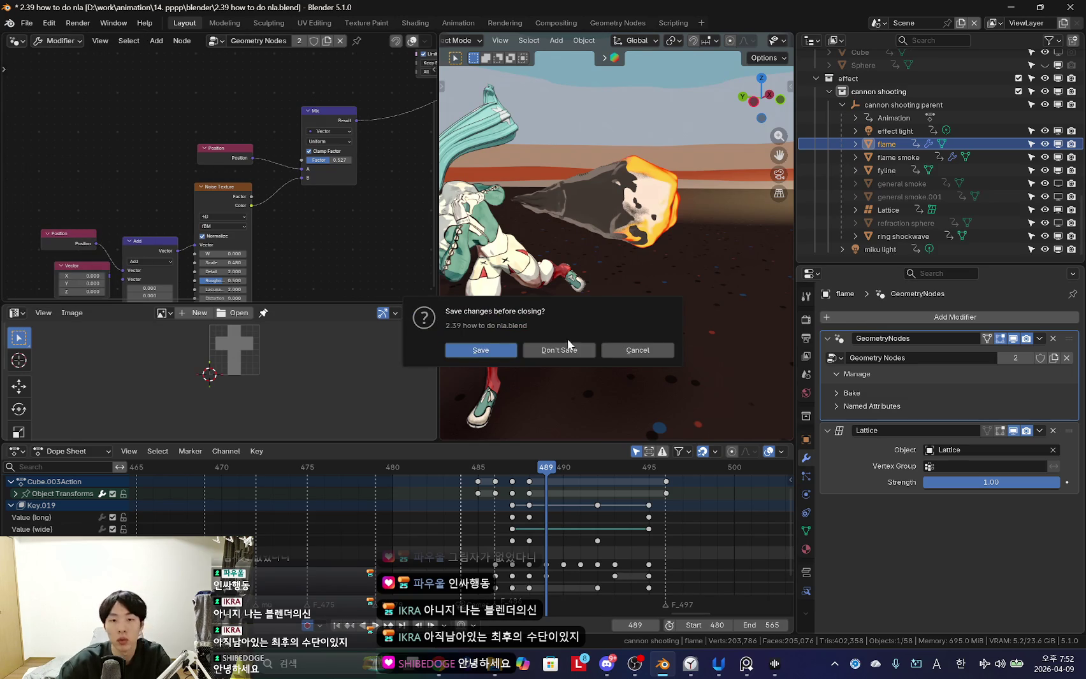
pyautogui.click(559, 345)
pyautogui.doubleClick(491, 186)
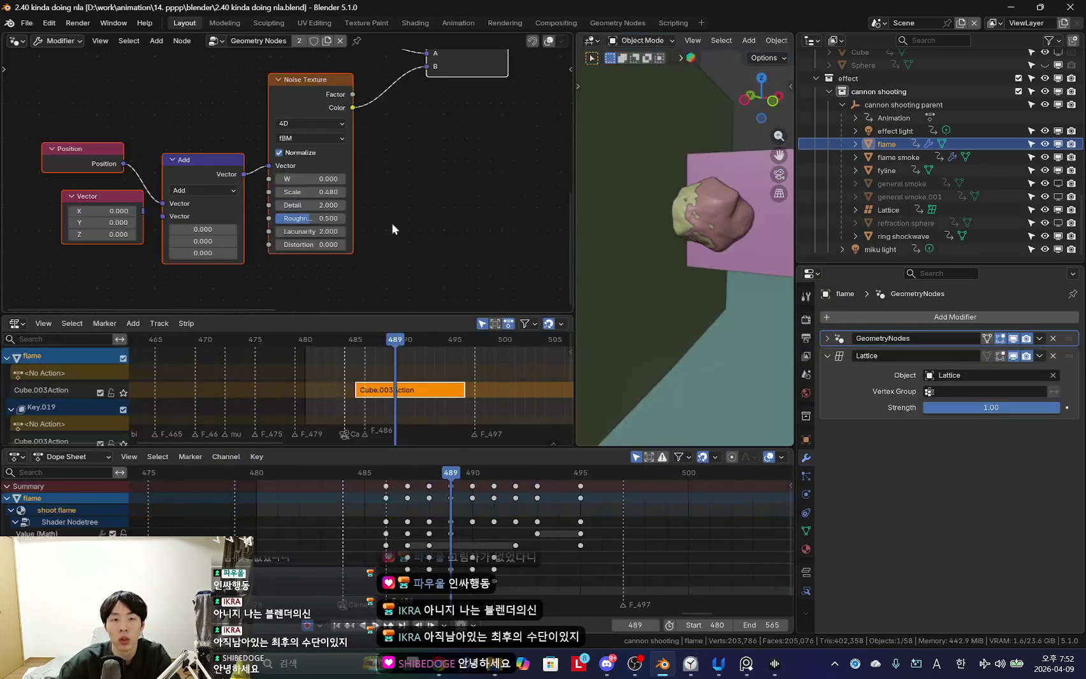
# Push the flame's MaterialAction and Geometry NodesAction down into NLA strips.
pyautogui.scroll(-2, 445, 204)
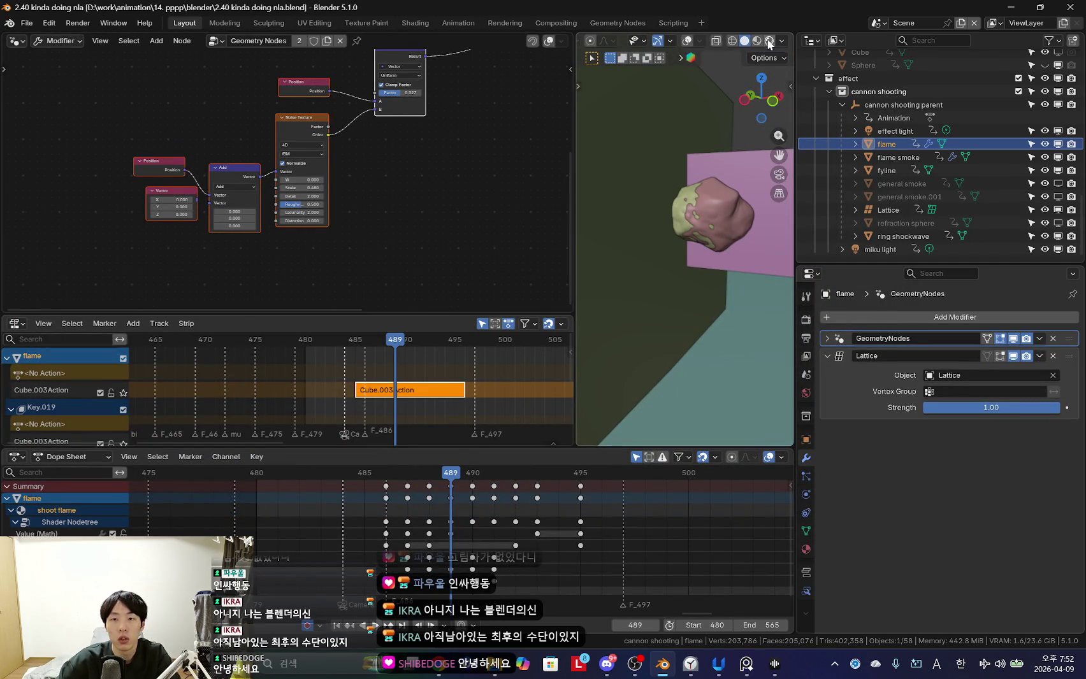
pyautogui.click(769, 42)
pyautogui.scroll(2, 258, 217)
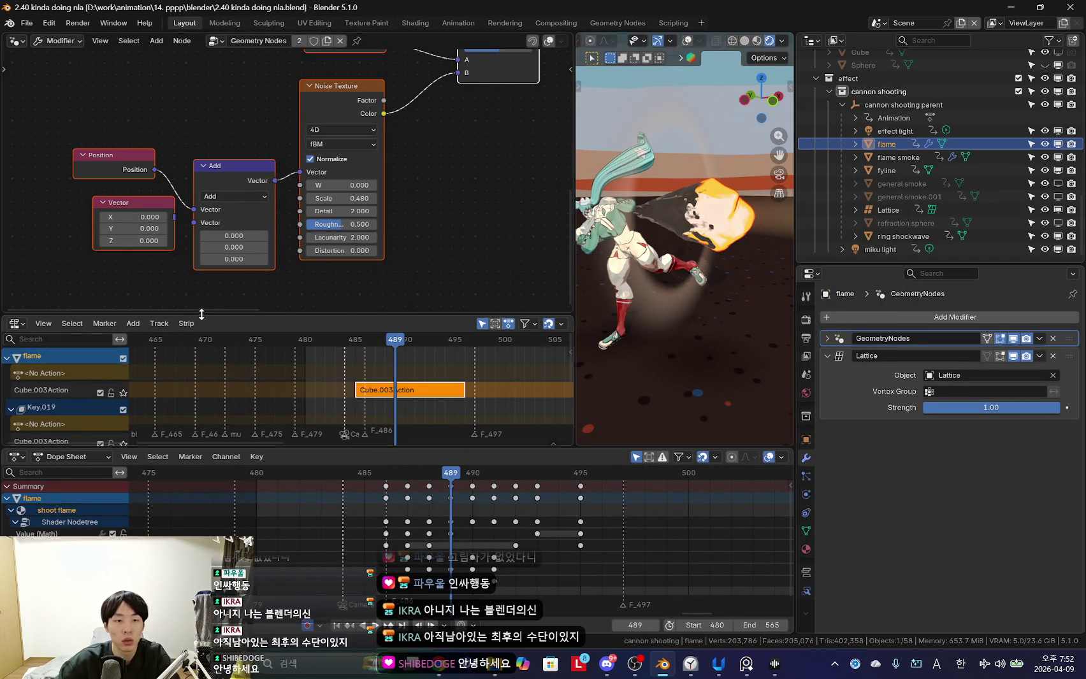
pyautogui.moveTo(204, 316); pyautogui.dragTo(204, 102)
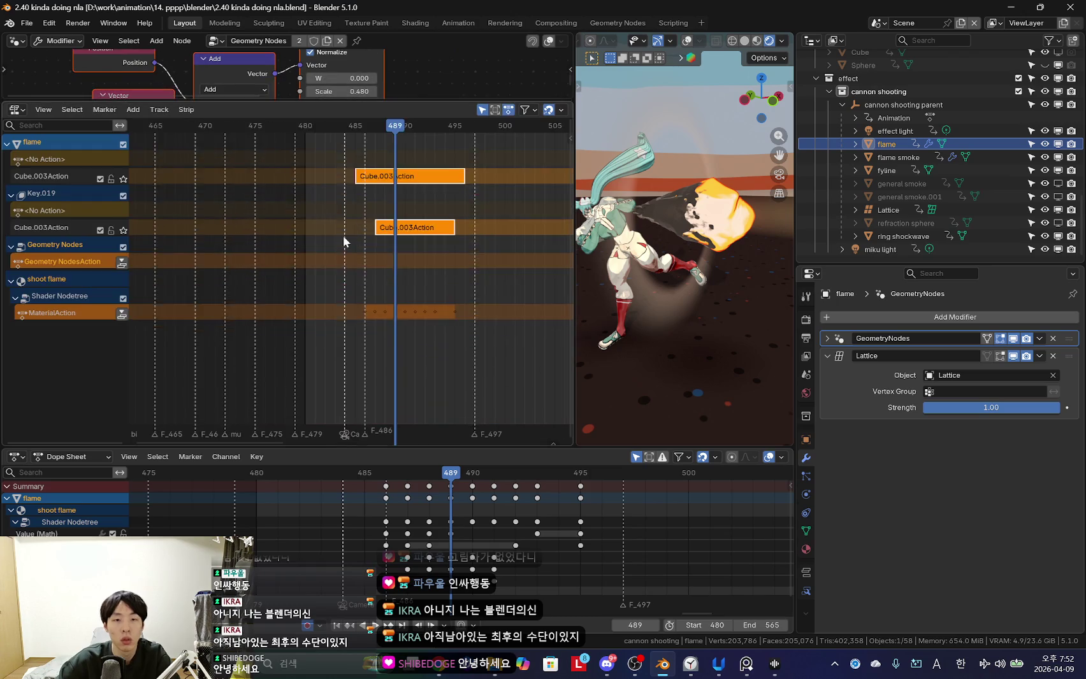
pyautogui.click(122, 314)
pyautogui.click(122, 262)
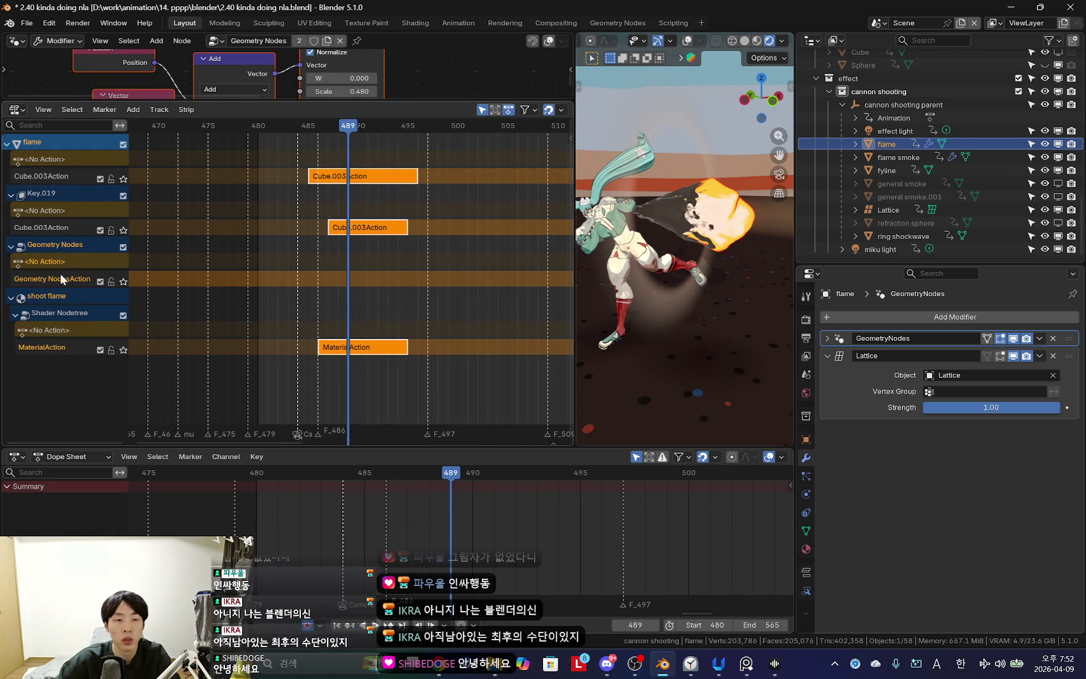
# Select all three flame strips and duplicate them to a later point in time.
pyautogui.click(342, 348)
pyautogui.moveTo(420, 242); pyautogui.dragTo(375, 166)
pyautogui.moveTo(374, 192); pyautogui.dragTo(331, 369, button='middle')
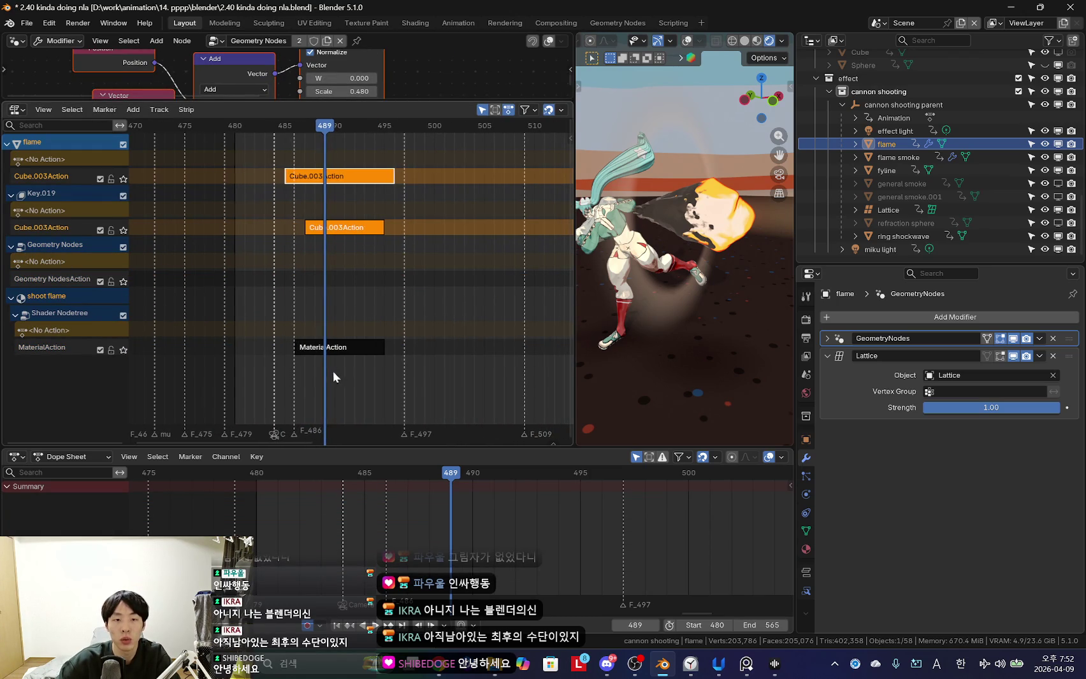
pyautogui.press('a')
pyautogui.keyDown('ctrl'); pyautogui.moveTo(333, 319); pyautogui.dragTo(254, 202, button='middle'); pyautogui.keyUp('ctrl')
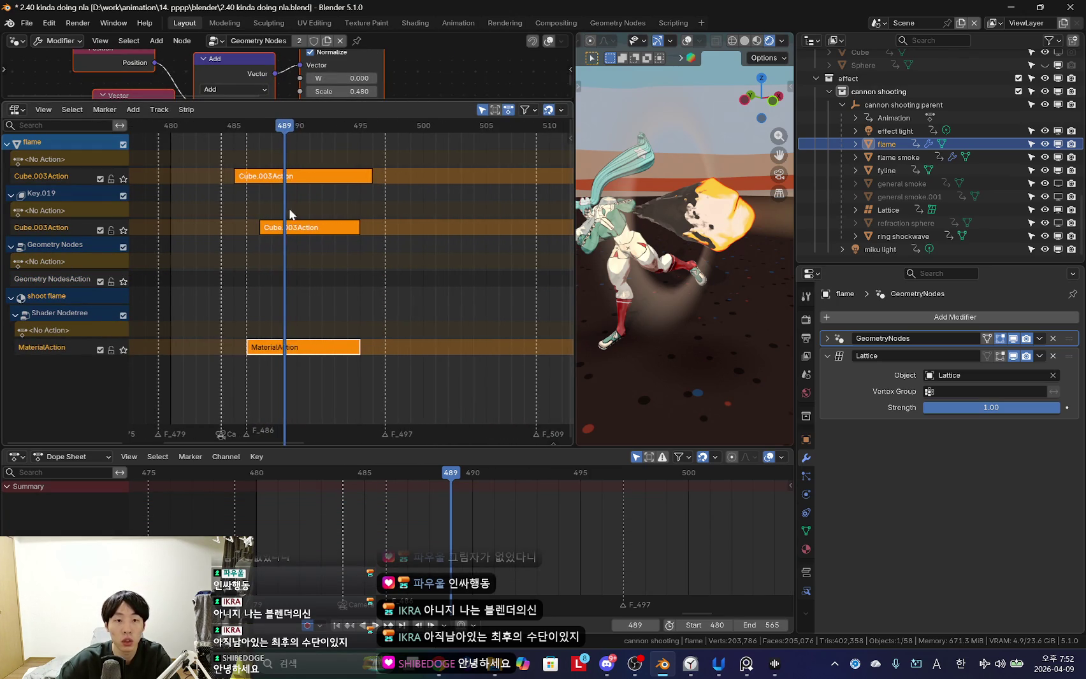
pyautogui.hotkey('shift', 'd')
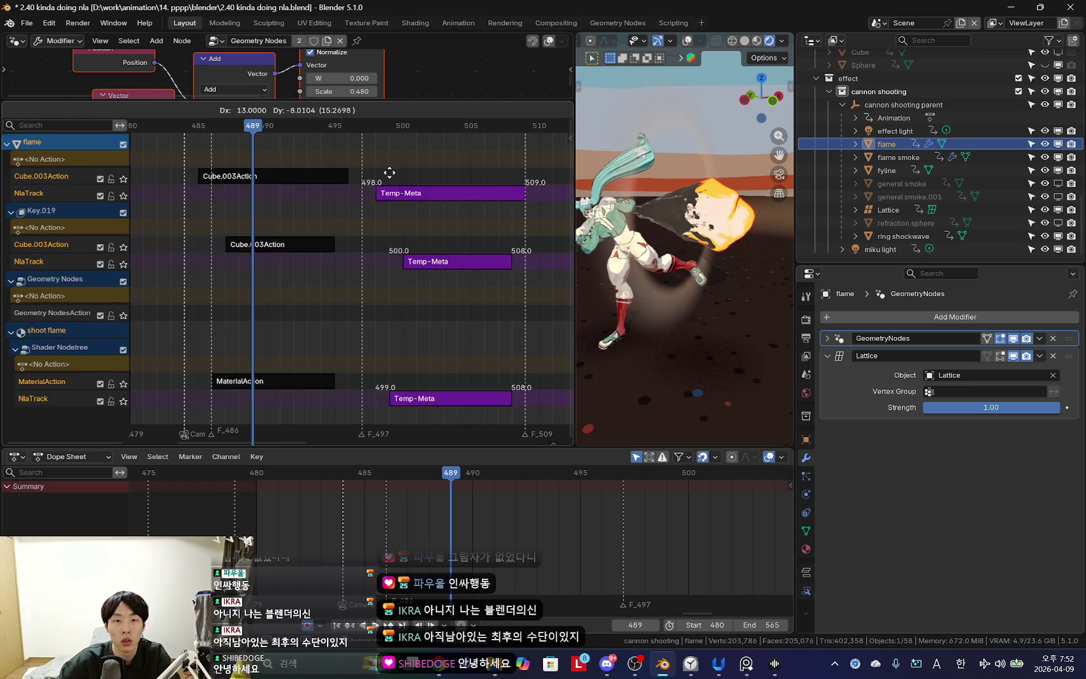
pyautogui.click(402, 188)
pyautogui.scroll(-2, 402, 189)
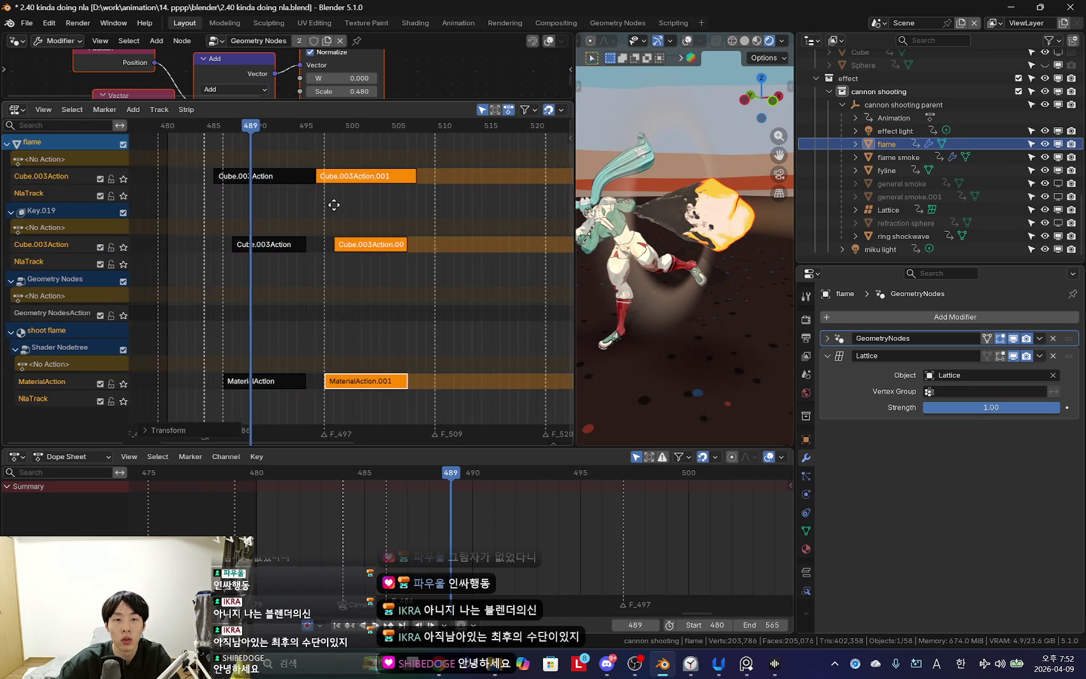
pyautogui.press('g')
pyautogui.click(449, 207)
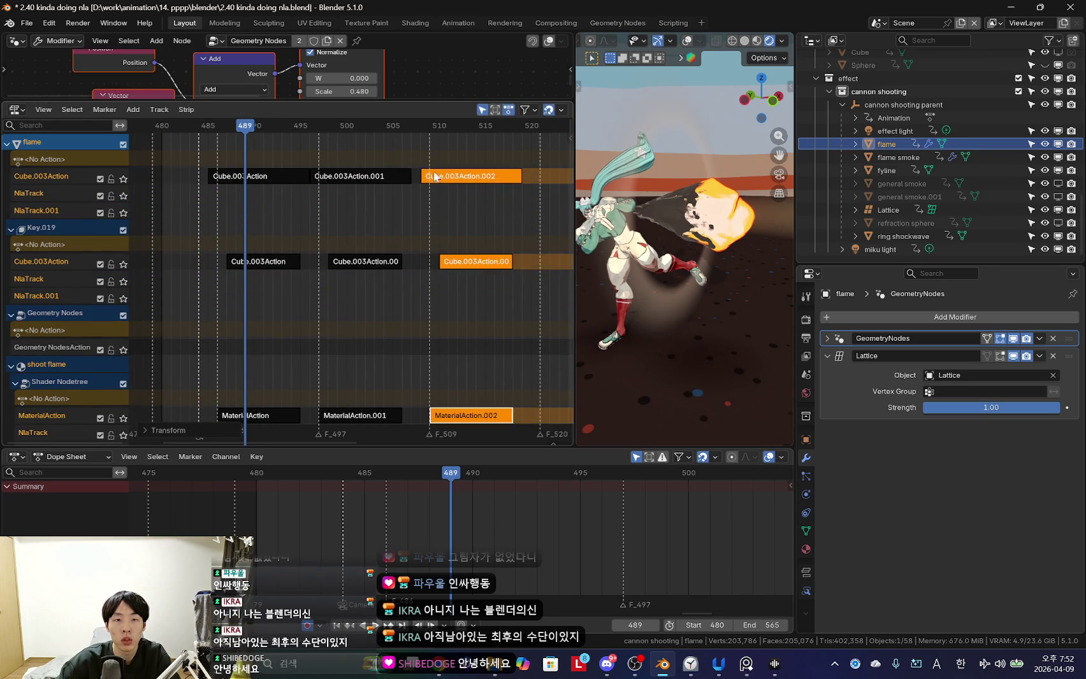
# Add another copy of the flame strips around frame 520 and play back to check.
pyautogui.hotkey('shift', 'd')
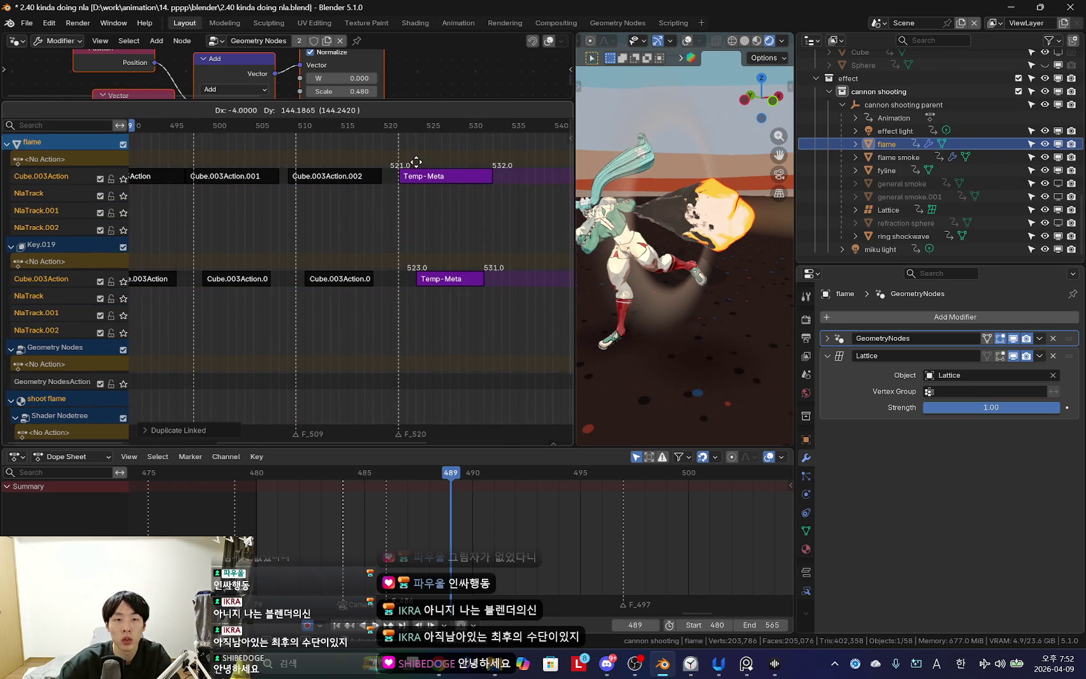
pyautogui.click(484, 178)
pyautogui.press('Left')
pyautogui.press('Left')
pyautogui.press('Left')
pyautogui.press('space')
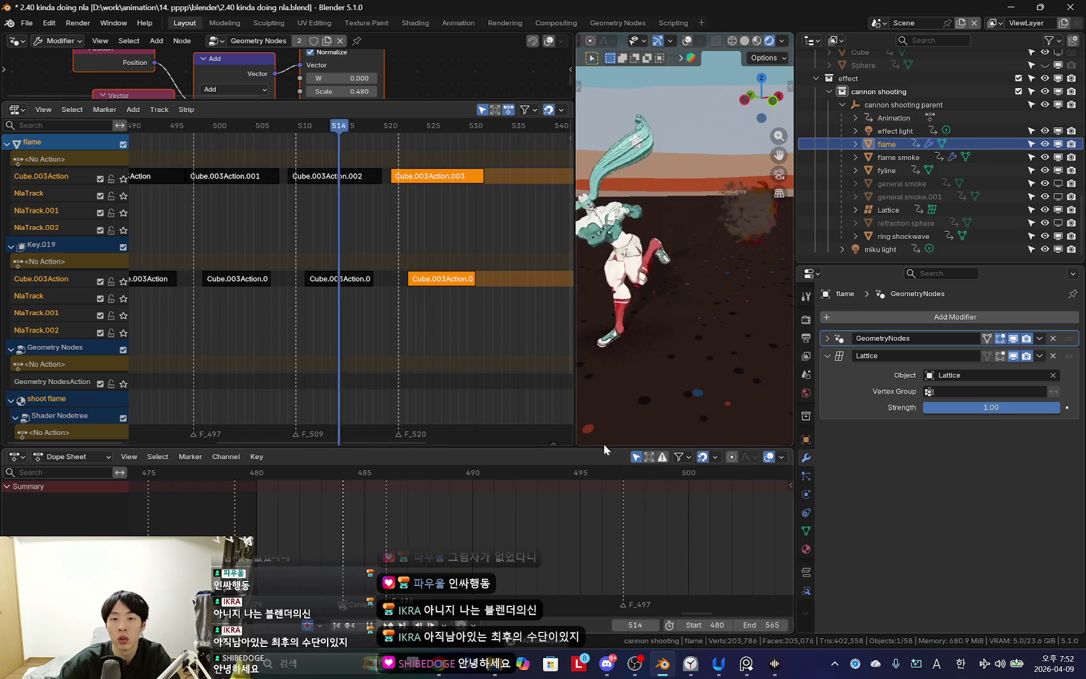
pyautogui.moveTo(452, 522)
pyautogui.mouseDown()
pyautogui.moveTo(728, 518)
pyautogui.moveTo(474, 533)
pyautogui.moveTo(487, 518)
pyautogui.mouseUp()
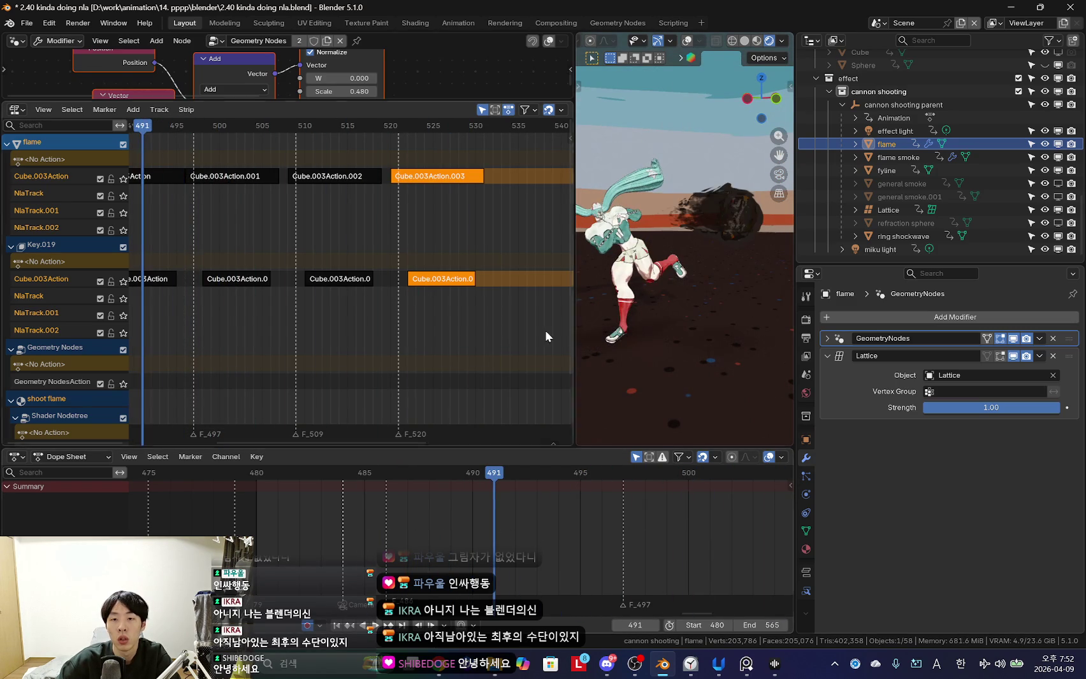
# Delete the extra NlaTrack rows and select the flame smoke object.
pyautogui.scroll(4, 695, 305)
pyautogui.moveTo(574, 246); pyautogui.dragTo(514, 246)
pyautogui.scroll(-3, 342, 278)
pyautogui.keyDown('shift'); pyautogui.scroll(-3, 342, 278); pyautogui.keyUp('shift')
pyautogui.keyDown('shift'); pyautogui.scroll(-3, 342, 278); pyautogui.keyUp('shift')
pyautogui.scroll(4, 342, 278)
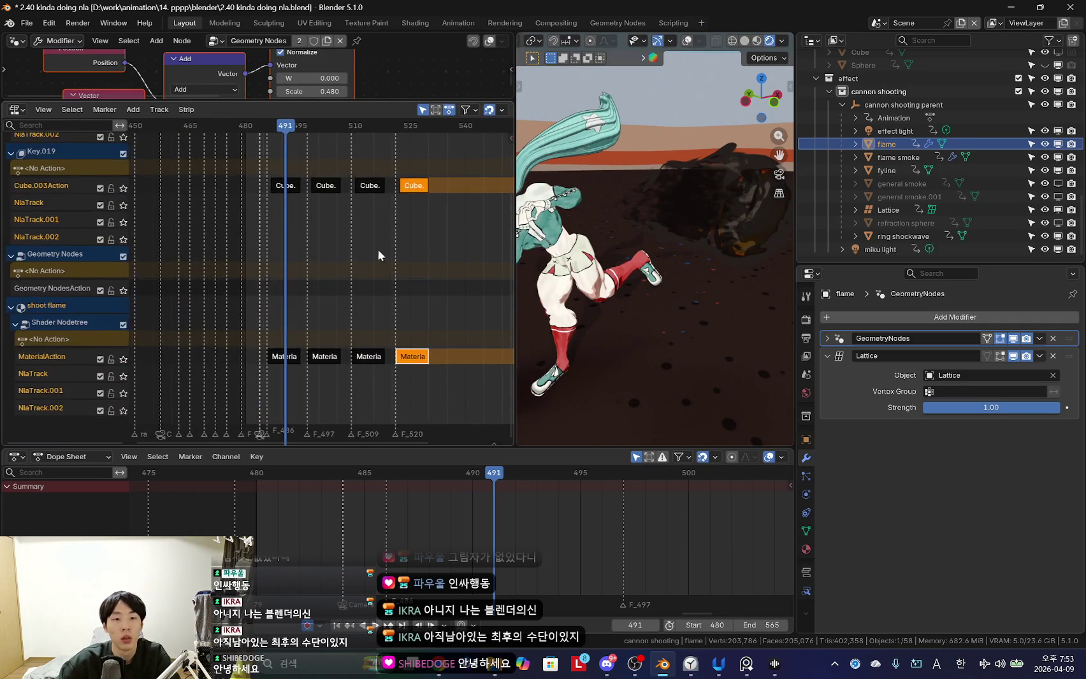
pyautogui.keyDown('ctrl'); pyautogui.hscroll(2, 342, 299); pyautogui.keyUp('ctrl')
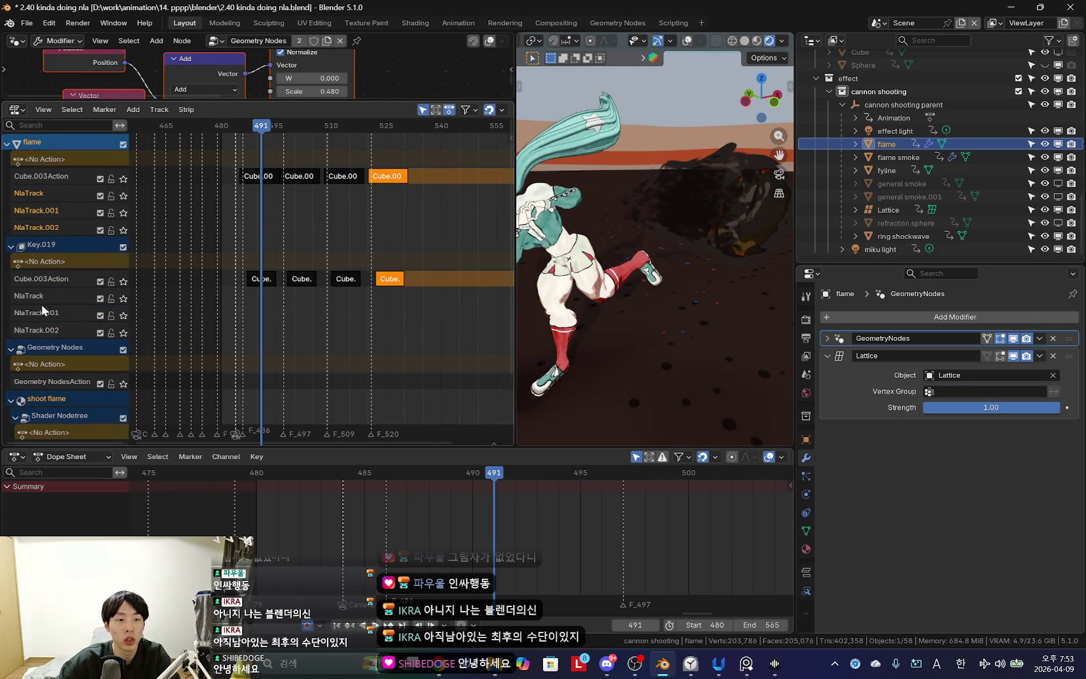
pyautogui.scroll(-2, 96, 350)
pyautogui.scroll(-2, 125, 309)
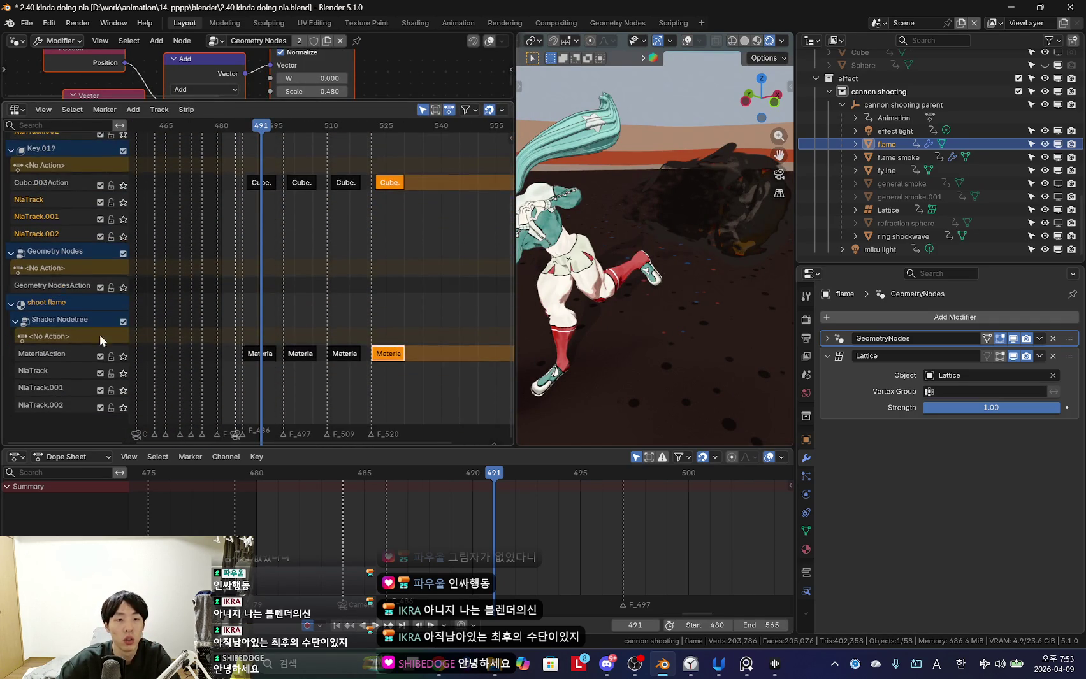
pyautogui.press('x')
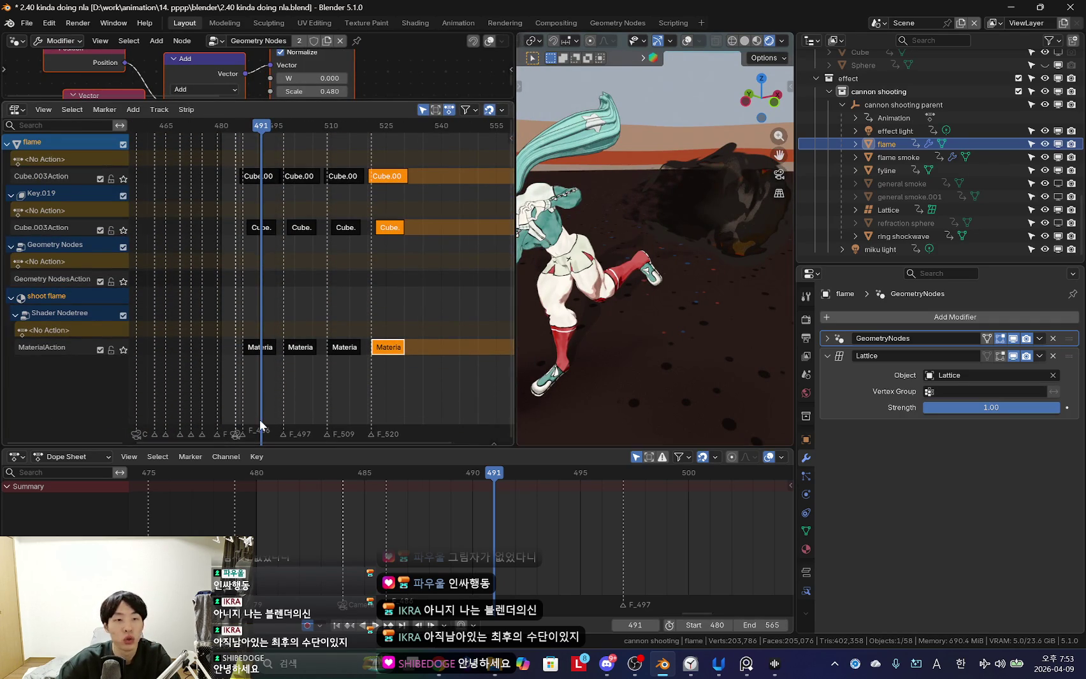
pyautogui.click(905, 158)
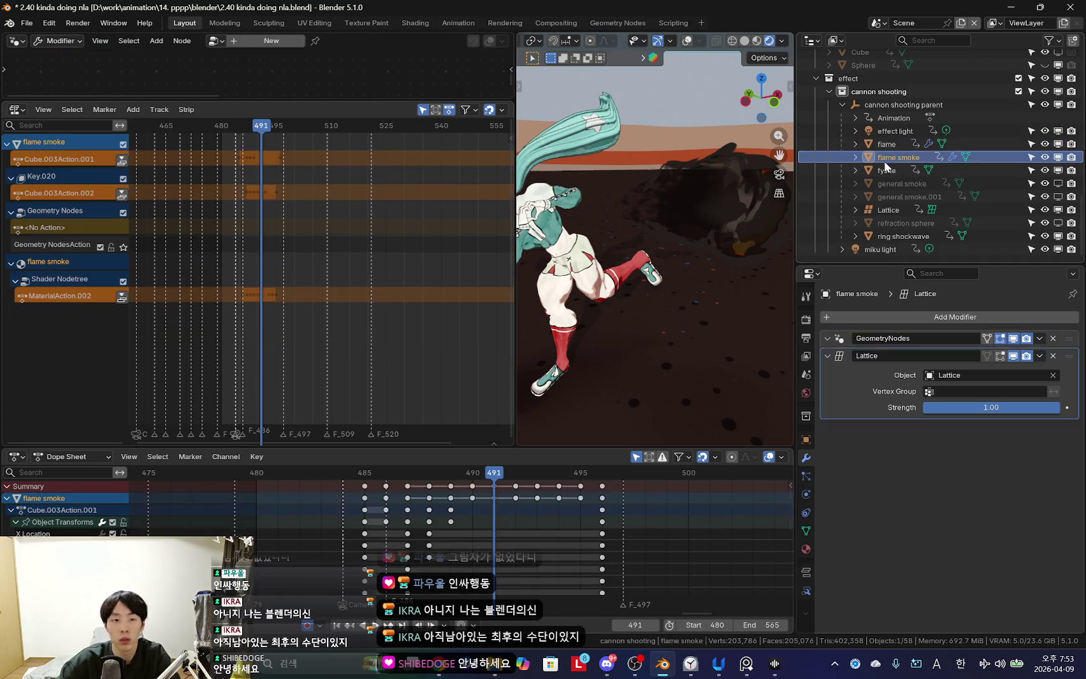
# Push Cube.003Action.001, Cube.003Action.002 and MaterialAction.002 into NLA strips and select them.
pyautogui.click(122, 162)
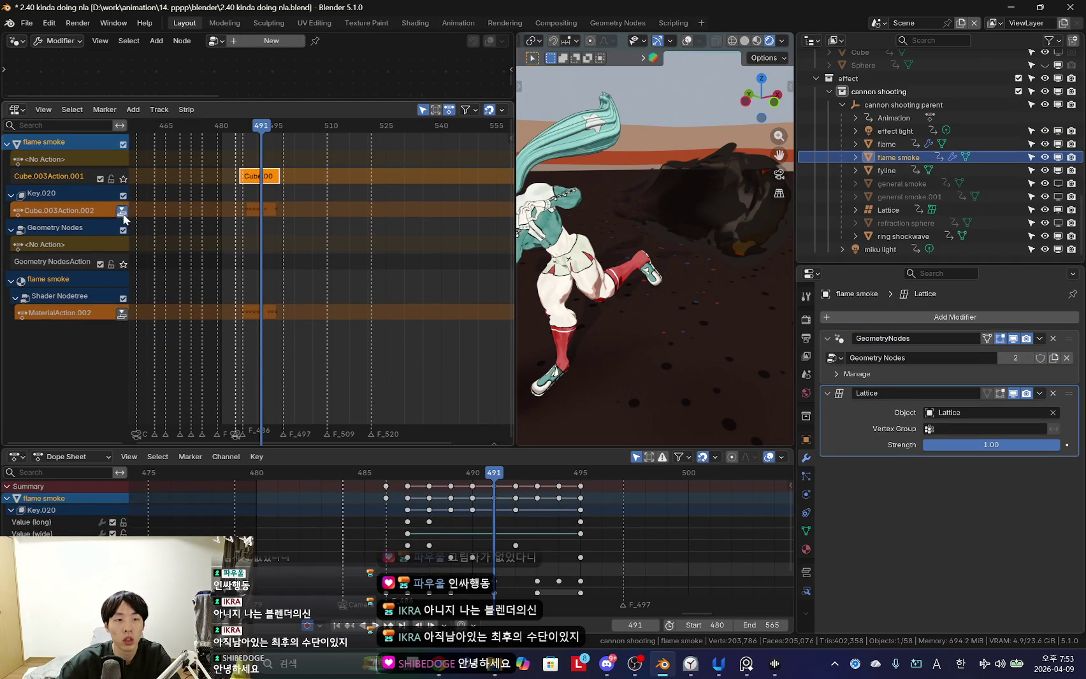
pyautogui.click(121, 211)
pyautogui.click(122, 332)
pyautogui.click(264, 227)
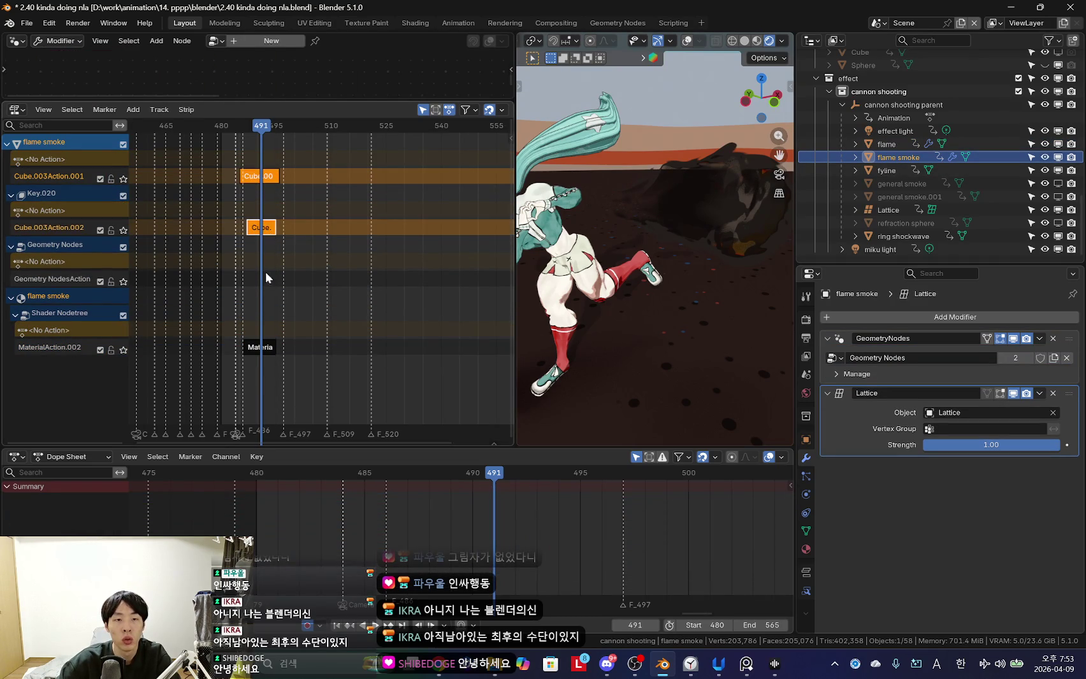
pyautogui.click(260, 345)
# Linked-duplicate the flame smoke strips twice along the timeline and play to check timing.
pyautogui.scroll(3, 246, 288)
pyautogui.scroll(2, 246, 289)
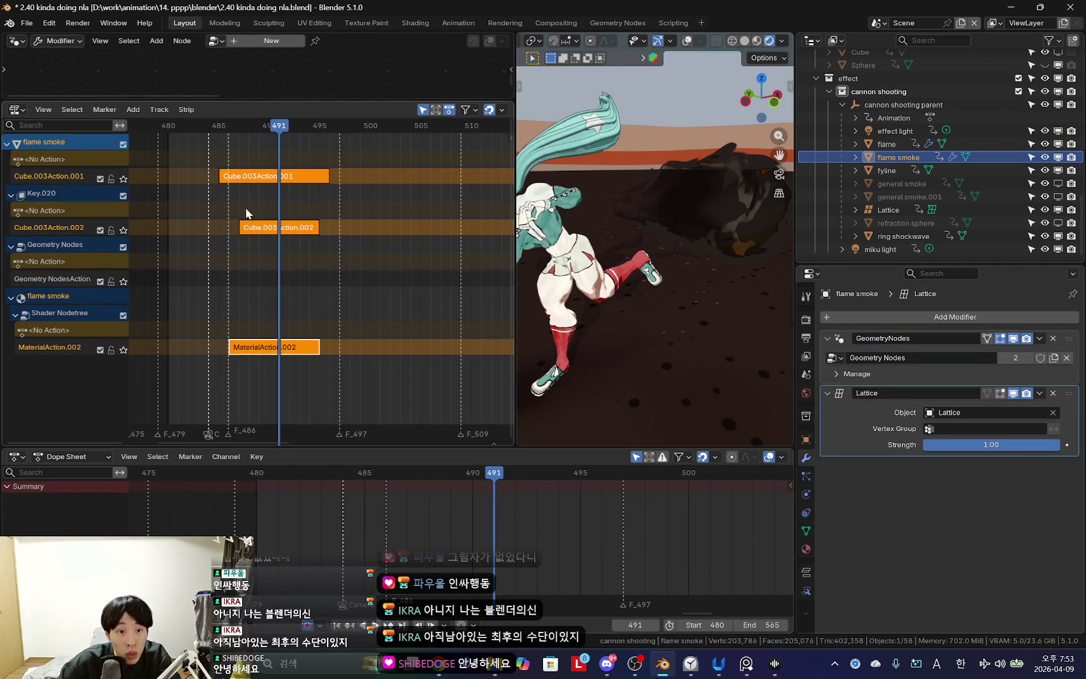
pyautogui.keyDown('ctrl'); pyautogui.hscroll(1, 241, 231); pyautogui.keyUp('ctrl')
pyautogui.hotkey('alt', 'd')
pyautogui.click(375, 209)
pyautogui.press('g')
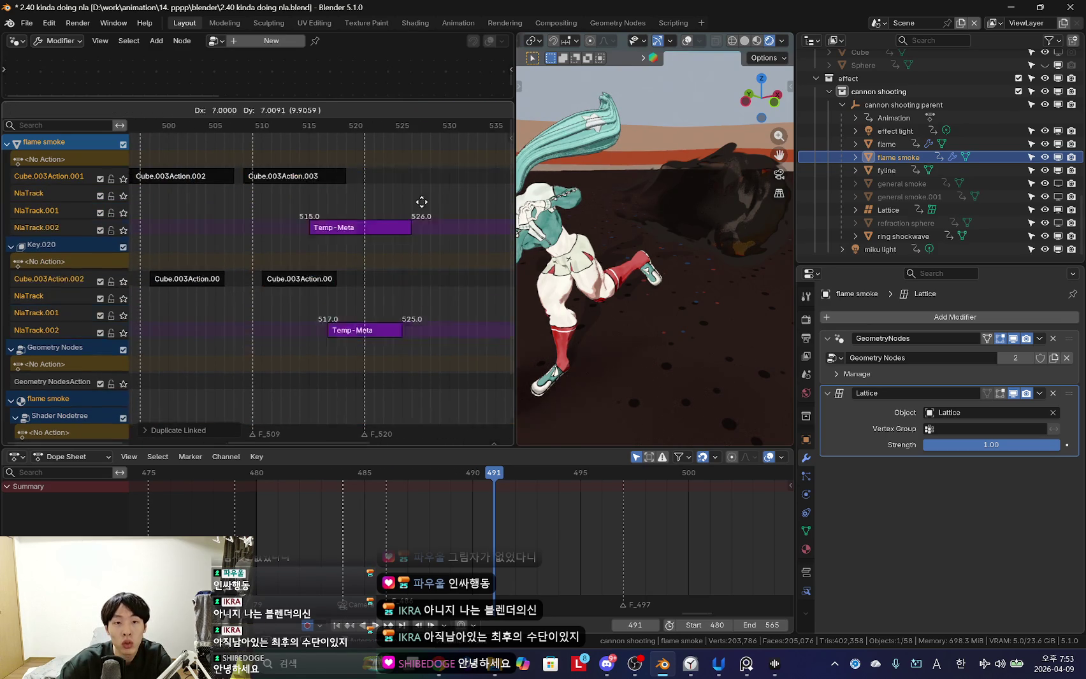
pyautogui.click(397, 166)
pyautogui.scroll(-4, 395, 191)
pyautogui.press('space')
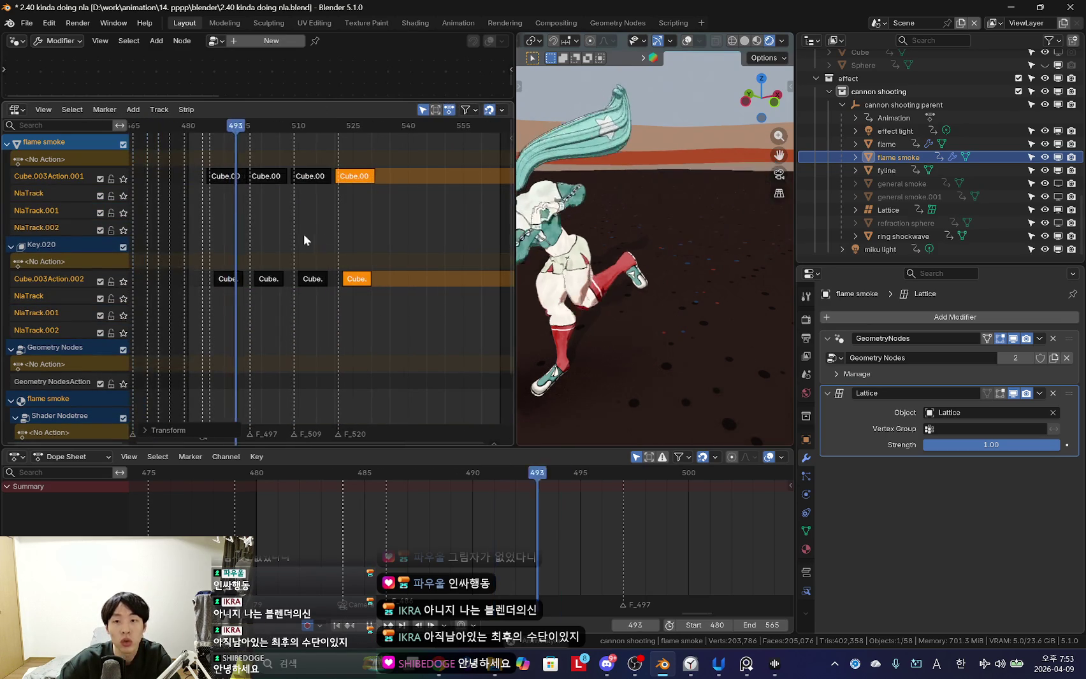
pyautogui.click(885, 170)
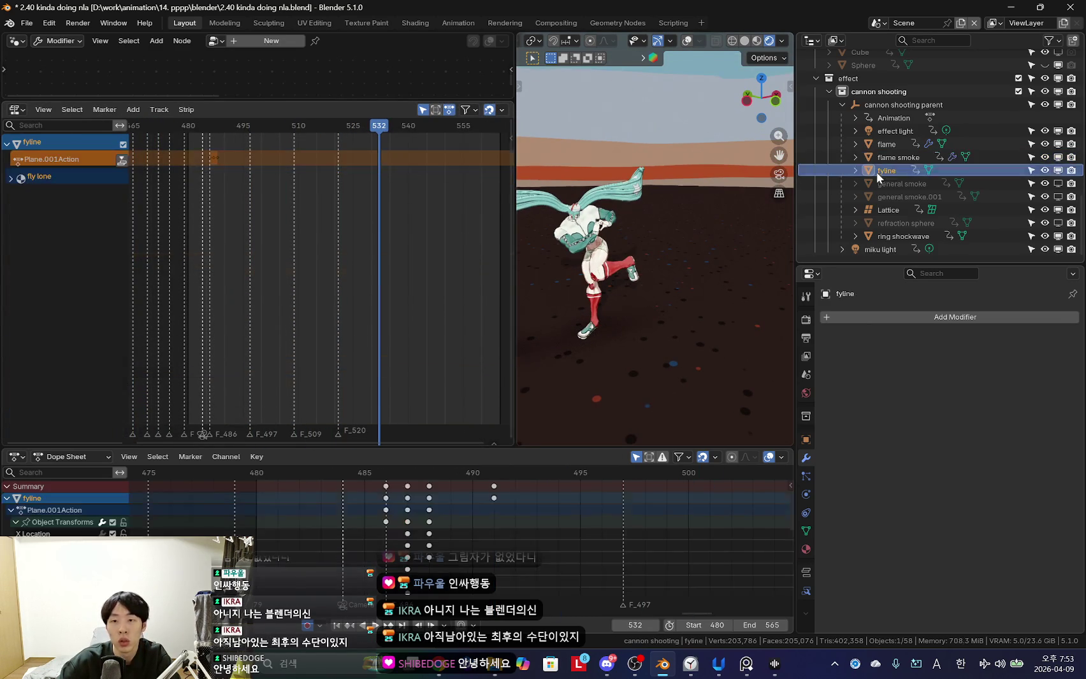
# Push fyline's fly loneAction and Plane.001Action into NLA strips and set the frame to 486.
pyautogui.scroll(3, 293, 223)
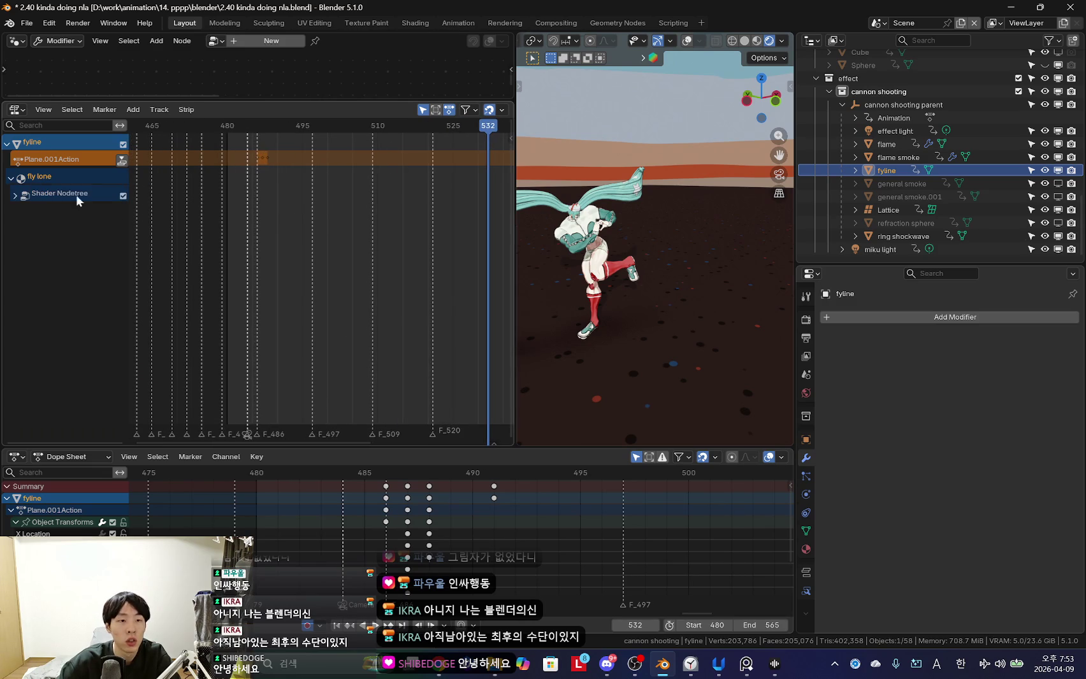
pyautogui.press('KP_Add')
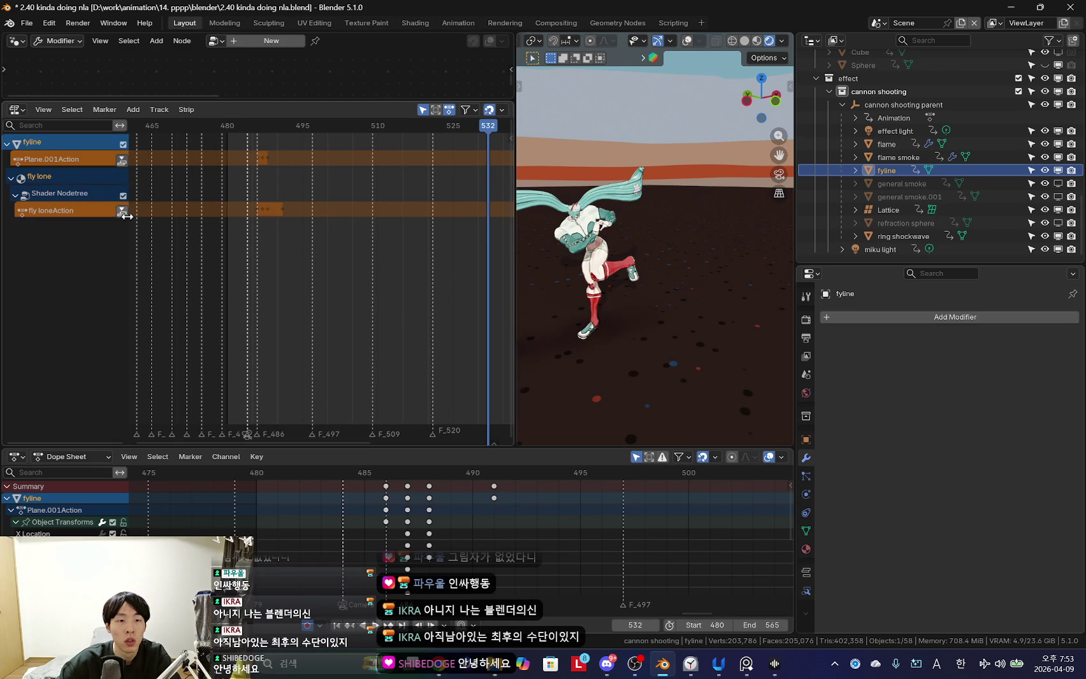
pyautogui.click(122, 211)
pyautogui.click(121, 160)
pyautogui.scroll(2, 298, 215)
pyautogui.scroll(2, 293, 201)
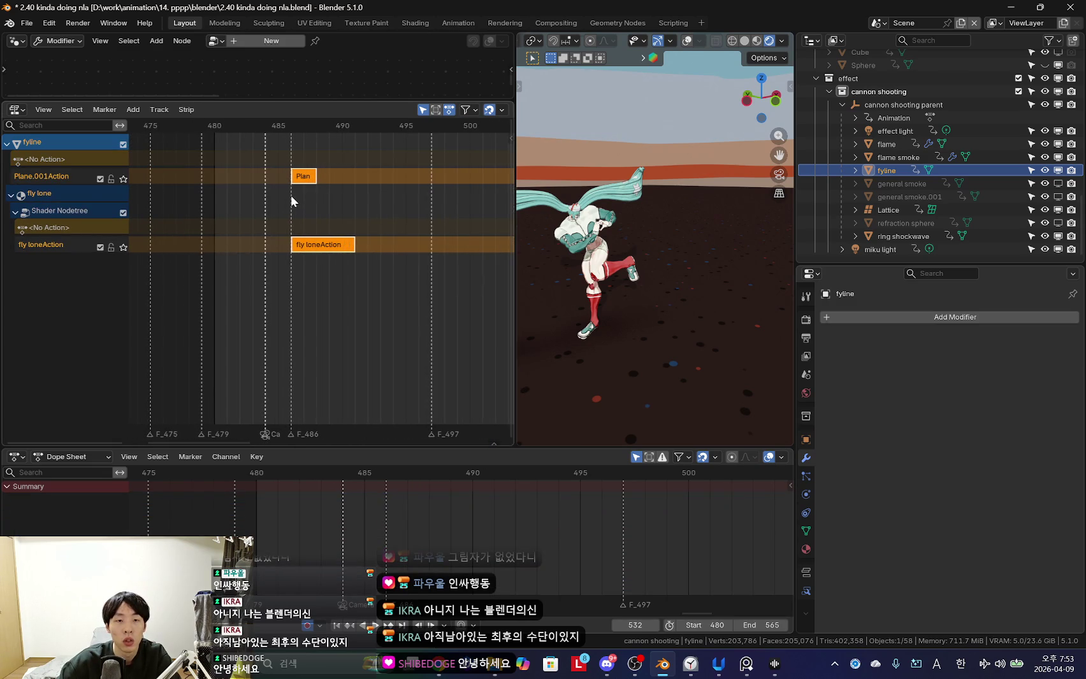
pyautogui.click(291, 126)
pyautogui.keyDown('ctrl'); pyautogui.hscroll(2, 274, 210); pyautogui.keyUp('ctrl')
# Linked-duplicate the fyline strips three times along the timeline and play back.
pyautogui.press('g')
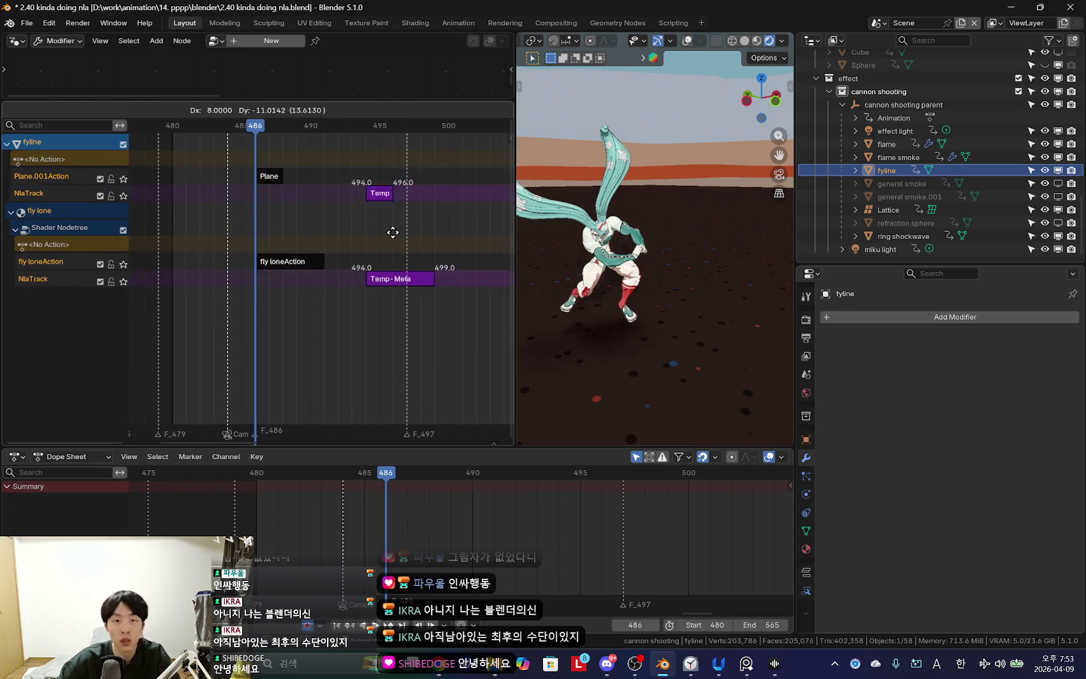
pyautogui.click(418, 235)
pyautogui.scroll(-2, 417, 242)
pyautogui.hotkey('alt', 'd')
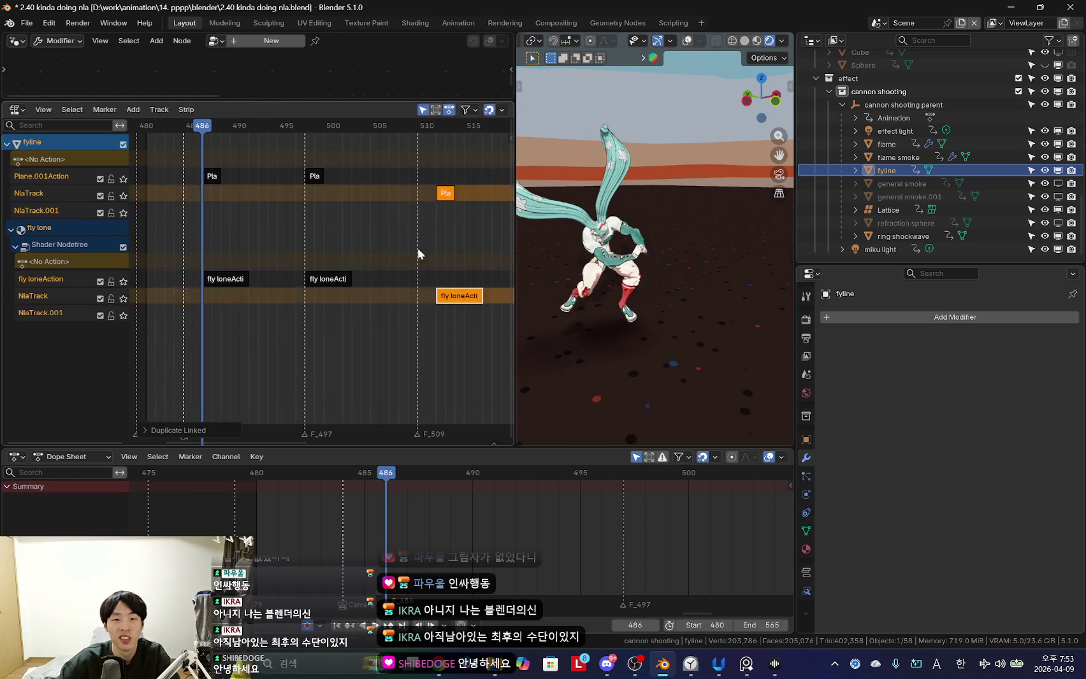
pyautogui.click(418, 254)
pyautogui.scroll(-2, 419, 254)
pyautogui.hotkey('alt', 'd')
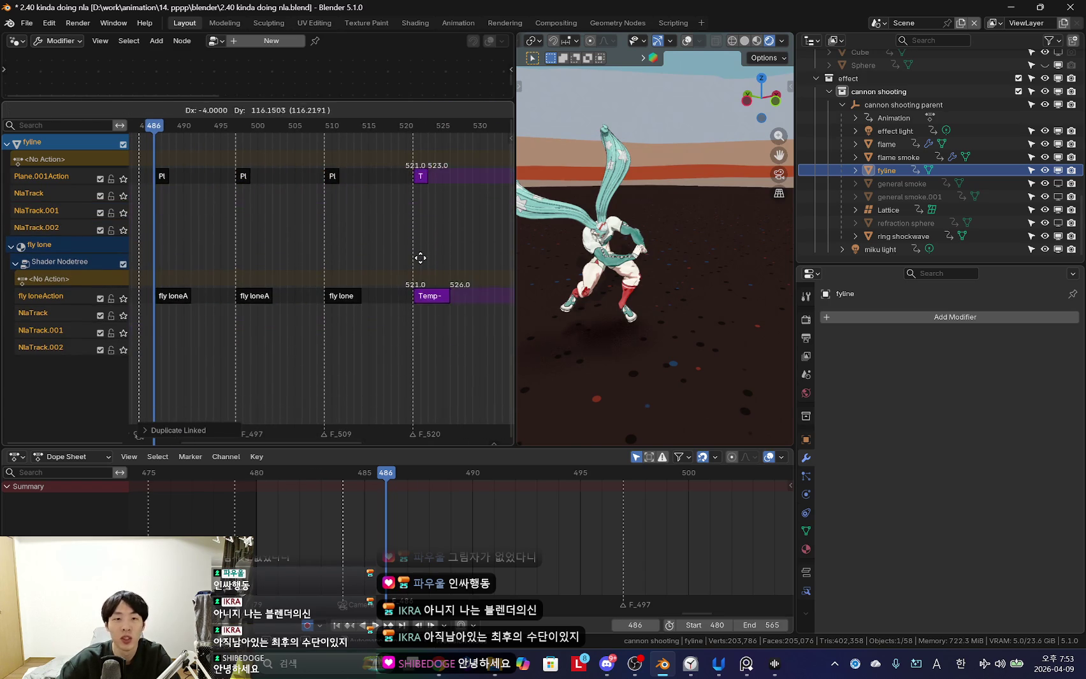
pyautogui.click(420, 259)
pyautogui.scroll(-2, 419, 259)
pyautogui.press('space')
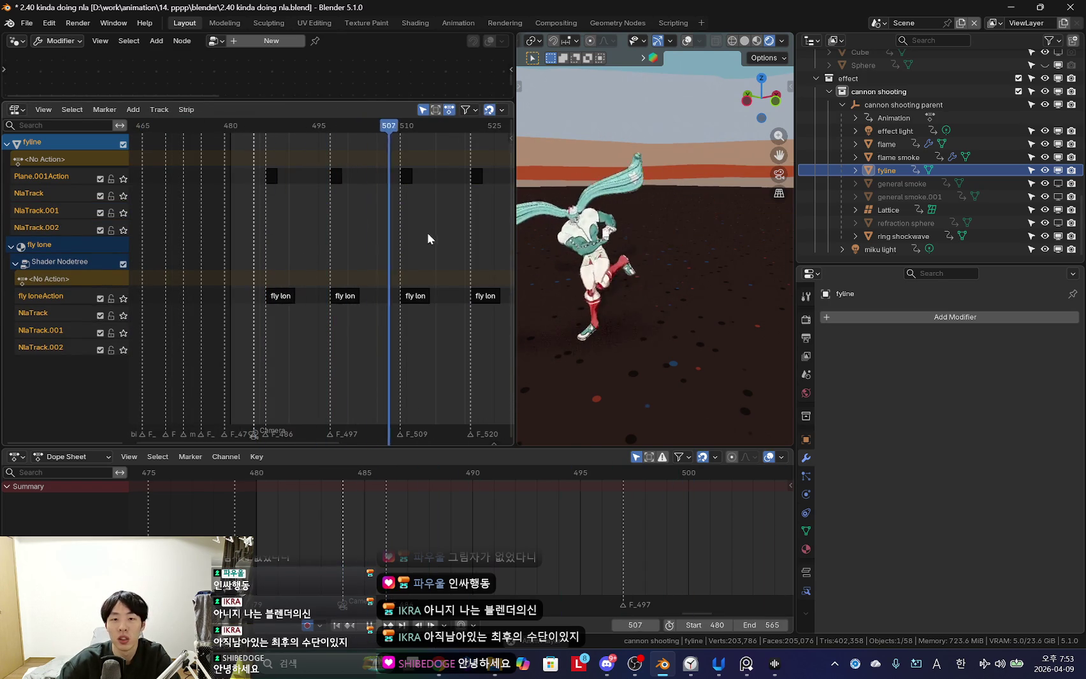
# Push general smokeAction, Material.002Action, general smokeAction.001 and Material.002Action.005 into NLA strips.
pyautogui.press('space')
pyautogui.click(276, 234)
pyautogui.click(901, 183)
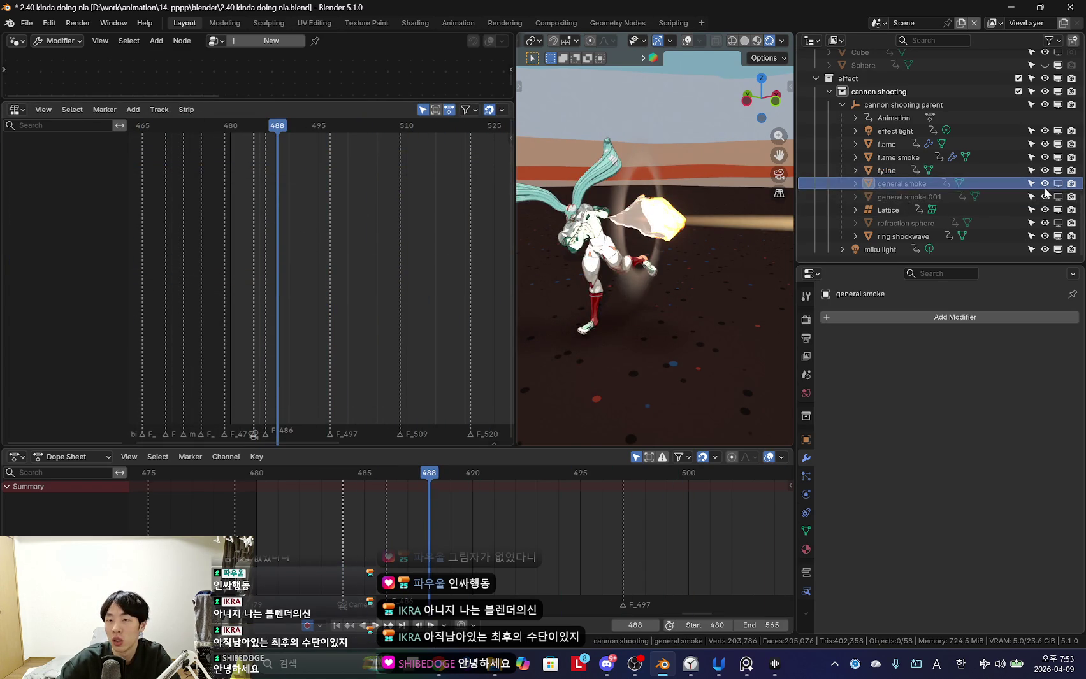
pyautogui.keyDown('ctrl'); pyautogui.click(911, 196); pyautogui.keyUp('ctrl')
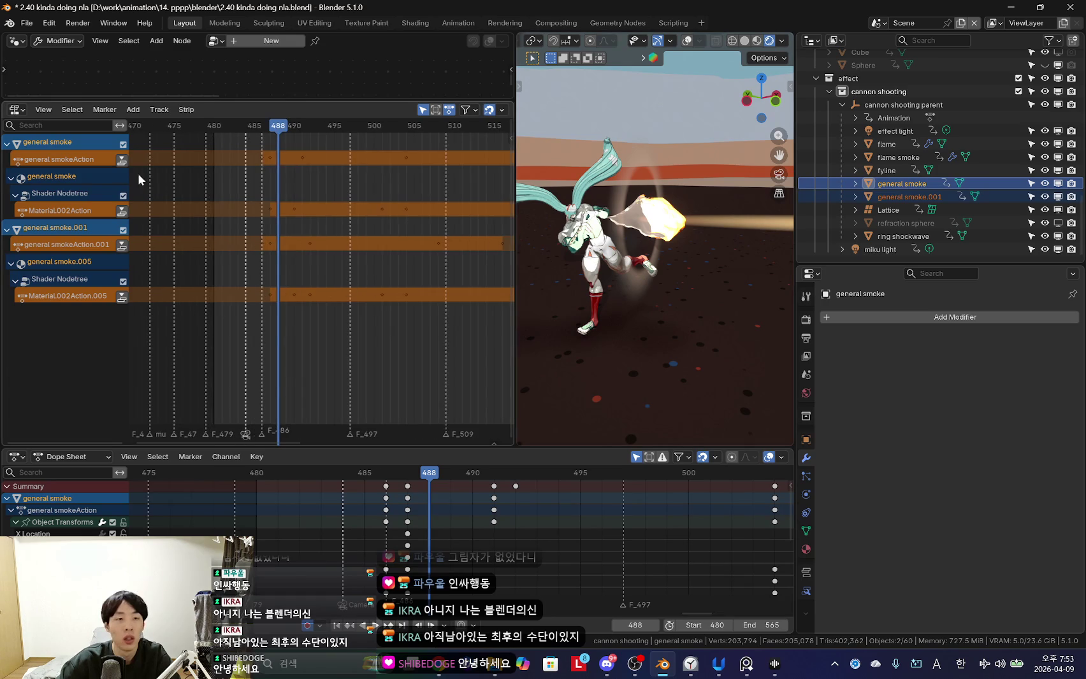
pyautogui.click(120, 165)
pyautogui.click(121, 228)
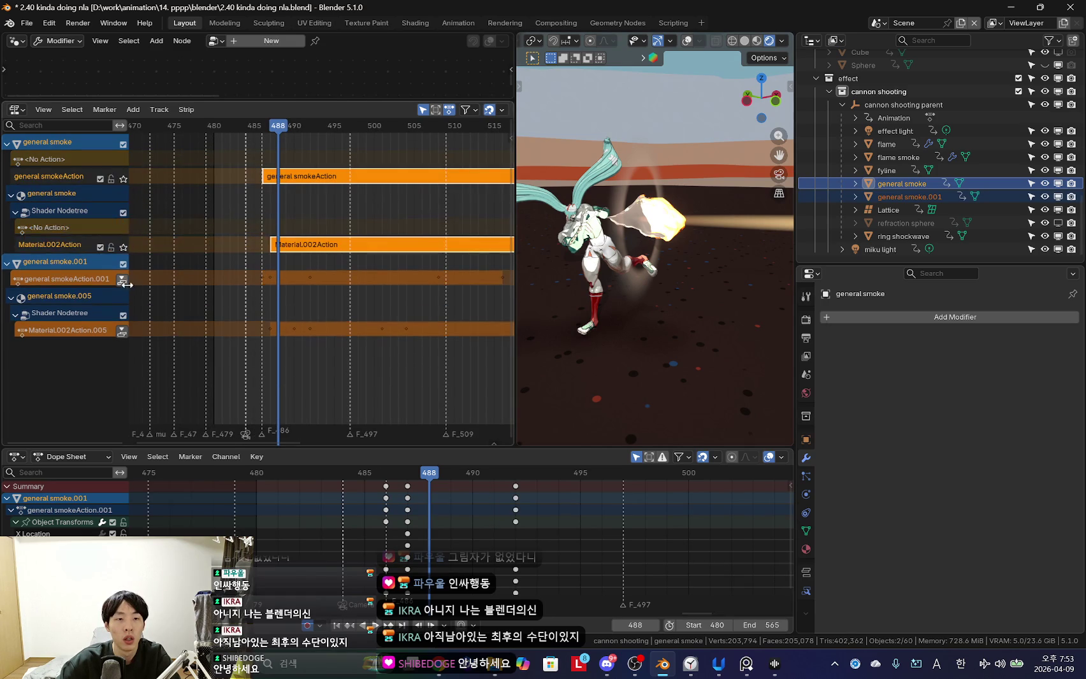
pyautogui.click(122, 281)
pyautogui.click(122, 350)
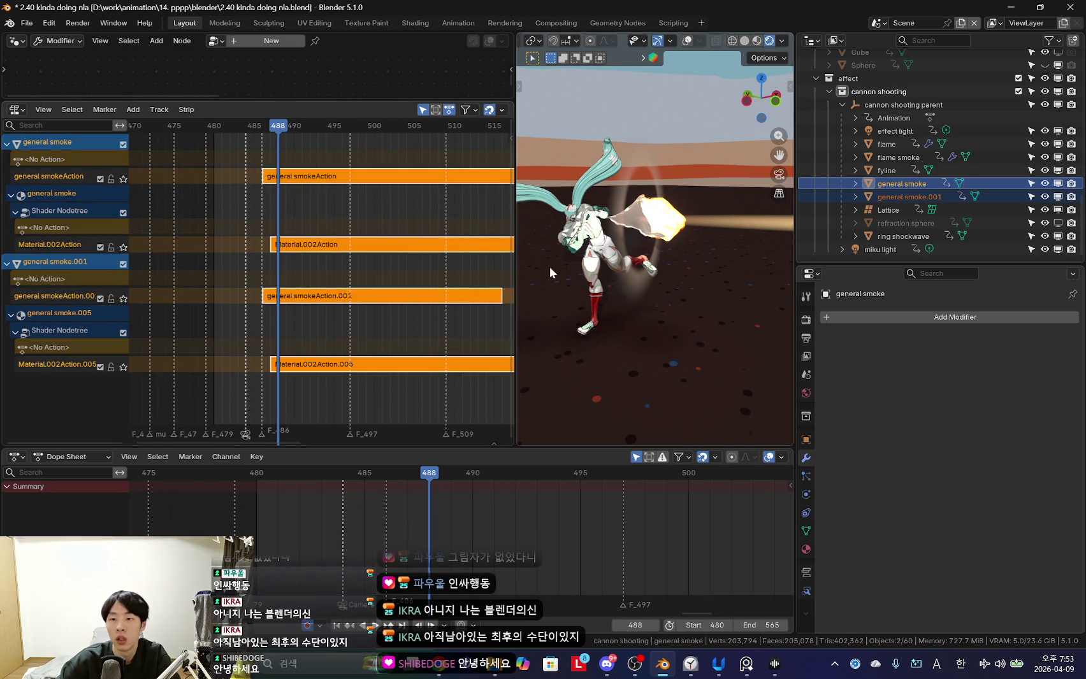
# Reselect general smoke.001 and general smoke together in the Outliner.
pyautogui.click(906, 187)
pyautogui.click(912, 197)
pyautogui.click(912, 188)
pyautogui.click(910, 198)
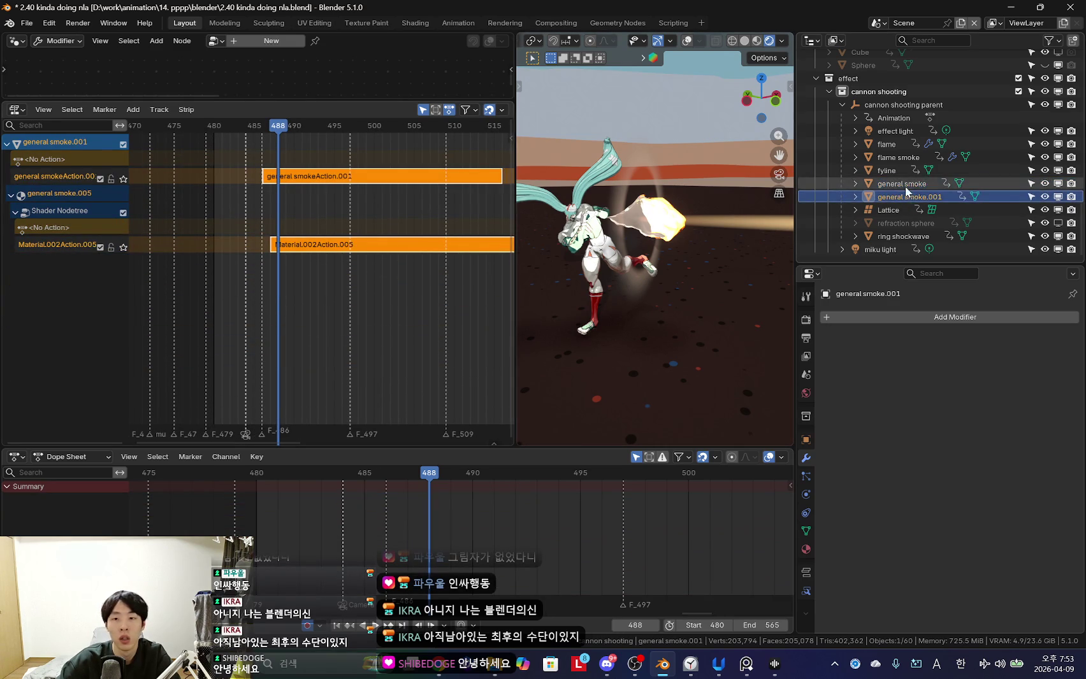
pyautogui.keyDown('ctrl'); pyautogui.click(895, 186); pyautogui.keyUp('ctrl')
# Cancel the trial move of the smoke strips and undo the unwanted duplicate tracks.
pyautogui.scroll(-3, 344, 254)
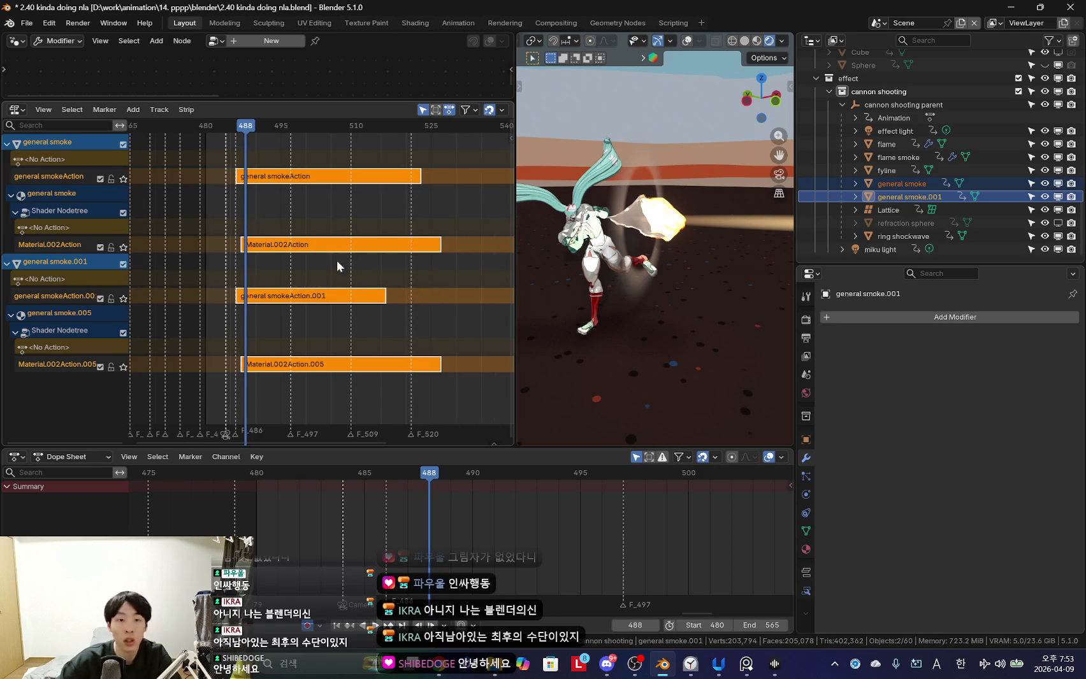
pyautogui.keyDown('ctrl'); pyautogui.scroll(-2, 283, 250); pyautogui.keyUp('ctrl')
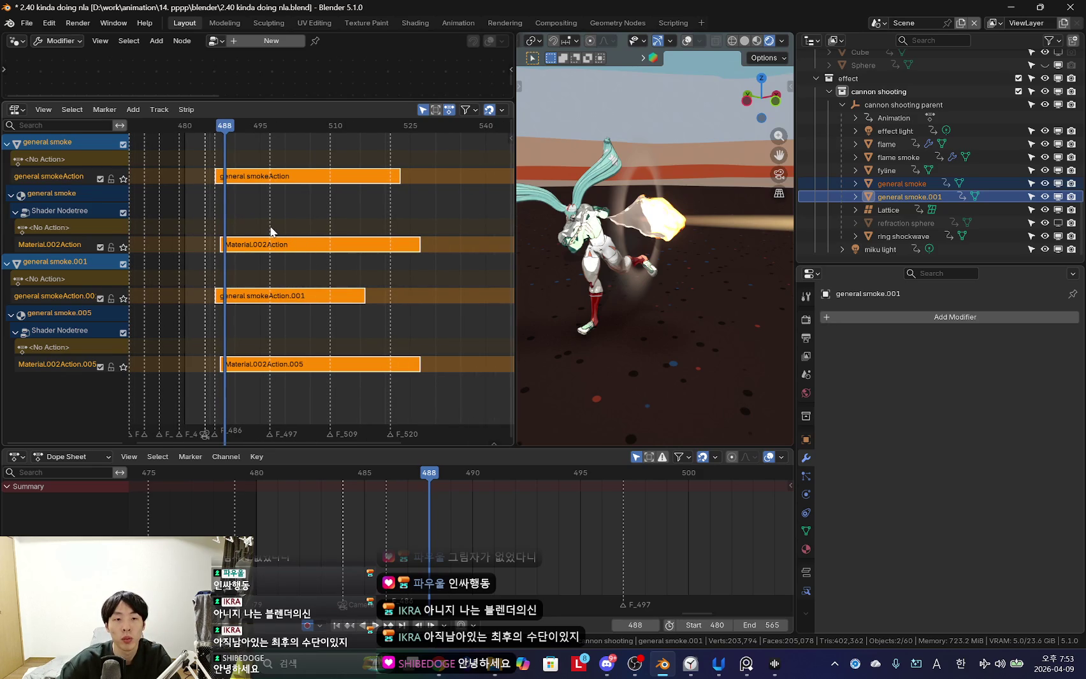
pyautogui.keyDown('ctrl'); pyautogui.scroll(-1, 274, 182); pyautogui.keyUp('ctrl')
pyautogui.keyDown('ctrl'); pyautogui.scroll(1, 250, 182); pyautogui.keyUp('ctrl')
pyautogui.keyDown('ctrl'); pyautogui.scroll(1, 262, 181); pyautogui.keyUp('ctrl')
pyautogui.moveTo(262, 181); pyautogui.dragTo(313, 201)
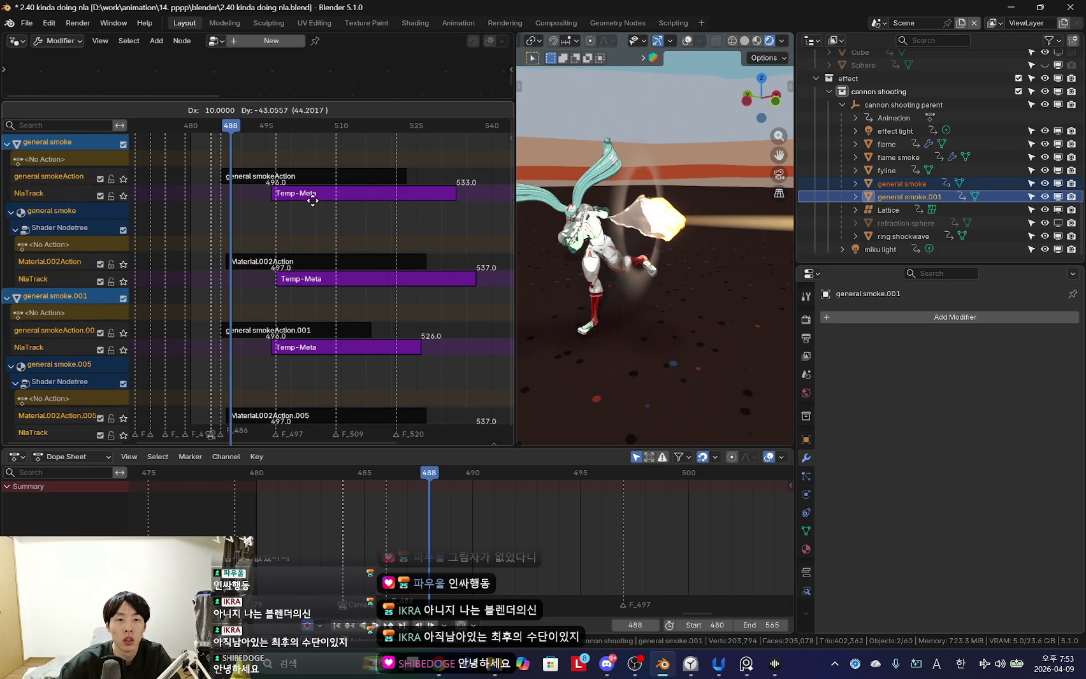
pyautogui.press('Escape')
pyautogui.scroll(2, 311, 238)
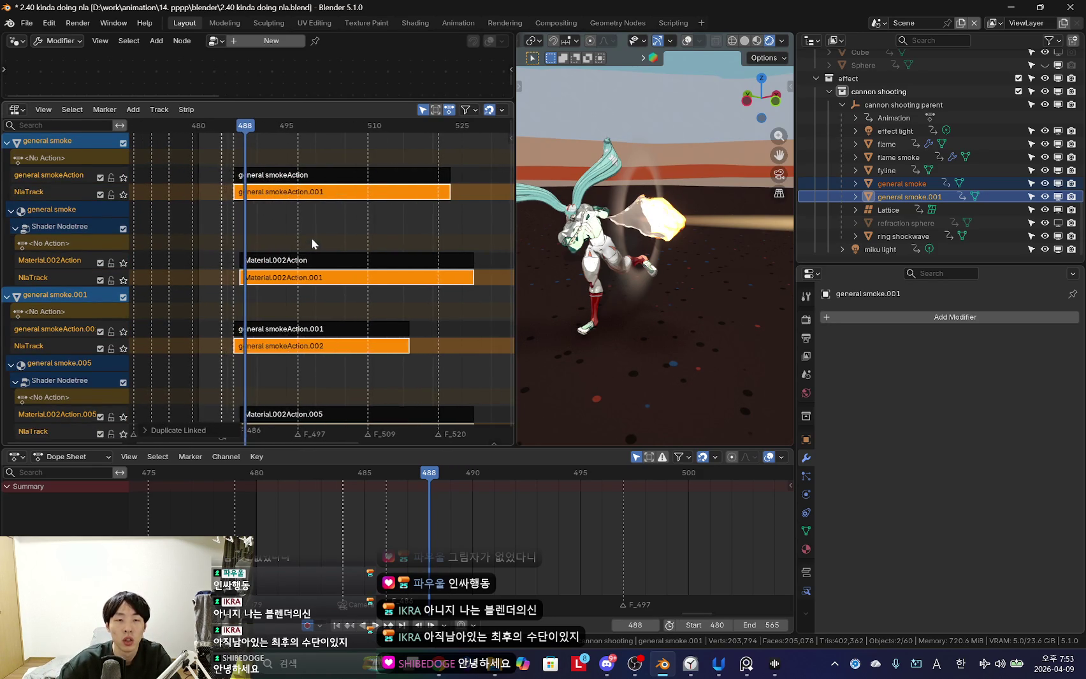
pyautogui.hotkey('ctrl', 'z')
pyautogui.scroll(3, 267, 184)
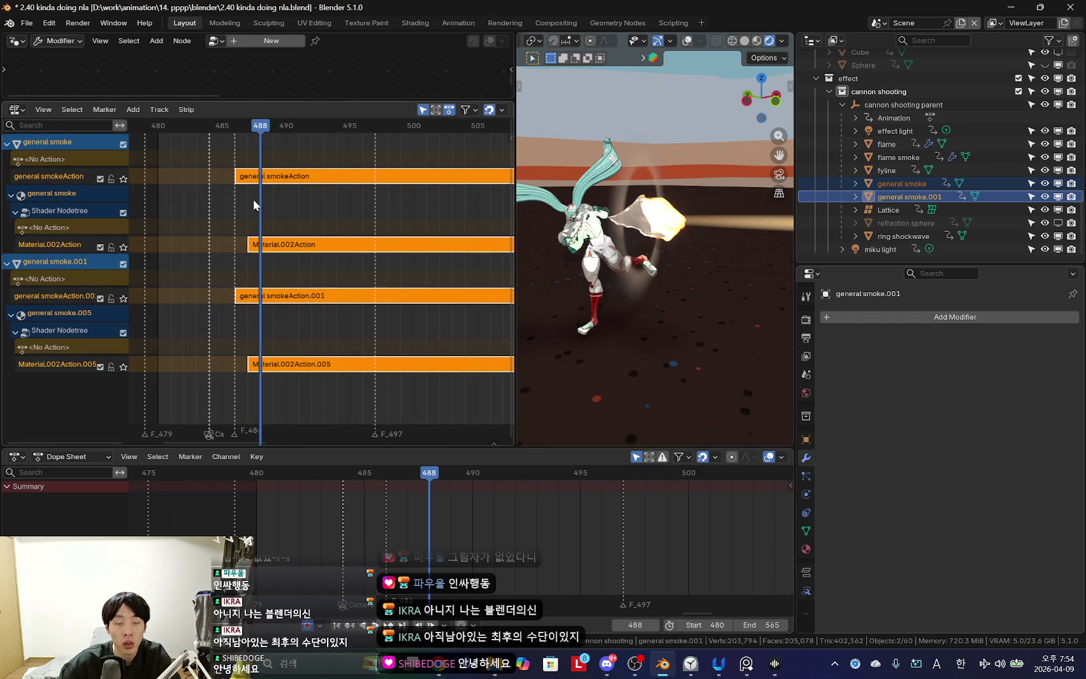
# Return to frame 486 and linked-duplicate the smoke strips starting at frame 497.
pyautogui.moveTo(257, 198); pyautogui.dragTo(238, 203)
pyautogui.keyDown('ctrl'); pyautogui.scroll(-1, 247, 203); pyautogui.keyUp('ctrl')
pyautogui.keyDown('ctrl'); pyautogui.scroll(-2, 234, 186); pyautogui.keyUp('ctrl')
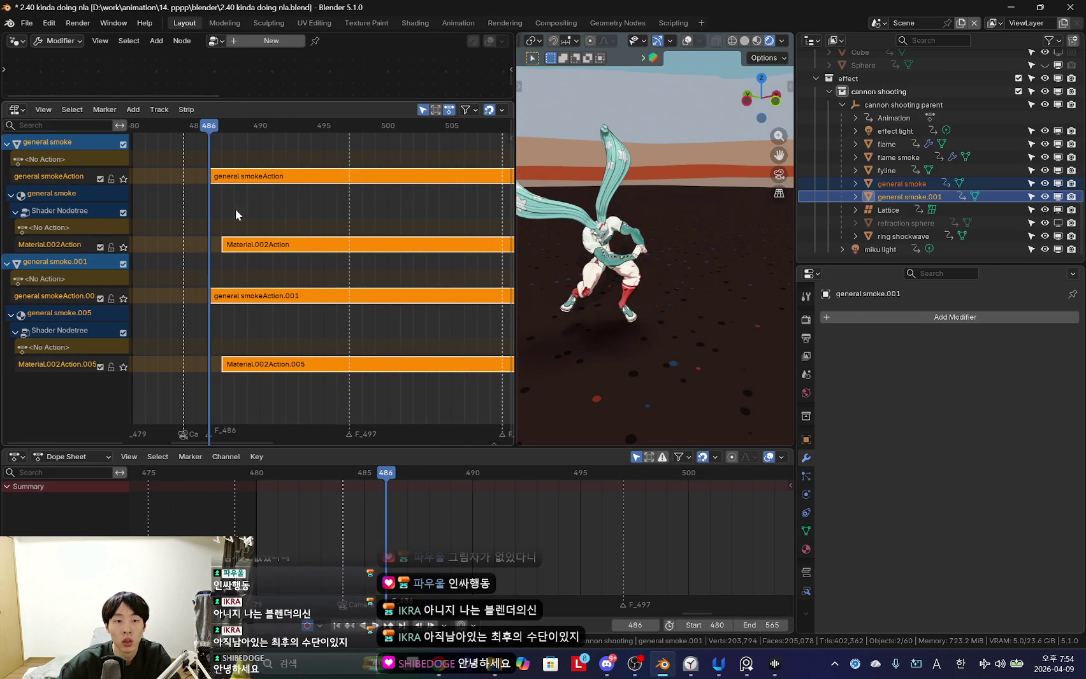
pyautogui.keyDown('ctrl'); pyautogui.scroll(-1, 240, 174); pyautogui.keyUp('ctrl')
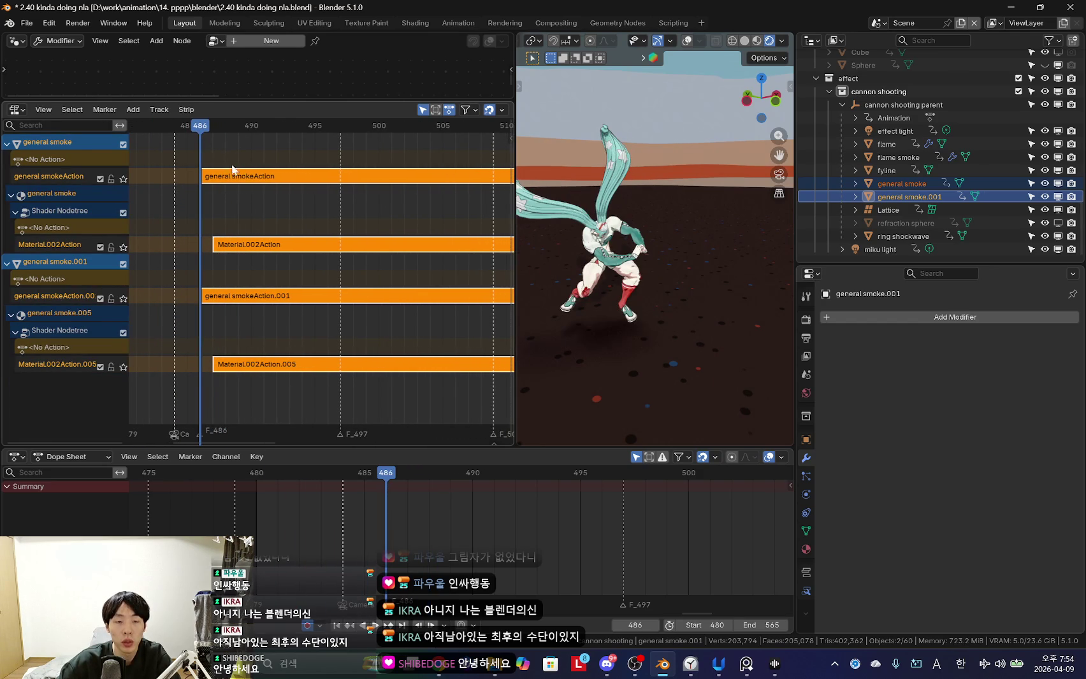
pyautogui.hotkey('alt', 'd')
pyautogui.click(358, 202)
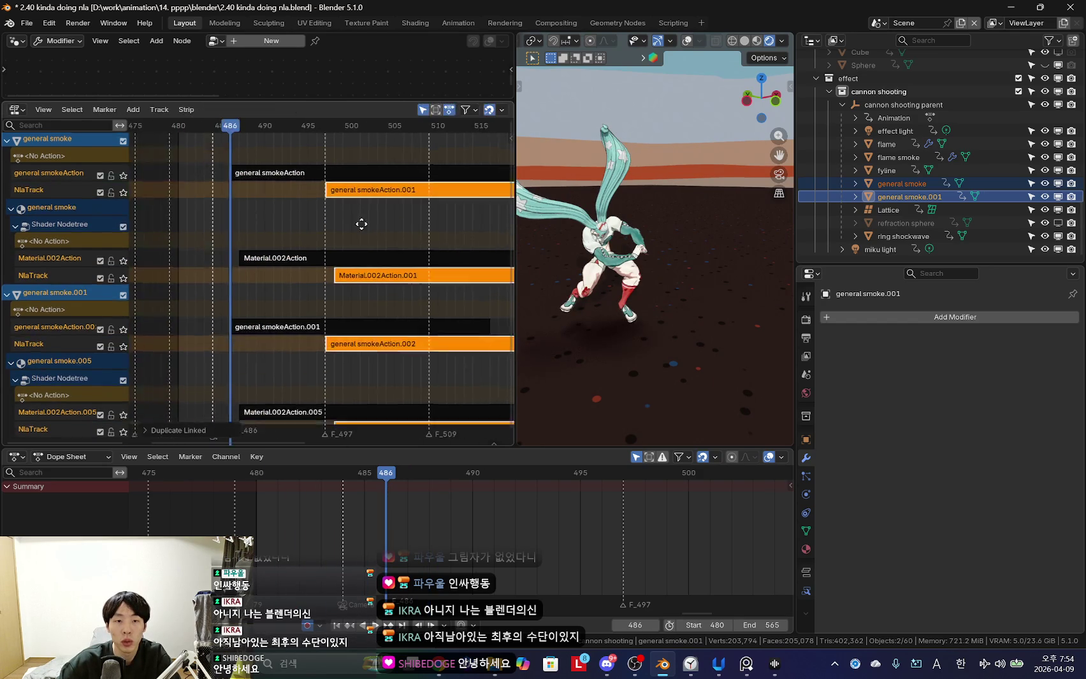
pyautogui.hotkey('alt', 'd')
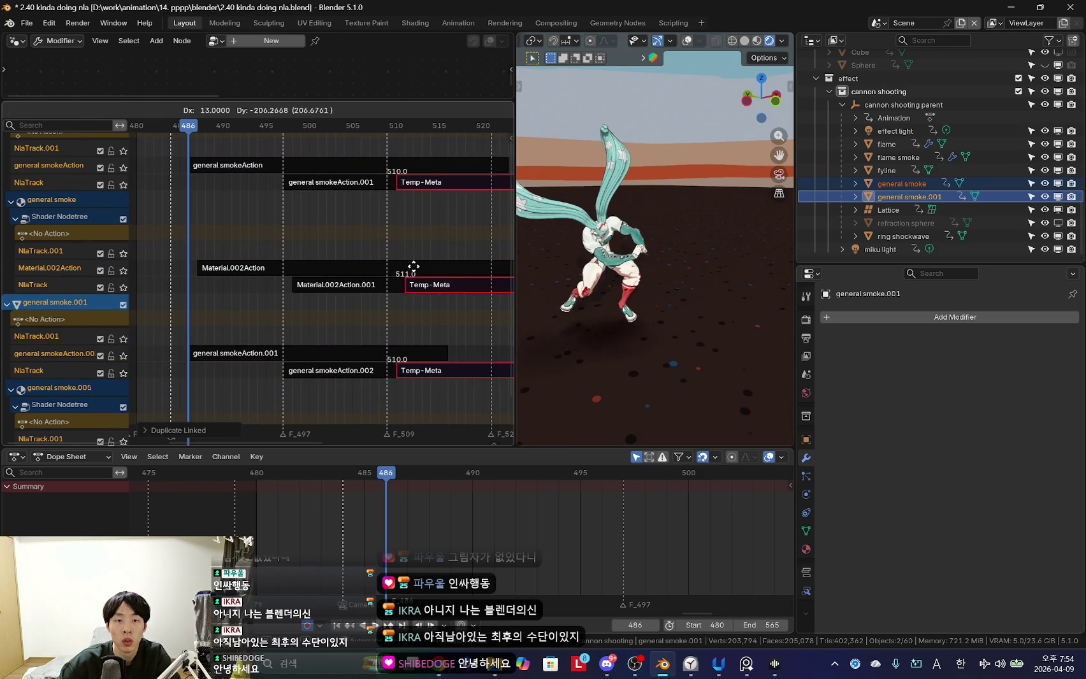
pyautogui.rightClick(413, 266)
# Undo an extra duplicate of the smoke strips and start a fresh Shift+D duplicate.
pyautogui.scroll(-2, 388, 219)
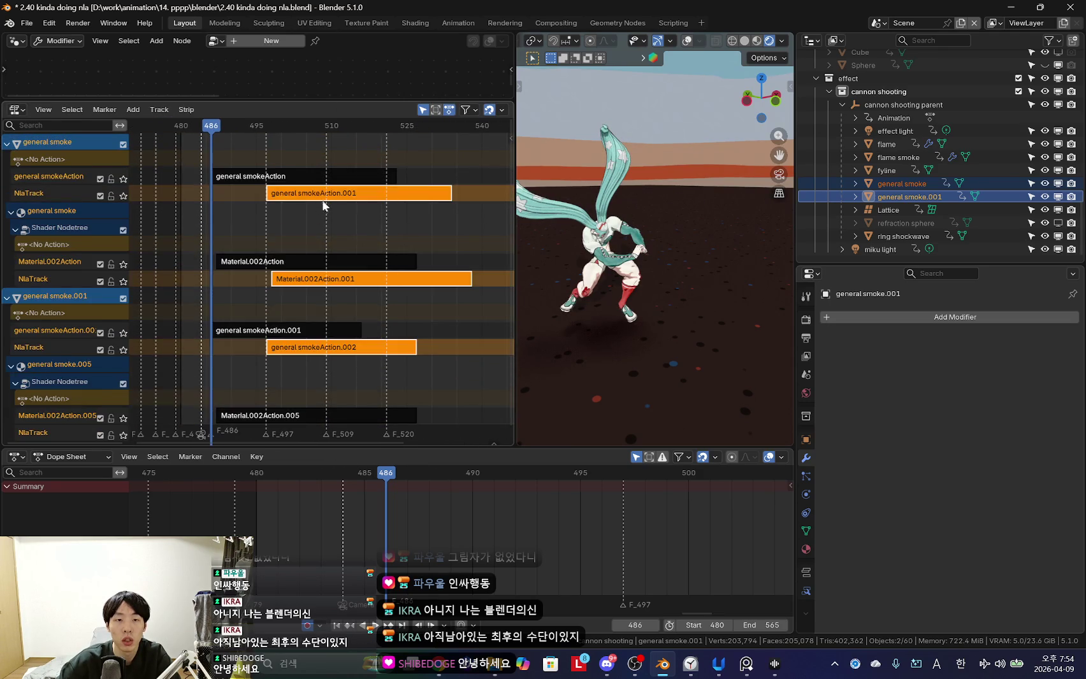
pyautogui.hotkey('alt', 'd')
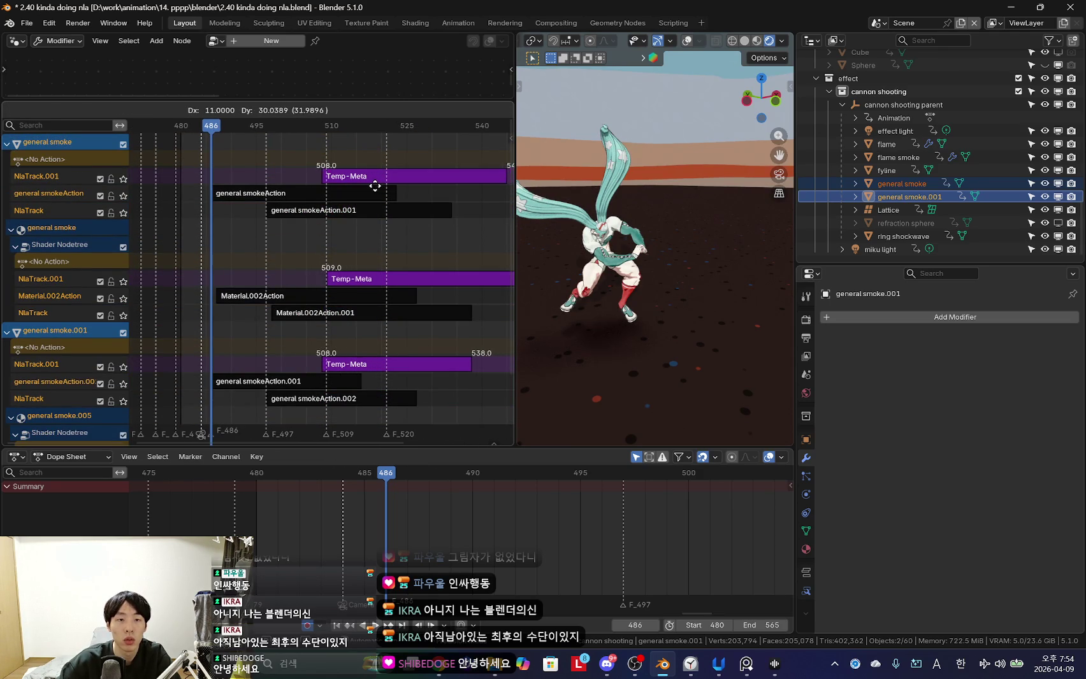
pyautogui.click(298, 297)
pyautogui.scroll(3, 331, 245)
pyautogui.hotkey('ctrl', 'z')
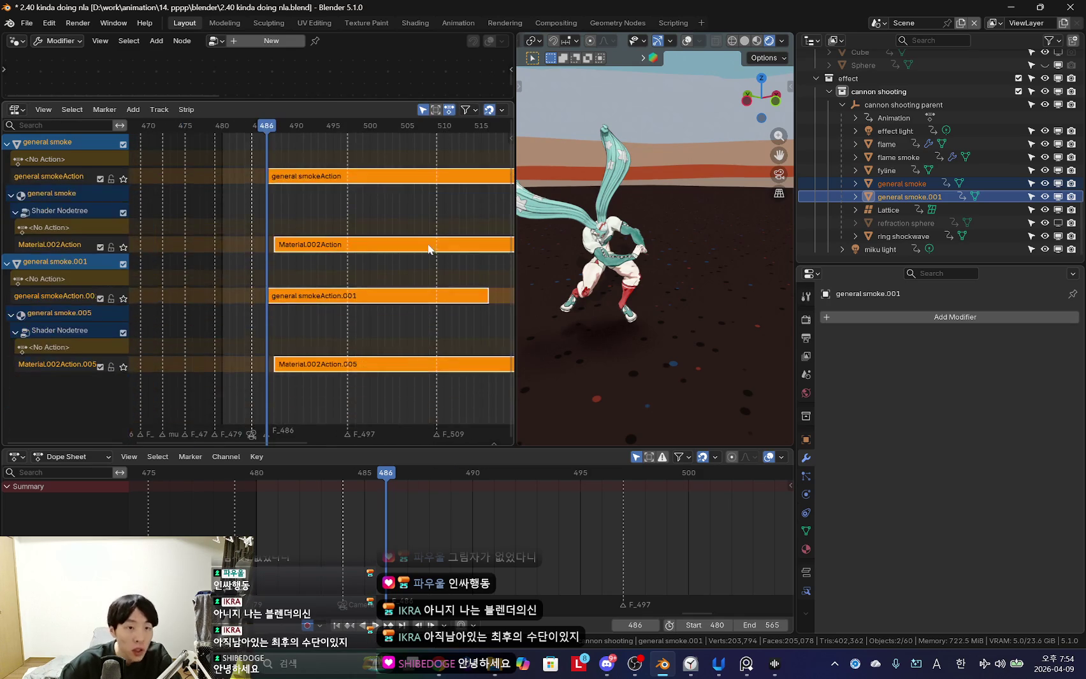
pyautogui.keyDown('ctrl'); pyautogui.scroll(-2, 370, 251); pyautogui.keyUp('ctrl')
pyautogui.scroll(1, 327, 206)
pyautogui.scroll(2, 281, 201)
pyautogui.scroll(1, 250, 197)
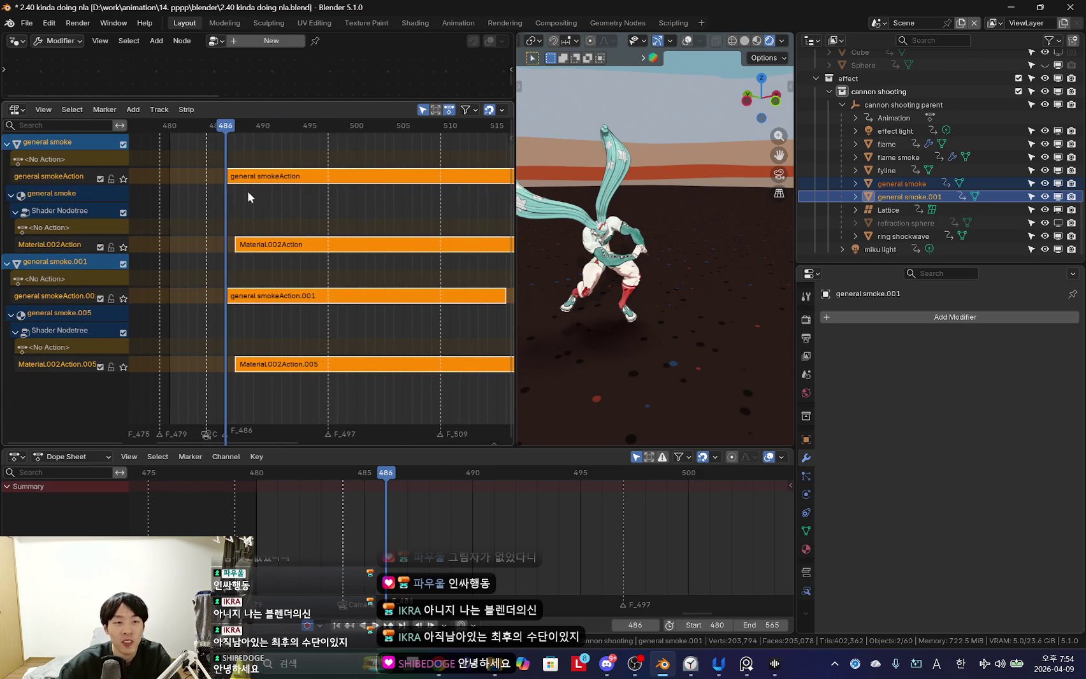
pyautogui.hotkey('shift', 'd')
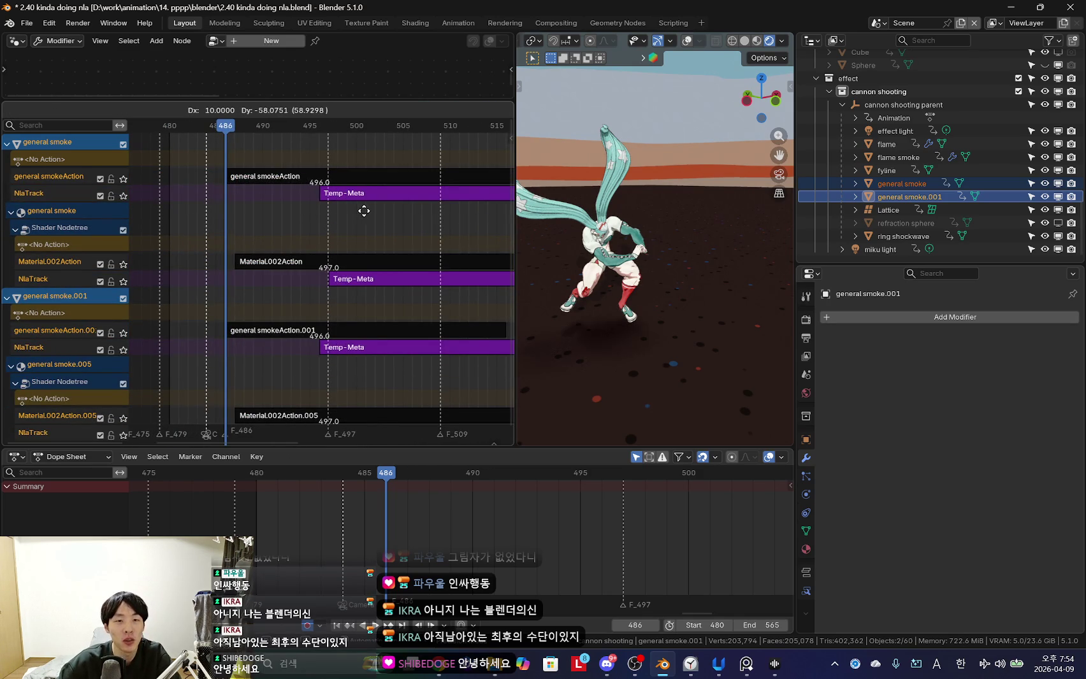
# Place smoke strip copies at frames 497, 509 and 521, then reselect the original general smokeAction strip.
pyautogui.click(370, 212)
pyautogui.scroll(-2, 357, 204)
pyautogui.hotkey('shift', 'd')
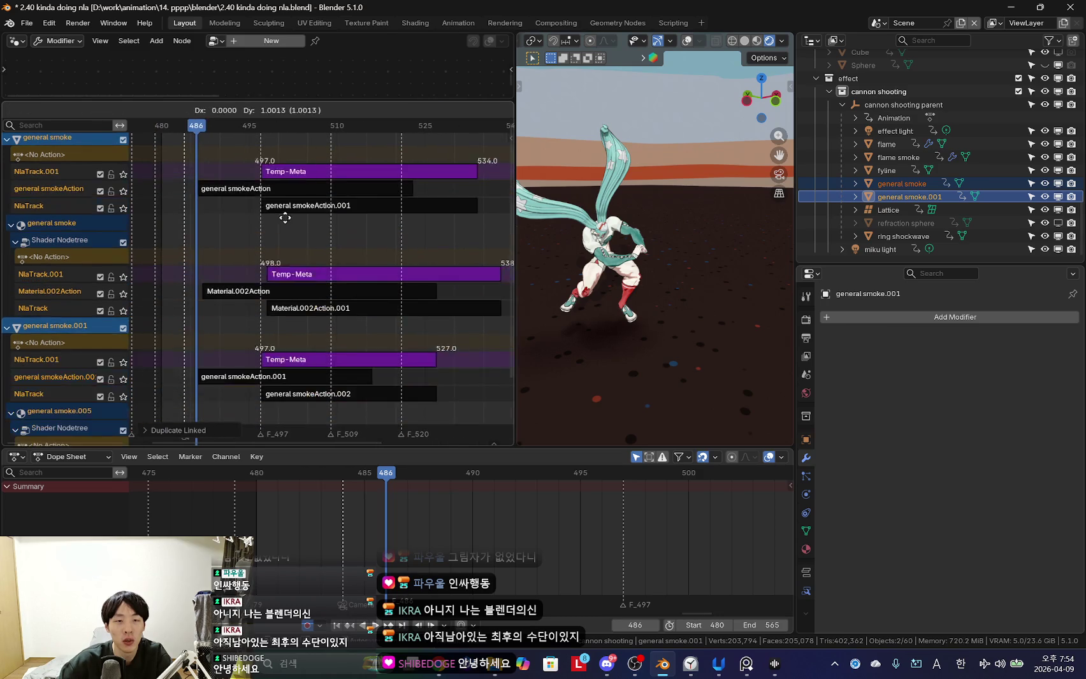
pyautogui.click(354, 182)
pyautogui.scroll(-2, 355, 191)
pyautogui.hotkey('shift', 'd')
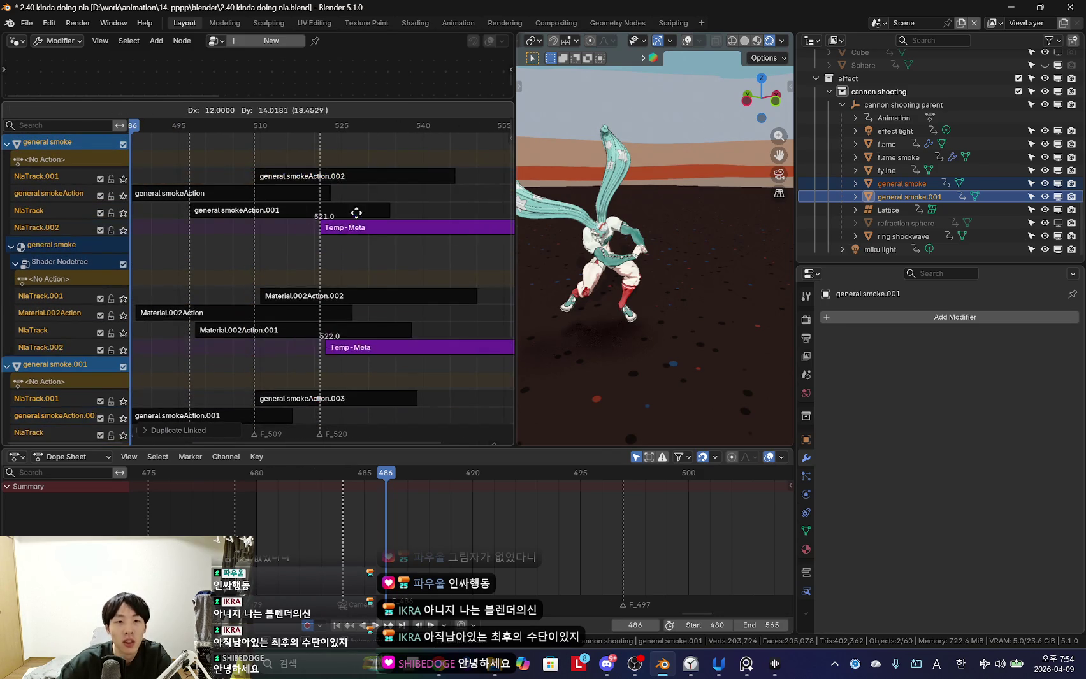
pyautogui.click(357, 223)
pyautogui.scroll(3, 260, 226)
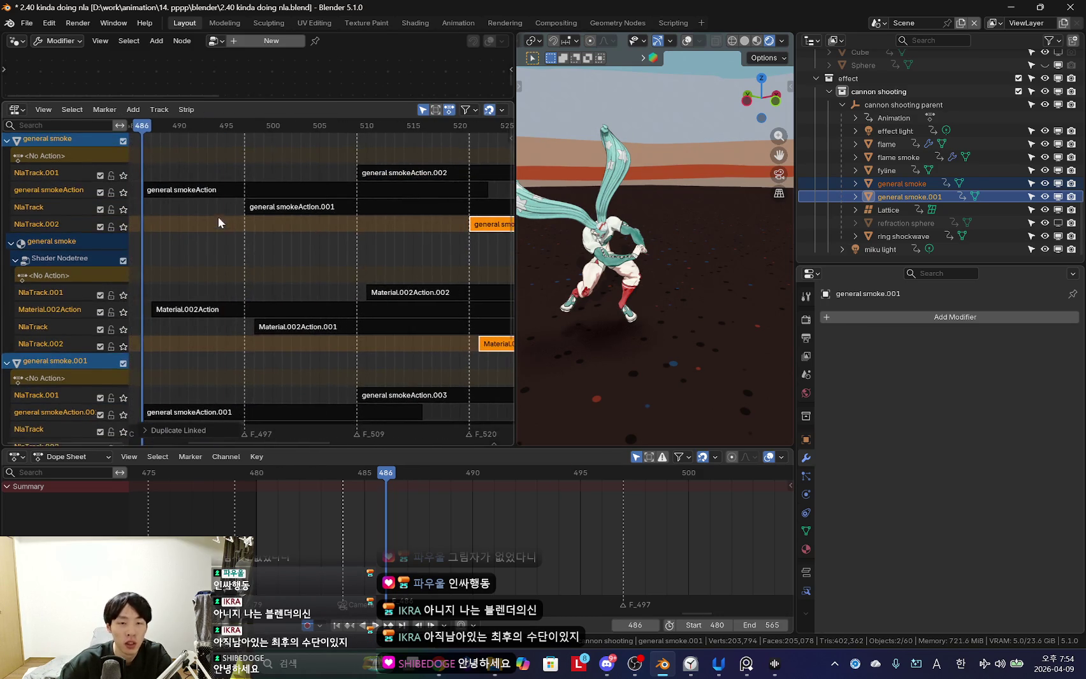
pyautogui.click(357, 190)
pyautogui.scroll(1, 359, 244)
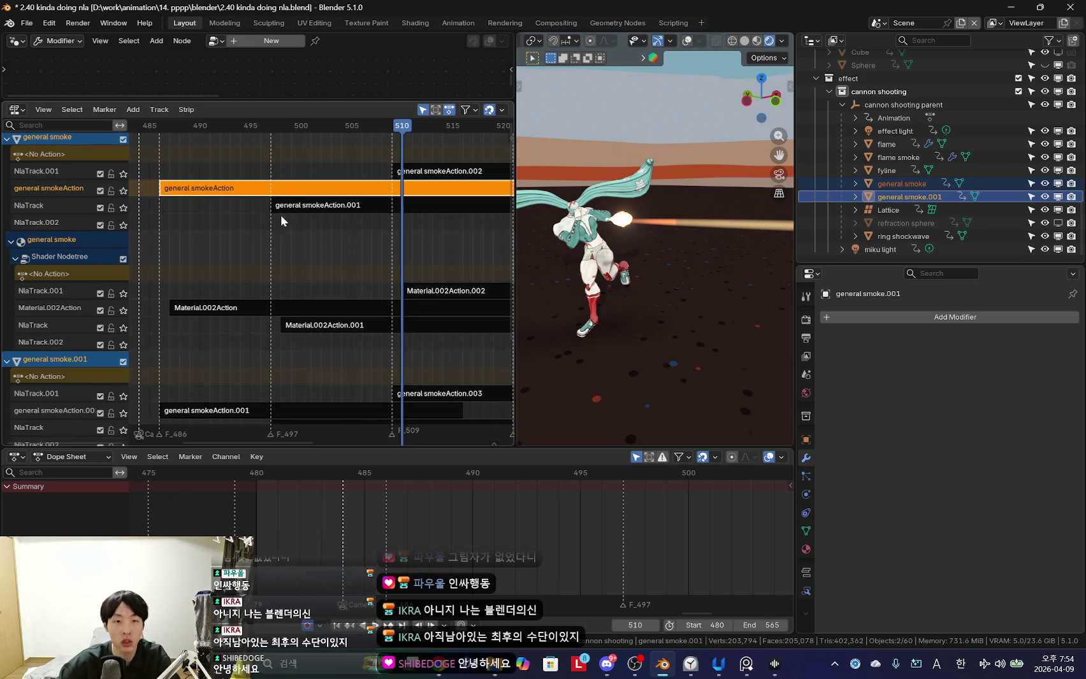
# At frame 497, split the general smokeAction strip, then undo the split.
pyautogui.press('Left')
pyautogui.scroll(-2, 316, 176)
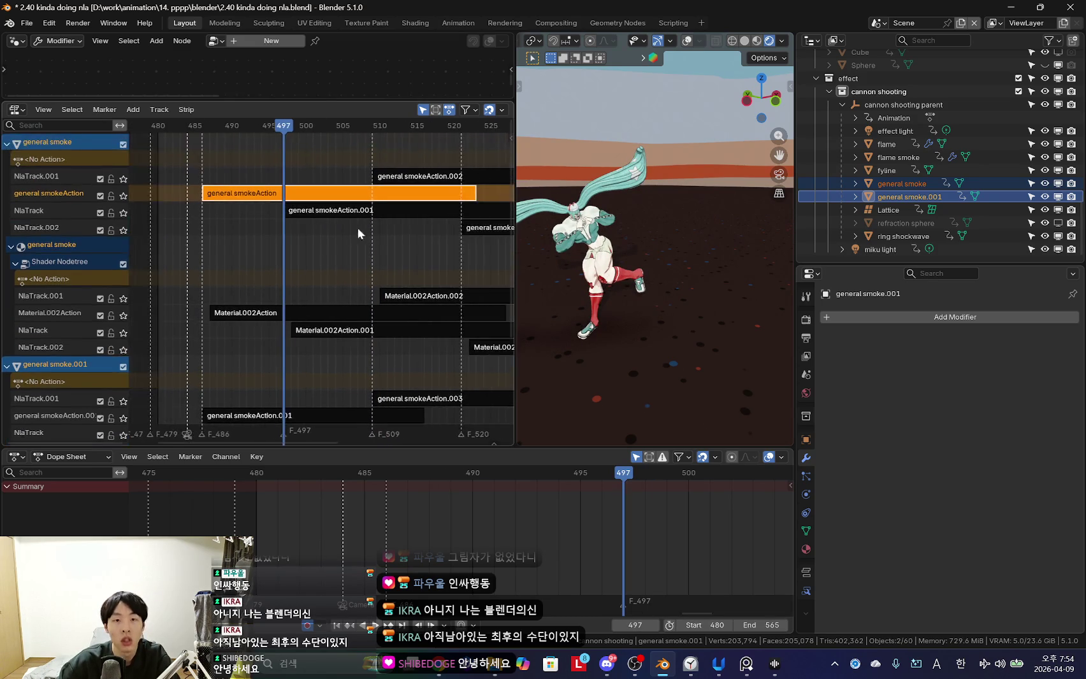
pyautogui.hscroll(-1, 261, 210)
pyautogui.press('y')
pyautogui.hotkey('ctrl', 'z')
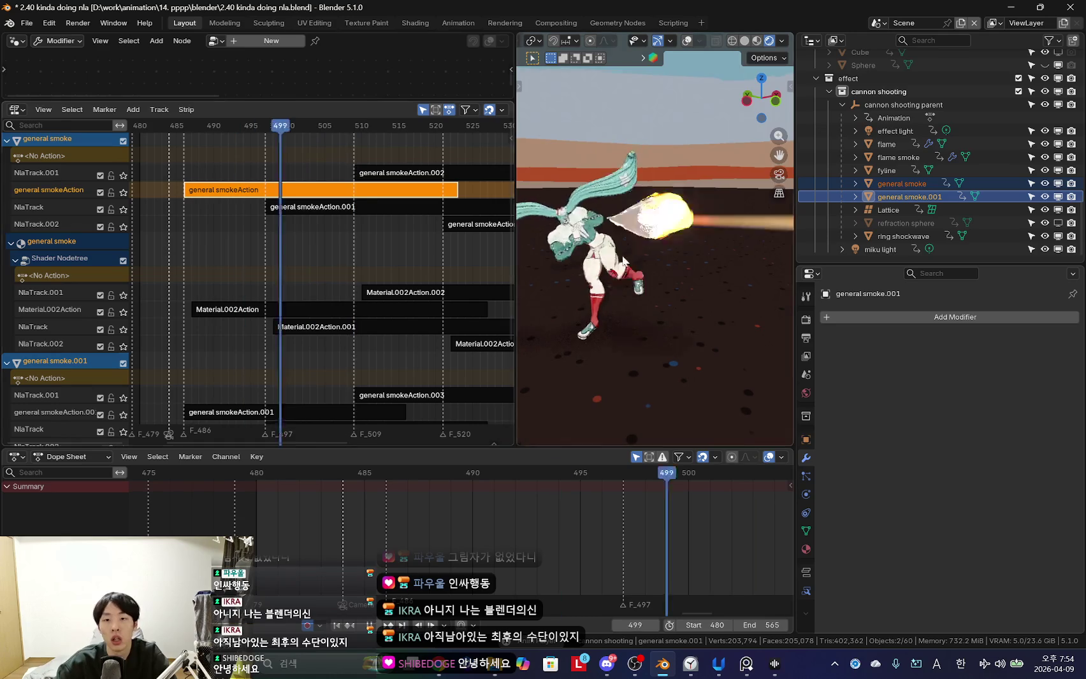
# Play the cannon shot, scrub to frame 521 and select the general smoke object.
pyautogui.press('Escape')
pyautogui.press('space')
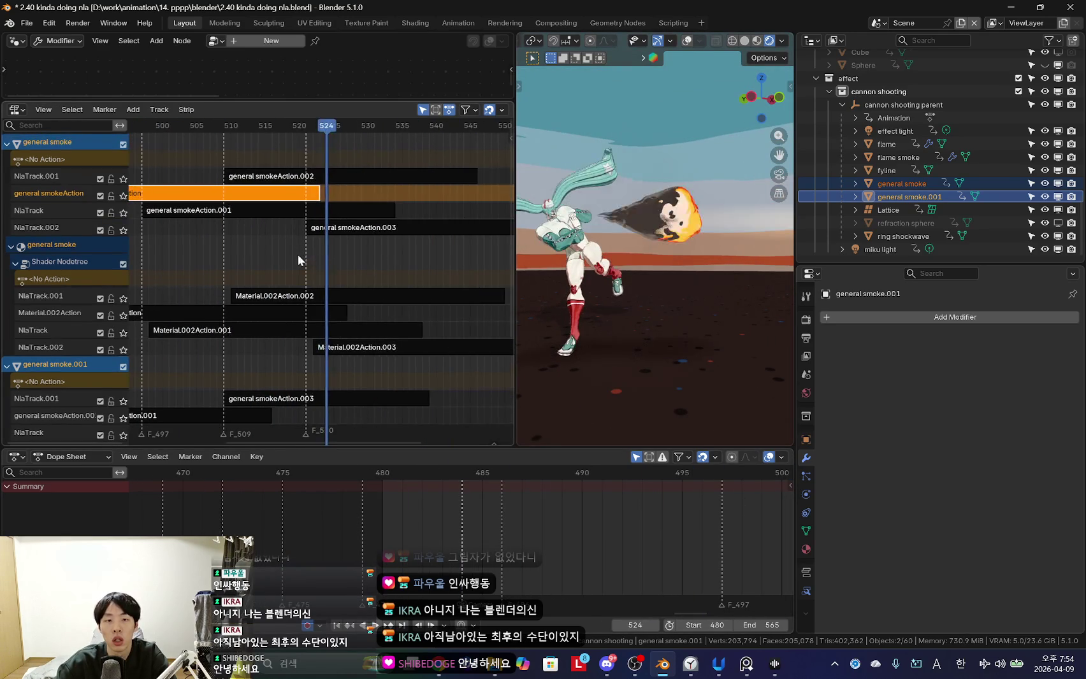
pyautogui.moveTo(269, 245)
pyautogui.mouseDown()
pyautogui.moveTo(415, 254)
pyautogui.moveTo(259, 259)
pyautogui.moveTo(319, 255)
pyautogui.mouseUp()
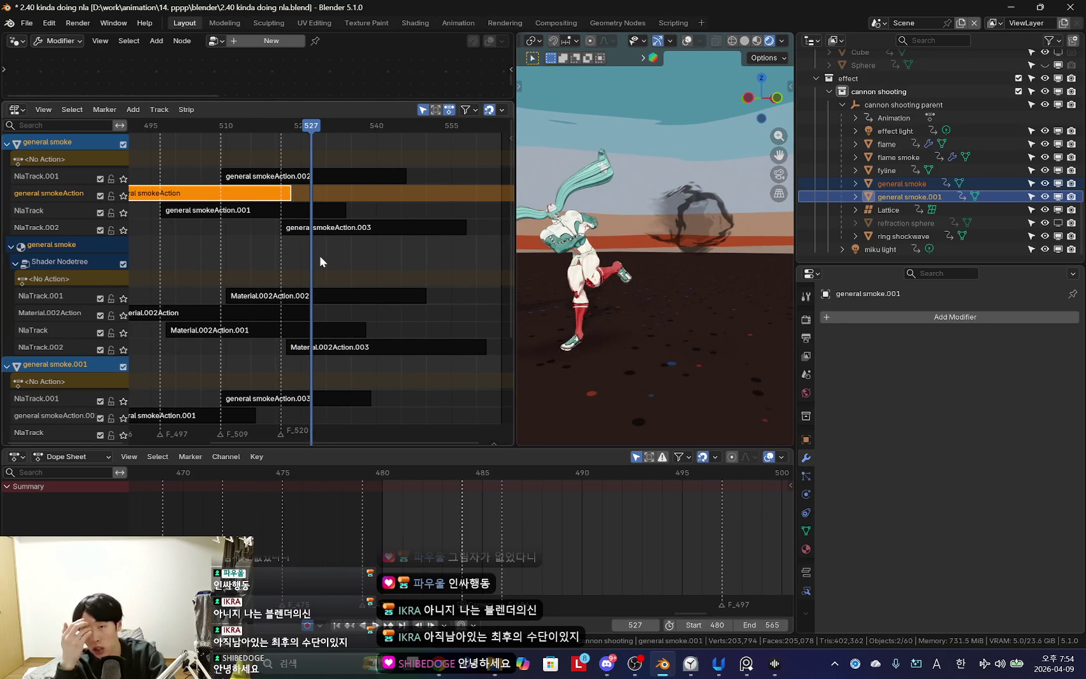
pyautogui.moveTo(319, 256)
pyautogui.keyDown('ctrl'); pyautogui.mouseDown(button='middle')
pyautogui.moveTo(282, 254)
pyautogui.moveTo(331, 246)
pyautogui.mouseUp(button='middle'); pyautogui.keyUp('ctrl')
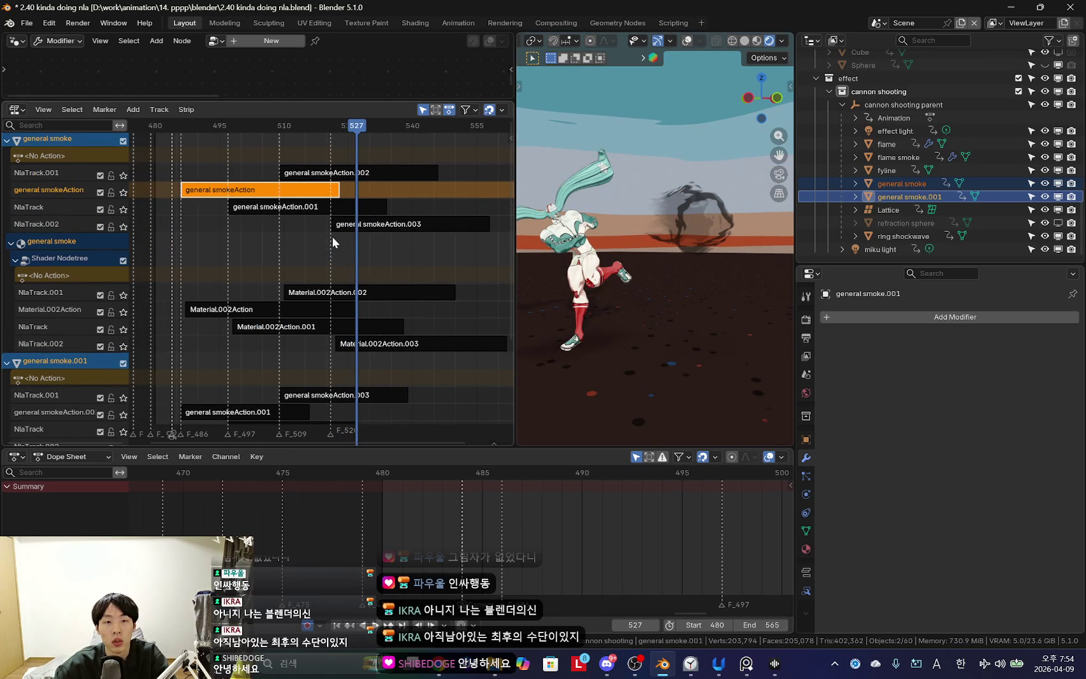
pyautogui.click(332, 237)
pyautogui.click(901, 183)
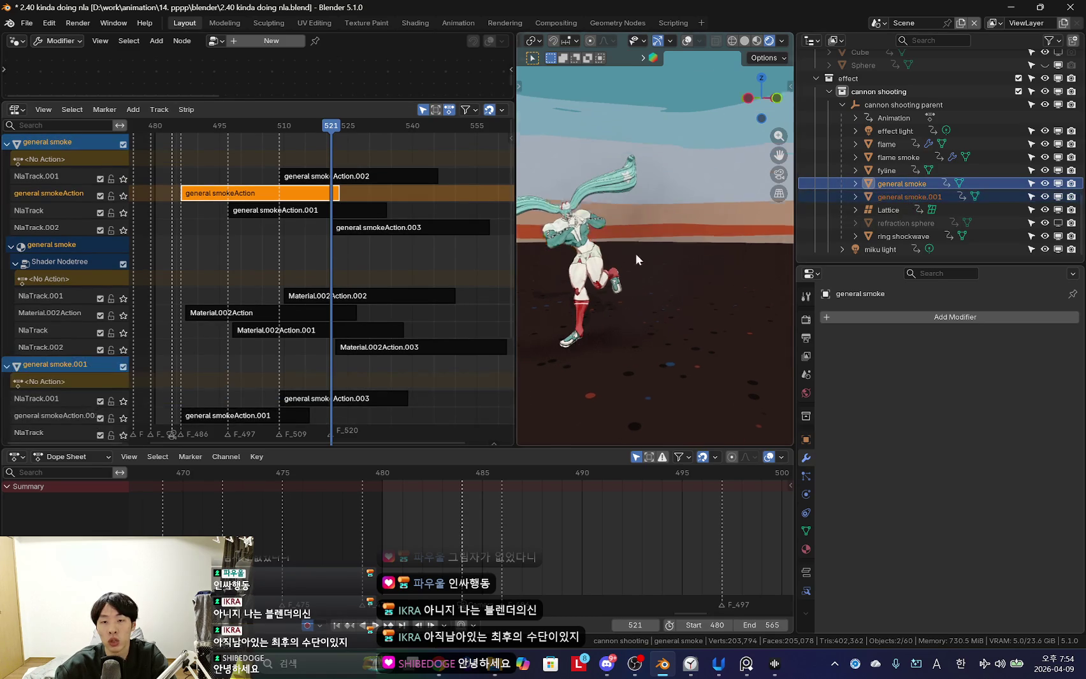
# Show overlays, review the general smoke.001 and .005 strip tracks, then undo to the last duplication.
pyautogui.hotkey('shift', 'alt', 'z')
pyautogui.moveTo(666, 236)
pyautogui.mouseDown(button='middle')
pyautogui.moveTo(676, 256)
pyautogui.moveTo(661, 261)
pyautogui.moveTo(667, 236)
pyautogui.mouseUp(button='middle')
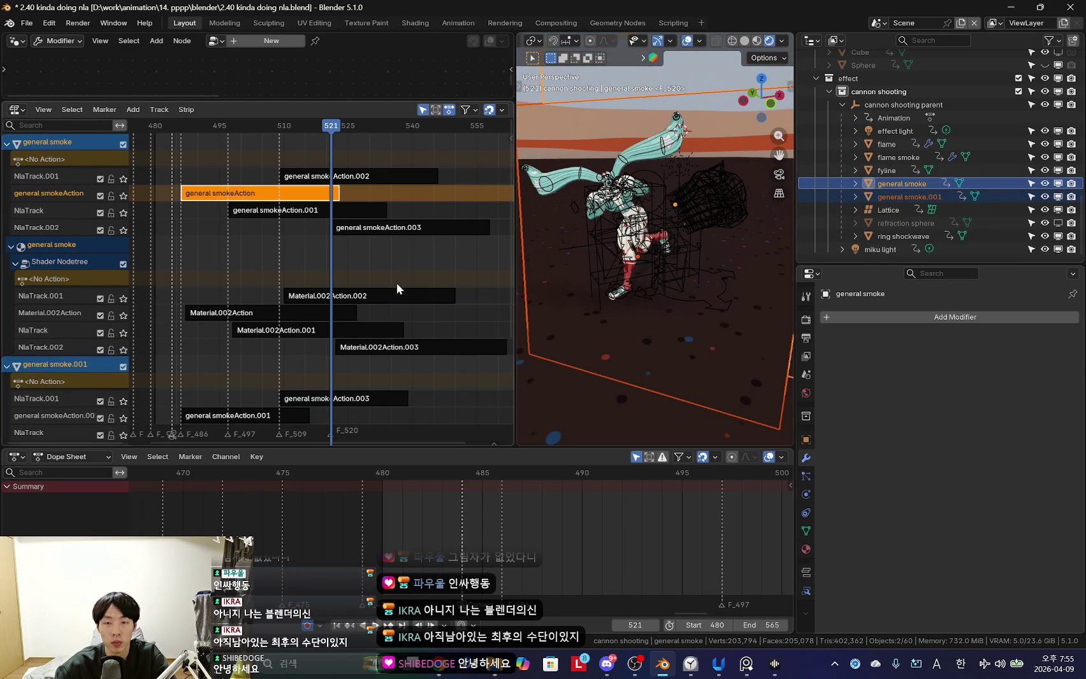
pyautogui.keyDown('shift'); pyautogui.scroll(-3, 405, 275); pyautogui.keyUp('shift')
pyautogui.keyDown('shift'); pyautogui.scroll(-2, 382, 241); pyautogui.keyUp('shift')
pyautogui.scroll(-2, 362, 272)
pyautogui.keyDown('shift'); pyautogui.scroll(-2, 427, 243); pyautogui.keyUp('shift')
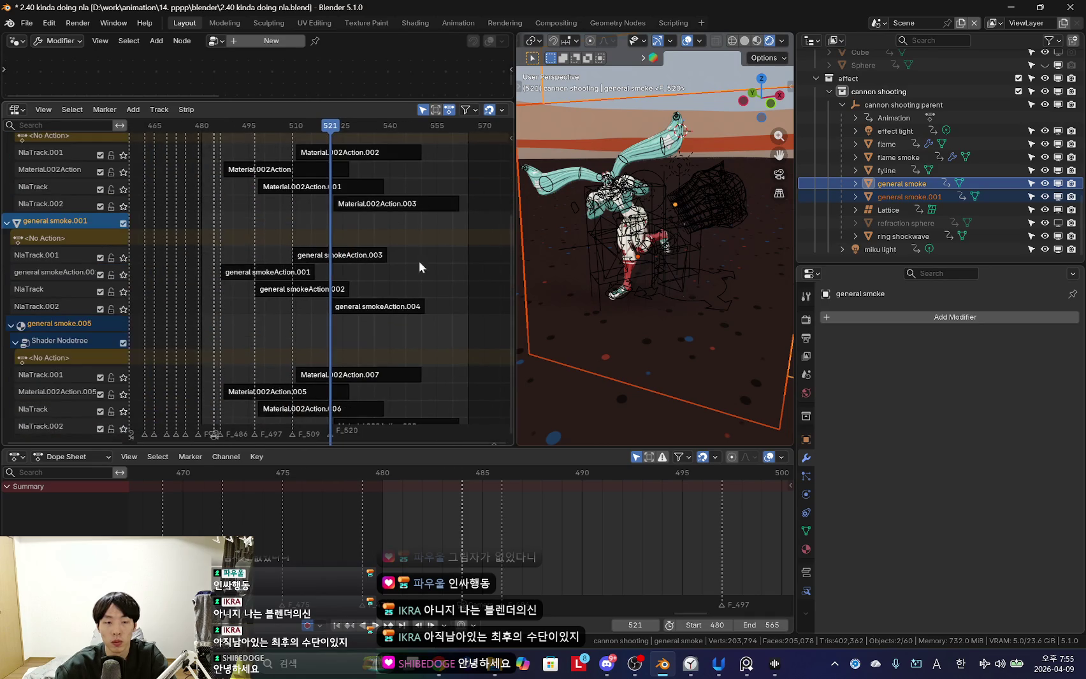
pyautogui.scroll(2, 397, 280)
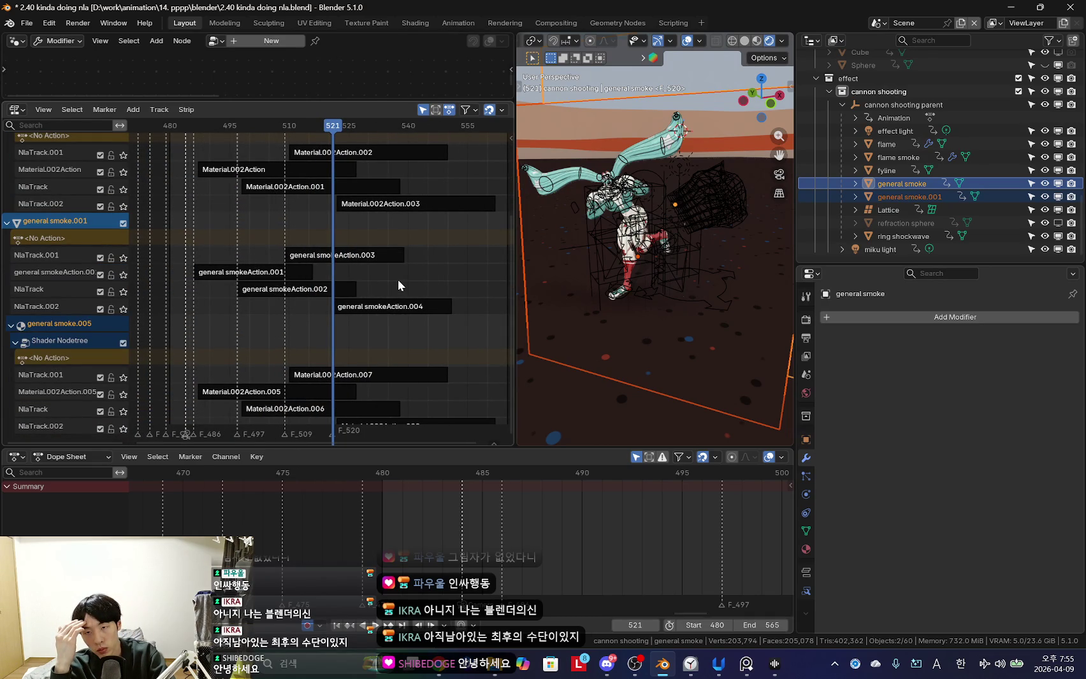
pyautogui.hotkey('ctrl', 'z')
pyautogui.hotkey('ctrl', 'z')
pyautogui.moveTo(630, 281); pyautogui.dragTo(629, 258, button='middle')
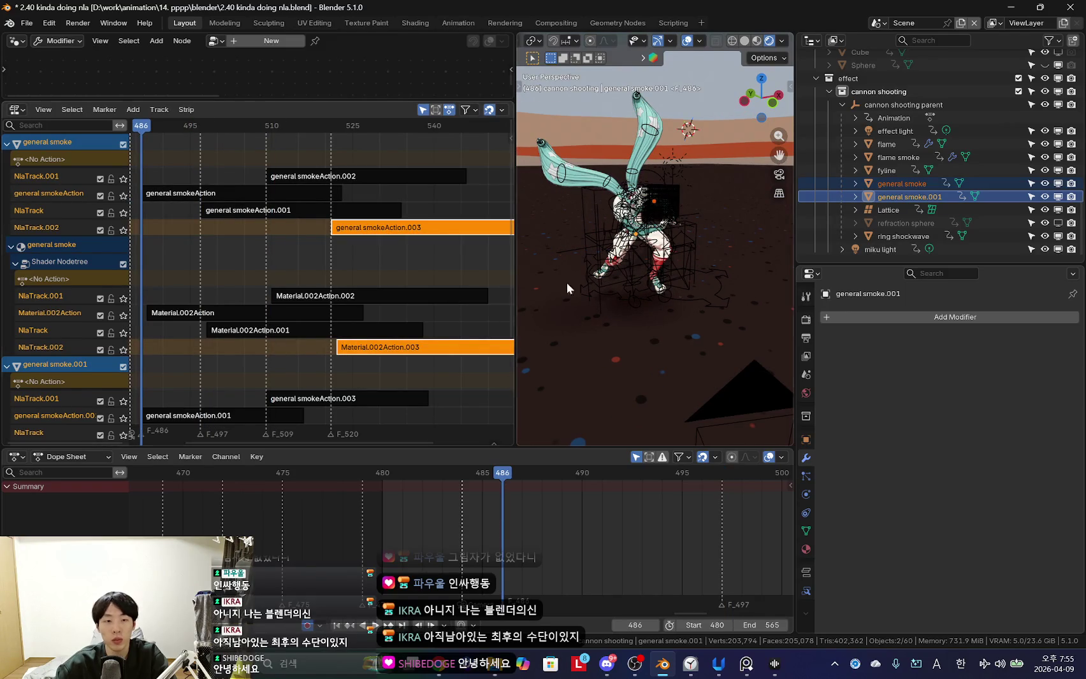
# Undo the copied smoke strips back to single strips per smoke object.
pyautogui.hotkey('ctrl', 'z')
pyautogui.hotkey('ctrl', 'z')
pyautogui.hotkey('ctrl', 'z')
pyautogui.hotkey('ctrl', 'z')
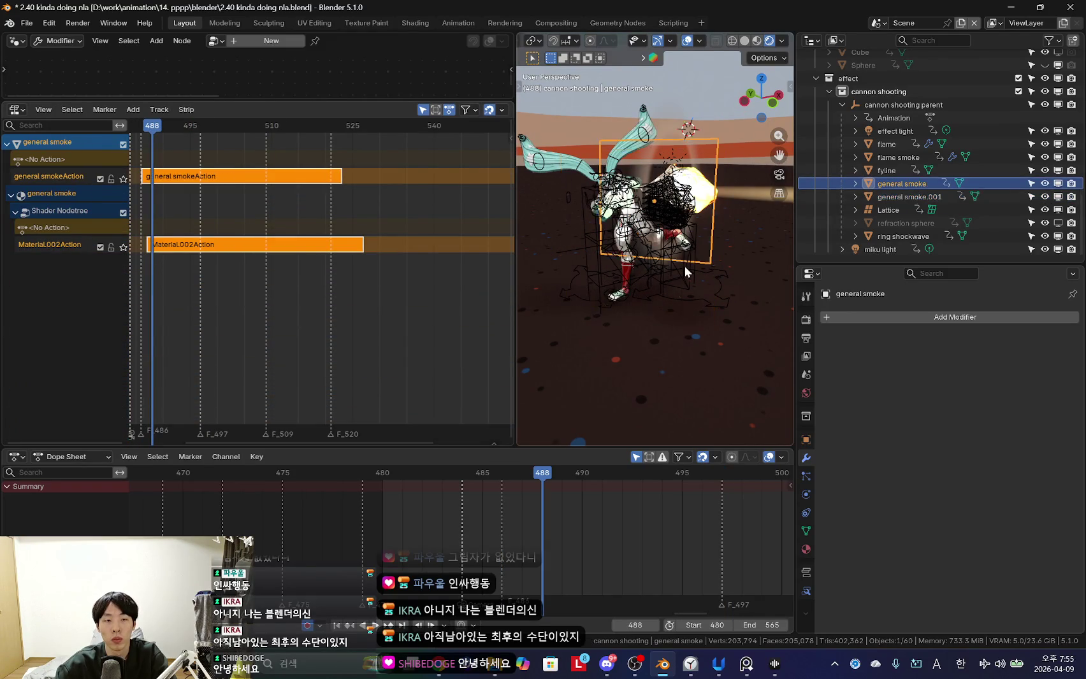
pyautogui.hotkey('ctrl', 'z')
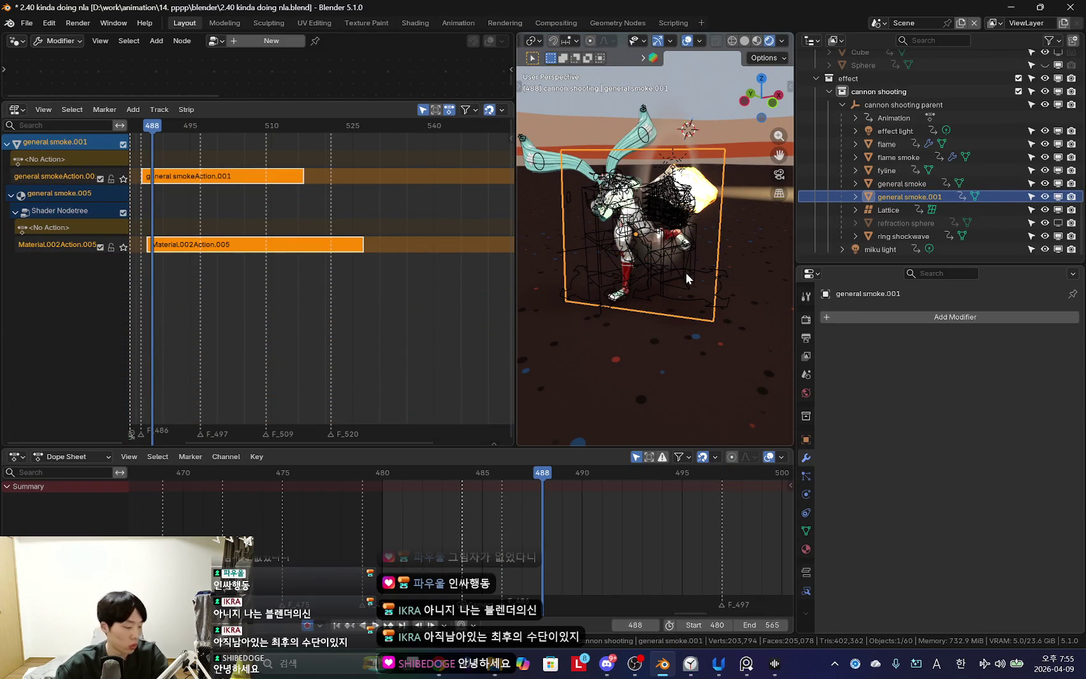
pyautogui.hotkey('ctrl', 'z')
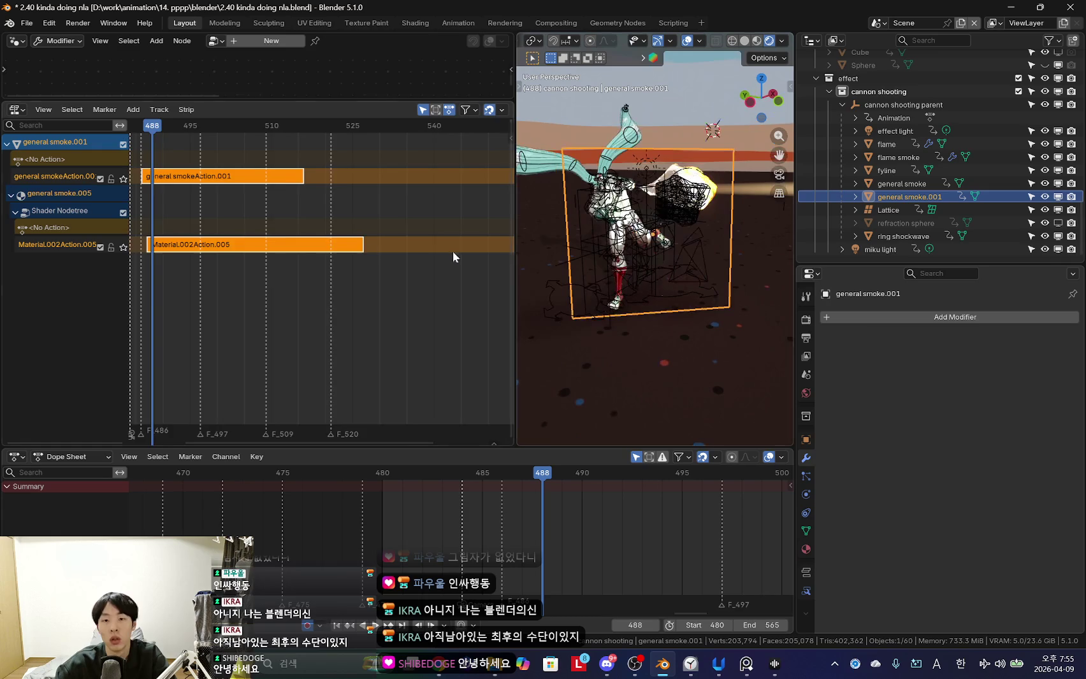
pyautogui.scroll(-2, 213, 236)
pyautogui.scroll(-1, 213, 236)
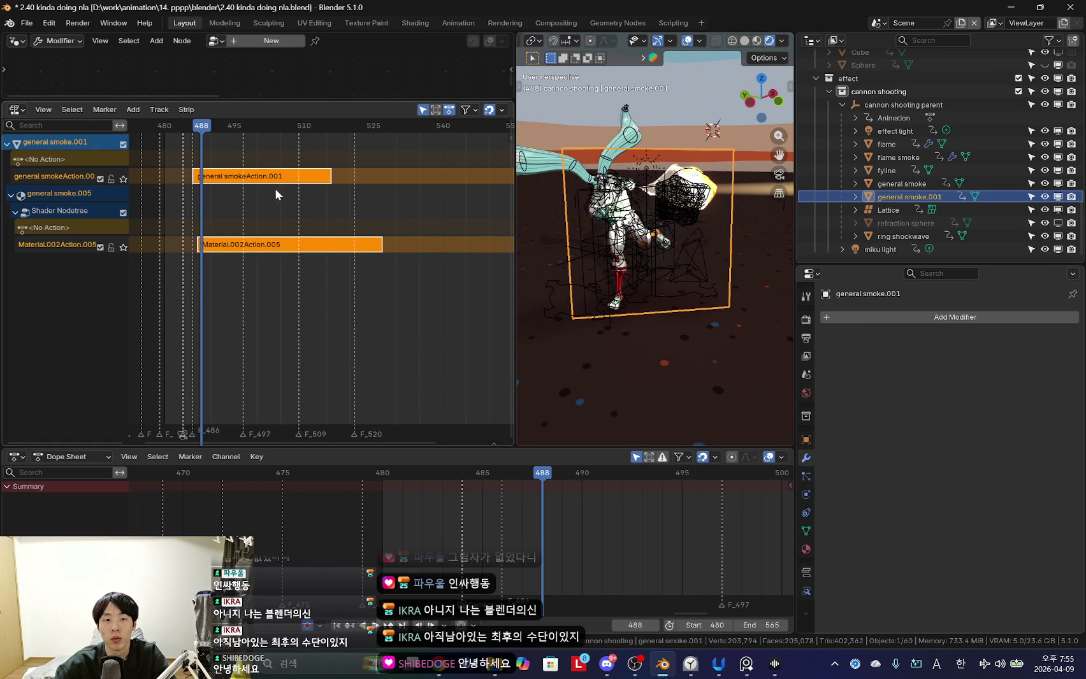
pyautogui.scroll(2, 279, 195)
# Scrub to frame 509, hide overlays and orbit to a front view of the character.
pyautogui.moveTo(194, 200); pyautogui.dragTo(319, 210)
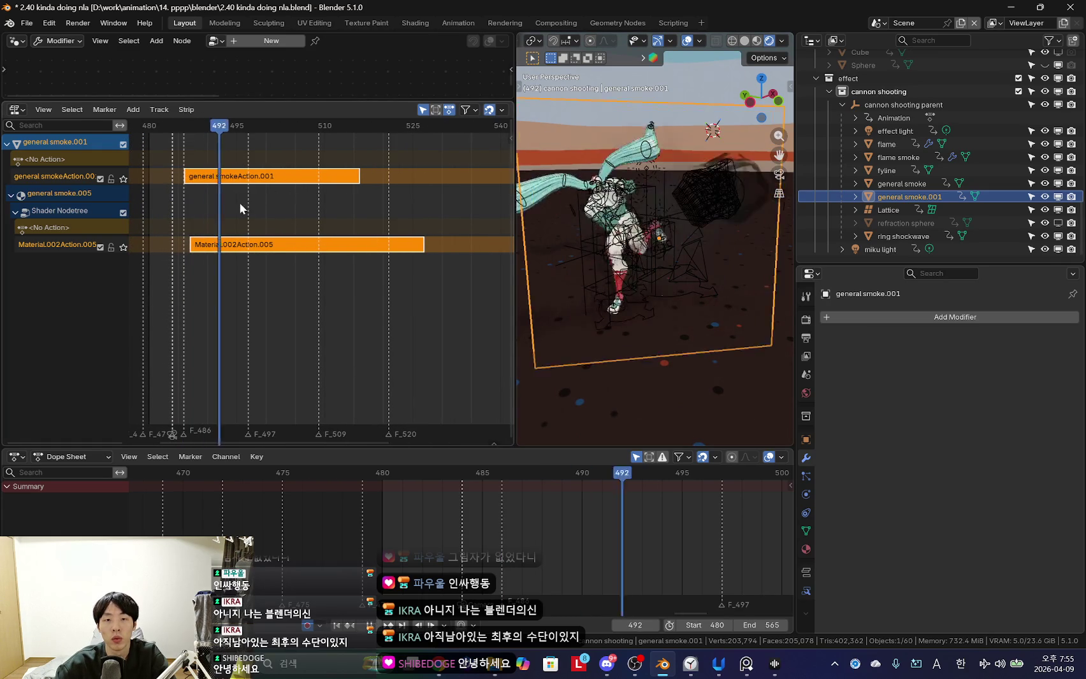
pyautogui.hotkey('shift', 'alt', 'z')
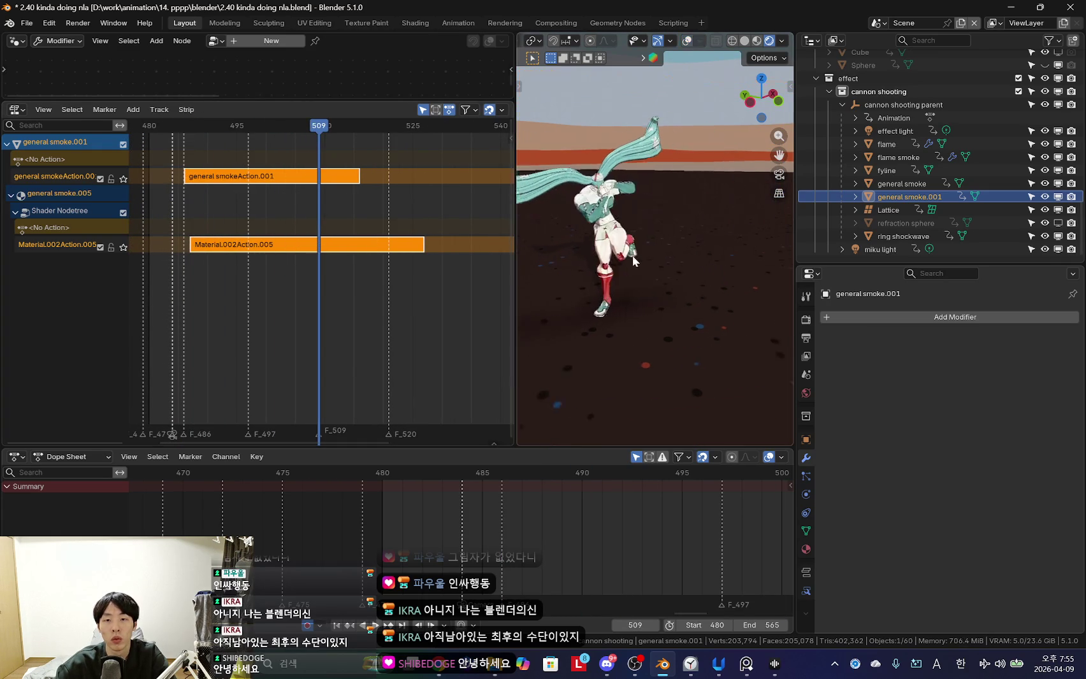
pyautogui.moveTo(650, 251)
pyautogui.mouseDown(button='middle')
pyautogui.moveTo(711, 266)
pyautogui.moveTo(632, 286)
pyautogui.mouseUp(button='middle')
pyautogui.press('n')
pyautogui.press('n')
# Enter tweak mode on general smoke's Material.002Action strip.
pyautogui.click(298, 246)
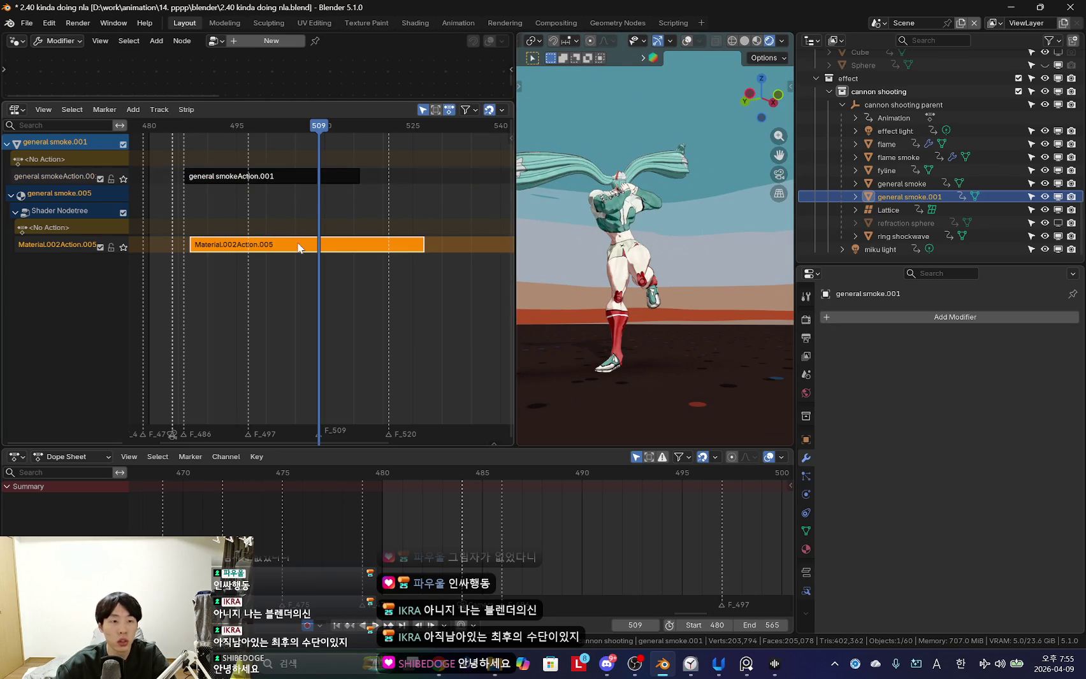
pyautogui.click(882, 185)
pyautogui.click(312, 182)
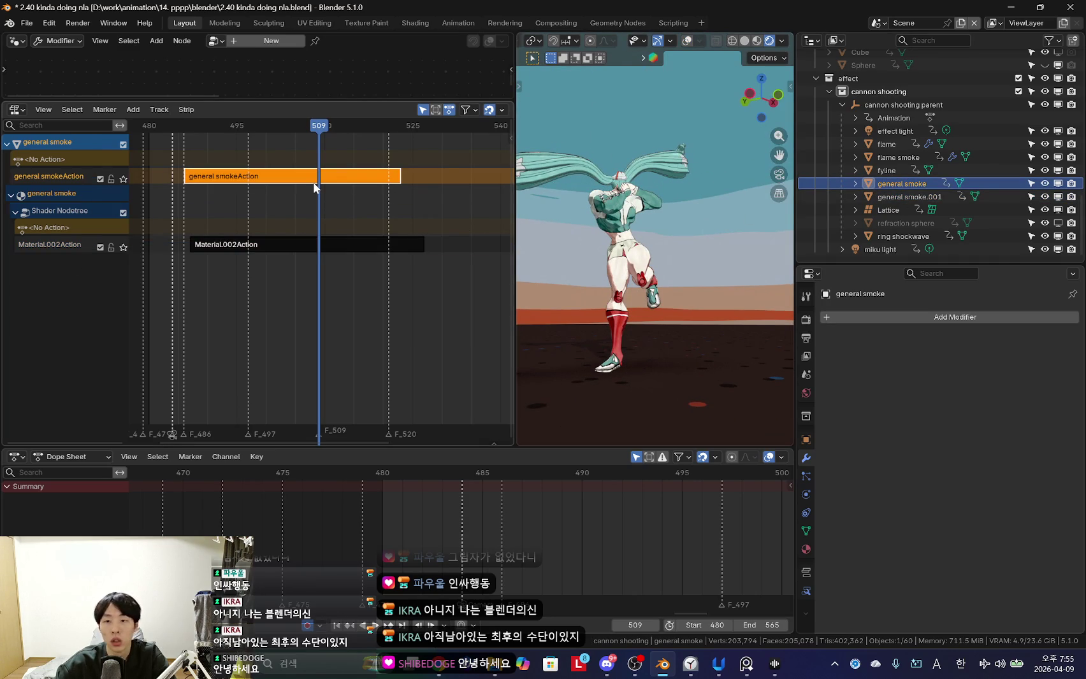
pyautogui.click(267, 246)
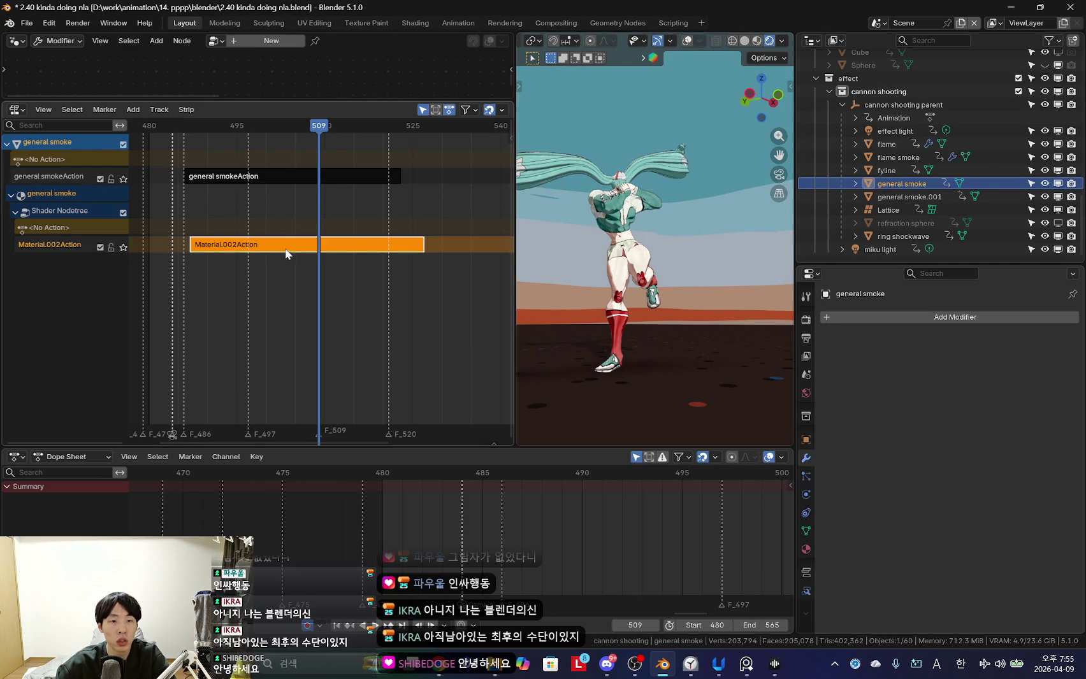
pyautogui.press('Tab')
pyautogui.moveTo(59, 102); pyautogui.dragTo(58, 160)
pyautogui.click(13, 42)
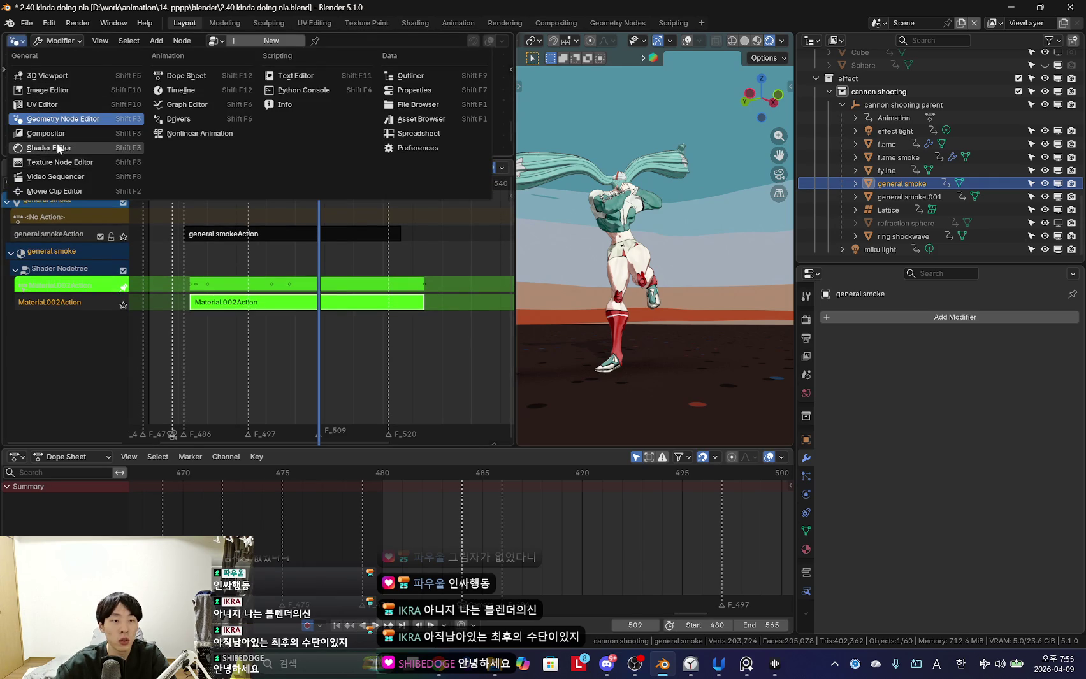
# Show the general smoke material's shader nodes at frame 487 and preview the smoke animation.
pyautogui.click(49, 147)
pyautogui.scroll(2, 552, 475)
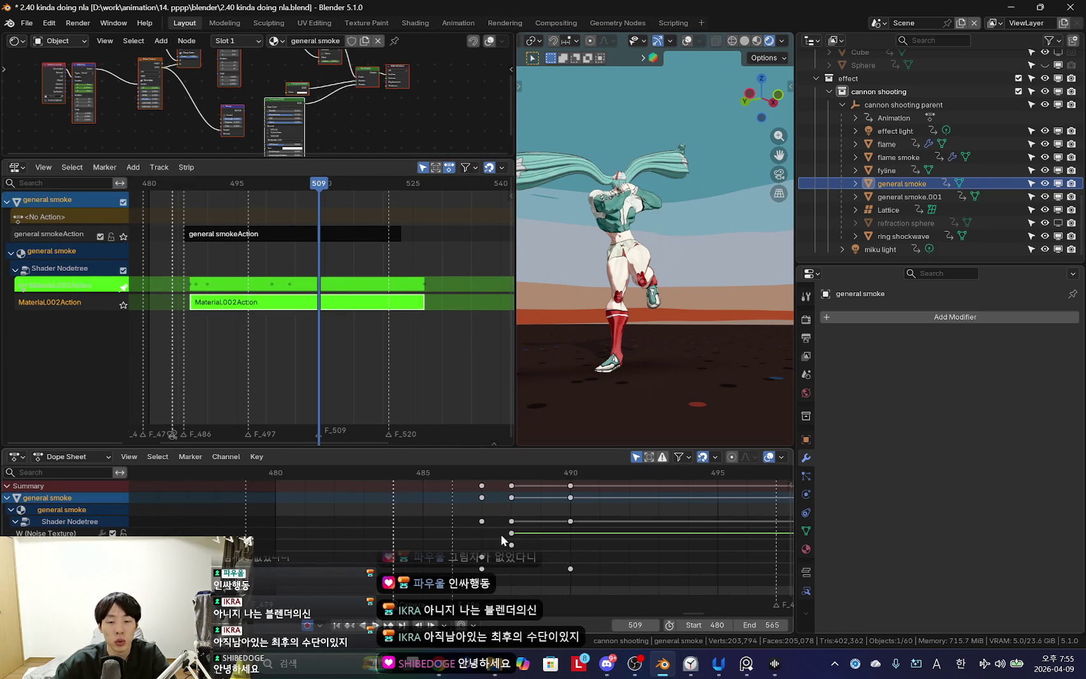
pyautogui.click(482, 473)
pyautogui.scroll(2, 359, 99)
pyautogui.scroll(2, 350, 133)
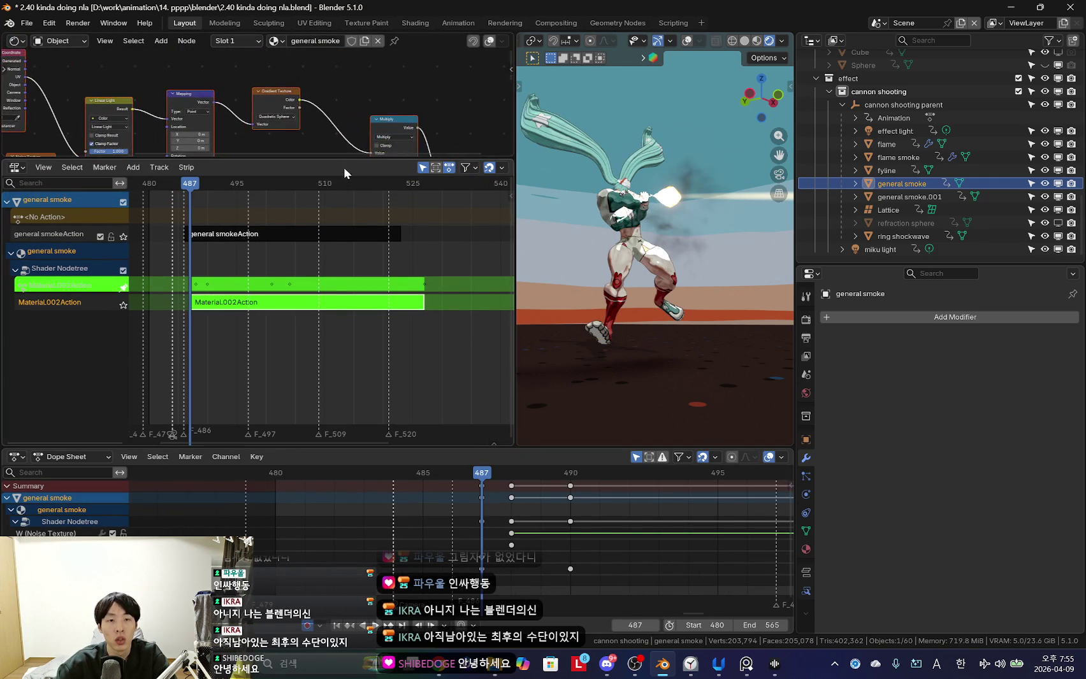
pyautogui.scroll(2, 398, 112)
pyautogui.click(354, 85)
pyautogui.scroll(-1, 550, 553)
pyautogui.press('space')
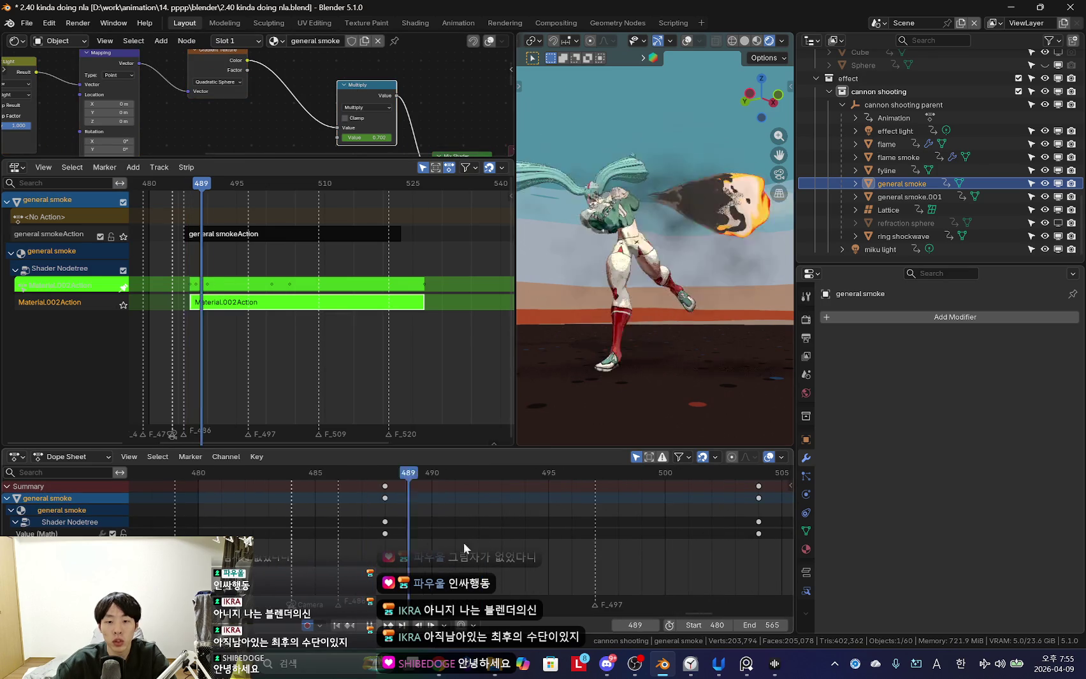
# Move to frame 527 and select all shader nodes to list their keyframes.
pyautogui.moveTo(706, 535); pyautogui.dragTo(447, 535, button='middle')
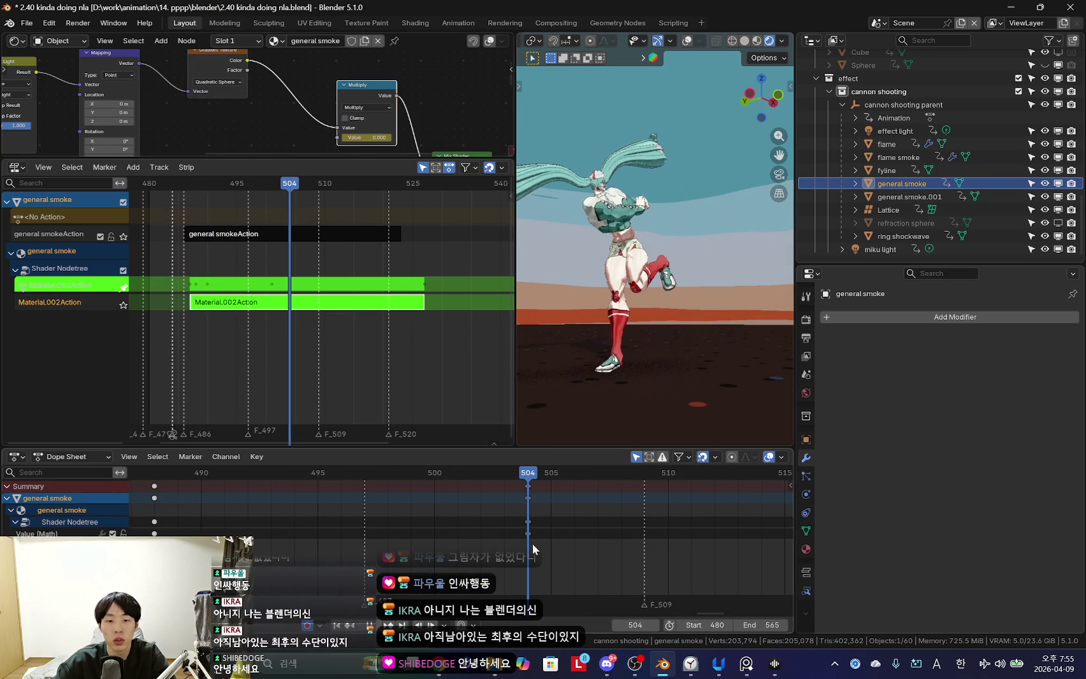
pyautogui.scroll(-2, 460, 577)
pyautogui.scroll(-1, 401, 330)
pyautogui.scroll(-1, 401, 330)
pyautogui.scroll(-2, 381, 89)
pyautogui.scroll(-2, 458, 565)
pyautogui.scroll(-1, 458, 565)
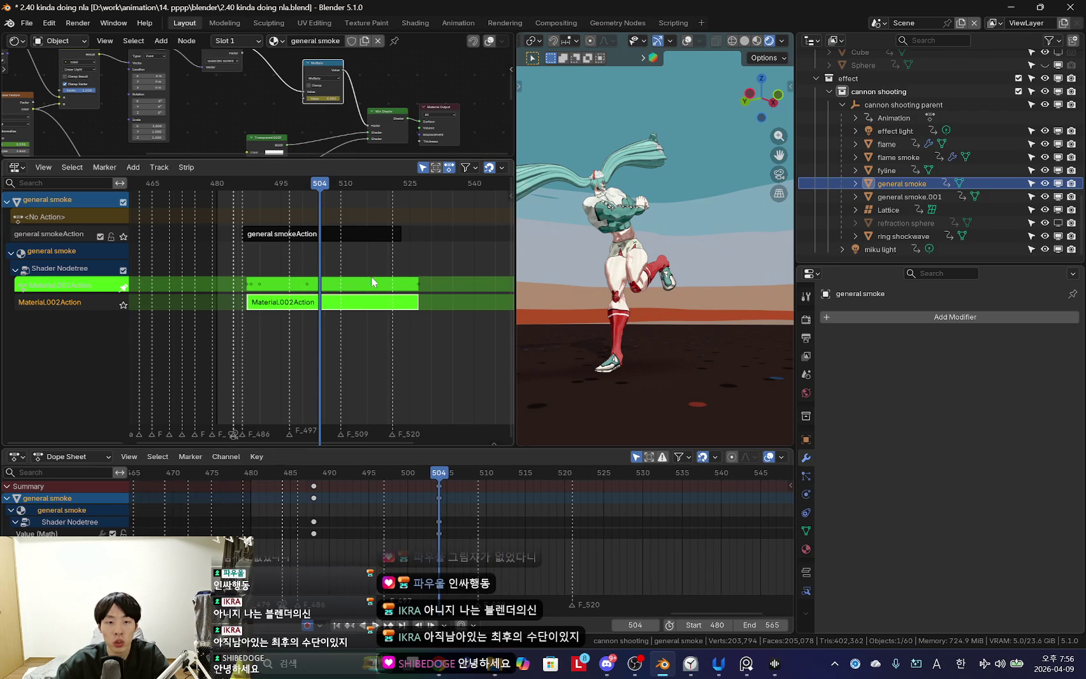
pyautogui.moveTo(426, 306); pyautogui.dragTo(418, 304)
pyautogui.scroll(-2, 367, 112)
pyautogui.press('a')
# Delete the W (Noise Texture) keyframes at frame 527 and exit tweak mode.
pyautogui.click(66, 534)
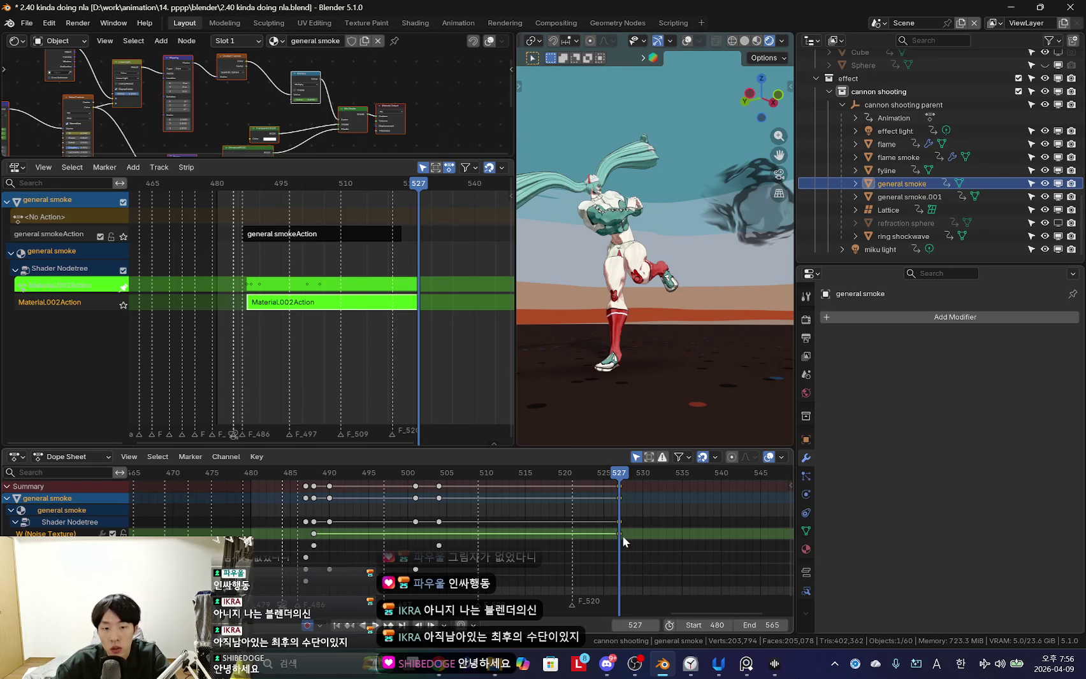
pyautogui.moveTo(623, 537); pyautogui.dragTo(438, 537)
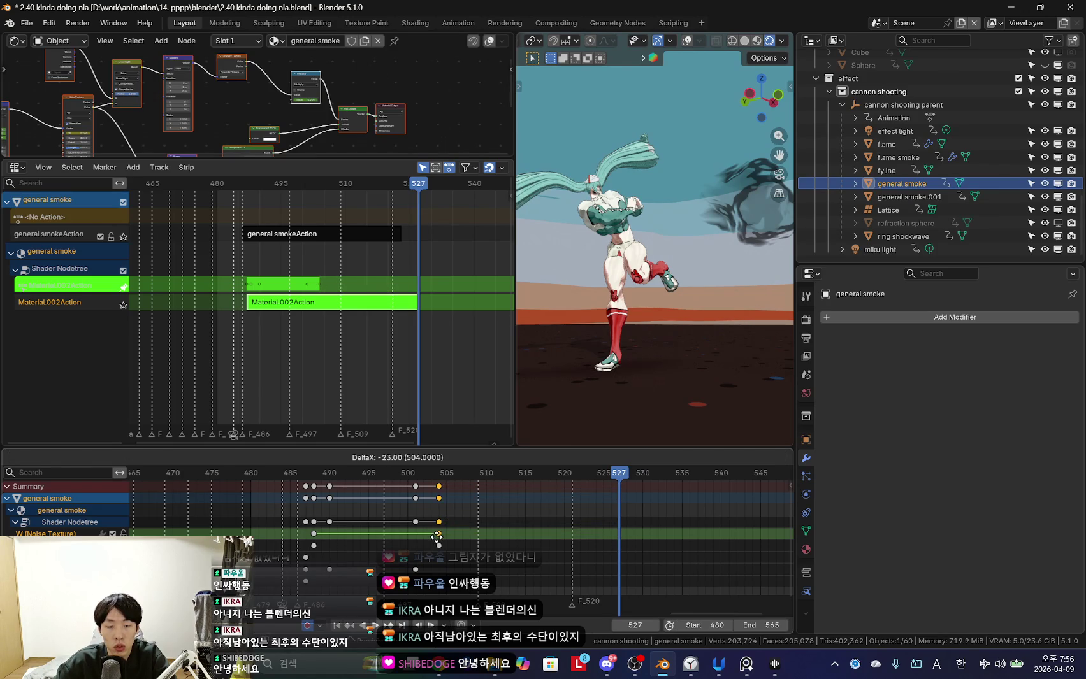
pyautogui.rightClick(442, 535)
pyautogui.click(438, 540)
pyautogui.scroll(1, 253, 127)
pyautogui.scroll(2, 267, 118)
pyautogui.scroll(1, 294, 99)
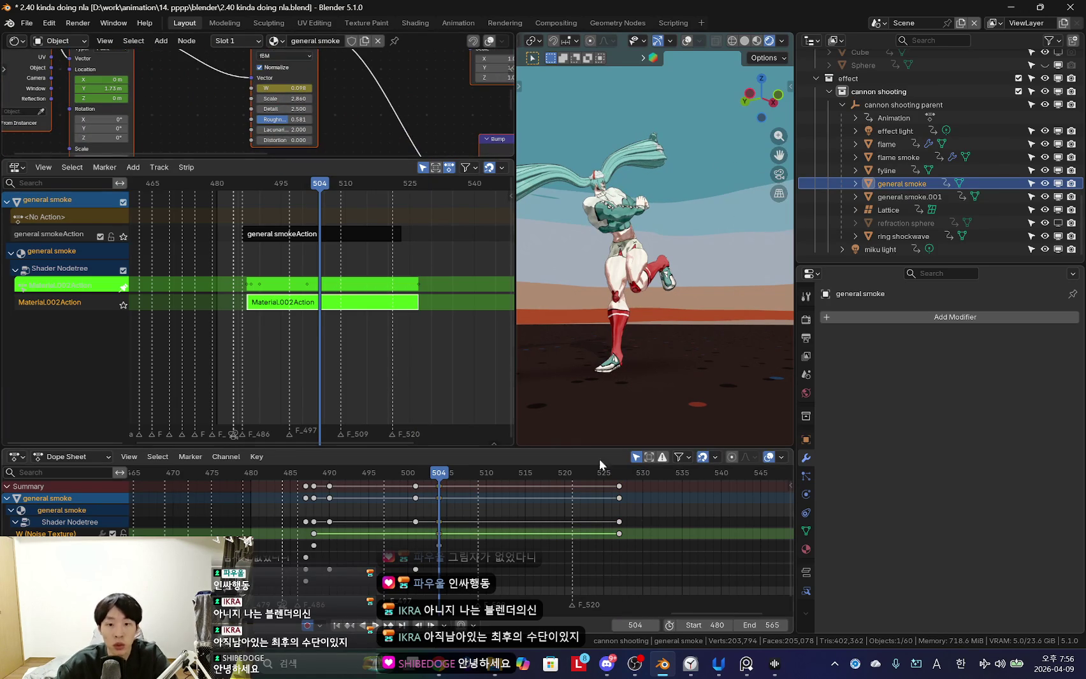
pyautogui.click(633, 541)
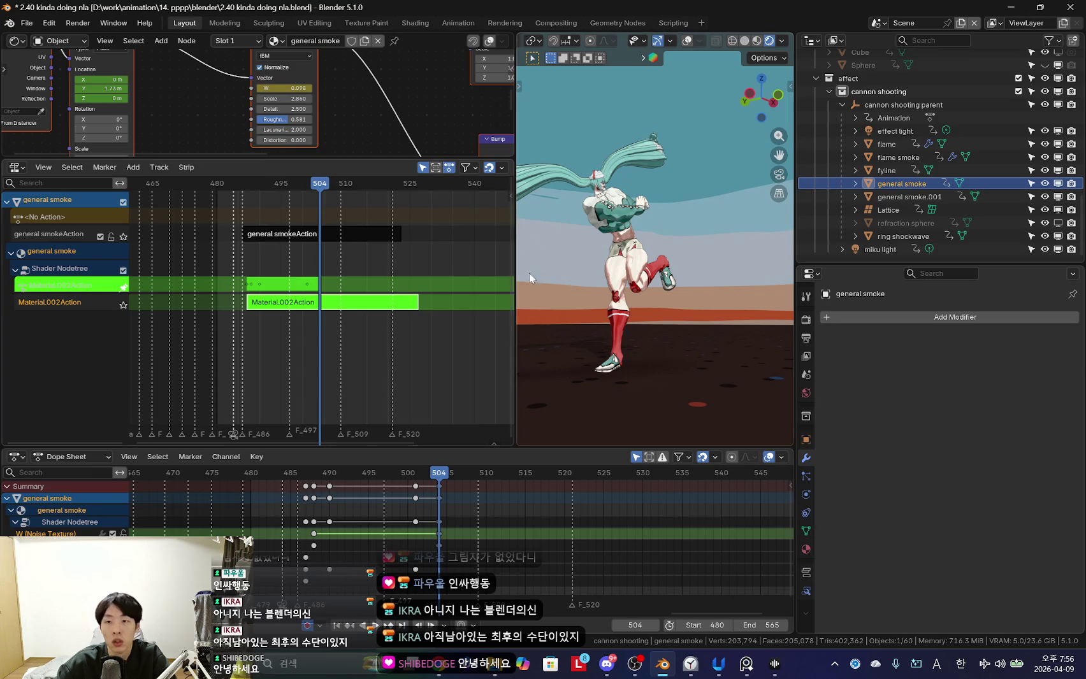
pyautogui.moveTo(353, 158); pyautogui.dragTo(353, 187)
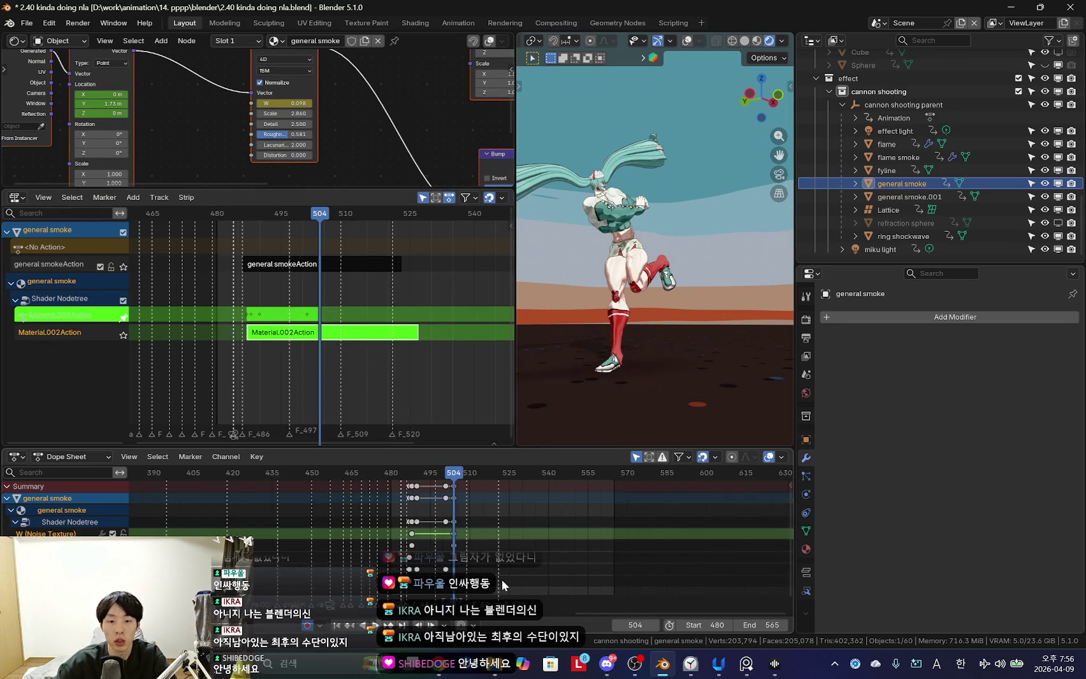
pyautogui.scroll(-4, 502, 579)
pyautogui.press('Tab')
pyautogui.press('Tab')
pyautogui.press('Tab')
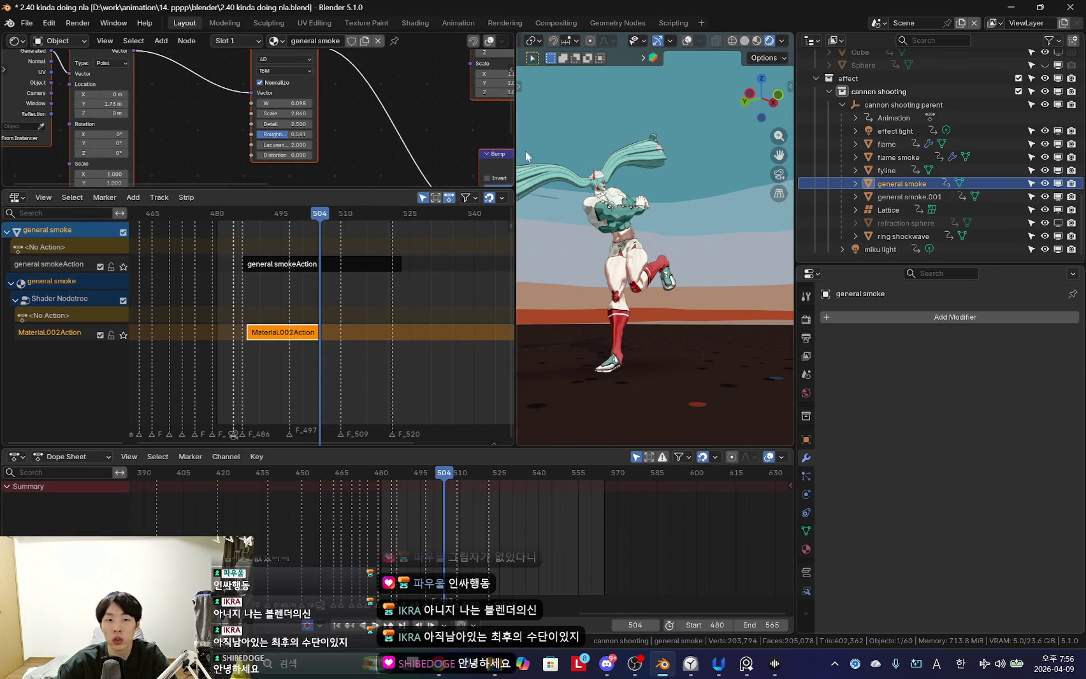
# Enter tweak mode on general smokeAction and insert Location, Rotation & Scale keyframes.
pyautogui.press('Tab')
pyautogui.press('Tab')
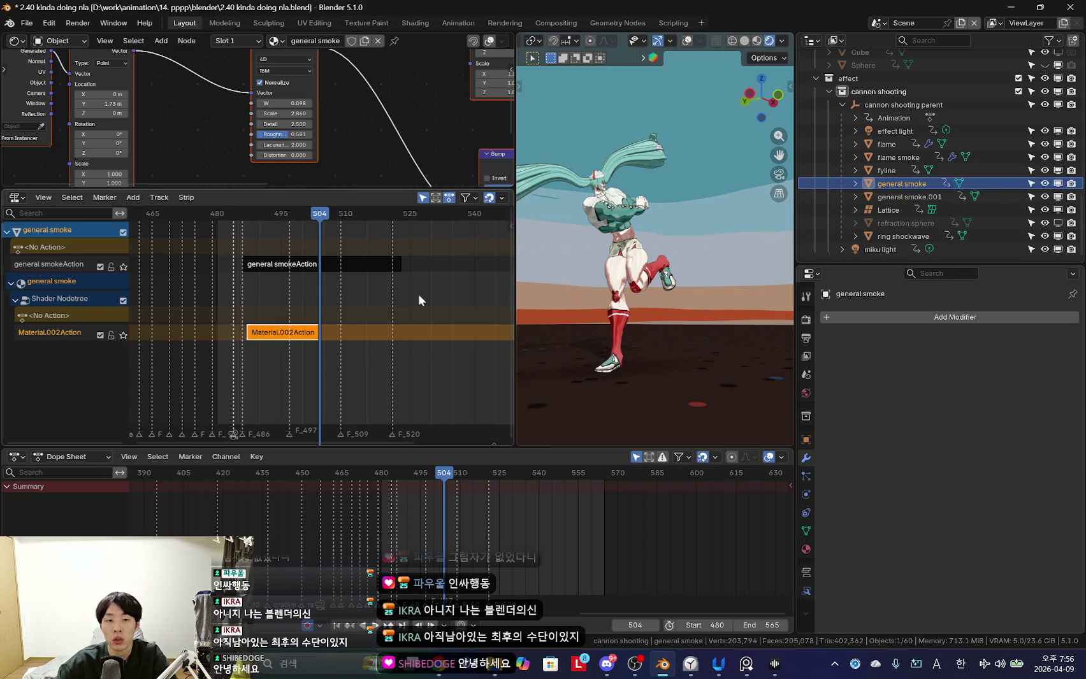
pyautogui.click(908, 196)
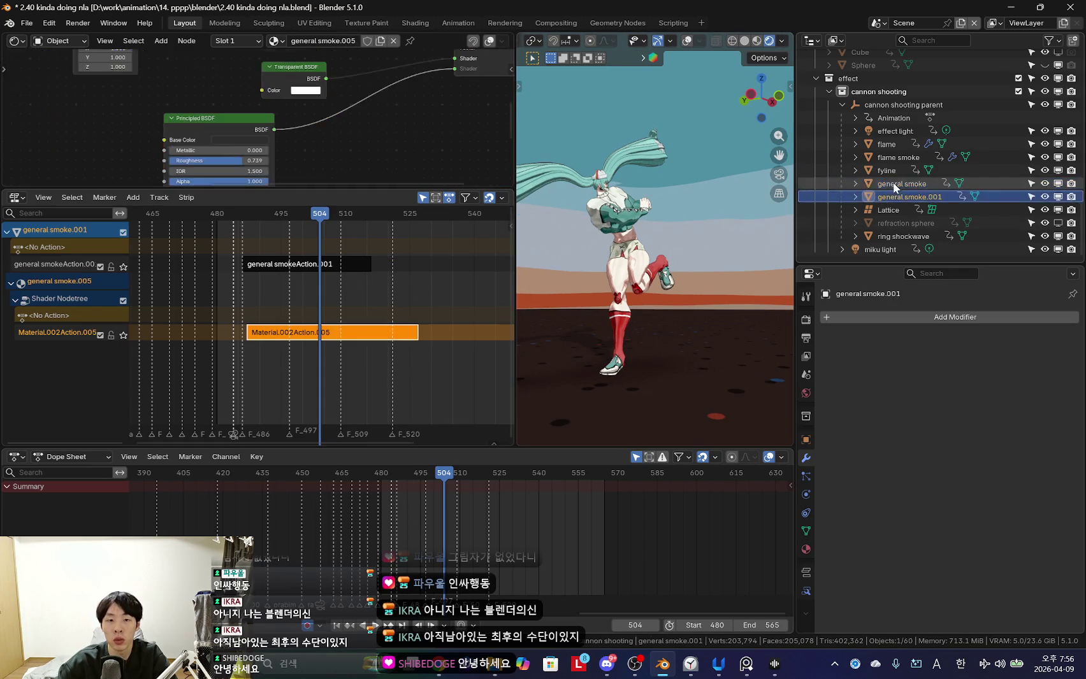
pyautogui.click(901, 184)
pyautogui.click(319, 265)
pyautogui.press('Tab')
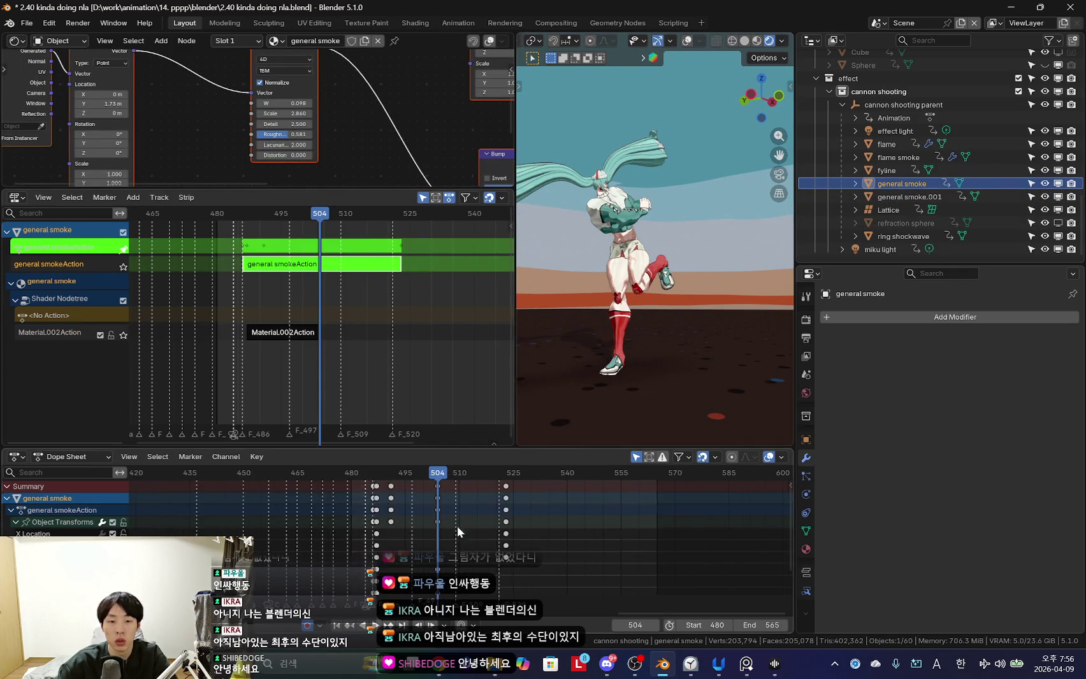
pyautogui.press('k')
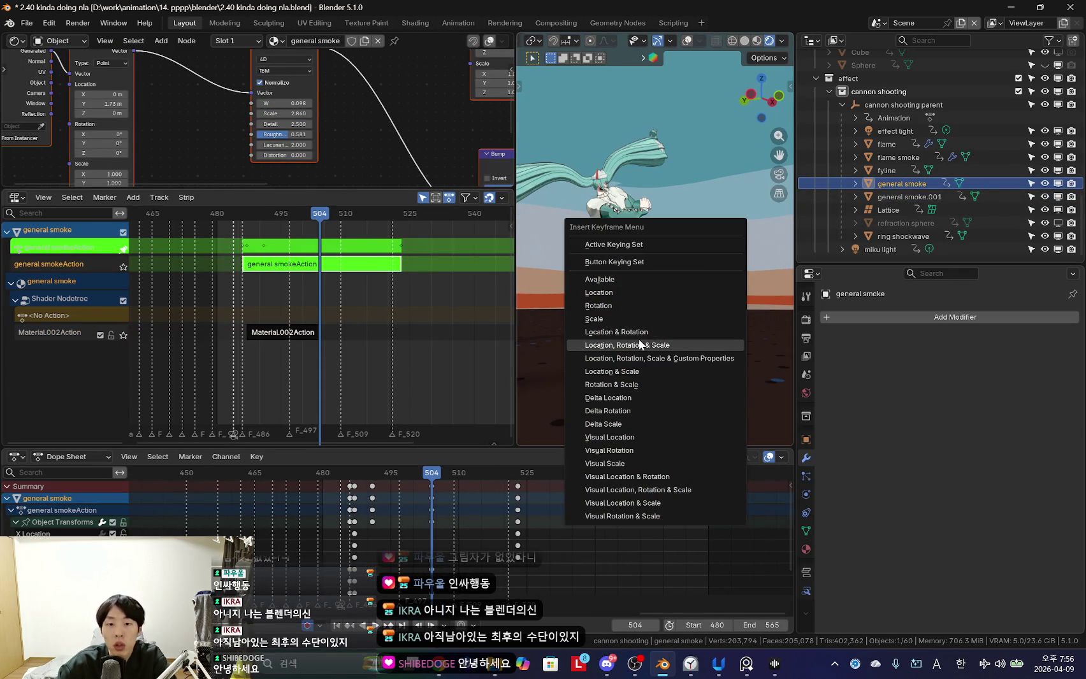
pyautogui.click(638, 344)
# Select the keyframe column near frame 522, then key location, rotation and scale at frame 503.
pyautogui.keyDown('ctrl'); pyautogui.moveTo(464, 555); pyautogui.dragTo(483, 552, button='middle'); pyautogui.keyUp('ctrl')
pyautogui.click(534, 487)
pyautogui.press('x')
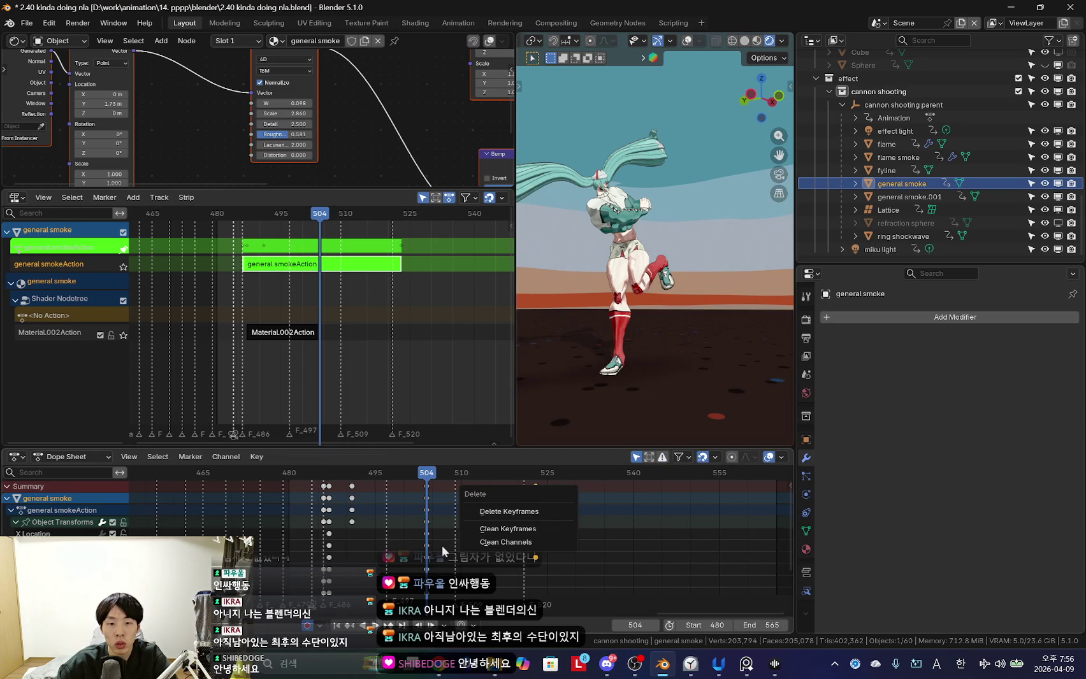
pyautogui.click(509, 534)
pyautogui.press('Left')
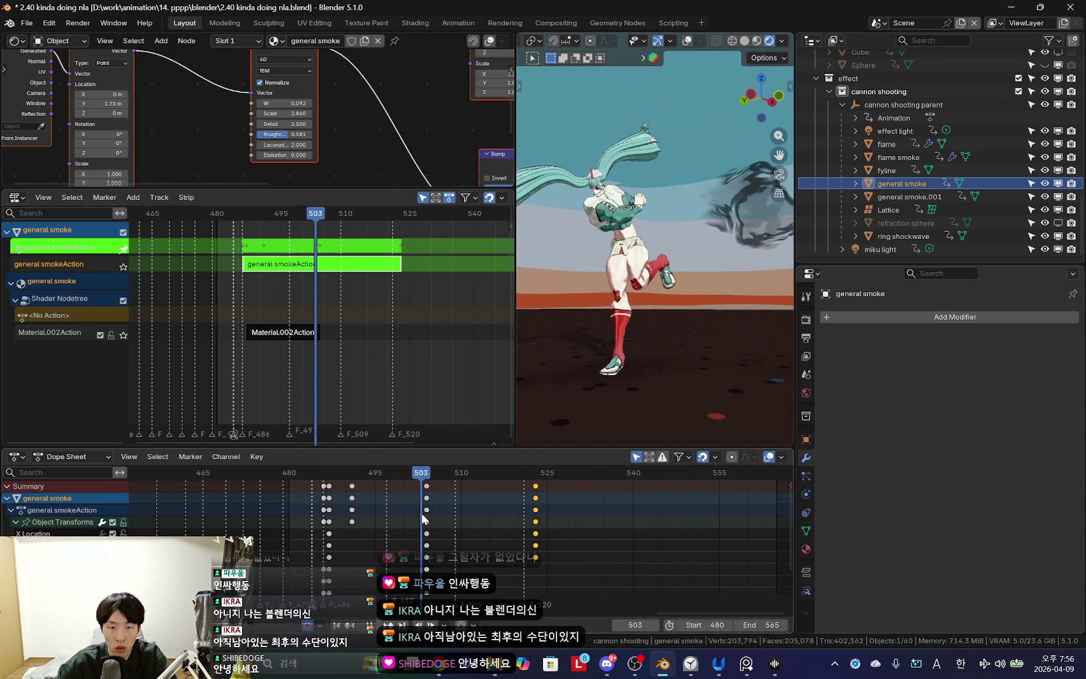
pyautogui.press('k')
pyautogui.click(586, 314)
# Check frames 502 and 504, leave strip editing and select general smoke.001.
pyautogui.press('Left')
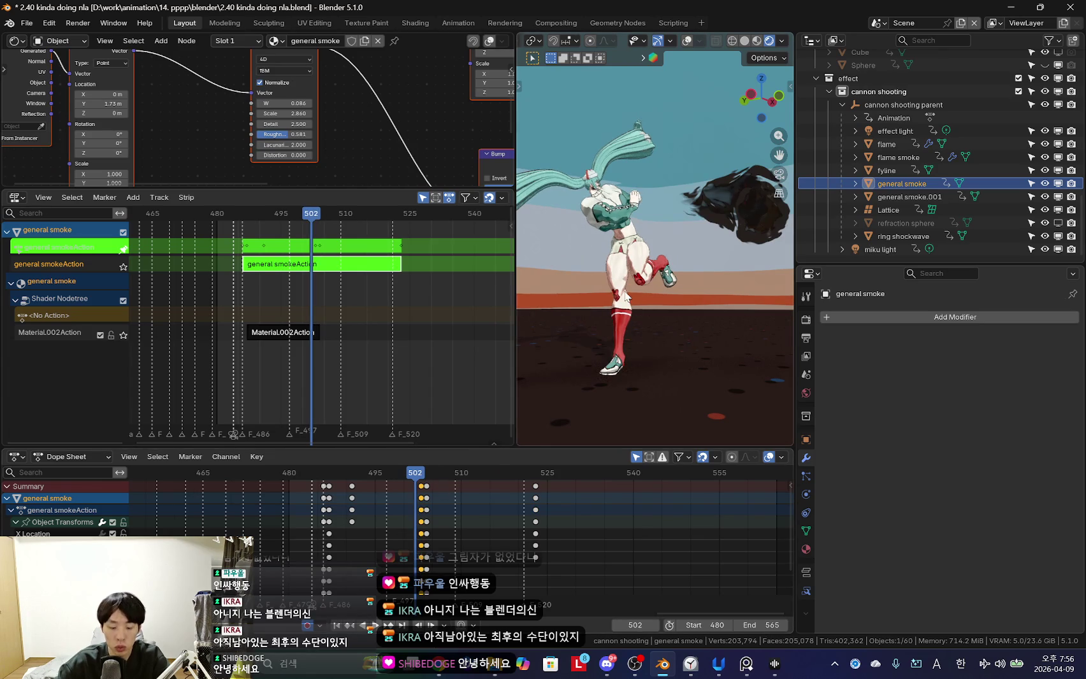
pyautogui.press('Right')
pyautogui.press('Right')
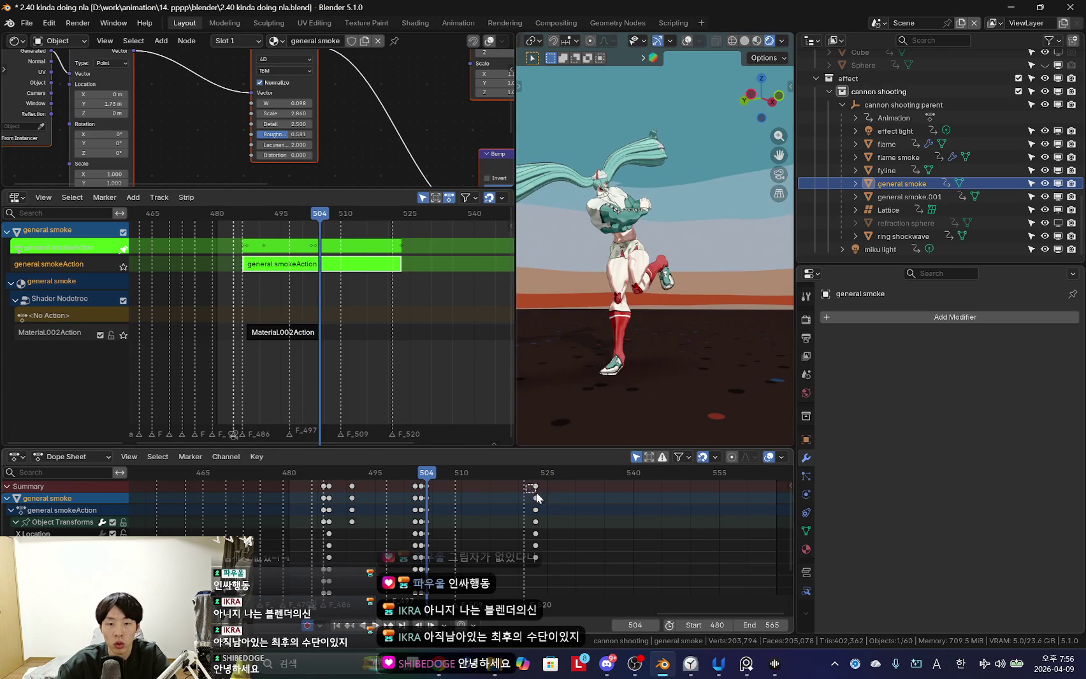
pyautogui.press('Tab')
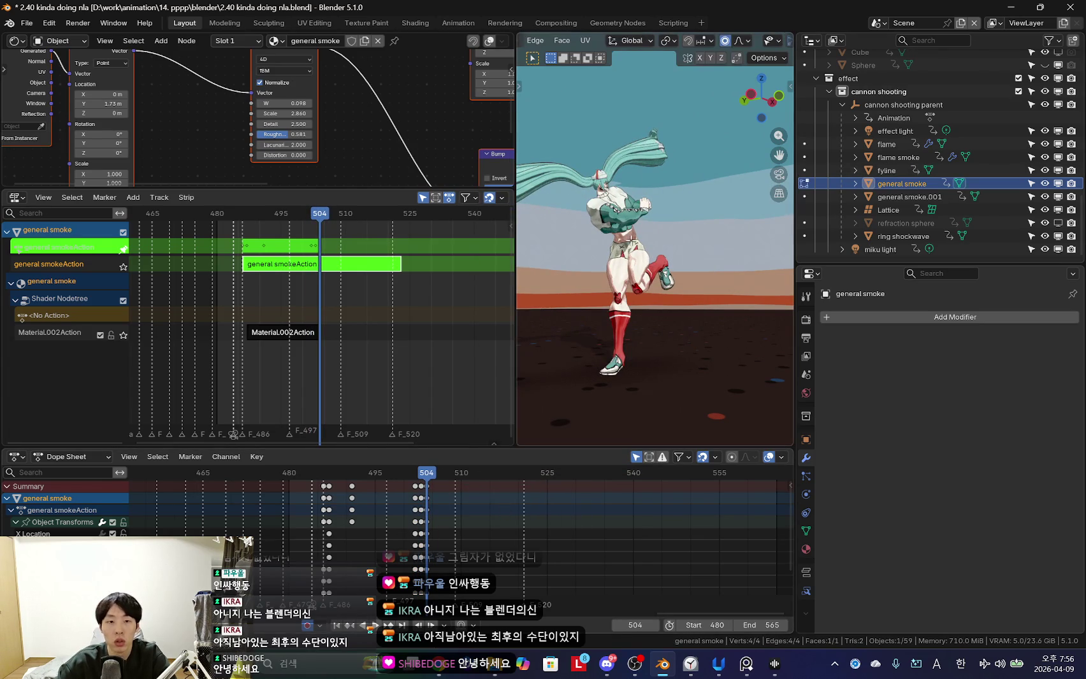
pyautogui.press('Tab')
pyautogui.press('Tab')
pyautogui.click(910, 197)
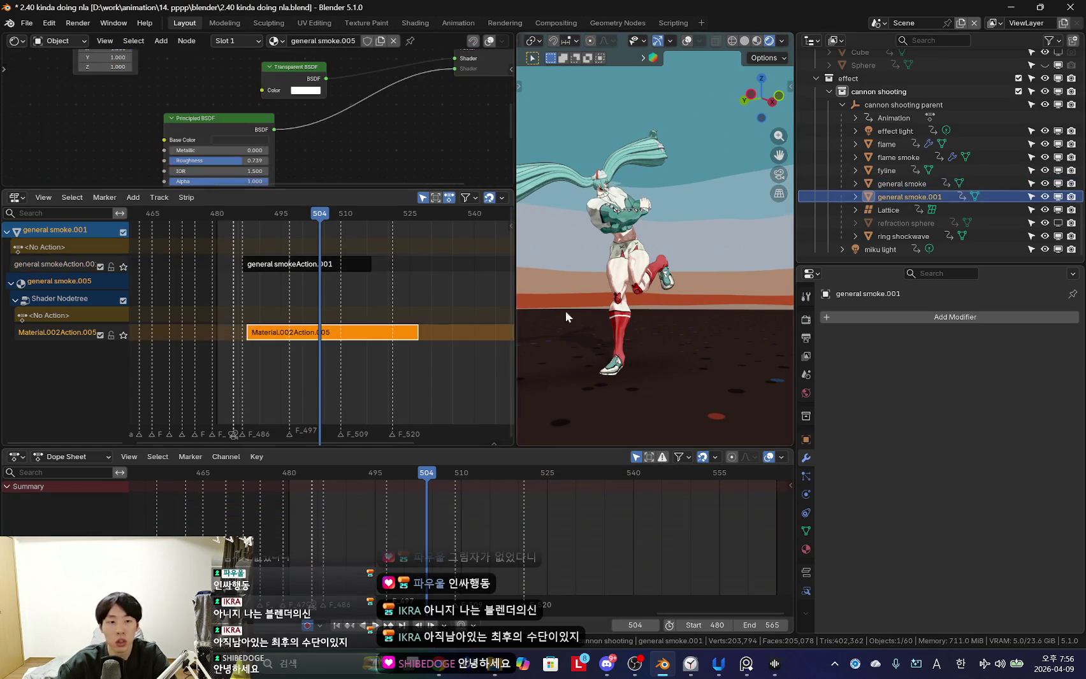
# Enter tweak mode on general smoke.001's Material.002Action.005 strip and frame its keyframes.
pyautogui.scroll(-2, 365, 132)
pyautogui.scroll(-3, 365, 131)
pyautogui.scroll(-2, 364, 131)
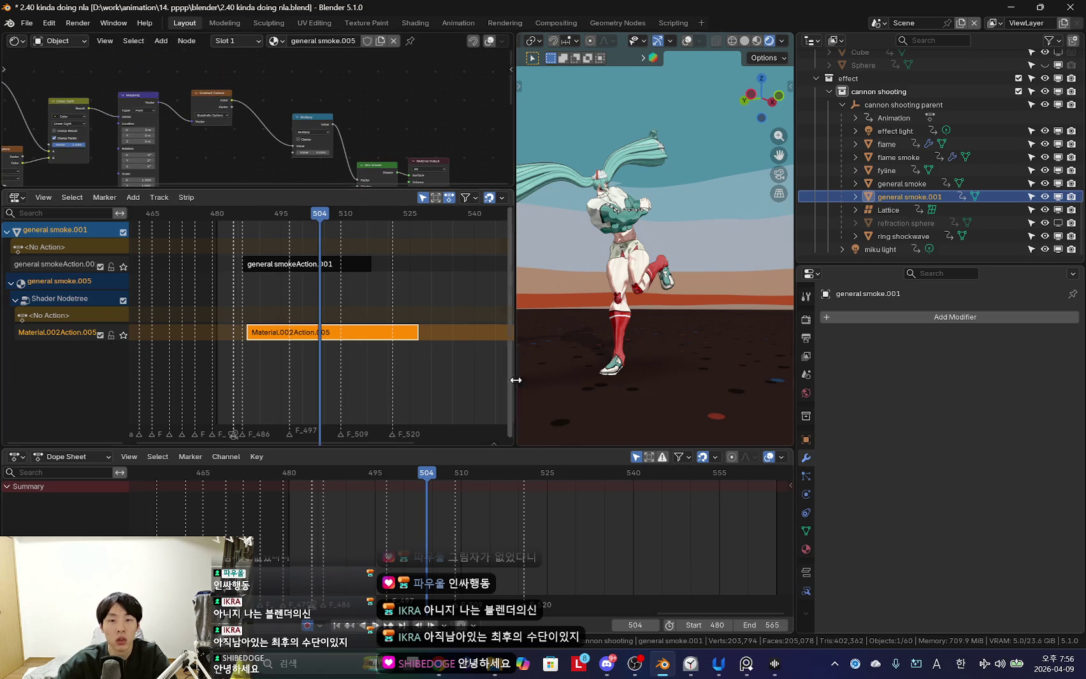
pyautogui.press('Tab')
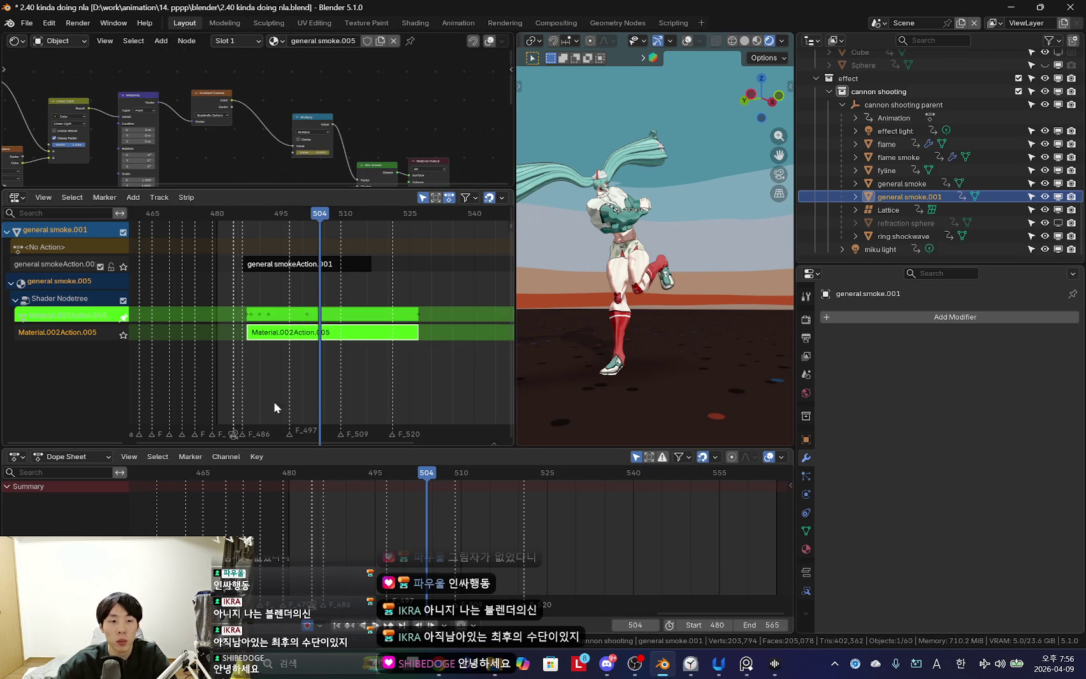
pyautogui.press('Home')
pyautogui.scroll(1, 342, 113)
pyautogui.scroll(1, 342, 113)
# Select the Multiply node and bring the Noise Texture node into view.
pyautogui.click(343, 113)
pyautogui.scroll(1, 342, 112)
pyautogui.scroll(1, 342, 112)
pyautogui.scroll(1, 342, 113)
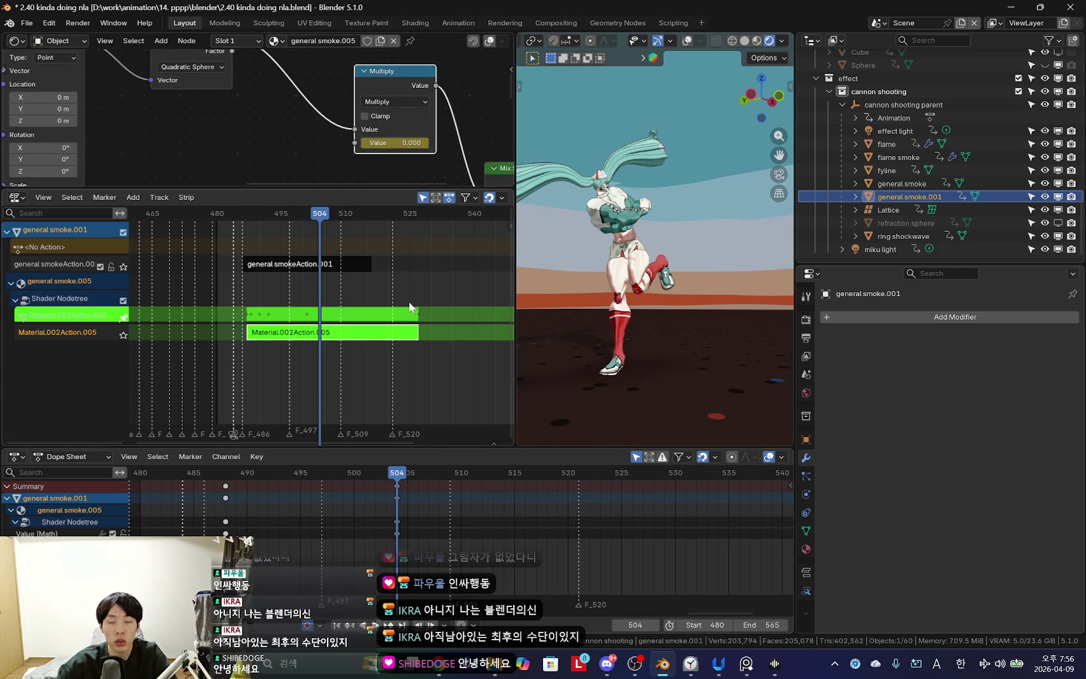
pyautogui.press('Home')
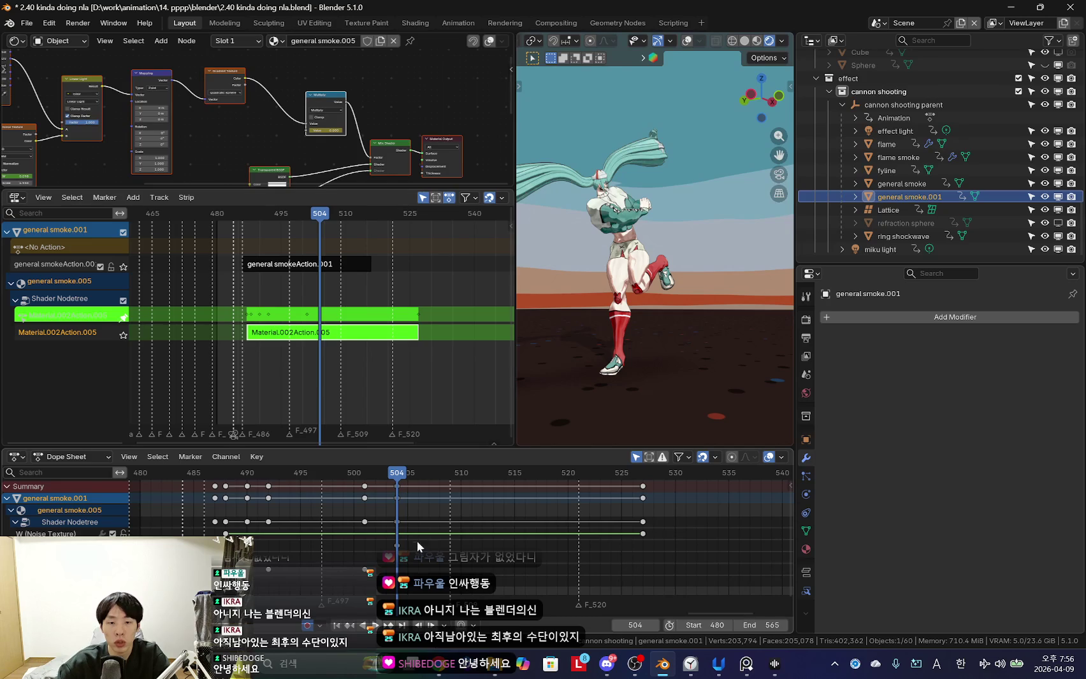
pyautogui.scroll(2, 320, 99)
pyautogui.moveTo(320, 99); pyautogui.dragTo(353, 131, button='middle')
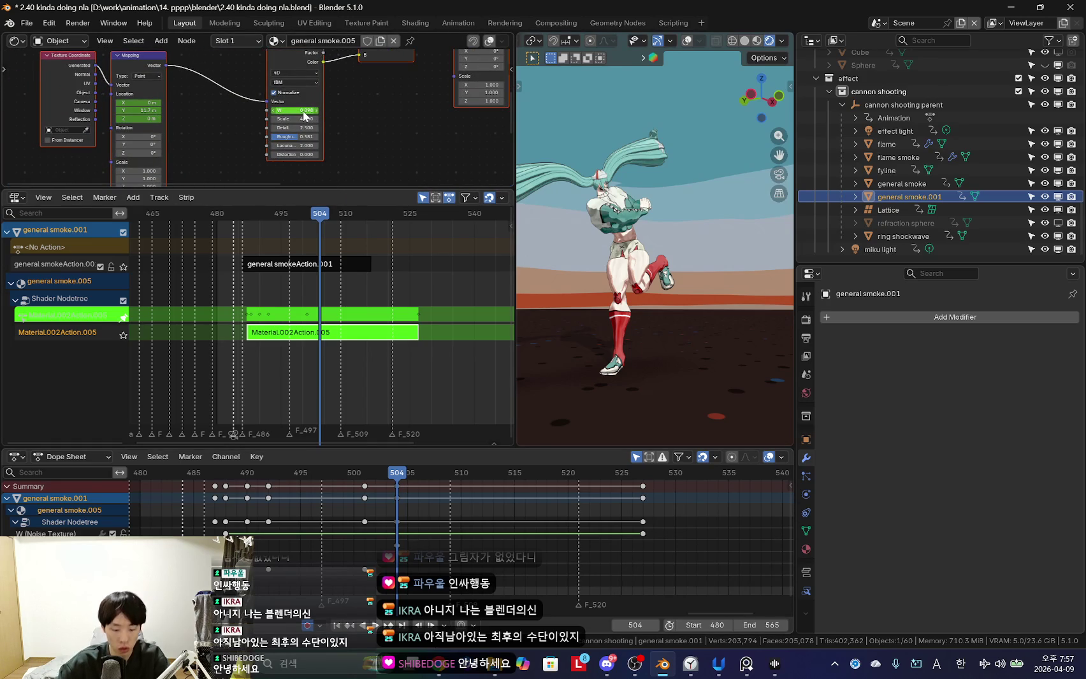
# Delete the selected keyframes, exit tweak mode and select the general smokeAction.001 strip.
pyautogui.press('a')
pyautogui.press('x')
pyautogui.click(659, 546)
pyautogui.press('Tab')
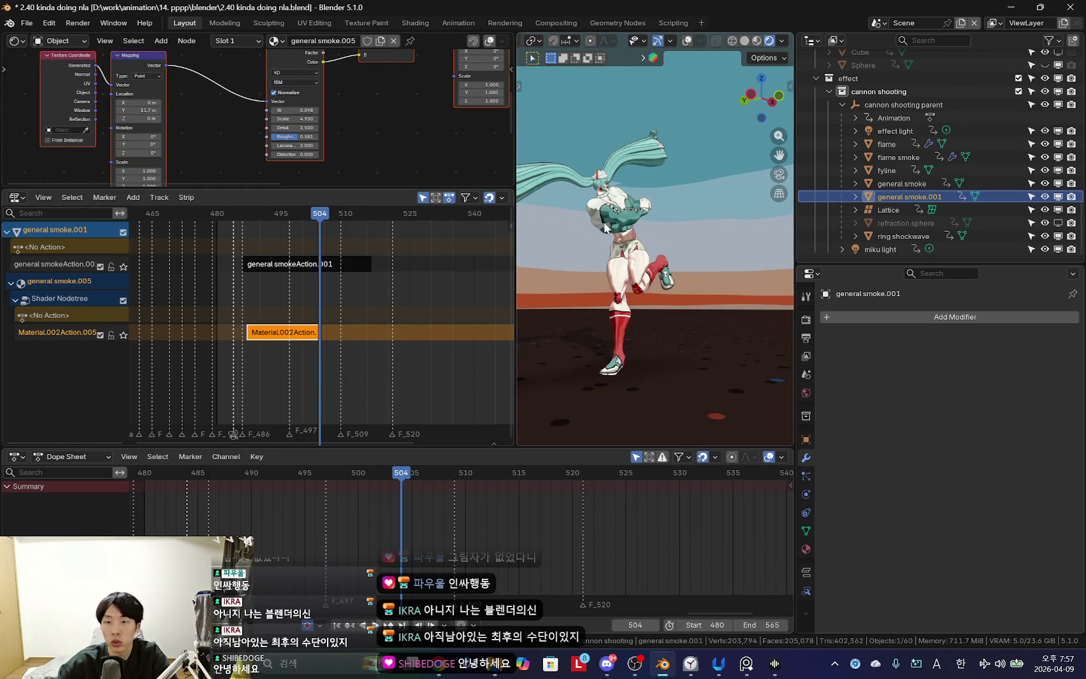
pyautogui.click(356, 263)
# Enter tweak mode on the general smokeAction.001 strip and frame the smoke plane in view.
pyautogui.press('Tab')
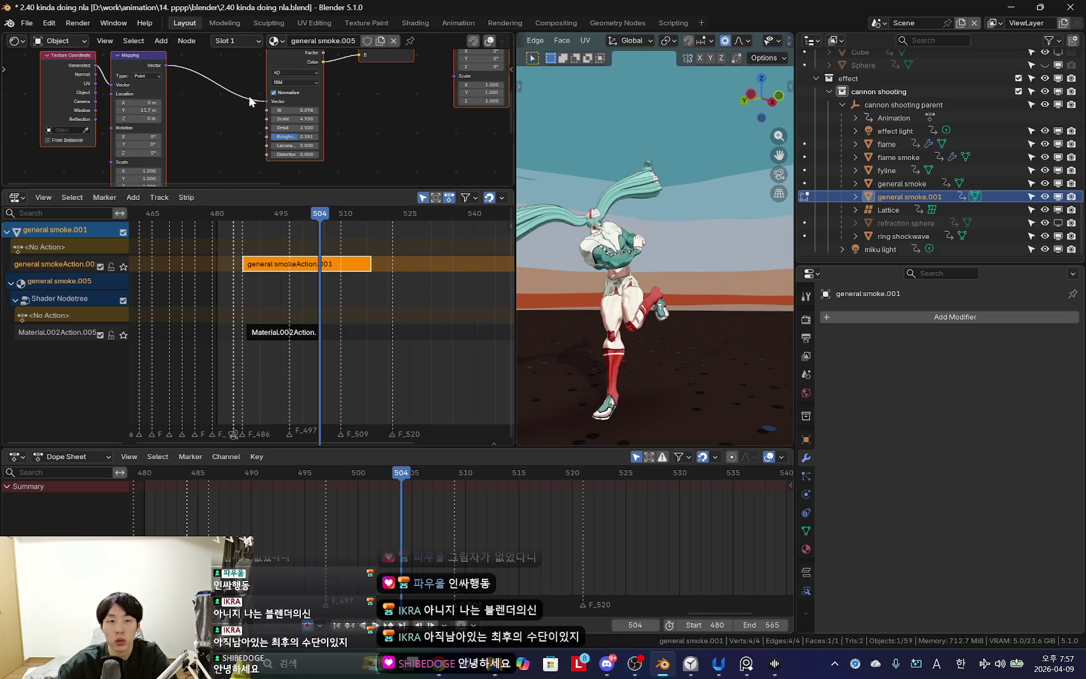
pyautogui.scroll(-3, 253, 121)
pyautogui.press('Tab')
pyautogui.scroll(-1, 467, 539)
pyautogui.moveTo(638, 338)
pyautogui.mouseDown(button='middle')
pyautogui.moveTo(642, 308)
pyautogui.moveTo(688, 319)
pyautogui.mouseUp(button='middle')
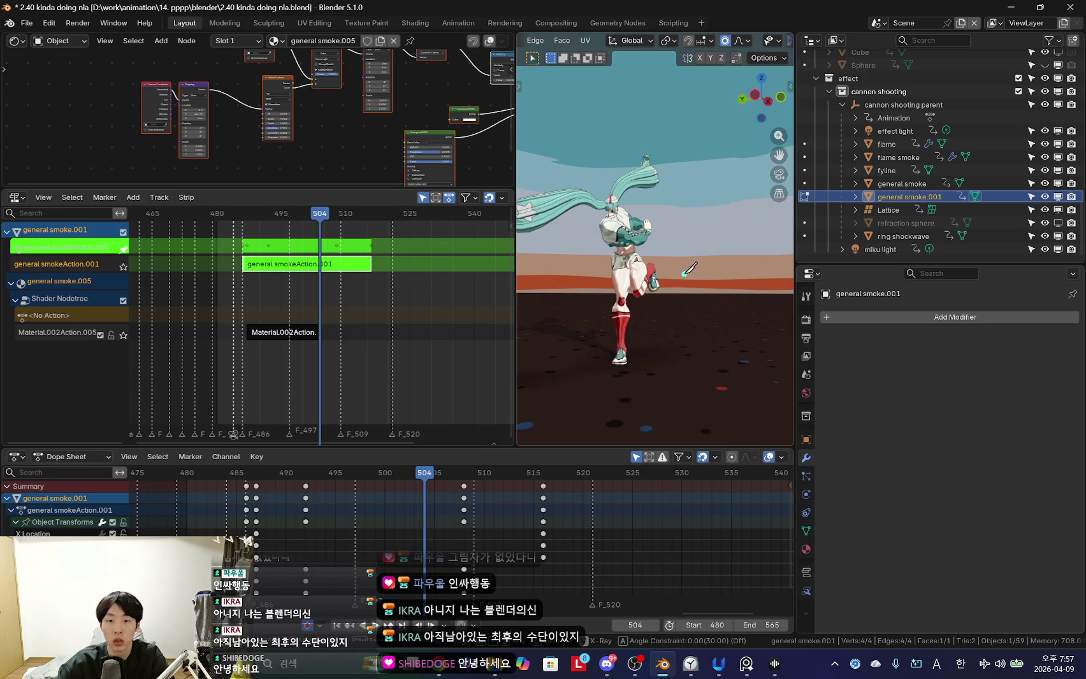
pyautogui.moveTo(587, 371); pyautogui.dragTo(651, 389, button='middle')
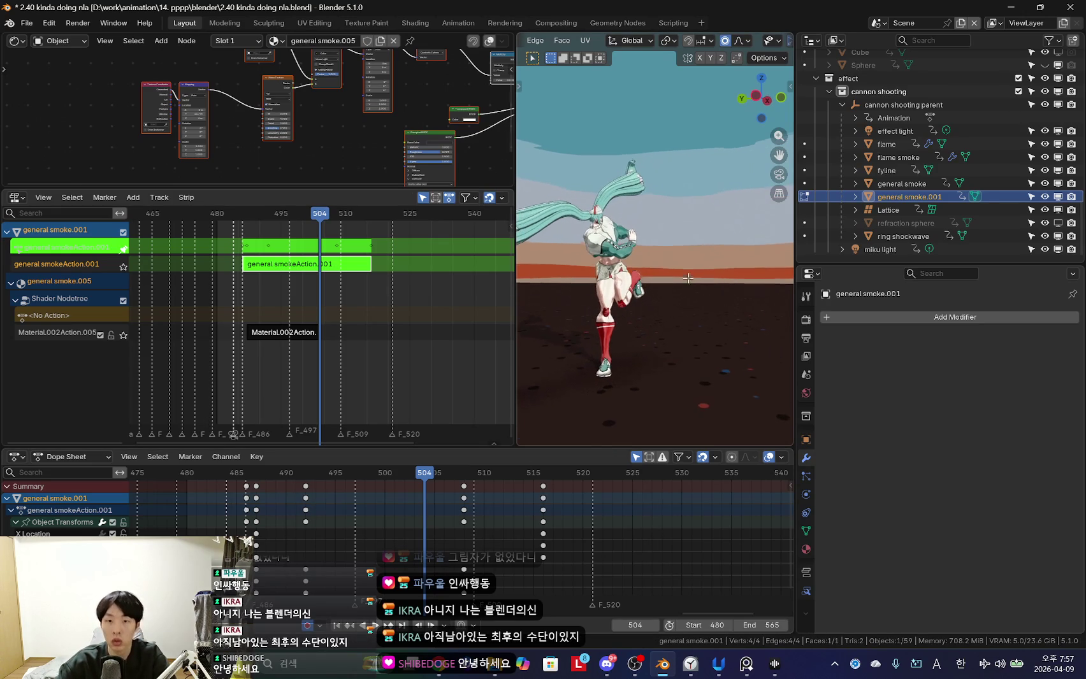
pyautogui.press('Tab')
pyautogui.hotkey('shift', 'alt', 'z')
pyautogui.moveTo(623, 314)
pyautogui.mouseDown(button='middle')
pyautogui.moveTo(694, 281)
pyautogui.moveTo(665, 316)
pyautogui.moveTo(594, 344)
pyautogui.mouseUp(button='middle')
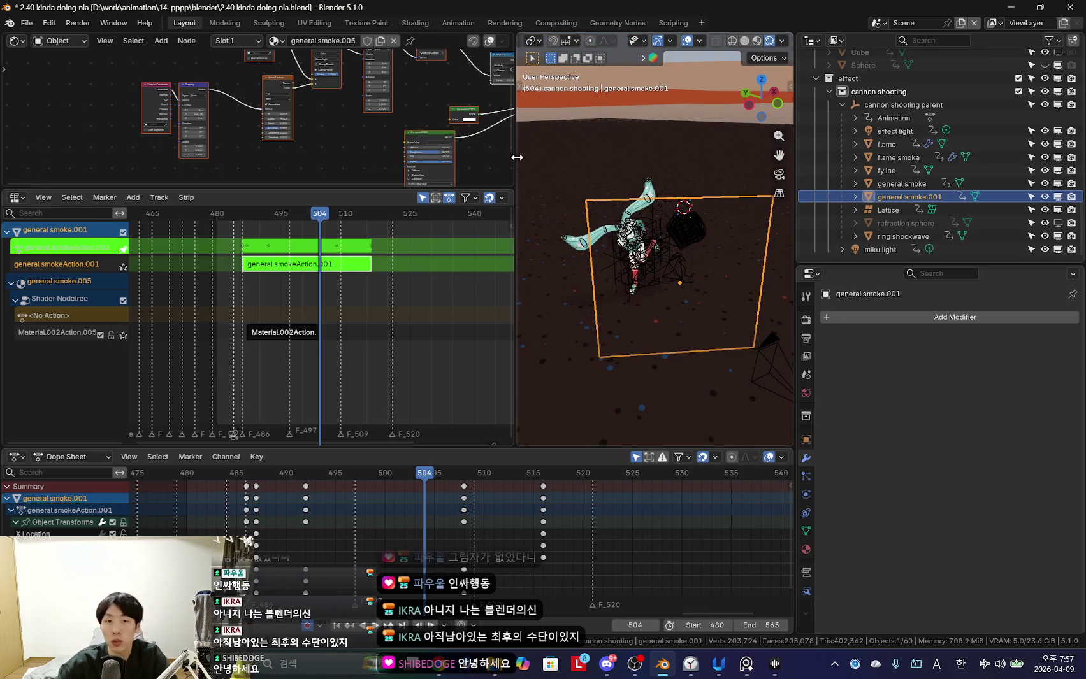
pyautogui.moveTo(517, 158); pyautogui.dragTo(462, 158)
# Insert keyframes on the smoke plane at frames 504 and 503.
pyautogui.press('k')
pyautogui.click(591, 276)
pyautogui.press('Left')
pyautogui.scroll(2, 484, 509)
pyautogui.press('k')
pyautogui.click(590, 300)
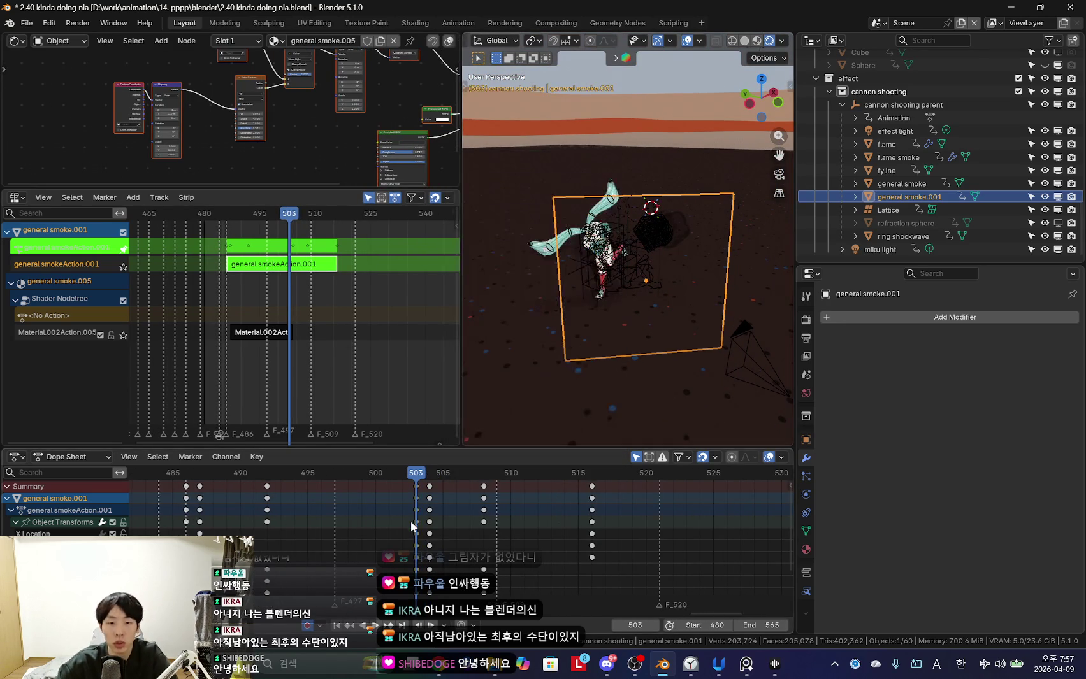
pyautogui.press('Left')
pyautogui.press('k')
pyautogui.click(601, 300)
pyautogui.press('Right')
pyautogui.press('Right')
# Delete the keyframes at 508 and 516, exit tweak mode, and add general smoke to the selection.
pyautogui.moveTo(478, 480); pyautogui.dragTo(678, 519)
pyautogui.press('x')
pyautogui.click(631, 500)
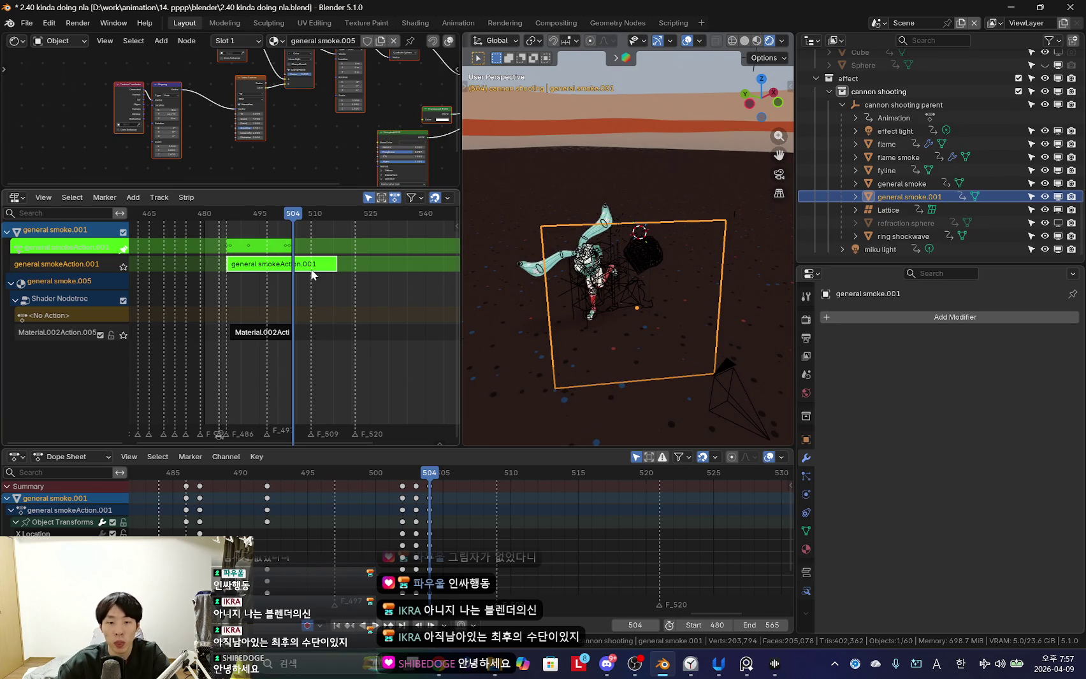
pyautogui.press('Tab')
pyautogui.press('Tab')
pyautogui.press('Tab')
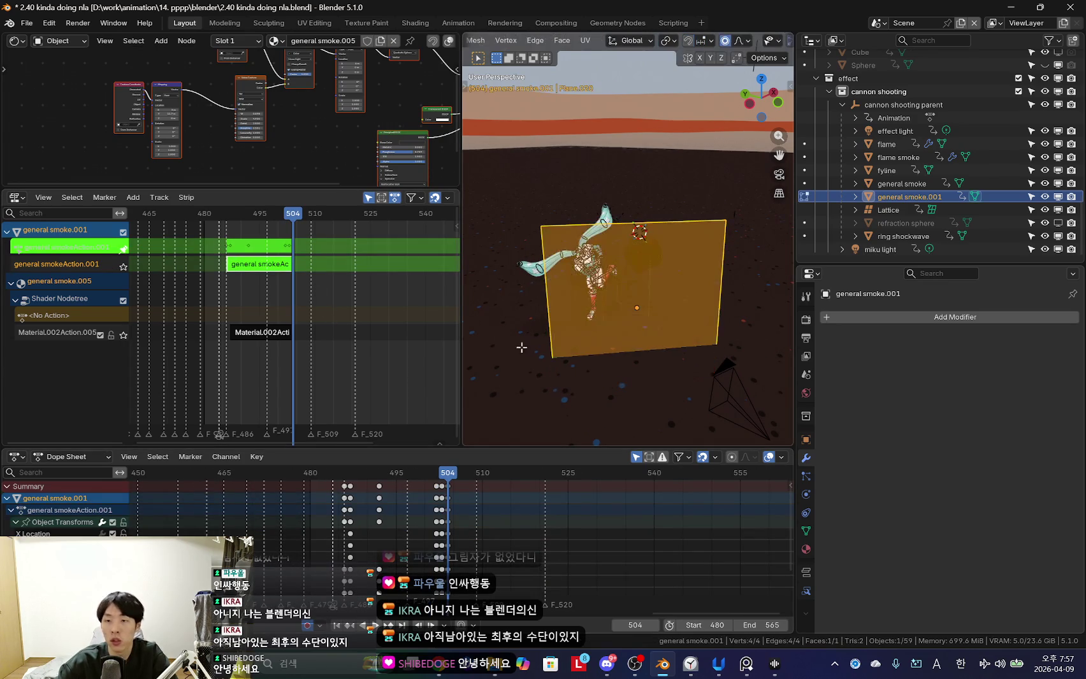
pyautogui.press('Tab')
pyautogui.press('Tab')
pyautogui.keyDown('ctrl'); pyautogui.click(901, 183); pyautogui.keyUp('ctrl')
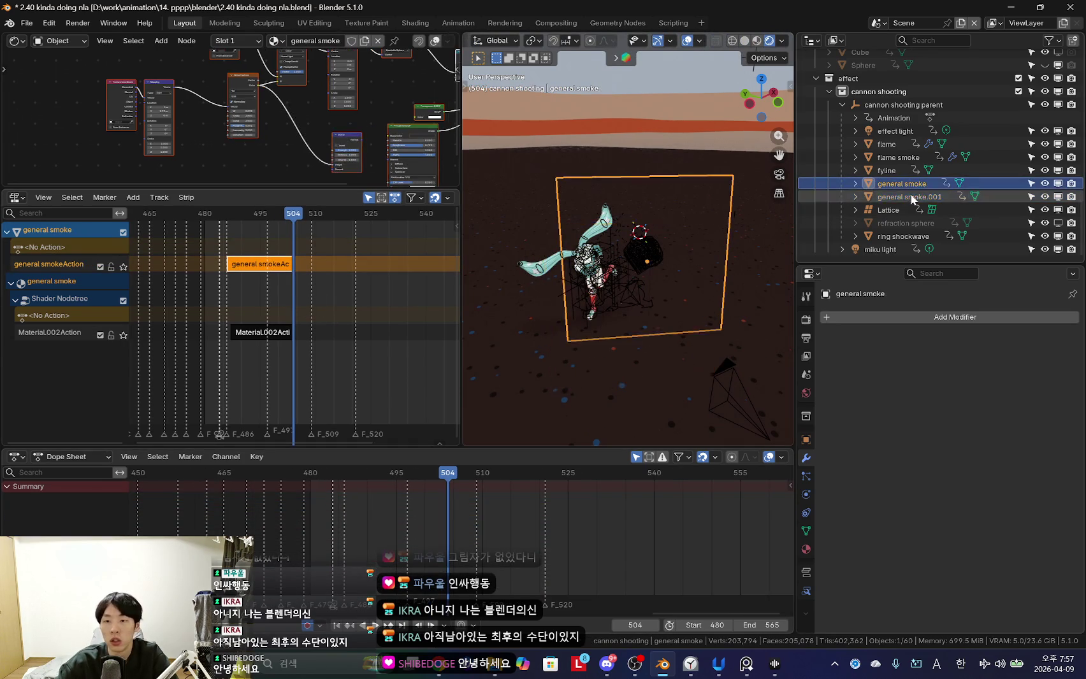
# Duplicate the smoke NLA strips onto new tracks and shift them later in time.
pyautogui.scroll(-2, 279, 344)
pyautogui.keyDown('shift'); pyautogui.scroll(-3, 281, 325); pyautogui.keyUp('shift')
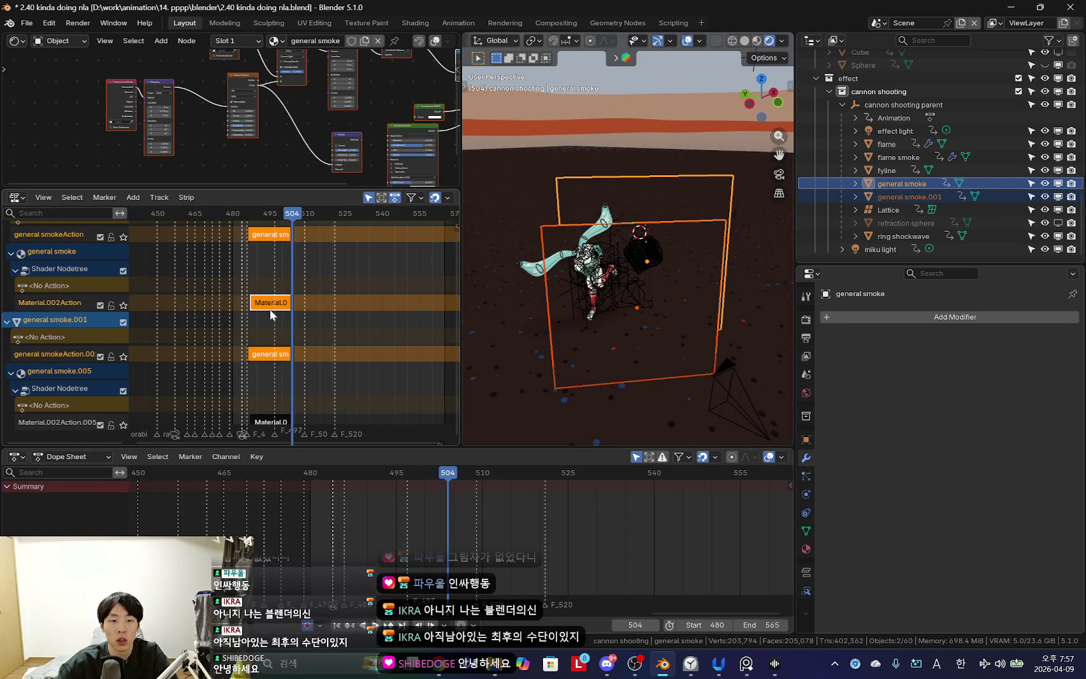
pyautogui.hotkey('shift', 'd')
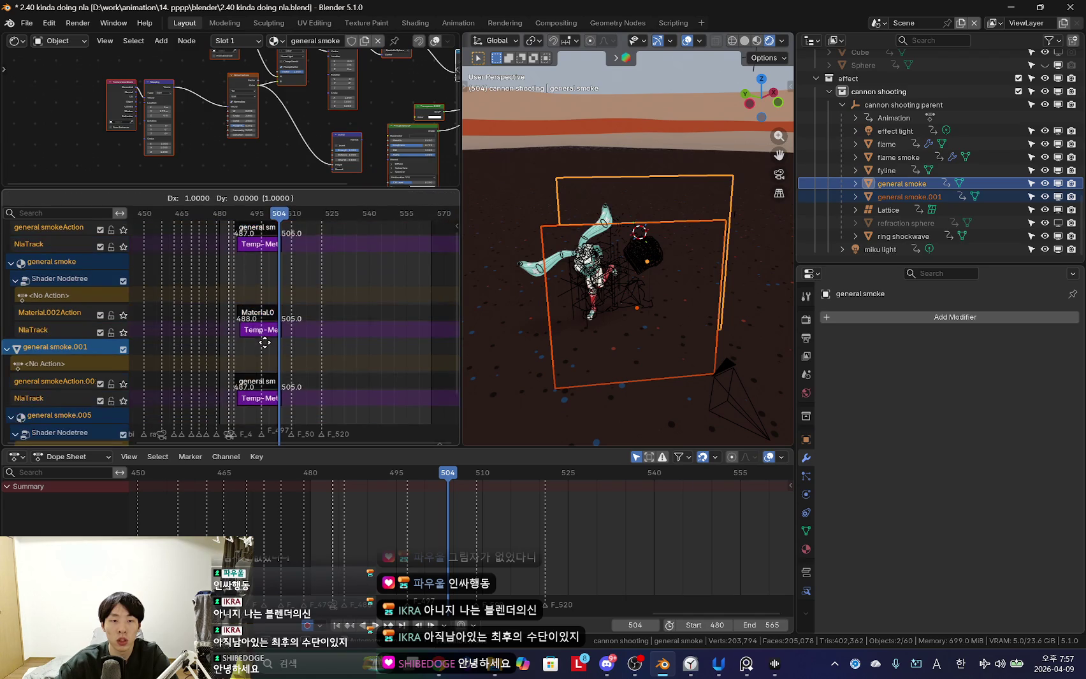
pyautogui.click(319, 349)
pyautogui.scroll(5, 319, 349)
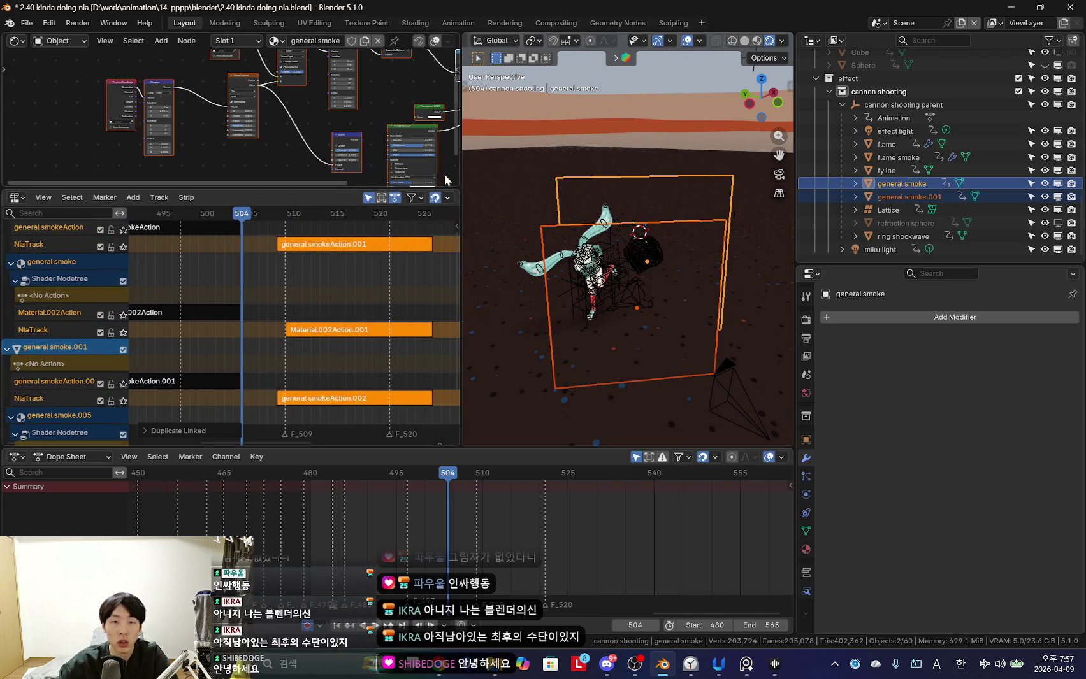
pyautogui.moveTo(460, 170); pyautogui.dragTo(524, 169)
pyautogui.moveTo(366, 311); pyautogui.dragTo(368, 342, button='middle')
pyautogui.scroll(-2, 327, 327)
pyautogui.press('g')
pyautogui.click(389, 371)
pyautogui.moveTo(389, 371); pyautogui.dragTo(365, 335, button='middle')
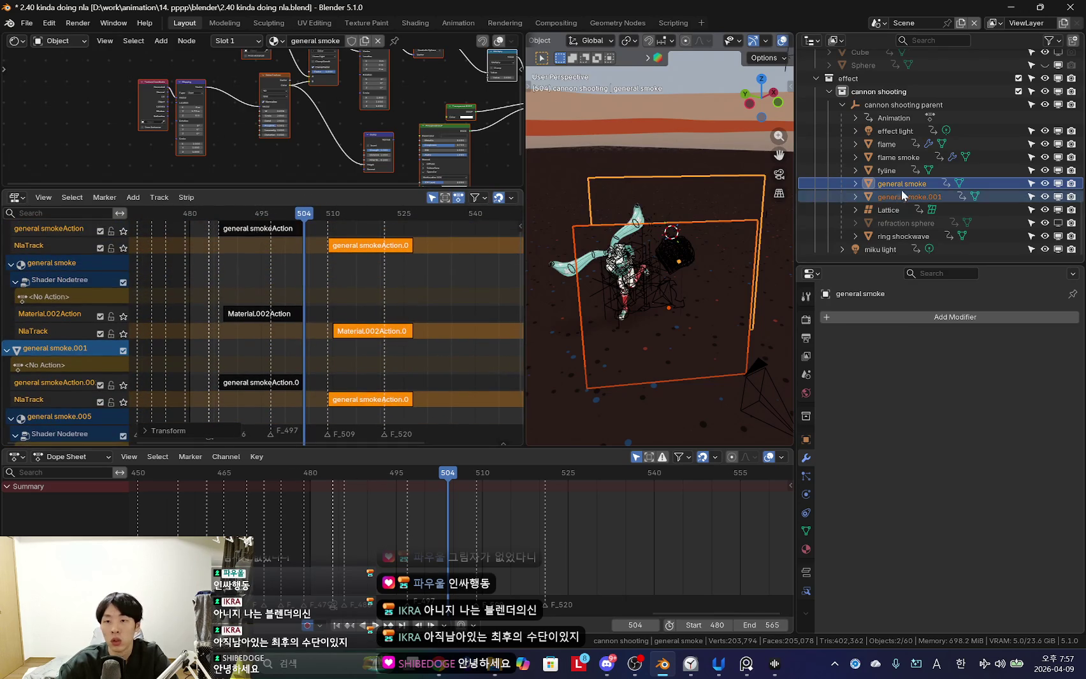
# Duplicate the two smoke planes as general smoke.002 and .003 and select them.
pyautogui.hotkey('shift', 'd')
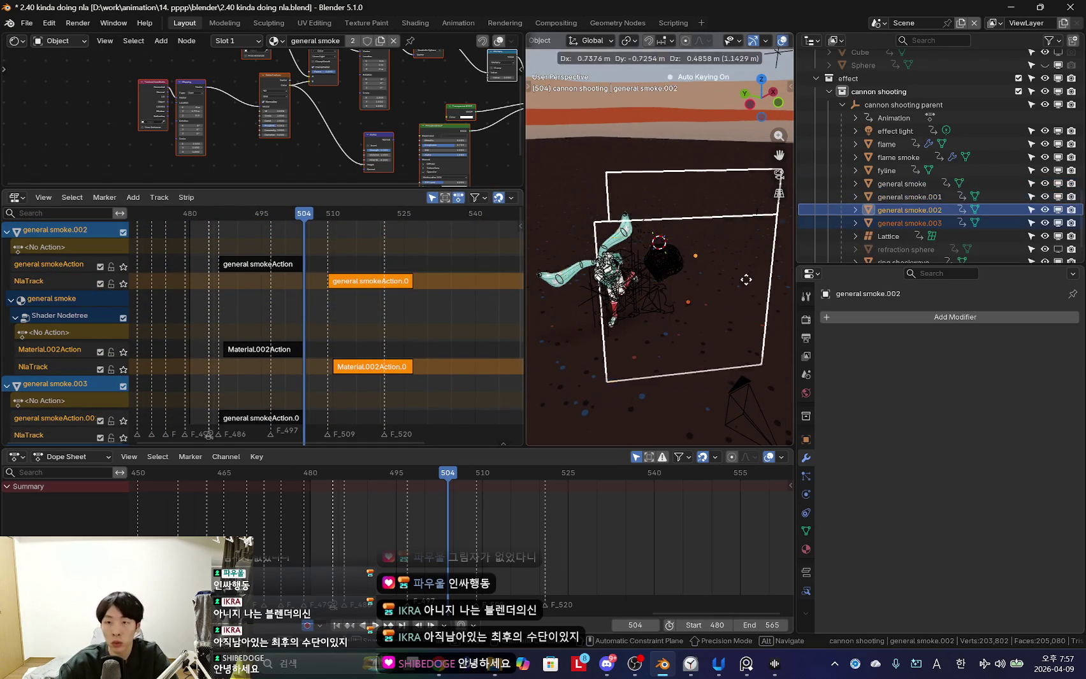
pyautogui.click(730, 260)
pyautogui.scroll(-2, 357, 312)
pyautogui.click(908, 184)
pyautogui.click(909, 224)
pyautogui.keyDown('ctrl'); pyautogui.click(909, 210); pyautogui.keyUp('ctrl')
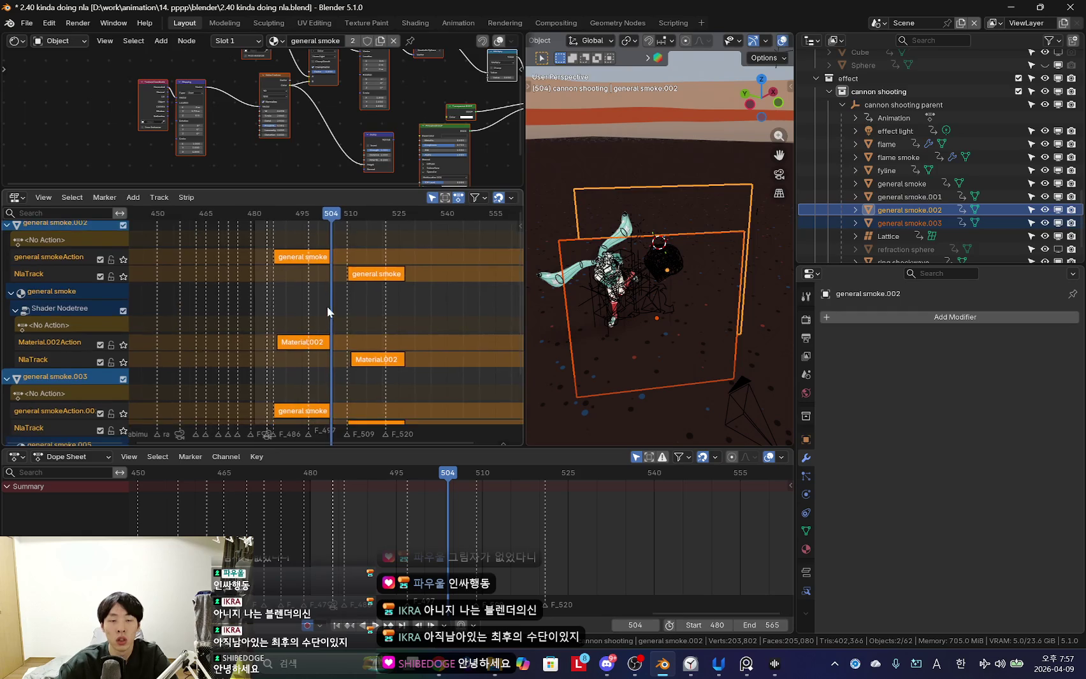
# Move all the NLA strips about ten frames later.
pyautogui.press('g')
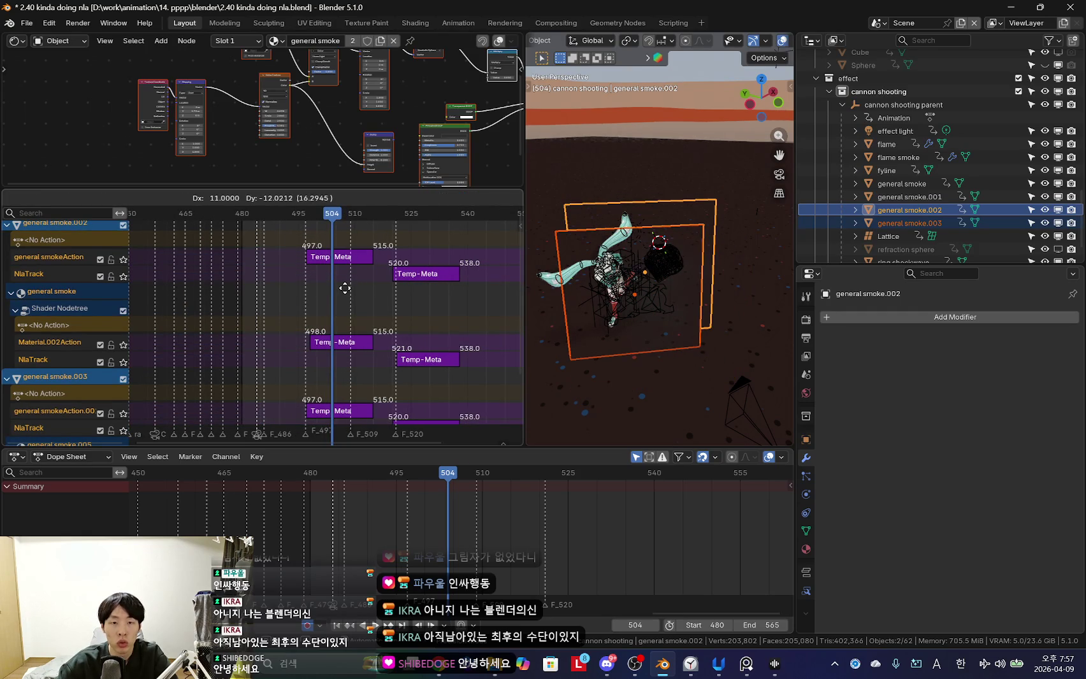
pyautogui.click(346, 289)
pyautogui.scroll(2, 348, 307)
pyautogui.scroll(1, 382, 312)
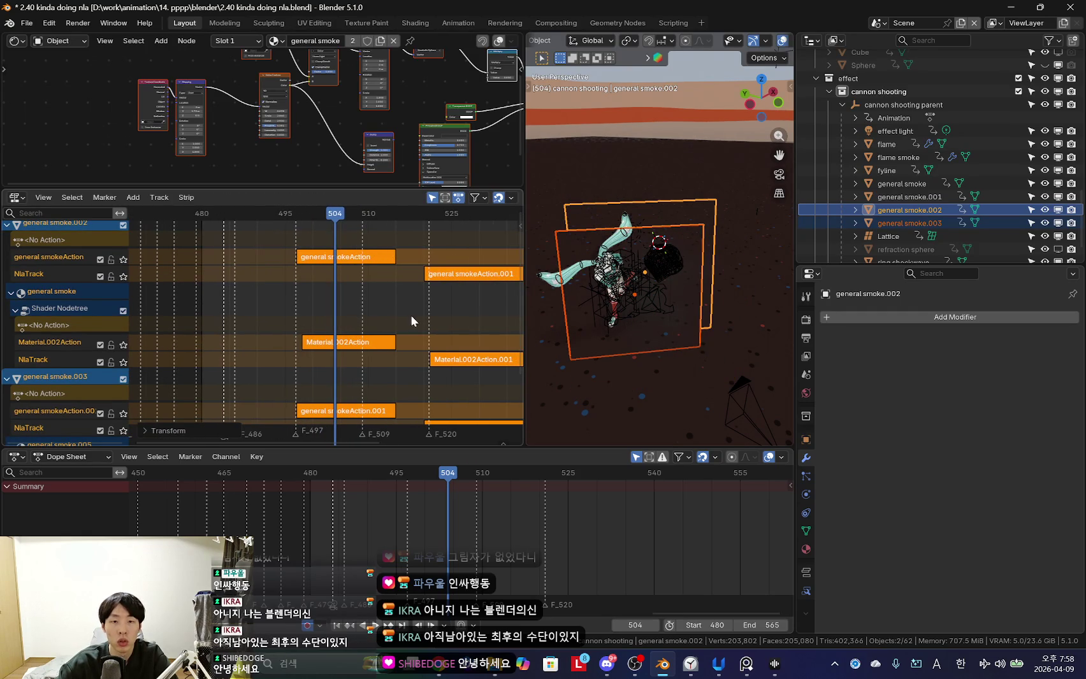
pyautogui.hotkey('ctrl', 'z')
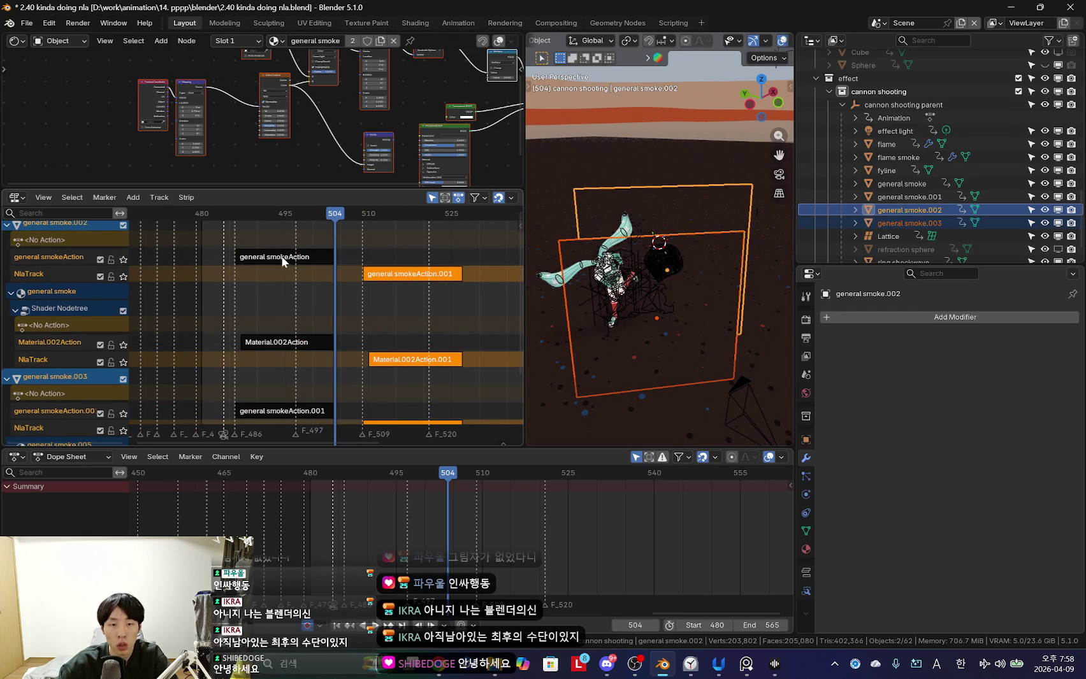
pyautogui.press('a')
pyautogui.scroll(-1, 309, 322)
pyautogui.scroll(1, 277, 322)
pyautogui.press('g')
pyautogui.click(322, 322)
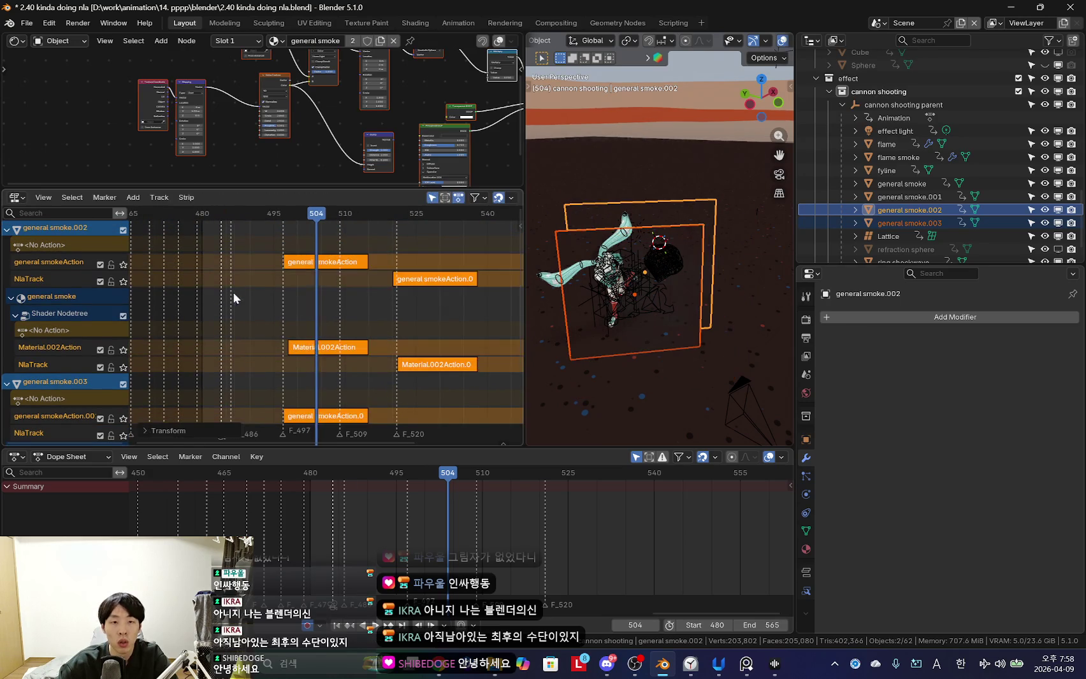
# Play back the animation to check the new timing, then select general smoke.001.
pyautogui.press('space')
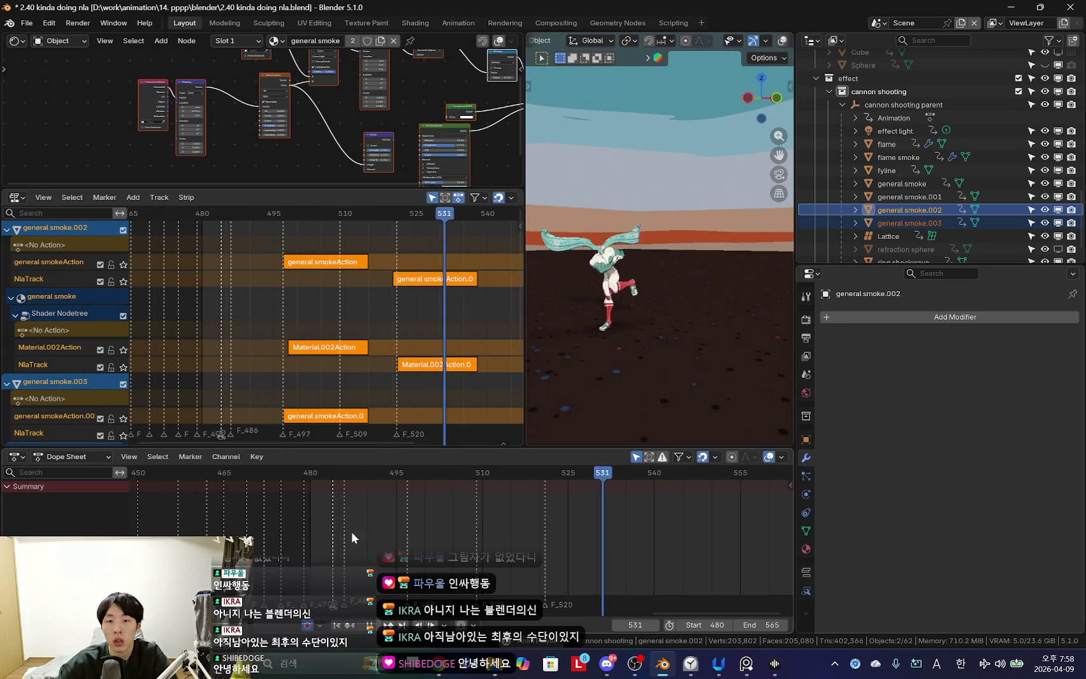
pyautogui.hotkey('shift', 'Left')
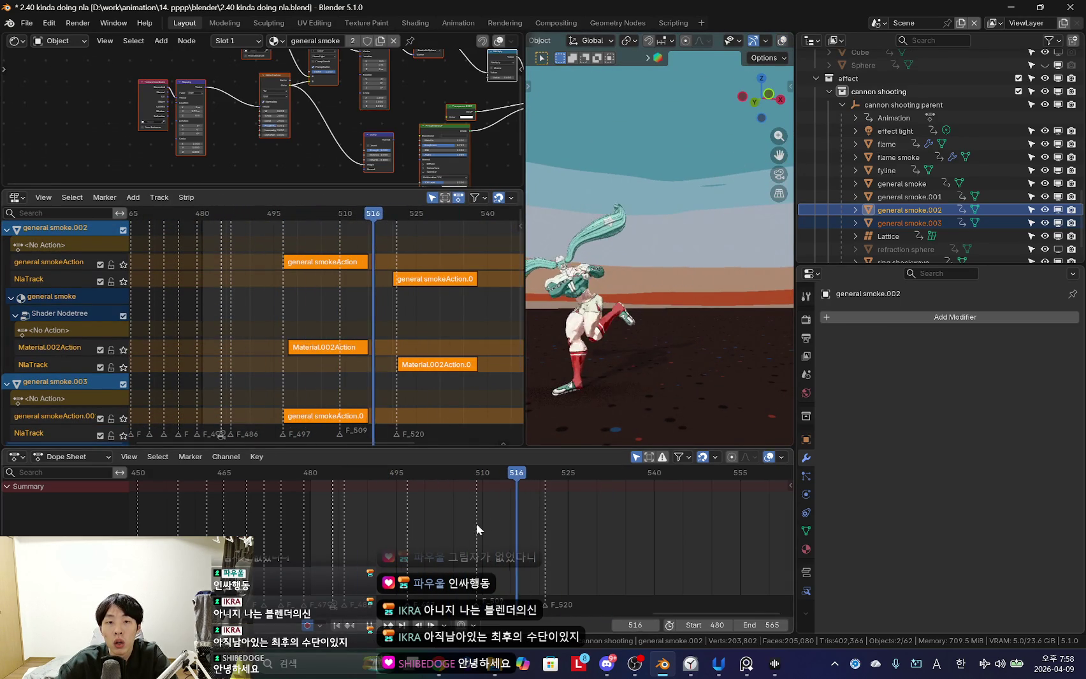
pyautogui.click(907, 196)
pyautogui.scroll(-2, 408, 309)
# Move the general smoke and Material.002 strips up one NLA track.
pyautogui.moveTo(408, 312)
pyautogui.mouseDown(button='middle')
pyautogui.moveTo(384, 328)
pyautogui.moveTo(353, 316)
pyautogui.moveTo(372, 341)
pyautogui.moveTo(362, 339)
pyautogui.moveTo(351, 387)
pyautogui.moveTo(349, 295)
pyautogui.mouseUp(button='middle')
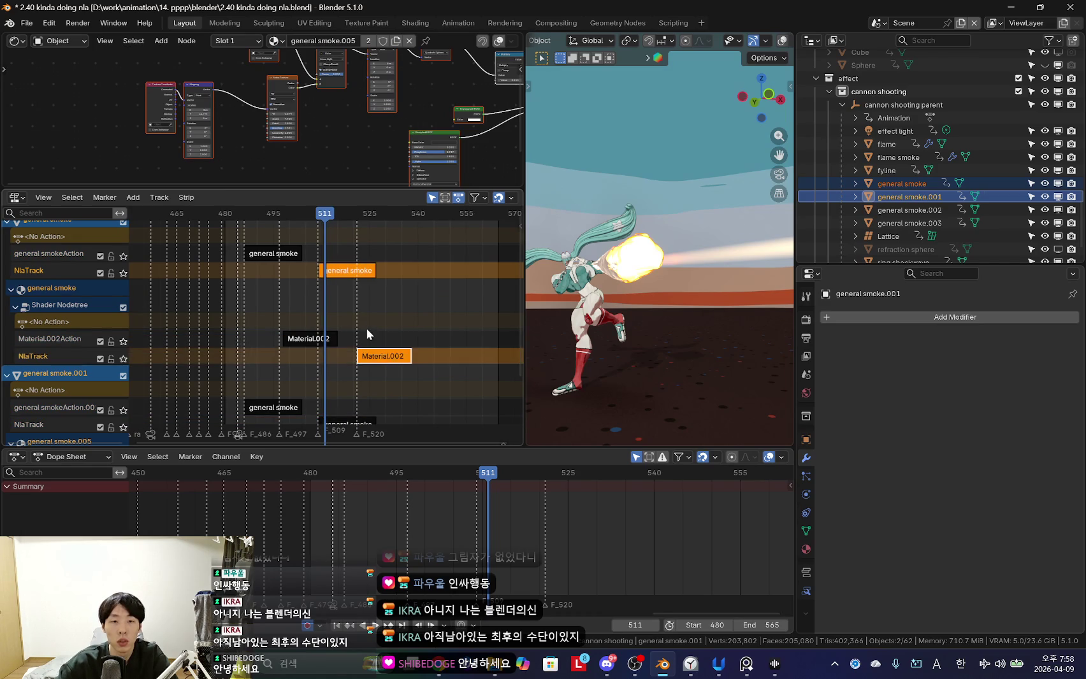
pyautogui.press('g')
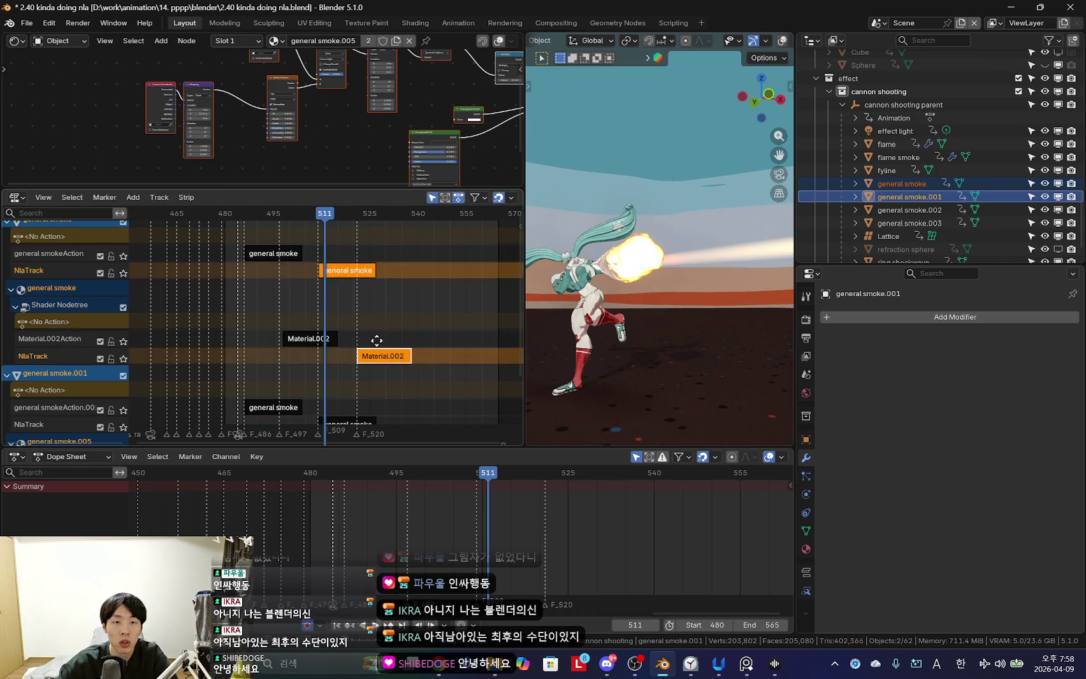
pyautogui.click(385, 378)
pyautogui.moveTo(384, 378)
pyautogui.mouseDown(button='middle')
pyautogui.moveTo(384, 326)
pyautogui.moveTo(365, 272)
pyautogui.mouseUp(button='middle')
pyautogui.click(336, 320)
pyautogui.keyDown('shift'); pyautogui.click(374, 406); pyautogui.keyUp('shift')
pyautogui.press('g')
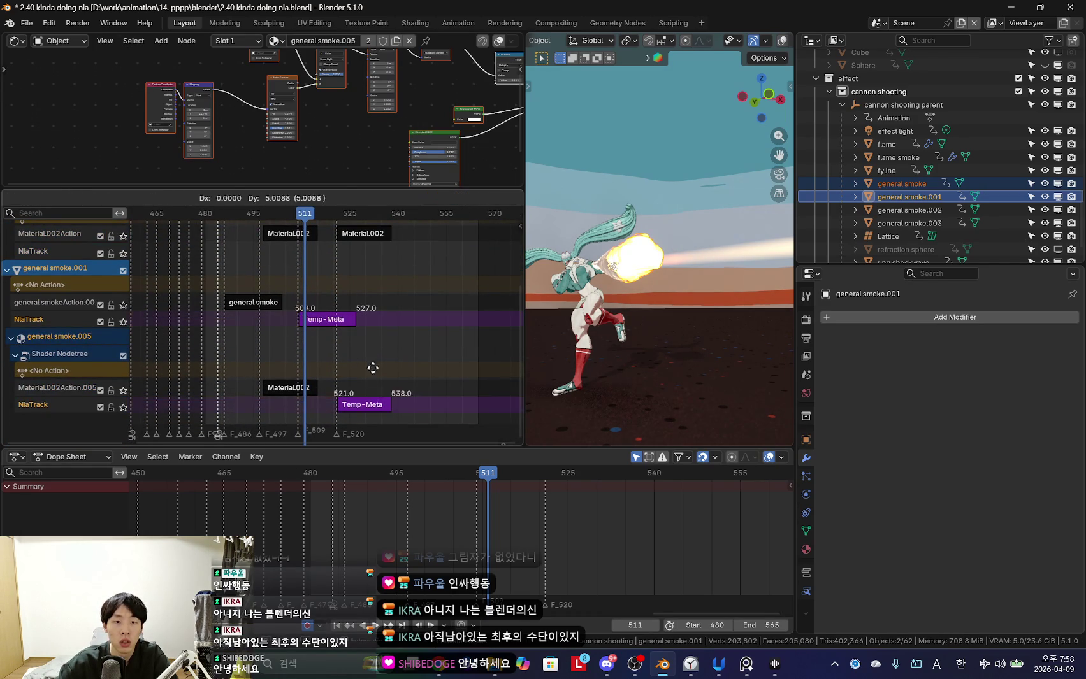
pyautogui.click(375, 344)
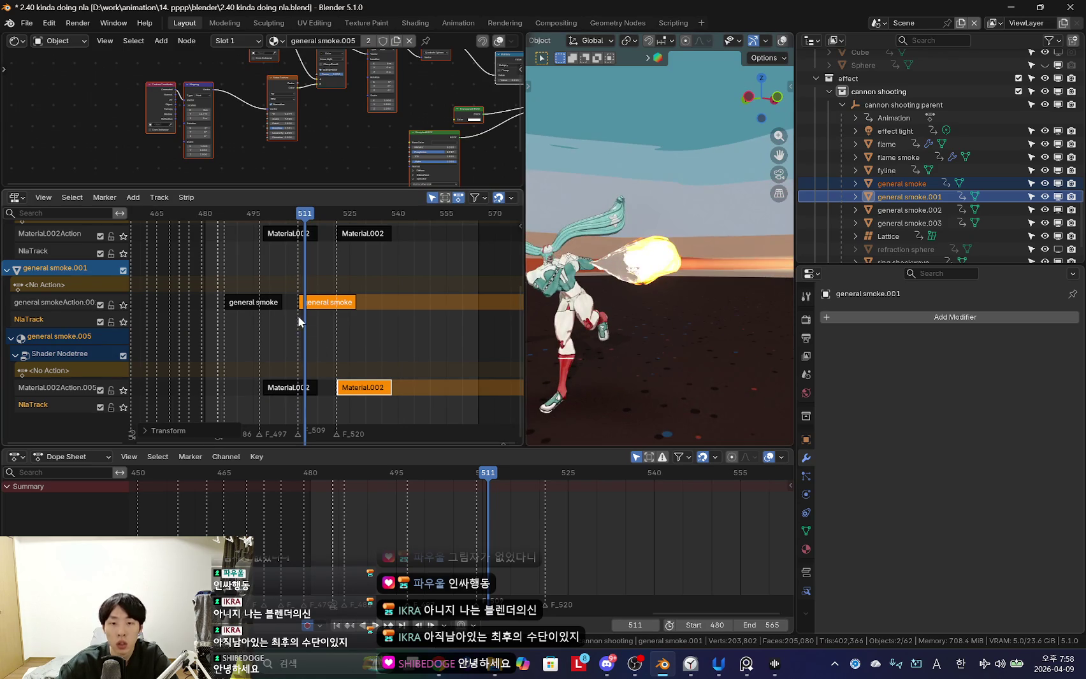
# Review the scene around frame 506, then select flame smoke to show its NLA tracks.
pyautogui.moveTo(591, 333); pyautogui.dragTo(630, 299, button='middle')
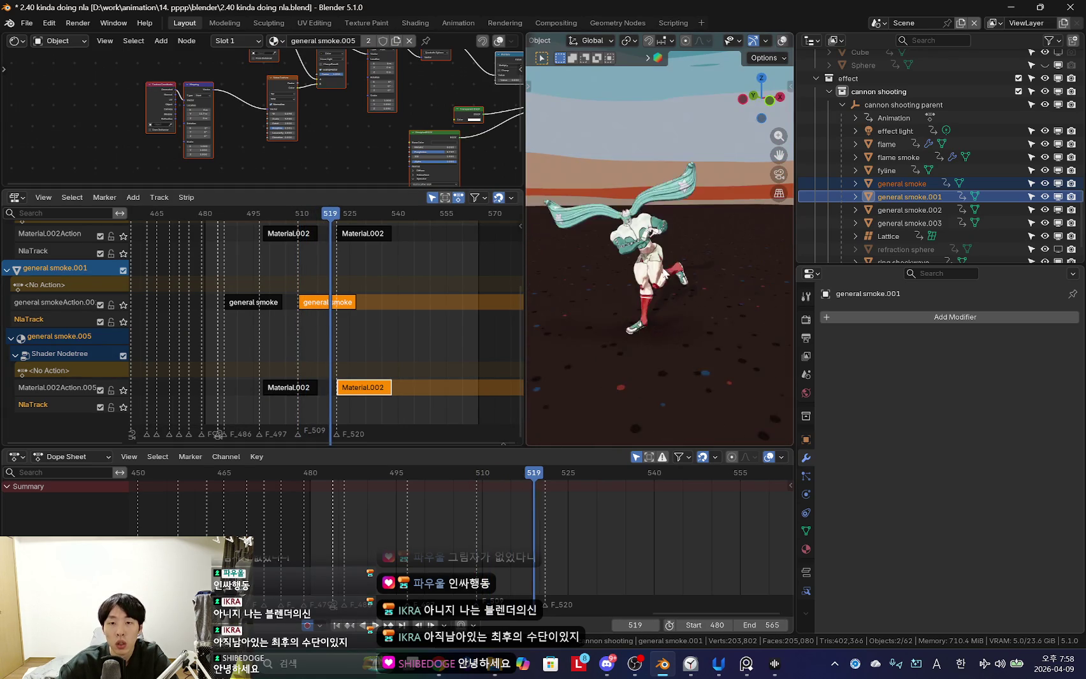
pyautogui.moveTo(524, 152); pyautogui.dragTo(322, 153)
pyautogui.scroll(3, 497, 267)
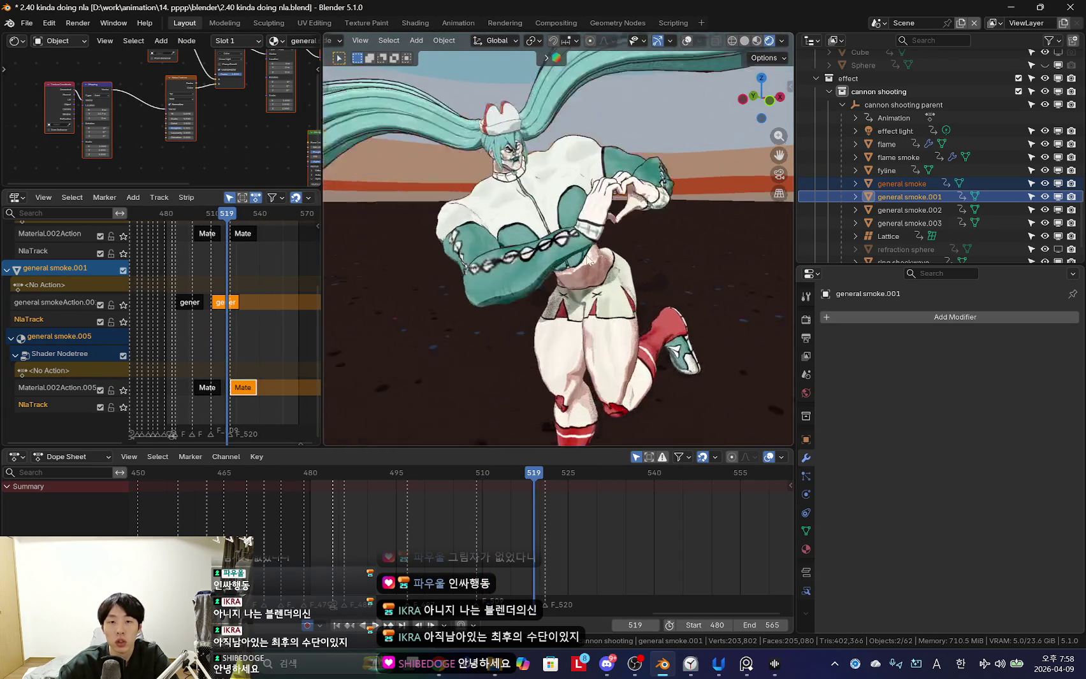
pyautogui.moveTo(510, 515)
pyautogui.mouseDown()
pyautogui.moveTo(457, 518)
pyautogui.moveTo(499, 531)
pyautogui.mouseUp()
pyautogui.moveTo(574, 319); pyautogui.dragTo(659, 263, button='middle')
pyautogui.hotkey('shift', 'alt', 'z')
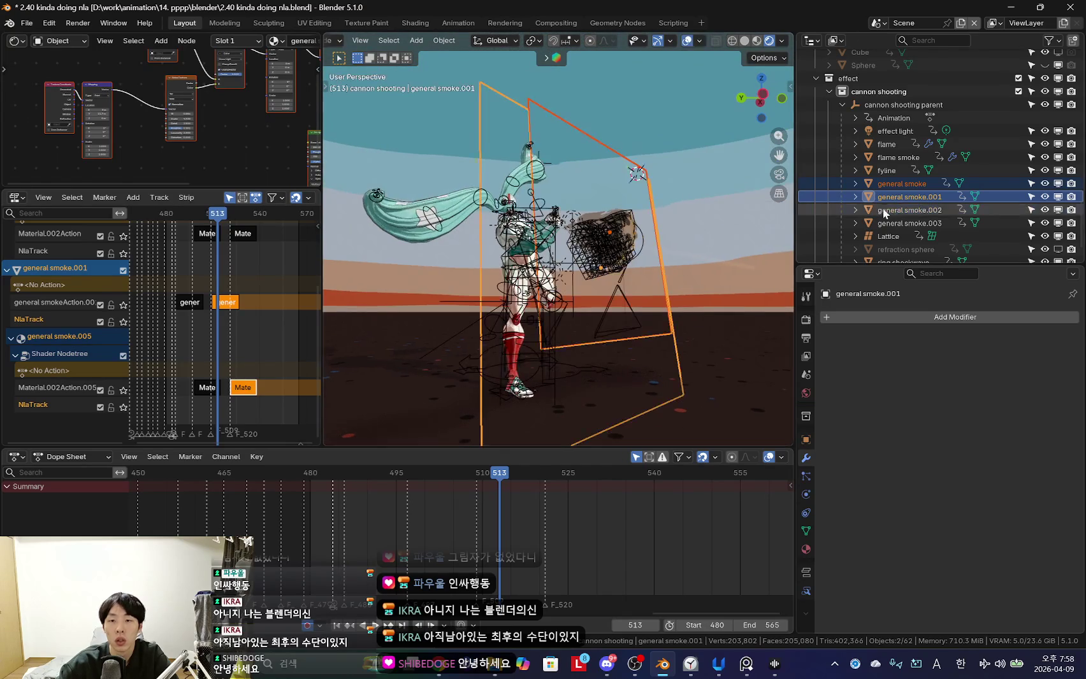
pyautogui.click(901, 184)
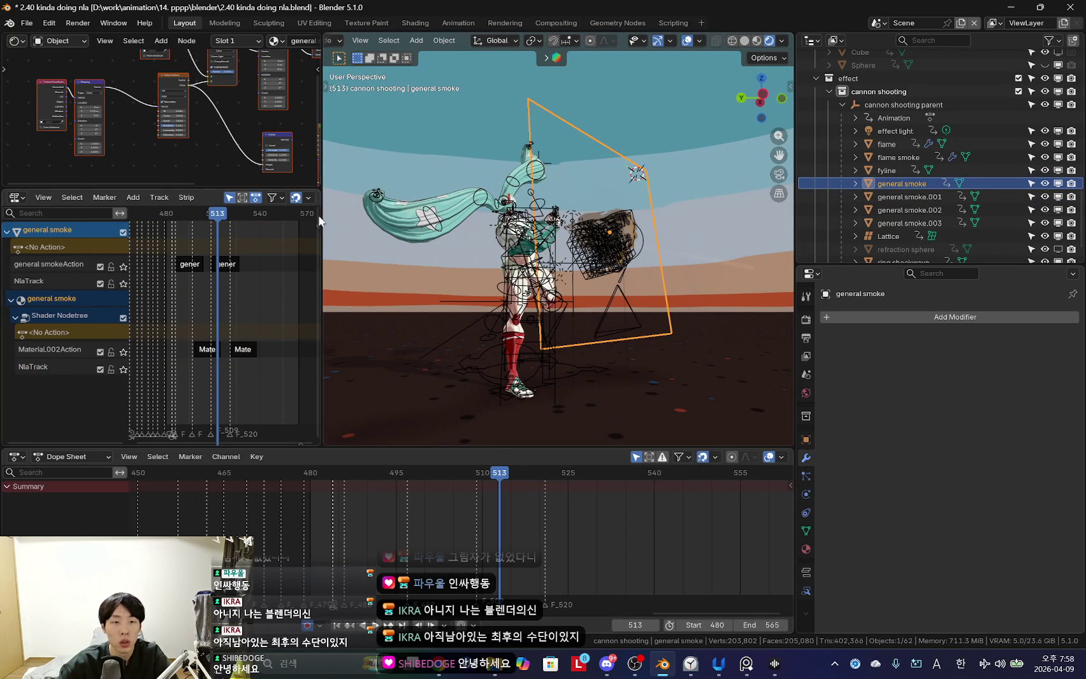
pyautogui.moveTo(322, 298); pyautogui.dragTo(474, 296)
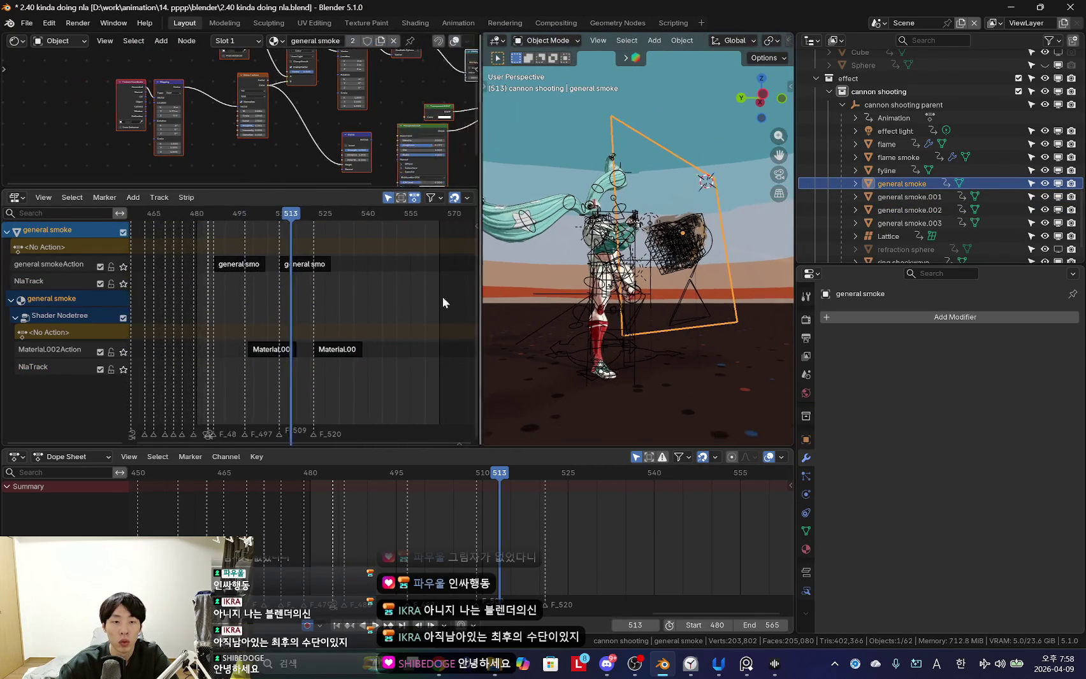
pyautogui.scroll(5, 330, 290)
pyautogui.moveTo(592, 426); pyautogui.dragTo(644, 407, button='middle')
pyautogui.click(892, 157)
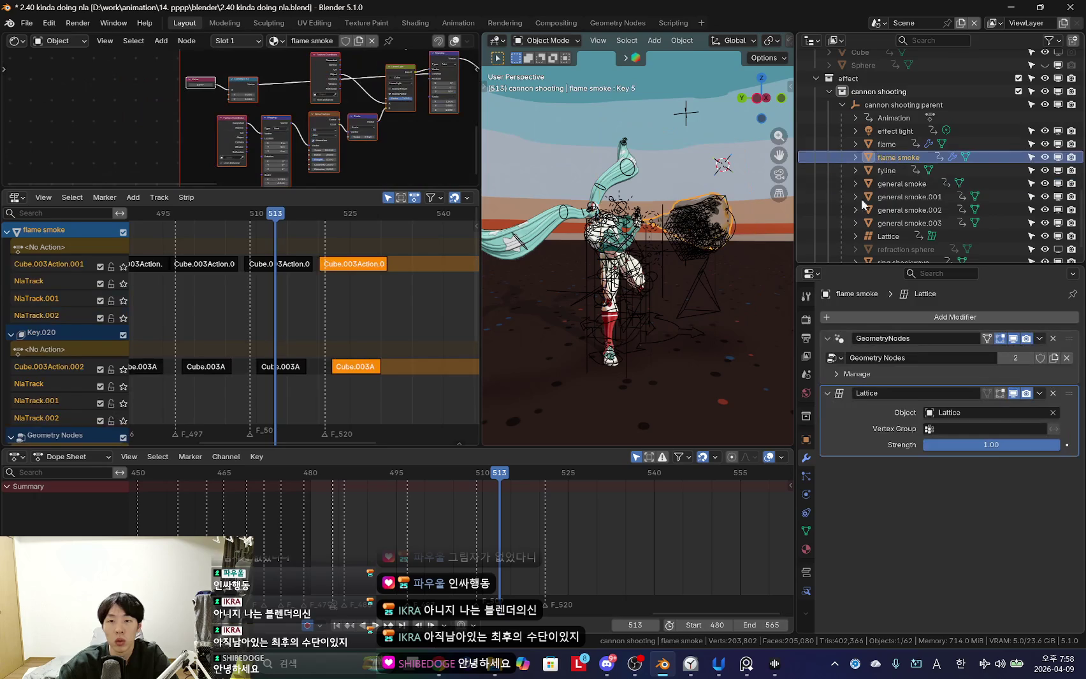
# Scrub frames 507–512 and inspect the third Cube.003 action strip's properties.
pyautogui.scroll(-2, 344, 302)
pyautogui.moveTo(446, 488); pyautogui.dragTo(491, 530)
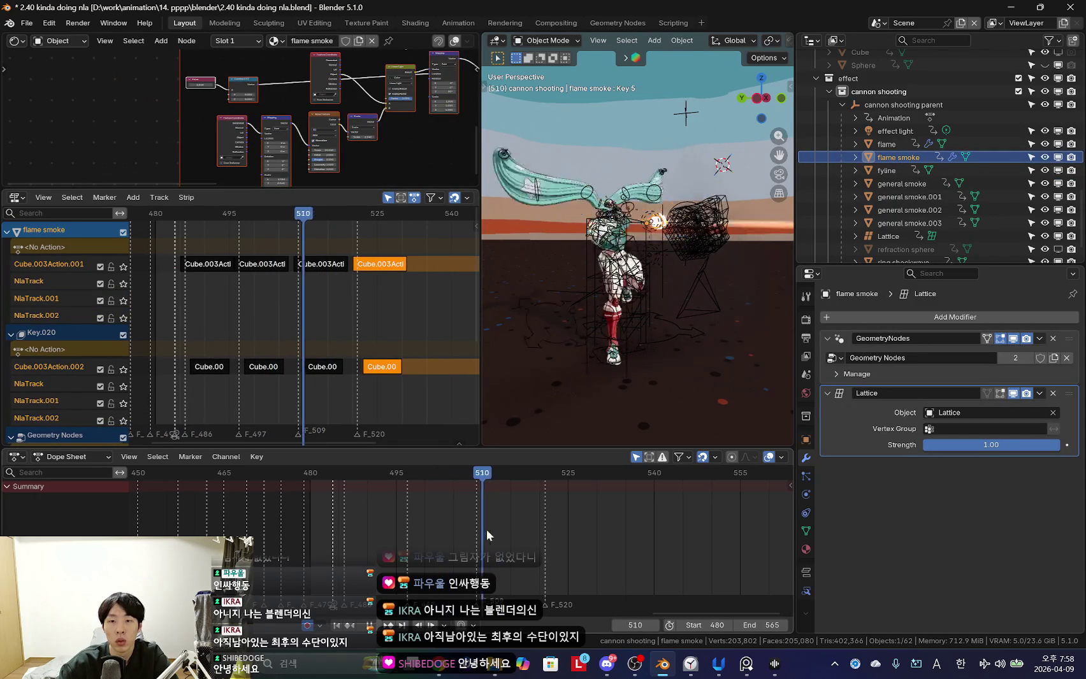
pyautogui.scroll(1, 353, 311)
pyautogui.keyDown('ctrl'); pyautogui.scroll(-1, 344, 329); pyautogui.keyUp('ctrl')
pyautogui.scroll(-2, 322, 274)
pyautogui.scroll(2, 258, 273)
pyautogui.scroll(-2, 259, 273)
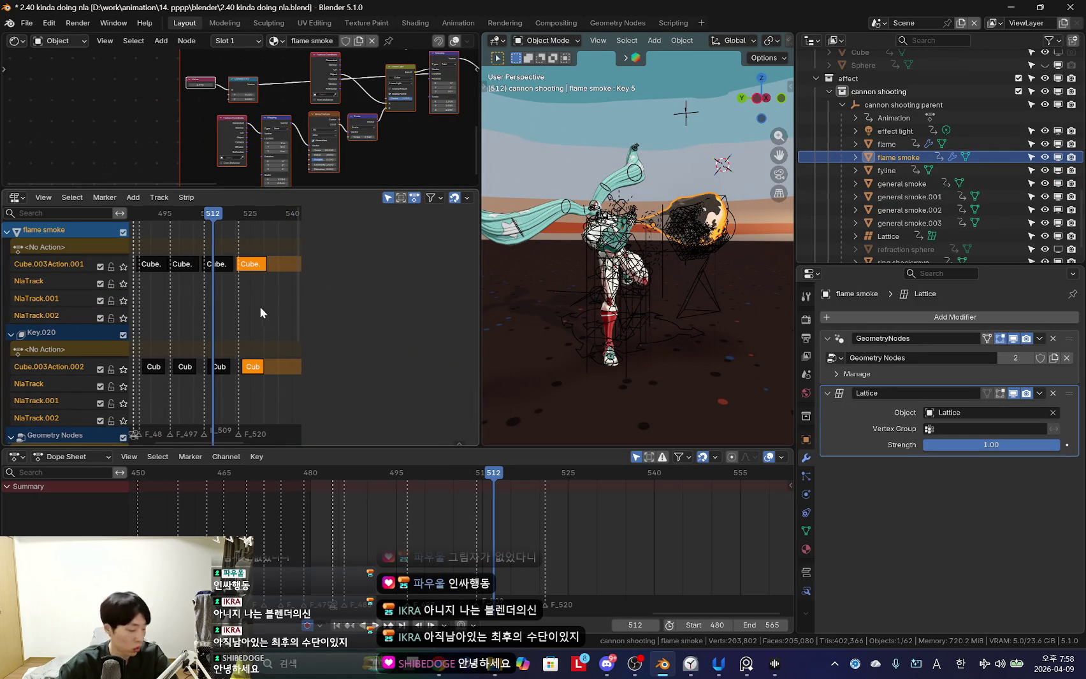
pyautogui.click(222, 266)
pyautogui.press('n')
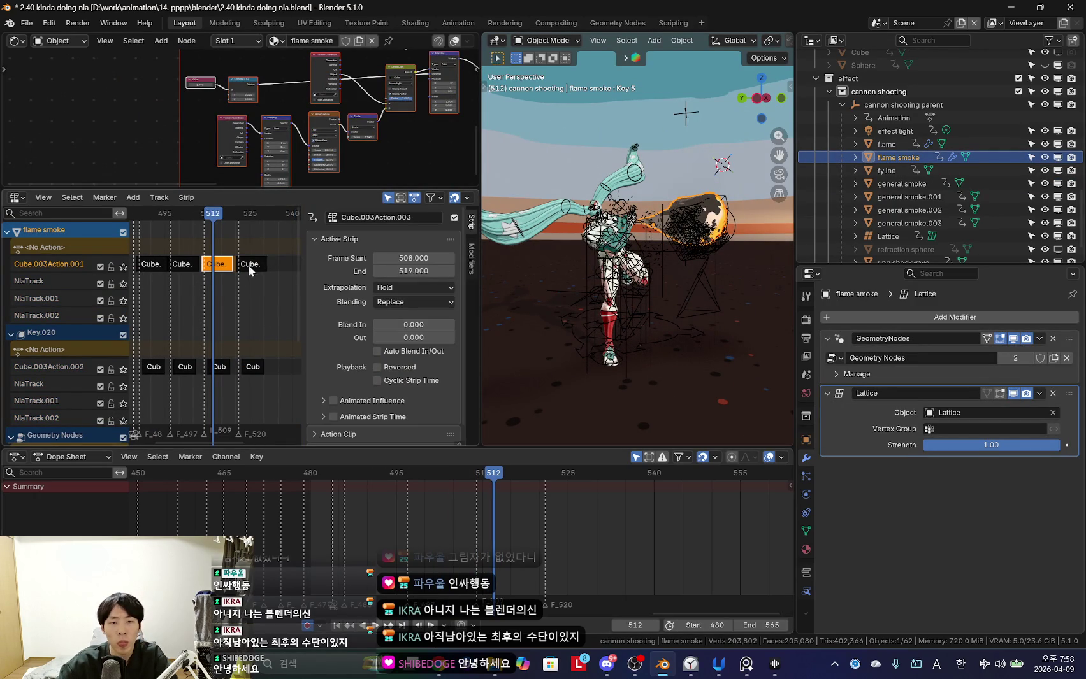
pyautogui.scroll(2, 277, 304)
pyautogui.scroll(2, 267, 301)
pyautogui.press('n')
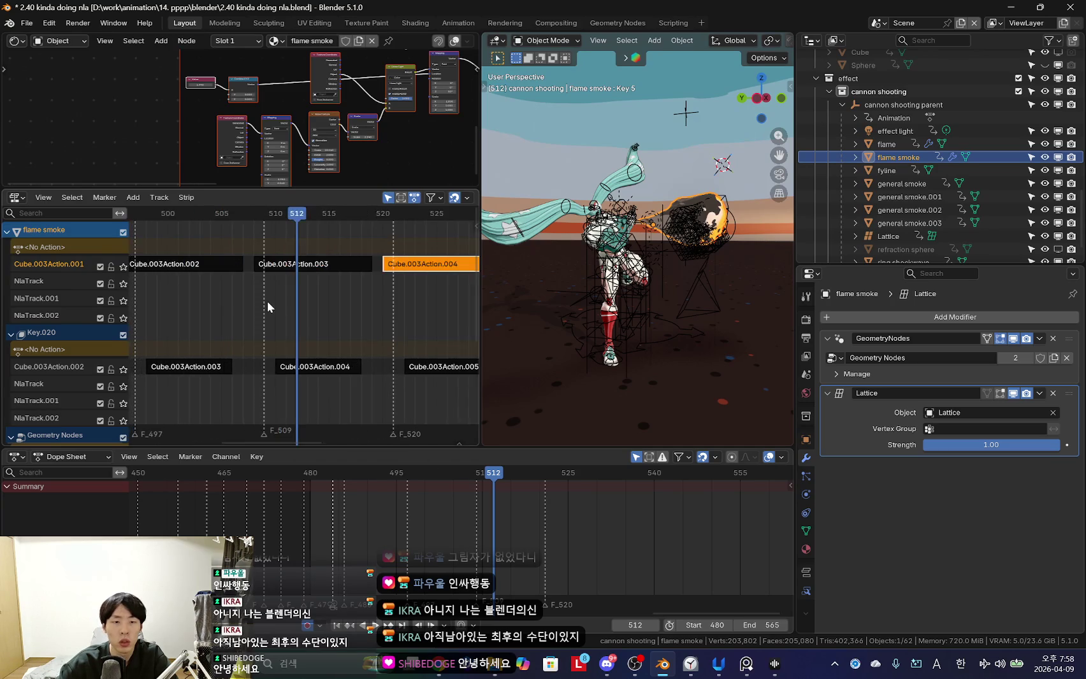
pyautogui.keyDown('ctrl'); pyautogui.scroll(-1, 450, 547); pyautogui.keyUp('ctrl')
# Play flame smoke from frame 505 in a wider top-down view, then select general smoke.
pyautogui.moveTo(450, 540); pyautogui.dragTo(484, 509)
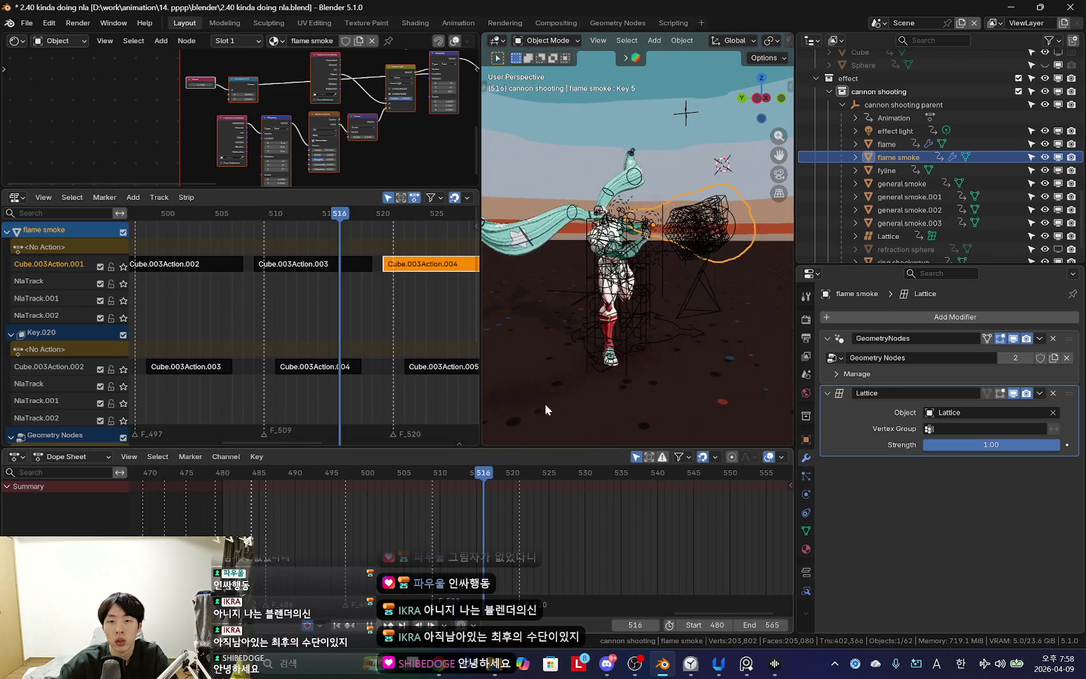
pyautogui.press('Left')
pyautogui.press('Left')
pyautogui.press('Left')
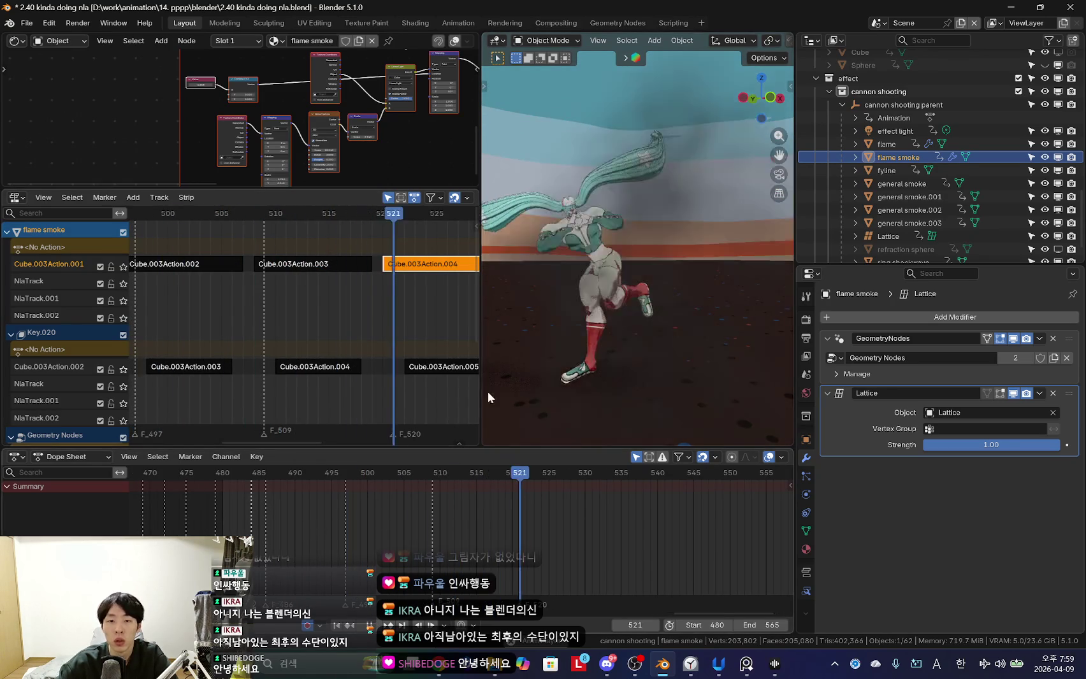
pyautogui.press('space')
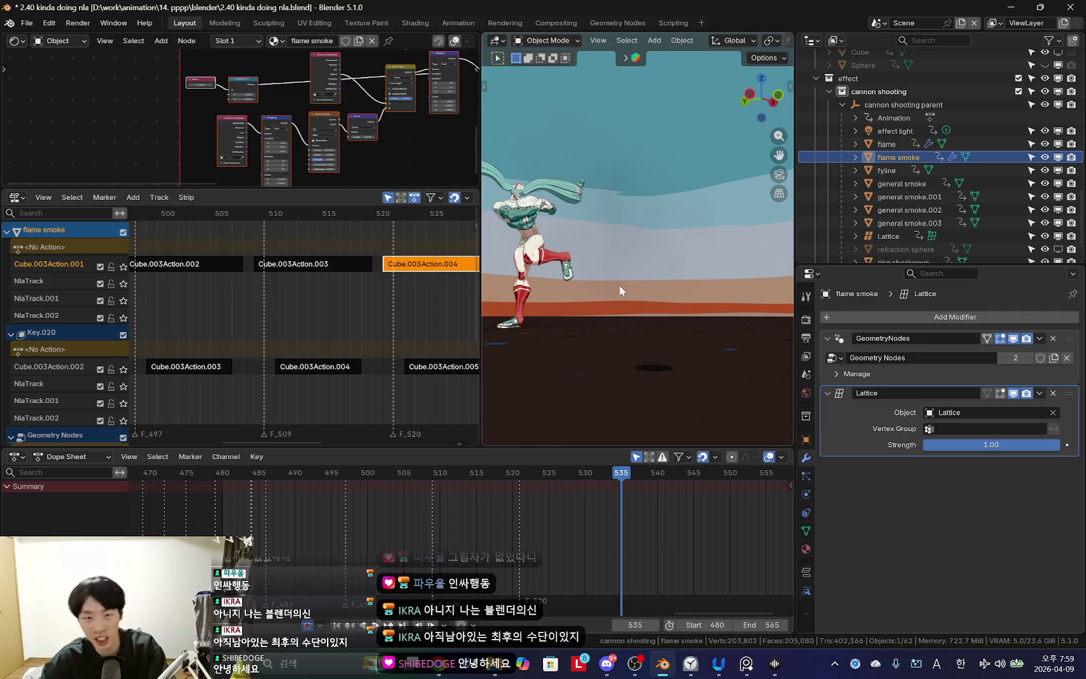
pyautogui.moveTo(480, 167); pyautogui.dragTo(376, 165)
pyautogui.moveTo(630, 292); pyautogui.dragTo(556, 356, button='middle')
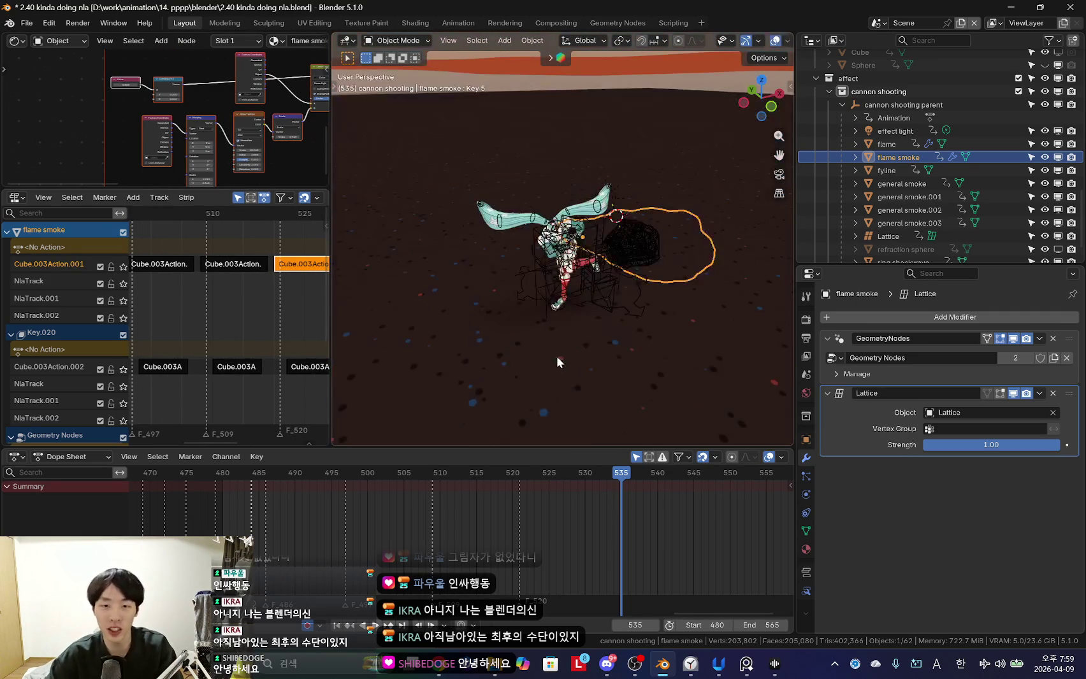
pyautogui.moveTo(908, 264)
pyautogui.mouseDown()
pyautogui.moveTo(890, 377)
pyautogui.moveTo(891, 253)
pyautogui.mouseUp()
pyautogui.click(901, 270)
# Set the general smoke material's Noise Texture Detail to 1.000.
pyautogui.click(806, 539)
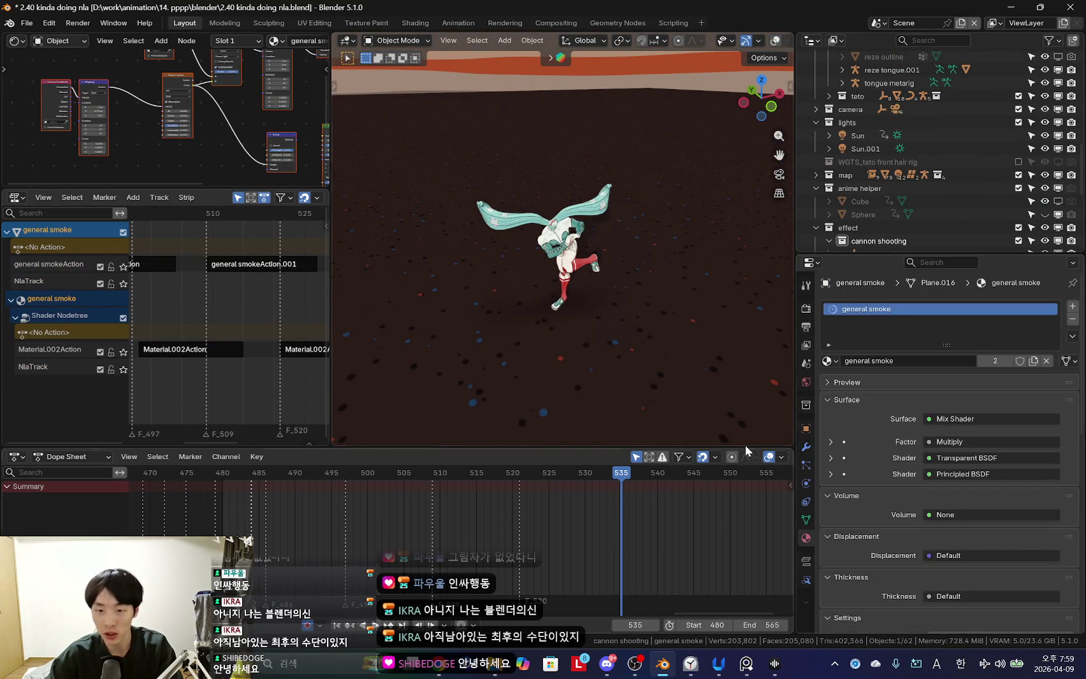
pyautogui.moveTo(191, 186); pyautogui.dragTo(191, 303)
pyautogui.moveTo(331, 159); pyautogui.dragTo(470, 159)
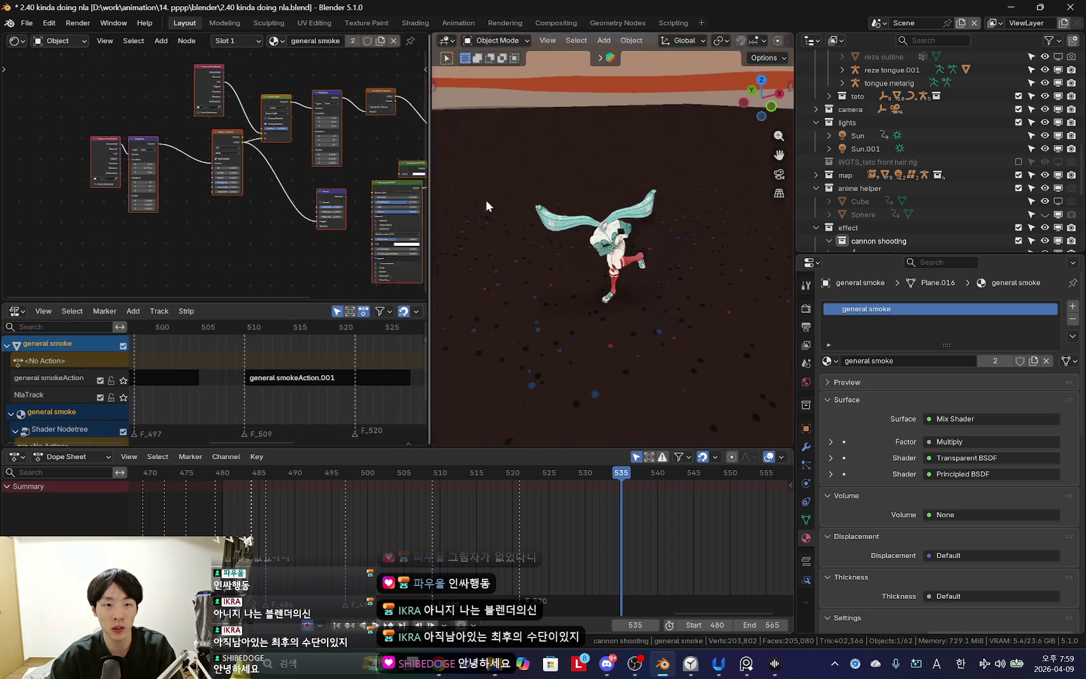
pyautogui.scroll(4, 308, 162)
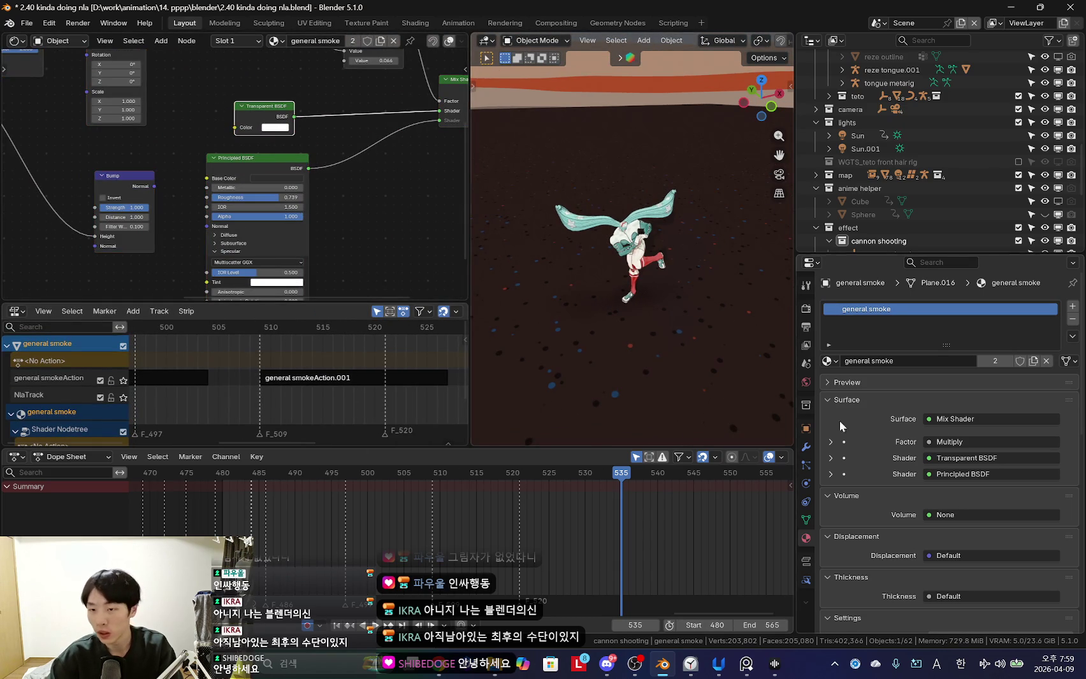
pyautogui.scroll(-2, 308, 162)
pyautogui.scroll(3, 303, 230)
pyautogui.moveTo(308, 162)
pyautogui.mouseDown(button='middle')
pyautogui.moveTo(303, 231)
pyautogui.moveTo(310, 187)
pyautogui.mouseUp(button='middle')
pyautogui.scroll(-3, 262, 182)
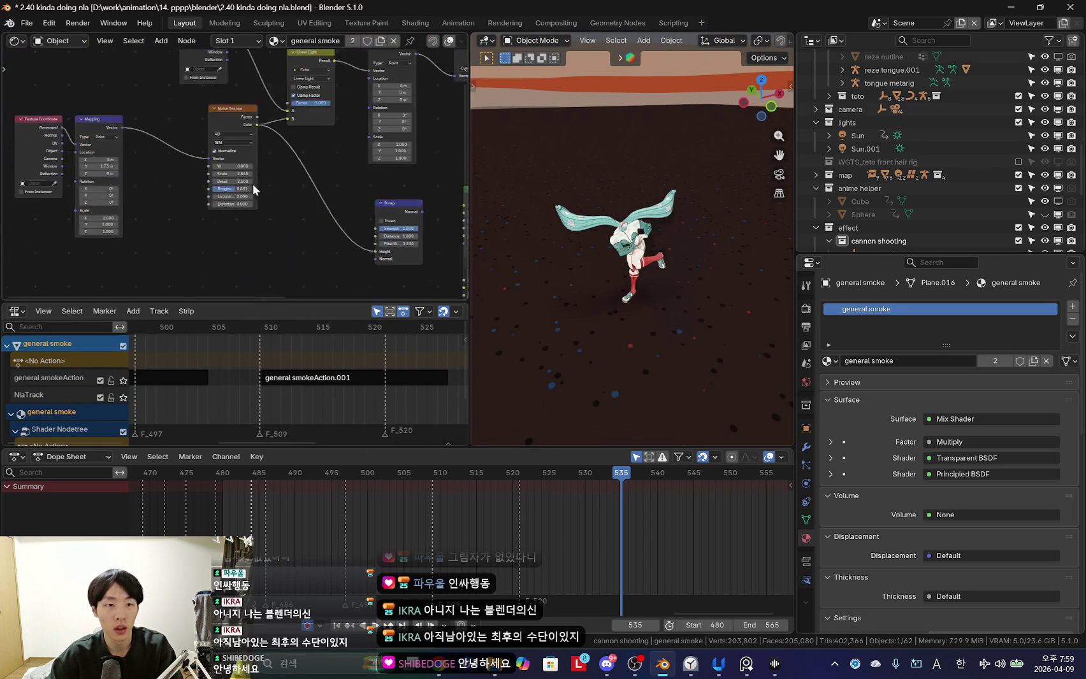
pyautogui.scroll(4, 286, 198)
pyautogui.scroll(2, 241, 180)
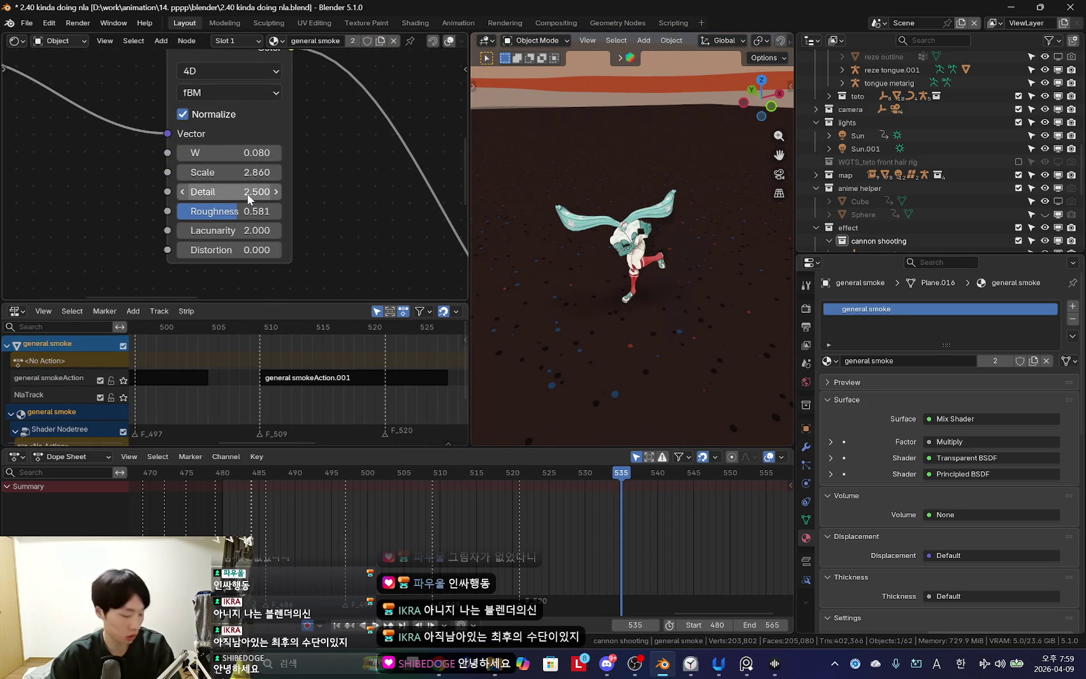
pyautogui.write('1')
pyautogui.press('Return')
# Select general smoke.001 through .003 and play back the smoke around frame 513.
pyautogui.hotkey('shift', 'alt', 'z')
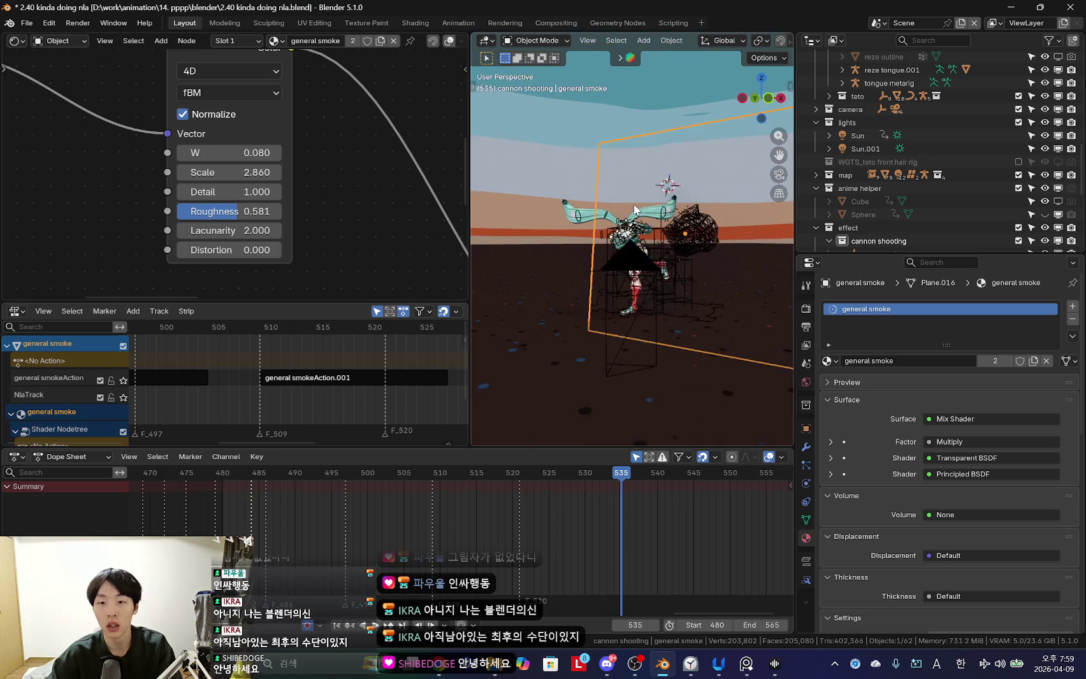
pyautogui.press('KP_0')
pyautogui.press('KP_Decimal')
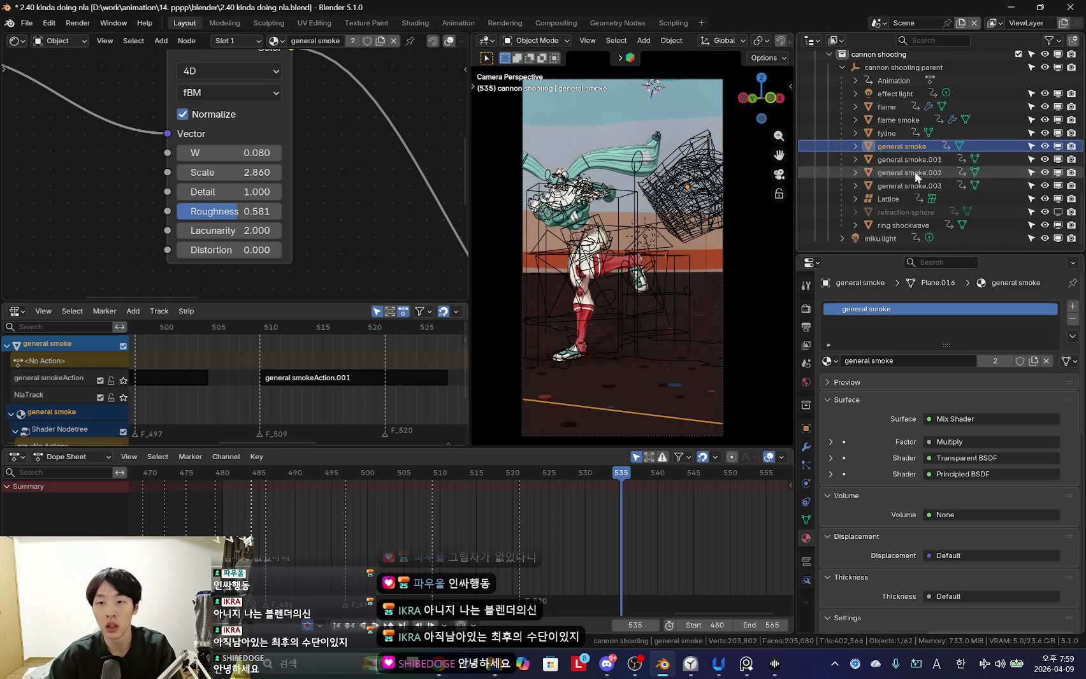
pyautogui.click(915, 159)
pyautogui.scroll(2, 294, 196)
pyautogui.scroll(2, 322, 206)
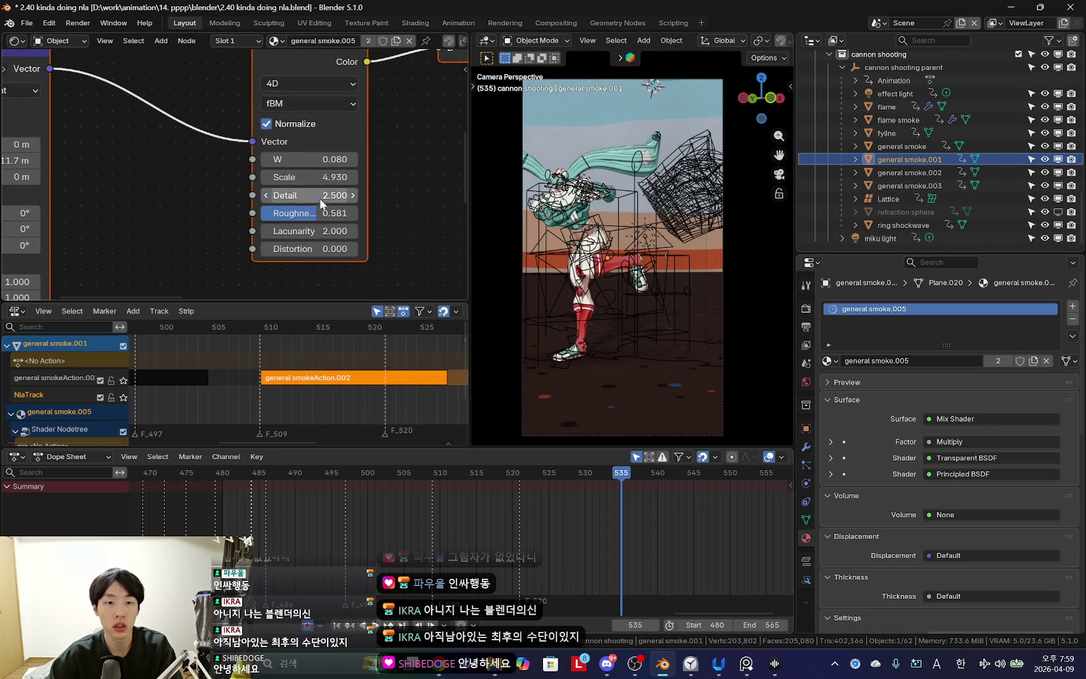
pyautogui.click(909, 172)
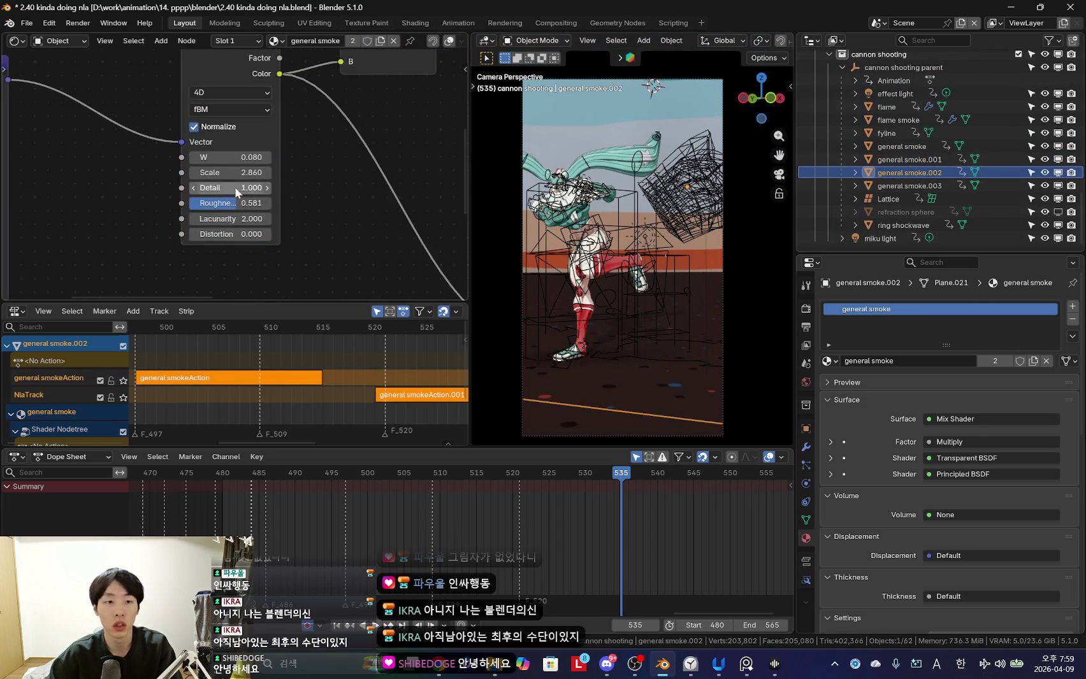
pyautogui.click(917, 185)
pyautogui.moveTo(631, 284); pyautogui.dragTo(648, 292, button='middle')
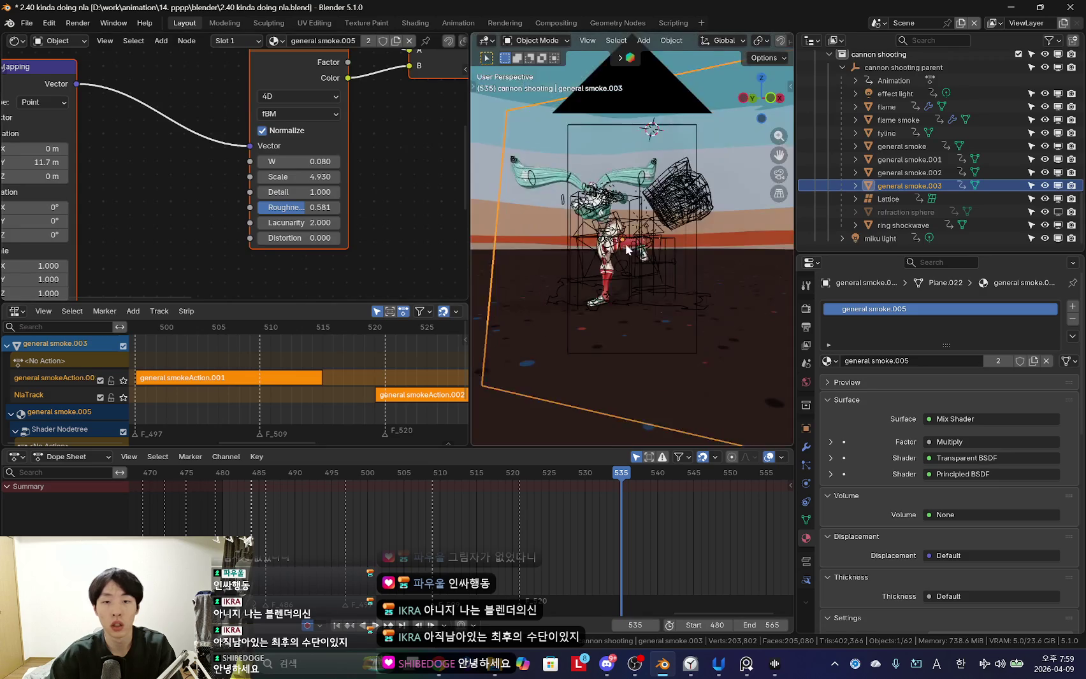
pyautogui.press('space')
pyautogui.hotkey('shift', 'alt', 'z')
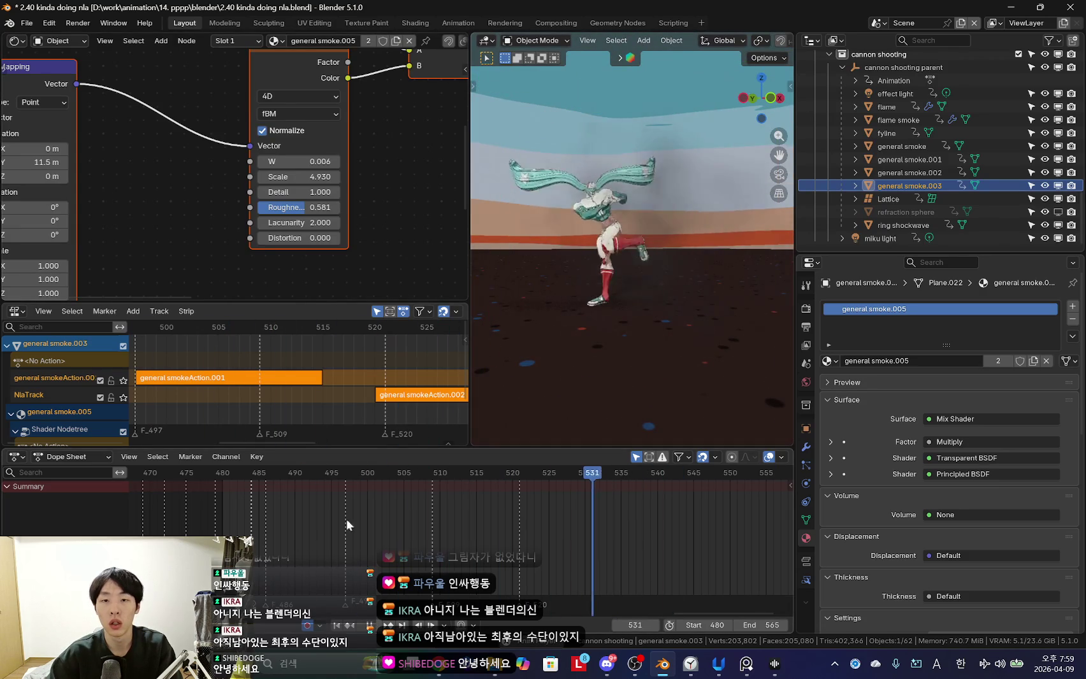
pyautogui.moveTo(359, 508)
pyautogui.mouseDown()
pyautogui.moveTo(473, 518)
pyautogui.moveTo(235, 522)
pyautogui.moveTo(557, 536)
pyautogui.moveTo(516, 540)
pyautogui.mouseUp()
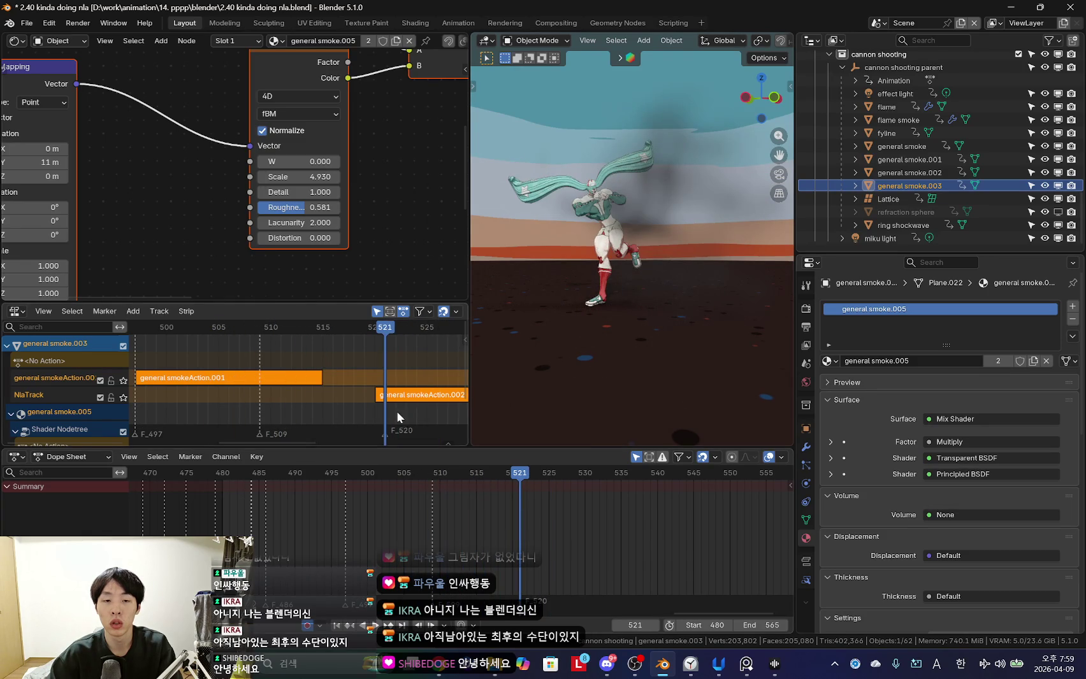
# Move the general smokeAction.002 strip up to the top track near frame 520.
pyautogui.click(414, 412)
pyautogui.moveTo(325, 302); pyautogui.dragTo(319, 136)
pyautogui.scroll(-4, 311, 233)
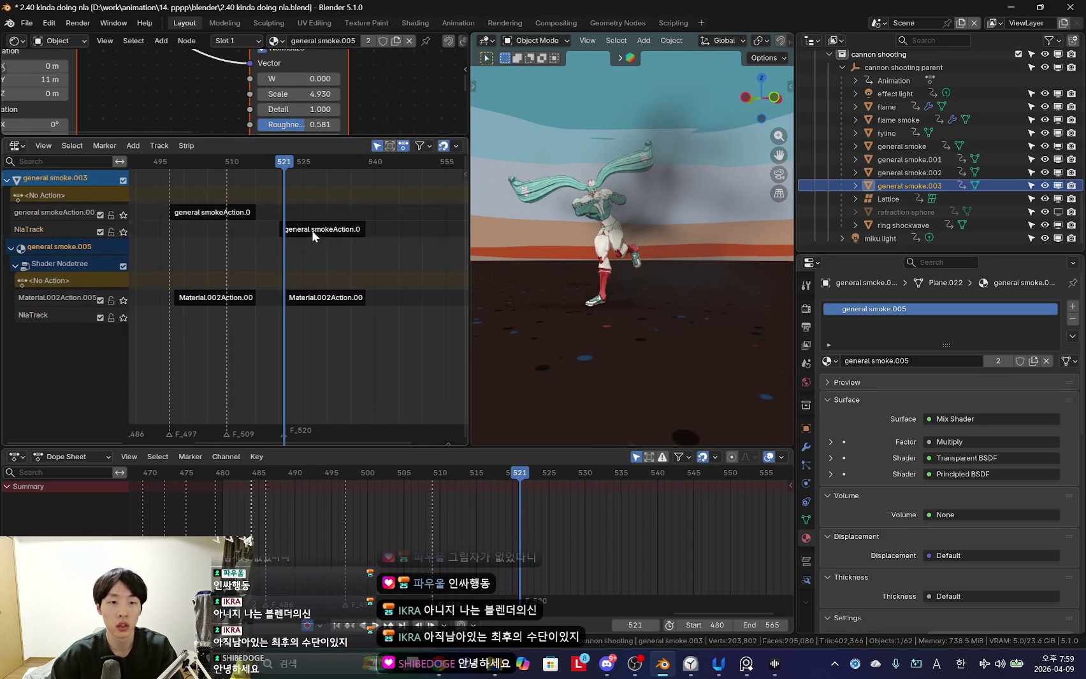
pyautogui.scroll(2, 313, 236)
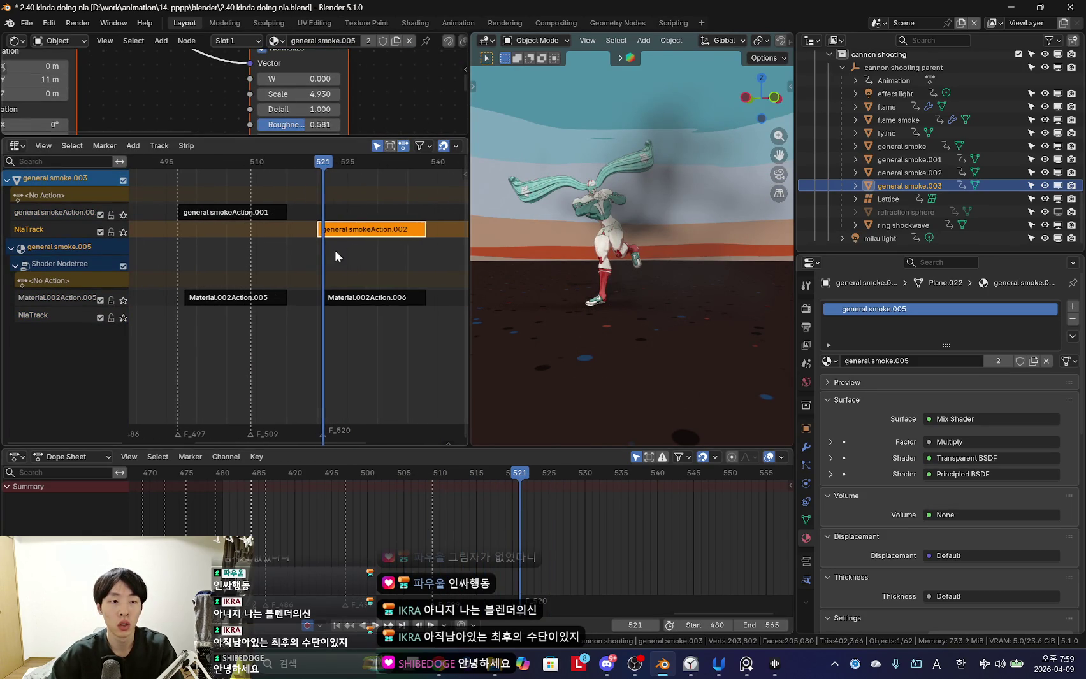
pyautogui.press('g')
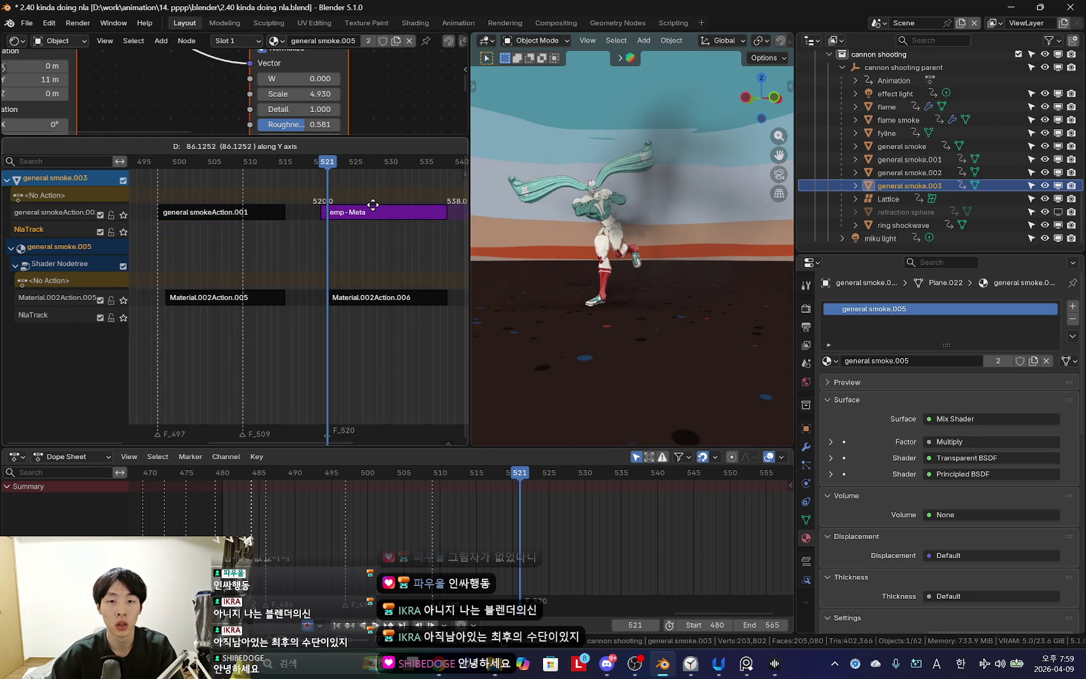
pyautogui.click(373, 204)
pyautogui.scroll(-3, 411, 301)
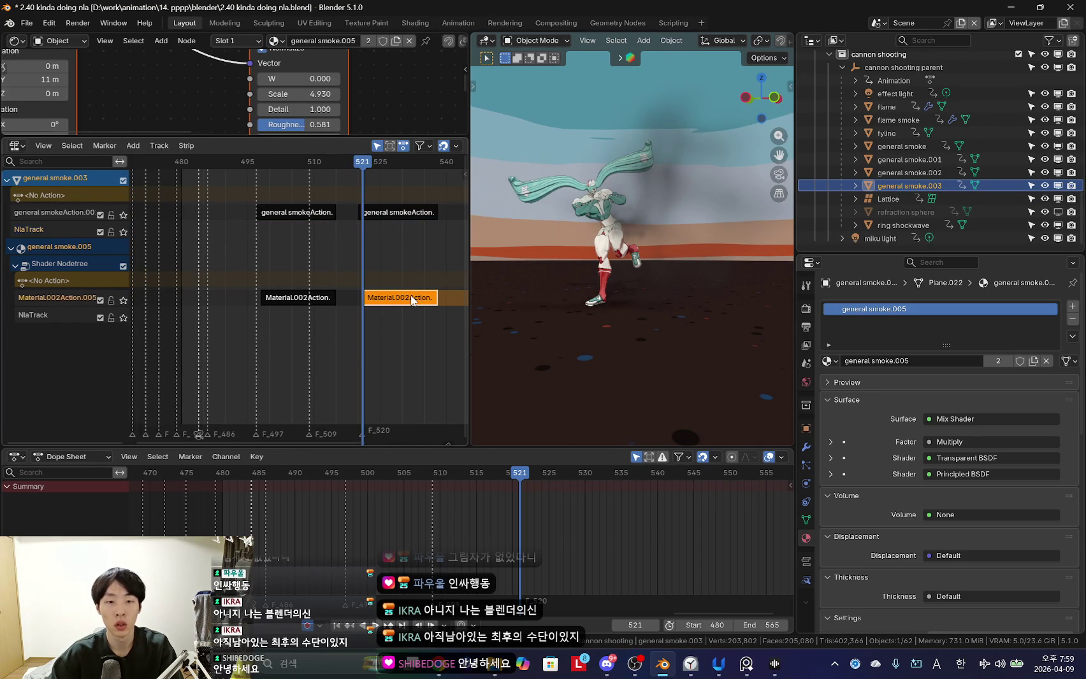
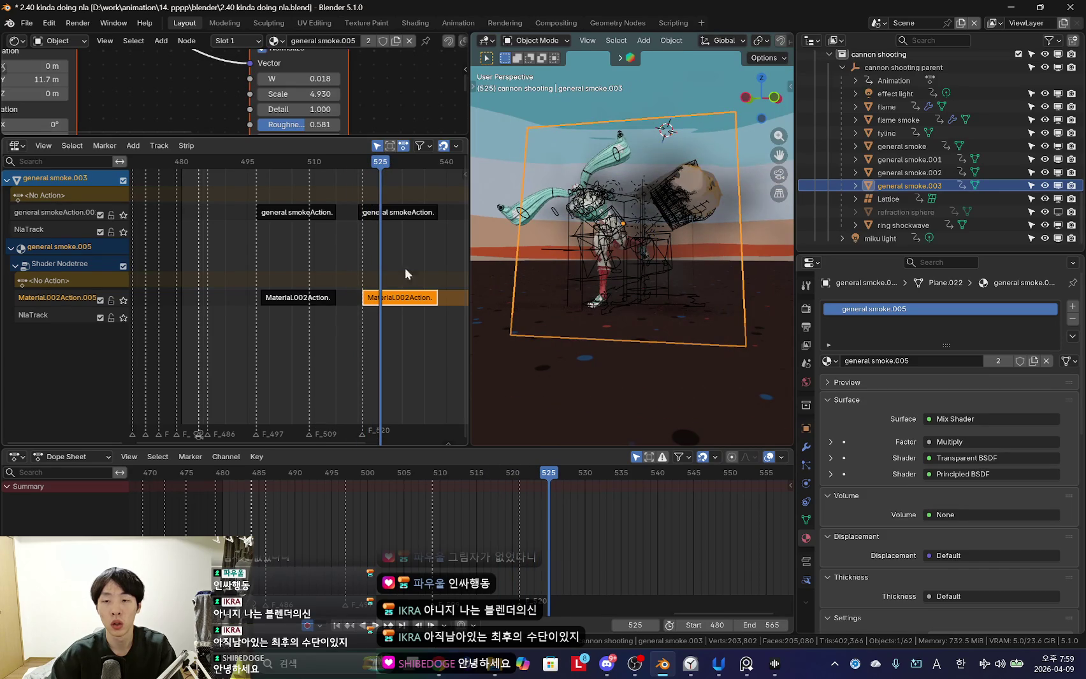
# Enlarge the node area and scrub around frame 520 to preview the smoke.
pyautogui.scroll(-4, 215, 95)
pyautogui.scroll(-3, 196, 98)
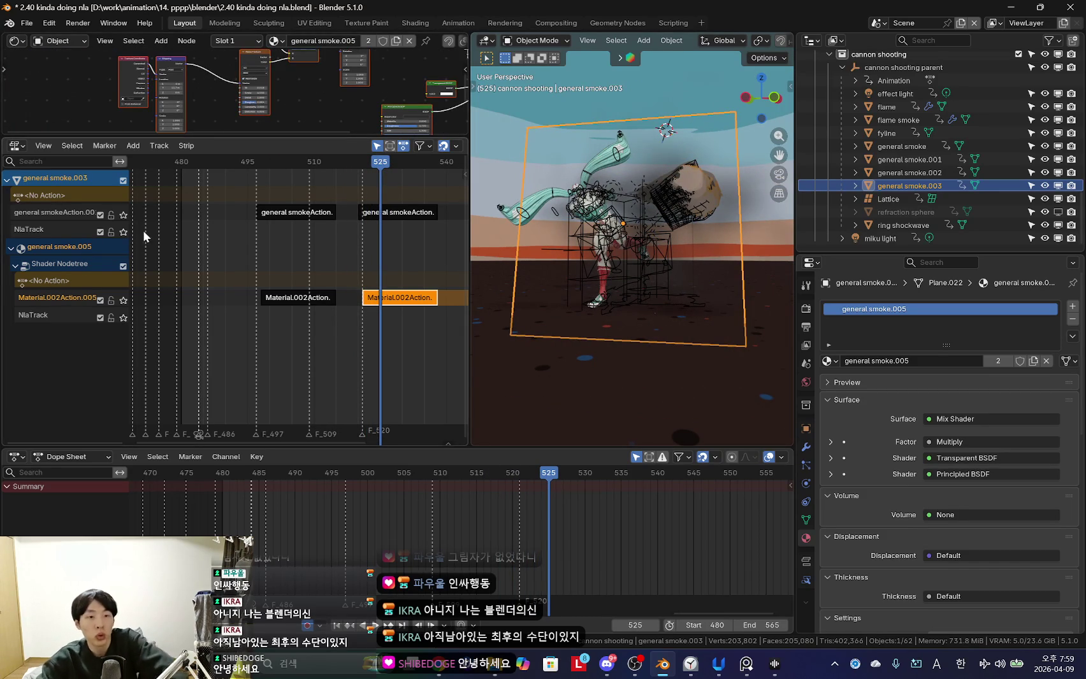
pyautogui.moveTo(251, 136); pyautogui.dragTo(243, 210)
pyautogui.scroll(6, 367, 174)
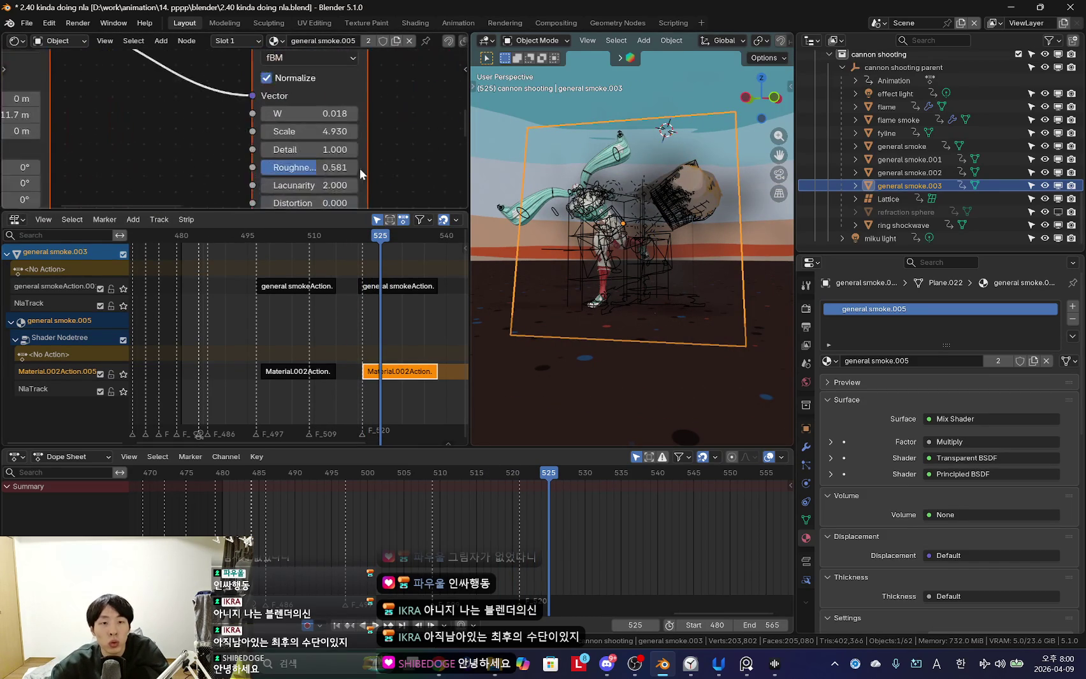
pyautogui.moveTo(367, 174); pyautogui.dragTo(325, 172, button='middle')
pyautogui.moveTo(332, 400)
pyautogui.mouseDown()
pyautogui.moveTo(386, 379)
pyautogui.moveTo(351, 377)
pyautogui.moveTo(384, 387)
pyautogui.mouseUp()
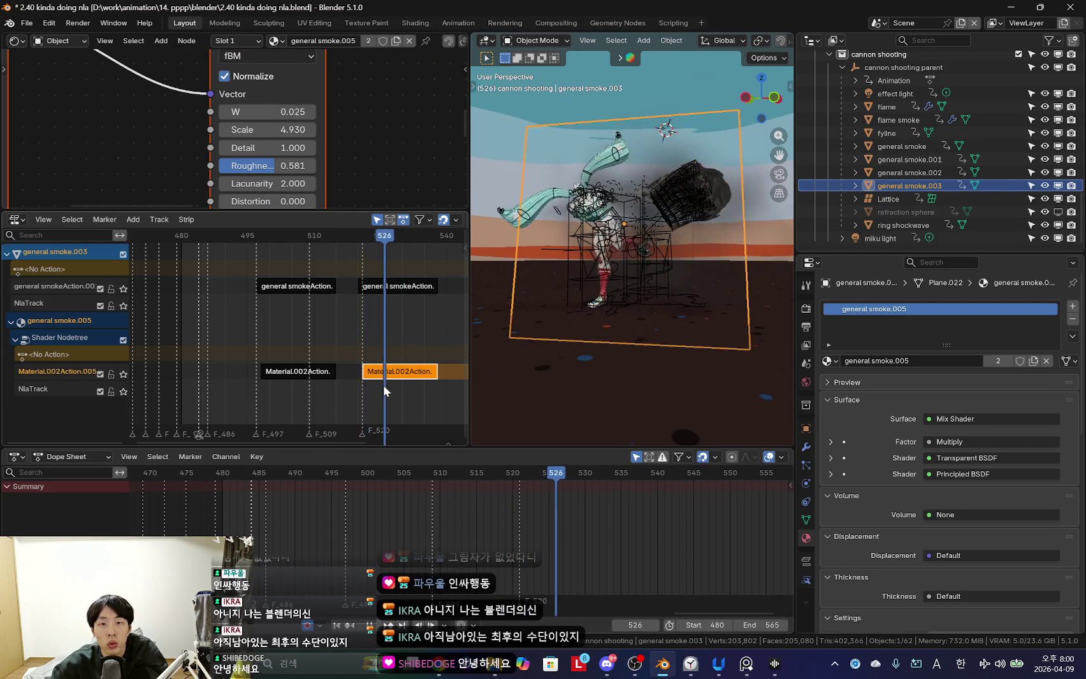
# Raise general smoke.002's general smokeAction.001 strip one NLA track, then preview from frame 515.
pyautogui.click(922, 171)
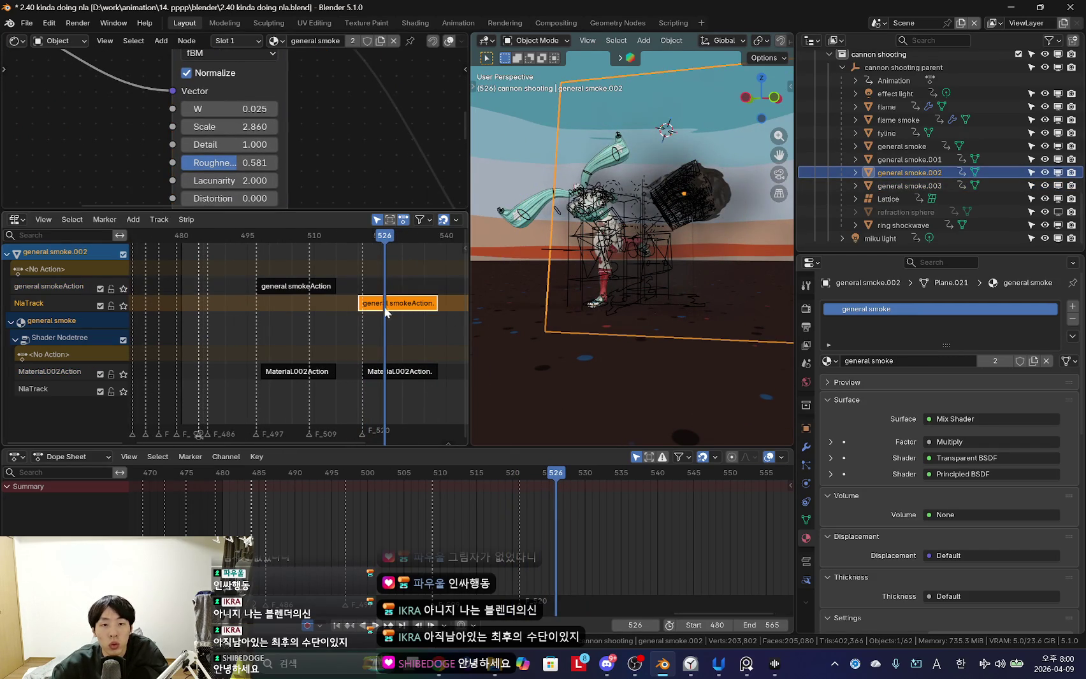
pyautogui.moveTo(387, 304); pyautogui.dragTo(386, 288)
pyautogui.moveTo(386, 337)
pyautogui.mouseDown()
pyautogui.moveTo(294, 347)
pyautogui.moveTo(376, 353)
pyautogui.mouseUp()
pyautogui.hotkey('shift', 'alt', 'z')
pyautogui.hotkey('shift', 'alt', 'z')
pyautogui.hotkey('shift', 'alt', 'z')
pyautogui.moveTo(618, 276)
pyautogui.mouseDown(button='middle')
pyautogui.moveTo(655, 297)
pyautogui.moveTo(620, 284)
pyautogui.moveTo(625, 269)
pyautogui.mouseUp(button='middle')
pyautogui.click(337, 314)
pyautogui.moveTo(342, 315)
pyautogui.mouseDown()
pyautogui.moveTo(388, 325)
pyautogui.moveTo(362, 330)
pyautogui.mouseUp()
pyautogui.scroll(-2, 323, 121)
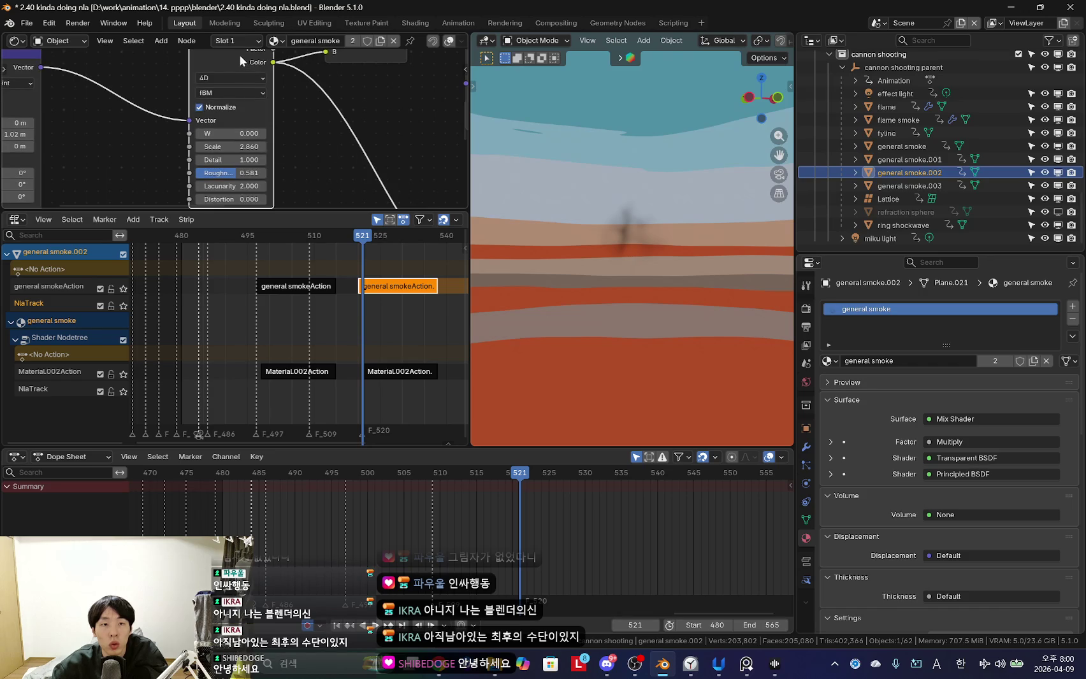
# Enter tweak mode on Material.002Action.001 and list the Mapping node's location keyframes.
pyautogui.press('Tab')
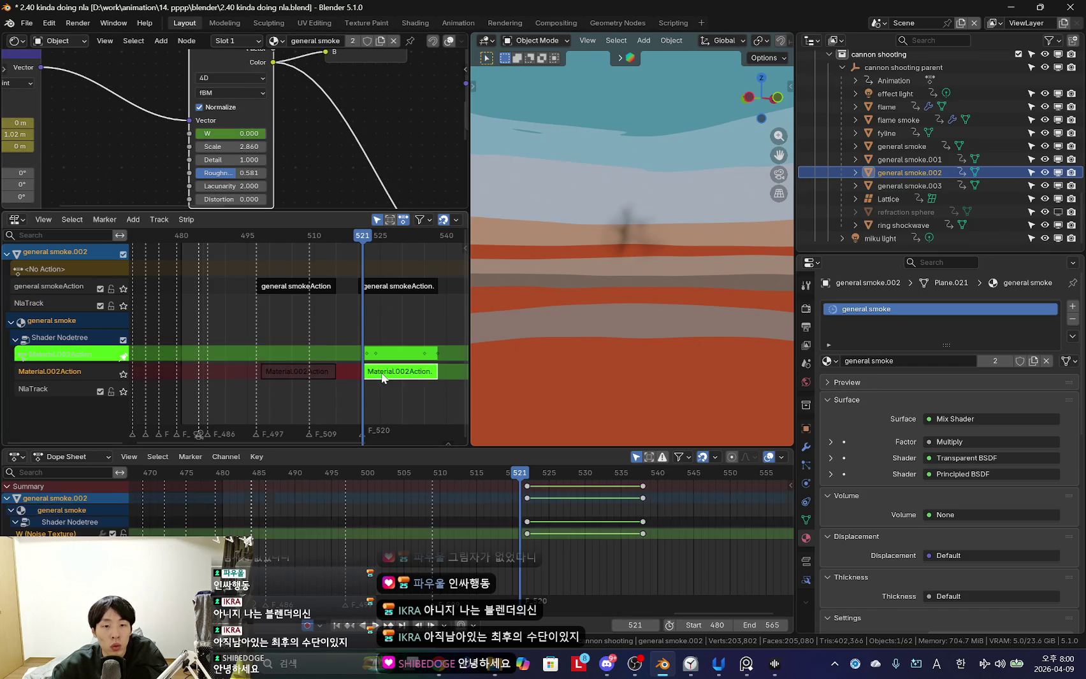
pyautogui.scroll(3, 563, 536)
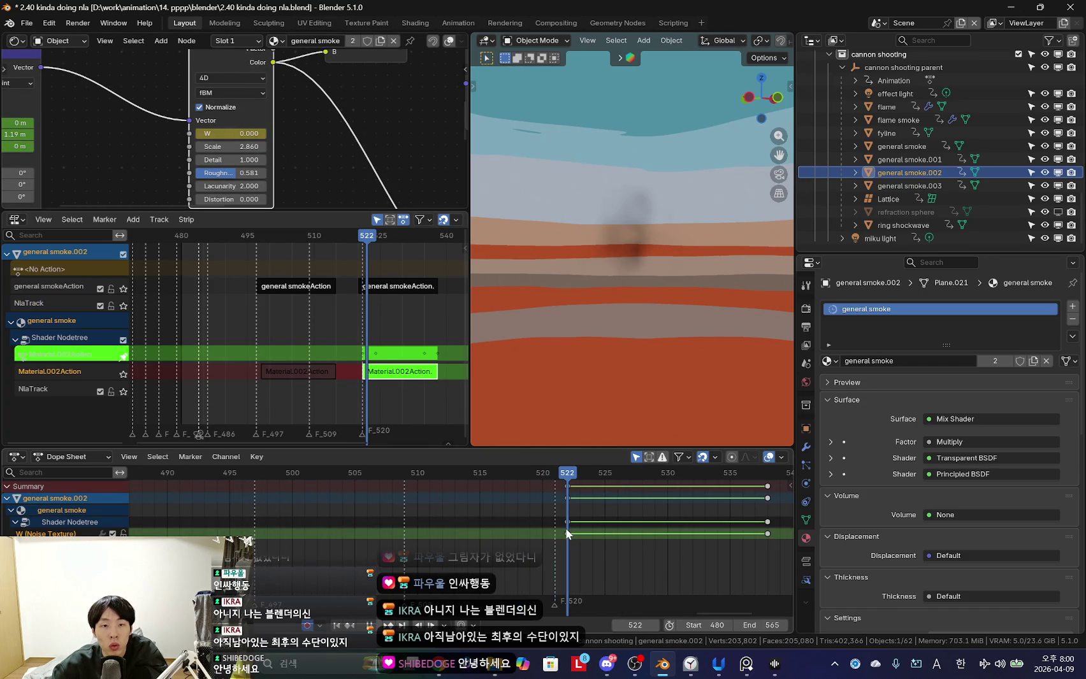
pyautogui.scroll(2, 271, 327)
pyautogui.moveTo(261, 347)
pyautogui.mouseDown()
pyautogui.moveTo(317, 379)
pyautogui.moveTo(281, 324)
pyautogui.moveTo(301, 323)
pyautogui.mouseUp()
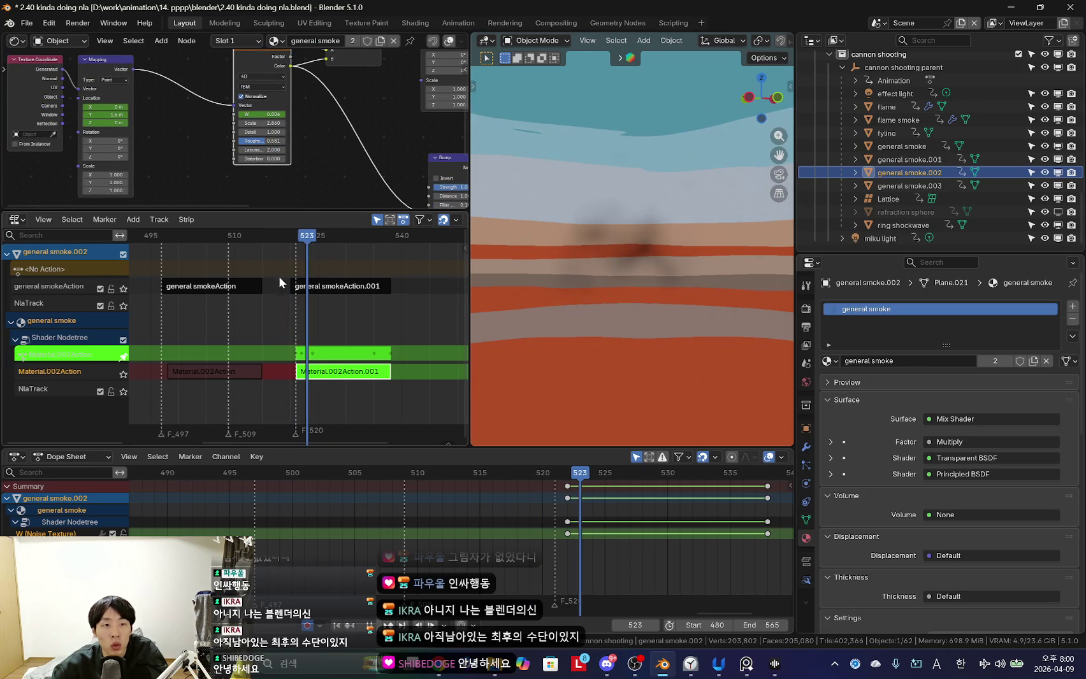
pyautogui.click(116, 64)
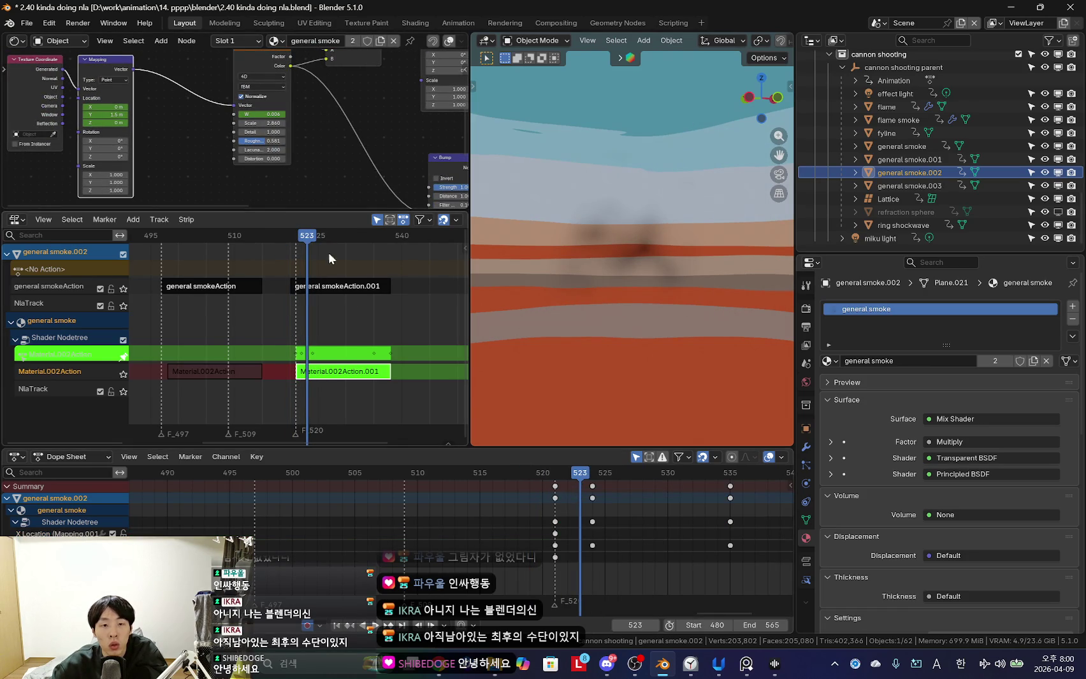
pyautogui.scroll(1, 463, 505)
# Step through frames around 515 and play back the smoke animation to check it.
pyautogui.press('Right')
pyautogui.press('Left')
pyautogui.press('Right')
pyautogui.press('Left')
pyautogui.press('Left')
pyautogui.press('Left')
pyautogui.press('space')
pyautogui.press('Home')
pyautogui.press('Escape')
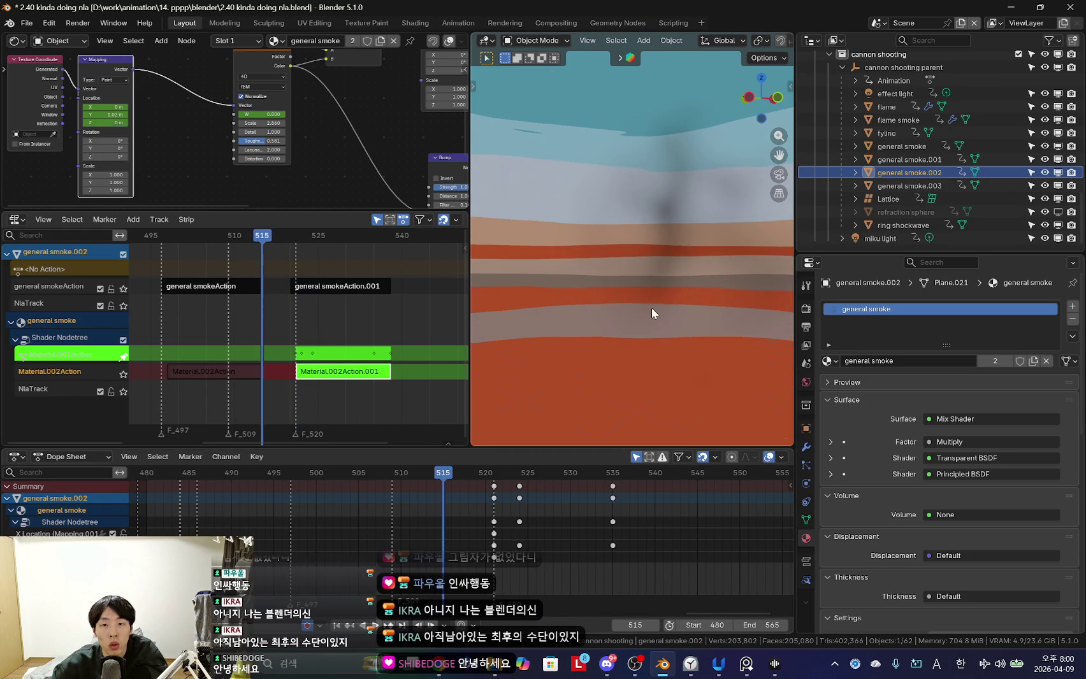
pyautogui.press('KP_Divide')
pyautogui.press('Tab')
pyautogui.press('Tab')
pyautogui.press('Left')
pyautogui.press('Left')
pyautogui.press('Left')
pyautogui.press('Right')
pyautogui.press('Right')
pyautogui.press('Right')
pyautogui.press('Right')
pyautogui.press('Right')
pyautogui.press('Right')
pyautogui.moveTo(317, 546); pyautogui.dragTo(290, 547)
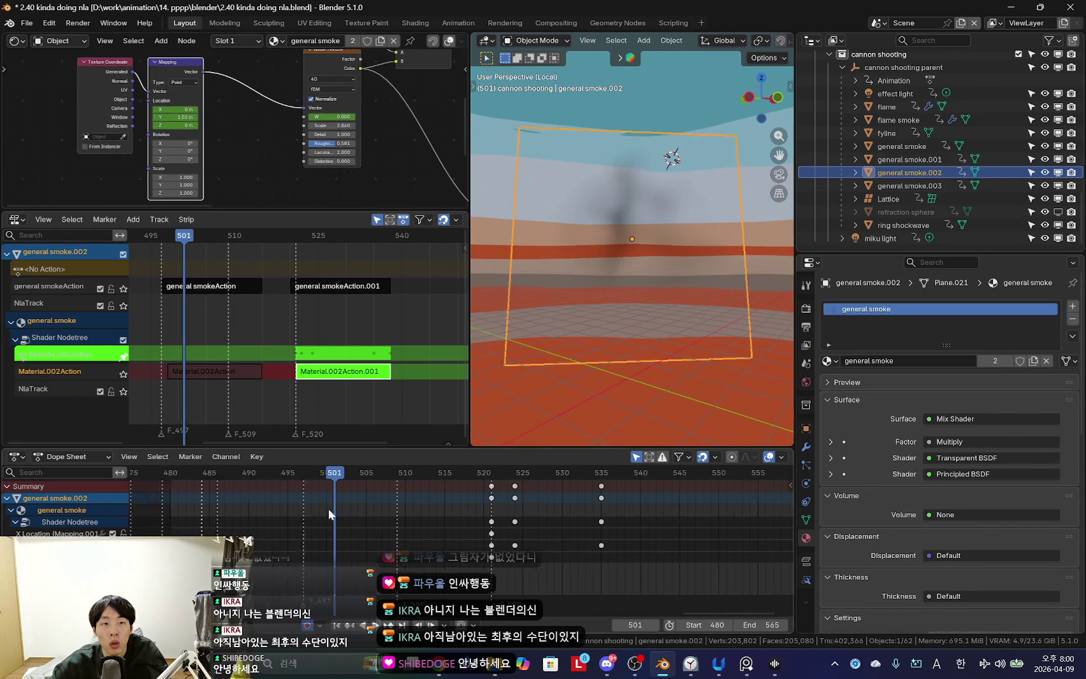
# Exit tweak mode and isolate the general smoke object in local view near frame 487.
pyautogui.press('Tab')
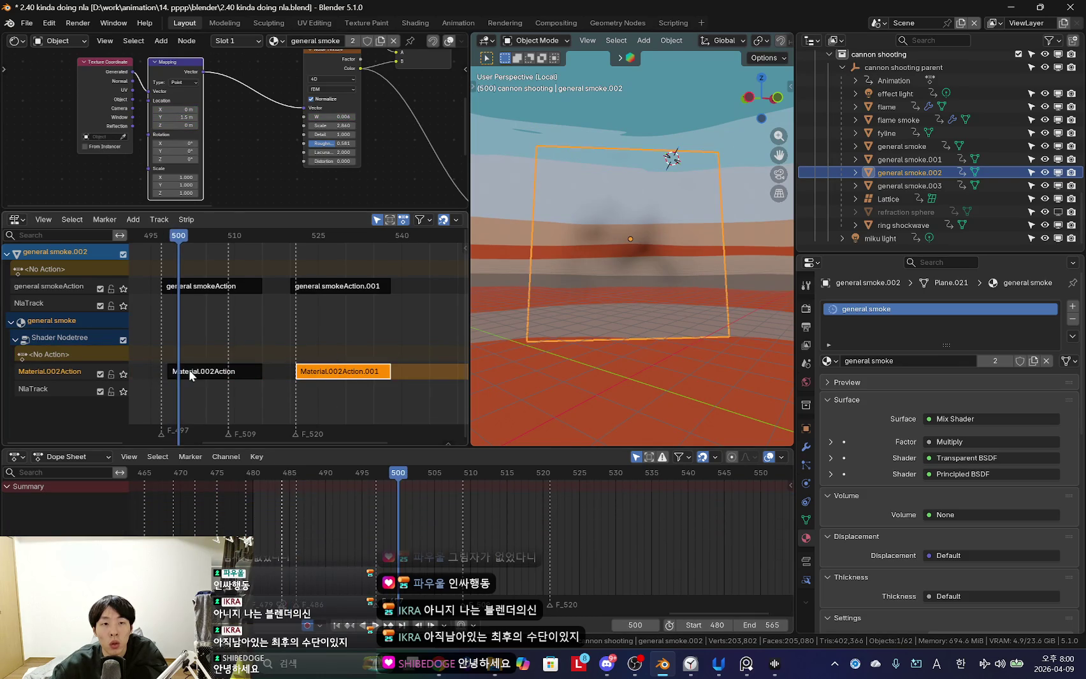
pyautogui.click(188, 371)
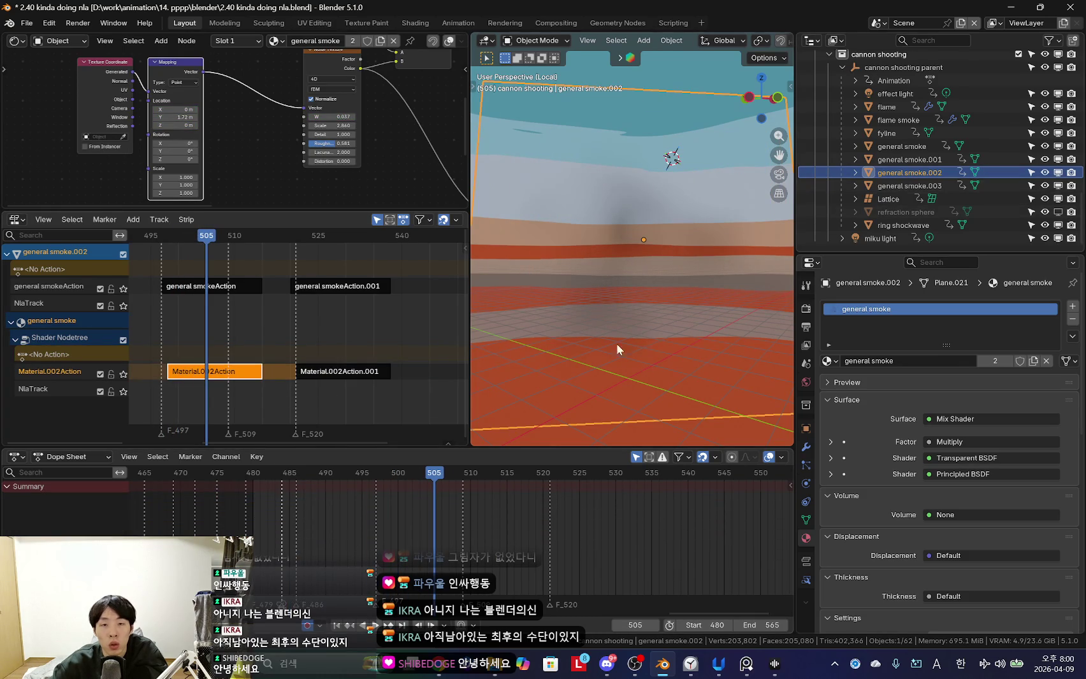
pyautogui.click(901, 146)
pyautogui.hscroll(-3, 321, 416)
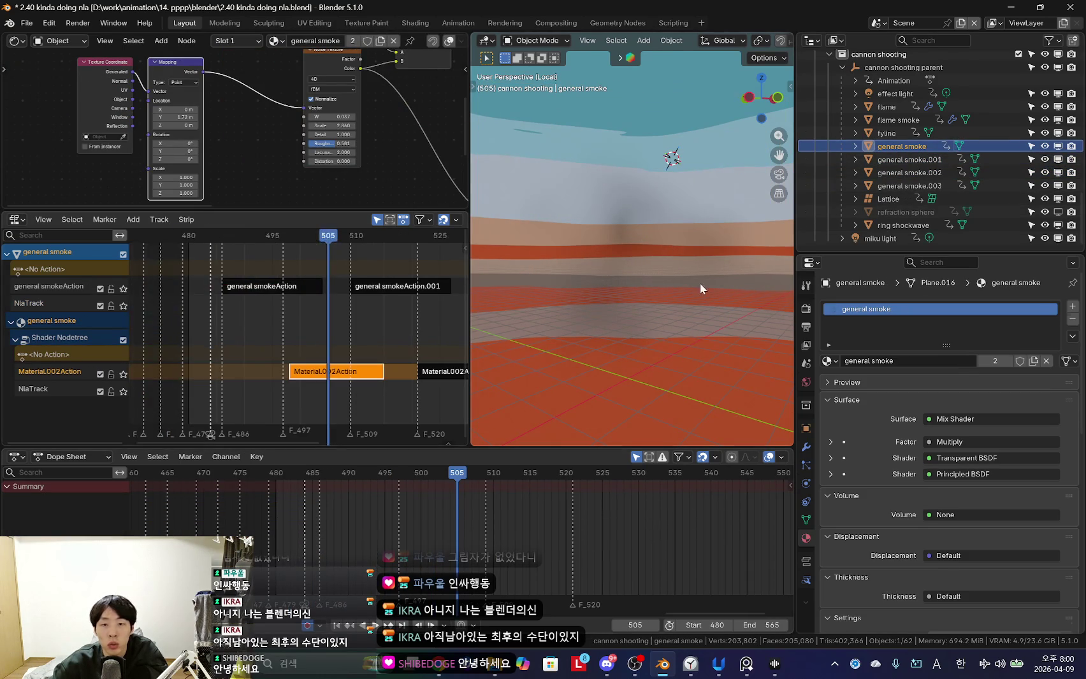
pyautogui.press('KP_Divide')
pyautogui.press('KP_Divide')
pyautogui.scroll(3, 220, 302)
pyautogui.moveTo(221, 303)
pyautogui.mouseDown()
pyautogui.moveTo(195, 296)
pyautogui.moveTo(241, 327)
pyautogui.mouseUp()
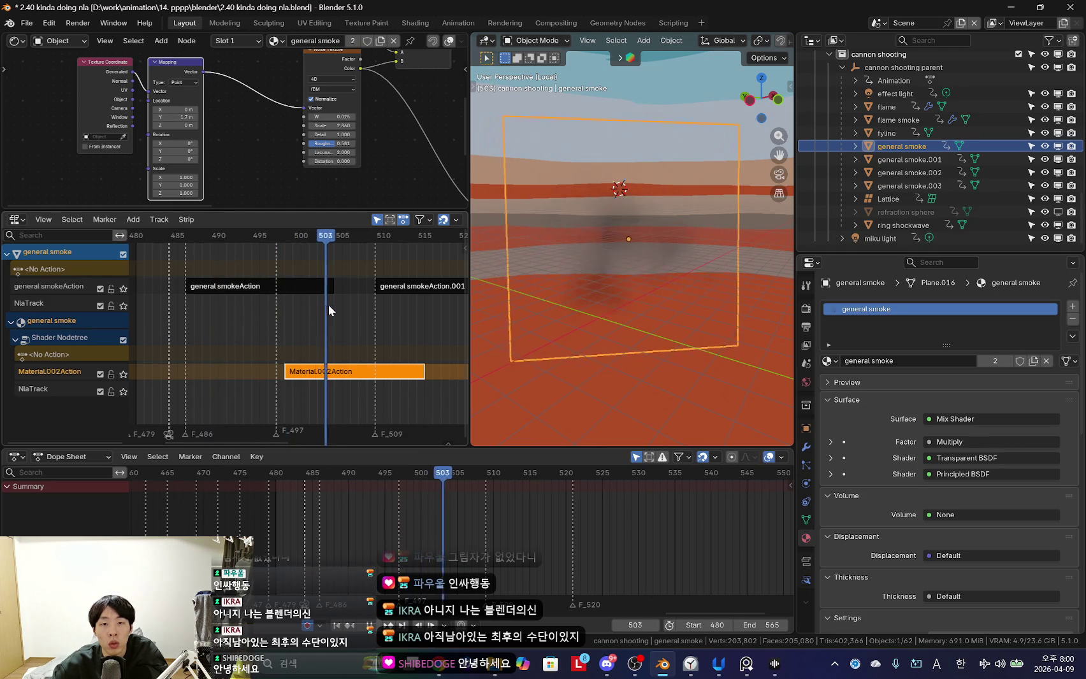
pyautogui.hscroll(-1, 263, 354)
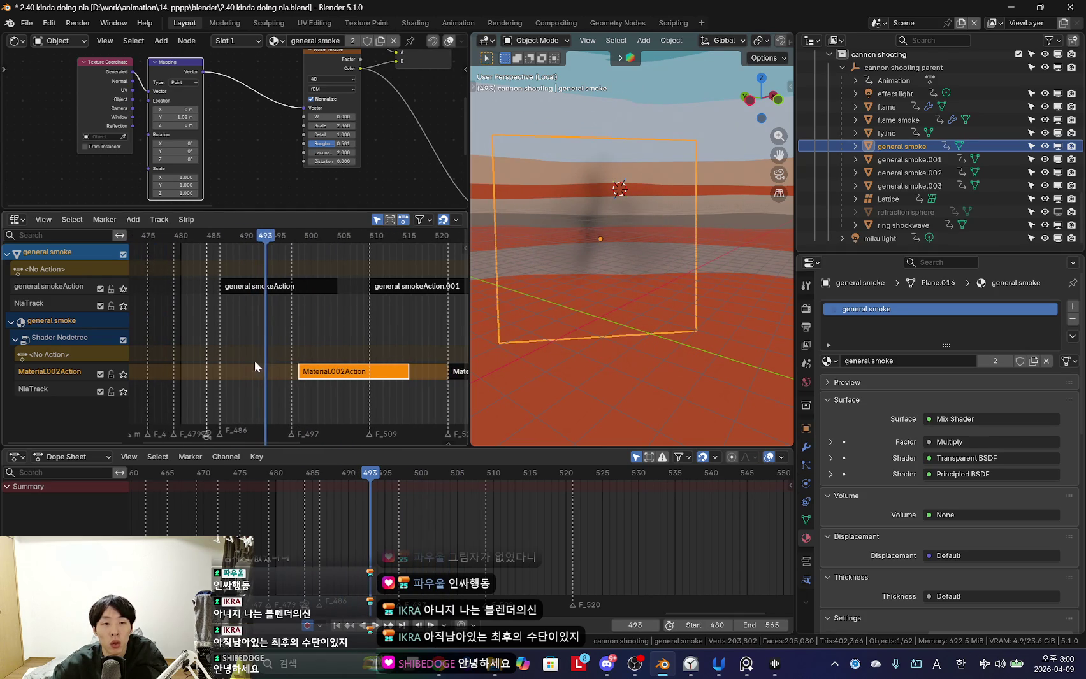
# Shift general smoke's smokeAction and Material.002Action strips about 7 frames earlier.
pyautogui.click(254, 290)
pyautogui.scroll(-3, 305, 319)
pyautogui.scroll(1, 278, 347)
pyautogui.scroll(1, 273, 351)
pyautogui.scroll(1, 274, 350)
pyautogui.click(303, 375)
pyautogui.hscroll(-2, 331, 385)
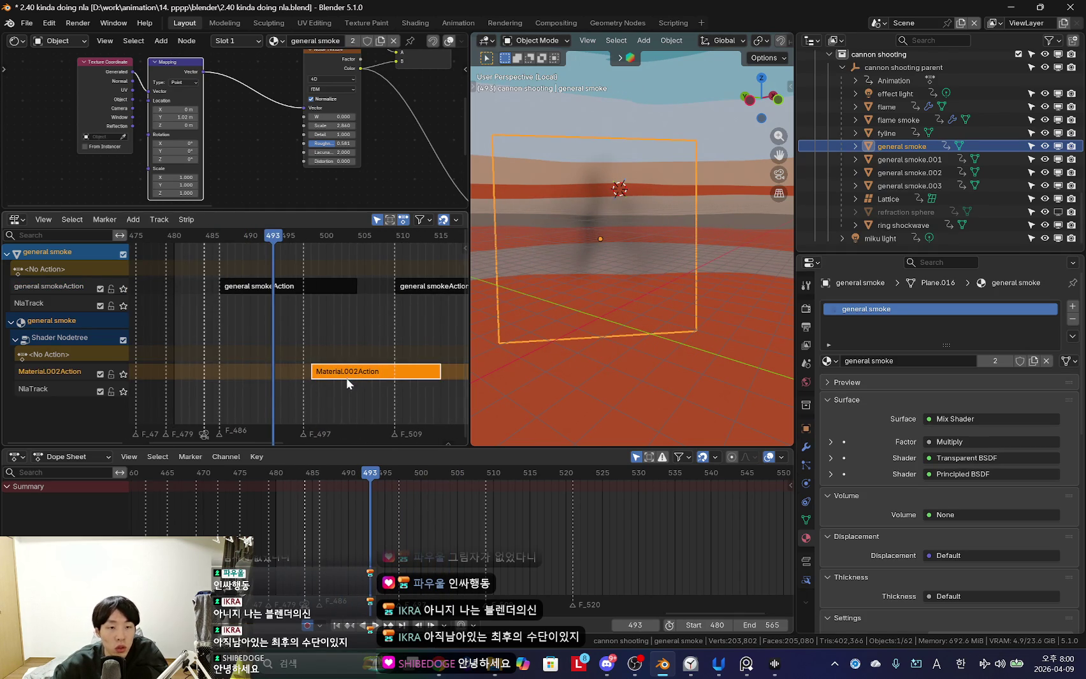
pyautogui.scroll(-1, 348, 380)
pyautogui.hscroll(3, 382, 373)
pyautogui.scroll(1, 415, 381)
pyautogui.moveTo(315, 381); pyautogui.dragTo(221, 384)
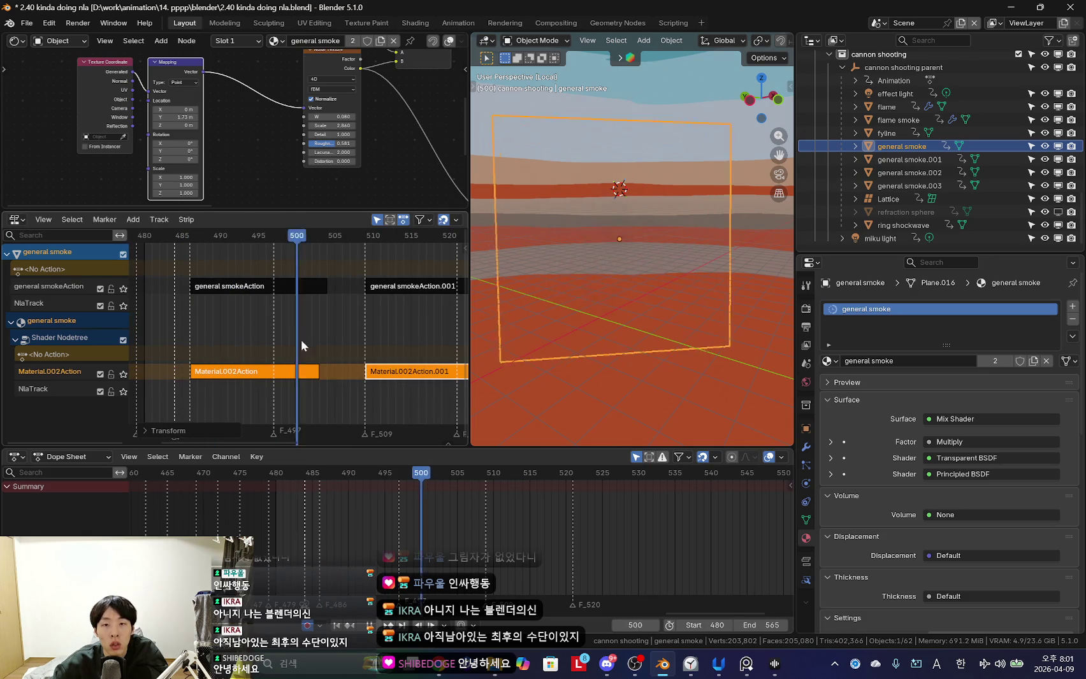
pyautogui.moveTo(404, 343)
pyautogui.mouseDown()
pyautogui.moveTo(199, 344)
pyautogui.moveTo(375, 332)
pyautogui.moveTo(241, 339)
pyautogui.moveTo(360, 330)
pyautogui.mouseUp()
# Move general smoke.001's two Material.002 action strips to start at frame 486.
pyautogui.click(911, 160)
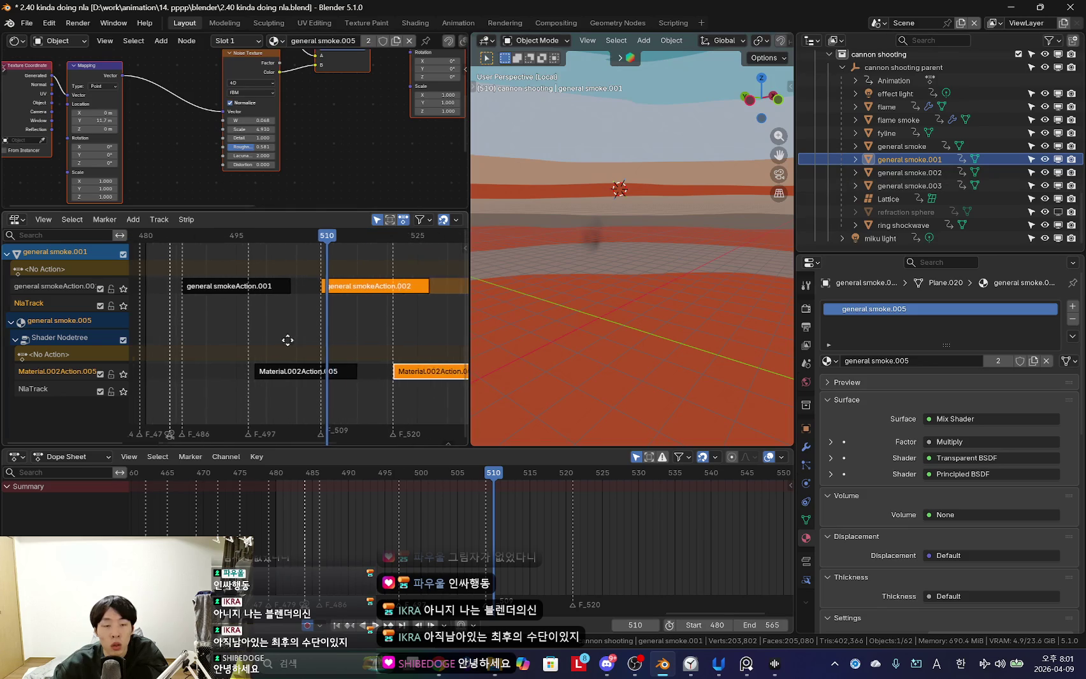
pyautogui.keyDown('shift'); pyautogui.click(318, 373); pyautogui.keyUp('shift')
pyautogui.press('g')
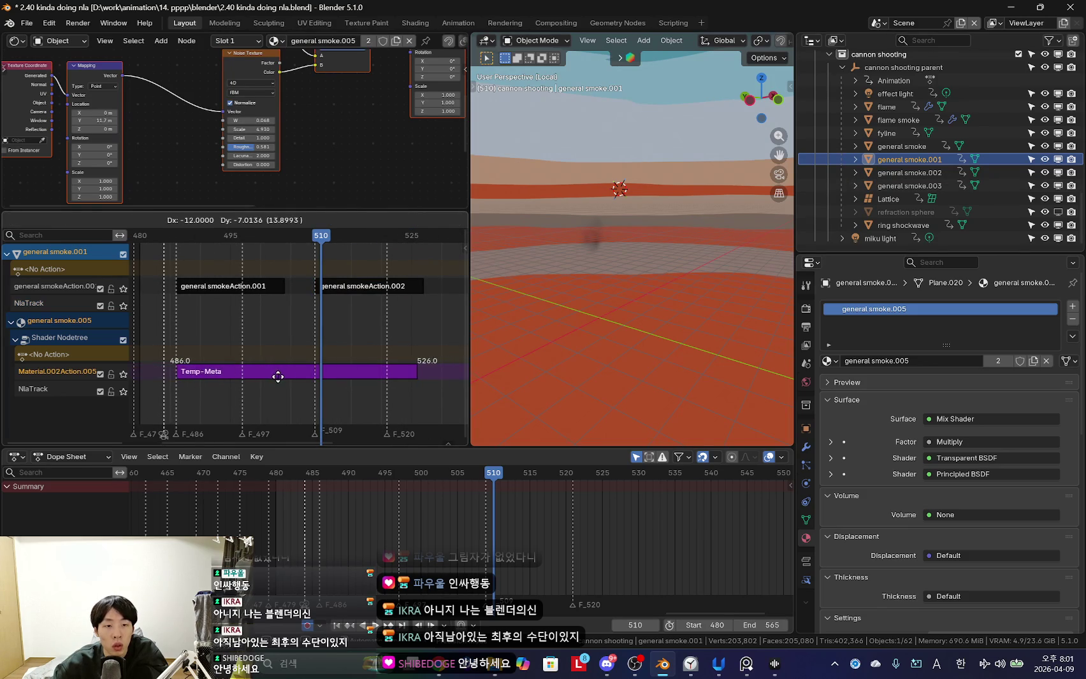
pyautogui.click(278, 377)
pyautogui.moveTo(339, 377)
pyautogui.mouseDown()
pyautogui.moveTo(204, 304)
pyautogui.moveTo(148, 312)
pyautogui.mouseUp()
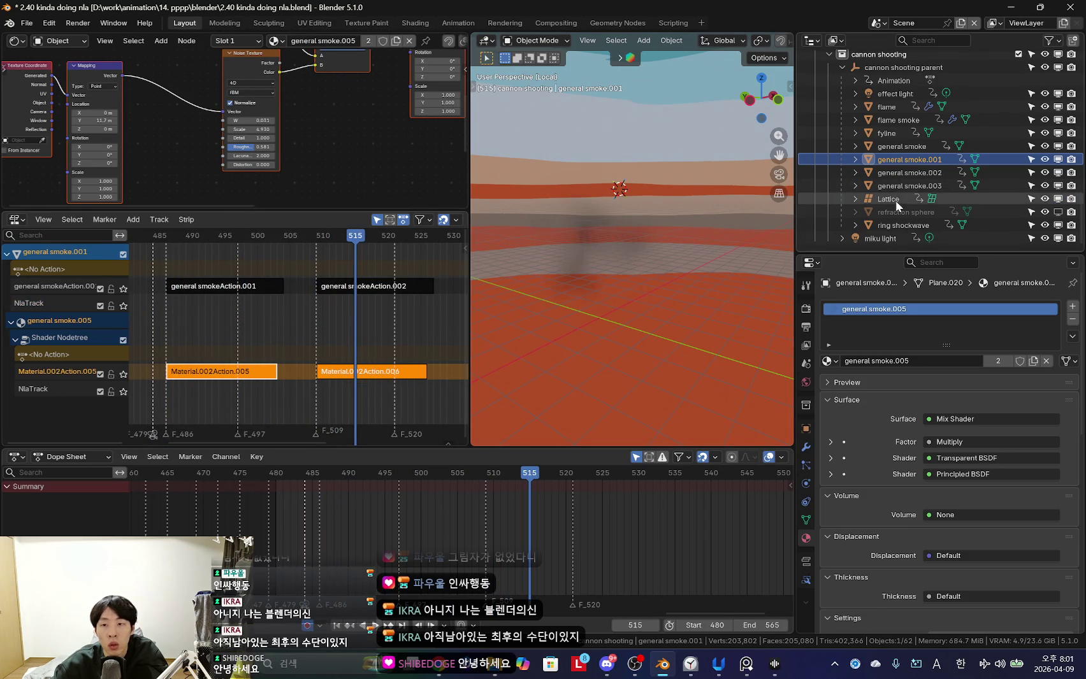
pyautogui.scroll(-2, 627, 244)
pyautogui.scroll(-5, 627, 244)
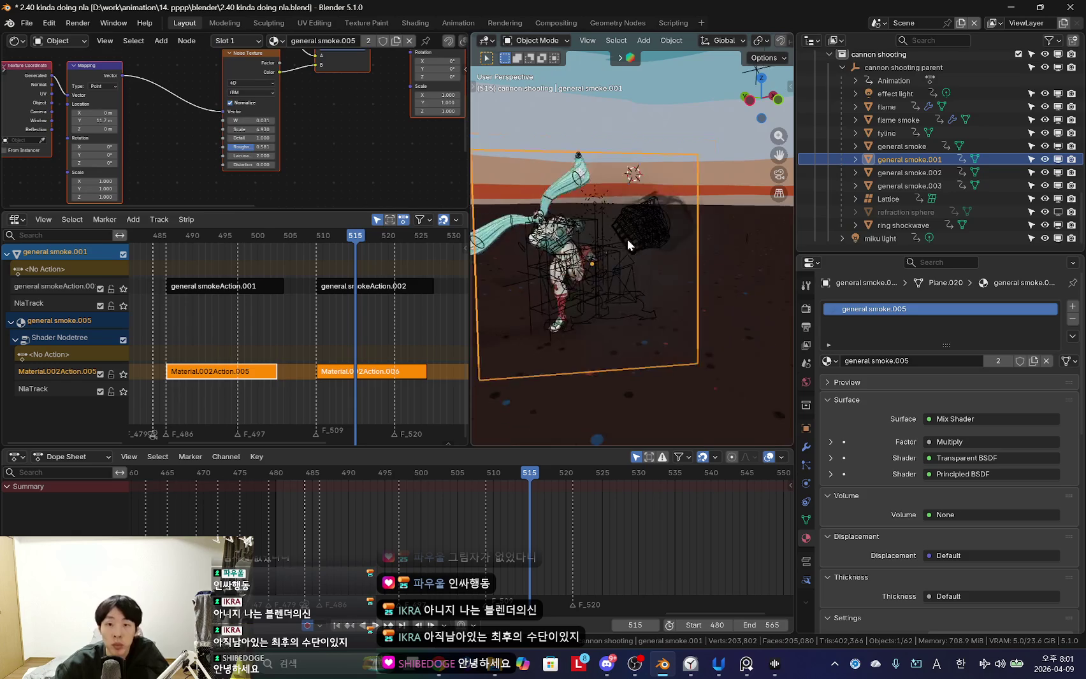
# Isolate general smoke.001 and play from frame 510 to check the smoke timing.
pyautogui.click(903, 173)
pyautogui.click(902, 159)
pyautogui.press('KP_Divide')
pyautogui.press('Left')
pyautogui.press('Left')
pyautogui.press('Left')
pyautogui.press('space')
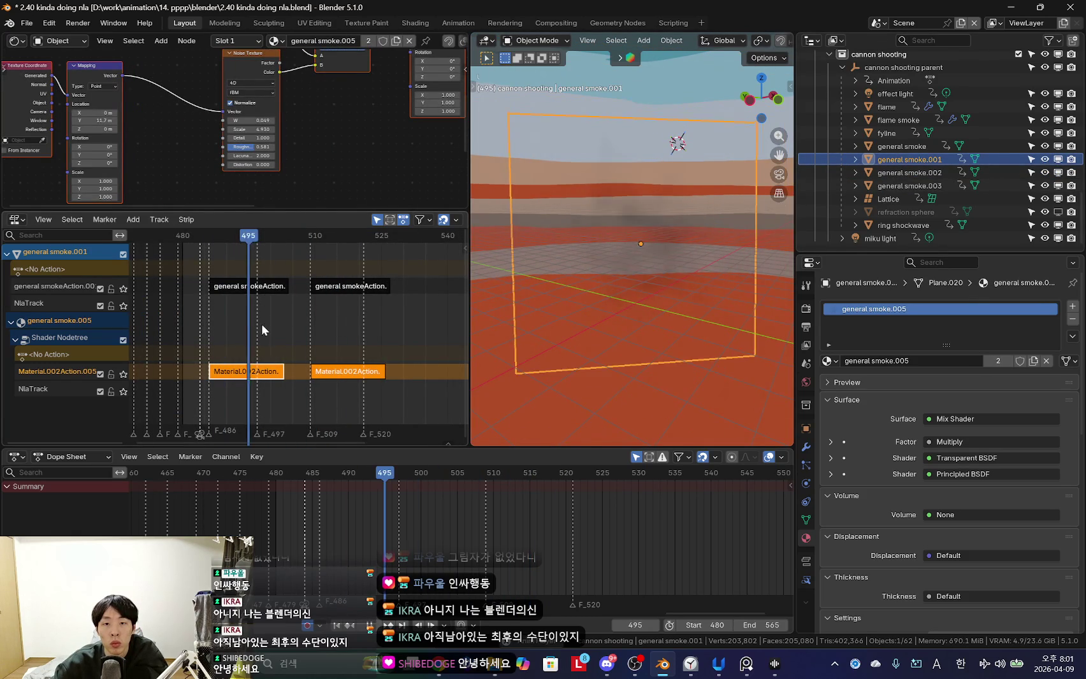
# Move general smoke.002's smoke strips to start at frame 486 and preview the timing.
pyautogui.click(879, 172)
pyautogui.press('KP_Divide')
pyautogui.press('KP_Divide')
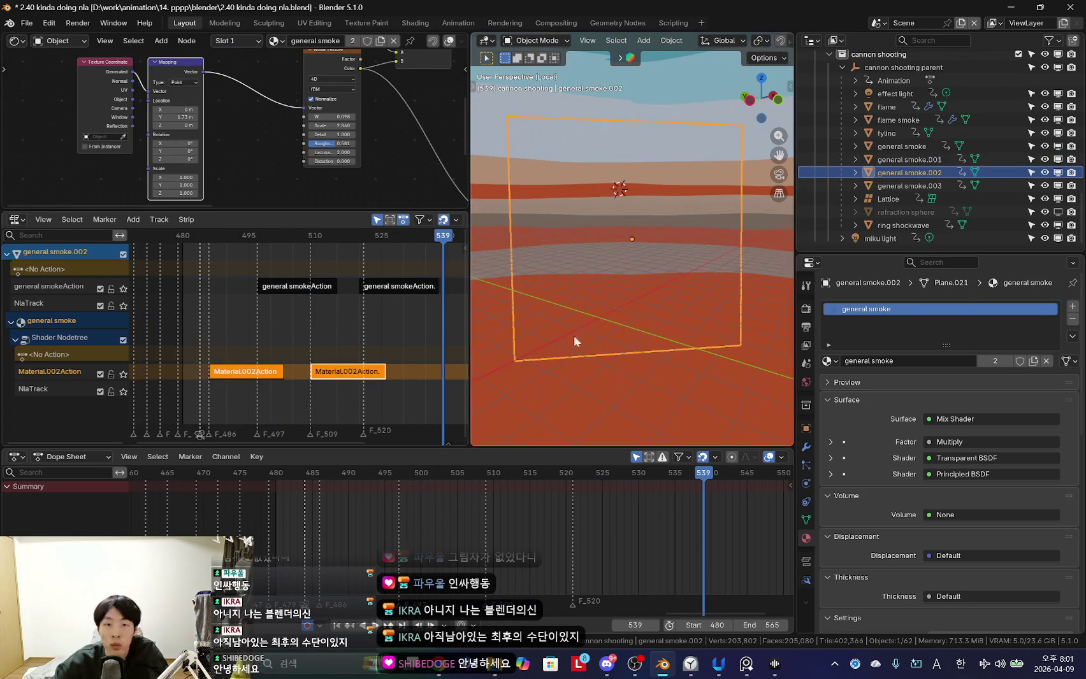
pyautogui.scroll(2, 356, 290)
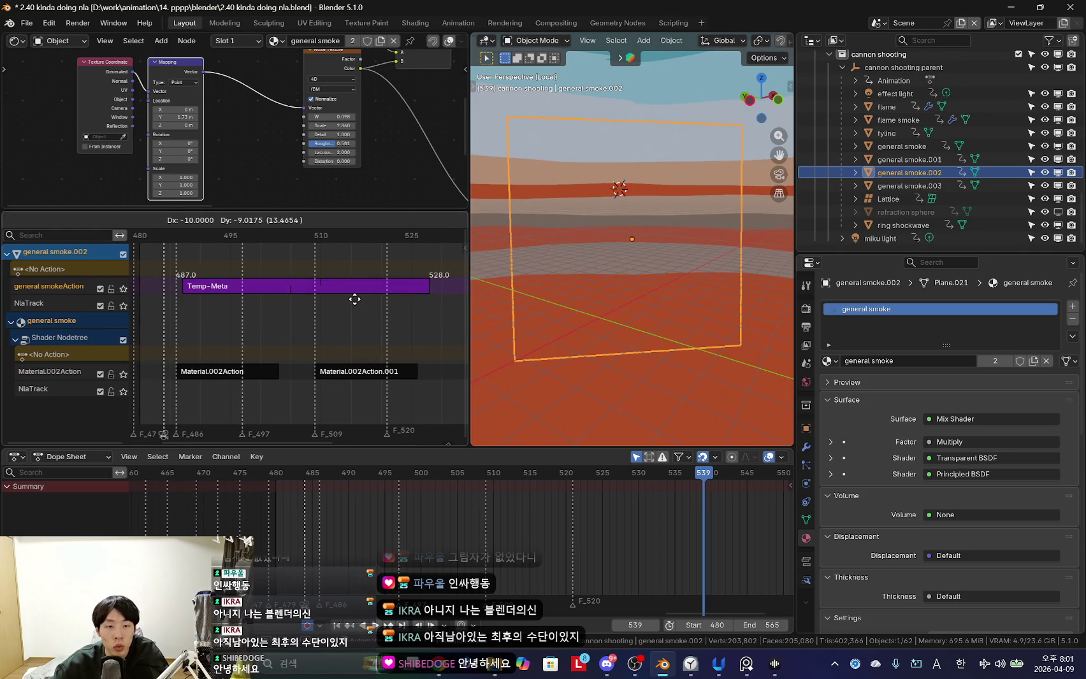
pyautogui.click(302, 286)
pyautogui.scroll(-2, 302, 286)
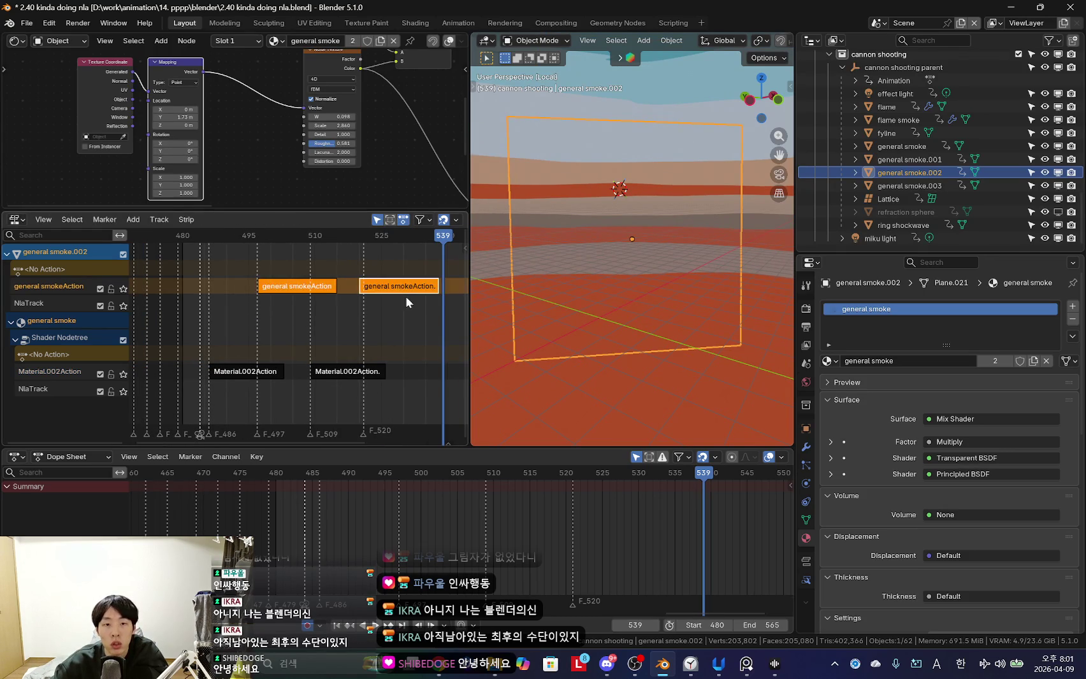
pyautogui.click(327, 304)
pyautogui.scroll(1, 322, 315)
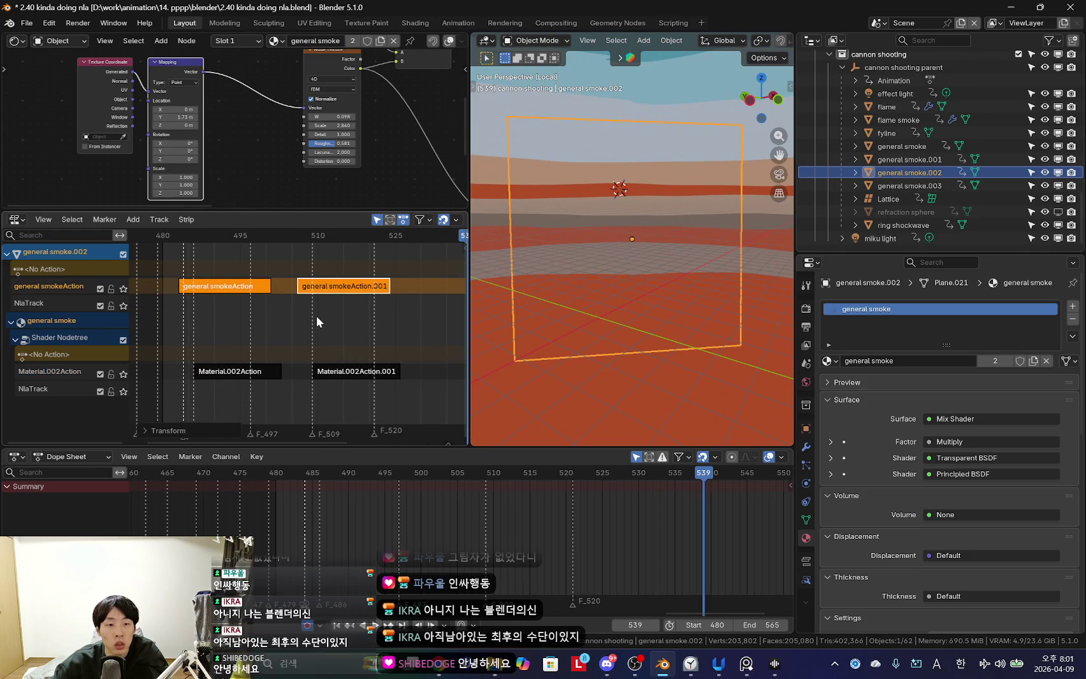
pyautogui.press('g')
pyautogui.click(335, 319)
pyautogui.hotkey('shift', 'Left')
pyautogui.press('space')
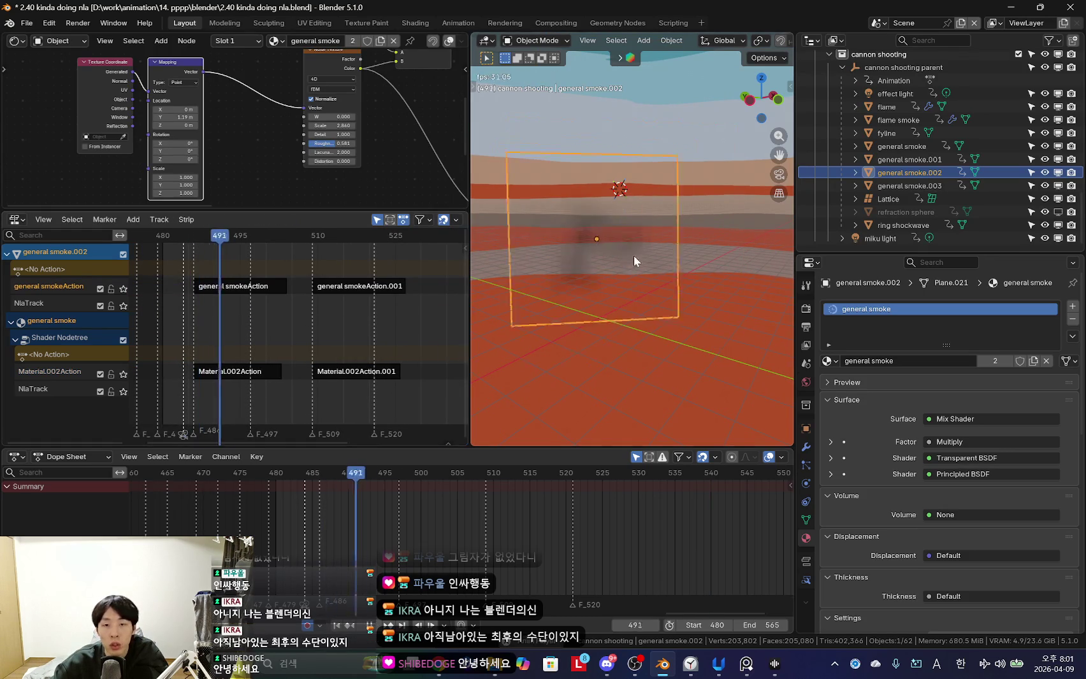
# Move general smoke.003's two action strips earlier, nudge them one frame later, and play back.
pyautogui.click(942, 181)
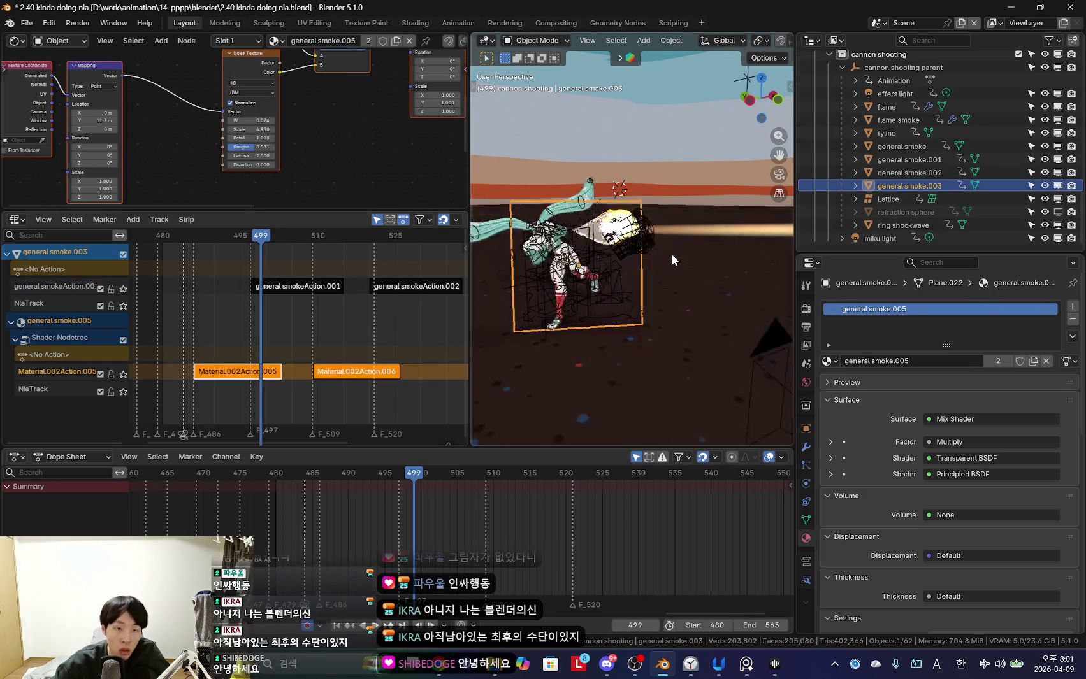
pyautogui.click(400, 289)
pyautogui.press('g')
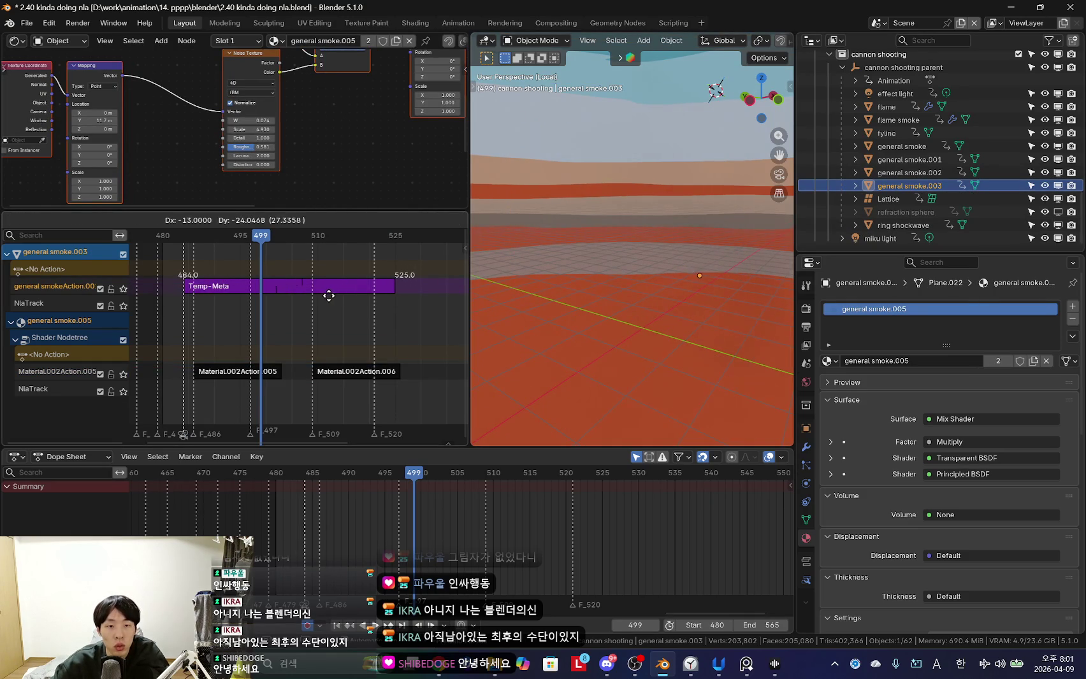
pyautogui.click(336, 303)
pyautogui.press('g')
pyautogui.click(299, 318)
pyautogui.hotkey('shift', 'Left')
pyautogui.press('space')
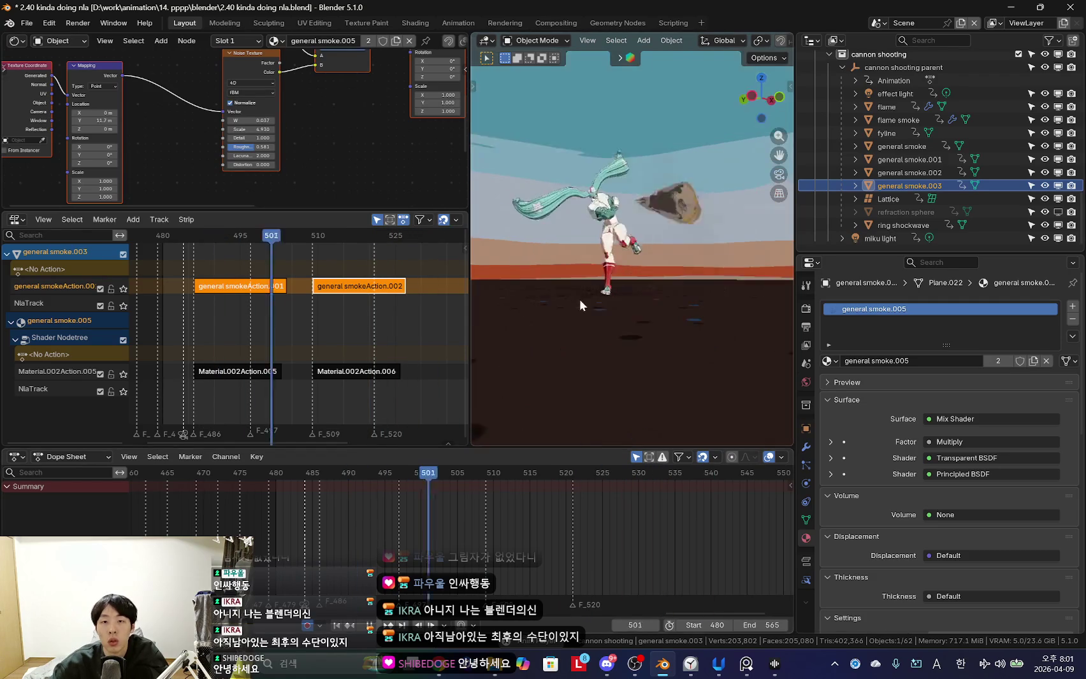
# View through the scene camera and scrub back to frame 486.
pyautogui.press('KP_0')
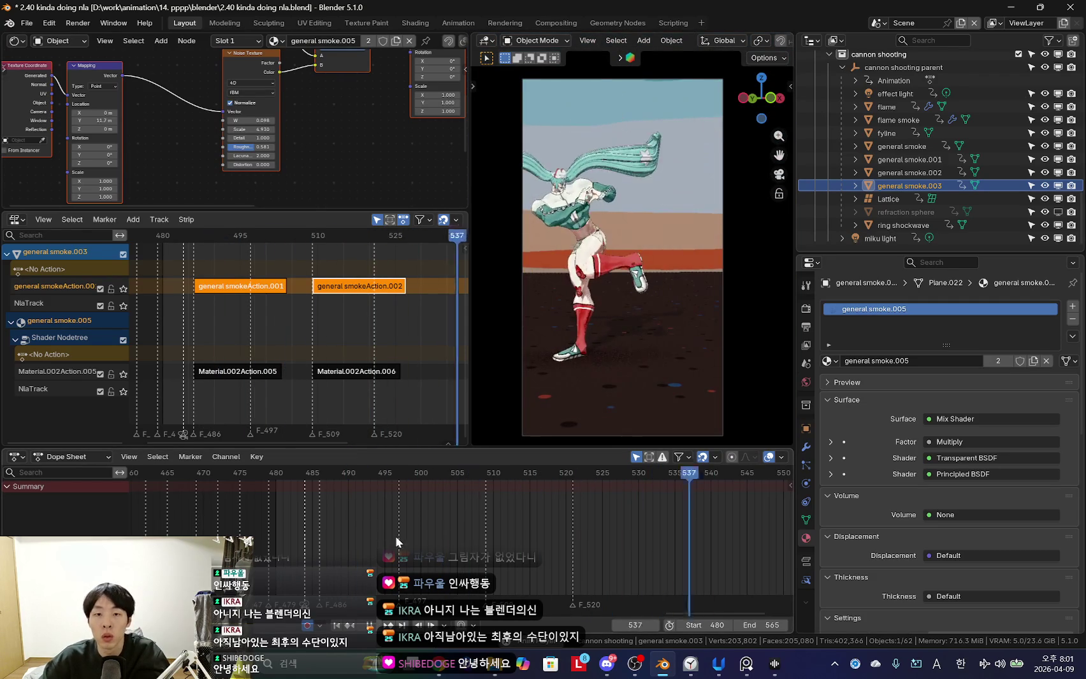
pyautogui.press('space')
pyautogui.scroll(2, 423, 548)
pyautogui.moveTo(417, 545); pyautogui.dragTo(551, 565, button='middle')
pyautogui.moveTo(551, 565)
pyautogui.mouseDown()
pyautogui.moveTo(372, 538)
pyautogui.moveTo(404, 545)
pyautogui.mouseUp()
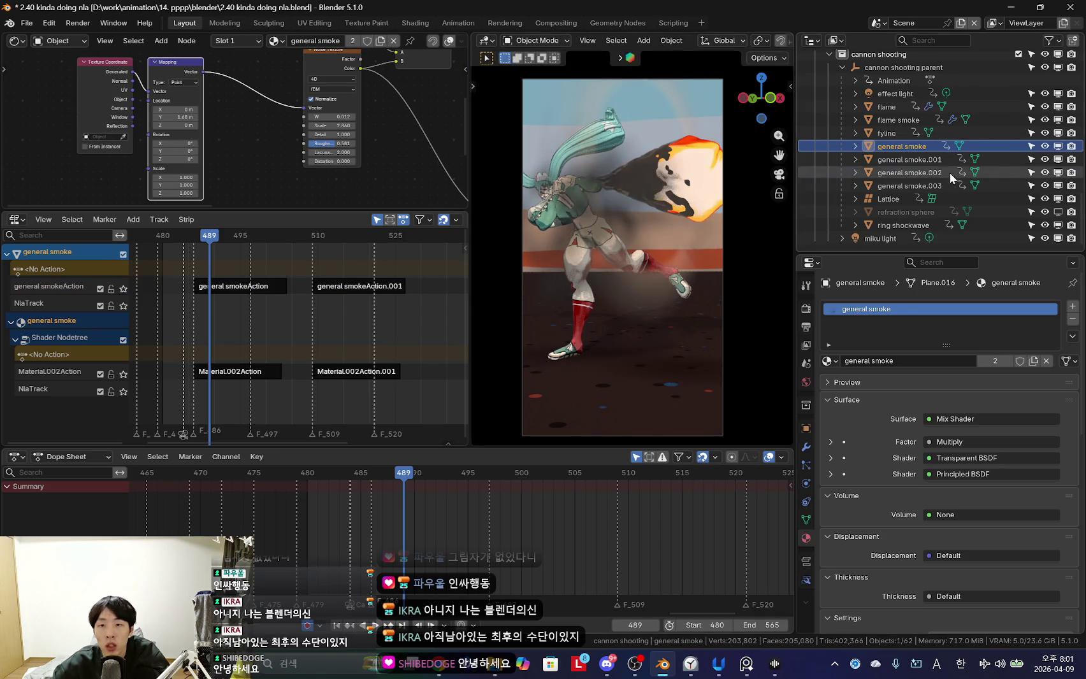
pyautogui.click(918, 159)
pyautogui.press('g')
pyautogui.click(631, 219)
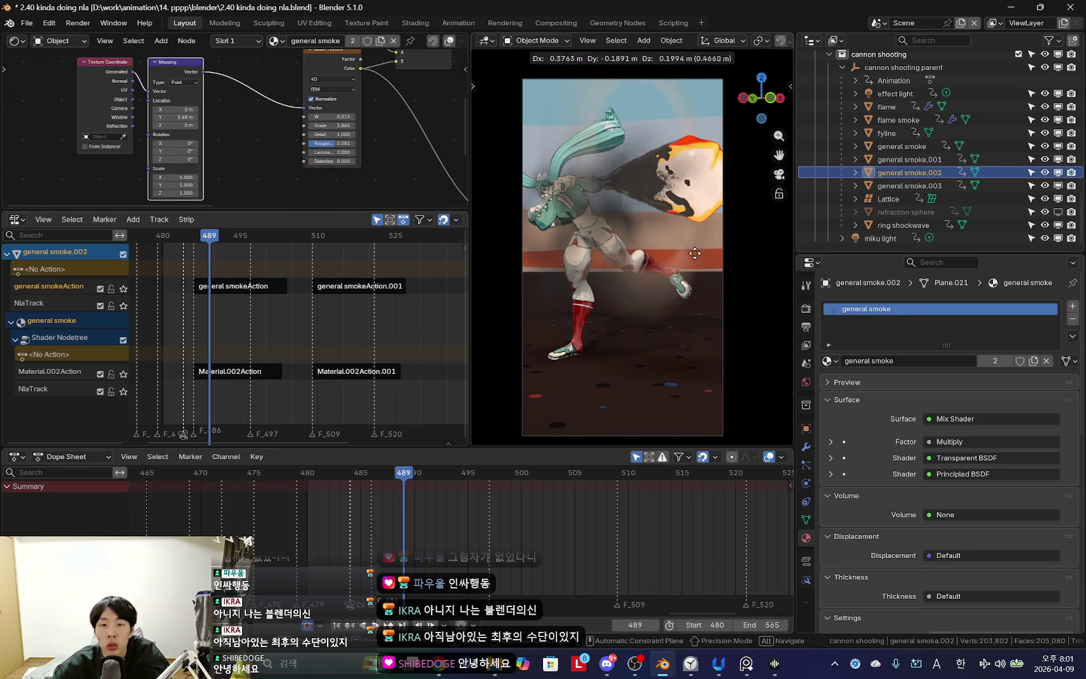
# Move all strips of general smoke.003 and general smoke.002 about 11 frames later.
pyautogui.click(616, 279)
pyautogui.keyDown('shift'); pyautogui.click(605, 287); pyautogui.keyUp('shift')
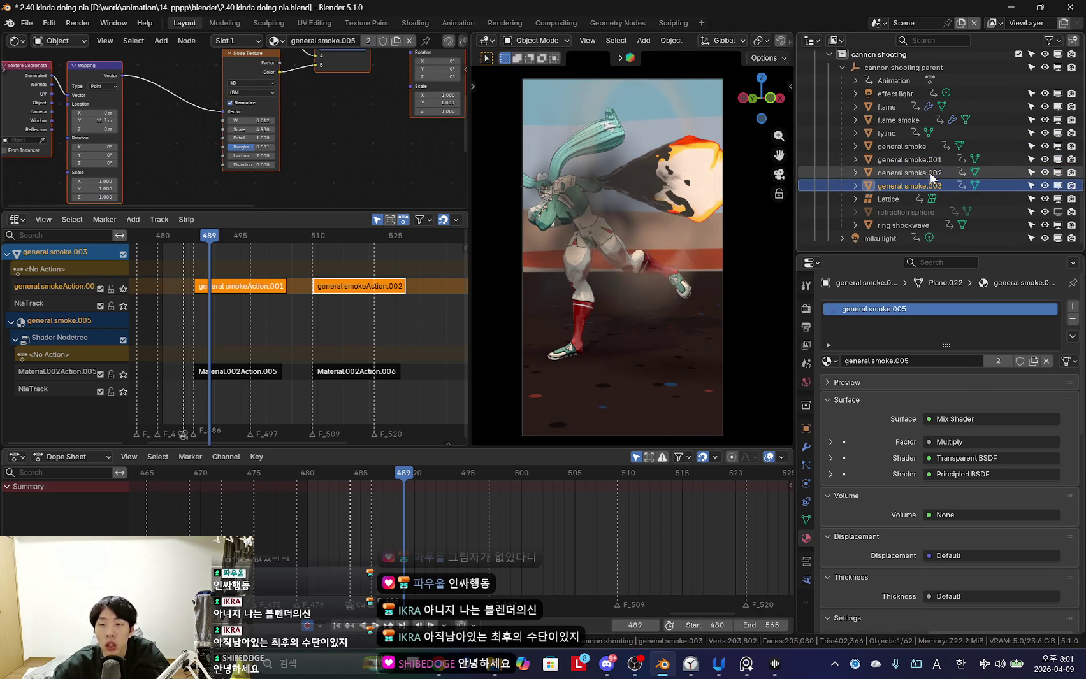
pyautogui.press('a')
pyautogui.press('KP_Decimal')
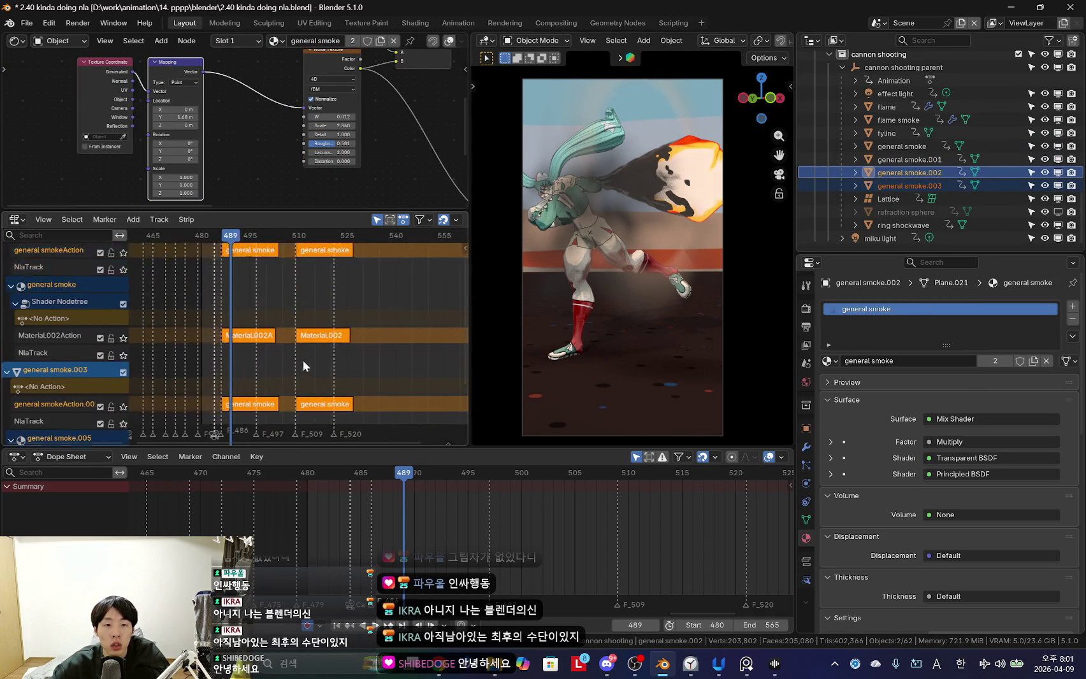
pyautogui.press('g')
pyautogui.click(267, 354)
pyautogui.press('space')
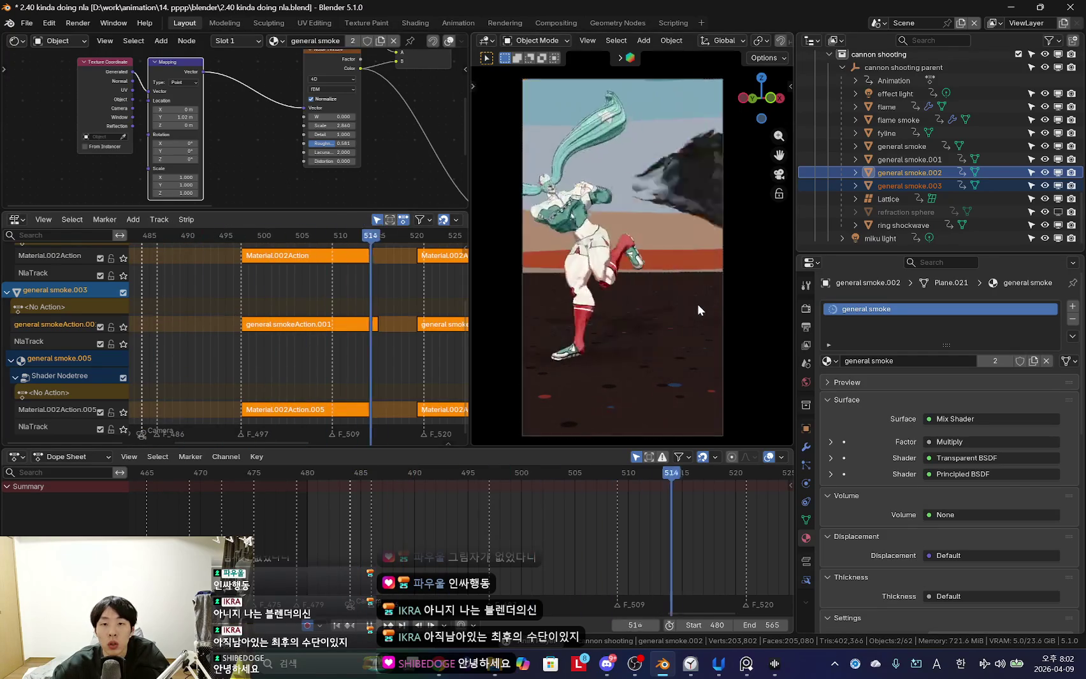
# Scrub to frames 501 and 492 and play back to check the new smoke timing.
pyautogui.moveTo(439, 526); pyautogui.dragTo(532, 528)
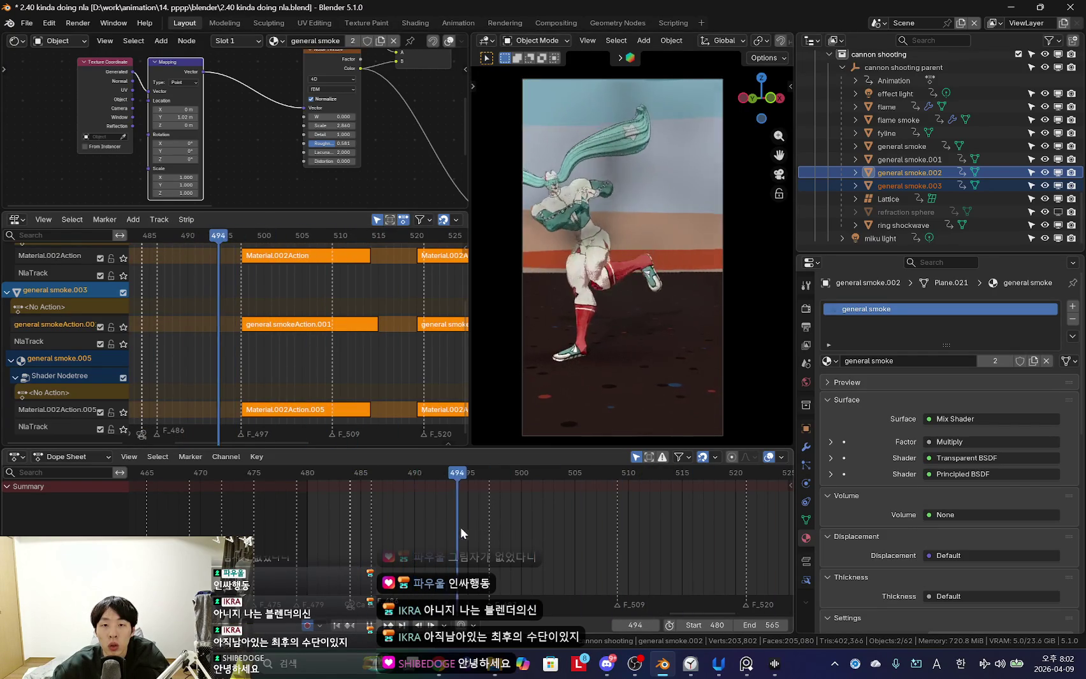
pyautogui.hotkey('shift', 'alt', 'z')
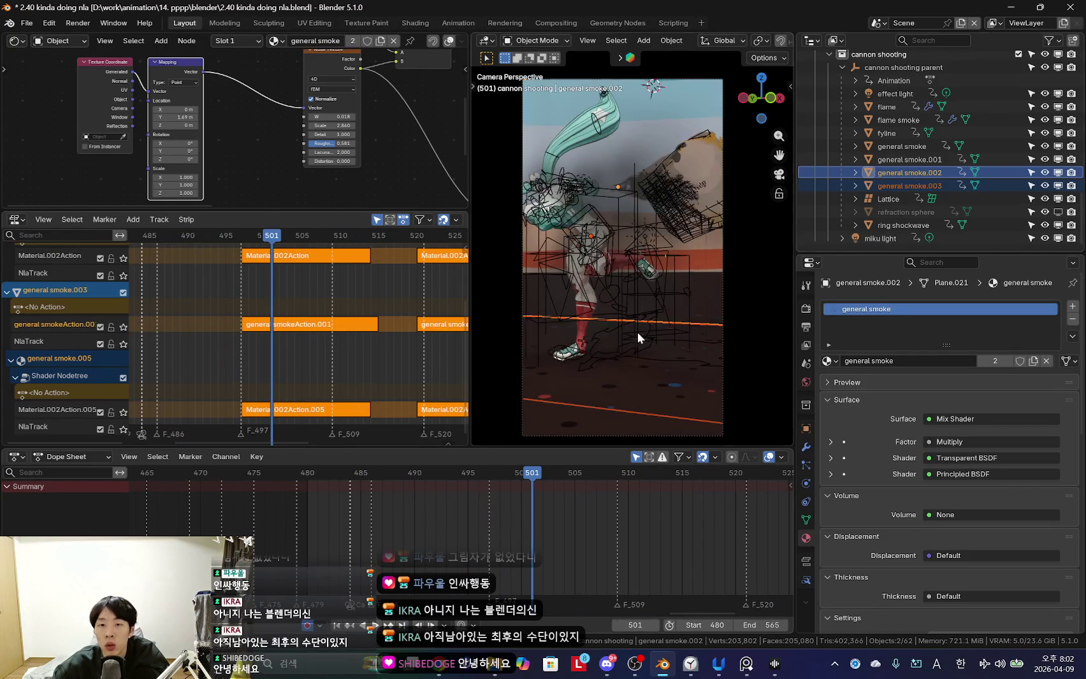
pyautogui.click(909, 159)
pyautogui.keyDown('shift'); pyautogui.click(901, 146); pyautogui.keyUp('shift')
pyautogui.hotkey('shift', 'alt', 'z')
pyautogui.moveTo(381, 528); pyautogui.dragTo(411, 435)
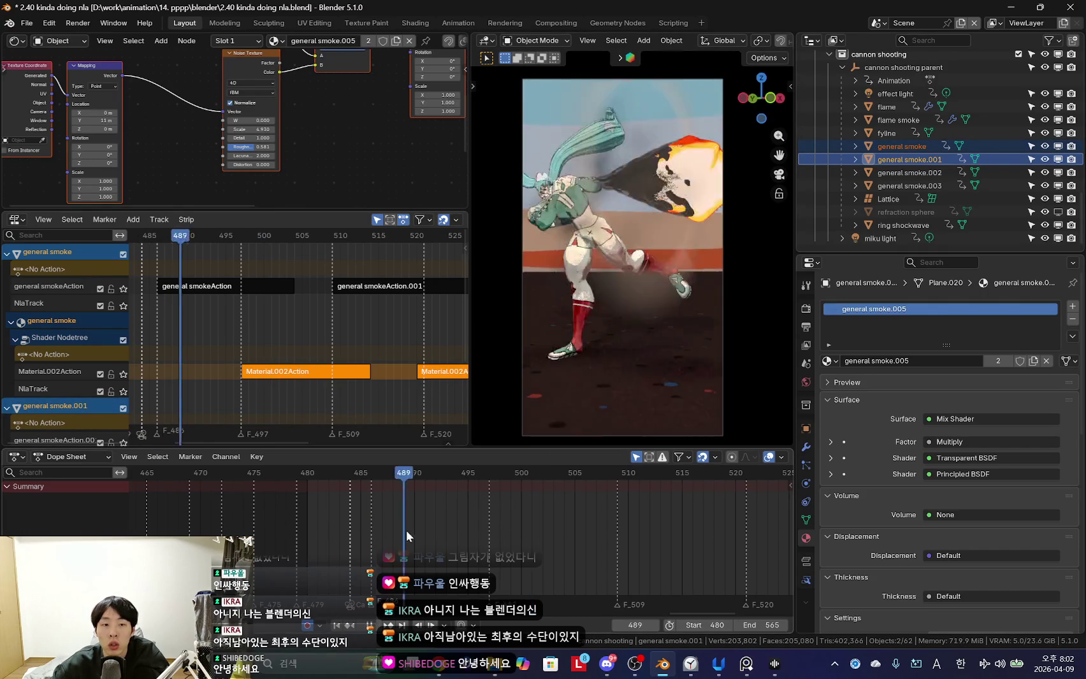
pyautogui.scroll(-3, 411, 436)
pyautogui.click(904, 143)
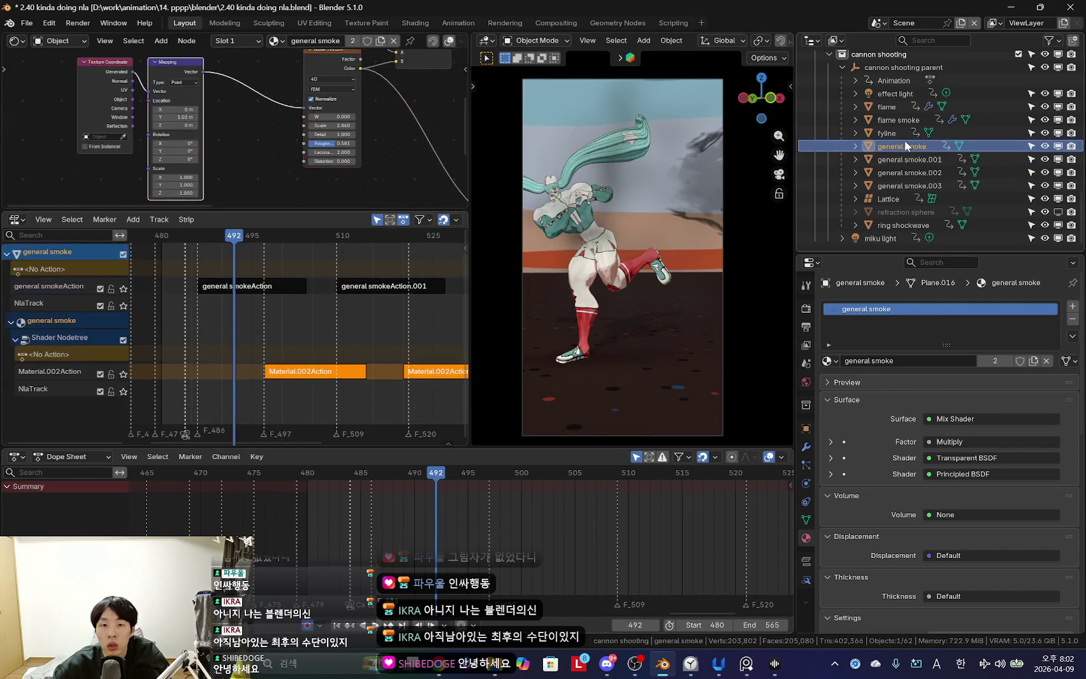
pyautogui.keyDown('ctrl'); pyautogui.scroll(-2, 284, 342); pyautogui.keyUp('ctrl')
pyautogui.scroll(2, 311, 343)
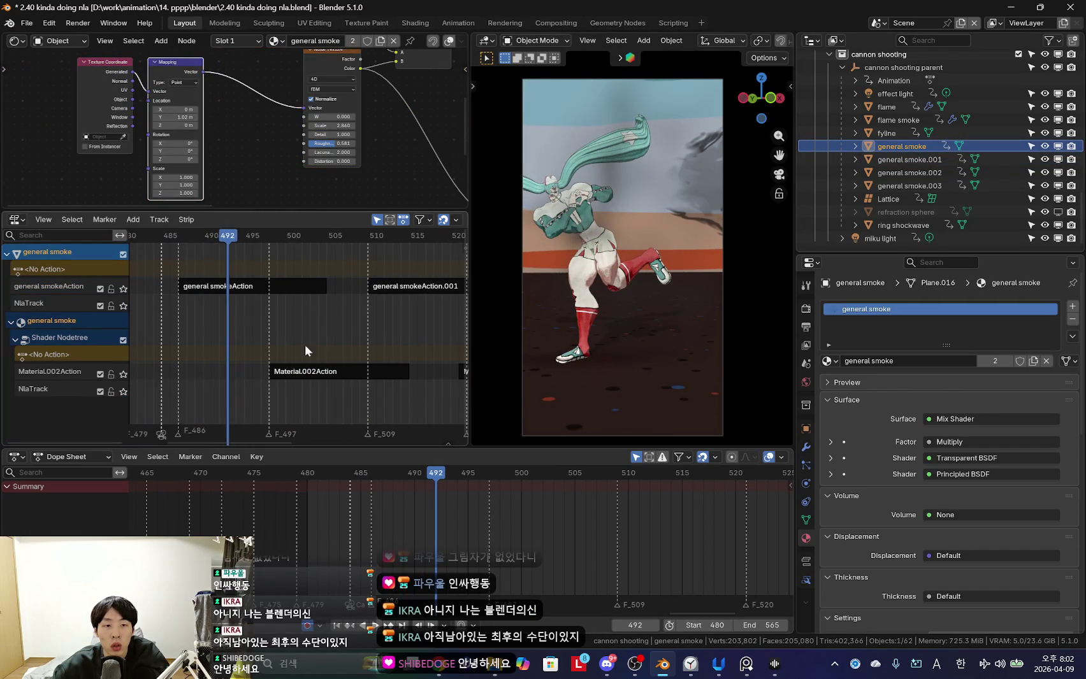
pyautogui.press('space')
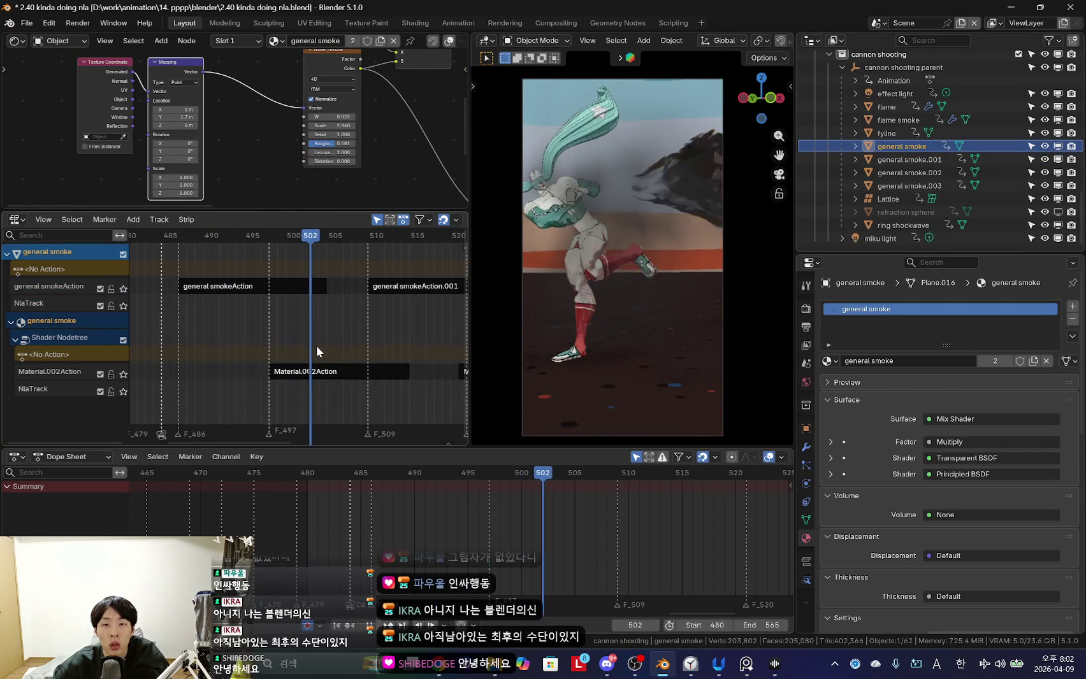
# Select general smoke.001's Material.002Action.005 strips in the NLA editor.
pyautogui.keyDown('ctrl'); pyautogui.scroll(2, 350, 371); pyautogui.keyUp('ctrl')
pyautogui.scroll(-2, 325, 380)
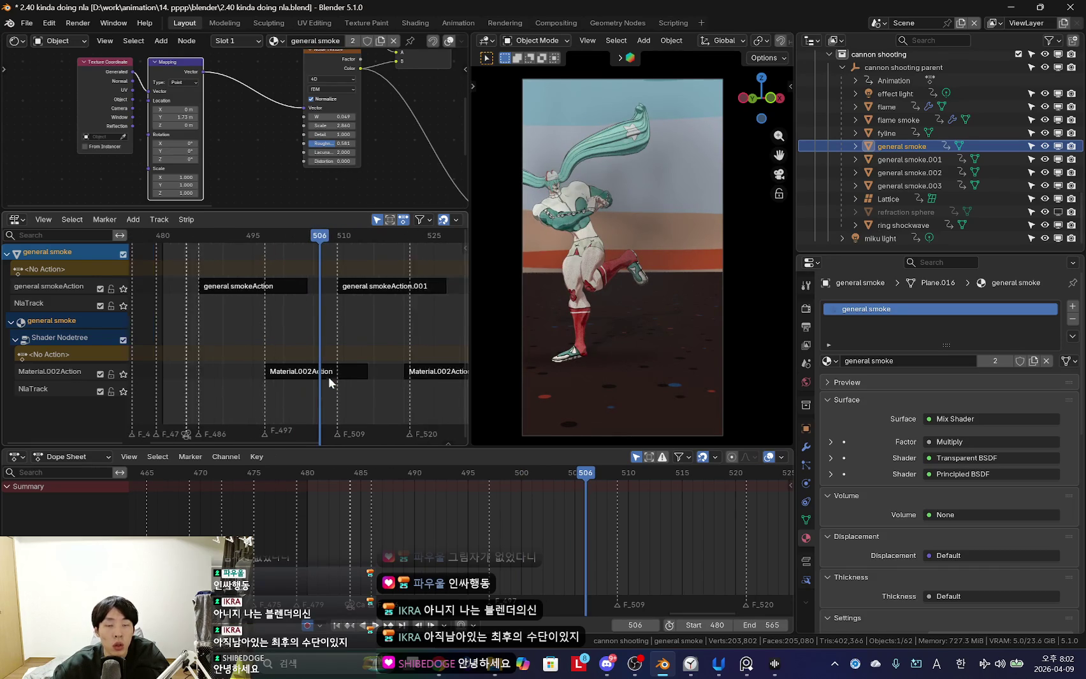
pyautogui.scroll(-1, 325, 380)
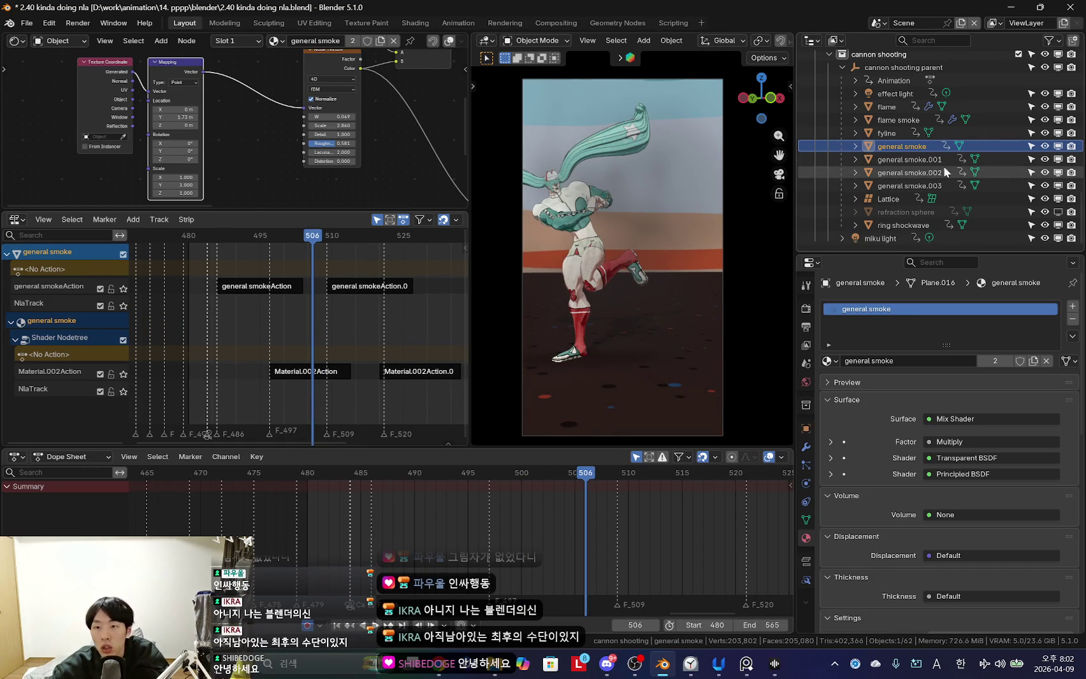
pyautogui.click(918, 159)
pyautogui.keyDown('ctrl'); pyautogui.click(904, 146); pyautogui.keyUp('ctrl')
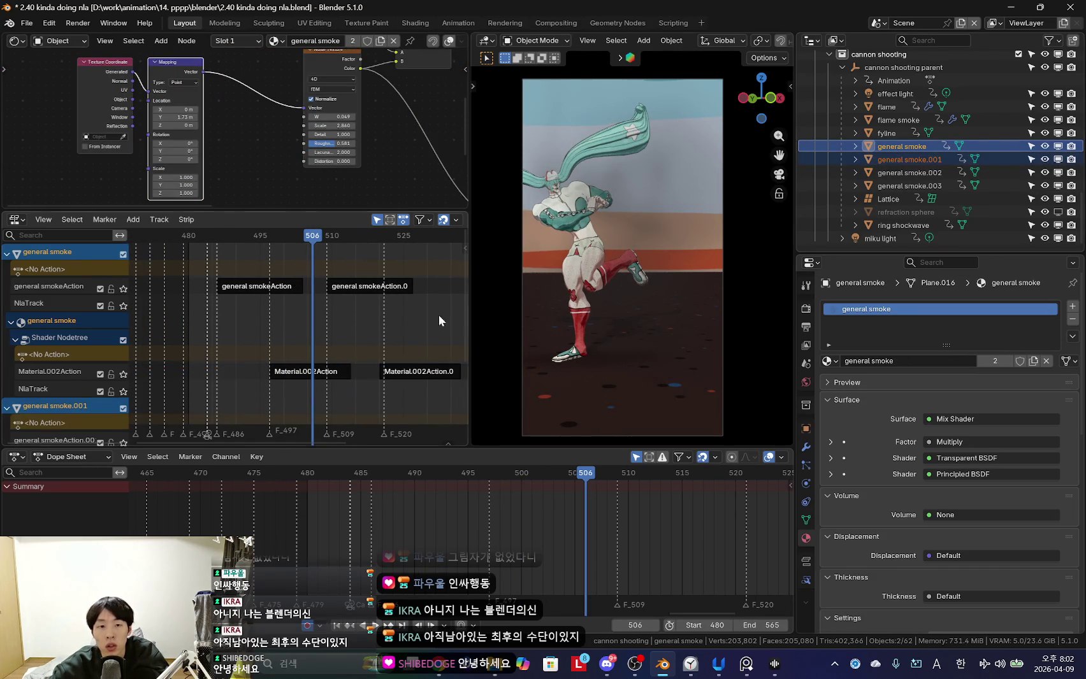
pyautogui.moveTo(344, 323)
pyautogui.mouseDown(button='middle')
pyautogui.moveTo(302, 345)
pyautogui.moveTo(317, 345)
pyautogui.mouseUp(button='middle')
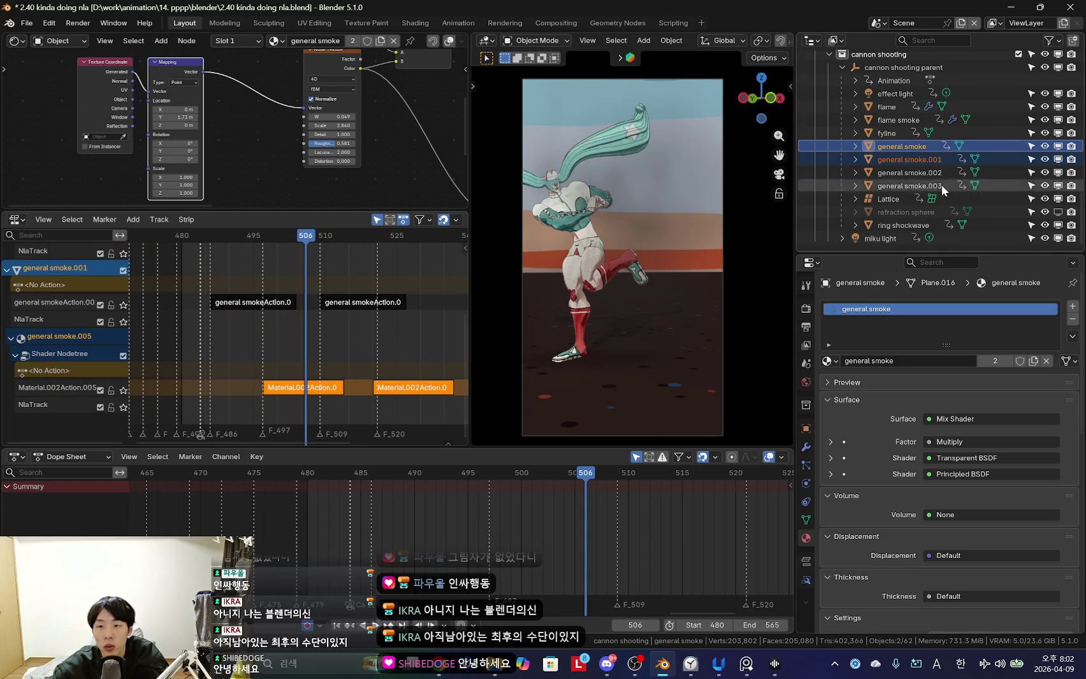
pyautogui.keyDown('ctrl'); pyautogui.click(911, 161); pyautogui.keyUp('ctrl')
pyautogui.moveTo(364, 342); pyautogui.dragTo(317, 354, button='middle')
pyautogui.scroll(-4, 344, 392)
pyautogui.scroll(-2, 344, 393)
pyautogui.click(306, 389)
pyautogui.moveTo(322, 313); pyautogui.dragTo(354, 322, button='middle')
pyautogui.scroll(4, 298, 332)
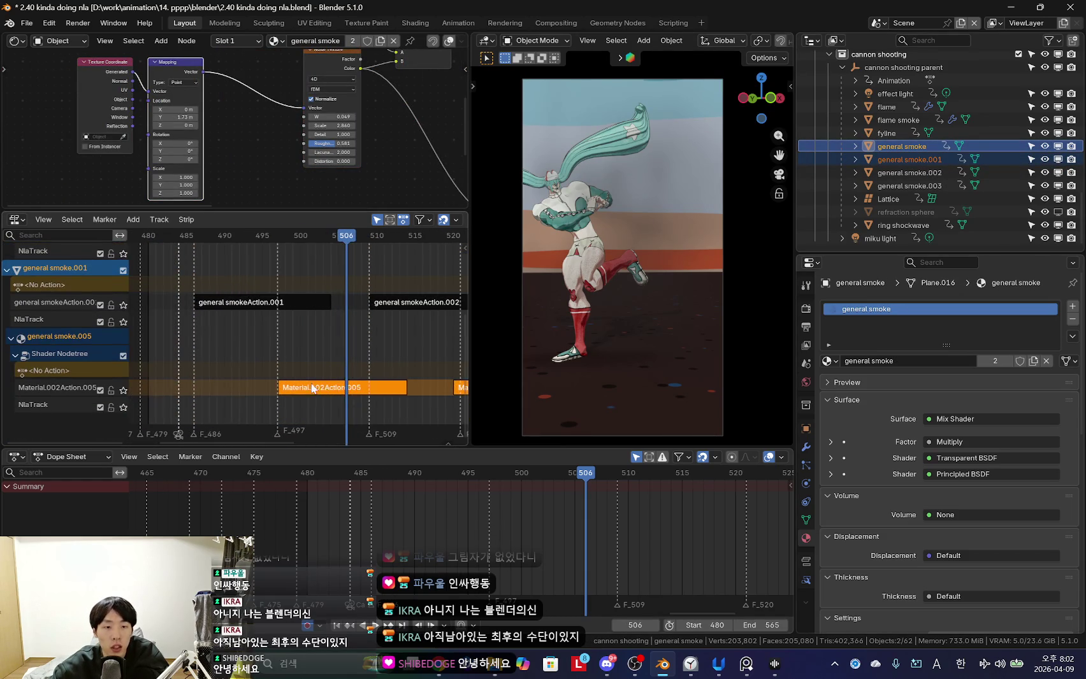
# Move general smoke.001's material strips earlier to meet its motion strips.
pyautogui.press('g')
pyautogui.click(236, 394)
pyautogui.scroll(-3, 286, 333)
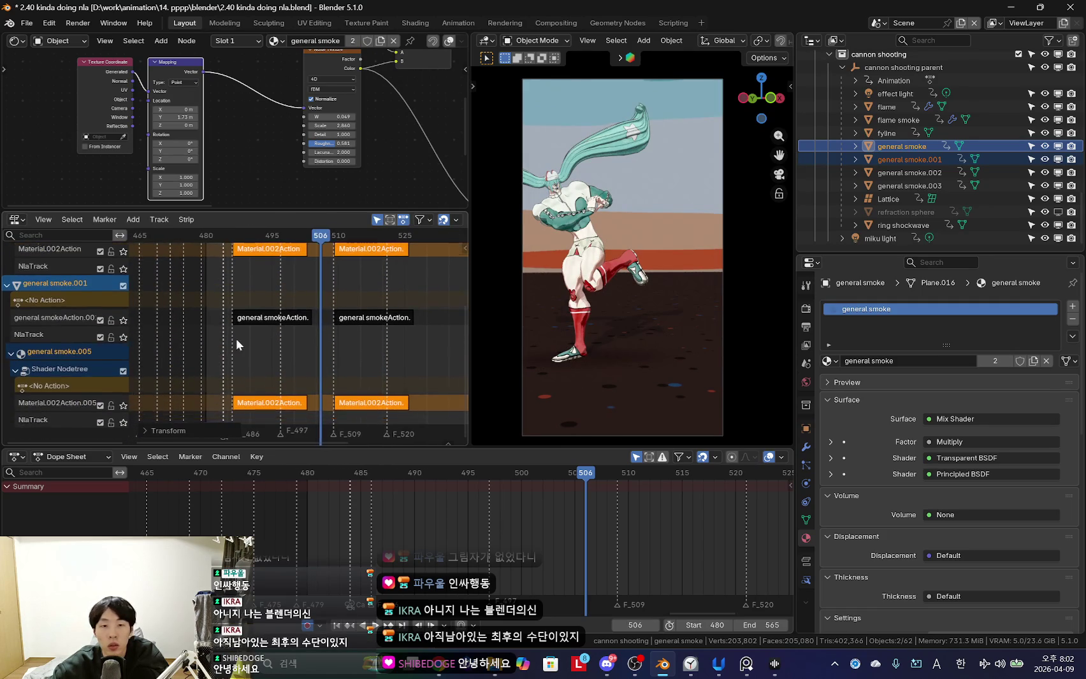
pyautogui.moveTo(299, 256); pyautogui.dragTo(305, 339, button='middle')
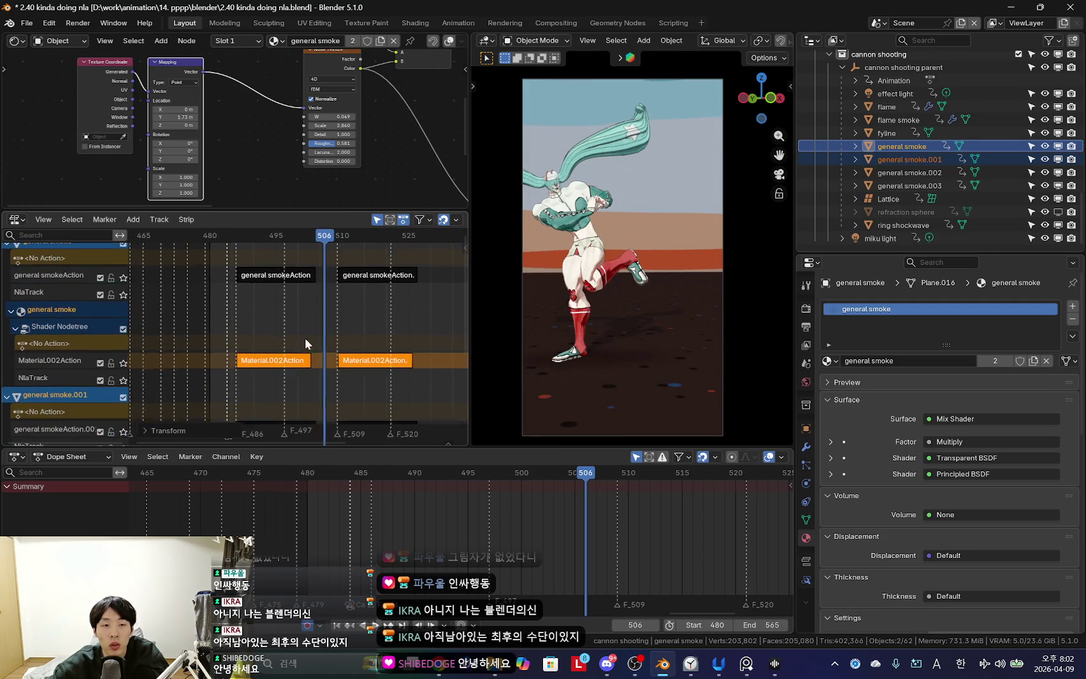
pyautogui.scroll(4, 304, 339)
# Select general smoke.002 and box-select both of its Material.002Action strips.
pyautogui.click(912, 147)
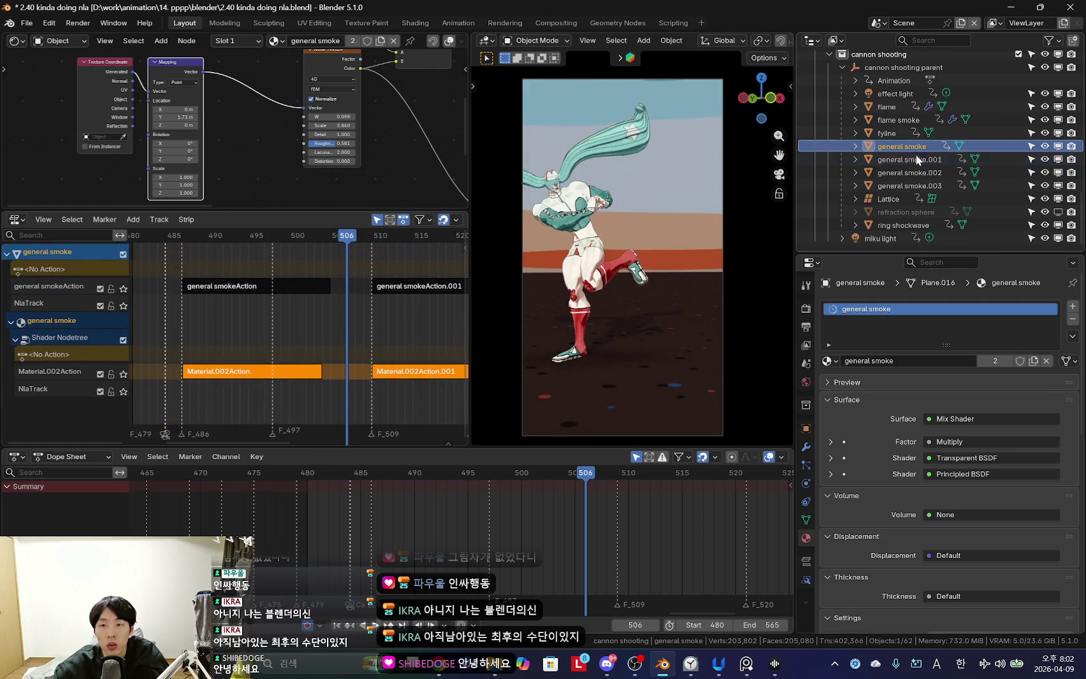
pyautogui.click(891, 161)
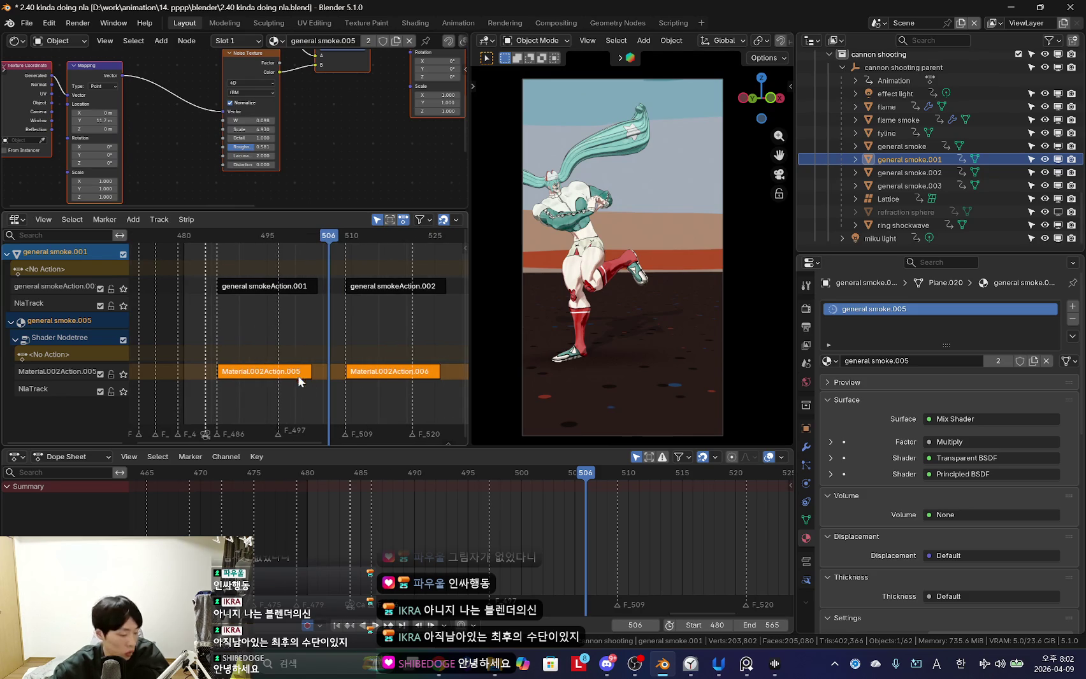
pyautogui.keyDown('ctrl'); pyautogui.moveTo(405, 346); pyautogui.dragTo(395, 309, button='middle'); pyautogui.keyUp('ctrl')
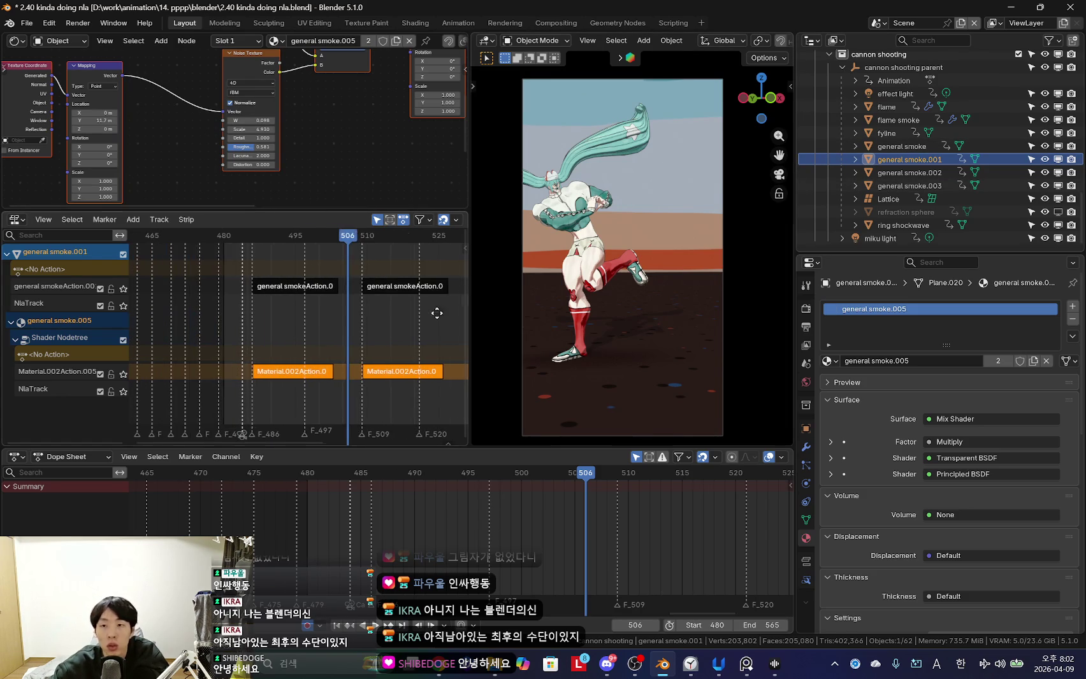
pyautogui.click(918, 146)
pyautogui.click(920, 159)
pyautogui.click(924, 175)
pyautogui.click(927, 186)
pyautogui.click(927, 174)
pyautogui.keyDown('ctrl'); pyautogui.scroll(-3, 303, 412); pyautogui.keyUp('ctrl')
pyautogui.click(286, 369)
pyautogui.moveTo(285, 368); pyautogui.dragTo(352, 395)
# Shift general smoke.002's material strips 12 frames later to about frame 497, then scrub to preview.
pyautogui.hotkey('ctrl', 'g')
pyautogui.press('g')
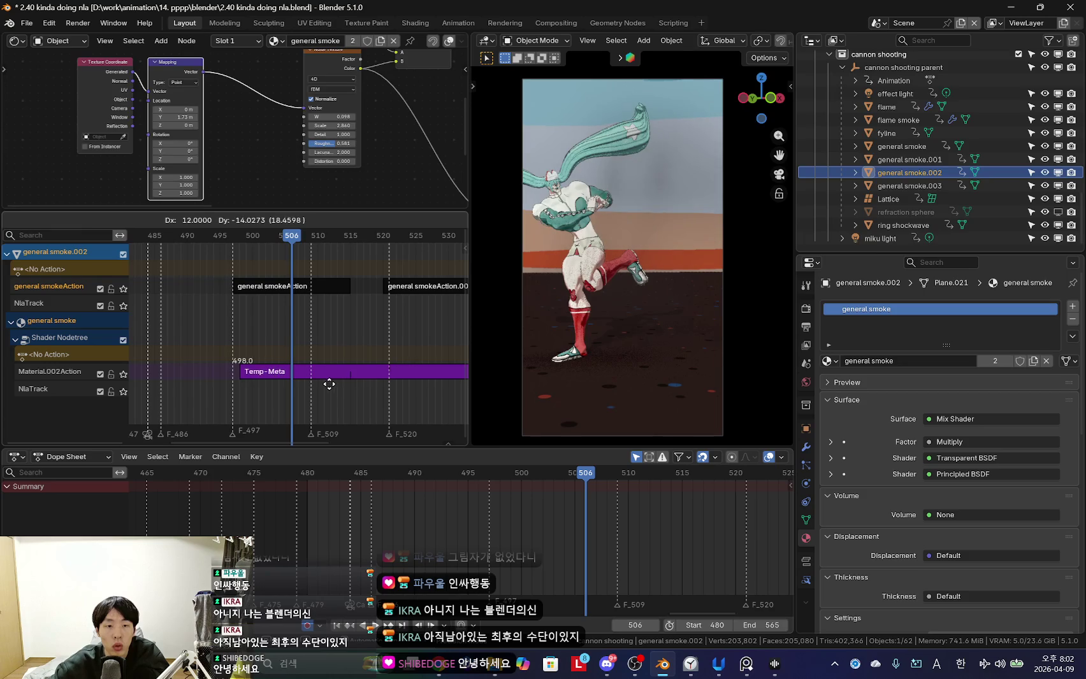
pyautogui.click(329, 389)
pyautogui.click(909, 186)
pyautogui.click(224, 380)
pyautogui.moveTo(223, 380); pyautogui.dragTo(280, 381)
pyautogui.moveTo(180, 326)
pyautogui.mouseDown()
pyautogui.moveTo(334, 341)
pyautogui.moveTo(298, 339)
pyautogui.moveTo(306, 340)
pyautogui.mouseUp()
pyautogui.click(923, 174)
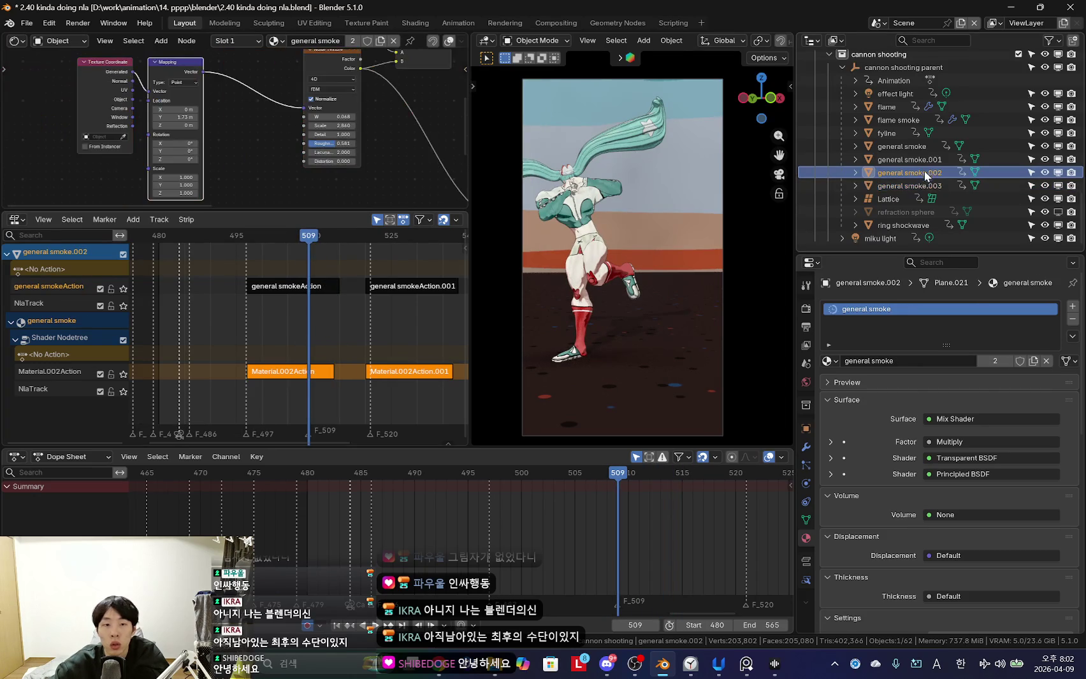
# Select general smoke and deselect its material strips in the NLA editor.
pyautogui.click(912, 159)
pyautogui.click(904, 146)
pyautogui.keyDown('ctrl'); pyautogui.scroll(-2, 338, 335); pyautogui.keyUp('ctrl')
pyautogui.scroll(2, 300, 337)
pyautogui.click(282, 338)
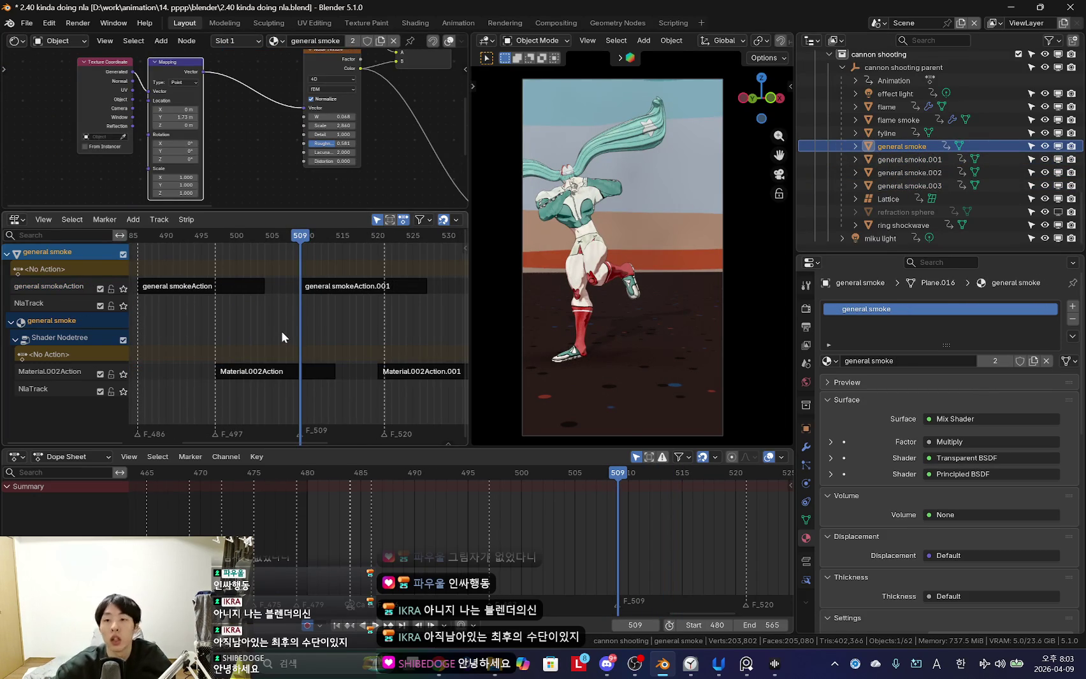
pyautogui.scroll(-2, 387, 329)
pyautogui.keyDown('ctrl'); pyautogui.scroll(-1, 297, 358); pyautogui.keyUp('ctrl')
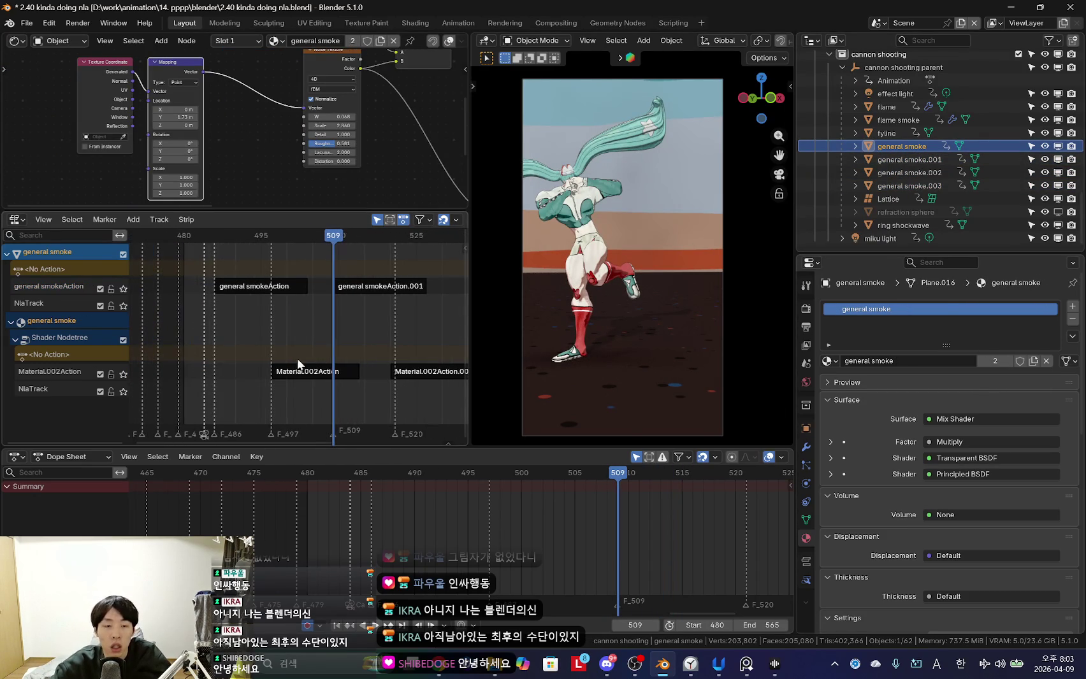
# Inspect the strips of general smoke.003 and .002, then reselect general smoke.
pyautogui.click(958, 173)
pyautogui.press('Up')
pyautogui.press('Down')
pyautogui.press('Down')
pyautogui.click(917, 145)
pyautogui.press('Down')
pyautogui.click(925, 170)
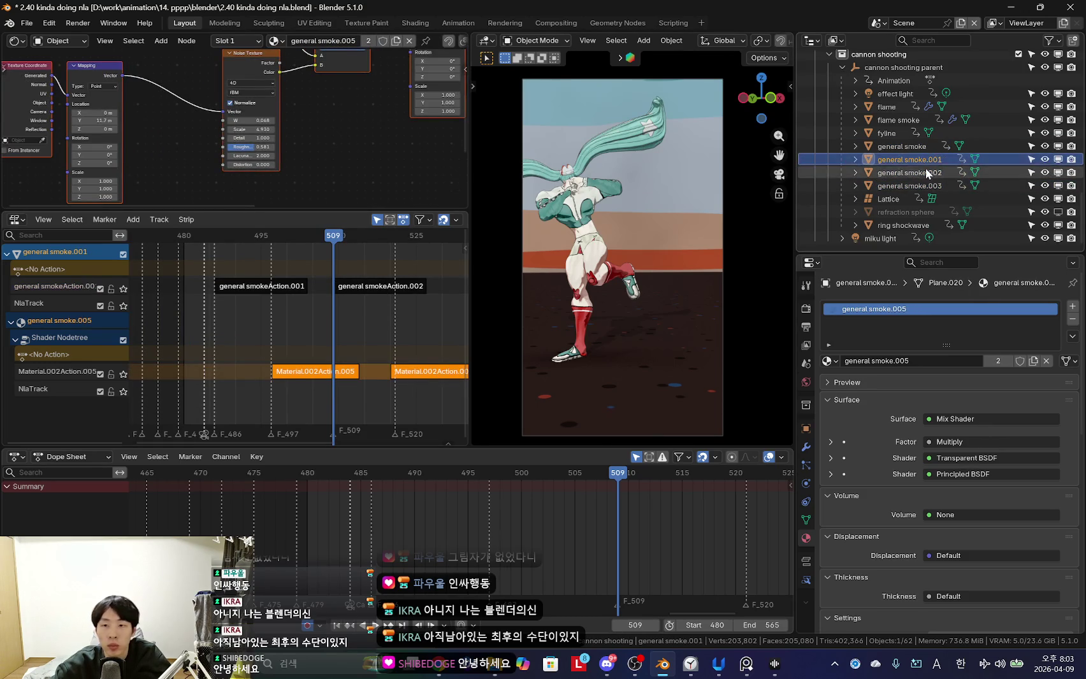
pyautogui.click(925, 186)
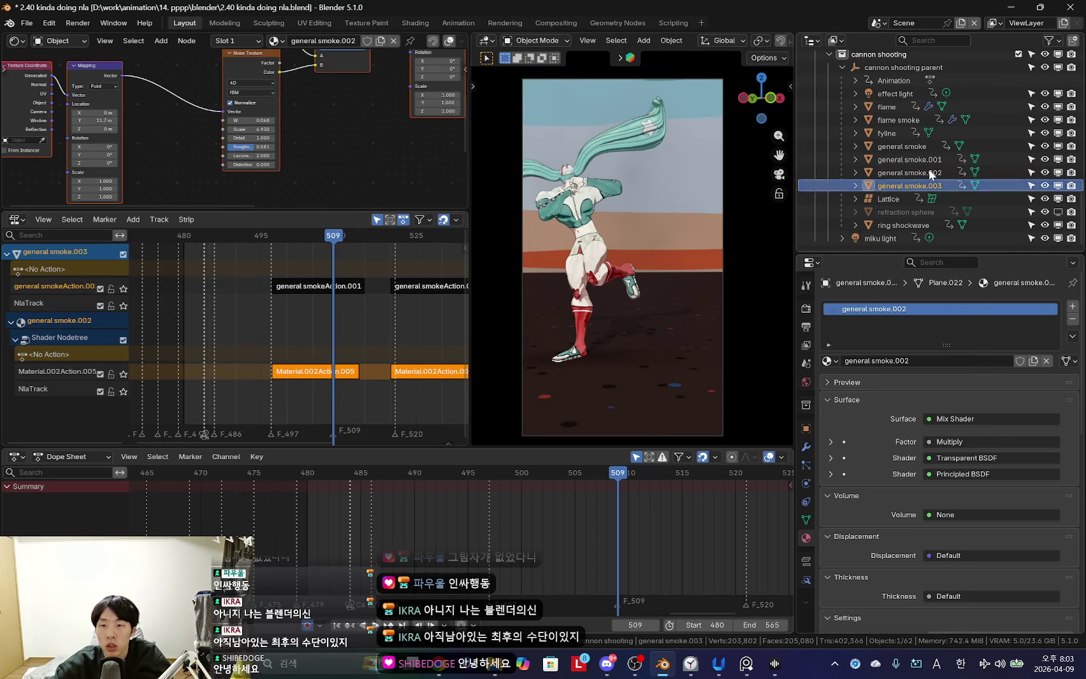
pyautogui.click(908, 147)
# Move general smoke's material strips a few frames earlier and general smoke.001's later.
pyautogui.keyDown('ctrl'); pyautogui.hscroll(1, 338, 376); pyautogui.keyUp('ctrl')
pyautogui.moveTo(342, 372); pyautogui.dragTo(316, 370)
pyautogui.click(303, 371)
pyautogui.click(908, 160)
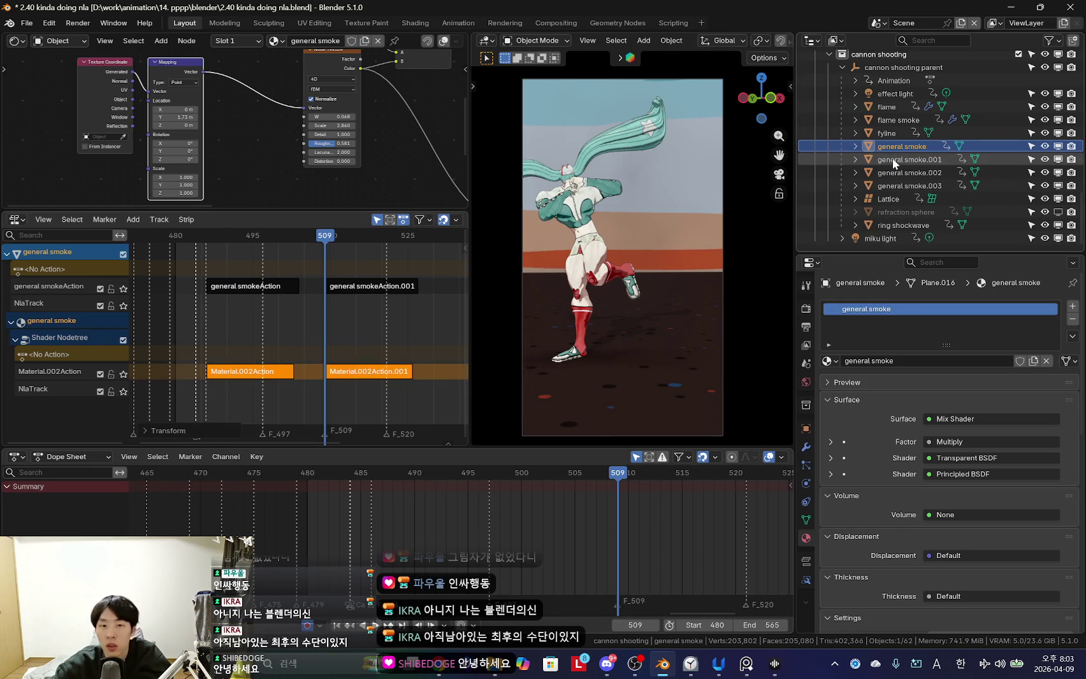
pyautogui.moveTo(424, 372); pyautogui.dragTo(388, 386)
pyautogui.click(367, 391)
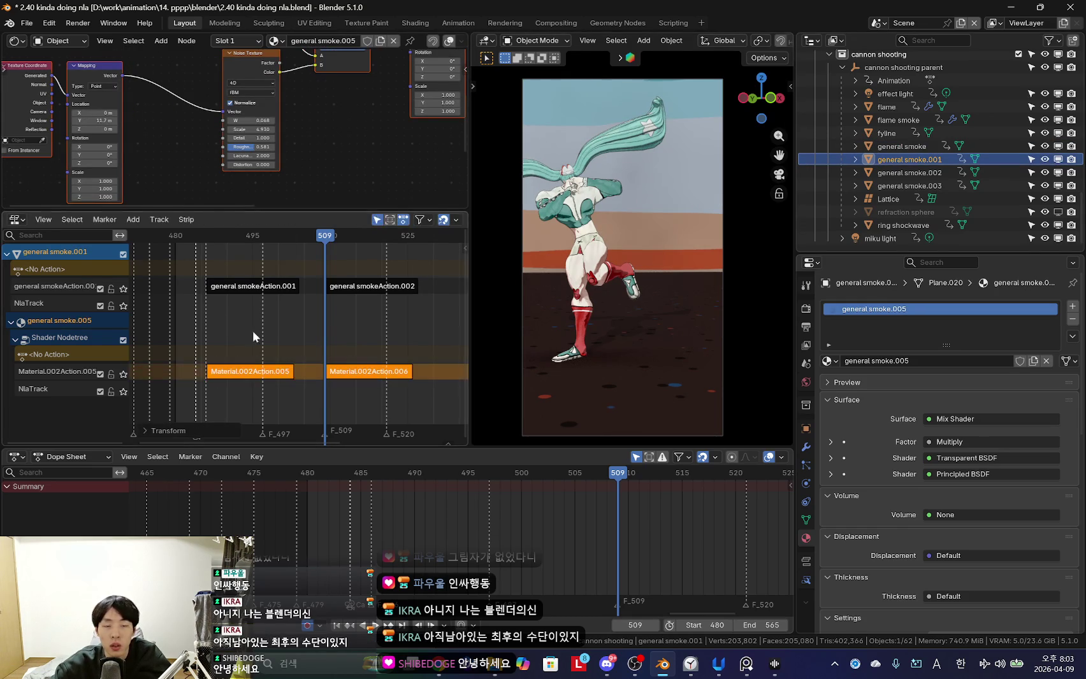
# Review smoke.002 and .003, play back from the start, and stop near frame 488.
pyautogui.click(927, 172)
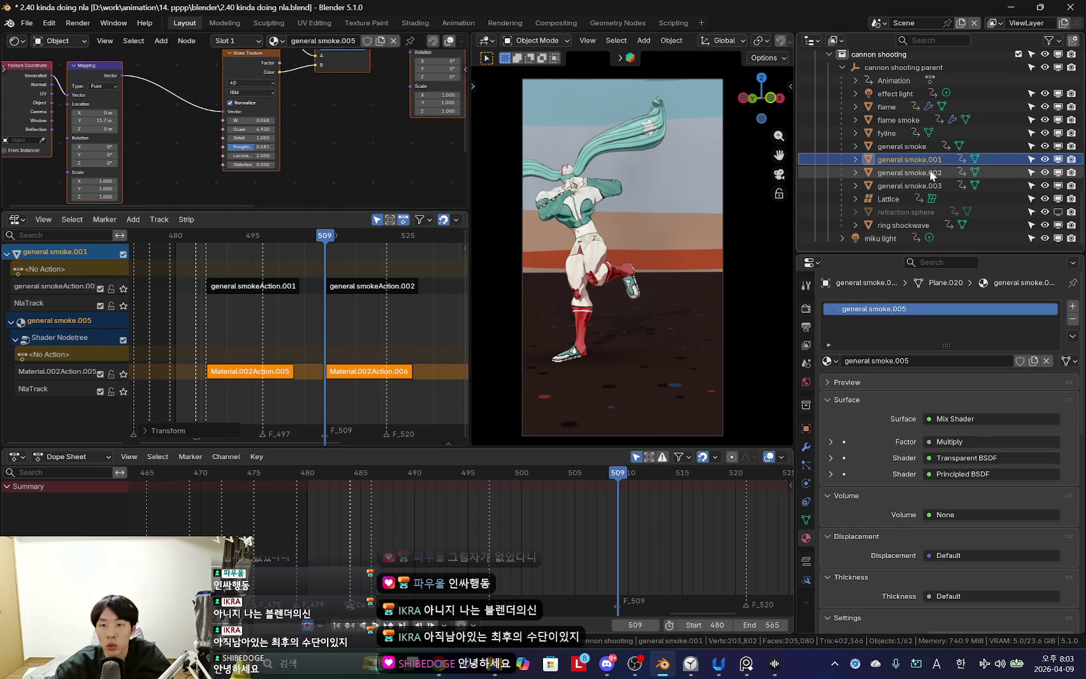
pyautogui.click(935, 185)
pyautogui.press('a')
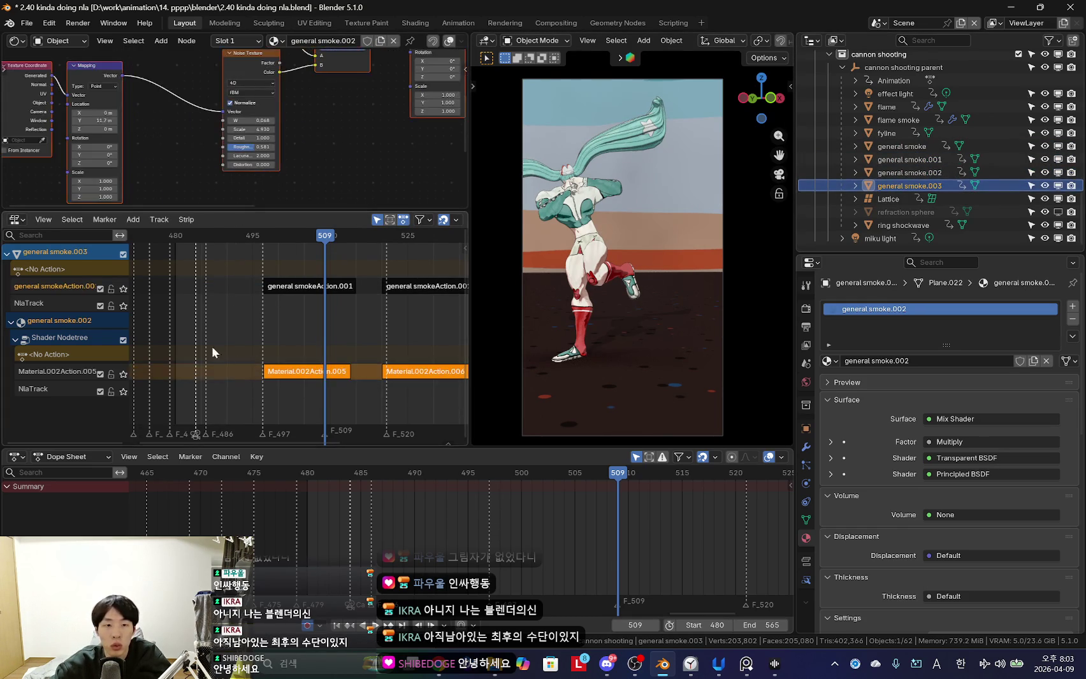
pyautogui.hotkey('shift', 'Left')
pyautogui.press('space')
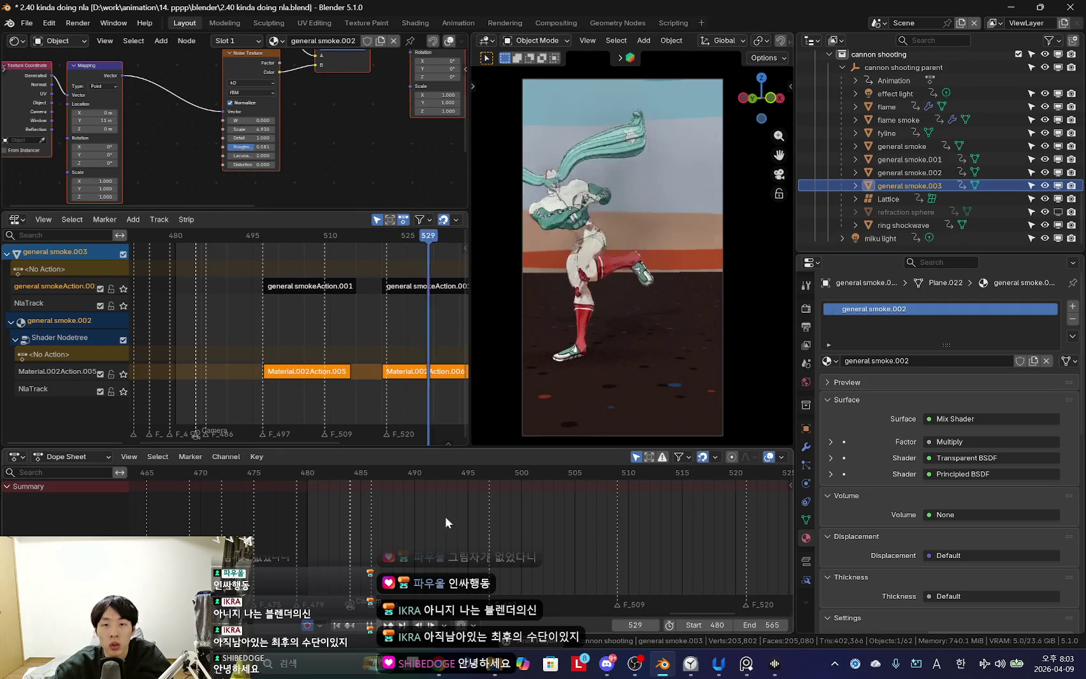
pyautogui.press('Escape')
pyautogui.scroll(-3, 414, 519)
pyautogui.moveTo(413, 518); pyautogui.dragTo(415, 520)
pyautogui.click(919, 148)
pyautogui.moveTo(147, 108)
pyautogui.mouseDown(button='middle')
pyautogui.moveTo(191, 132)
pyautogui.moveTo(229, 121)
pyautogui.mouseUp(button='middle')
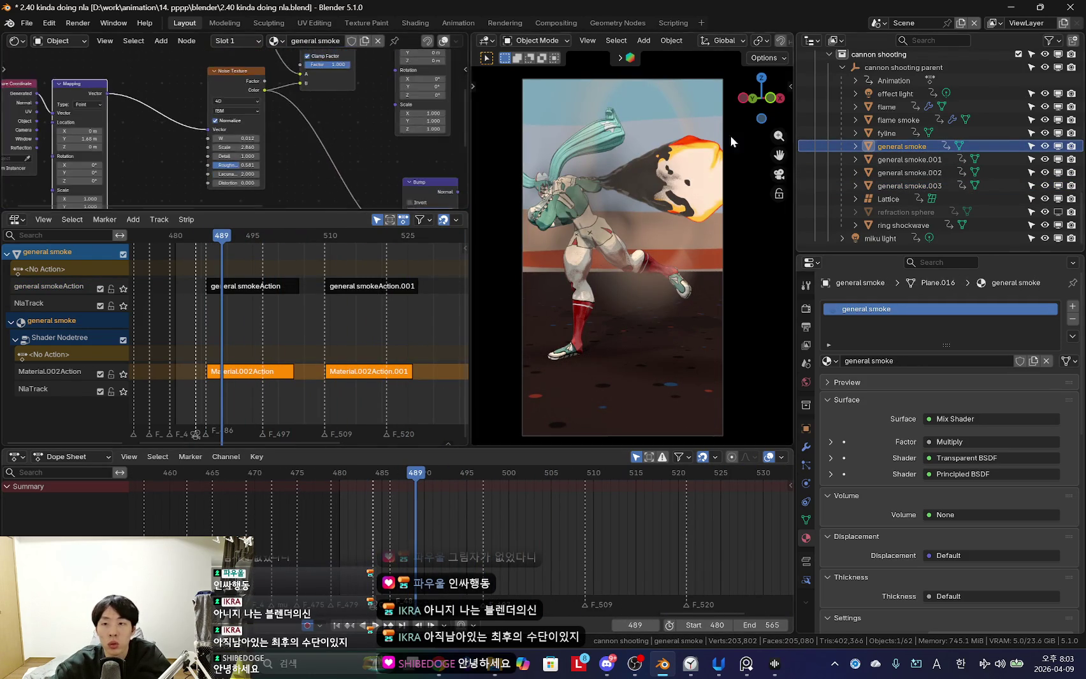
# Preview the smoke, then enter tweak mode on the Material.002Action strip.
pyautogui.scroll(-3, 229, 121)
pyautogui.scroll(2, 270, 307)
pyautogui.scroll(3, 235, 131)
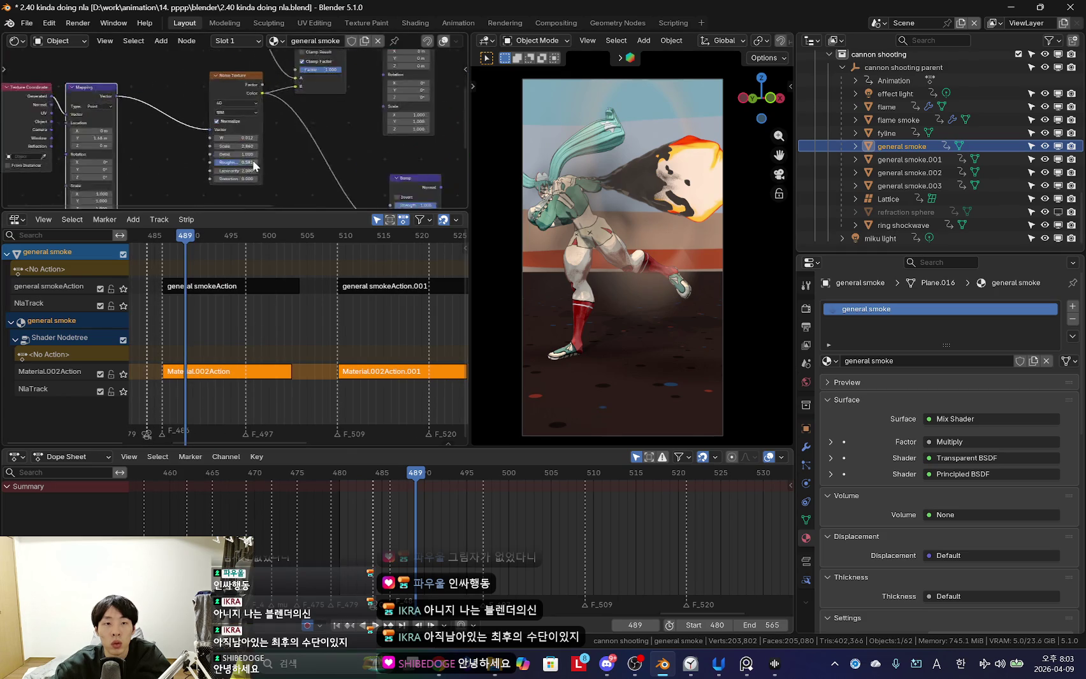
pyautogui.scroll(3, 235, 131)
pyautogui.press('space')
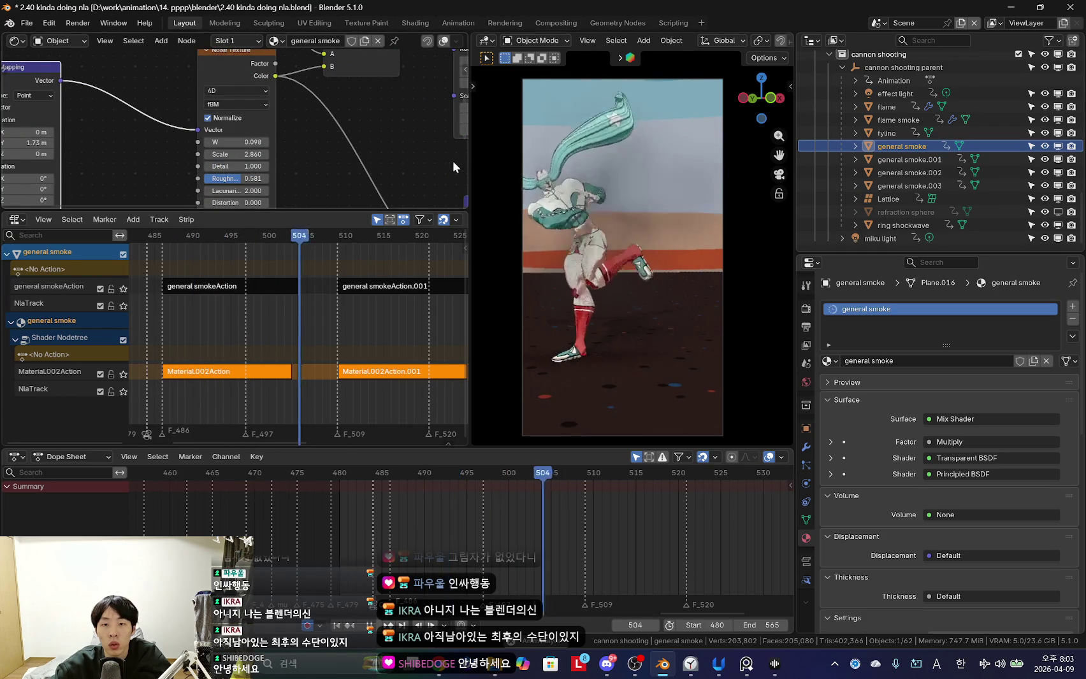
pyautogui.press('Escape')
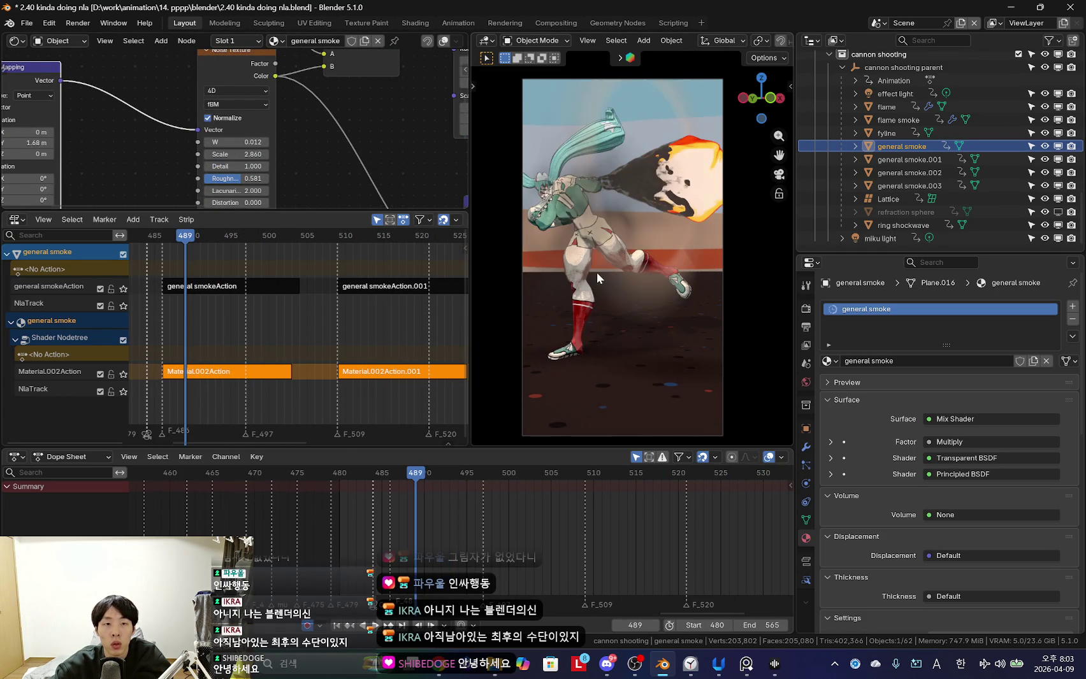
pyautogui.moveTo(204, 344); pyautogui.dragTo(277, 357, button='middle')
pyautogui.click(307, 381)
pyautogui.press('Tab')
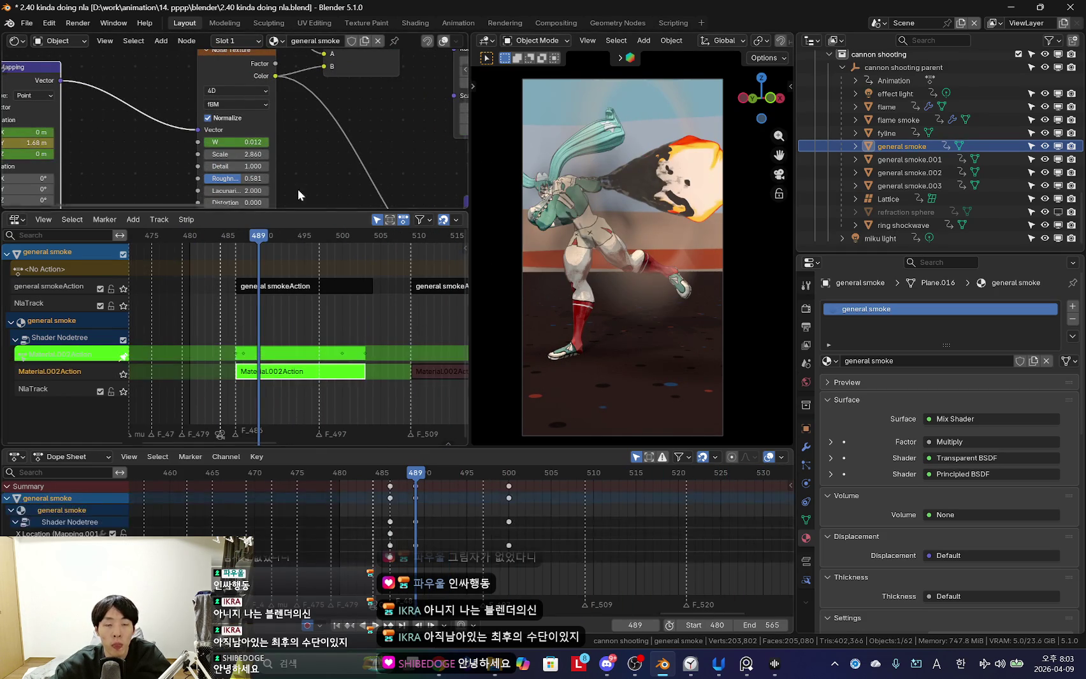
# Set general smoke's Noise Texture Detail to 3 and preview the smoke around frame 496.
pyautogui.scroll(2, 289, 197)
pyautogui.scroll(2, 452, 504)
pyautogui.keyDown('alt'); pyautogui.scroll(2, 382, 541); pyautogui.keyUp('alt')
pyautogui.keyDown('alt'); pyautogui.scroll(-2, 402, 543); pyautogui.keyUp('alt')
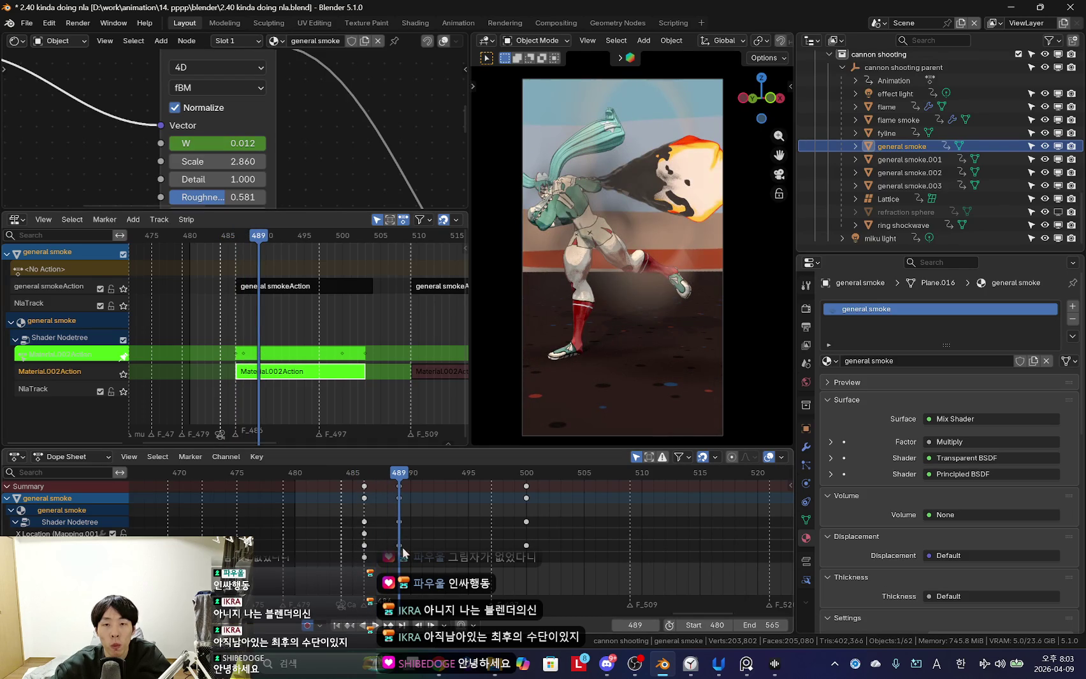
pyautogui.keyDown('shift'); pyautogui.scroll(-2, 315, 137); pyautogui.keyUp('shift')
pyautogui.hotkey('shift', 'alt', 'z')
pyautogui.press('space')
pyautogui.hotkey('shift', 'alt', 'z')
pyautogui.press('Escape')
pyautogui.scroll(1, 225, 138)
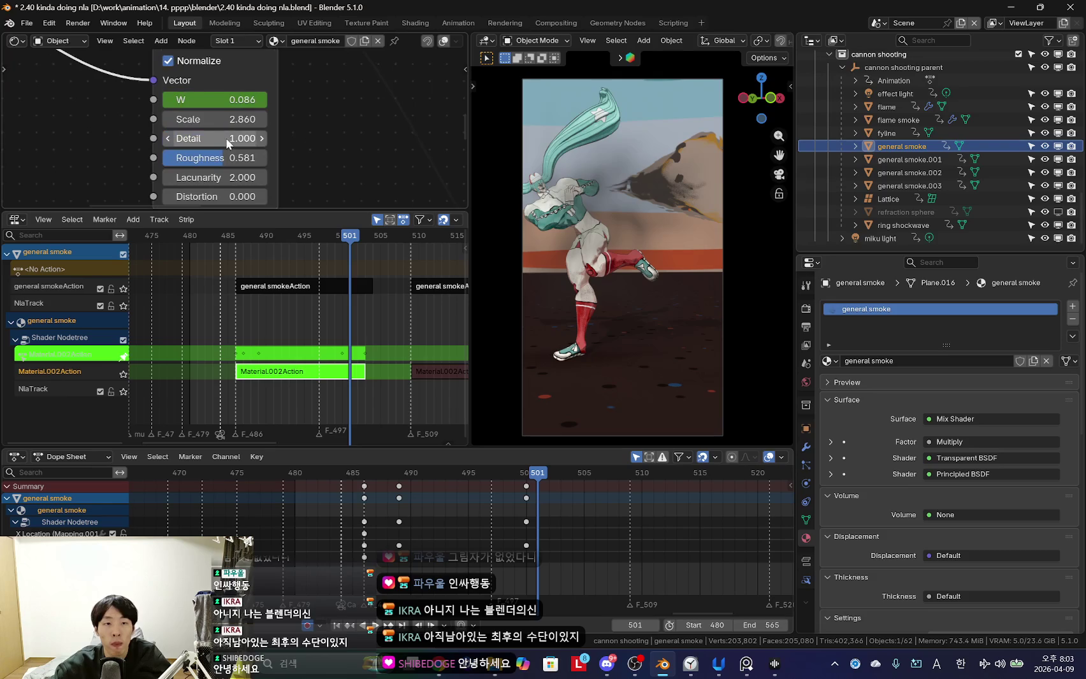
pyautogui.write('3')
pyautogui.press('Return')
pyautogui.press('space')
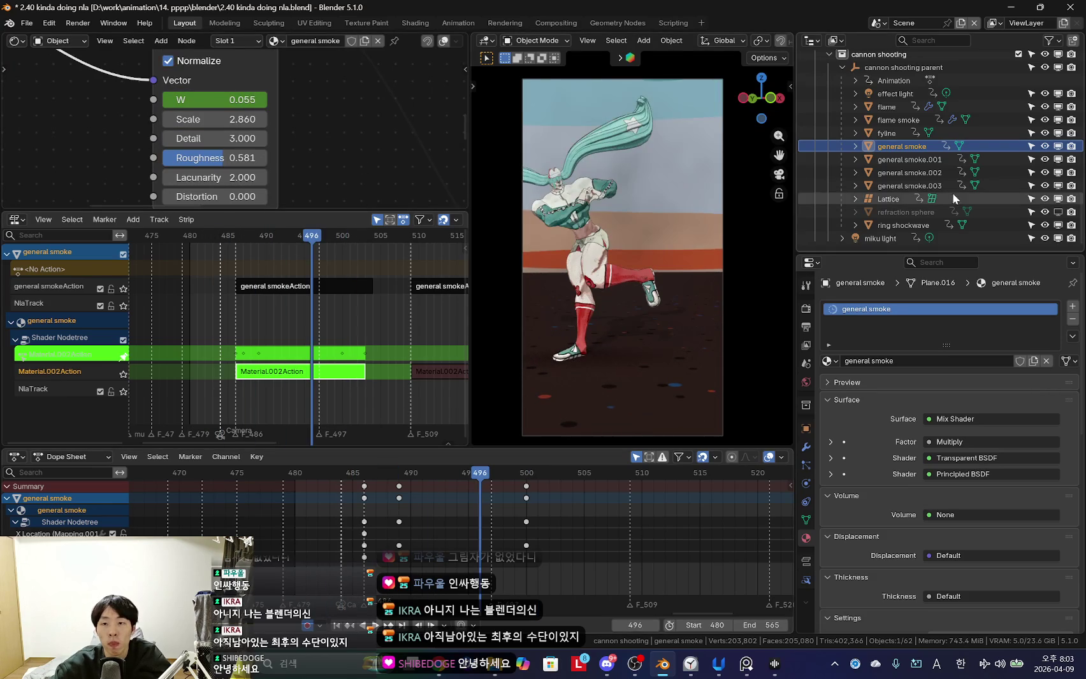
pyautogui.press('space')
# Set the noise Detail to 3 on general smoke.001, .002 and .003.
pyautogui.click(906, 161)
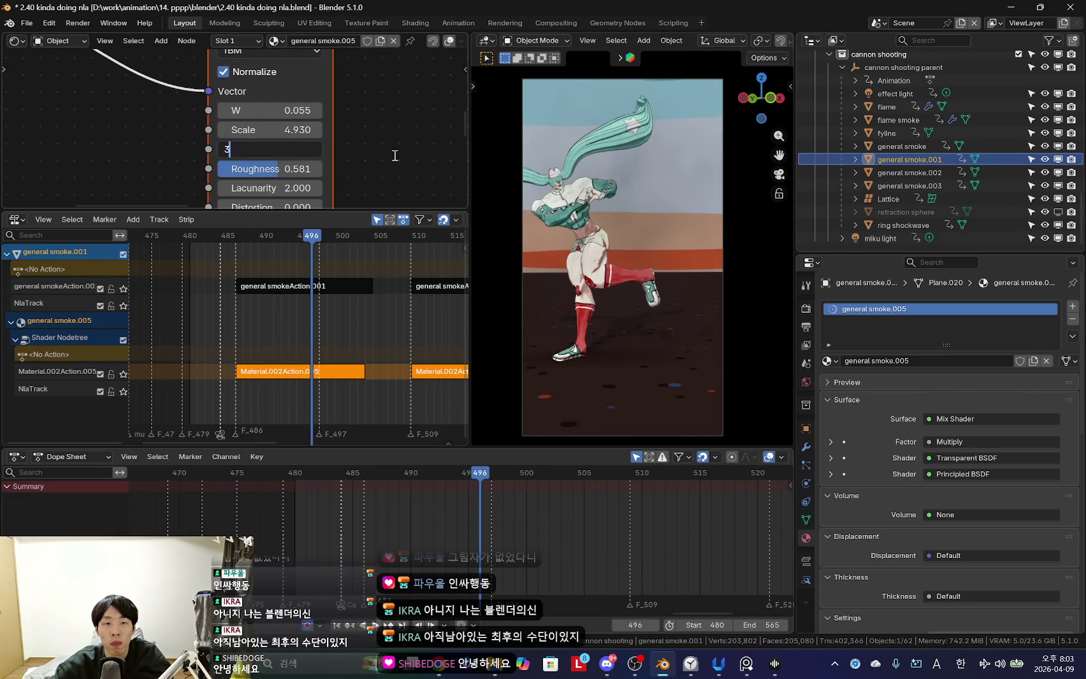
pyautogui.moveTo(316, 527); pyautogui.dragTo(469, 528)
pyautogui.press('space')
pyautogui.click(923, 173)
pyautogui.moveTo(372, 143); pyautogui.dragTo(293, 126, button='middle')
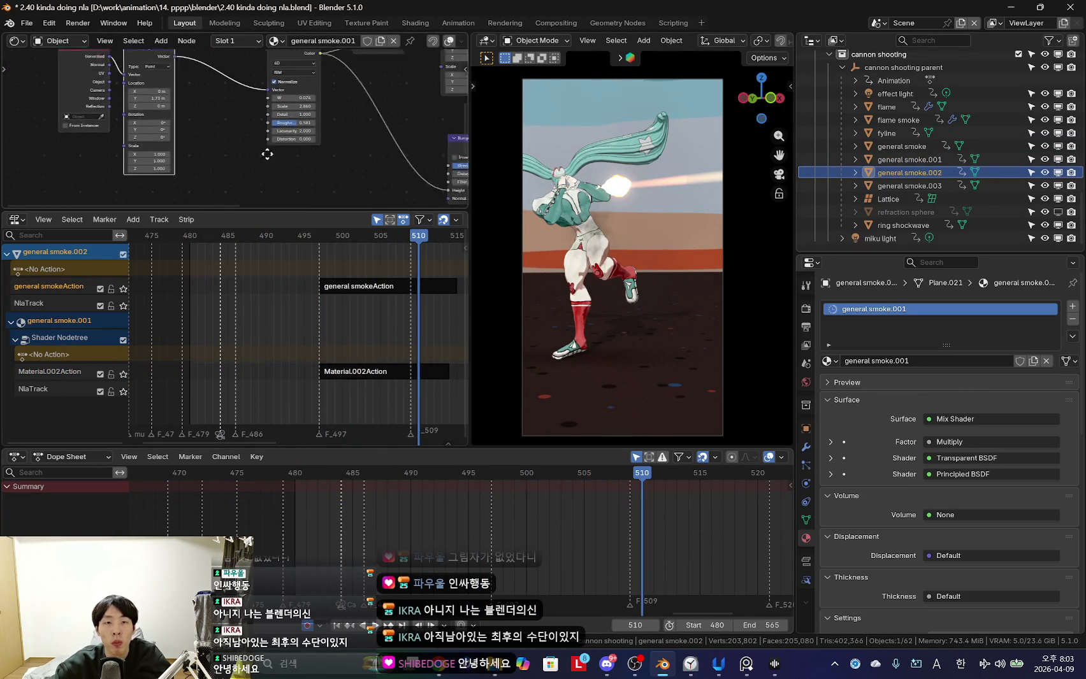
pyautogui.click(911, 186)
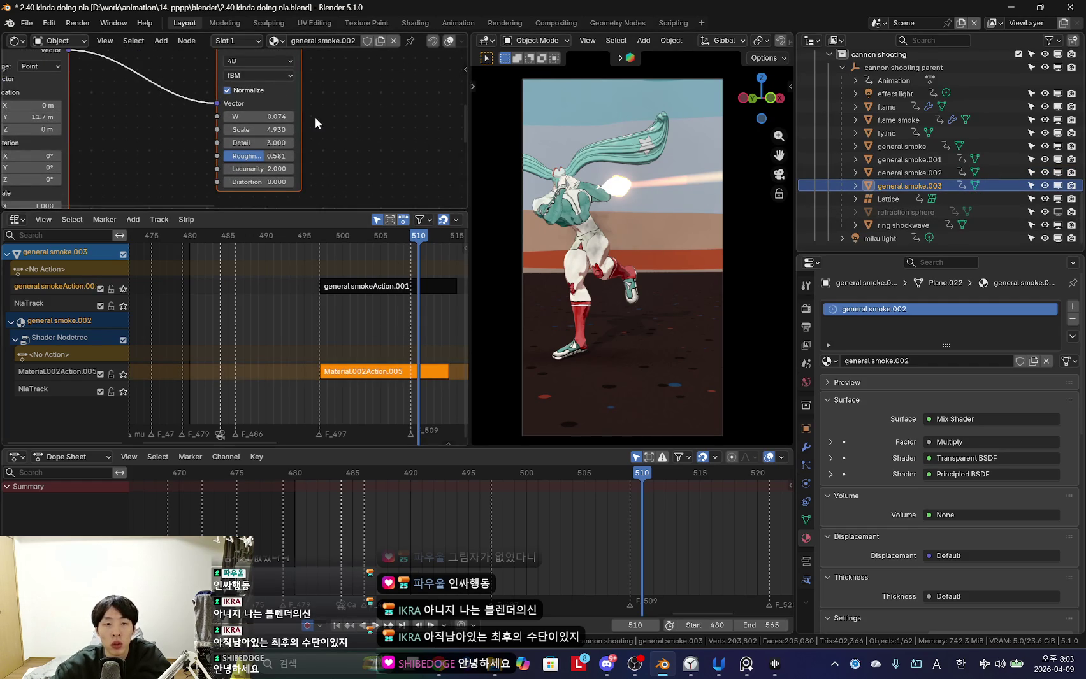
# Leave tweak mode on the Material.002Action.005 strip and preview playback from frame 491.
pyautogui.moveTo(402, 375); pyautogui.dragTo(355, 374, button='middle')
pyautogui.click(355, 372)
pyautogui.press('Tab')
pyautogui.press('Tab')
pyautogui.press('space')
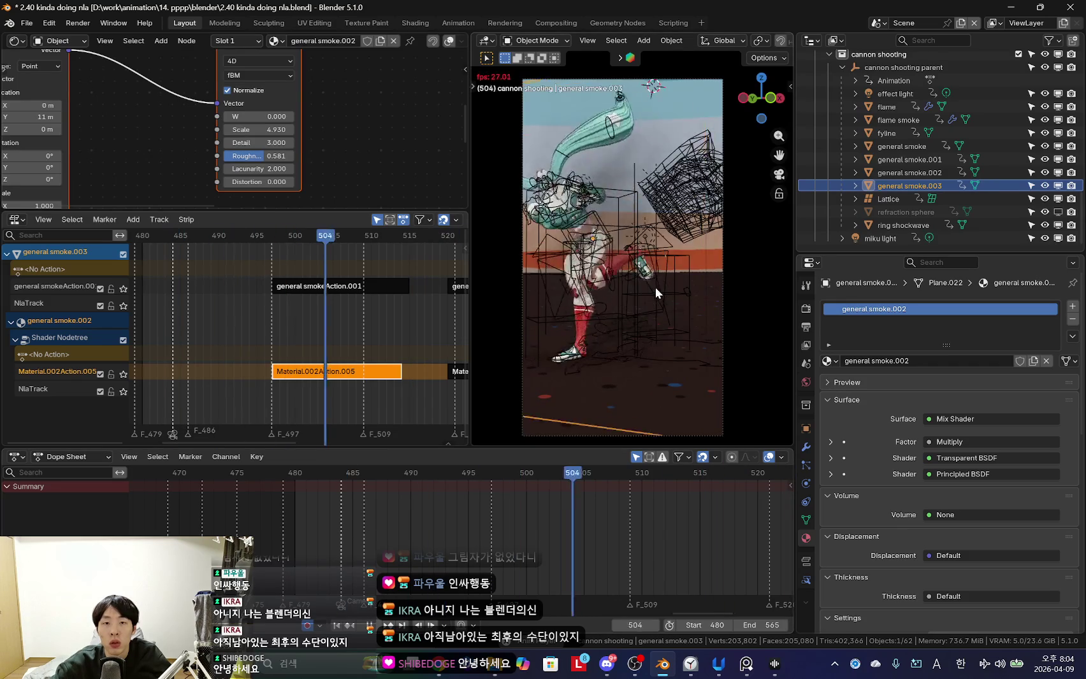
pyautogui.press('space')
pyautogui.click(423, 525)
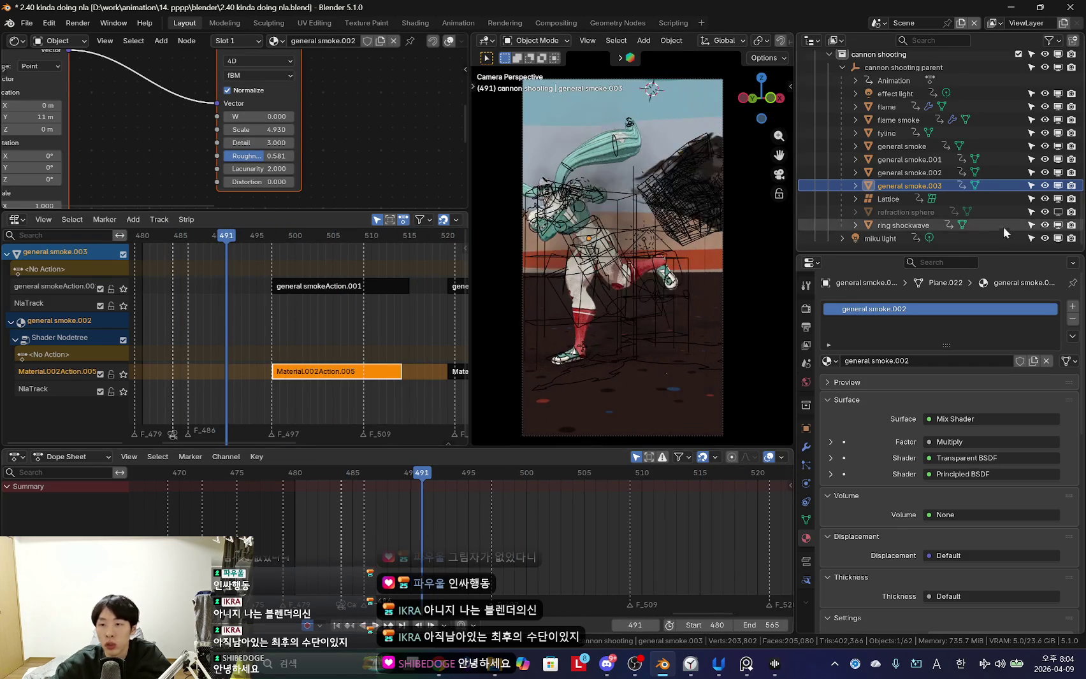
# Select the refraction sphere and scrub around frame 486 to check its timing.
pyautogui.click(914, 214)
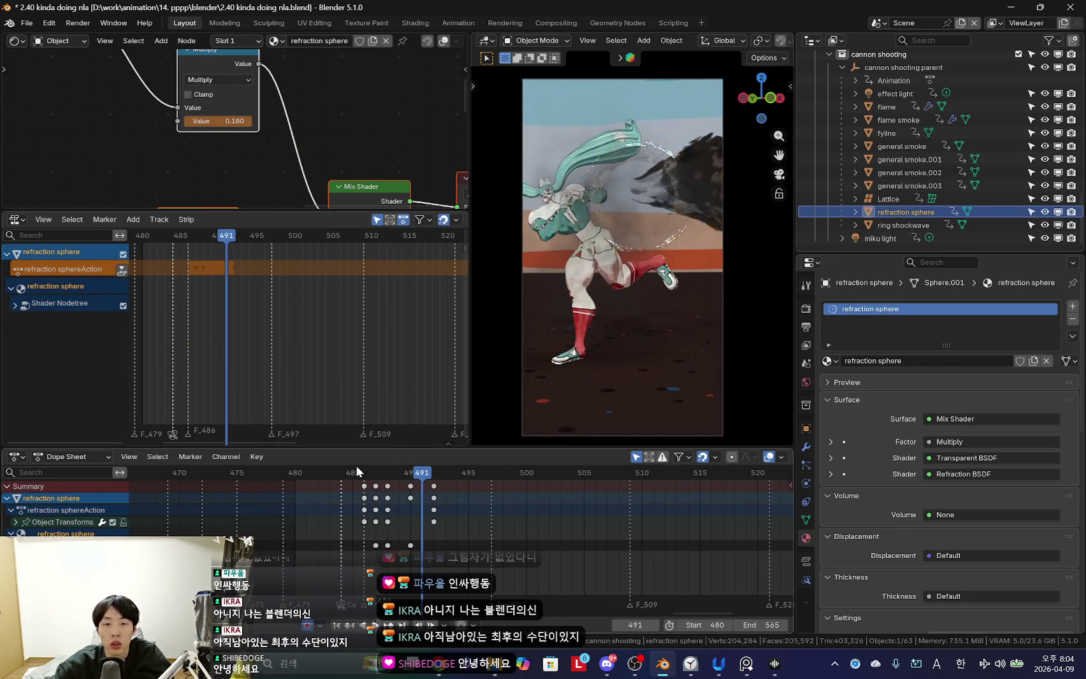
pyautogui.moveTo(331, 504)
pyautogui.mouseDown()
pyautogui.moveTo(455, 505)
pyautogui.moveTo(289, 508)
pyautogui.moveTo(374, 520)
pyautogui.mouseUp()
pyautogui.scroll(3, 382, 513)
pyautogui.scroll(5, 417, 525)
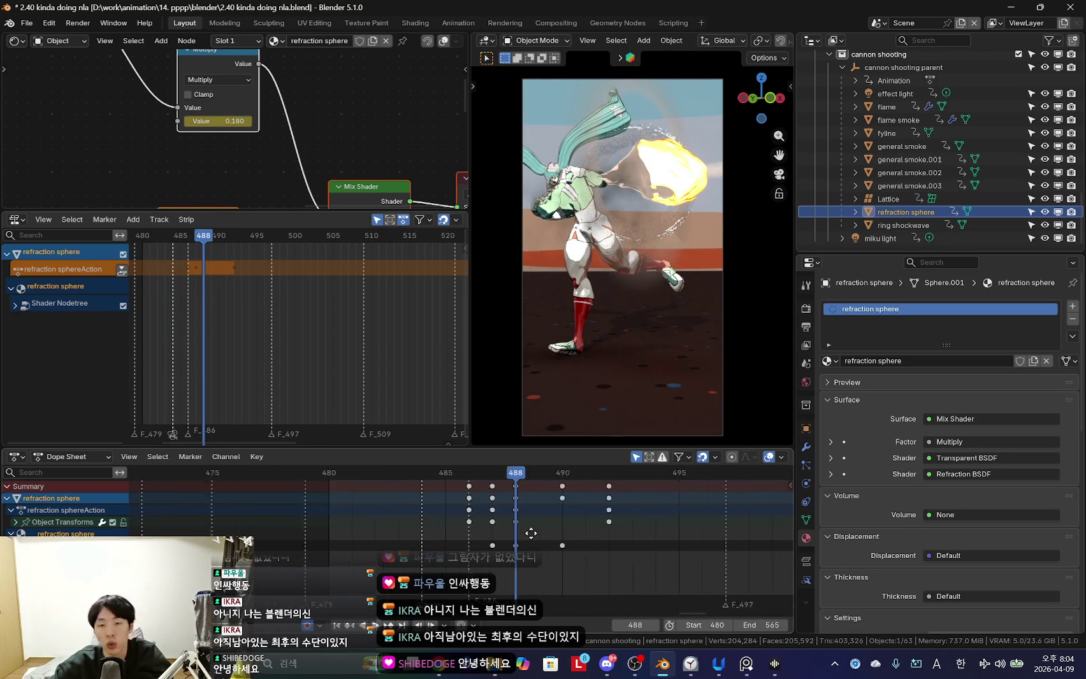
pyautogui.moveTo(558, 531); pyautogui.dragTo(431, 530, button='middle')
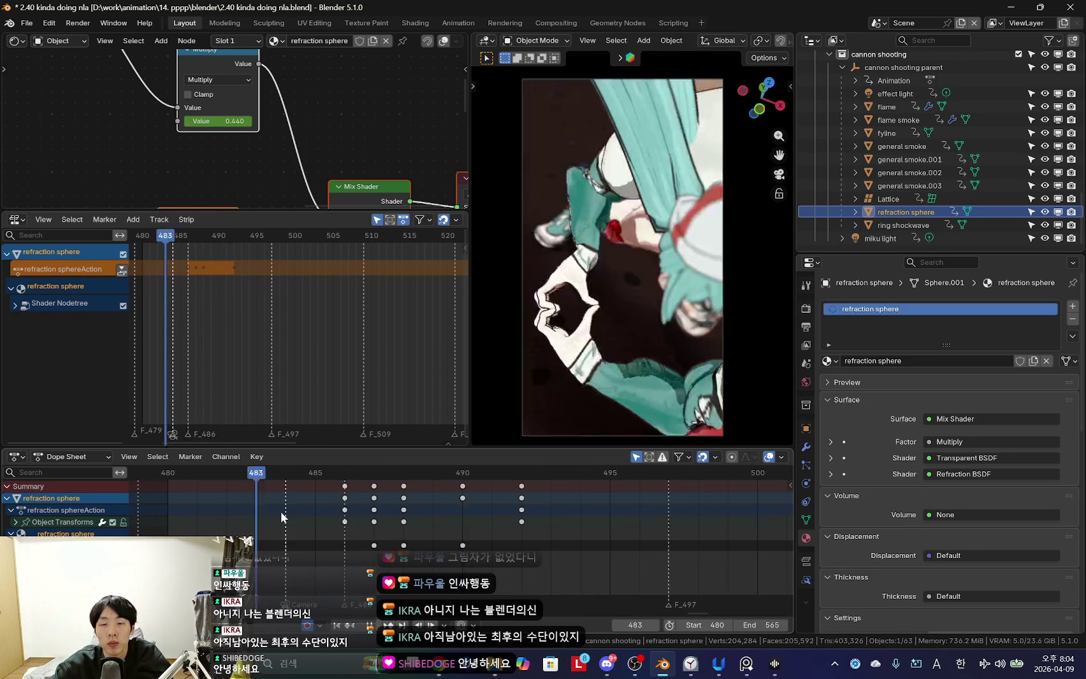
pyautogui.moveTo(431, 531); pyautogui.dragTo(373, 526)
pyautogui.moveTo(467, 172); pyautogui.dragTo(341, 172)
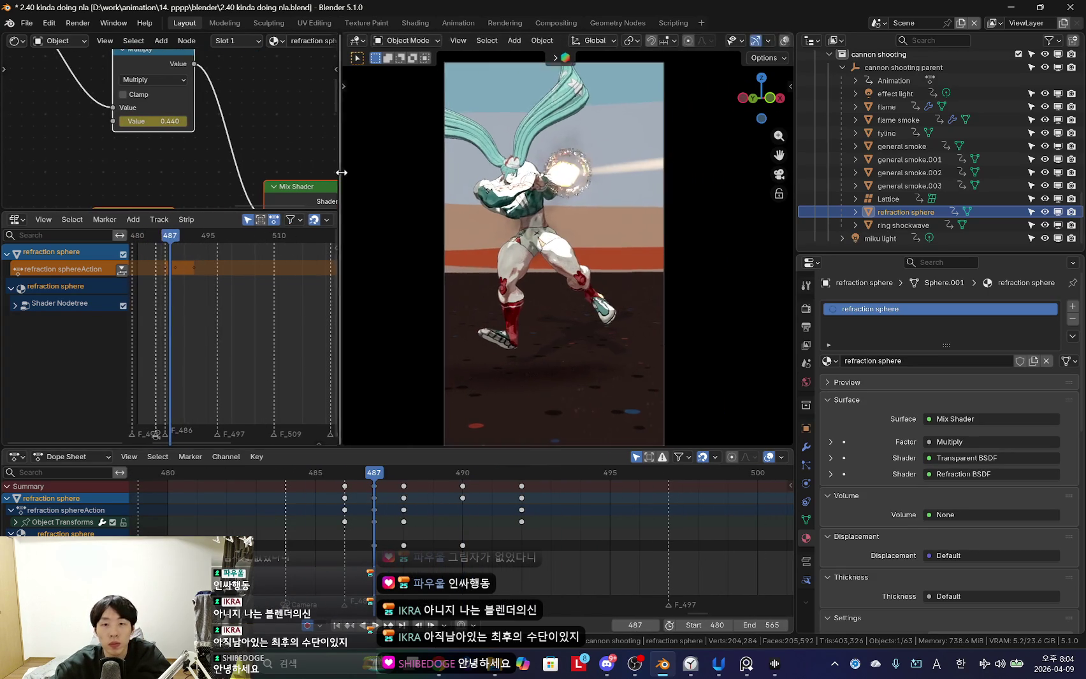
pyautogui.press('space')
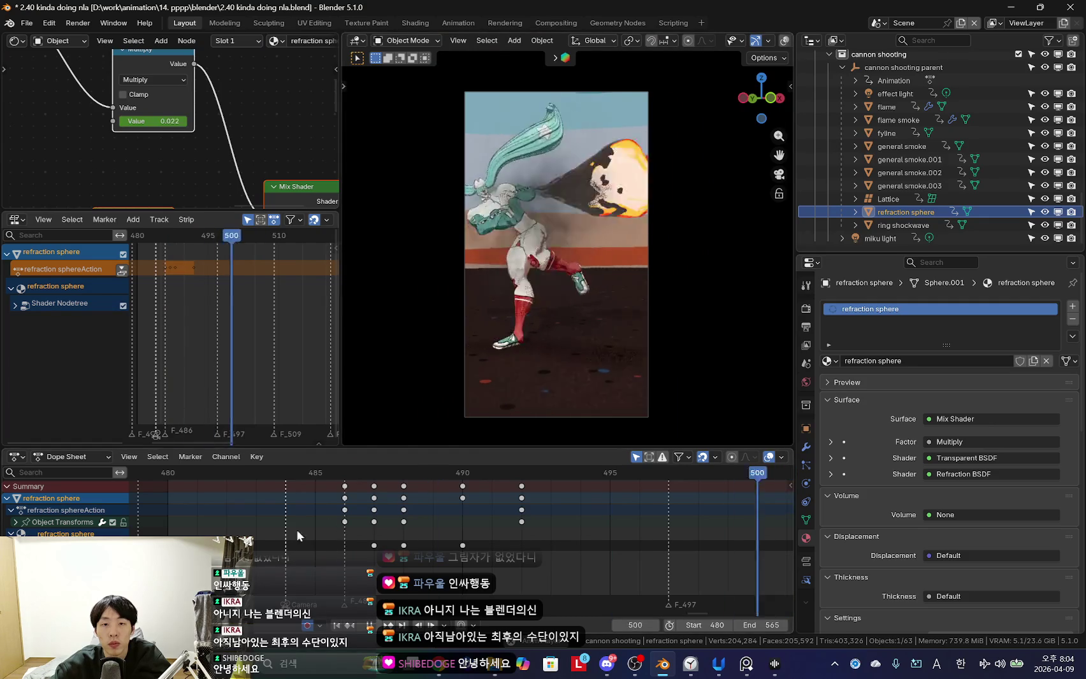
pyautogui.scroll(-2, 296, 529)
pyautogui.moveTo(330, 540); pyautogui.dragTo(382, 528)
pyautogui.moveTo(389, 528); pyautogui.dragTo(557, 542, button='middle')
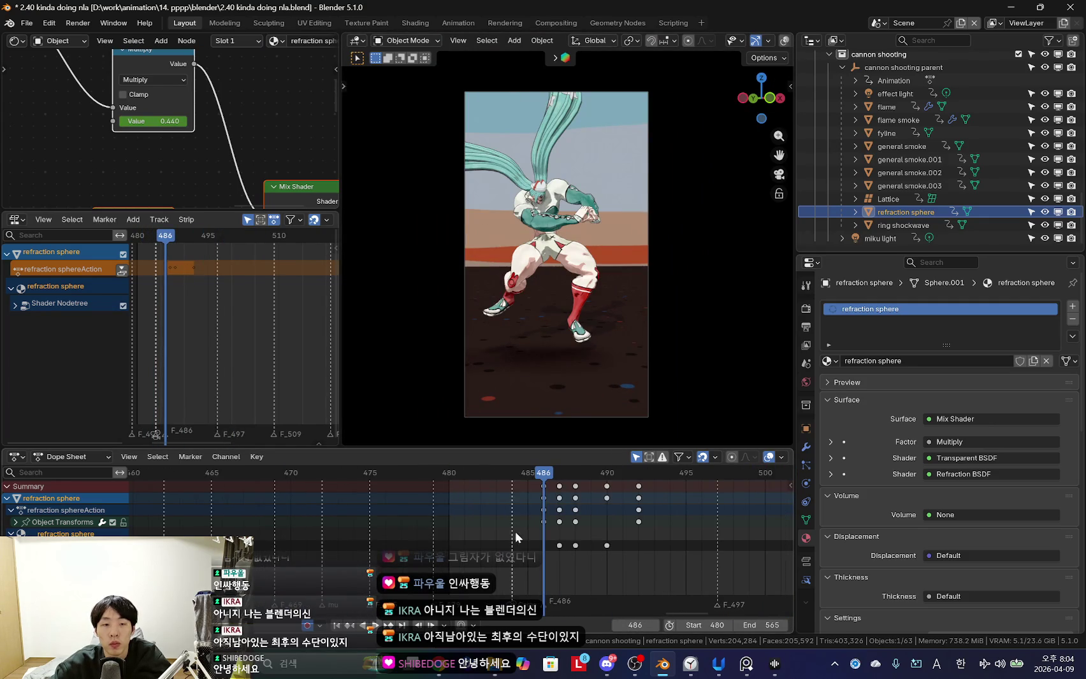
# Push the refraction sphere's object and material actions down to NLA strips.
pyautogui.click(12, 289)
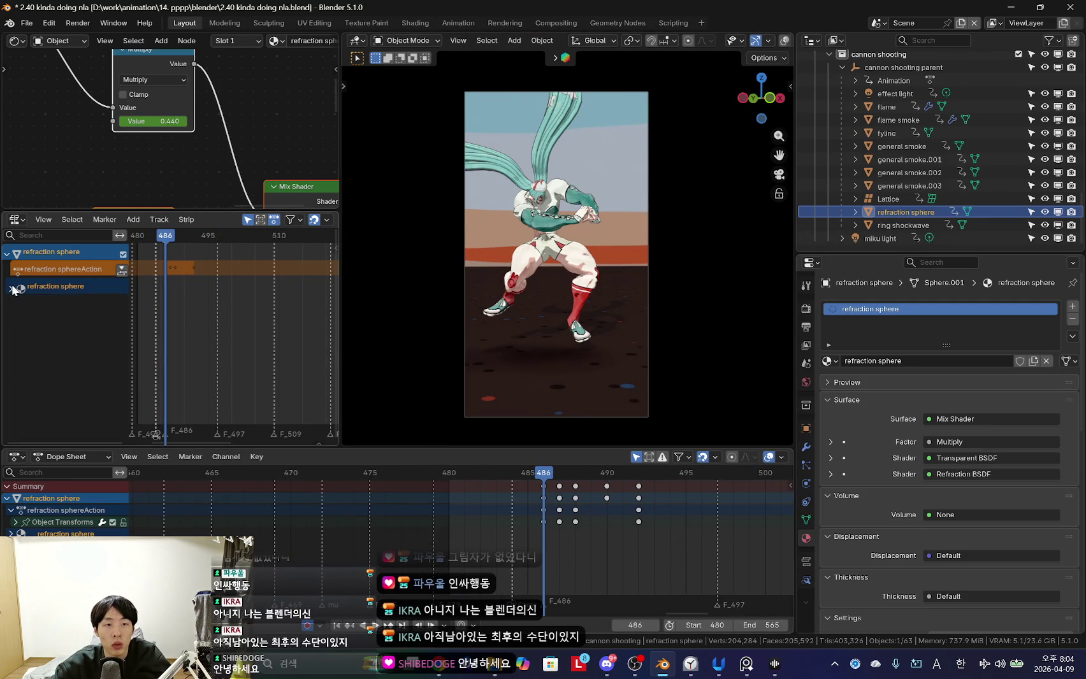
pyautogui.click(10, 289)
pyautogui.click(15, 304)
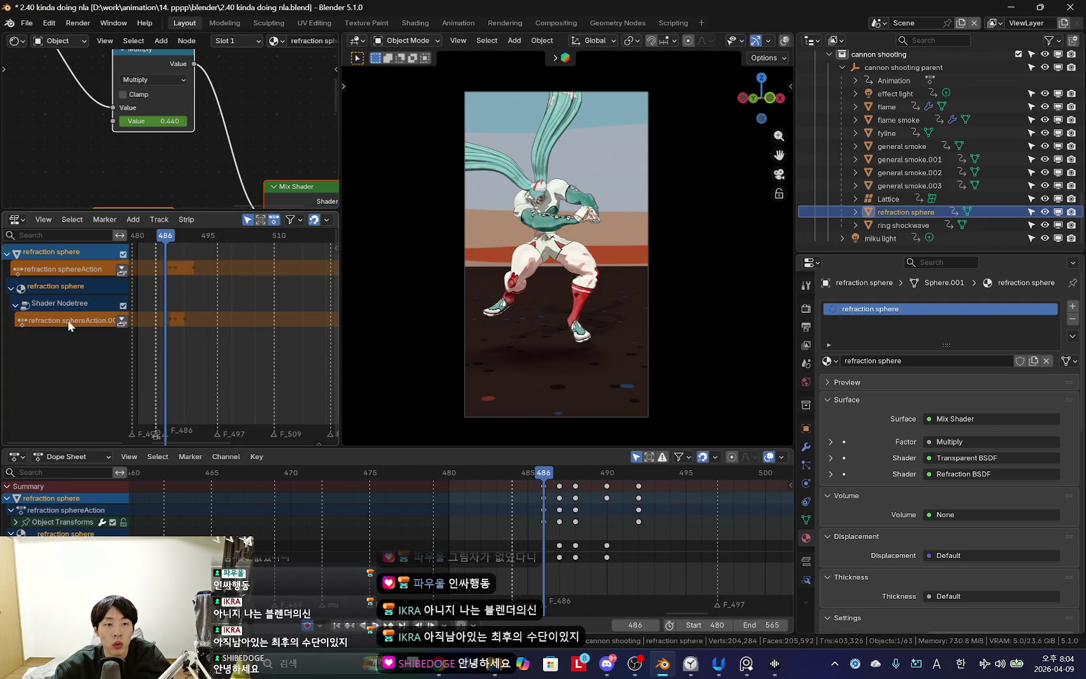
pyautogui.click(122, 321)
pyautogui.click(122, 270)
pyautogui.scroll(2, 185, 357)
pyautogui.click(145, 355)
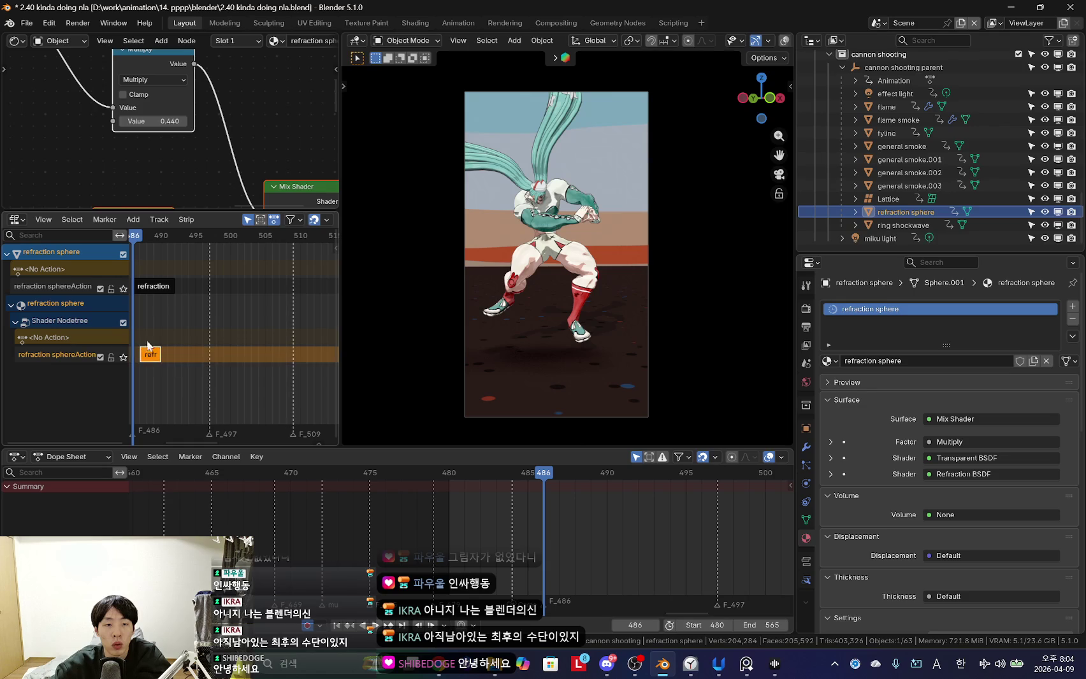
pyautogui.click(153, 286)
pyautogui.moveTo(341, 350); pyautogui.dragTo(549, 350)
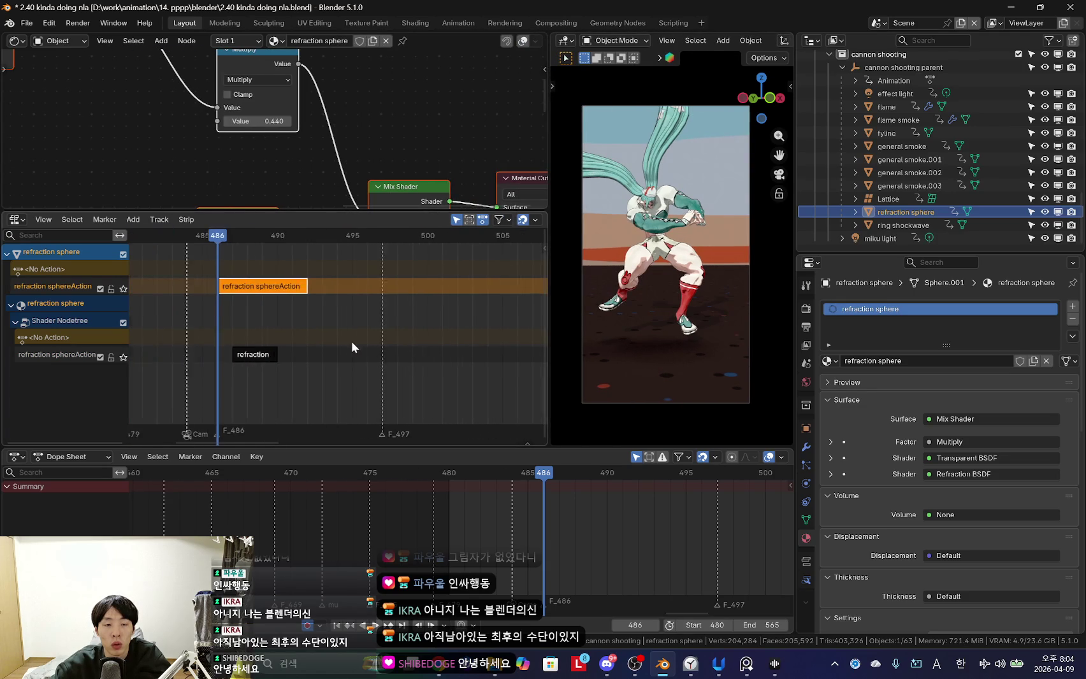
pyautogui.scroll(-2, 355, 347)
# Place linked copies of both refraction strips at frames 497, 509 and 520.
pyautogui.click(290, 354)
pyautogui.keyDown('shift'); pyautogui.click(298, 288); pyautogui.keyUp('shift')
pyautogui.press('g')
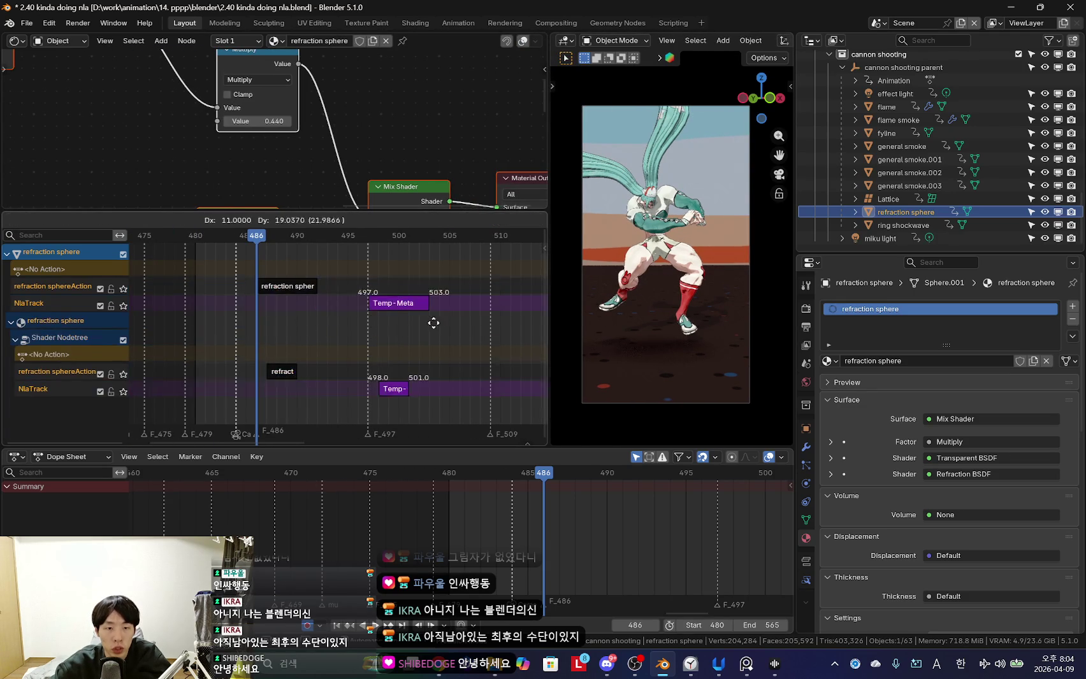
pyautogui.click(426, 325)
pyautogui.moveTo(379, 352); pyautogui.dragTo(312, 340, button='middle')
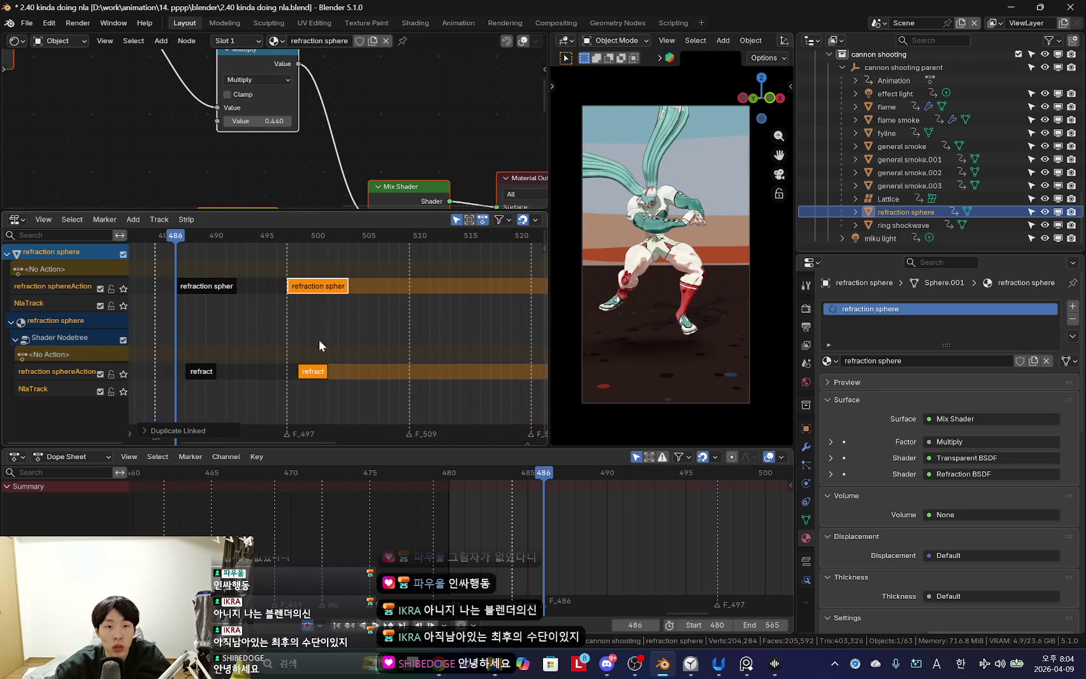
pyautogui.hotkey('alt', 'd')
pyautogui.click(383, 319)
pyautogui.hotkey('alt', 'd')
pyautogui.click(465, 274)
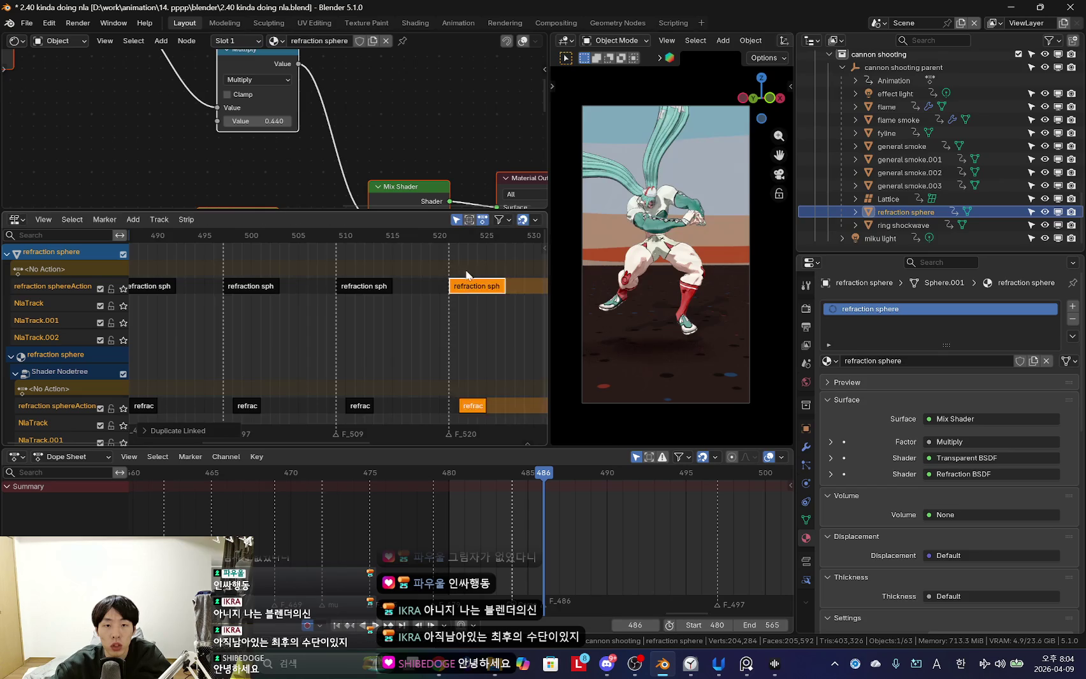
# Play back from frame 497 to check the repeated sphere and widen the 3D view.
pyautogui.scroll(-2, 350, 325)
pyautogui.press('space')
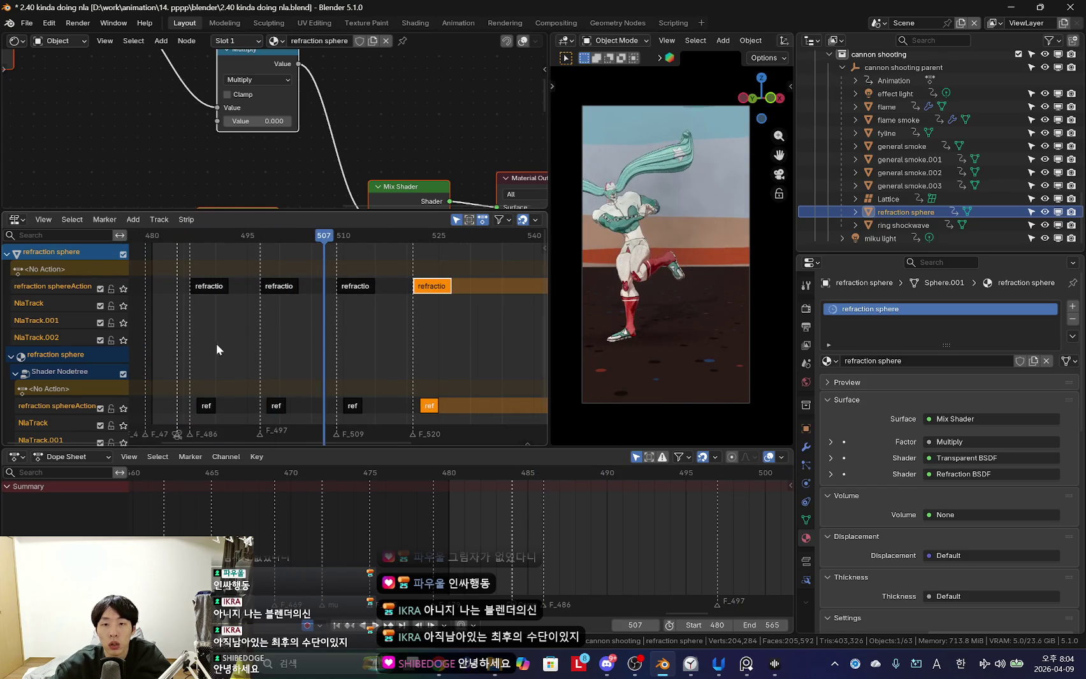
pyautogui.press('Escape')
pyautogui.press('space')
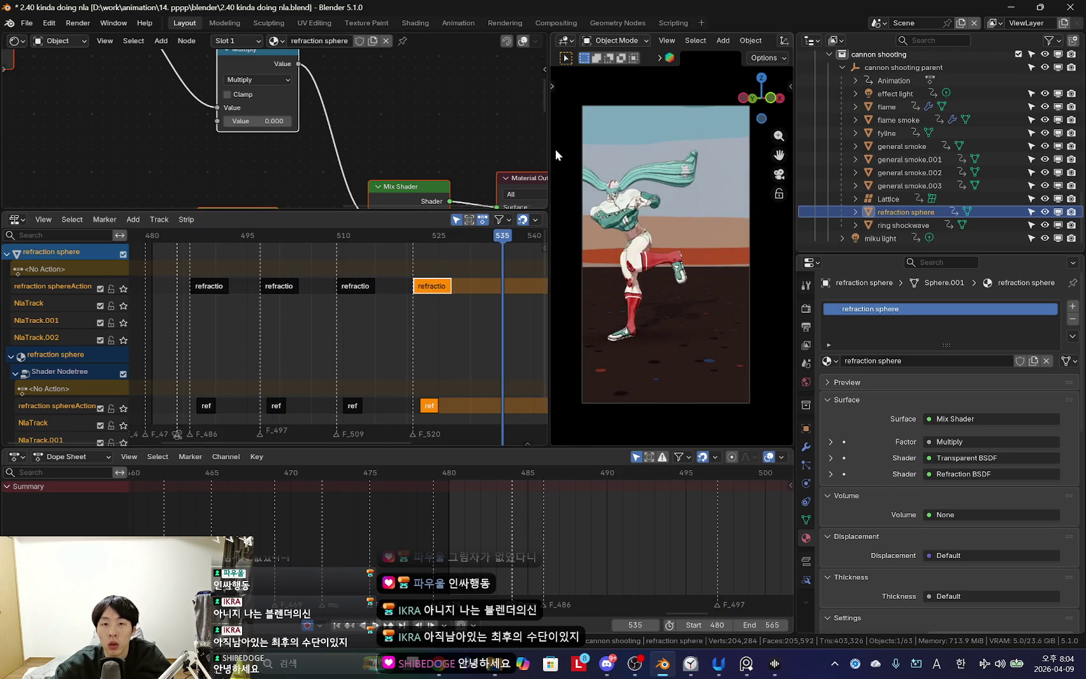
pyautogui.moveTo(552, 150); pyautogui.dragTo(403, 153)
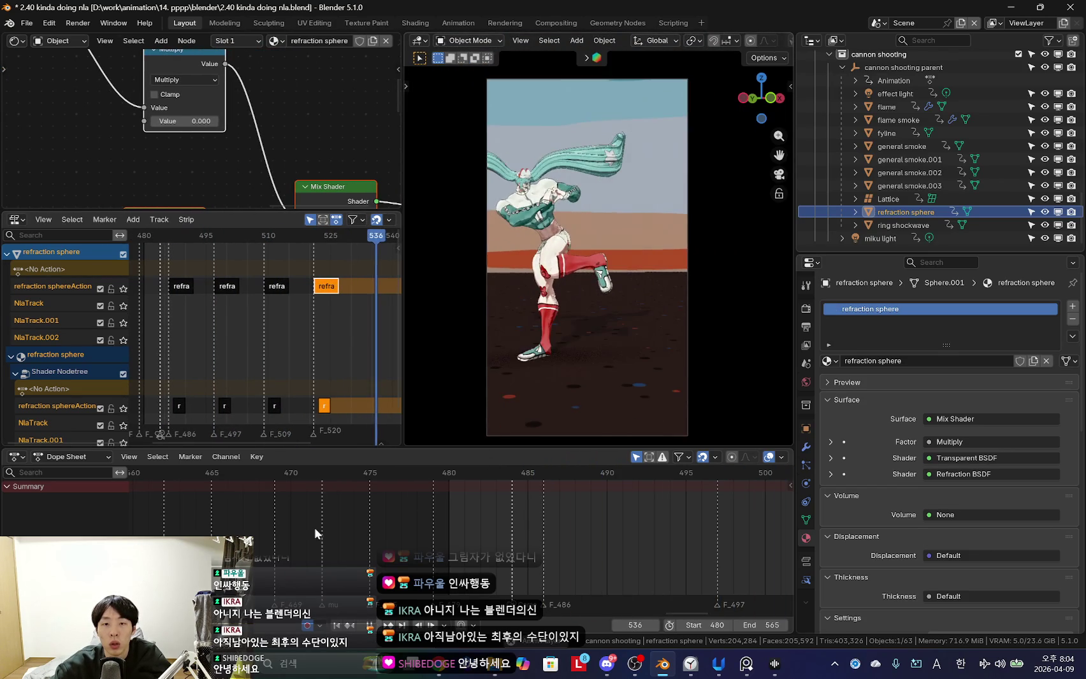
# Enable Shadows in Render Properties and expand the Shadows panel.
pyautogui.scroll(-1, 564, 526)
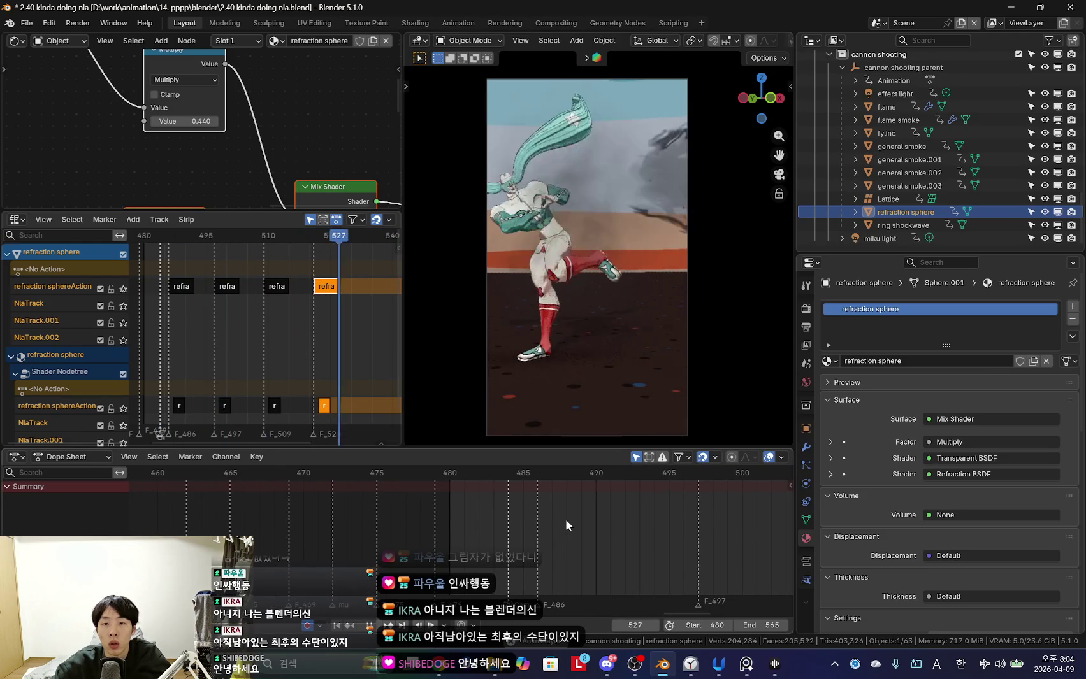
pyautogui.click(806, 308)
pyautogui.scroll(-2, 935, 432)
pyautogui.scroll(2, 892, 469)
pyautogui.click(846, 451)
pyautogui.click(836, 451)
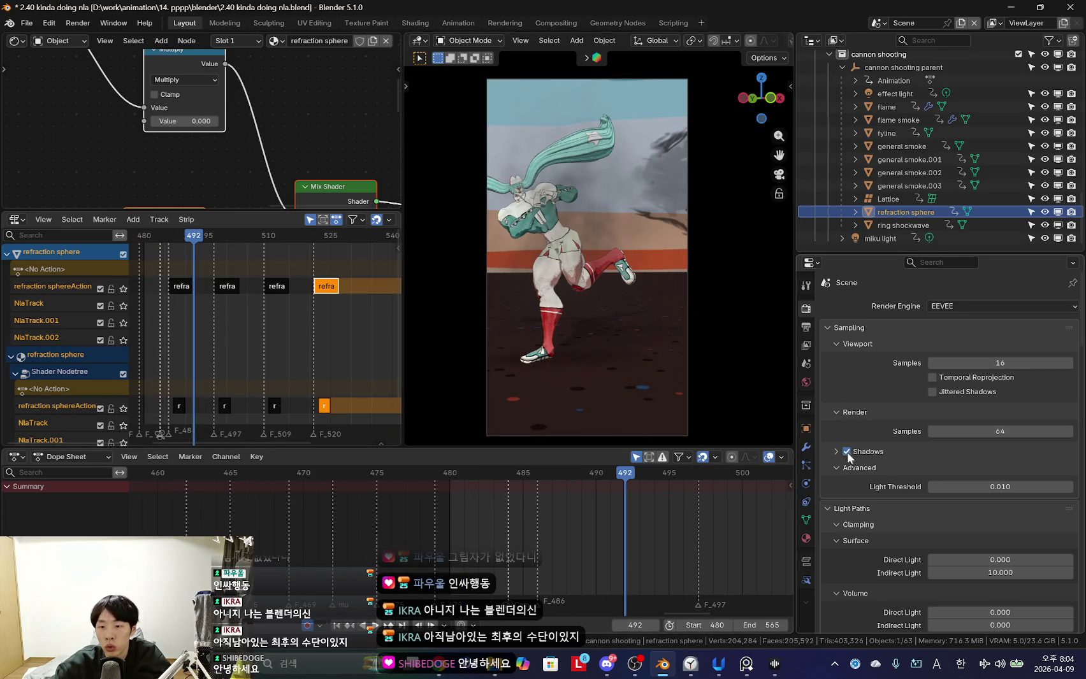
pyautogui.scroll(-1, 894, 488)
pyautogui.click(836, 426)
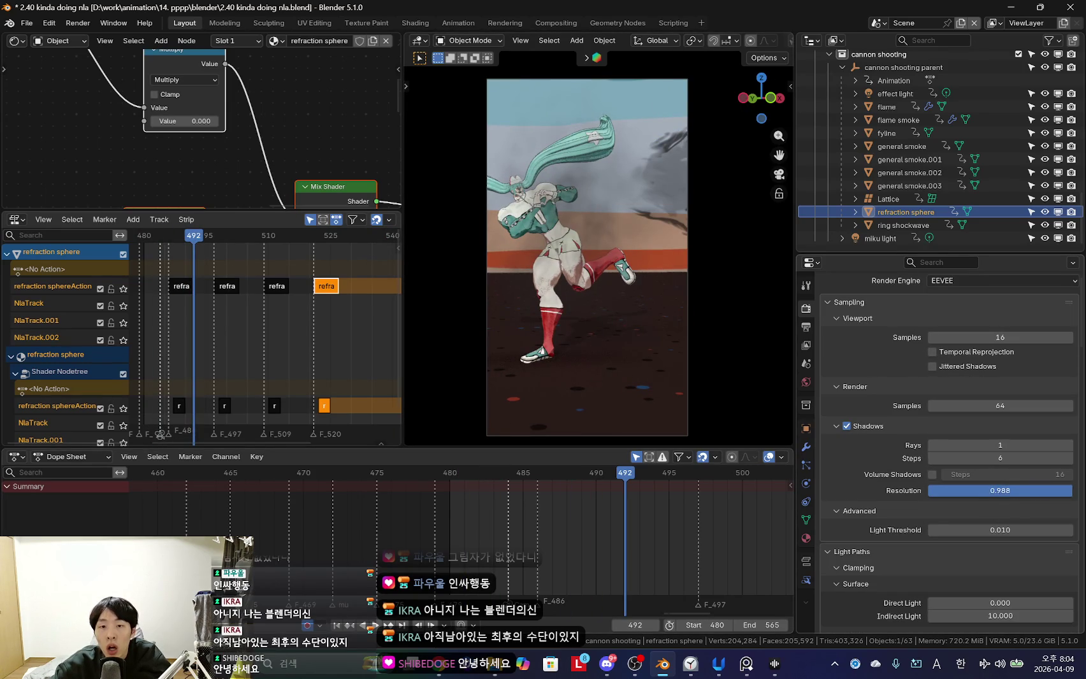
# Resume playback and set the shadow Resolution to 1.000.
pyautogui.press('space')
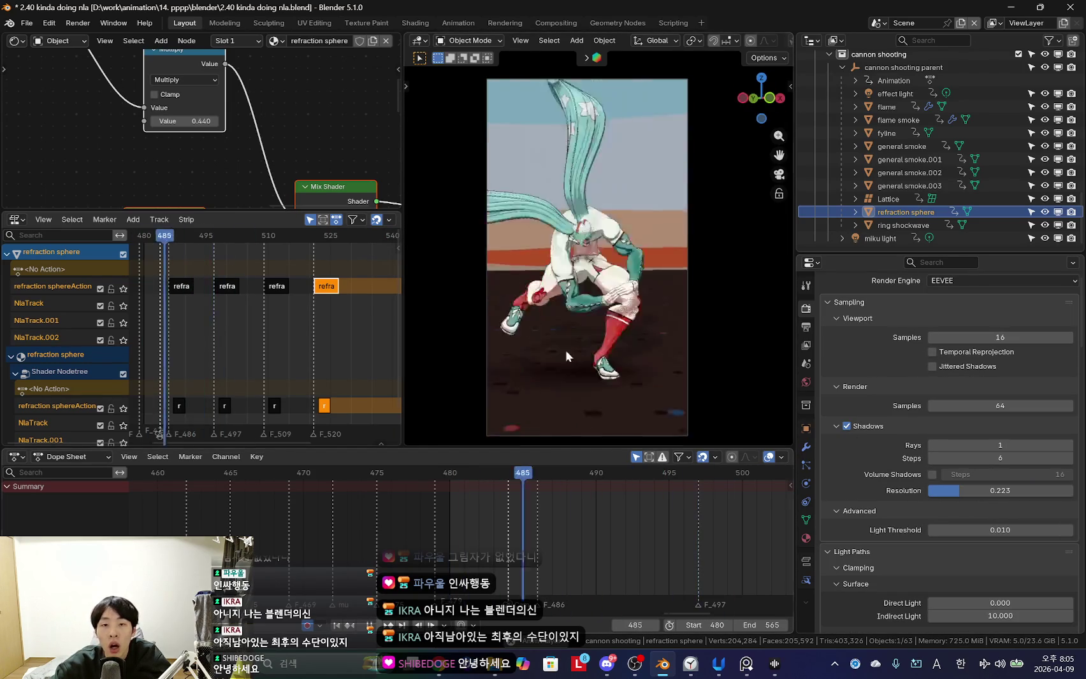
pyautogui.hotkey('shift', 'alt', 'z')
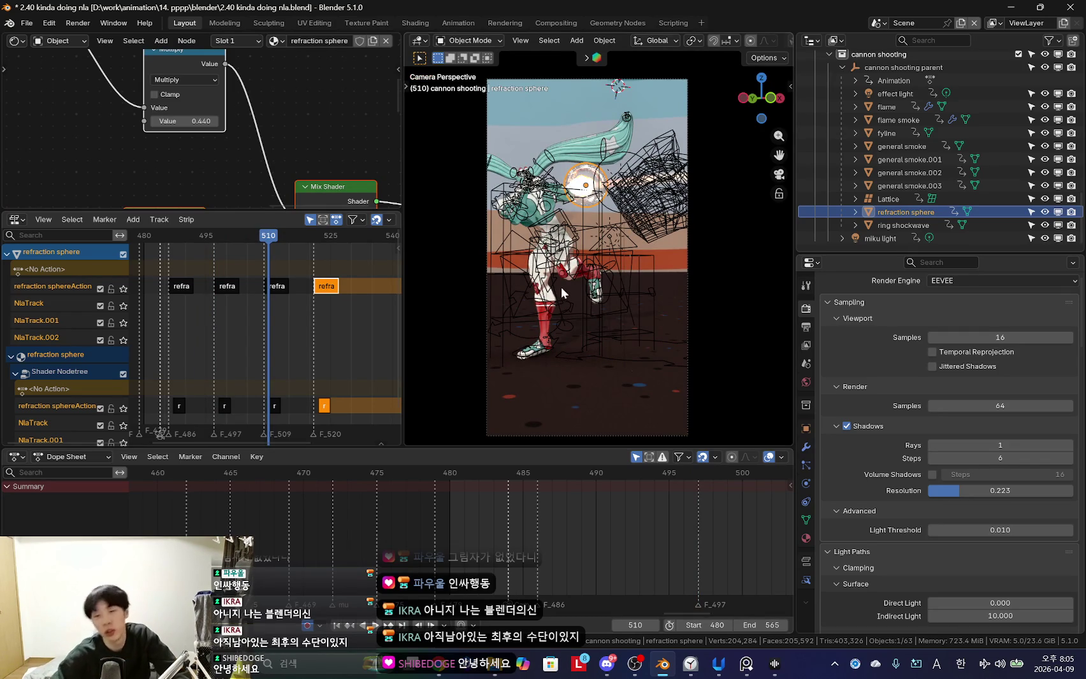
pyautogui.doubleClick(999, 492)
pyautogui.write('1')
pyautogui.press('Return')
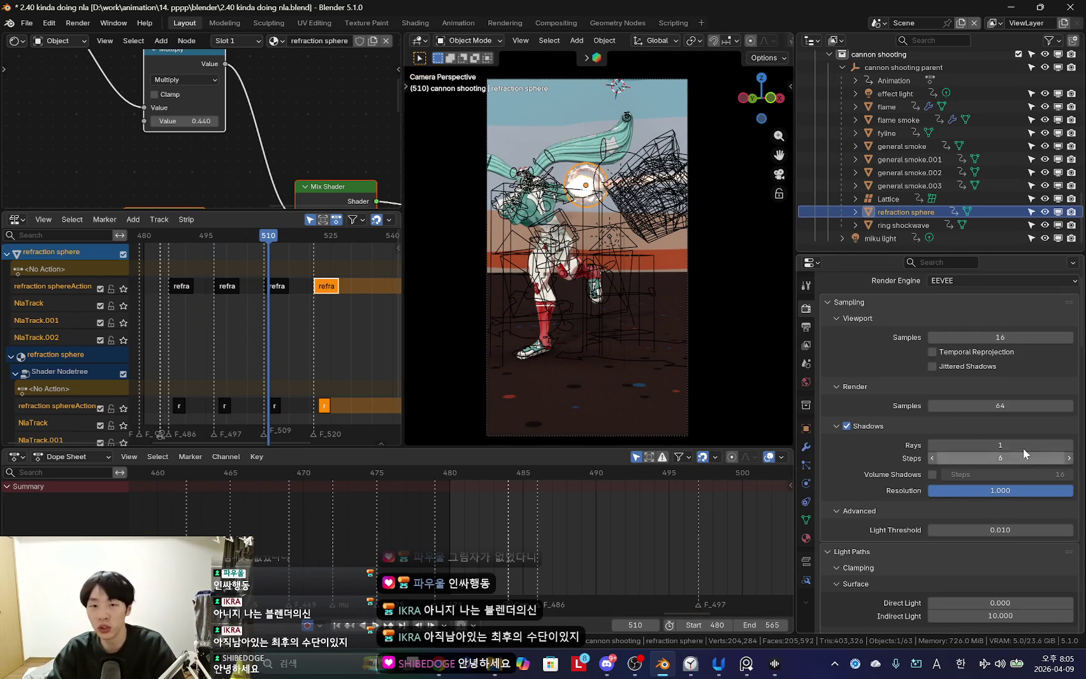
pyautogui.hotkey('shift', 'alt', 'z')
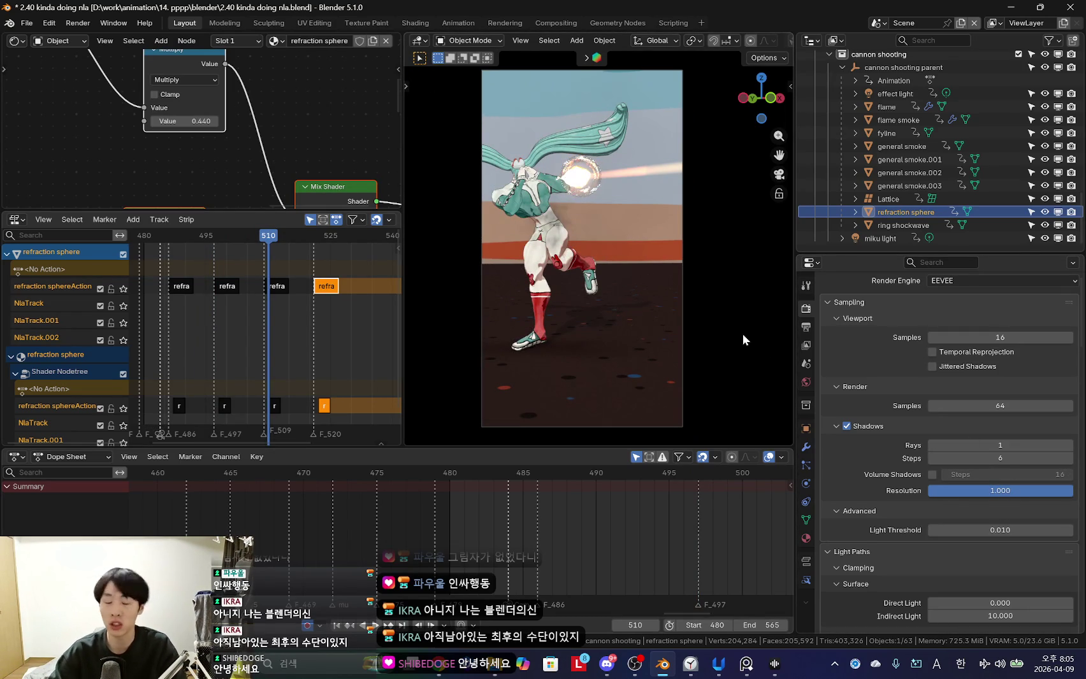
# Orbit around the shot at frames 487 and 489 and select the general smoke.
pyautogui.scroll(4, 662, 297)
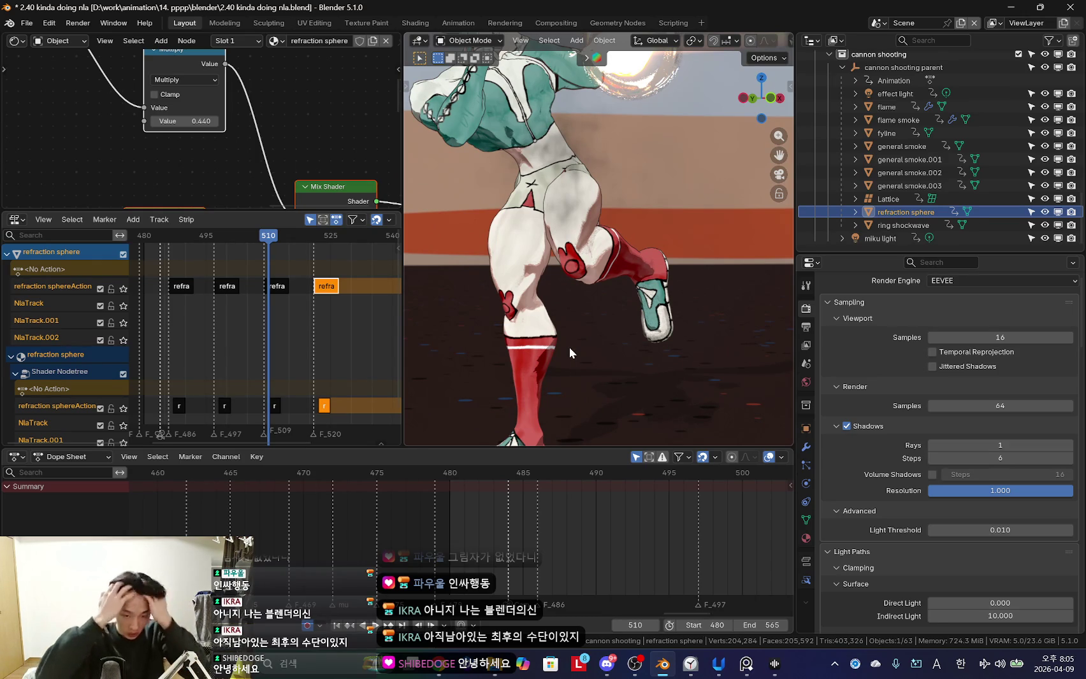
pyautogui.scroll(-2, 569, 347)
pyautogui.scroll(3, 621, 292)
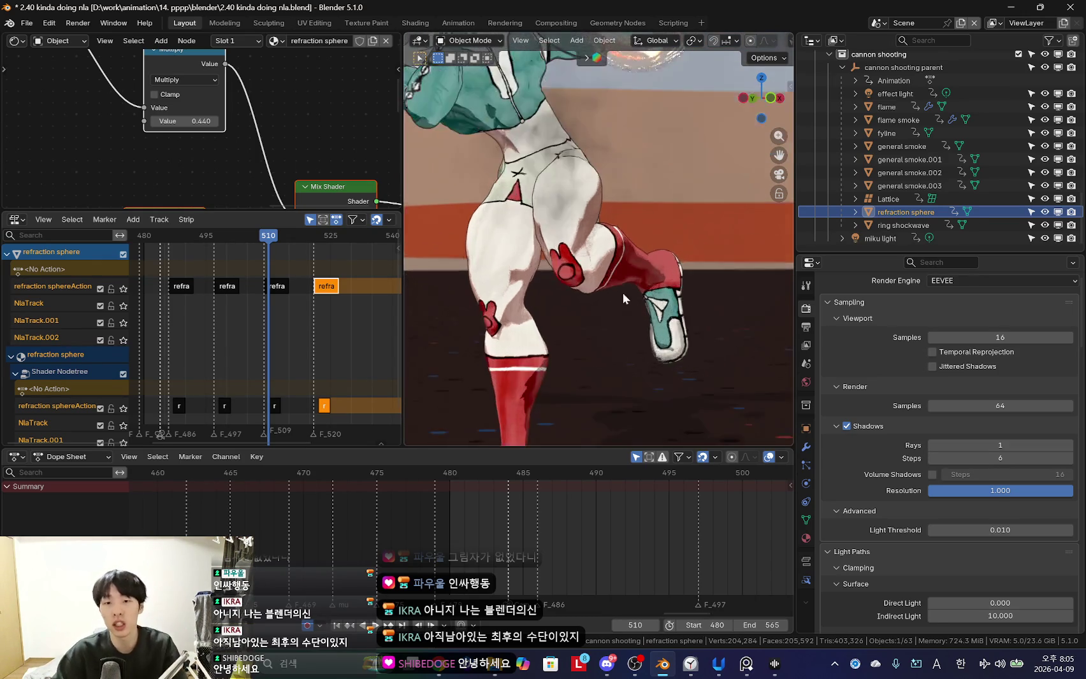
pyautogui.moveTo(622, 292); pyautogui.dragTo(585, 311, button='middle')
pyautogui.click(561, 552)
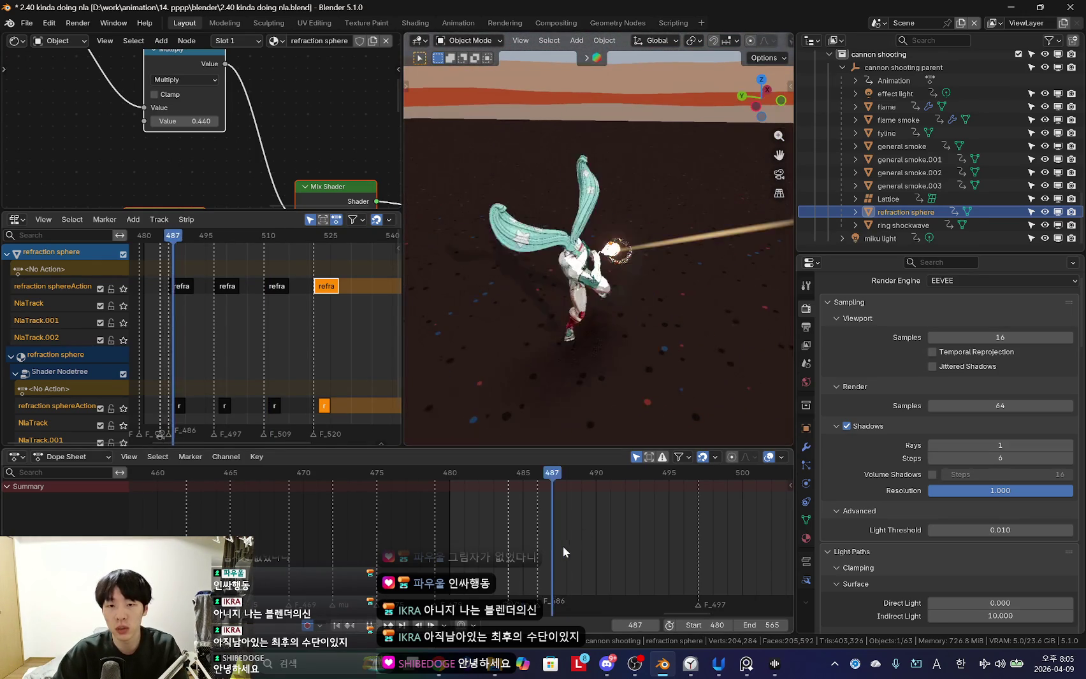
pyautogui.moveTo(579, 351); pyautogui.dragTo(577, 408, button='middle')
pyautogui.click(580, 548)
pyautogui.scroll(3, 696, 271)
pyautogui.moveTo(696, 265); pyautogui.dragTo(530, 161, button='middle')
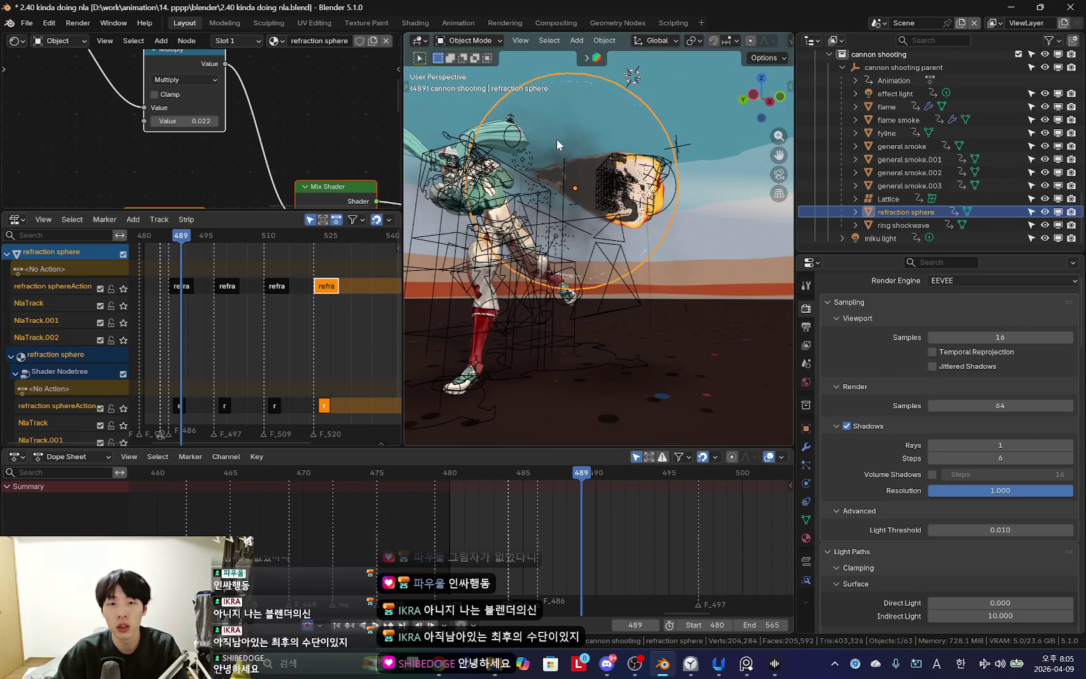
pyautogui.click(556, 138)
pyautogui.moveTo(557, 138); pyautogui.dragTo(637, 287, button='middle')
# Reposition the general smoke in the viewport with two grab moves.
pyautogui.press('g')
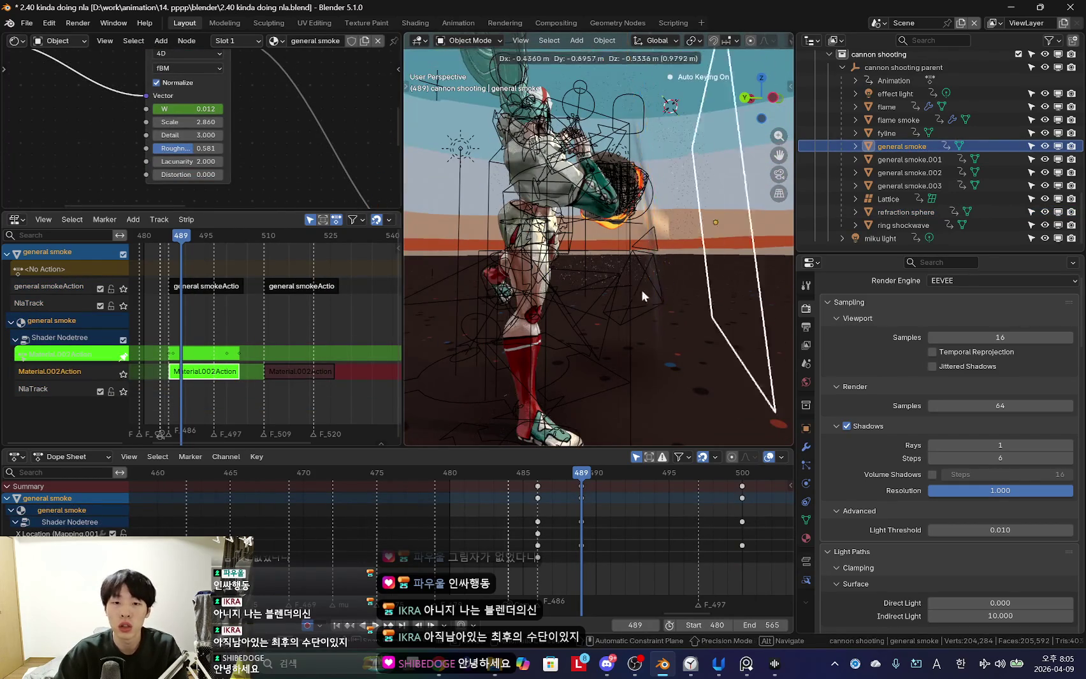
pyautogui.click(596, 323)
pyautogui.hotkey('shift', 'alt', 'z')
pyautogui.press('g')
pyautogui.click(683, 213)
# Browse the general smoke's Object properties and collapse its Visibility settings.
pyautogui.click(806, 428)
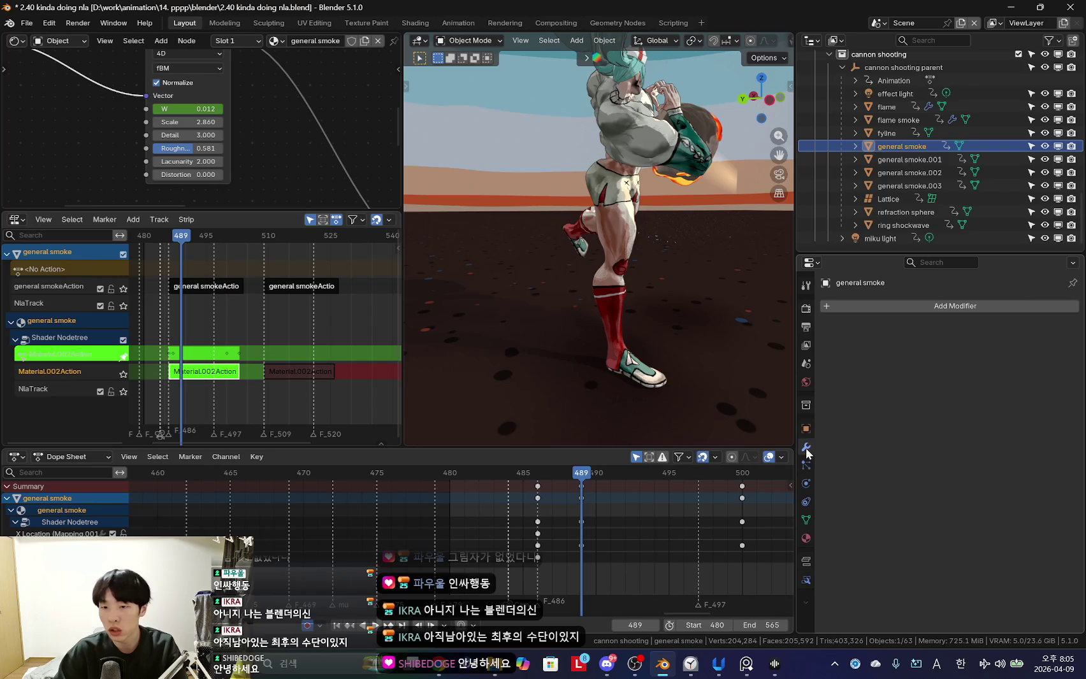
pyautogui.scroll(-5, 932, 479)
pyautogui.scroll(-5, 932, 479)
pyautogui.scroll(-5, 935, 477)
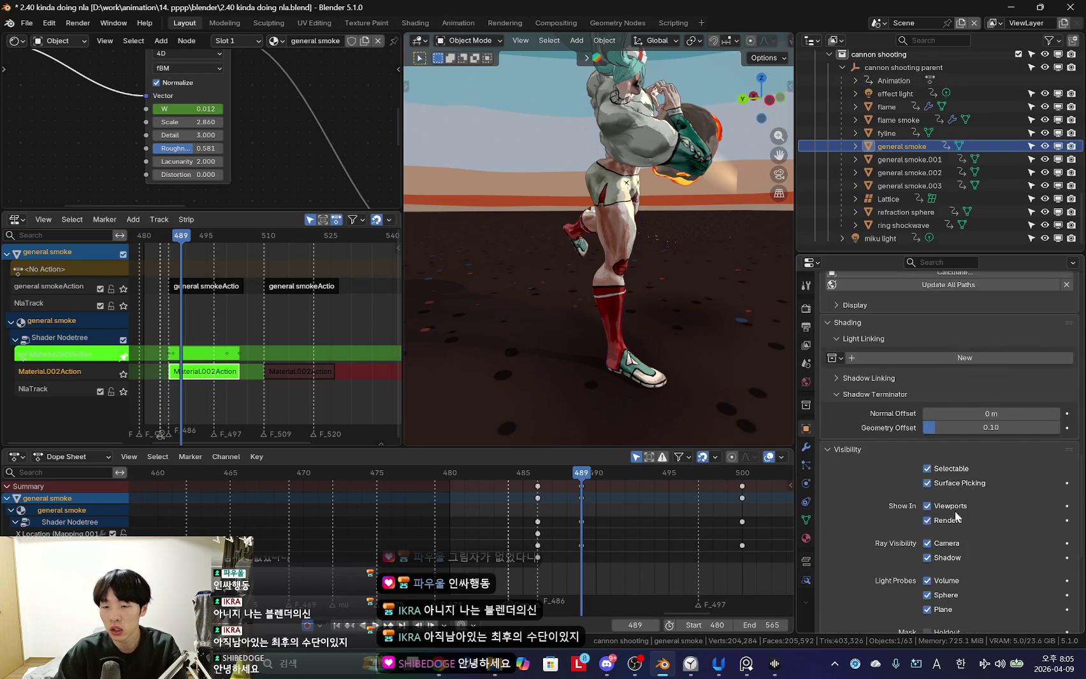
pyautogui.scroll(-5, 954, 500)
pyautogui.moveTo(684, 271)
pyautogui.mouseDown(button='middle')
pyautogui.moveTo(688, 352)
pyautogui.moveTo(639, 330)
pyautogui.moveTo(654, 380)
pyautogui.mouseUp(button='middle')
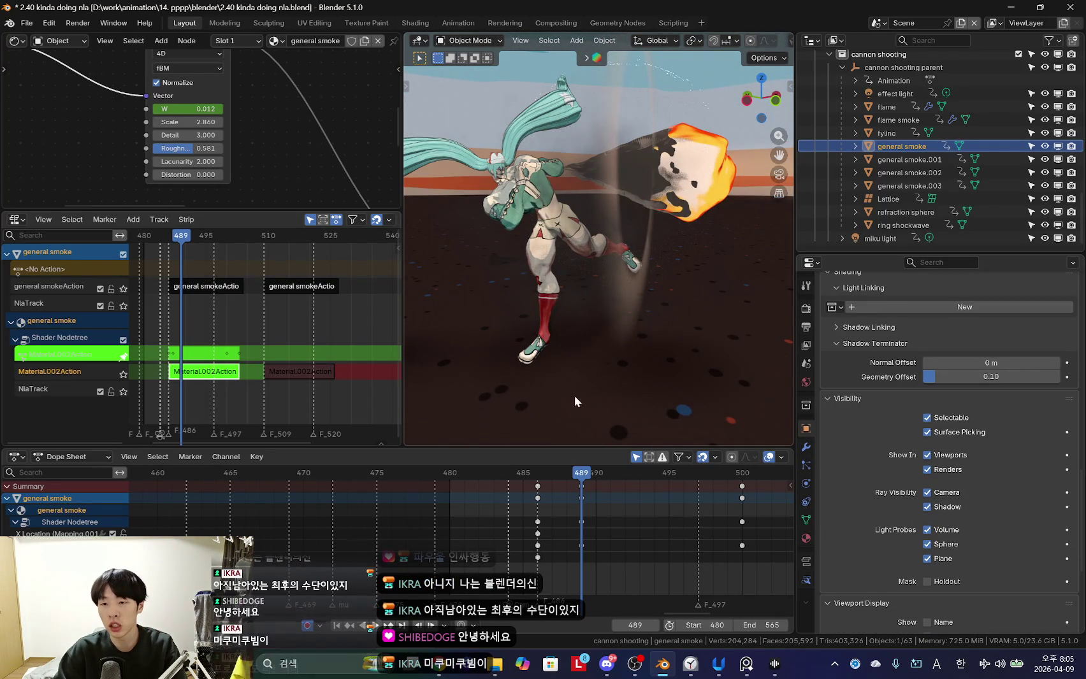
pyautogui.scroll(-2, 998, 500)
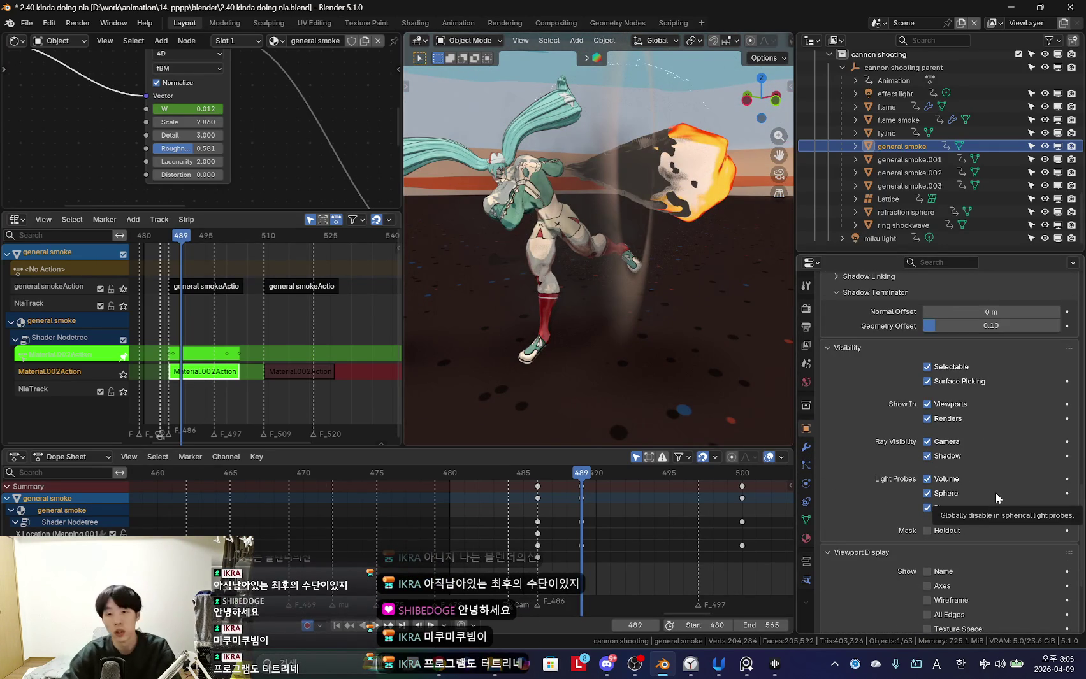
pyautogui.scroll(-2, 895, 449)
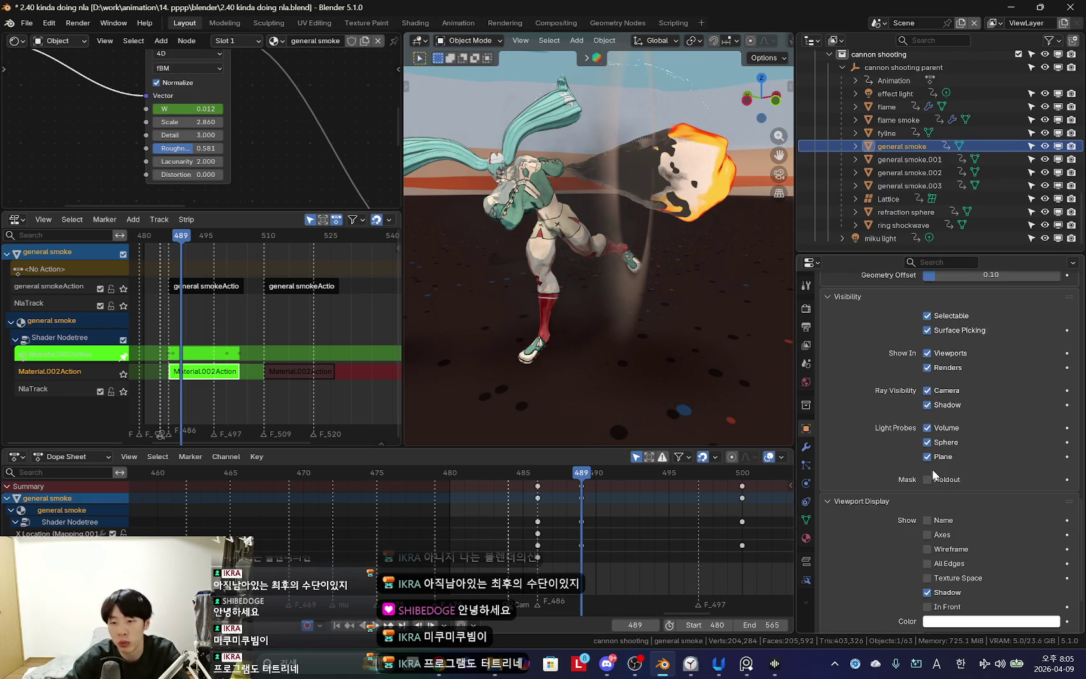
pyautogui.scroll(-2, 894, 449)
pyautogui.scroll(2, 895, 448)
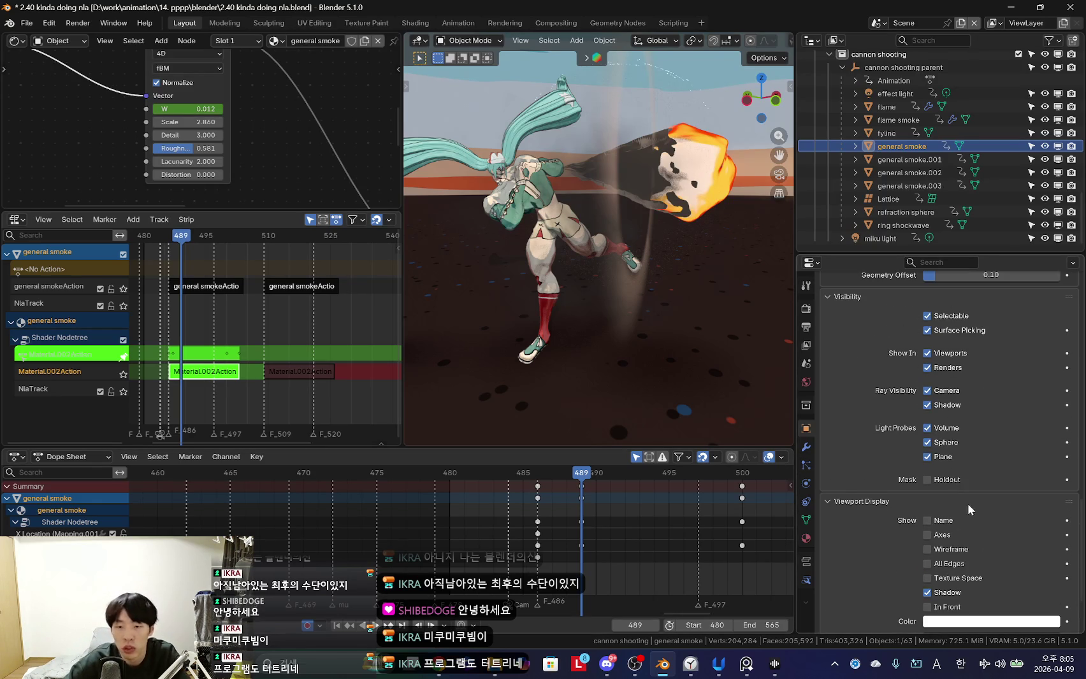
pyautogui.scroll(1, 940, 470)
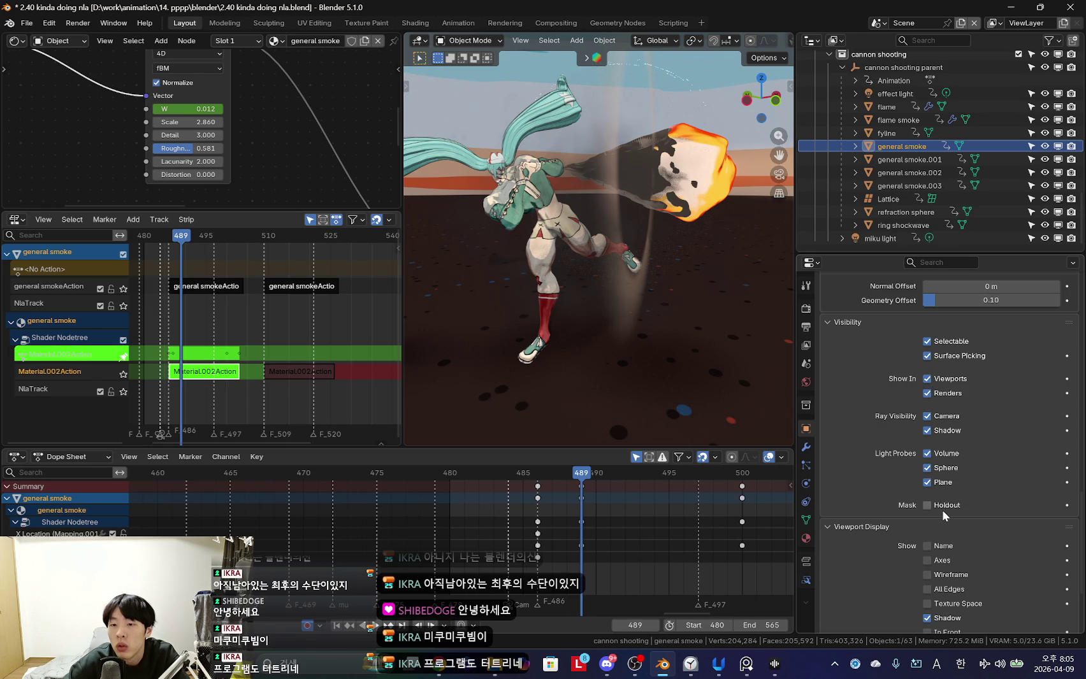
pyautogui.scroll(-2, 942, 509)
pyautogui.scroll(4, 940, 510)
pyautogui.scroll(1, 924, 475)
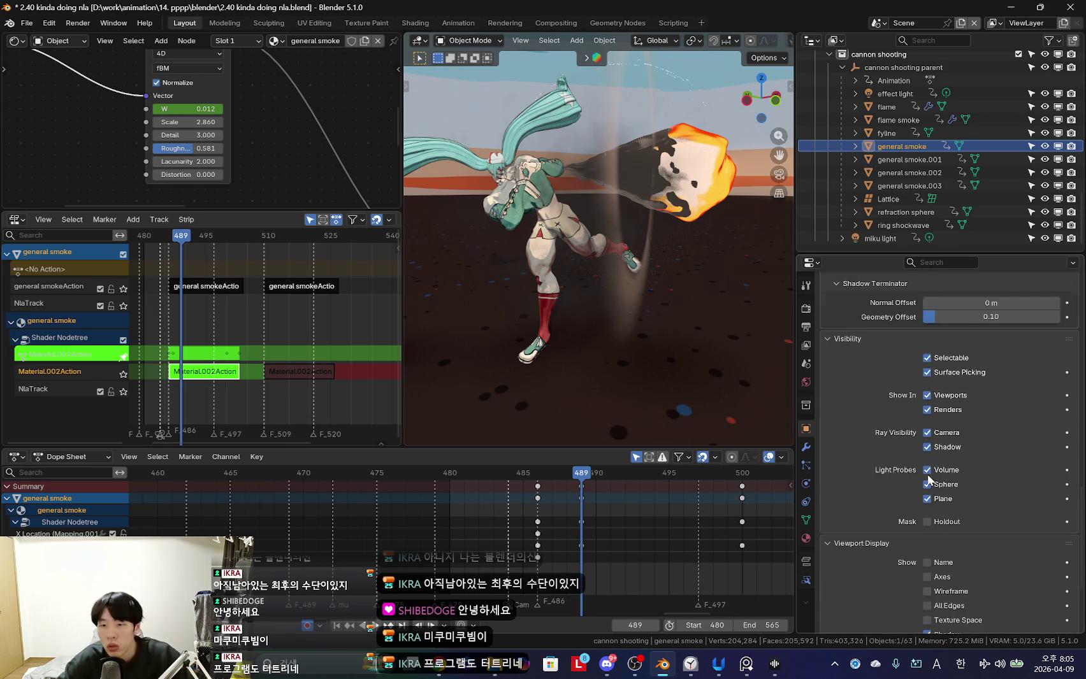
pyautogui.scroll(1, 934, 480)
pyautogui.scroll(1, 930, 475)
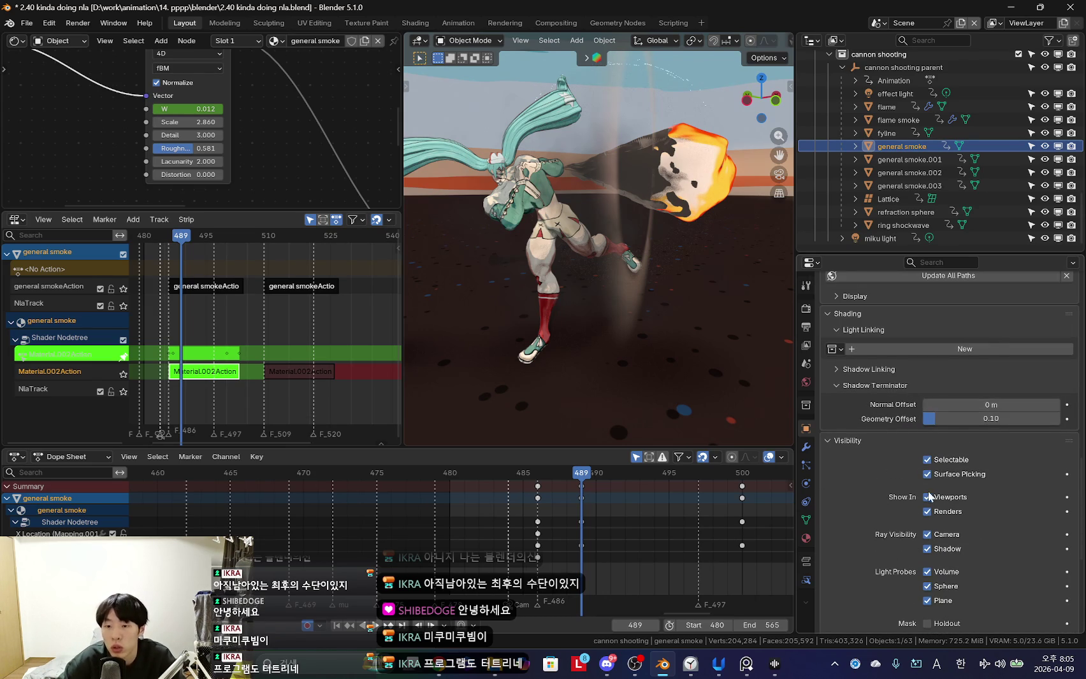
pyautogui.scroll(-3, 931, 494)
pyautogui.scroll(1, 959, 446)
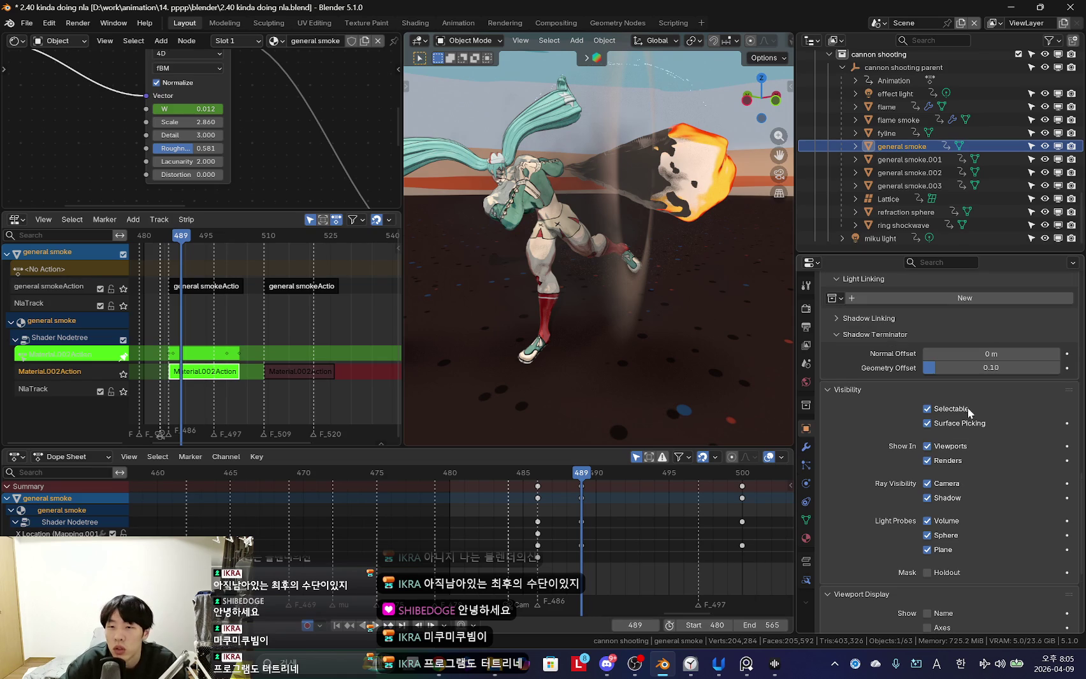
pyautogui.click(829, 392)
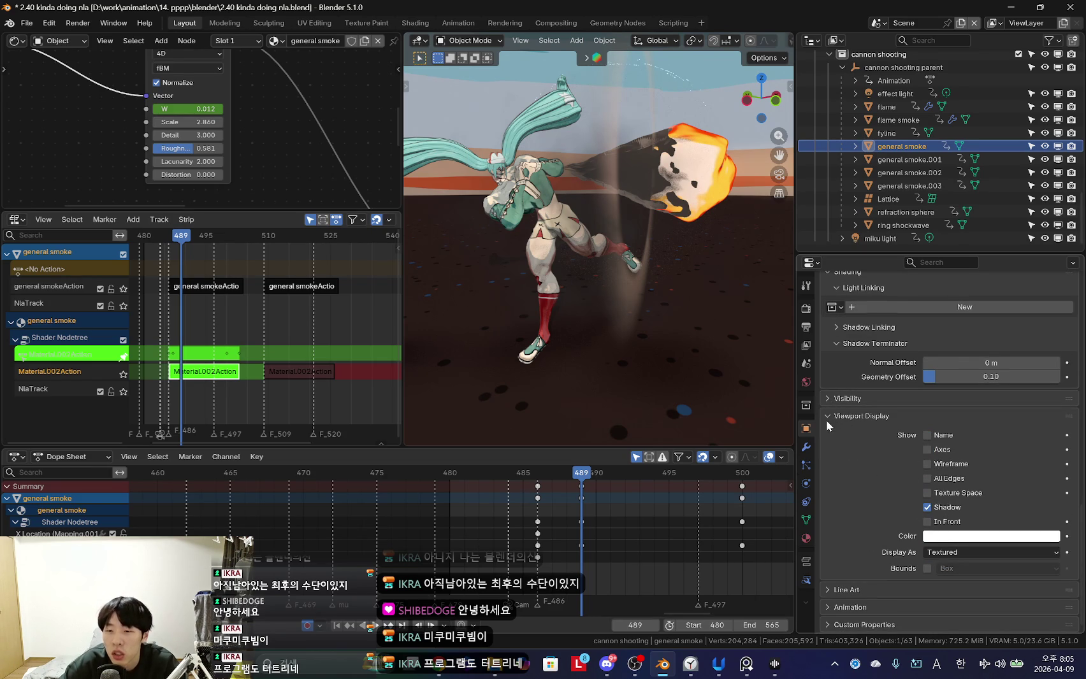
# Restore the viewport overlays and select the flame object.
pyautogui.scroll(4, 881, 463)
pyautogui.scroll(3, 881, 463)
pyautogui.scroll(3, 877, 496)
pyautogui.scroll(2, 880, 497)
pyautogui.scroll(2, 875, 522)
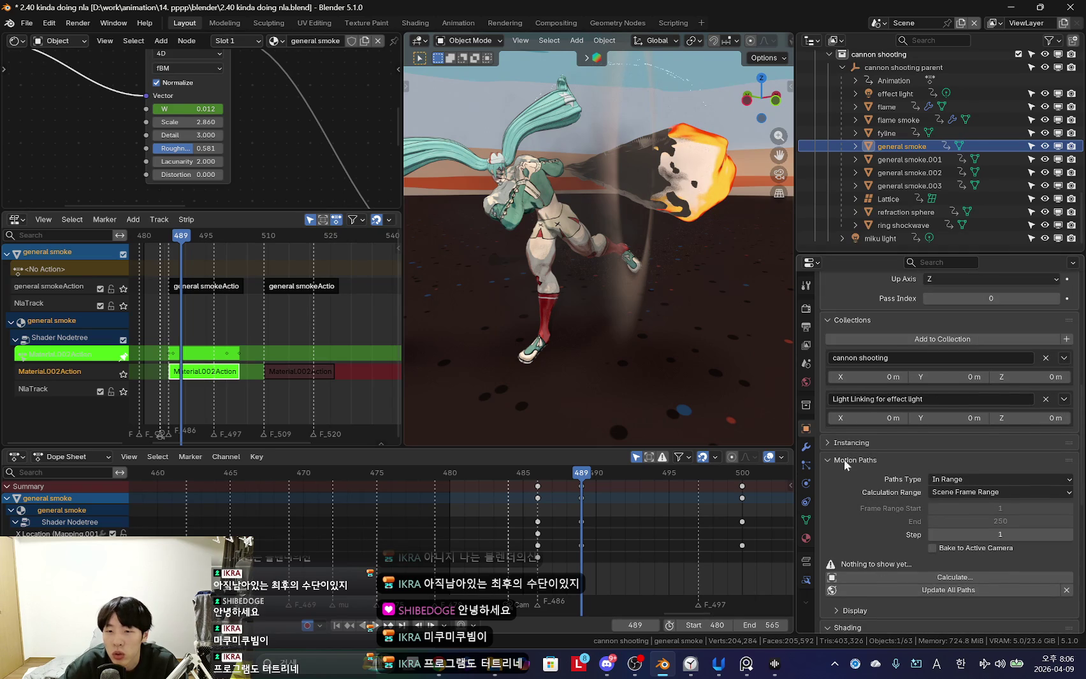
pyautogui.scroll(8, 855, 446)
pyautogui.scroll(5, 865, 458)
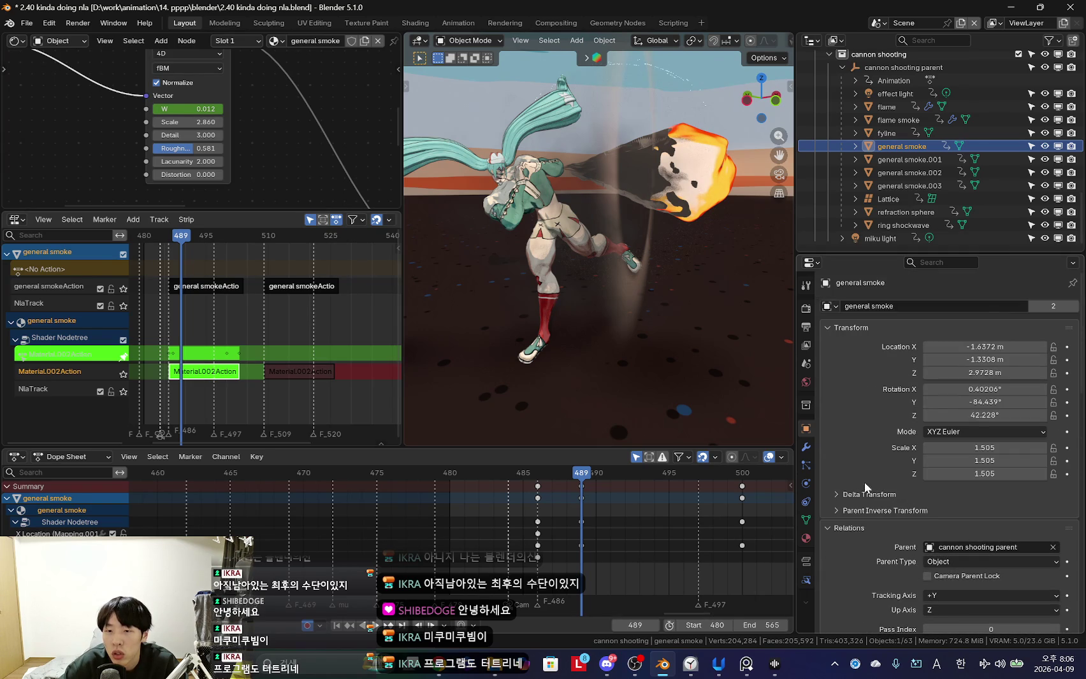
pyautogui.scroll(-3, 868, 482)
pyautogui.scroll(-5, 880, 469)
pyautogui.scroll(-5, 847, 522)
pyautogui.scroll(-5, 873, 503)
pyautogui.scroll(-3, 912, 478)
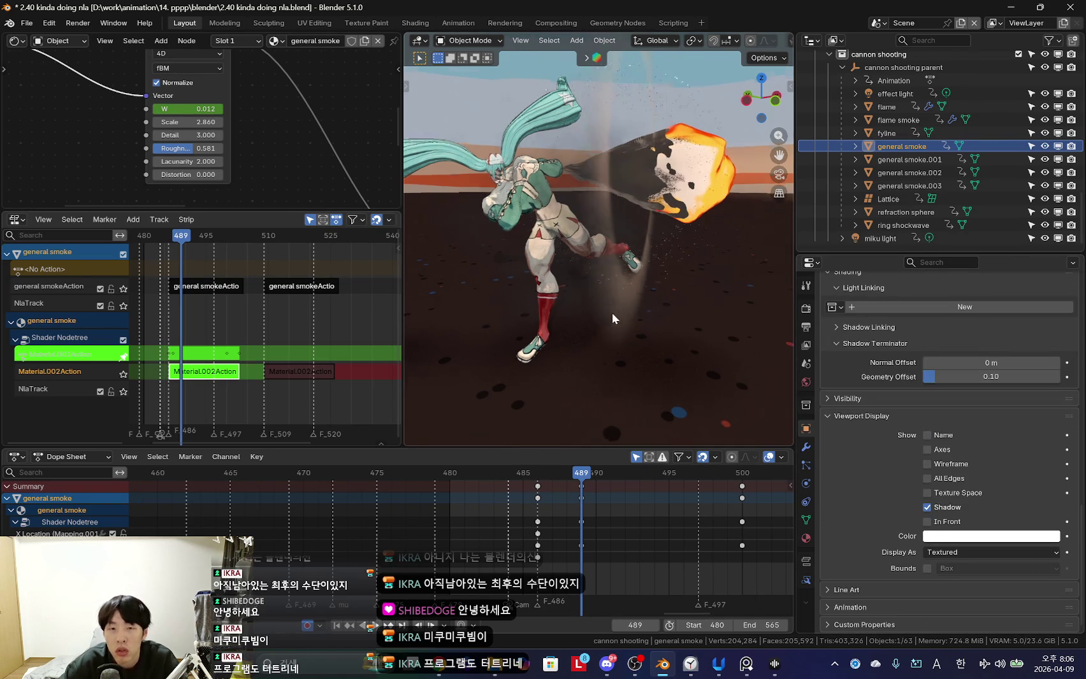
pyautogui.moveTo(616, 311); pyautogui.dragTo(626, 229, button='middle')
pyautogui.hotkey('shift', 'alt', 'z')
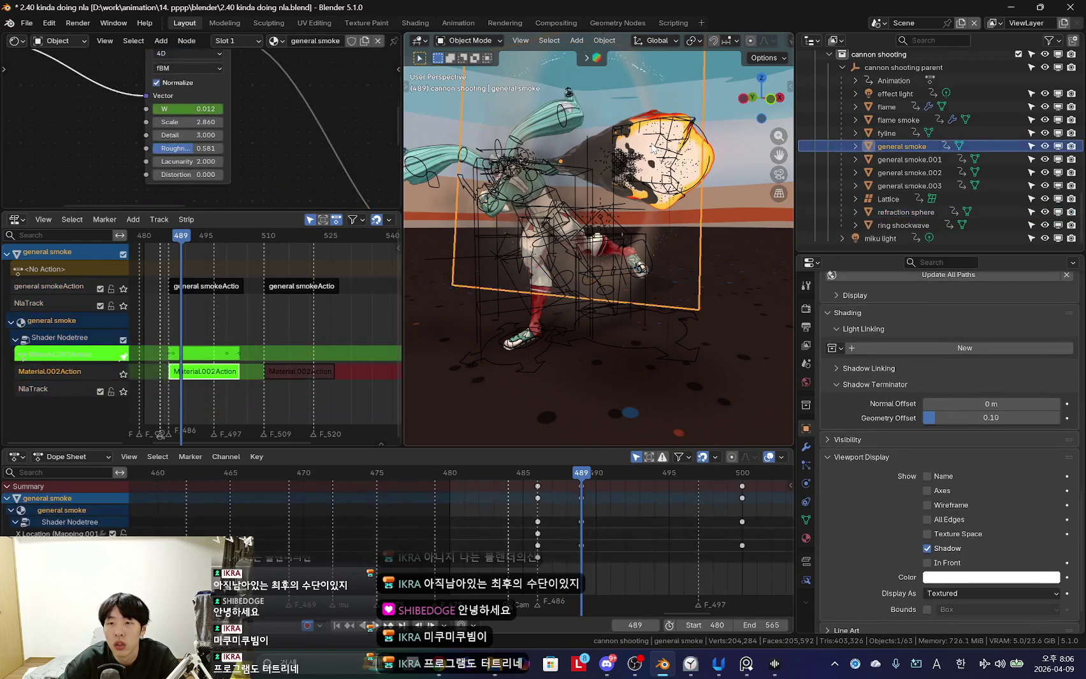
pyautogui.scroll(1, 932, 506)
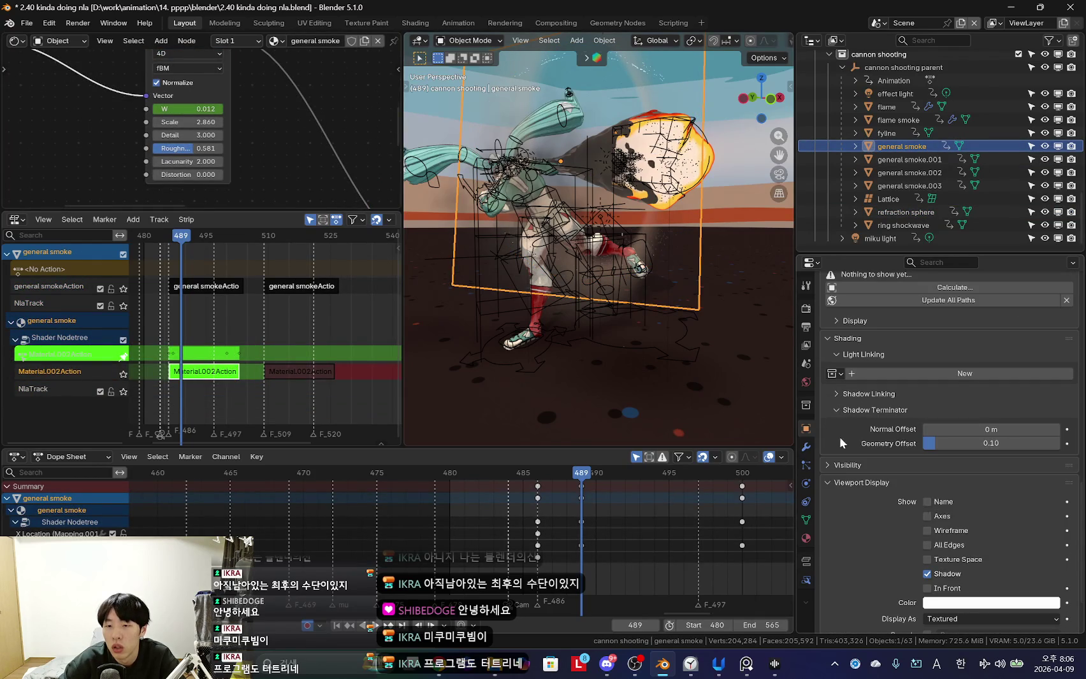
pyautogui.scroll(3, 878, 480)
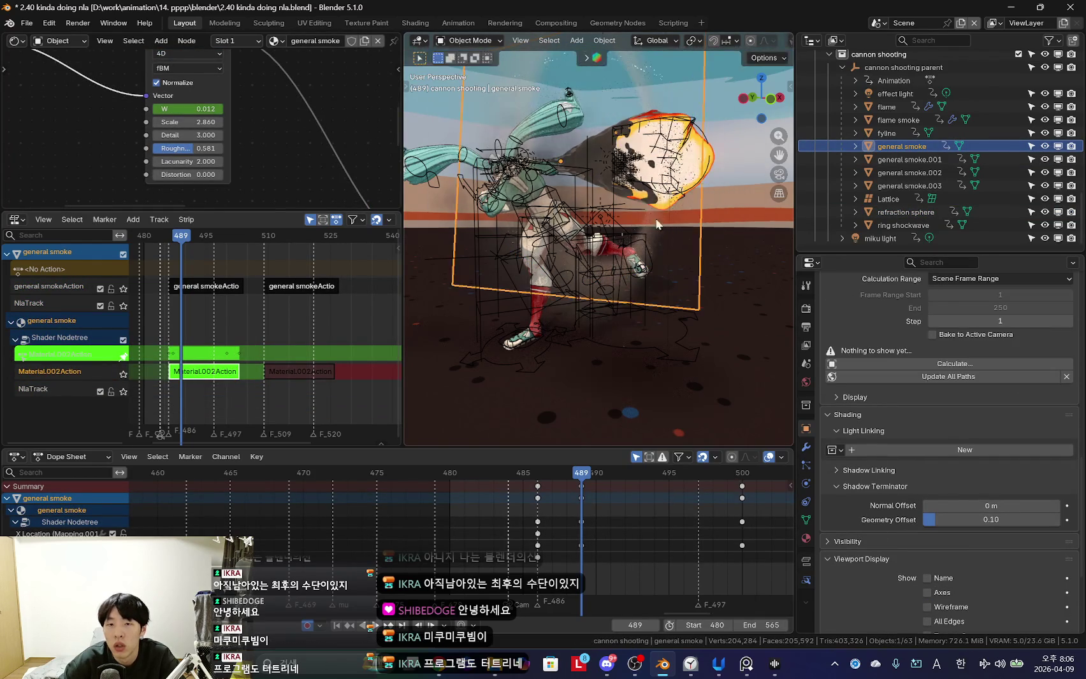
pyautogui.click(889, 107)
# Cancel the accidental move of the flame, keeping it at the cannon.
pyautogui.press('g')
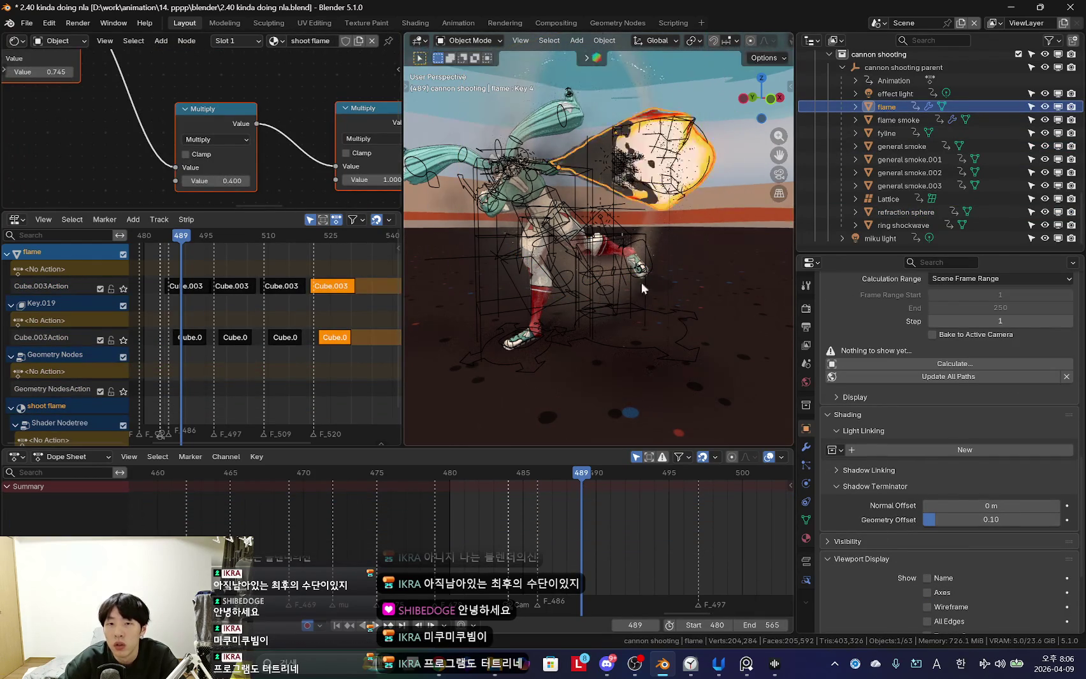
pyautogui.rightClick(596, 309)
pyautogui.scroll(3, 935, 512)
pyautogui.scroll(4, 928, 515)
pyautogui.scroll(4, 924, 507)
pyautogui.scroll(4, 920, 495)
pyautogui.scroll(-4, 921, 495)
pyautogui.scroll(-4, 930, 502)
pyautogui.scroll(-4, 917, 495)
pyautogui.scroll(-3, 917, 494)
pyautogui.scroll(-3, 915, 494)
pyautogui.scroll(-2, 924, 535)
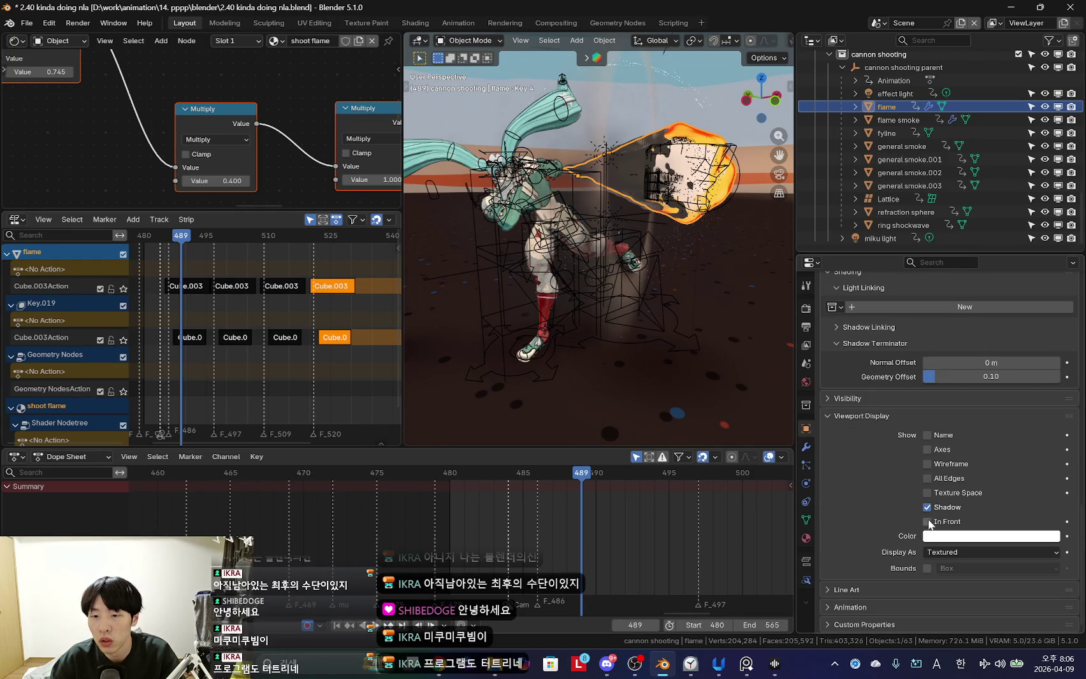
# Toggle the flame's Shadow option, then reselect the flame and view its Material settings.
pyautogui.click(928, 507)
pyautogui.moveTo(497, 354)
pyautogui.mouseDown(button='middle')
pyautogui.moveTo(641, 311)
pyautogui.moveTo(567, 386)
pyautogui.moveTo(560, 363)
pyautogui.mouseUp(button='middle')
pyautogui.click(897, 119)
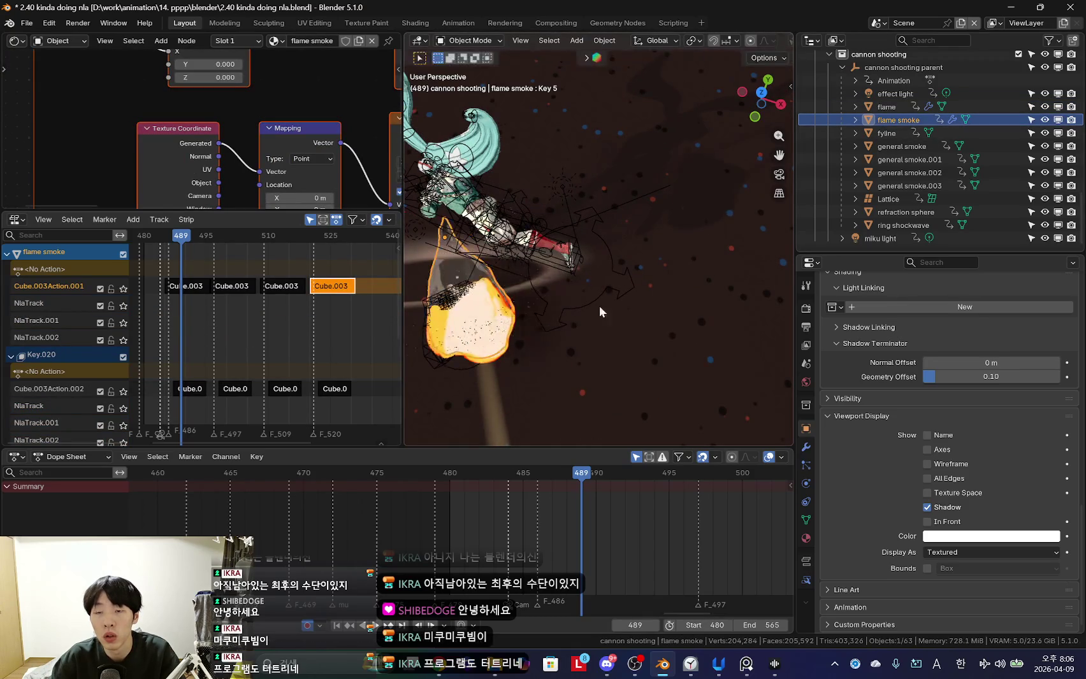
pyautogui.click(887, 106)
pyautogui.click(806, 538)
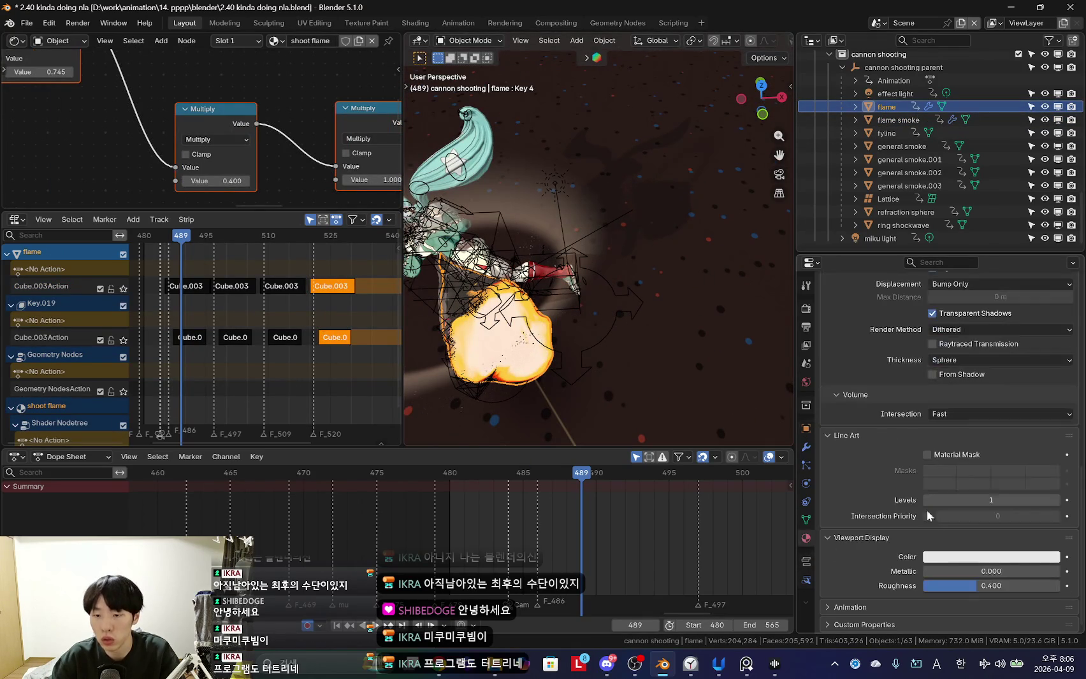
pyautogui.scroll(5, 959, 494)
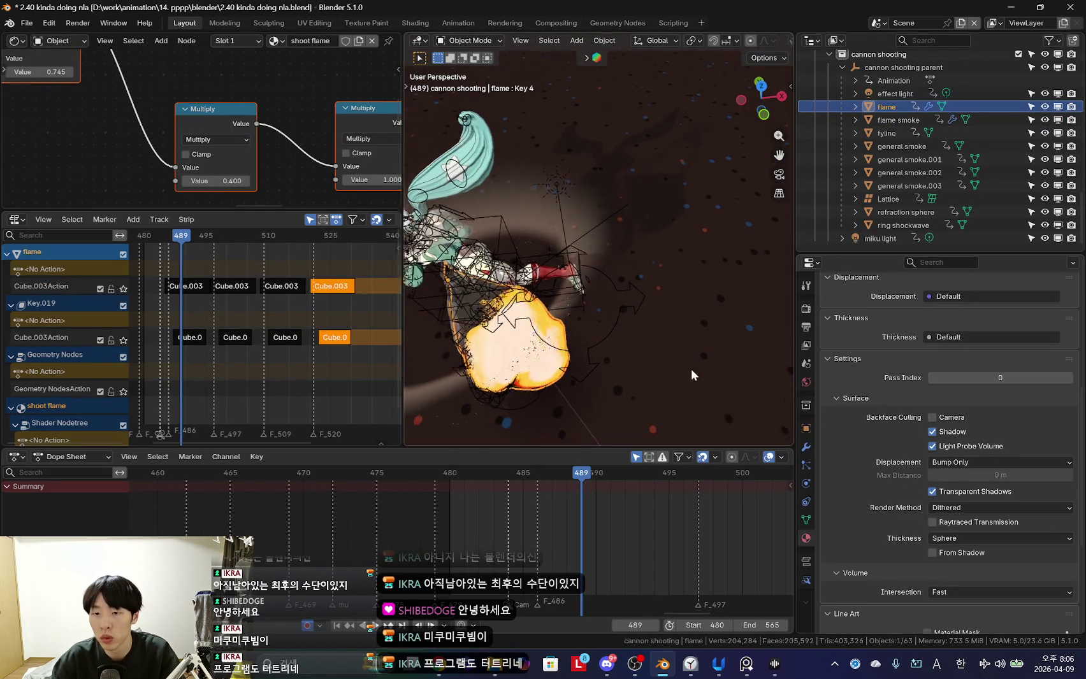
pyautogui.scroll(5, 953, 487)
pyautogui.scroll(-5, 959, 494)
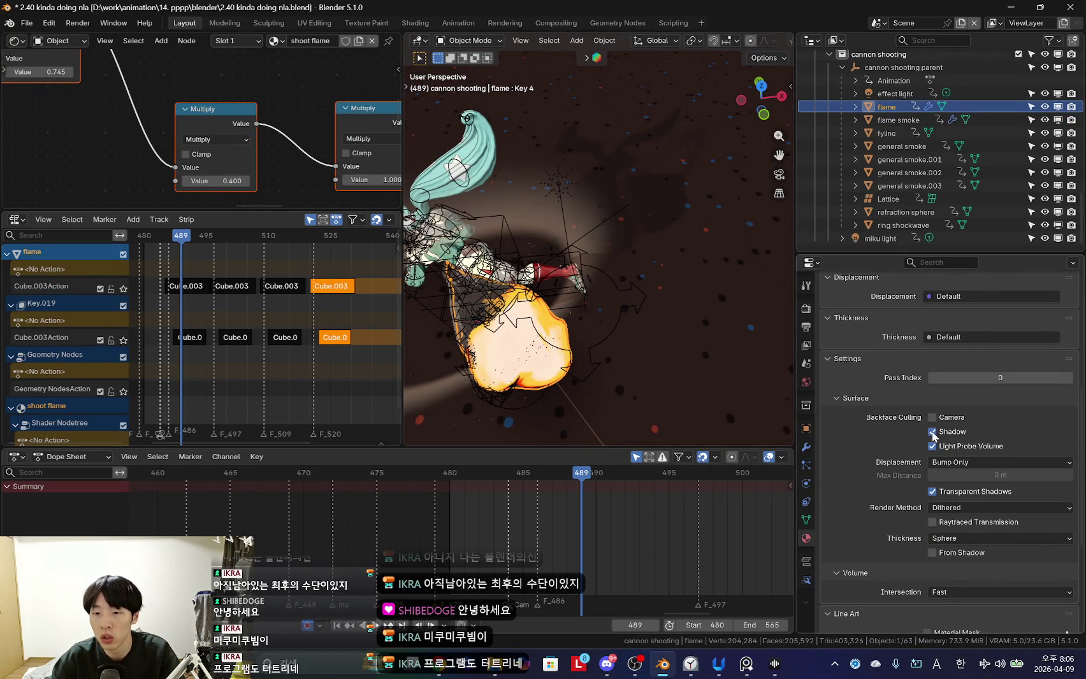
# Turn off Transparent Shadows on the shoot flame material, comparing with cancelled grab moves.
pyautogui.press('g')
pyautogui.press('Escape')
pyautogui.press('g')
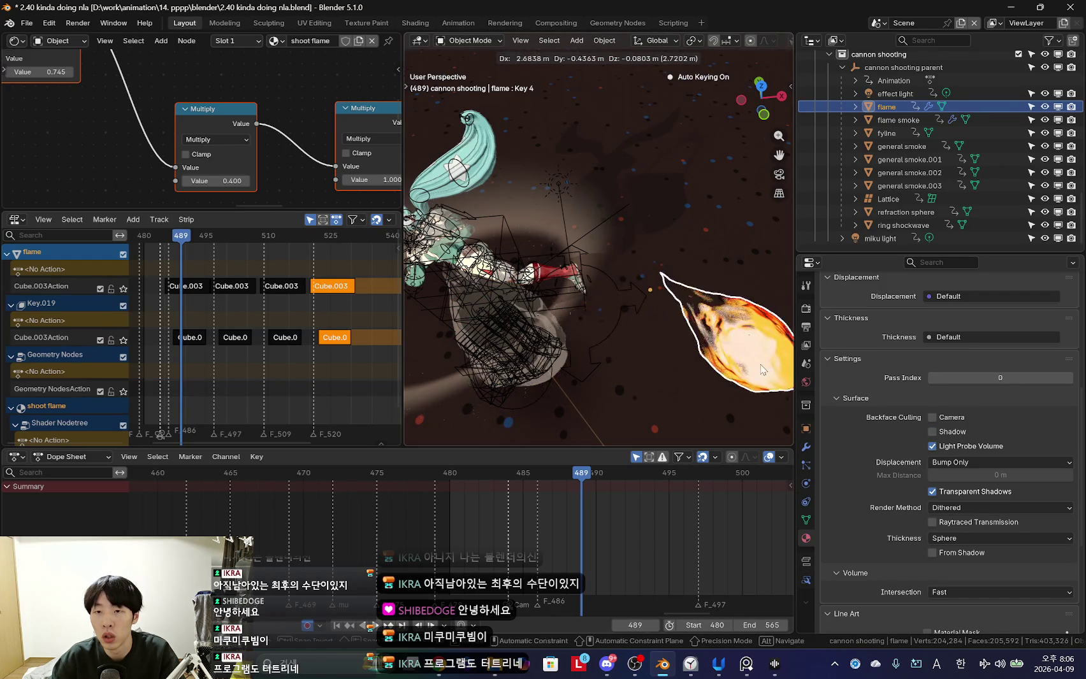
pyautogui.press('Escape')
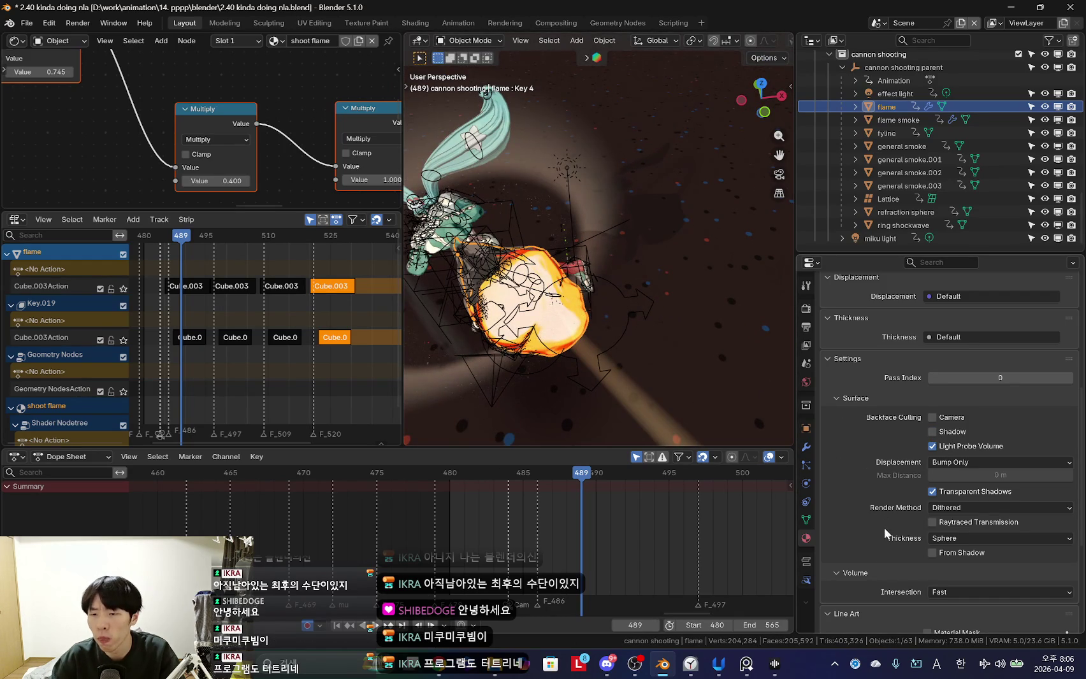
pyautogui.click(932, 493)
pyautogui.press('g')
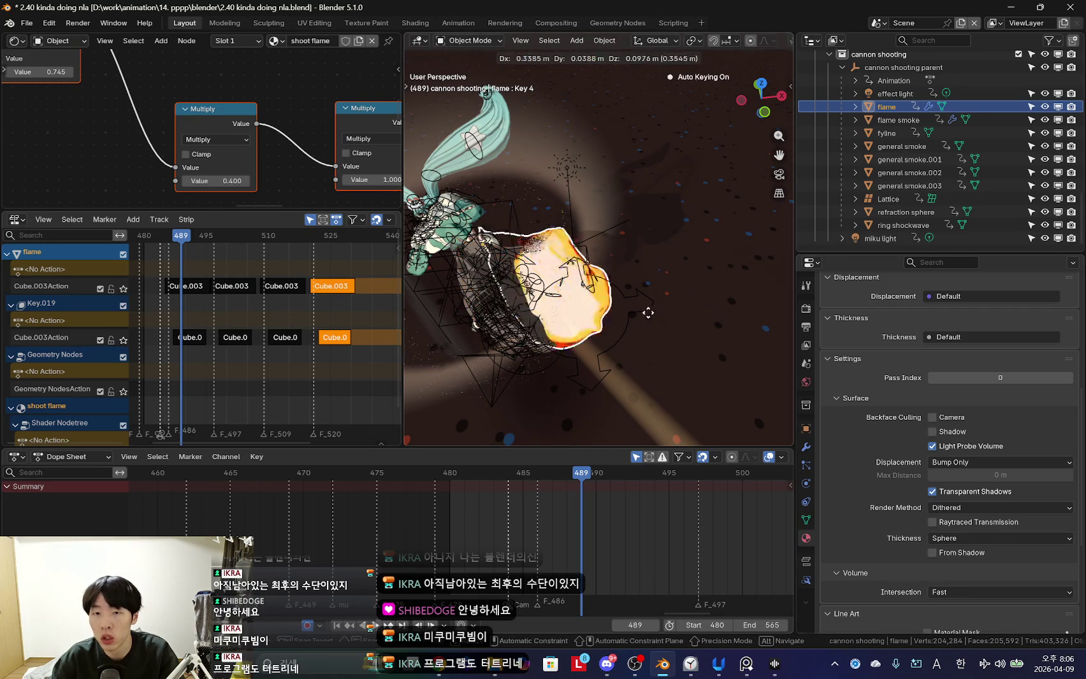
pyautogui.press('Escape')
pyautogui.hotkey('ctrl', 'z')
pyautogui.press('g')
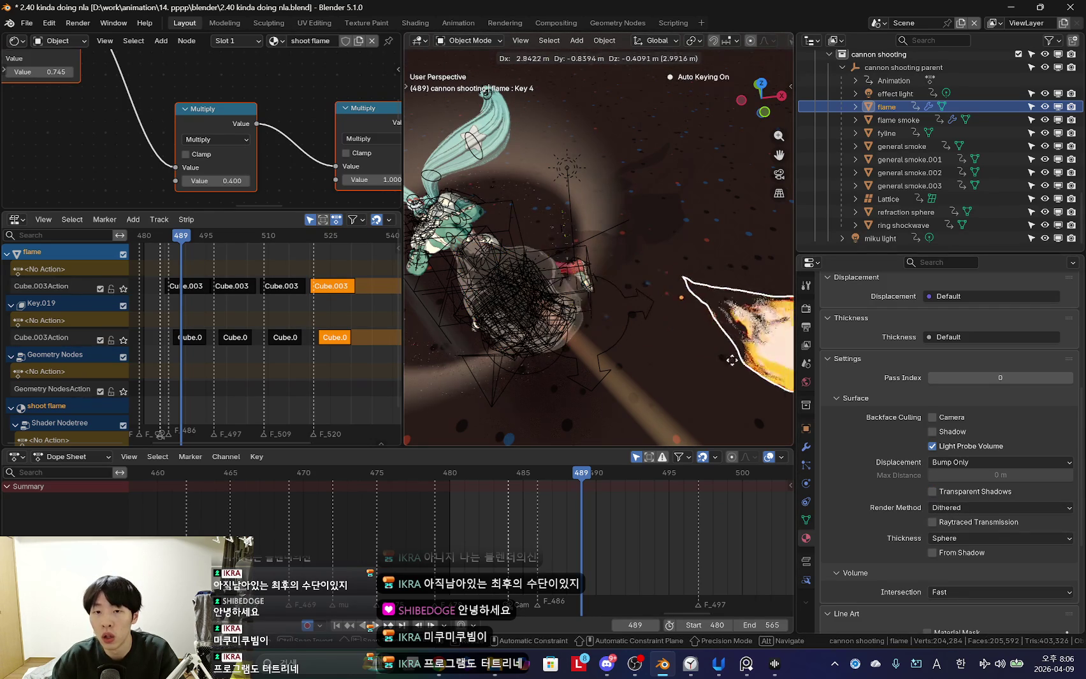
pyautogui.press('Escape')
pyautogui.scroll(-3, 575, 358)
pyautogui.moveTo(637, 351); pyautogui.dragTo(667, 347, button='middle')
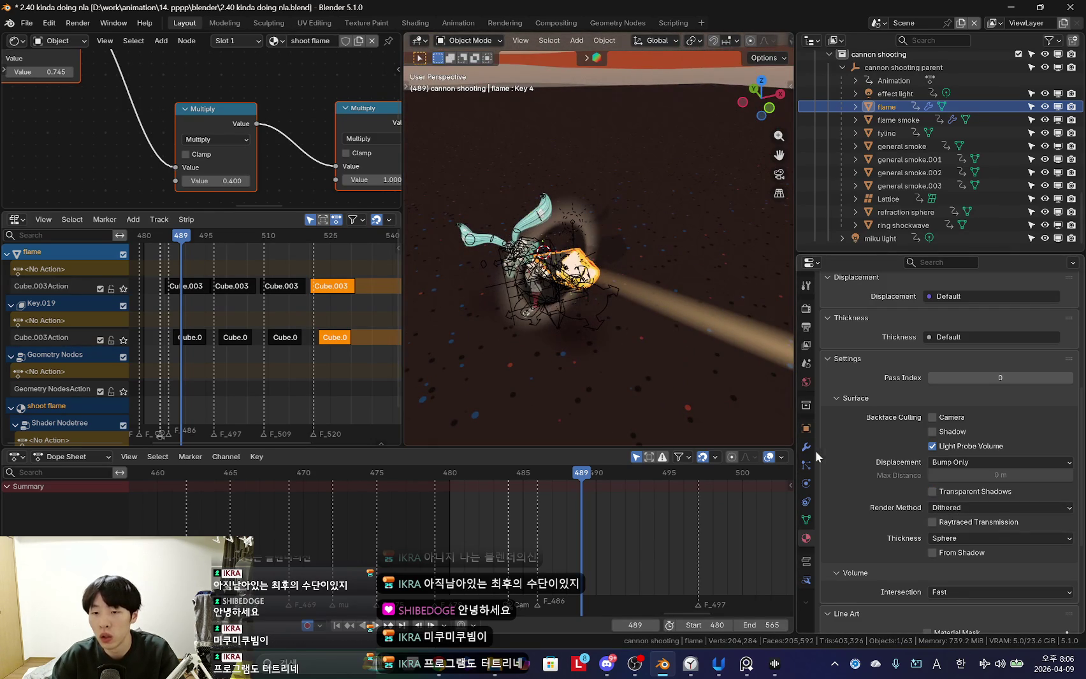
# Turn off Shadow ray visibility for the flame object.
pyautogui.click(805, 428)
pyautogui.scroll(-3, 870, 460)
pyautogui.scroll(-3, 870, 460)
pyautogui.scroll(-3, 879, 455)
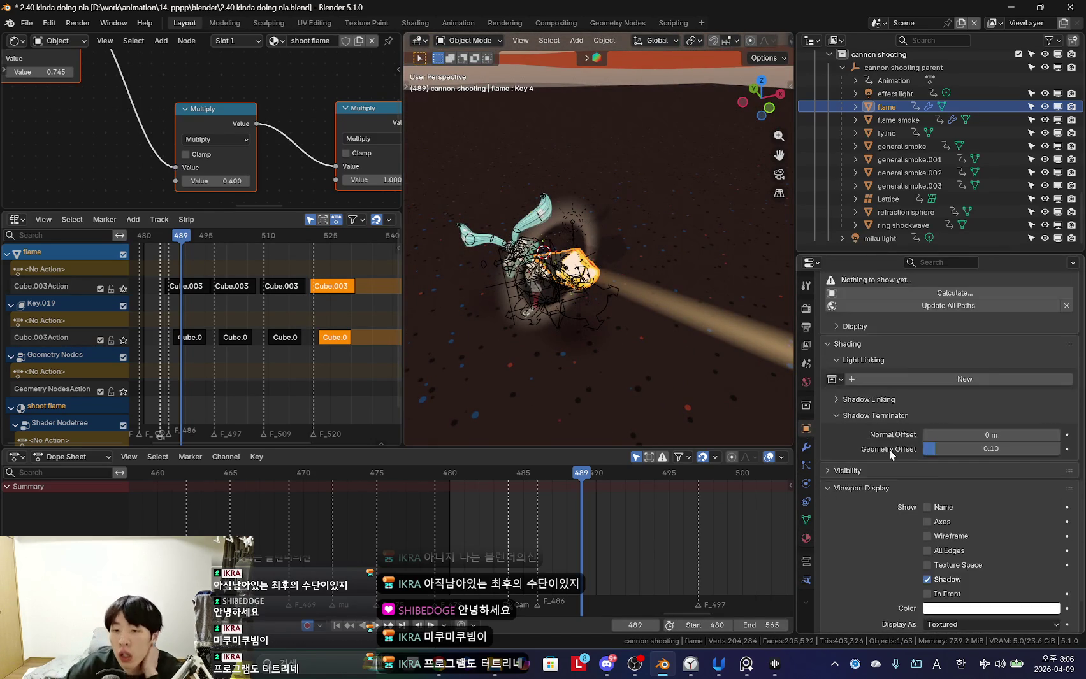
pyautogui.scroll(-3, 889, 450)
pyautogui.click(848, 399)
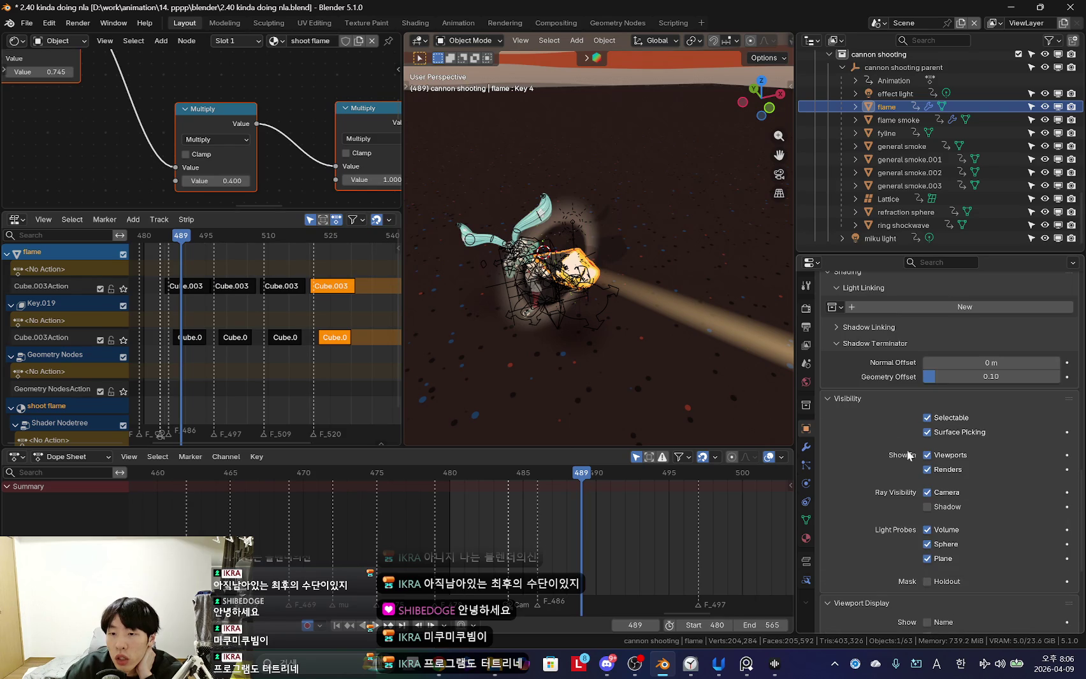
pyautogui.click(926, 507)
pyautogui.moveTo(634, 367)
pyautogui.mouseDown(button='middle')
pyautogui.moveTo(599, 348)
pyautogui.moveTo(637, 356)
pyautogui.mouseUp(button='middle')
pyautogui.scroll(5, 599, 348)
pyautogui.click(927, 507)
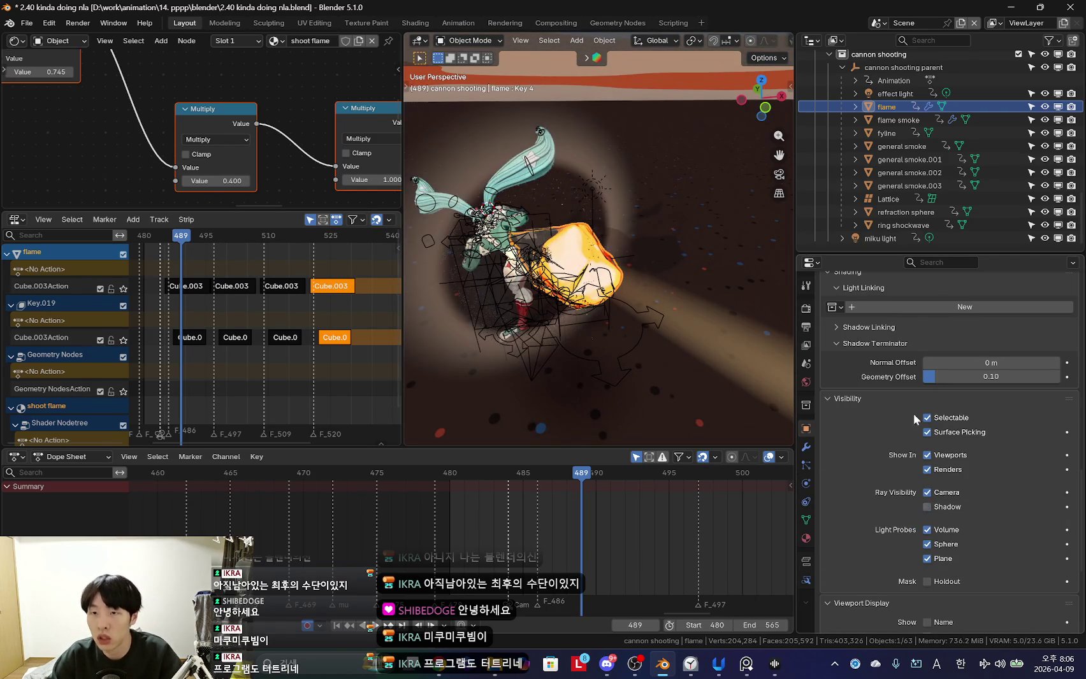
# Disable Shadow ray visibility on flame smoke and general smoke.002, checking the other smoke objects.
pyautogui.click(894, 121)
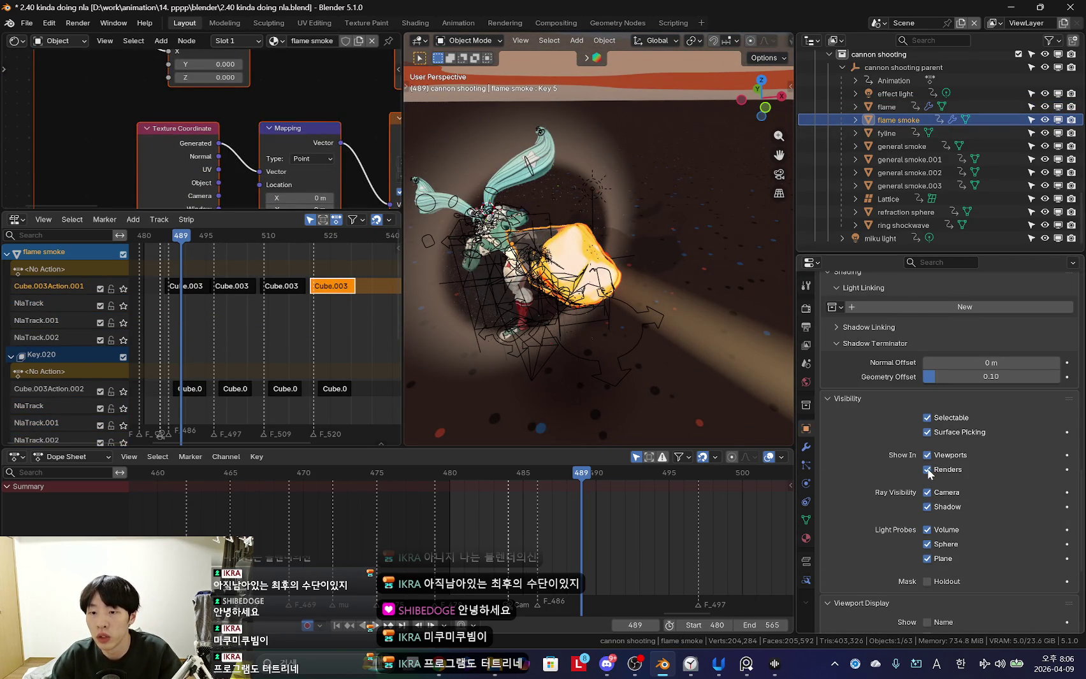
pyautogui.click(926, 507)
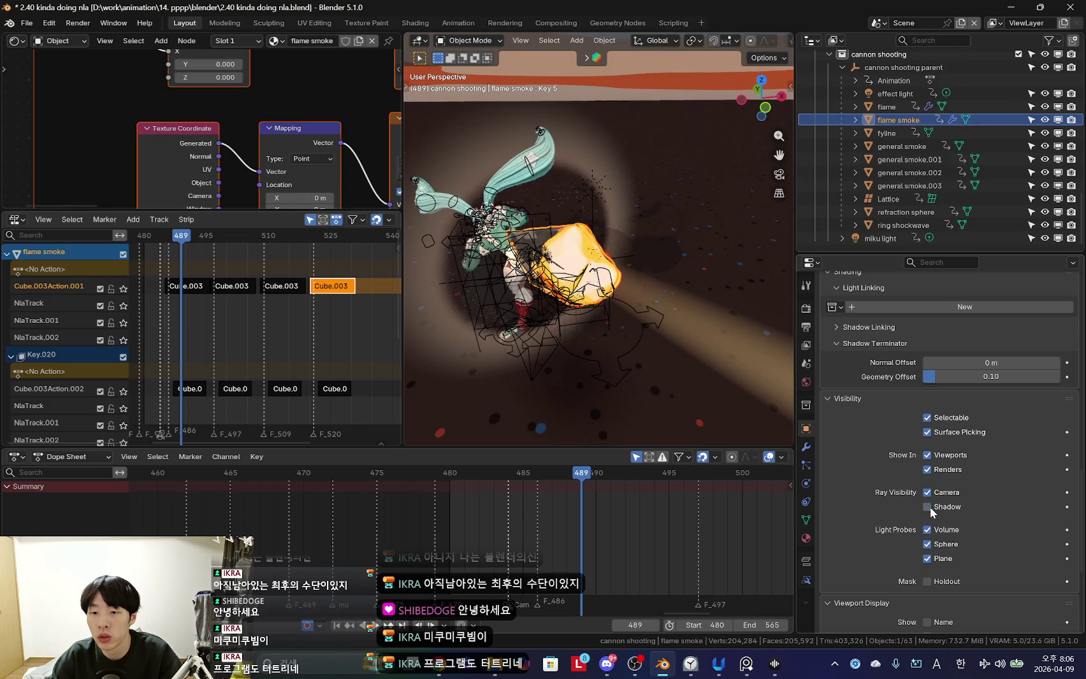
pyautogui.click(886, 134)
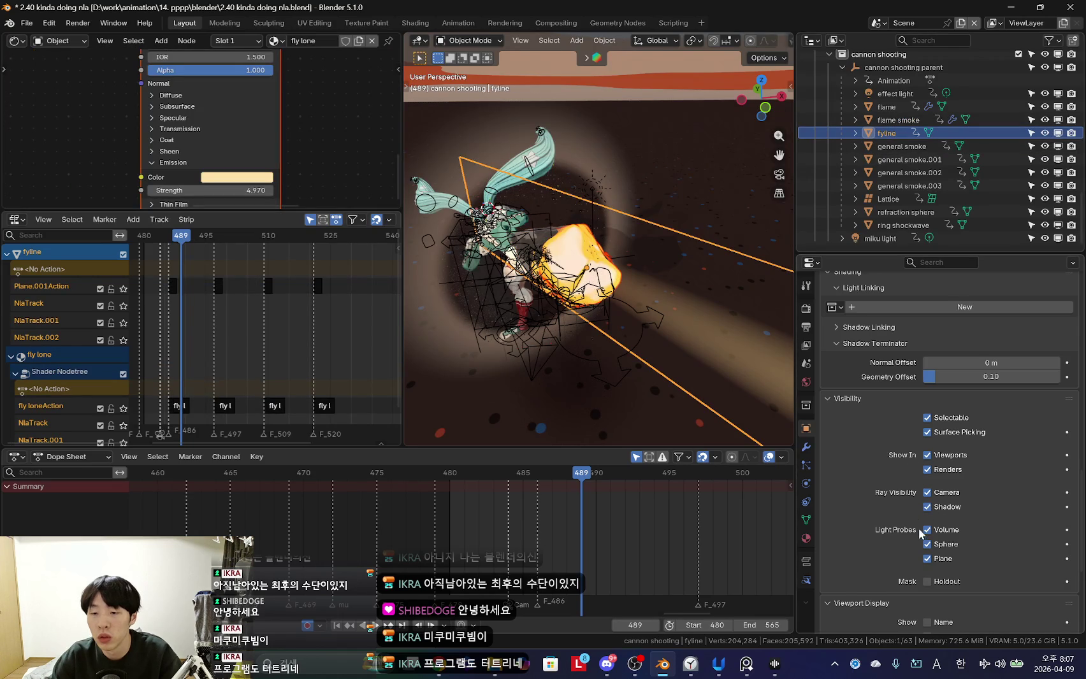
pyautogui.click(902, 146)
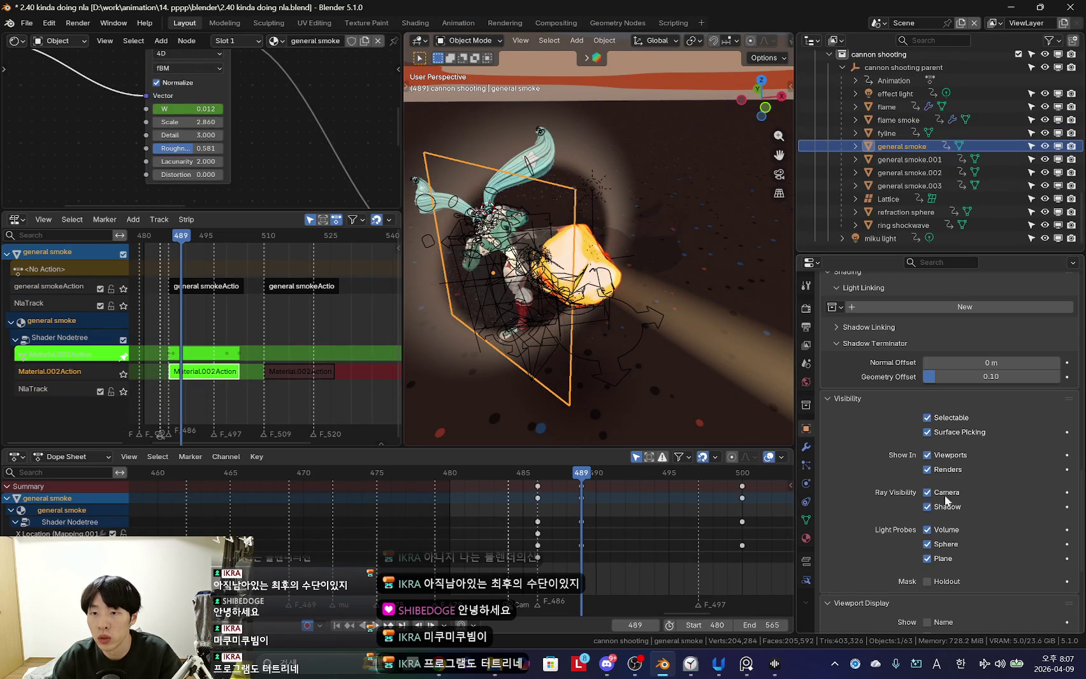
pyautogui.click(910, 159)
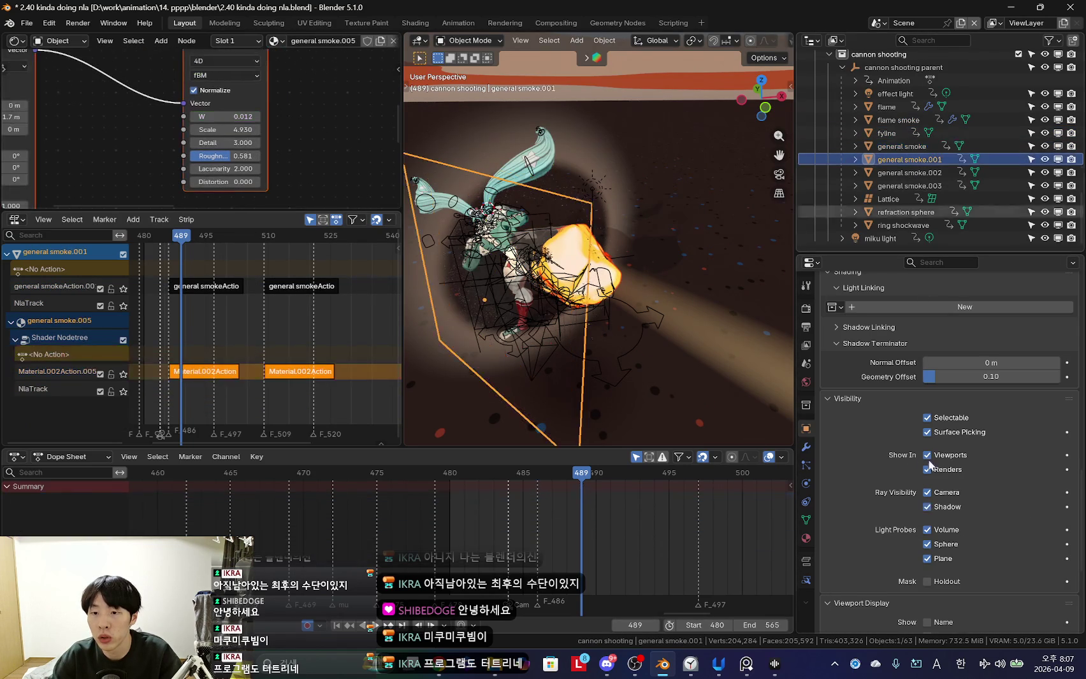
pyautogui.moveTo(756, 421)
pyautogui.mouseDown(button='middle')
pyautogui.moveTo(668, 322)
pyautogui.moveTo(690, 304)
pyautogui.moveTo(691, 317)
pyautogui.mouseUp(button='middle')
pyautogui.click(911, 173)
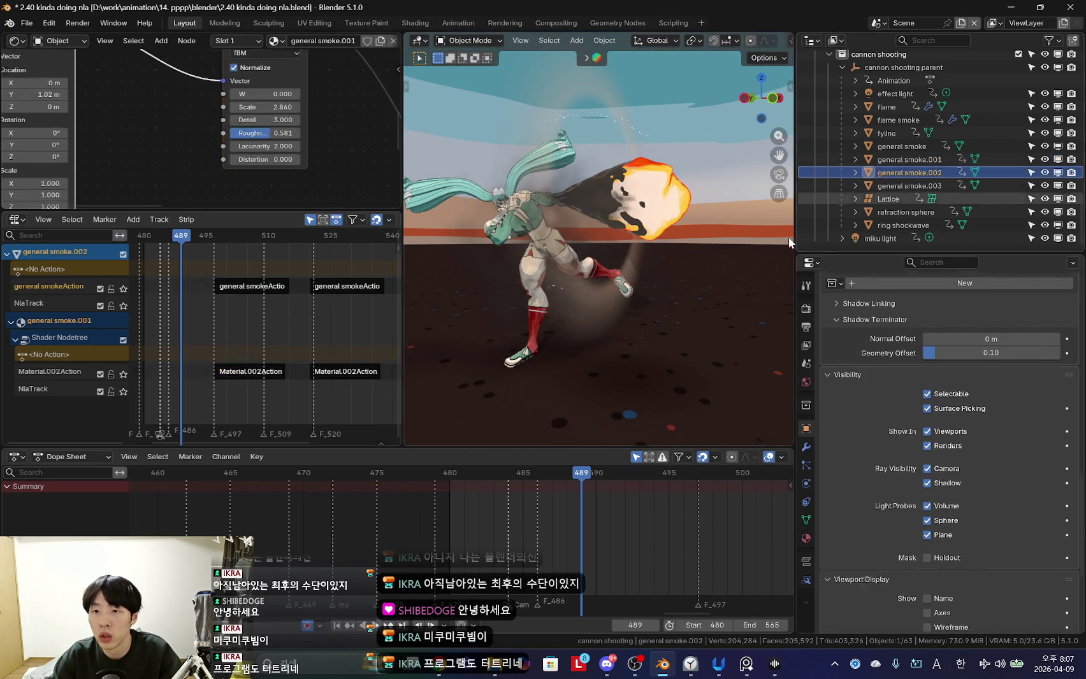
pyautogui.moveTo(676, 382); pyautogui.dragTo(650, 336, button='middle')
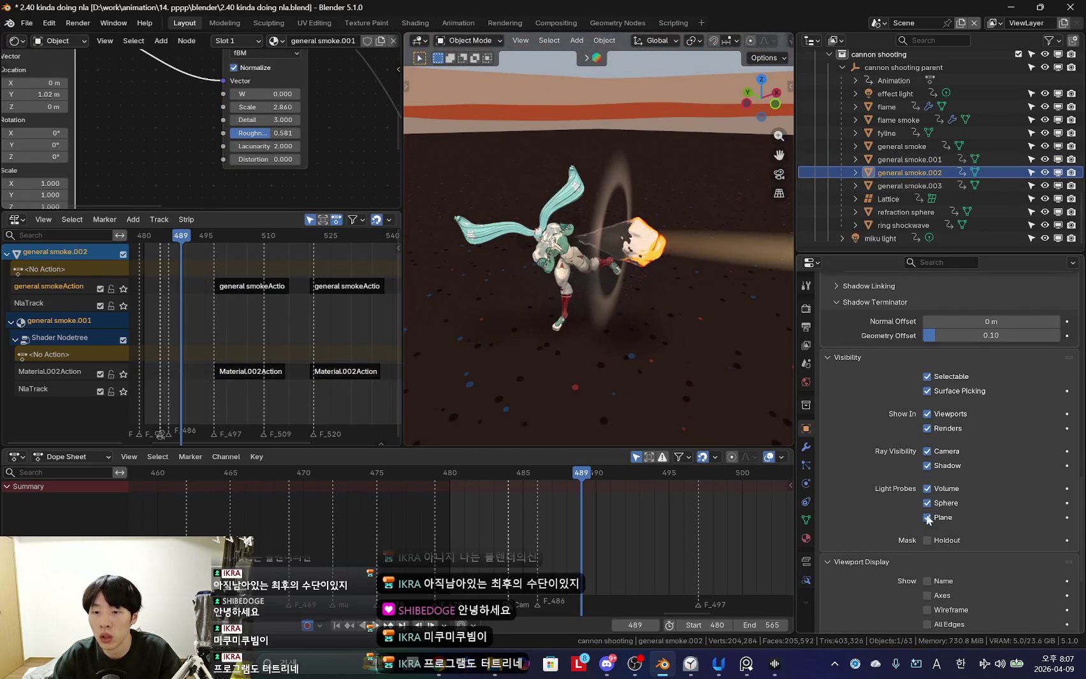
pyautogui.click(911, 186)
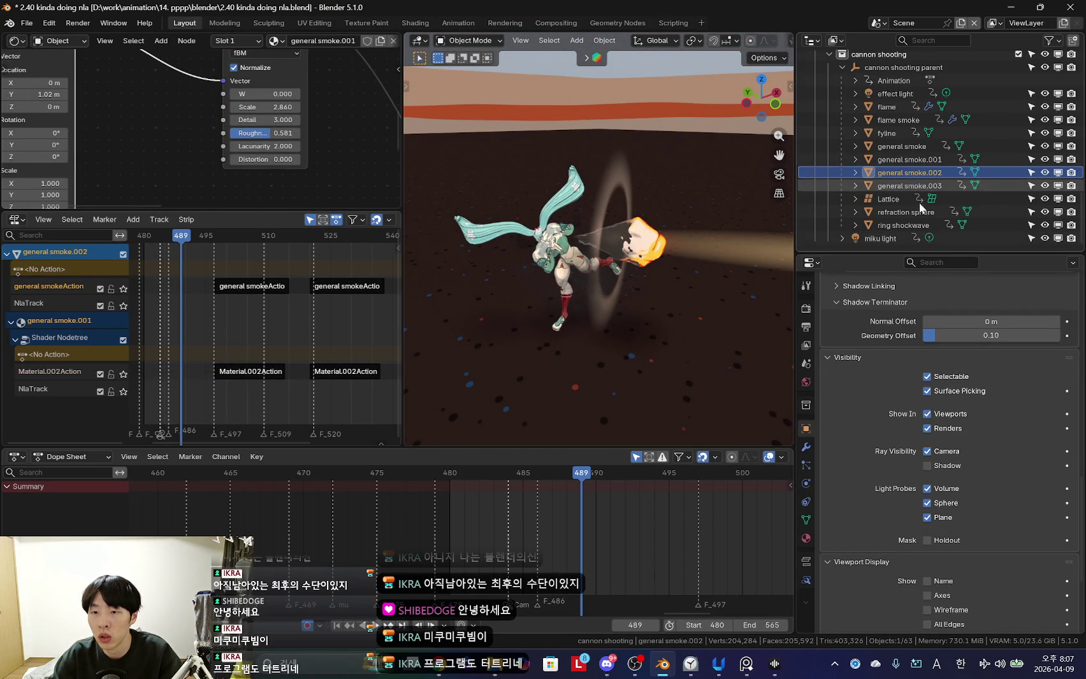
# Check the refraction sphere and ring shockwave, then play the shot from frame 488.
pyautogui.click(905, 212)
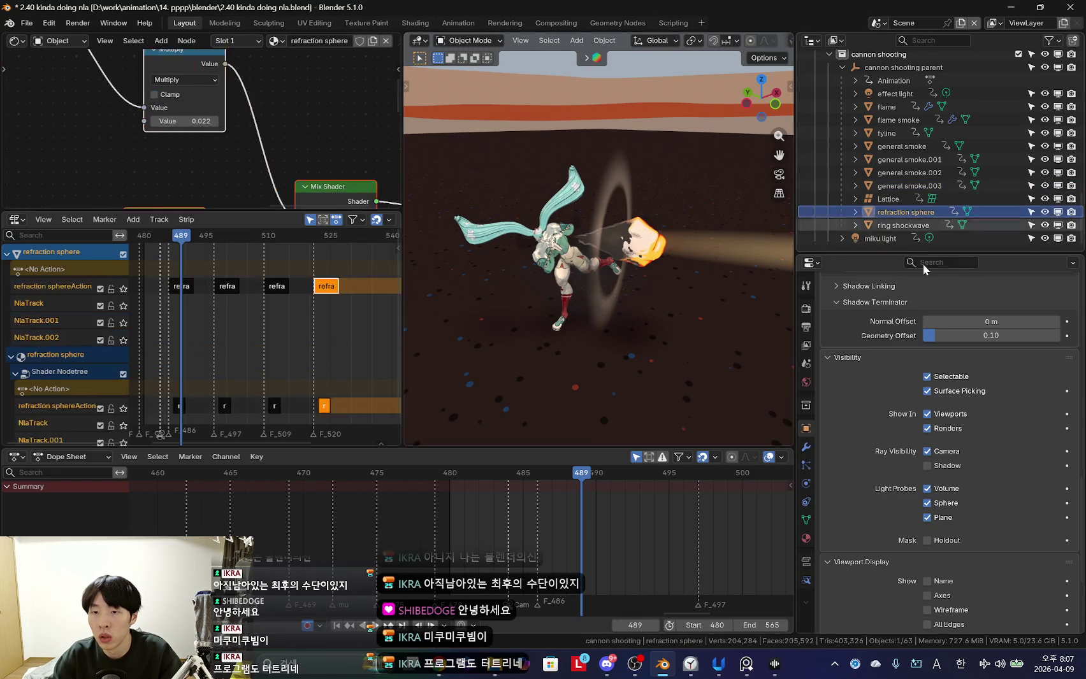
pyautogui.press('g')
pyautogui.press('Escape')
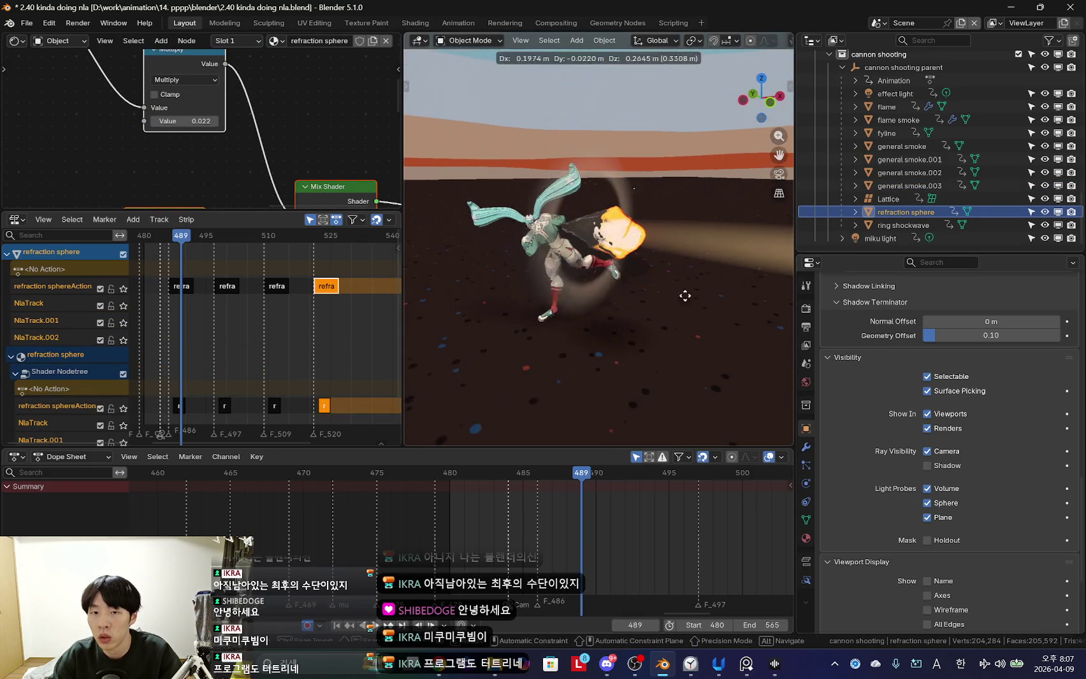
pyautogui.click(912, 225)
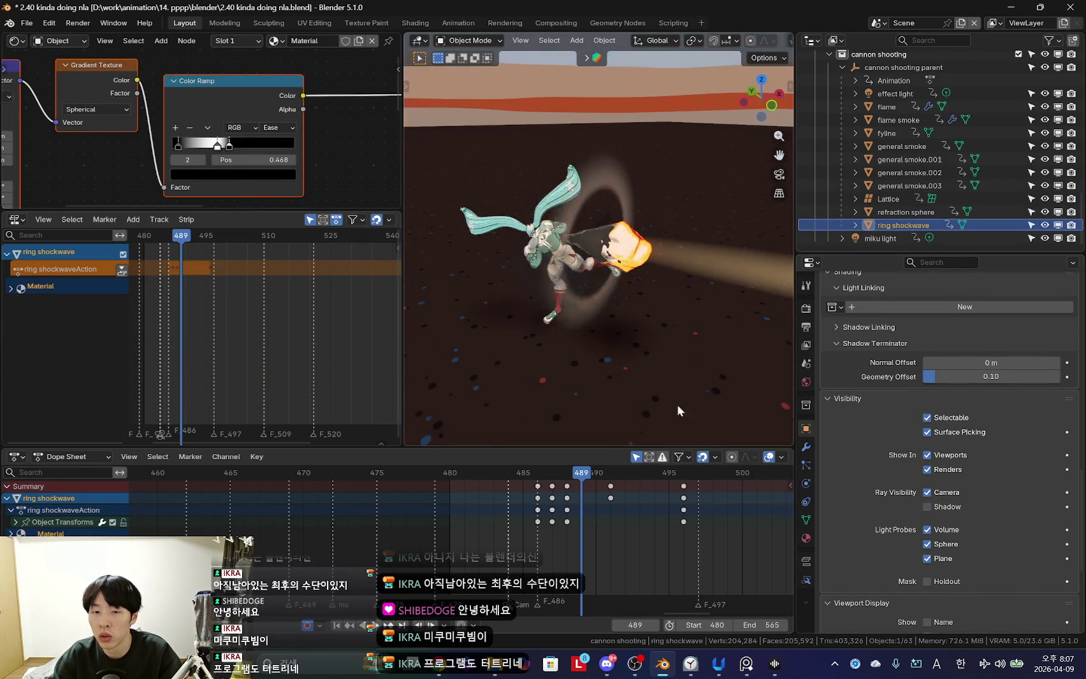
pyautogui.press('space')
pyautogui.moveTo(509, 548)
pyautogui.mouseDown()
pyautogui.moveTo(565, 506)
pyautogui.moveTo(596, 500)
pyautogui.mouseUp()
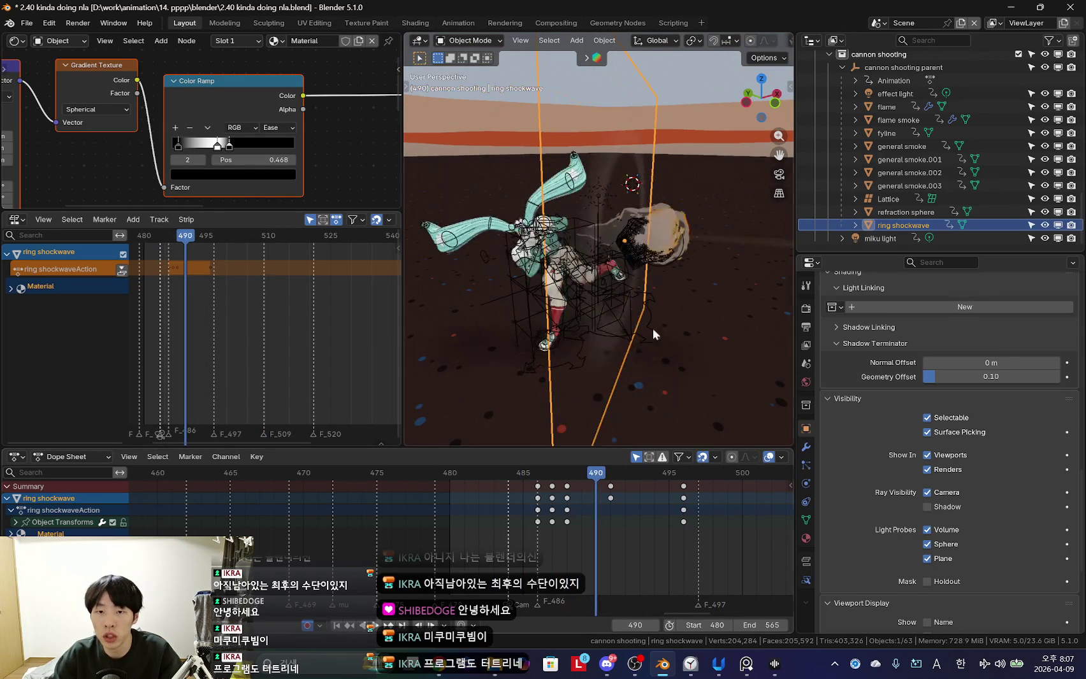
pyautogui.click(629, 215)
# Select flame smoke and enable Transparent Shadows in its material's Surface settings.
pyautogui.click(629, 215)
pyautogui.click(629, 215)
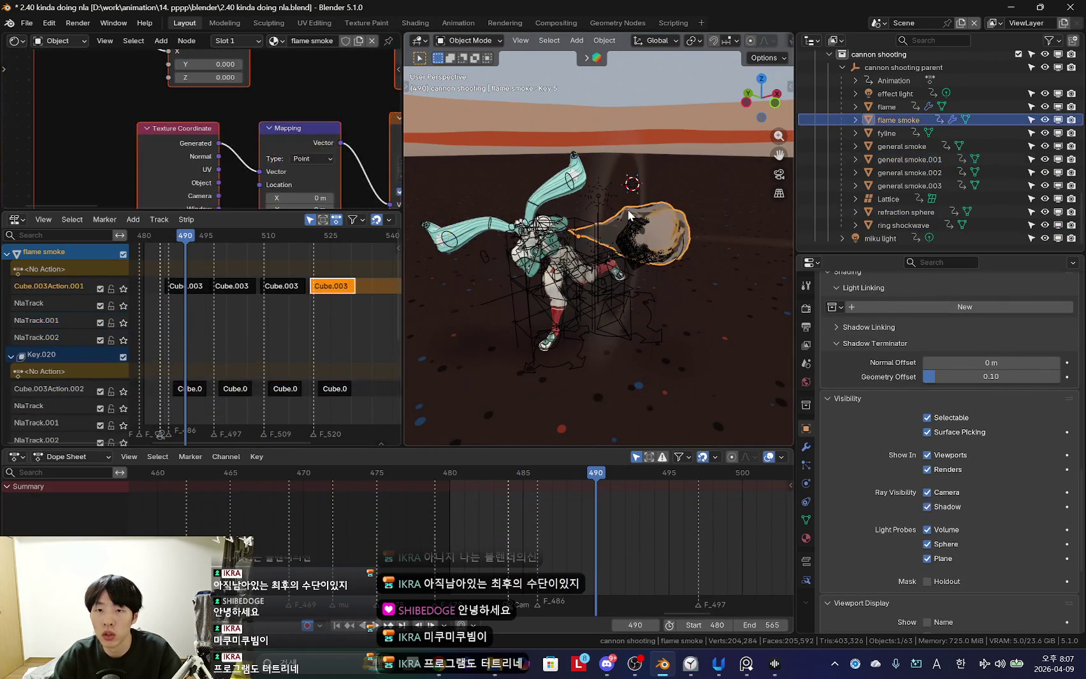
pyautogui.scroll(-1, 931, 503)
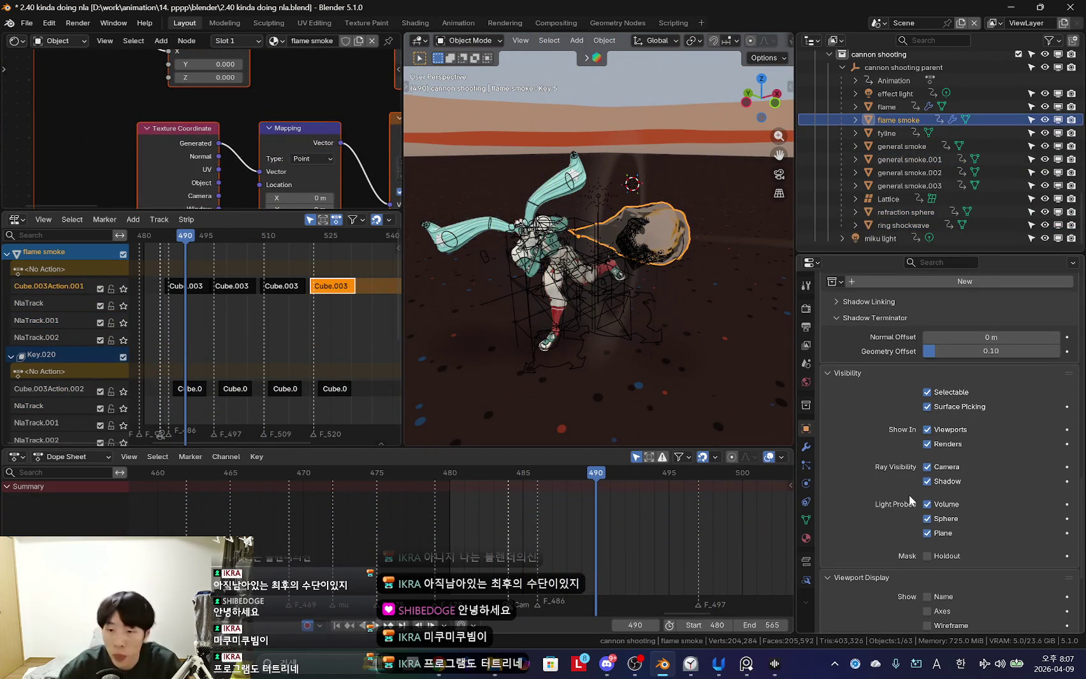
pyautogui.click(806, 539)
pyautogui.scroll(-5, 943, 539)
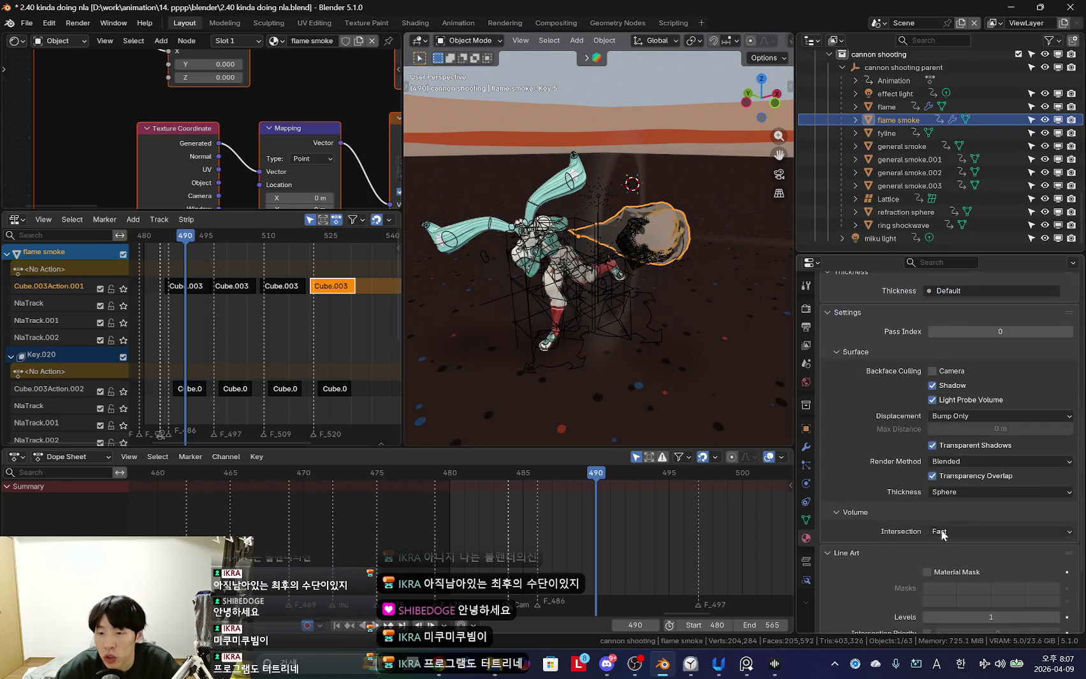
pyautogui.moveTo(653, 375); pyautogui.dragTo(631, 372, button='middle')
pyautogui.click(932, 446)
pyautogui.click(560, 522)
# Play the shot through the camera, scrub back to frame 483, and open Render properties.
pyautogui.press('space')
pyautogui.press('KP_0')
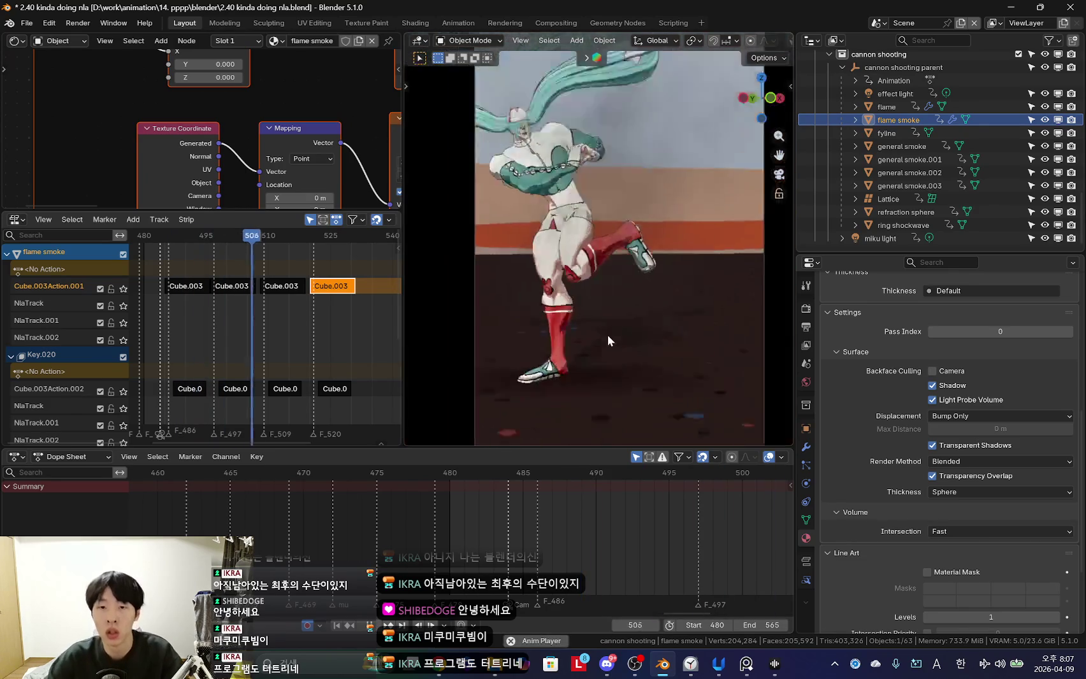
pyautogui.moveTo(535, 489); pyautogui.dragTo(476, 503)
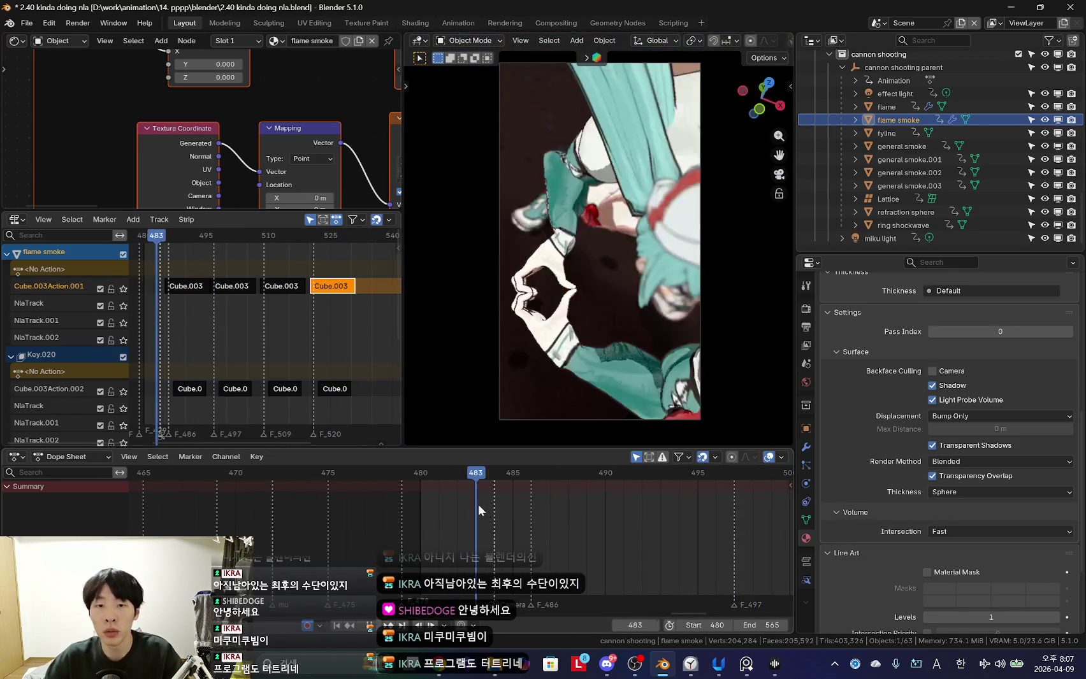
pyautogui.click(805, 308)
pyautogui.scroll(5, 918, 414)
pyautogui.scroll(-5, 968, 454)
pyautogui.scroll(5, 943, 450)
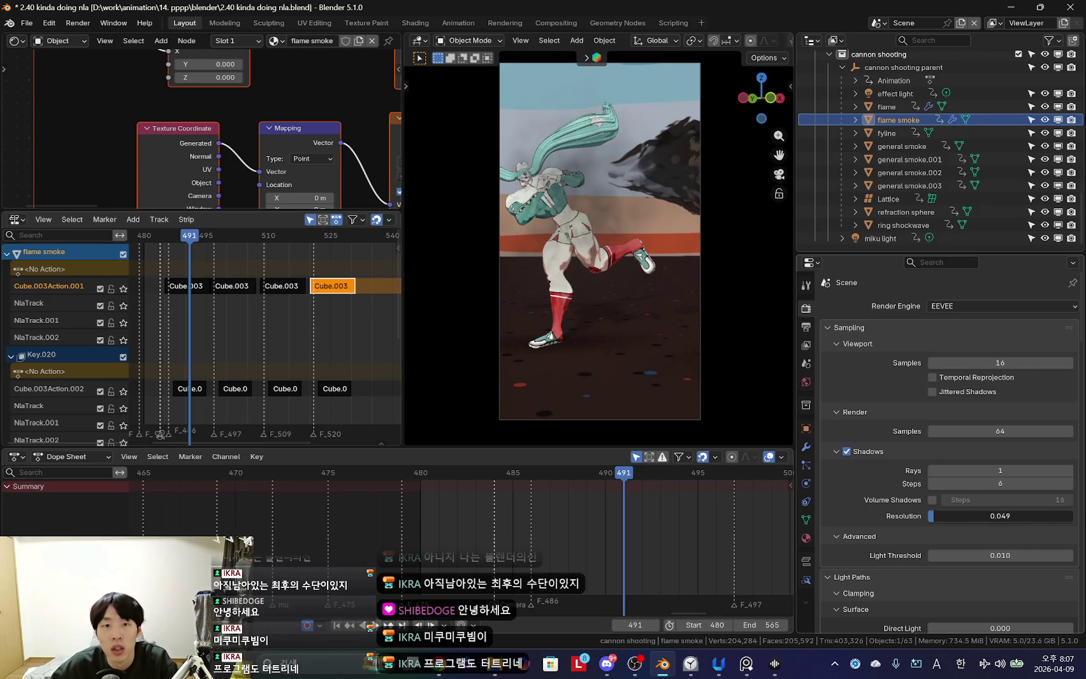
# Scrub to frame 488 in camera view and select the general smoke object.
pyautogui.moveTo(485, 510); pyautogui.dragTo(560, 545)
pyautogui.scroll(5, 516, 305)
pyautogui.hotkey('shift', 'alt', 'z')
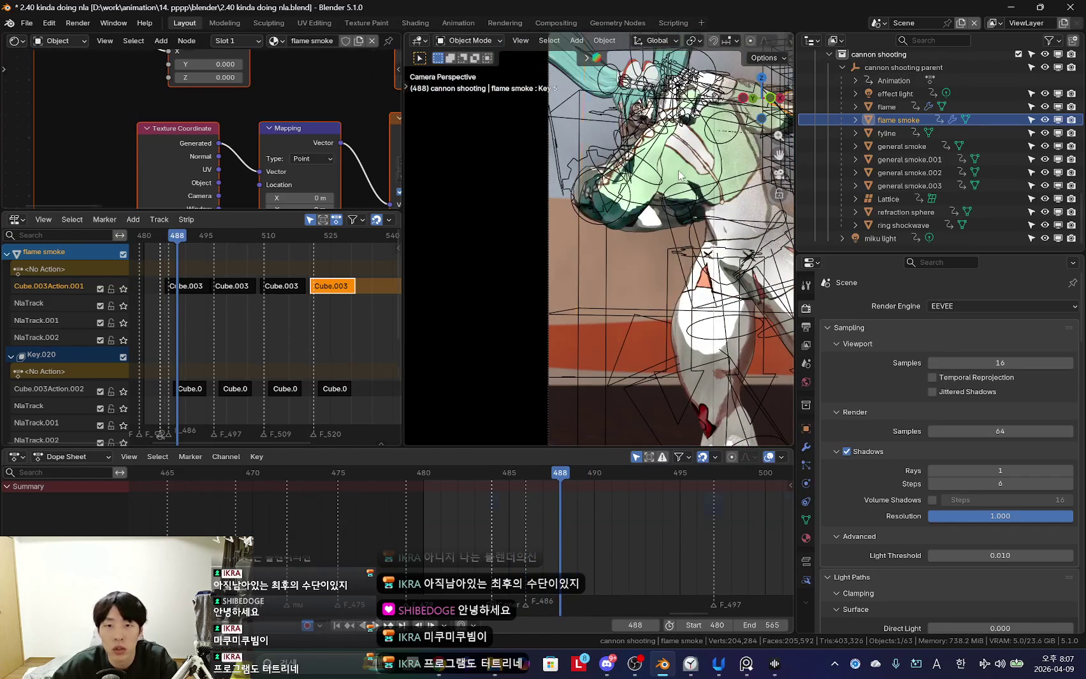
pyautogui.click(679, 175)
pyautogui.click(639, 196)
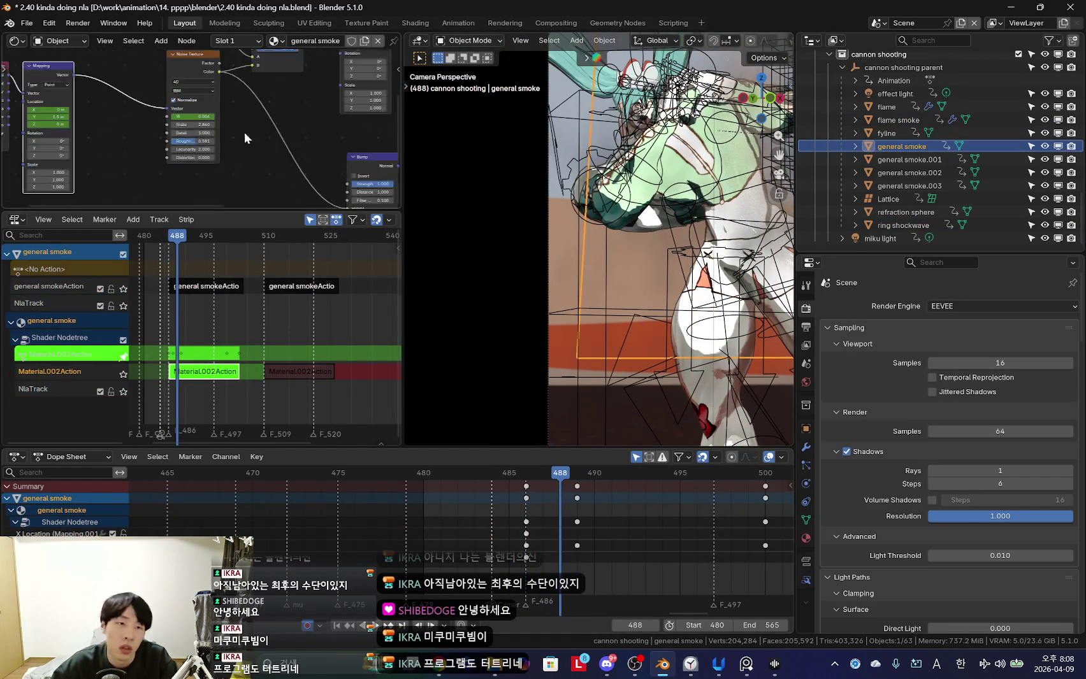
# Select the miku body object in the Outliner.
pyautogui.scroll(-3, 239, 131)
pyautogui.moveTo(692, 204)
pyautogui.mouseDown(button='middle')
pyautogui.moveTo(637, 210)
pyautogui.moveTo(591, 312)
pyautogui.mouseUp(button='middle')
pyautogui.click(590, 312)
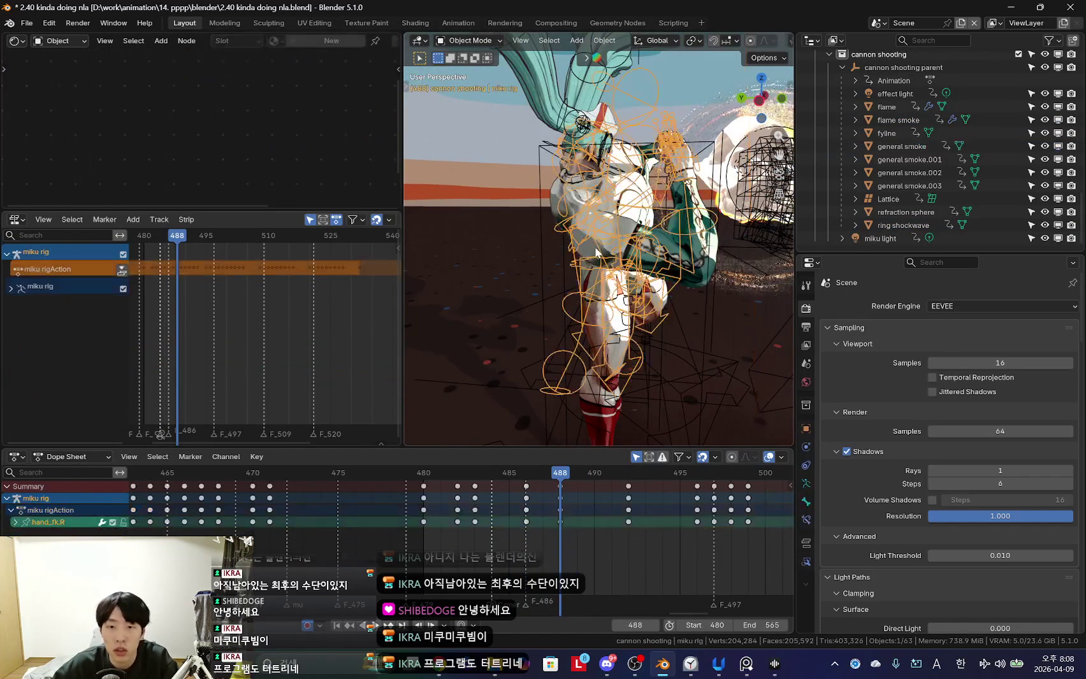
pyautogui.click(597, 248)
pyautogui.click(588, 248)
pyautogui.click(588, 249)
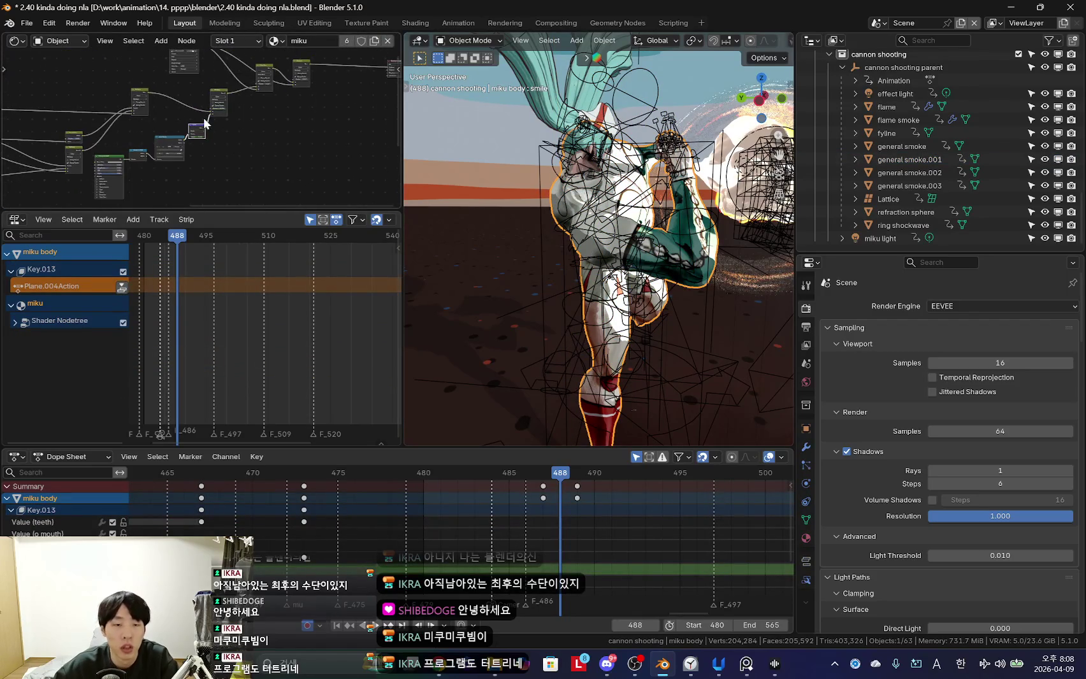
# Make the node editor, Dope Sheet and NLA areas taller, viewing through the camera.
pyautogui.moveTo(258, 211); pyautogui.dragTo(258, 289)
pyautogui.scroll(3, 243, 191)
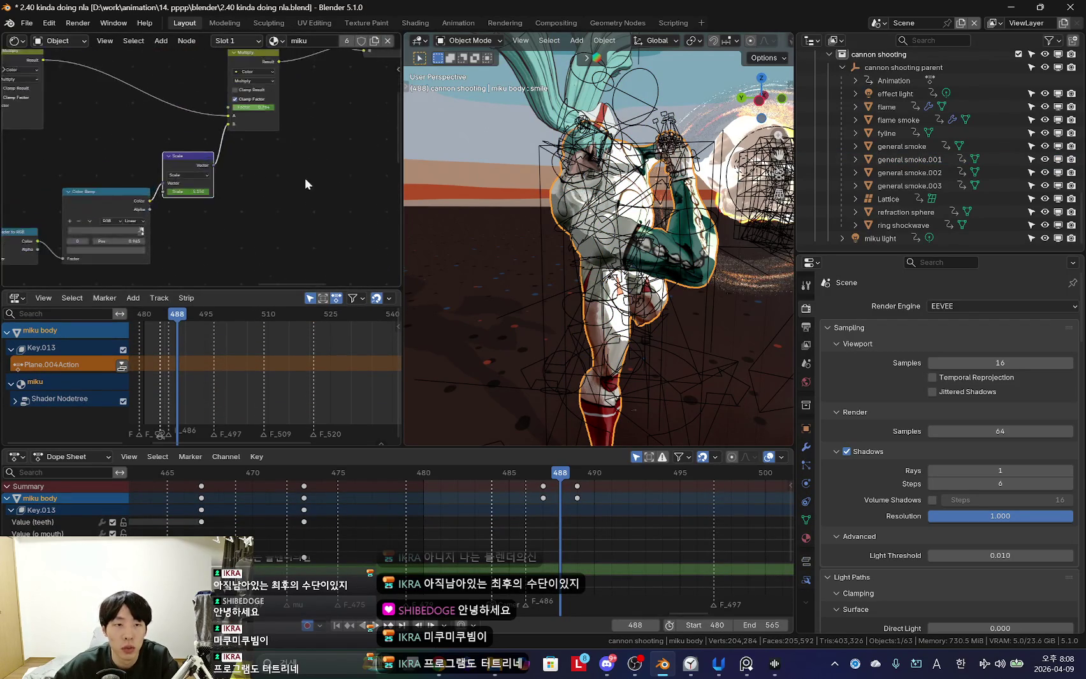
pyautogui.scroll(2, 302, 169)
pyautogui.hotkey('shift', 'alt', 'z')
pyautogui.moveTo(573, 267); pyautogui.dragTo(556, 294, button='middle')
pyautogui.press('KP_0')
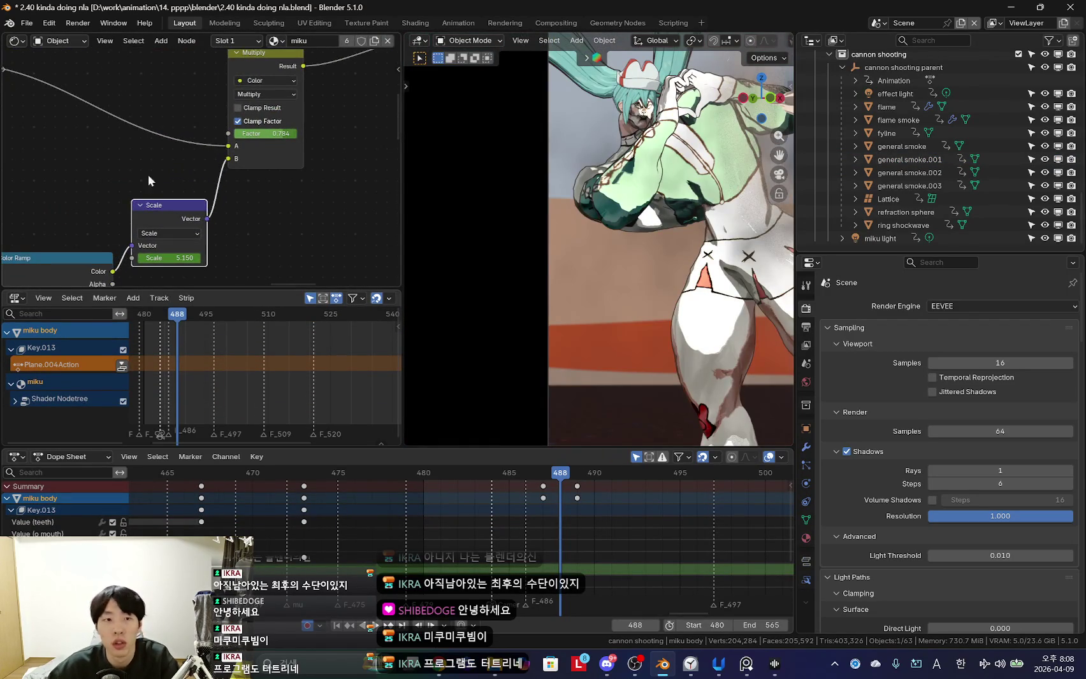
pyautogui.scroll(-2, 198, 172)
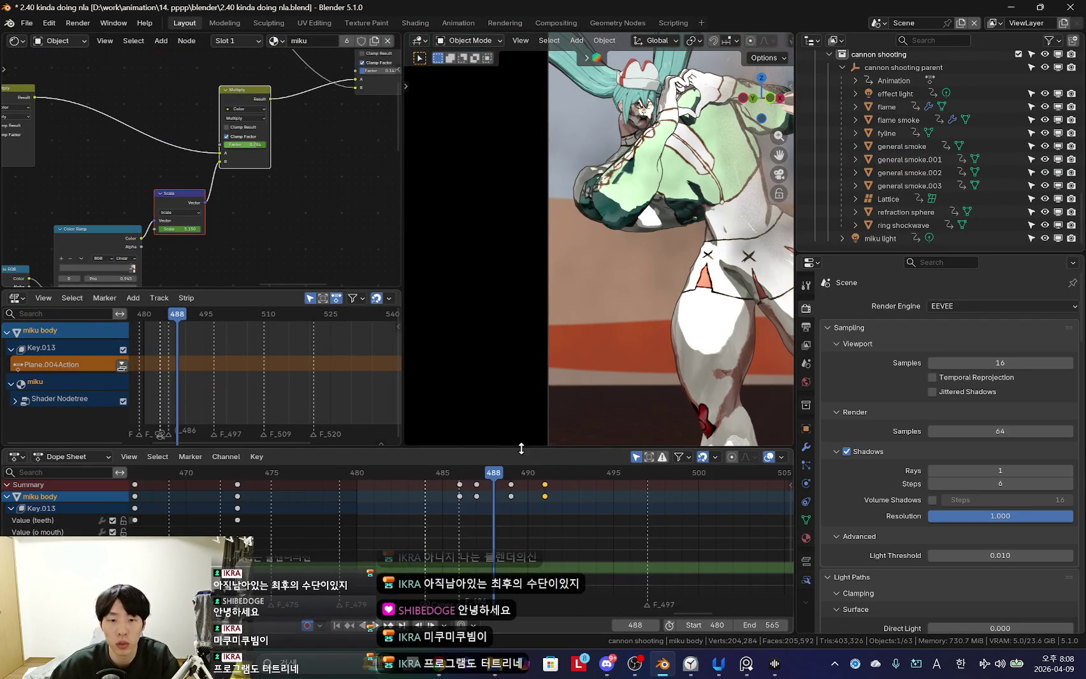
pyautogui.moveTo(510, 448); pyautogui.dragTo(500, 394)
pyautogui.moveTo(275, 291); pyautogui.dragTo(270, 228)
pyautogui.scroll(2, 199, 260)
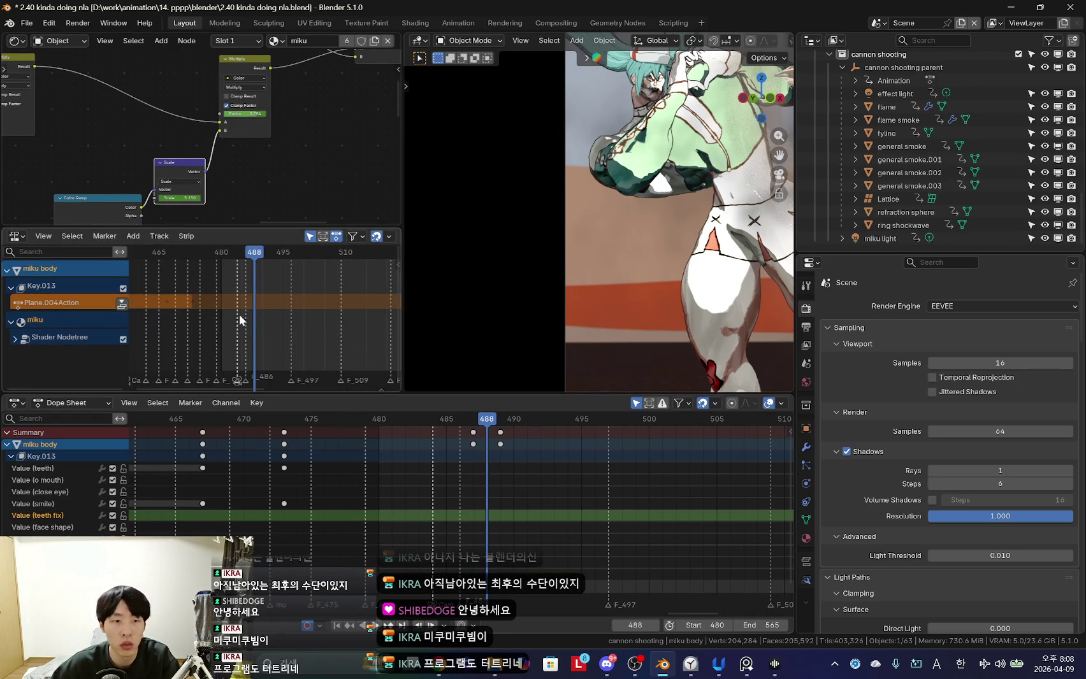
# Push miku's Shader Nodetree action to an NLA strip, then undo to keep it active.
pyautogui.click(15, 337)
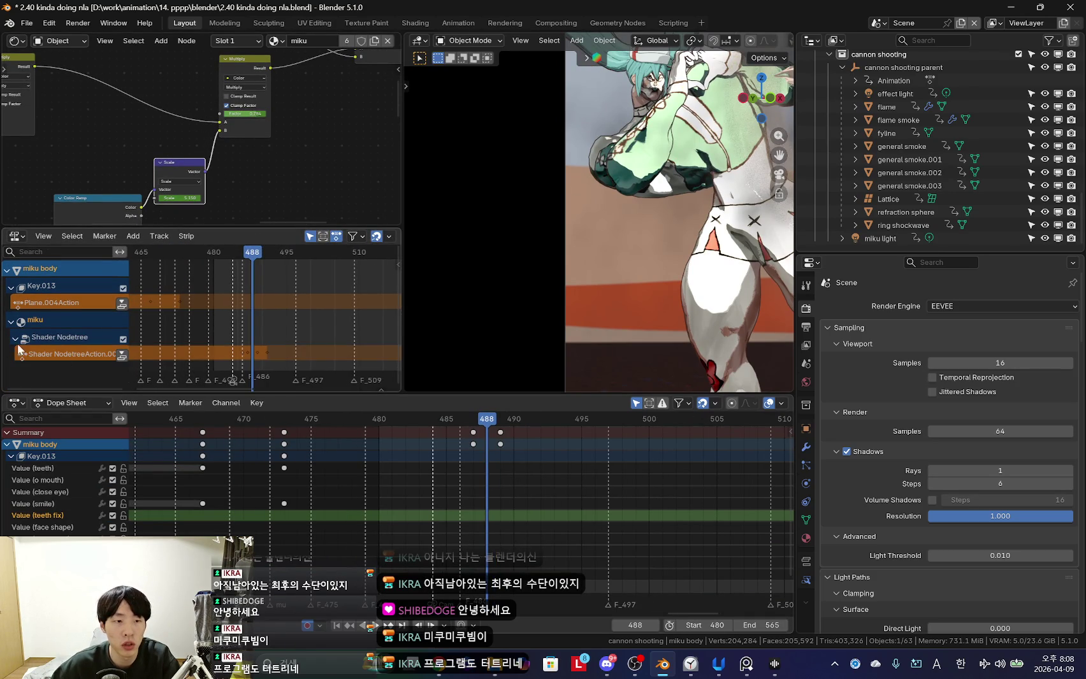
pyautogui.click(123, 356)
pyautogui.scroll(-3, 453, 498)
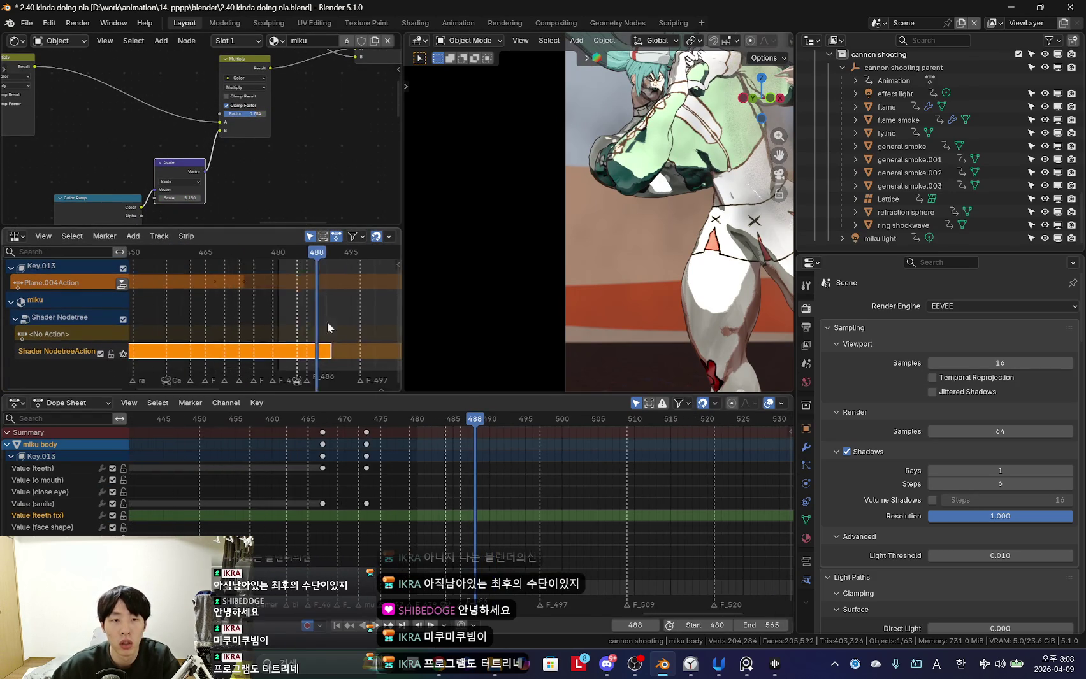
pyautogui.press('Tab')
pyautogui.scroll(-10, 317, 351)
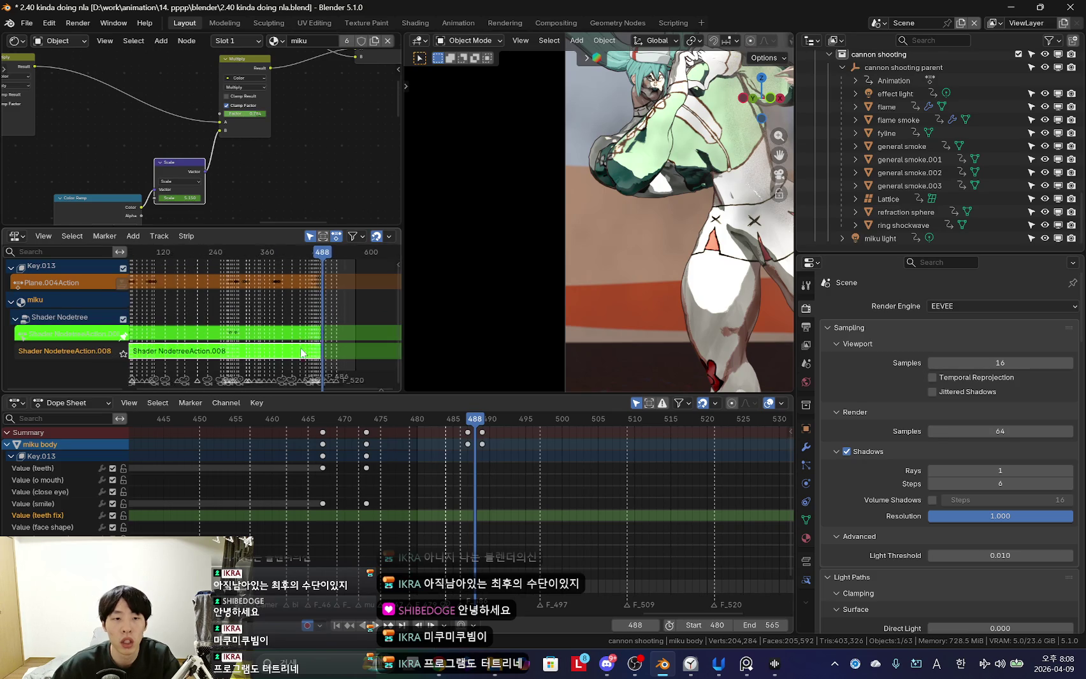
pyautogui.scroll(-3, 266, 360)
pyautogui.press('Tab')
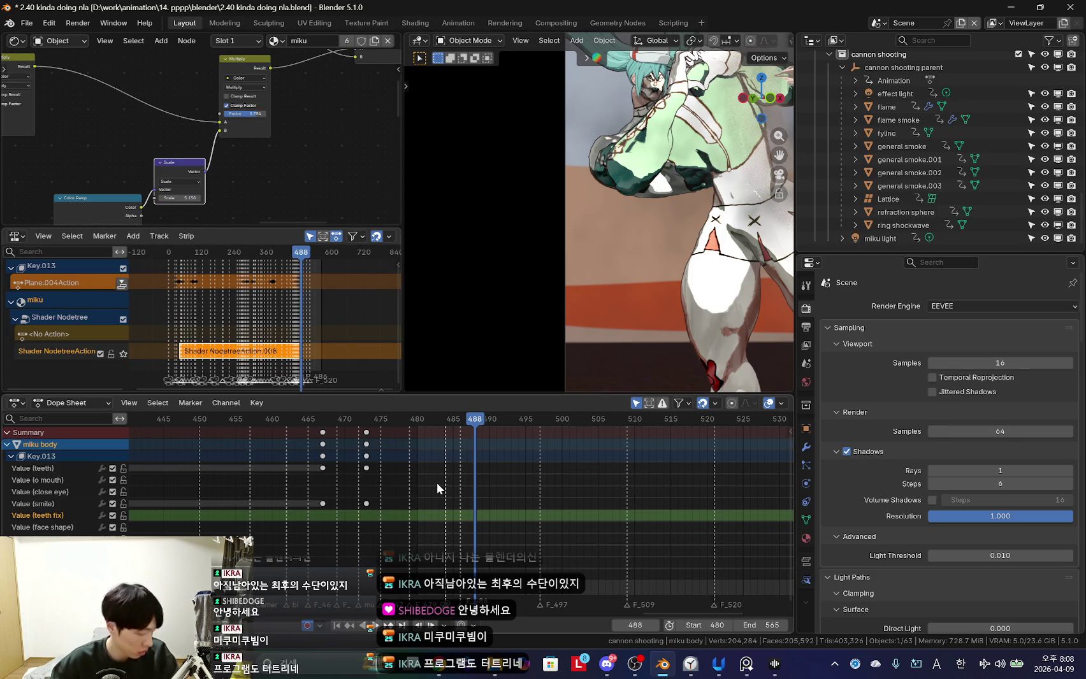
pyautogui.scroll(6, 264, 334)
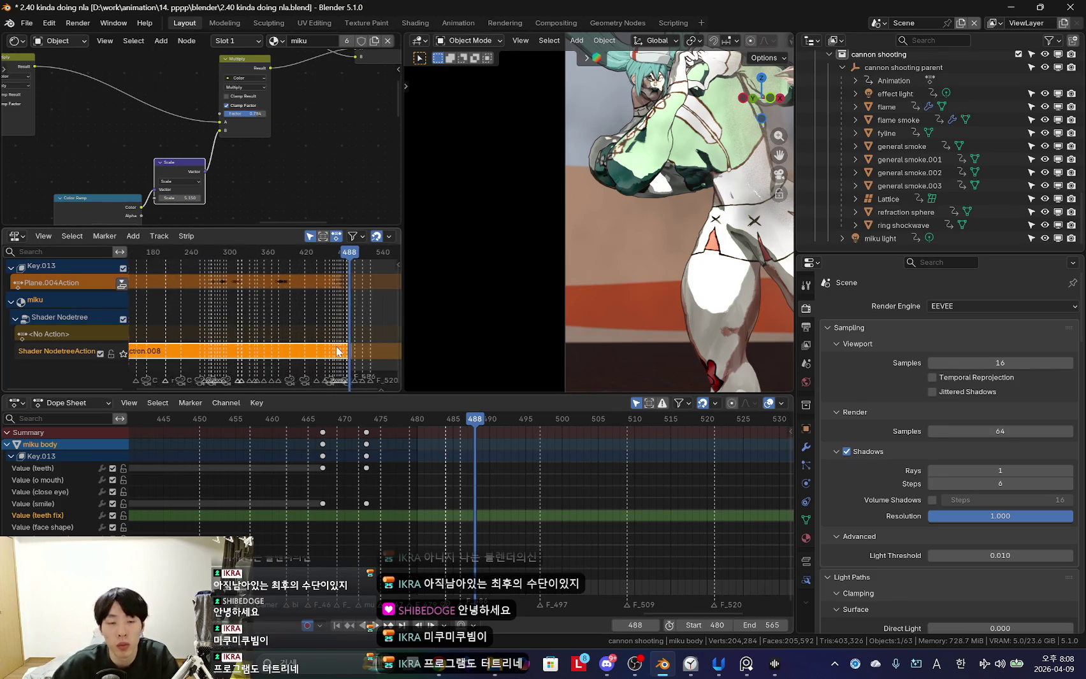
pyautogui.hotkey('ctrl', 'z')
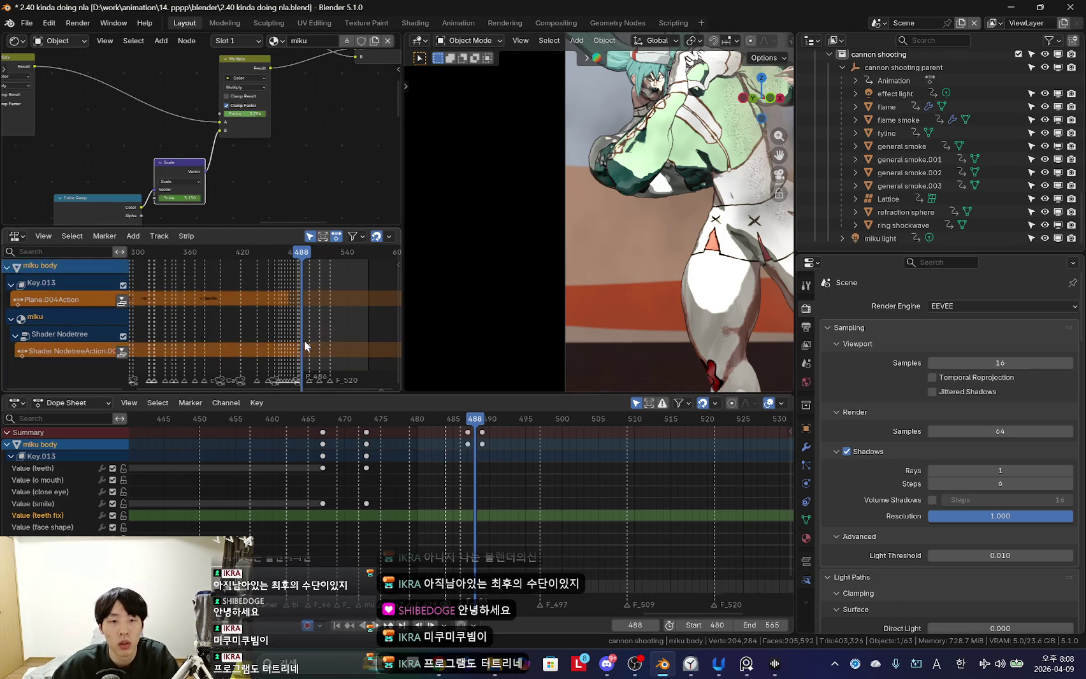
pyautogui.scroll(3, 523, 458)
pyautogui.scroll(3, 413, 468)
pyautogui.scroll(-2, 286, 167)
pyautogui.scroll(3, 398, 452)
# Frame the Multiply node and step through frames 486–489, settling on frame 487.
pyautogui.press('Left')
pyautogui.moveTo(220, 226); pyautogui.dragTo(210, 273)
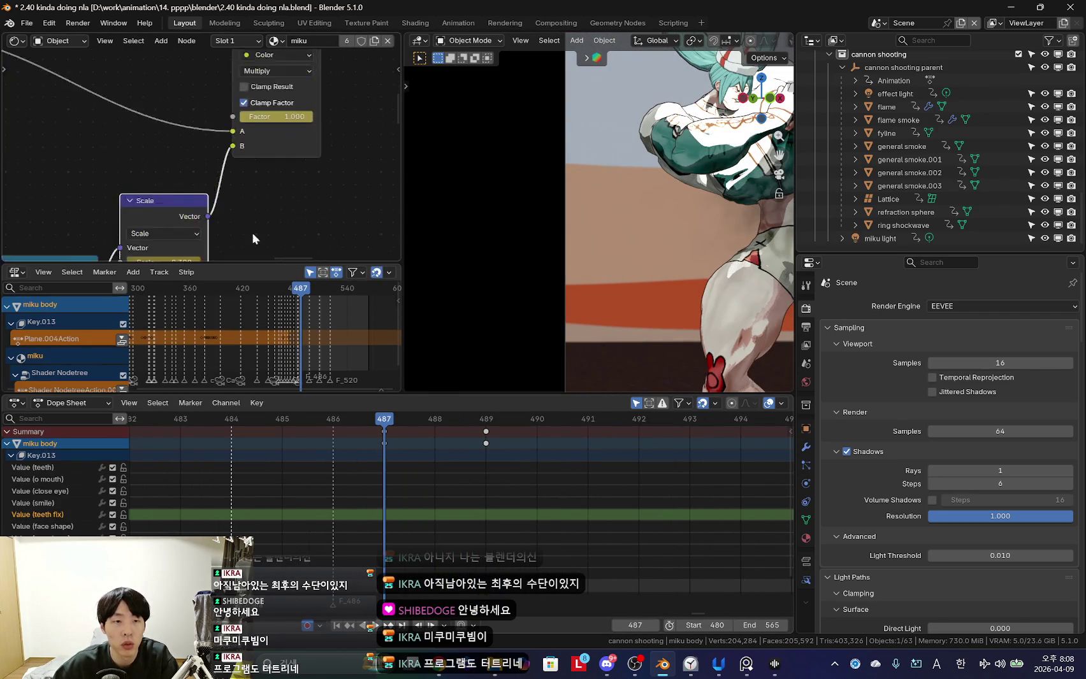
pyautogui.scroll(5, 246, 191)
pyautogui.press('Left')
pyautogui.press('Left')
pyautogui.press('Left')
pyautogui.scroll(-3, 259, 140)
pyautogui.moveTo(243, 146)
pyautogui.mouseDown(button='middle')
pyautogui.moveTo(255, 189)
pyautogui.moveTo(326, 161)
pyautogui.mouseUp(button='middle')
pyautogui.click(344, 449)
pyautogui.press('Up')
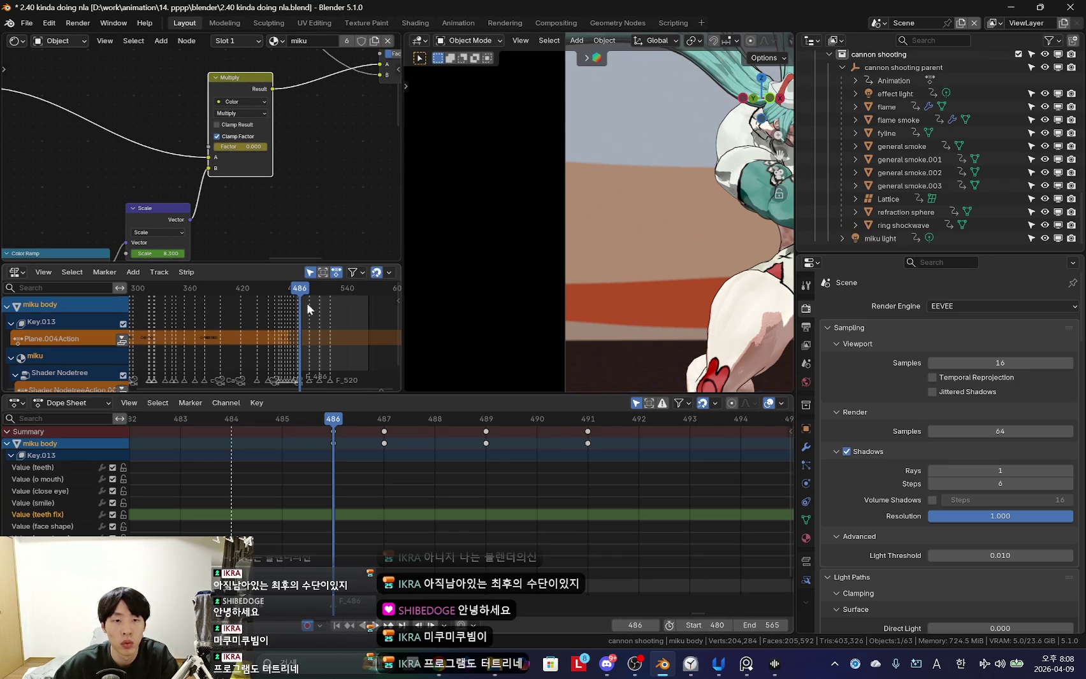
pyautogui.scroll(-3, 310, 534)
pyautogui.press('Up')
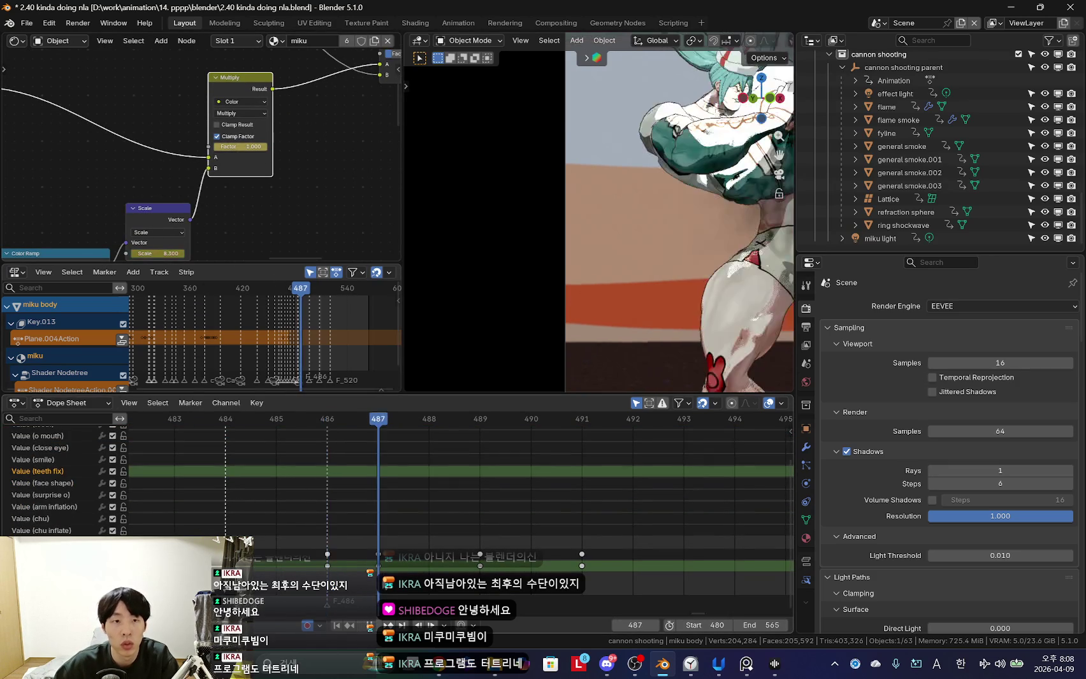
pyautogui.press('Up')
pyautogui.press('Right')
pyautogui.scroll(-2, 502, 587)
pyautogui.press('Left')
pyautogui.press('Left')
pyautogui.press('Left')
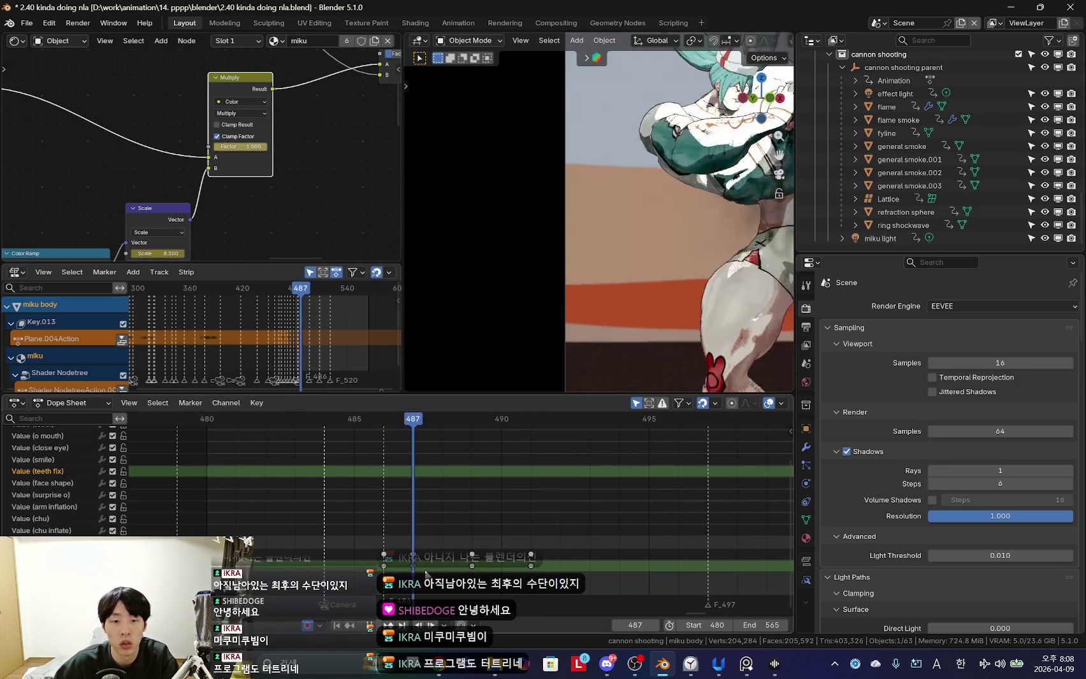
# Set the keyframes at frame 487 to the Extreme keyframe type.
pyautogui.click(408, 571)
pyautogui.press('r')
pyautogui.press('r')
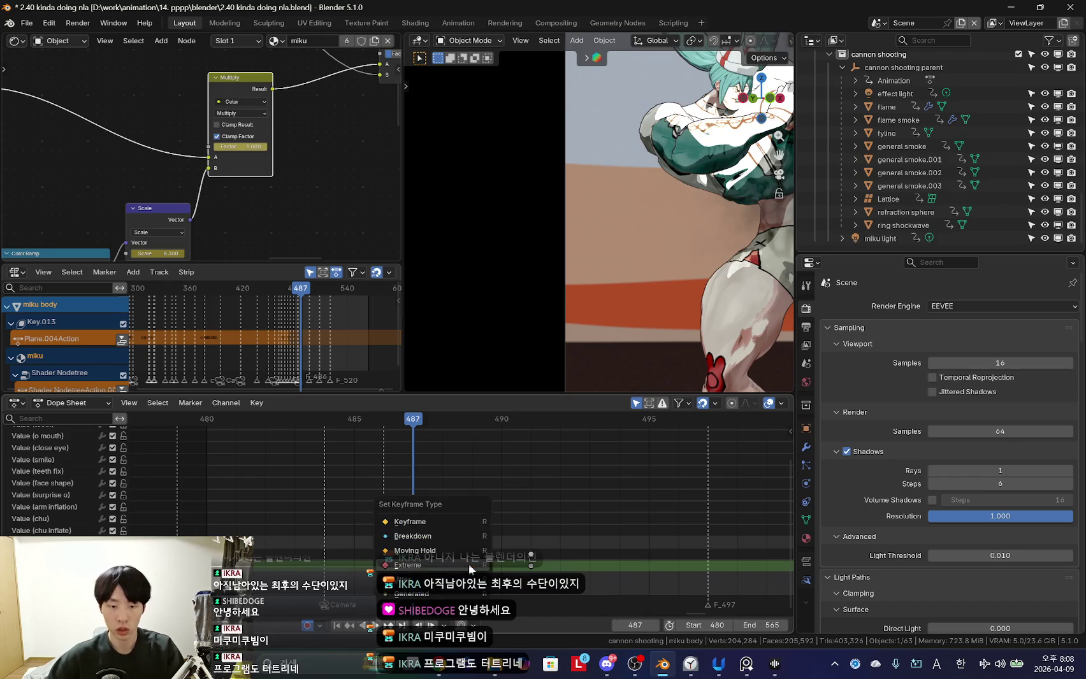
pyautogui.click(470, 565)
pyautogui.scroll(-1, 469, 567)
pyautogui.scroll(-1, 468, 568)
pyautogui.press('r')
pyautogui.click(471, 566)
# Duplicate the selected keys in place at frame 497, then return to frame 487.
pyautogui.press('Right')
pyautogui.scroll(-1, 485, 577)
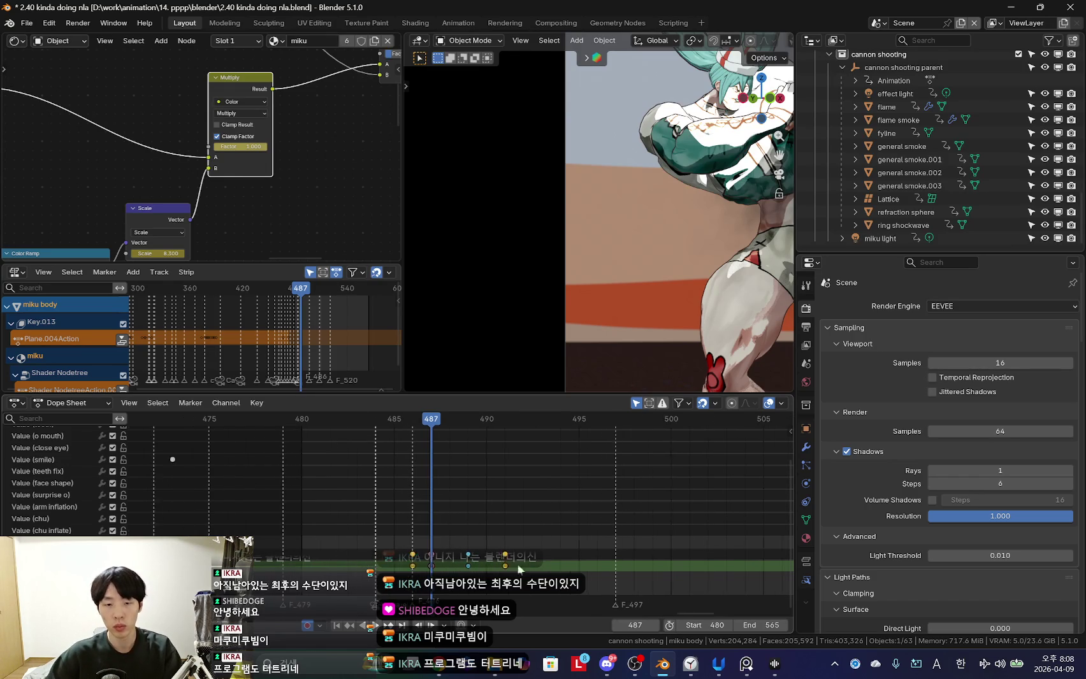
pyautogui.press('Right')
pyautogui.moveTo(483, 578); pyautogui.dragTo(604, 574)
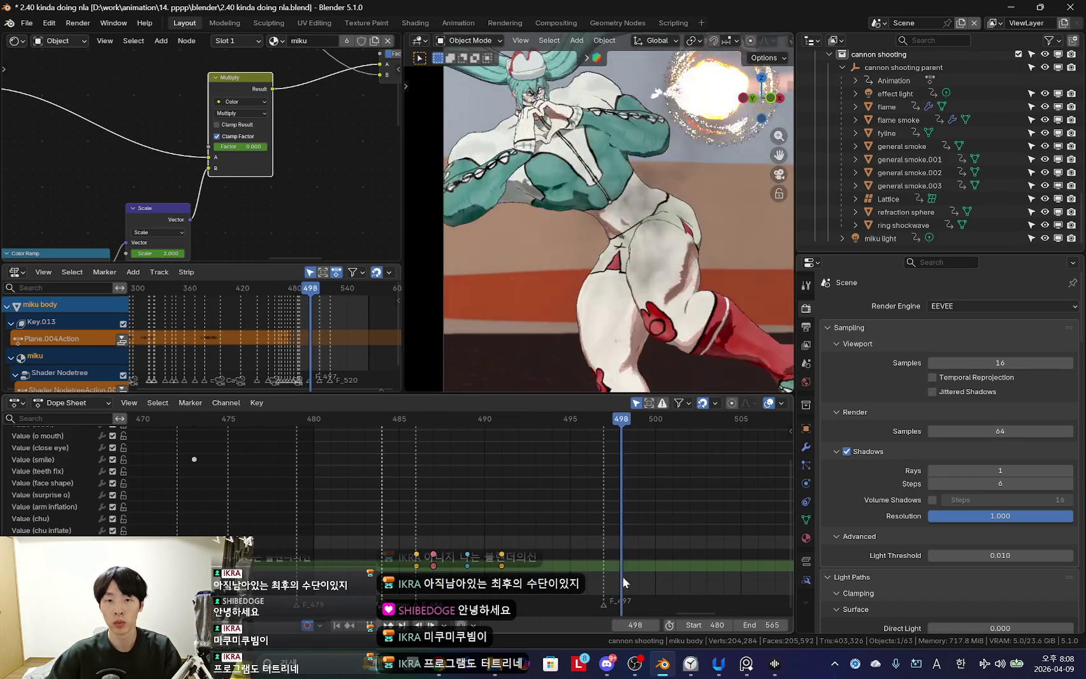
pyautogui.hotkey('shift', 'd')
pyautogui.press('Escape')
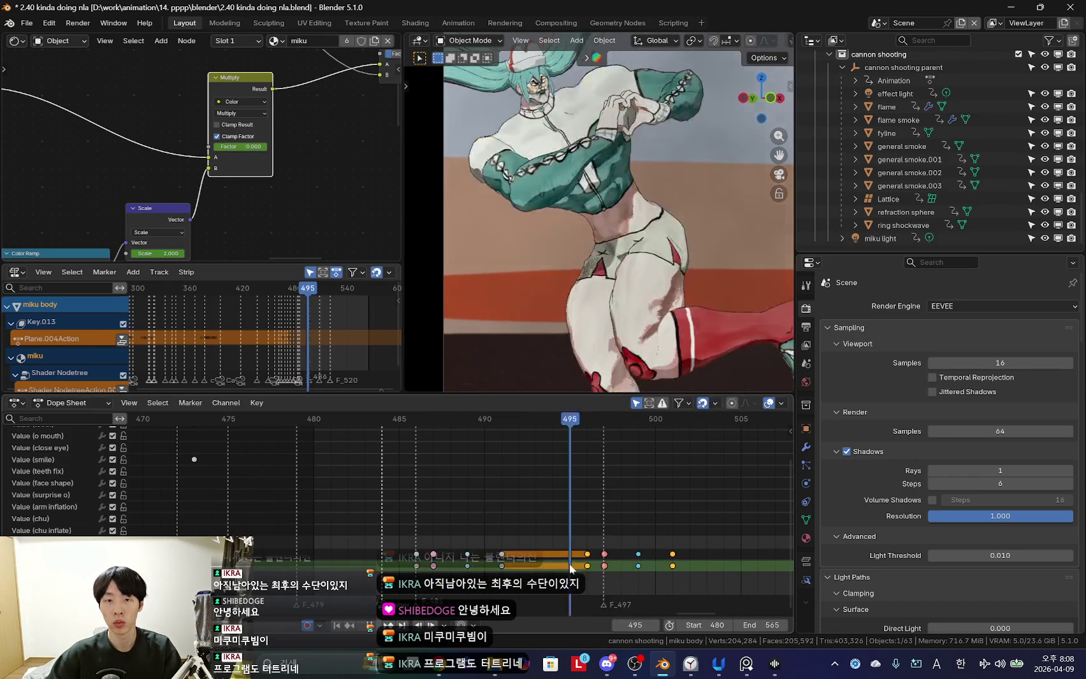
pyautogui.moveTo(624, 572)
pyautogui.mouseDown()
pyautogui.moveTo(632, 571)
pyautogui.moveTo(566, 572)
pyautogui.moveTo(636, 570)
pyautogui.moveTo(439, 562)
pyautogui.mouseUp()
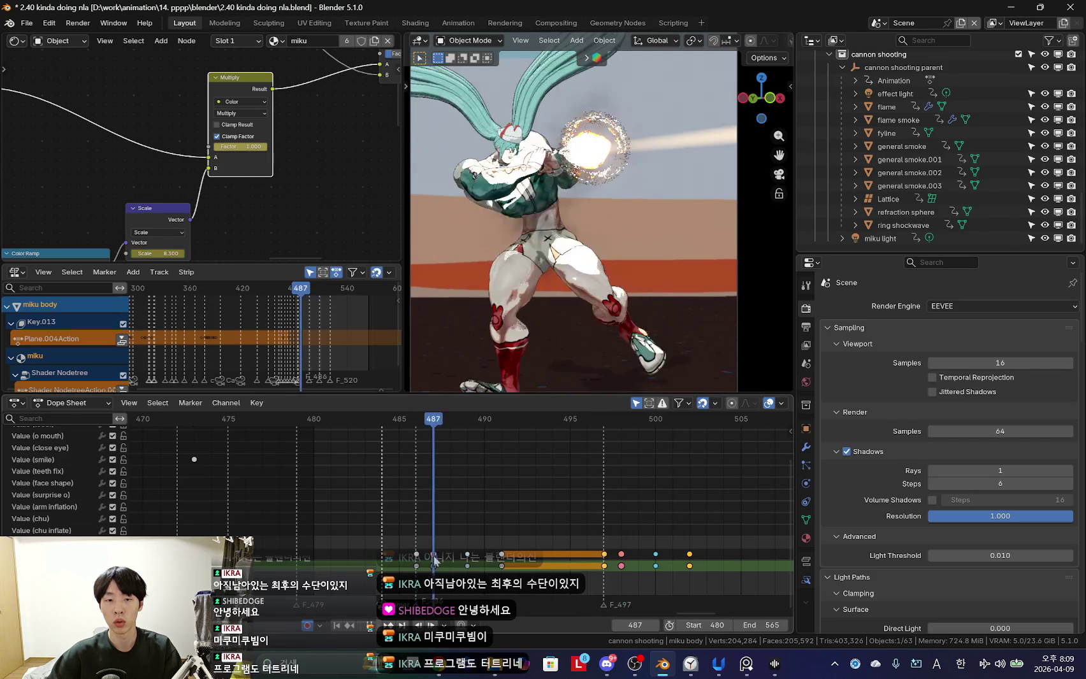
pyautogui.press('Left')
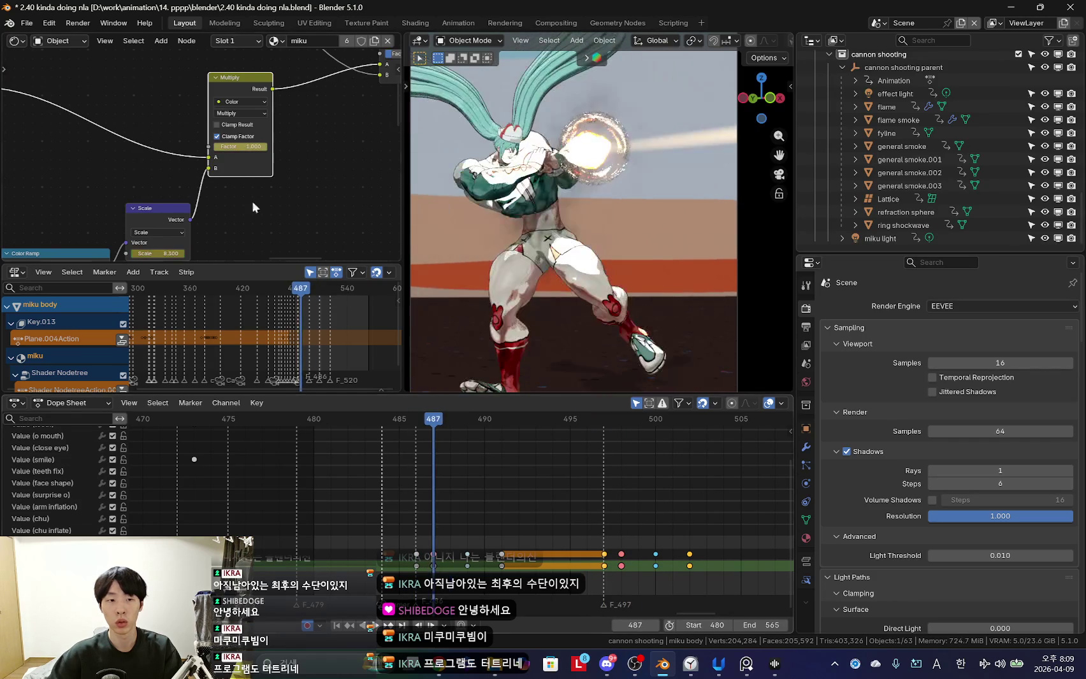
# Select the Scale node, make the Multiply node active, and fit all keyframes in view.
pyautogui.moveTo(170, 258); pyautogui.dragTo(214, 165, button='middle')
pyautogui.click(199, 124)
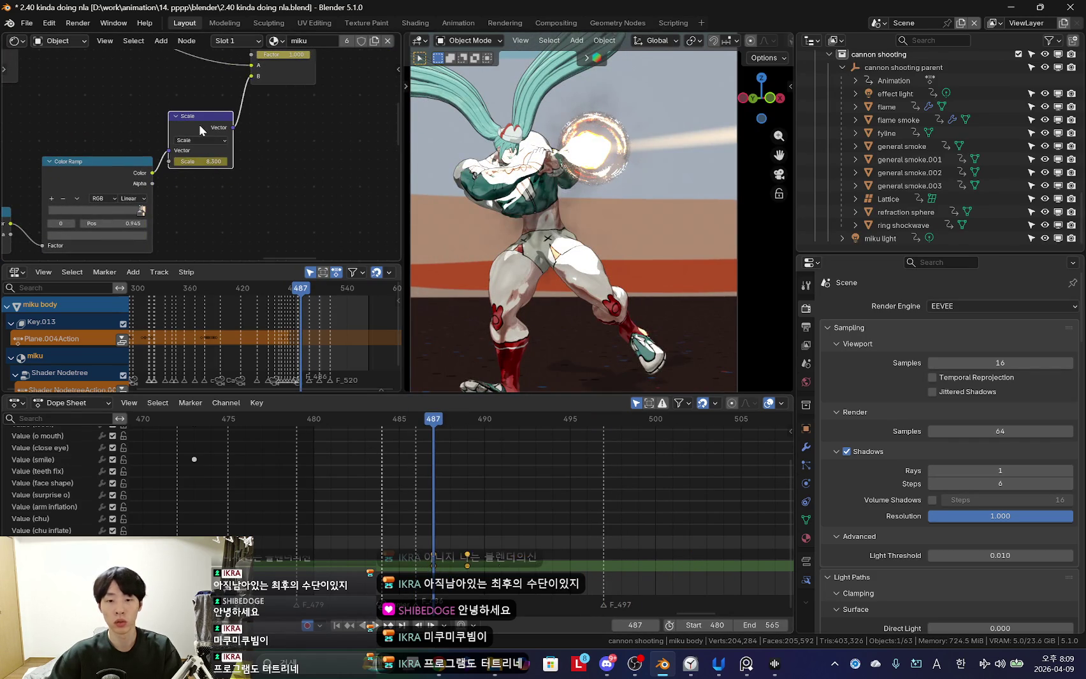
pyautogui.moveTo(279, 79); pyautogui.dragTo(256, 154, button='middle')
pyautogui.keyDown('shift'); pyautogui.click(246, 61); pyautogui.keyUp('shift')
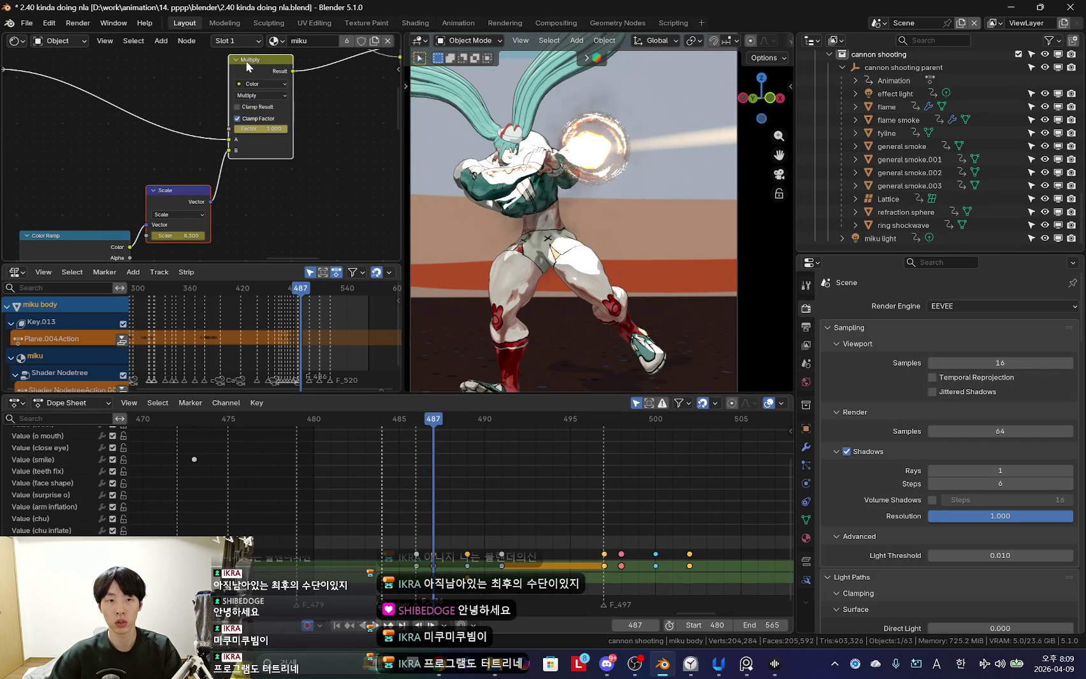
pyautogui.press('Home')
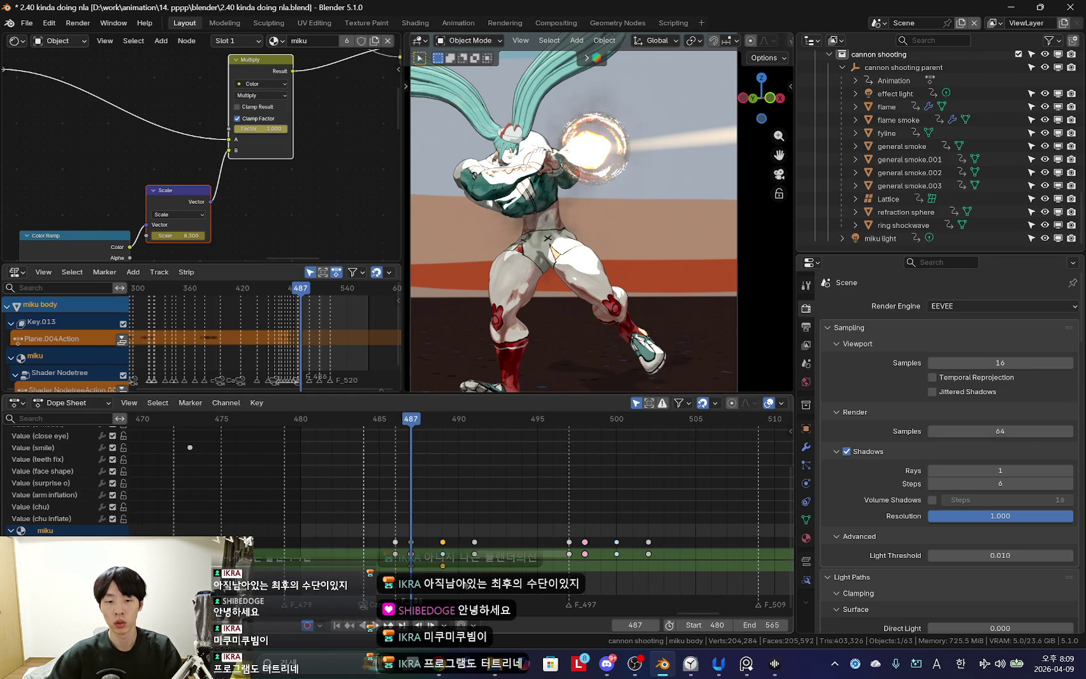
pyautogui.keyDown('alt'); pyautogui.scroll(-10, 575, 575); pyautogui.keyUp('alt')
pyautogui.keyDown('alt'); pyautogui.scroll(-2, 583, 570); pyautogui.keyUp('alt')
pyautogui.keyDown('alt'); pyautogui.scroll(1, 586, 567); pyautogui.keyUp('alt')
pyautogui.keyDown('alt'); pyautogui.scroll(-1, 592, 565); pyautogui.keyUp('alt')
# Move the selected miku keyframes about ten frames later.
pyautogui.moveTo(589, 566); pyautogui.dragTo(653, 559)
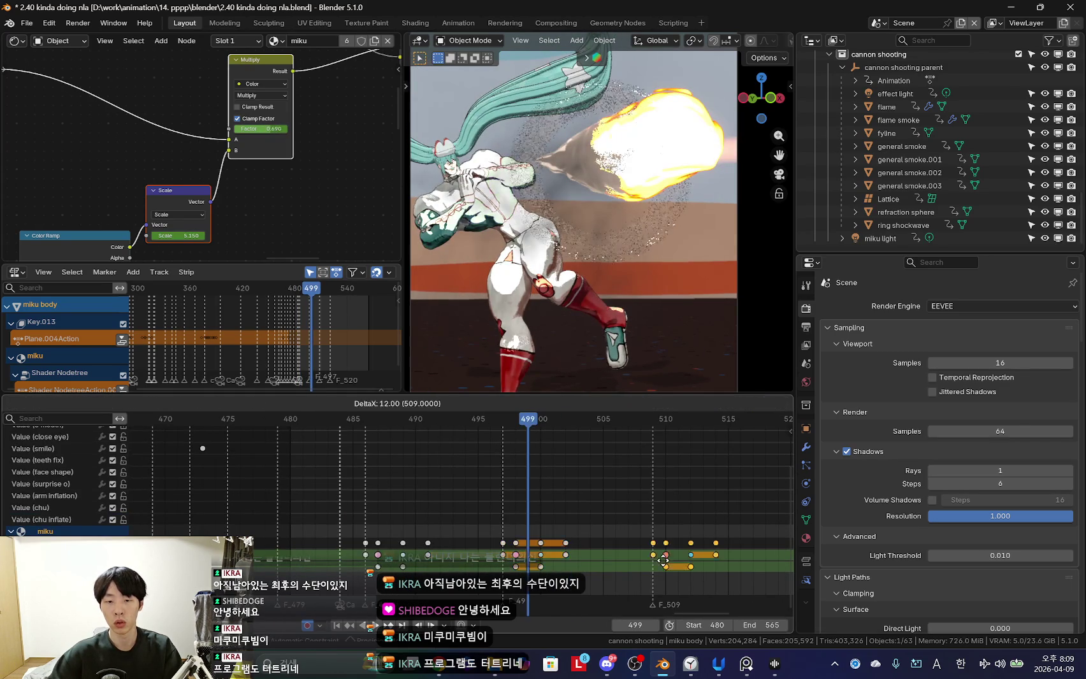
pyautogui.click(653, 561)
pyautogui.keyDown('alt'); pyautogui.scroll(-7, 653, 564); pyautogui.keyUp('alt')
pyautogui.keyDown('alt'); pyautogui.scroll(-3, 654, 569); pyautogui.keyUp('alt')
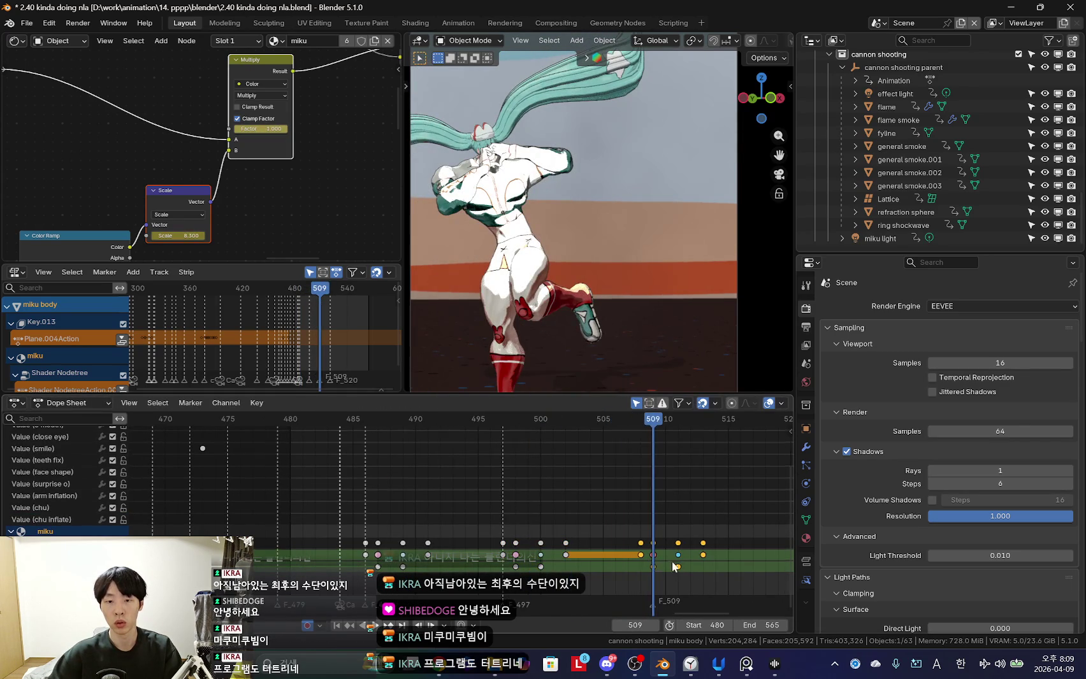
pyautogui.keyDown('alt'); pyautogui.scroll(-5, 588, 567); pyautogui.keyUp('alt')
pyautogui.keyDown('alt'); pyautogui.scroll(-5, 640, 567); pyautogui.keyUp('alt')
pyautogui.keyDown('alt'); pyautogui.scroll(-2, 640, 565); pyautogui.keyUp('alt')
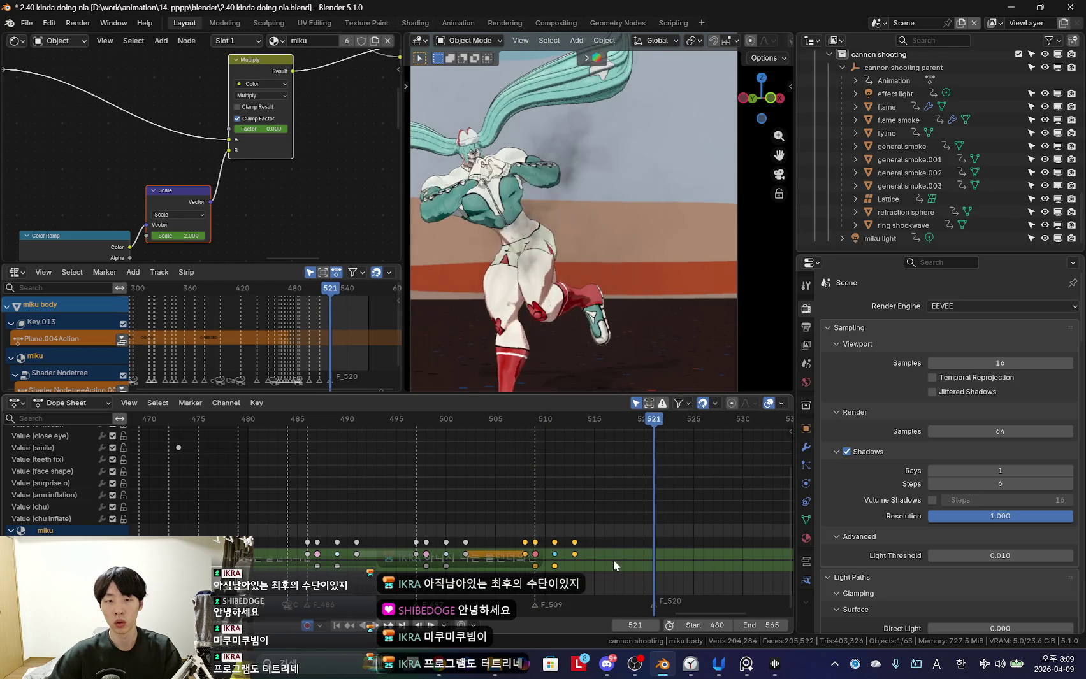
pyautogui.click(657, 565)
# Play the shot from the start through the camera, stop at frame 499, and select general smoke.001.
pyautogui.hotkey('shift', 'Left')
pyautogui.press('space')
pyautogui.press('KP_0')
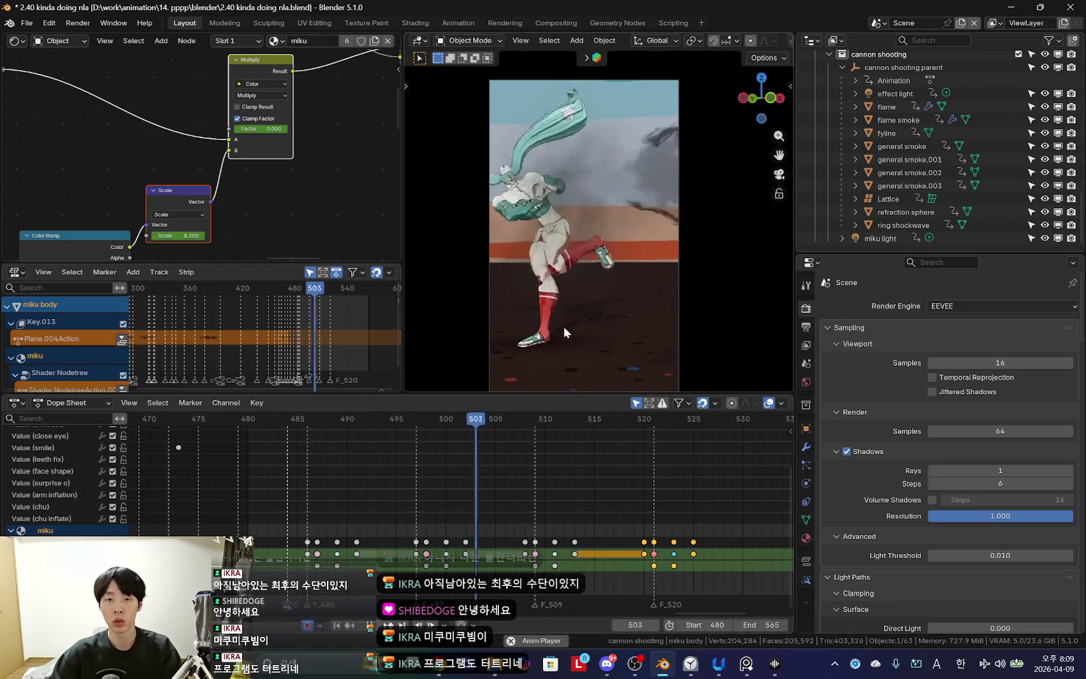
pyautogui.hotkey('shift', 'Left')
pyautogui.press('space')
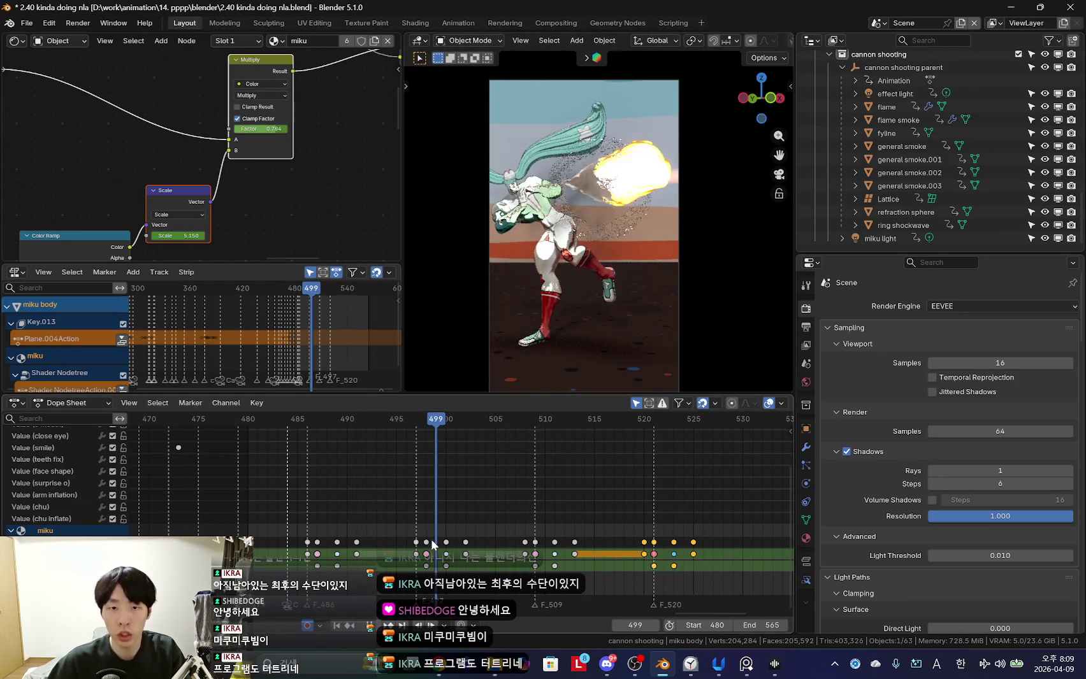
pyautogui.click(632, 190)
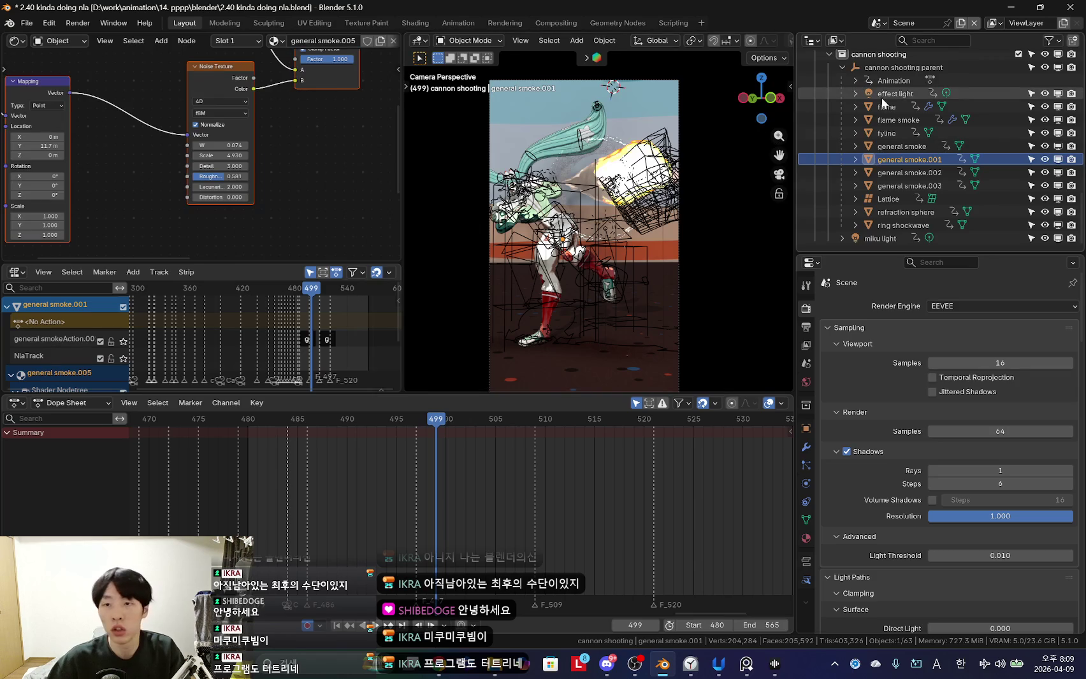
# Select the cannon-shot effect objects with effect light active, and enlarge the NLA area.
pyautogui.click(903, 224)
pyautogui.keyDown('shift'); pyautogui.click(884, 68); pyautogui.keyUp('shift')
pyautogui.keyDown('ctrl'); pyautogui.click(895, 93); pyautogui.keyUp('ctrl')
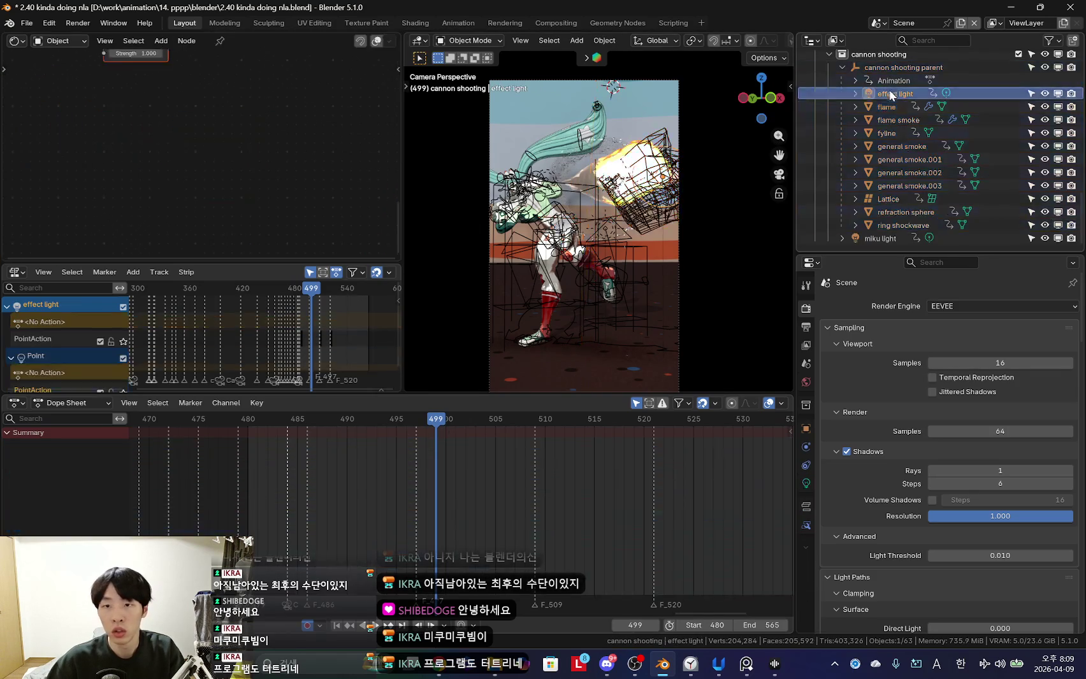
pyautogui.moveTo(221, 262); pyautogui.dragTo(221, 179)
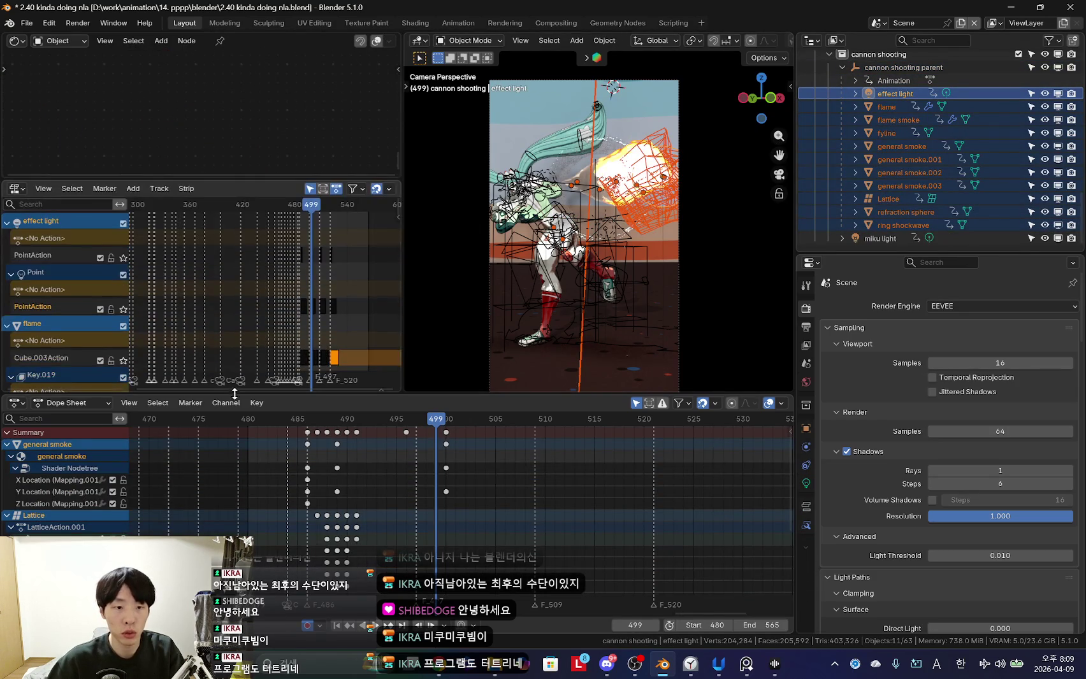
pyautogui.moveTo(299, 394); pyautogui.dragTo(299, 493)
pyautogui.scroll(-2, 371, 306)
pyautogui.moveTo(404, 308); pyautogui.dragTo(533, 309)
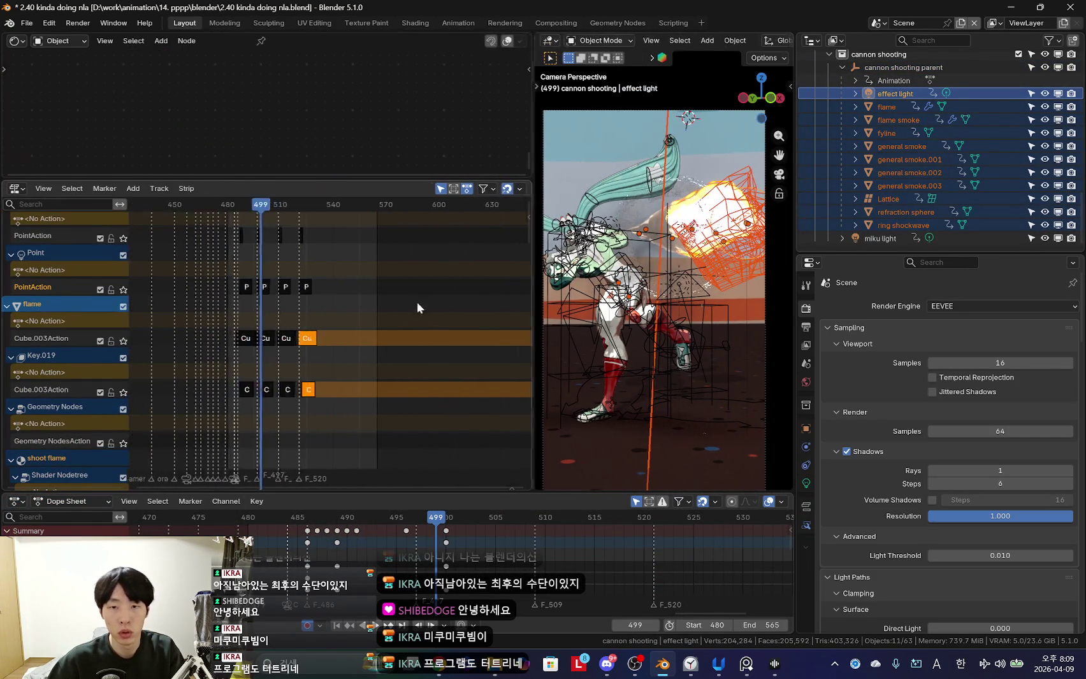
pyautogui.keyDown('shift'); pyautogui.scroll(2, 431, 302); pyautogui.keyUp('shift')
pyautogui.scroll(5, 411, 288)
# Select only effect light, move to frame 497, then select the flame object.
pyautogui.click(892, 95)
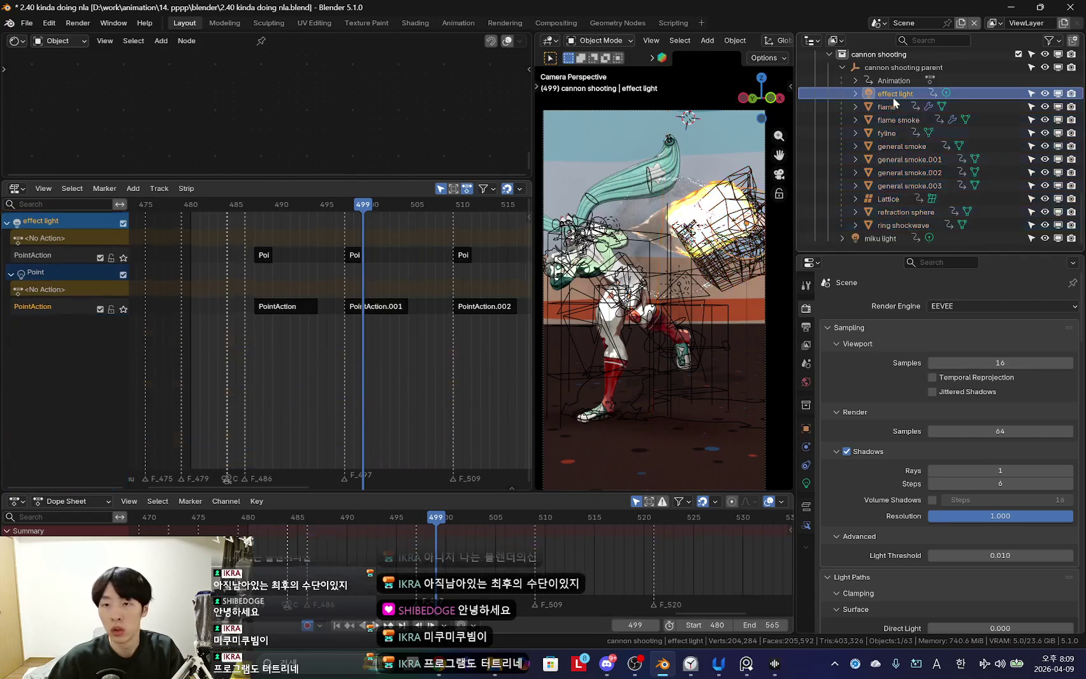
pyautogui.scroll(3, 363, 347)
pyautogui.moveTo(398, 529)
pyautogui.mouseDown()
pyautogui.moveTo(392, 542)
pyautogui.moveTo(417, 550)
pyautogui.mouseUp()
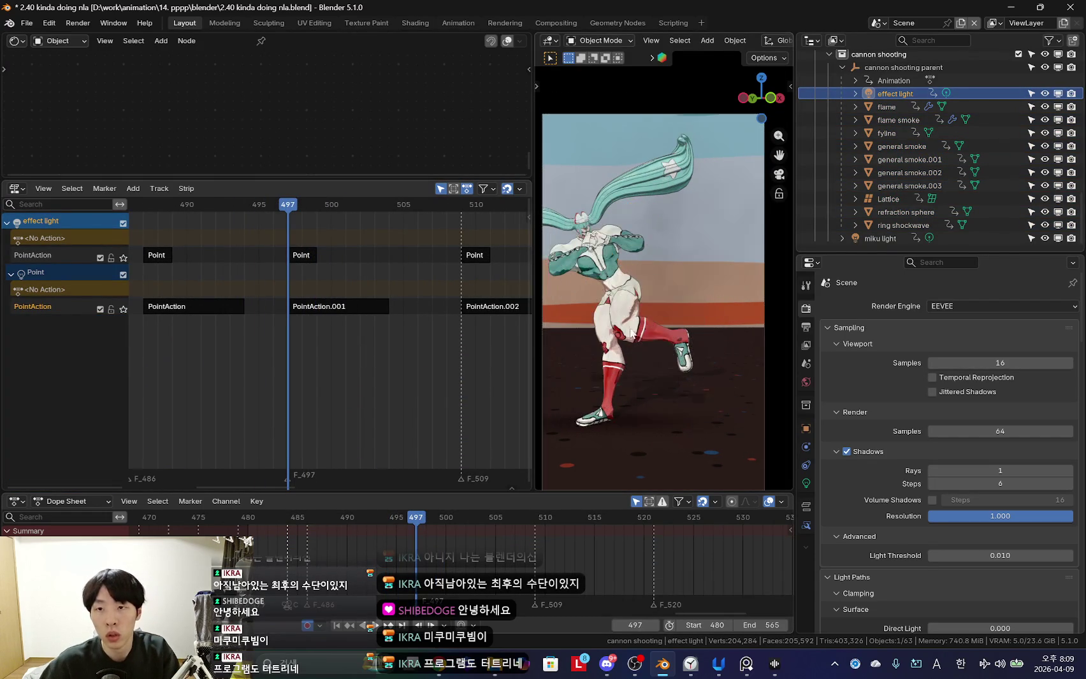
pyautogui.keyDown('shift'); pyautogui.moveTo(619, 319); pyautogui.dragTo(633, 243, button='middle'); pyautogui.keyUp('shift')
pyautogui.click(883, 107)
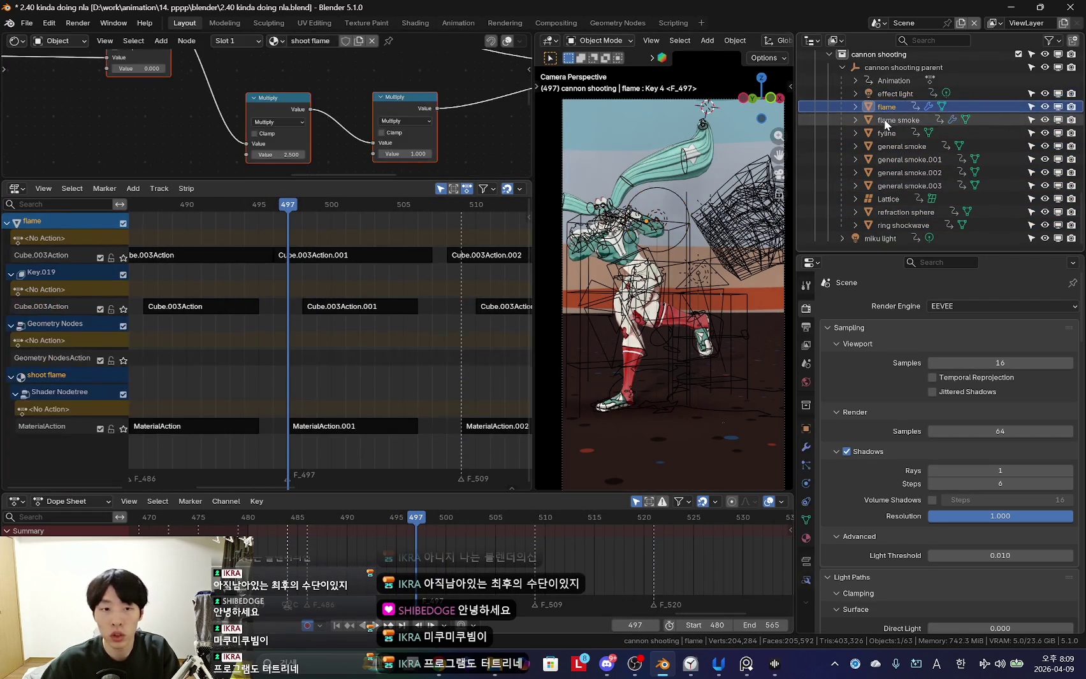
pyautogui.moveTo(275, 319)
pyautogui.mouseDown(button='middle')
pyautogui.moveTo(344, 287)
pyautogui.moveTo(378, 293)
pyautogui.mouseUp(button='middle')
pyautogui.scroll(1, 344, 287)
pyautogui.click(387, 258)
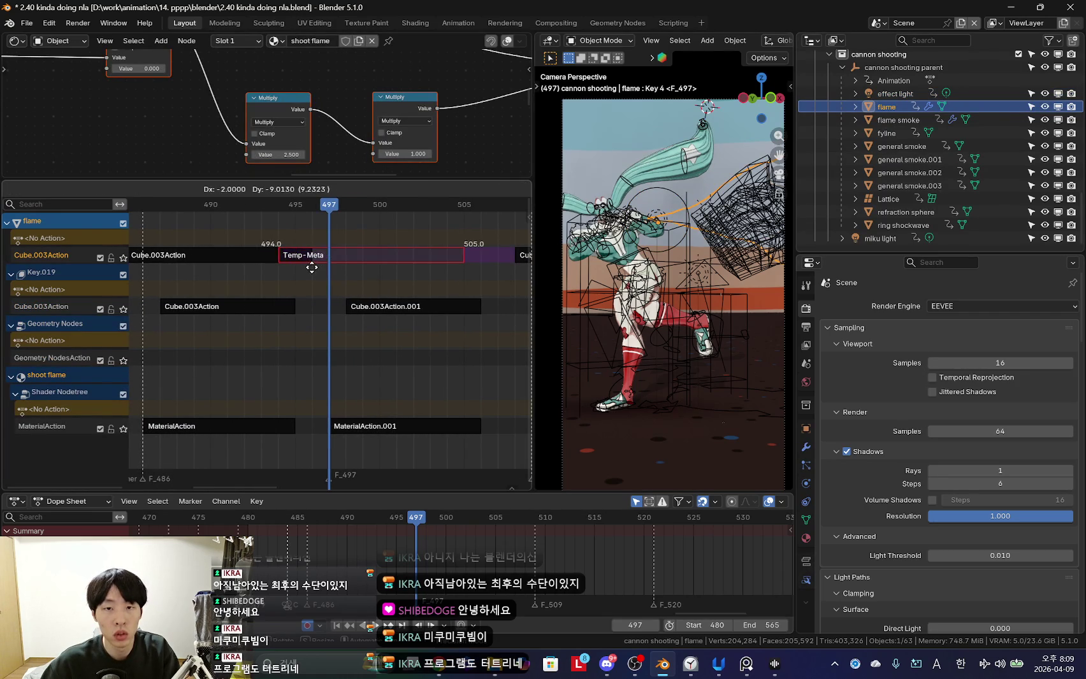
pyautogui.moveTo(333, 326)
pyautogui.mouseDown()
pyautogui.moveTo(345, 328)
pyautogui.moveTo(332, 328)
pyautogui.mouseUp()
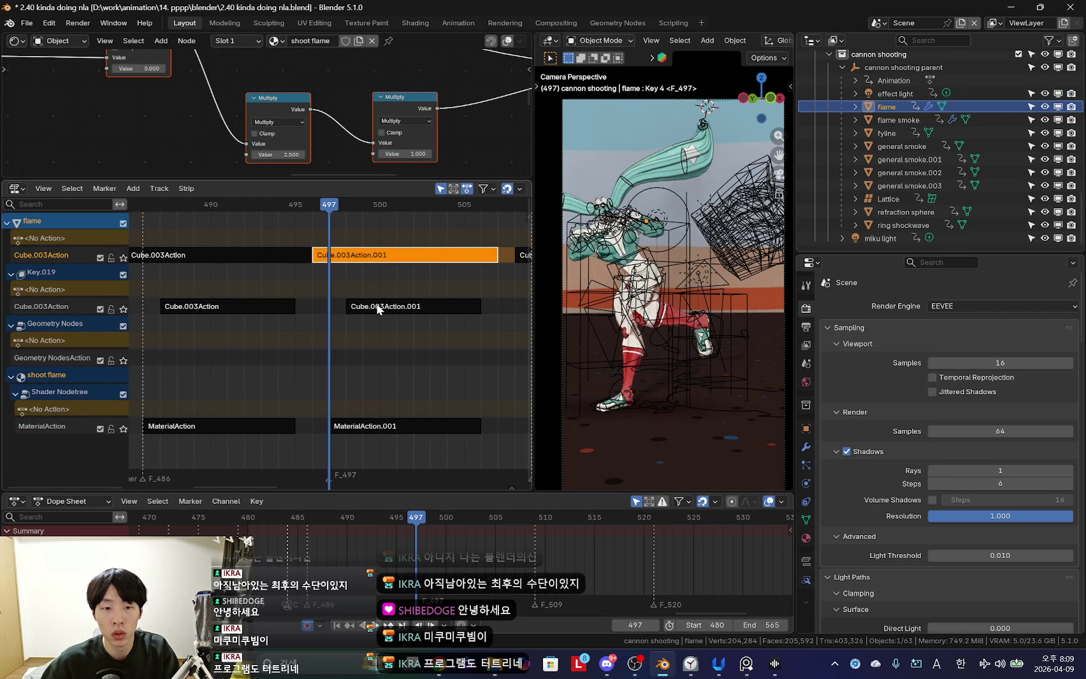
pyautogui.moveTo(314, 331); pyautogui.dragTo(271, 313)
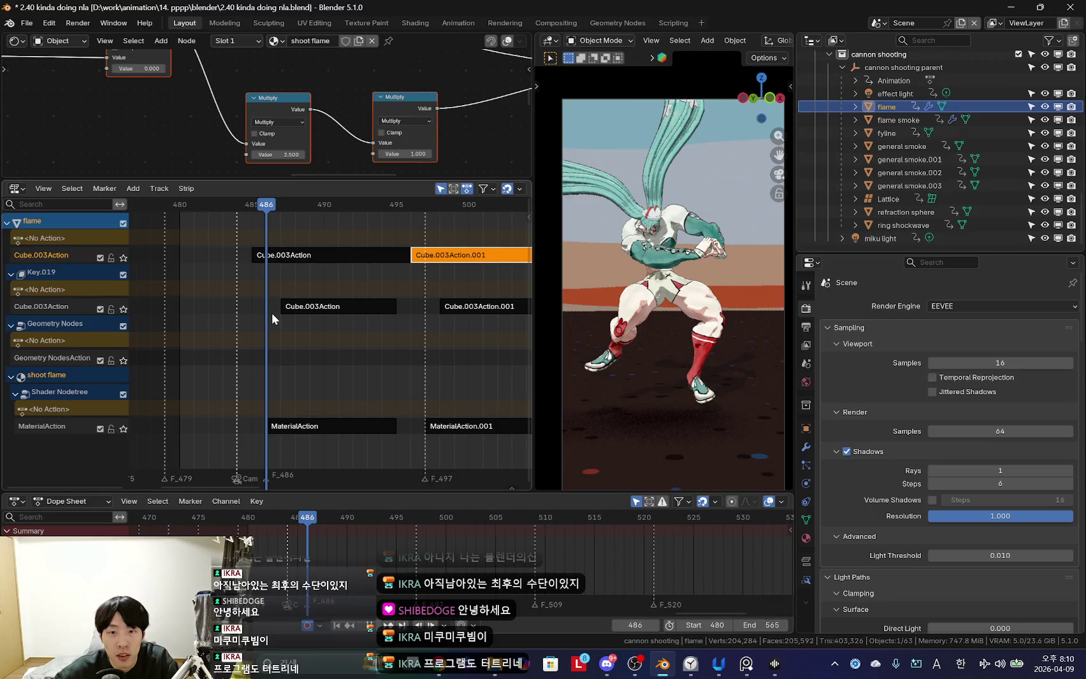
pyautogui.scroll(2, 268, 319)
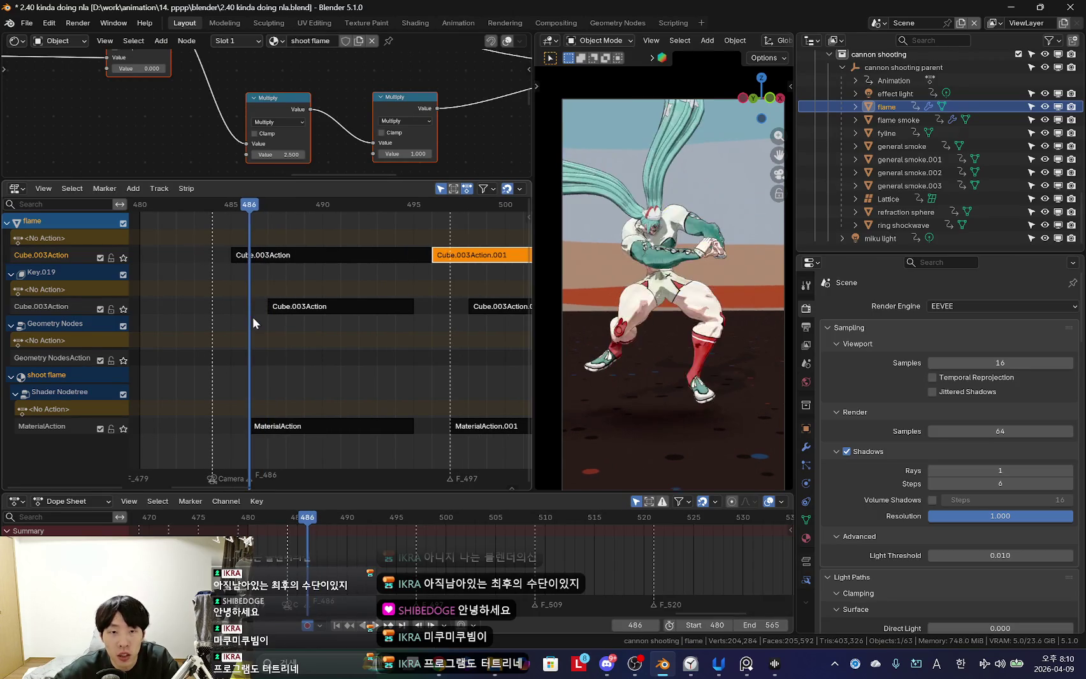
pyautogui.moveTo(264, 316)
pyautogui.mouseDown()
pyautogui.moveTo(423, 315)
pyautogui.moveTo(165, 305)
pyautogui.moveTo(327, 317)
pyautogui.moveTo(143, 343)
pyautogui.moveTo(242, 333)
pyautogui.moveTo(183, 332)
pyautogui.moveTo(278, 336)
pyautogui.moveTo(362, 311)
pyautogui.mouseUp()
pyautogui.scroll(2, 286, 334)
pyautogui.scroll(-1, 313, 332)
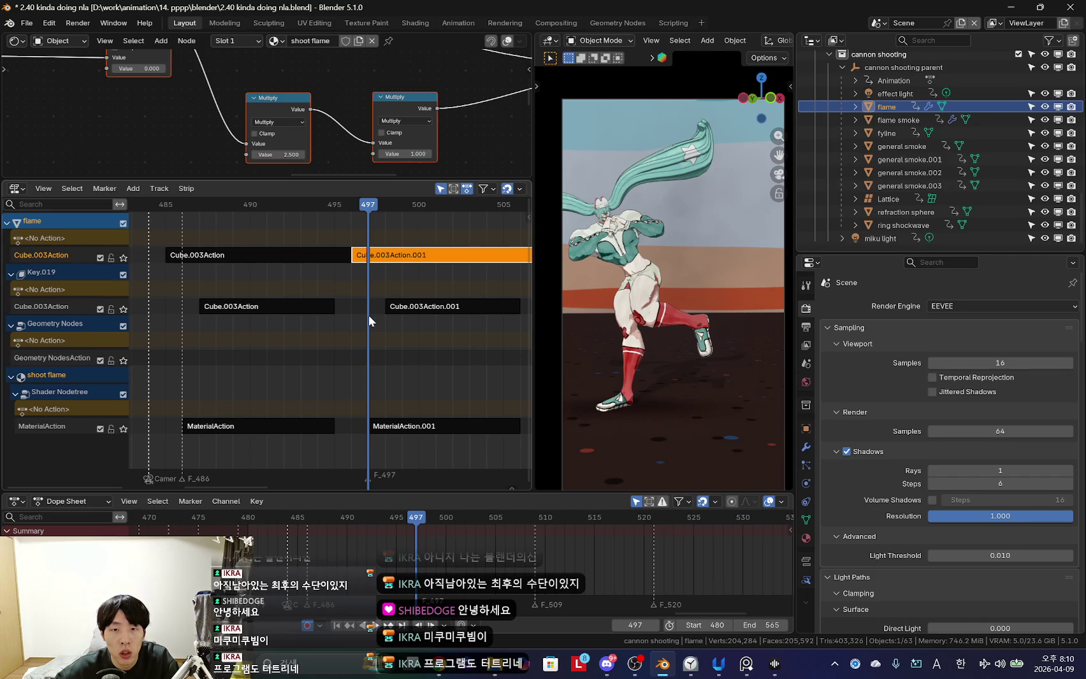
# At frame 496, select both shape-key strips and shift them one frame earlier.
pyautogui.click(353, 313)
pyautogui.scroll(-2, 359, 337)
pyautogui.keyDown('ctrl'); pyautogui.hscroll(3, 360, 342); pyautogui.keyUp('ctrl')
pyautogui.keyDown('shift'); pyautogui.click(326, 311); pyautogui.keyUp('shift')
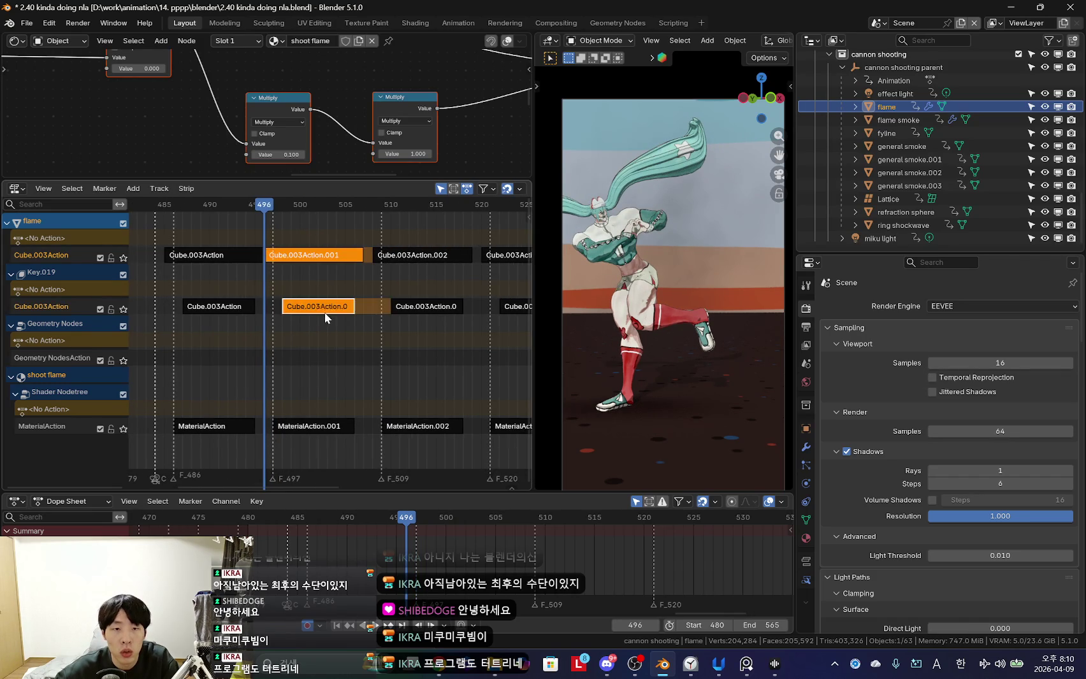
pyautogui.keyDown('ctrl'); pyautogui.hscroll(2, 382, 288); pyautogui.keyUp('ctrl')
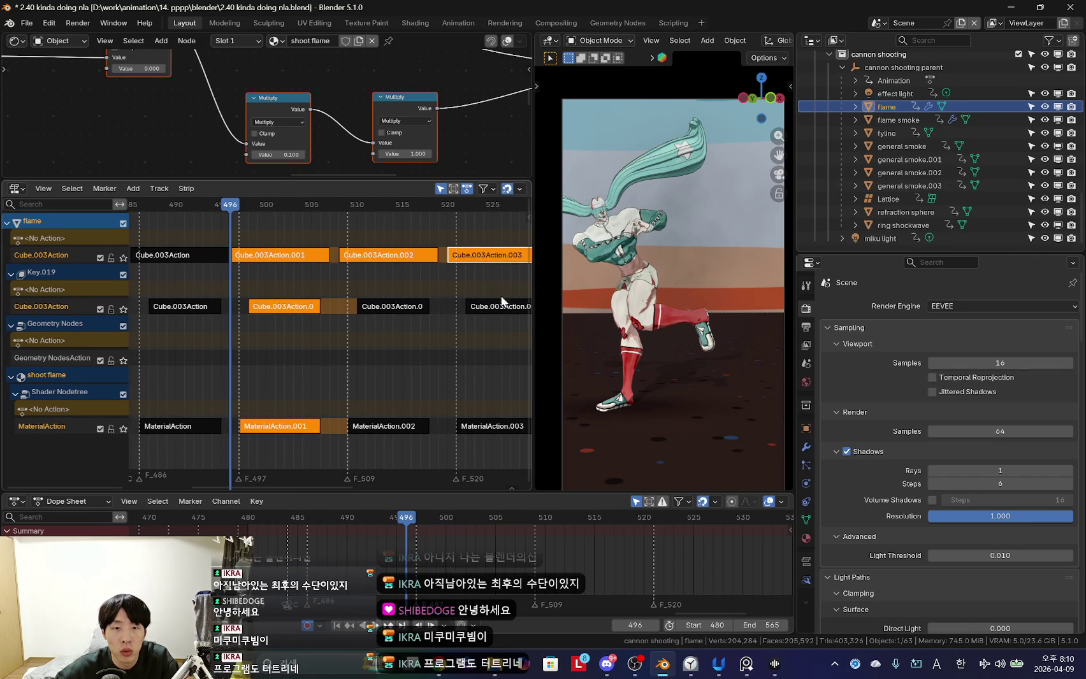
pyautogui.scroll(2, 372, 339)
pyautogui.press('g')
pyautogui.click(361, 340)
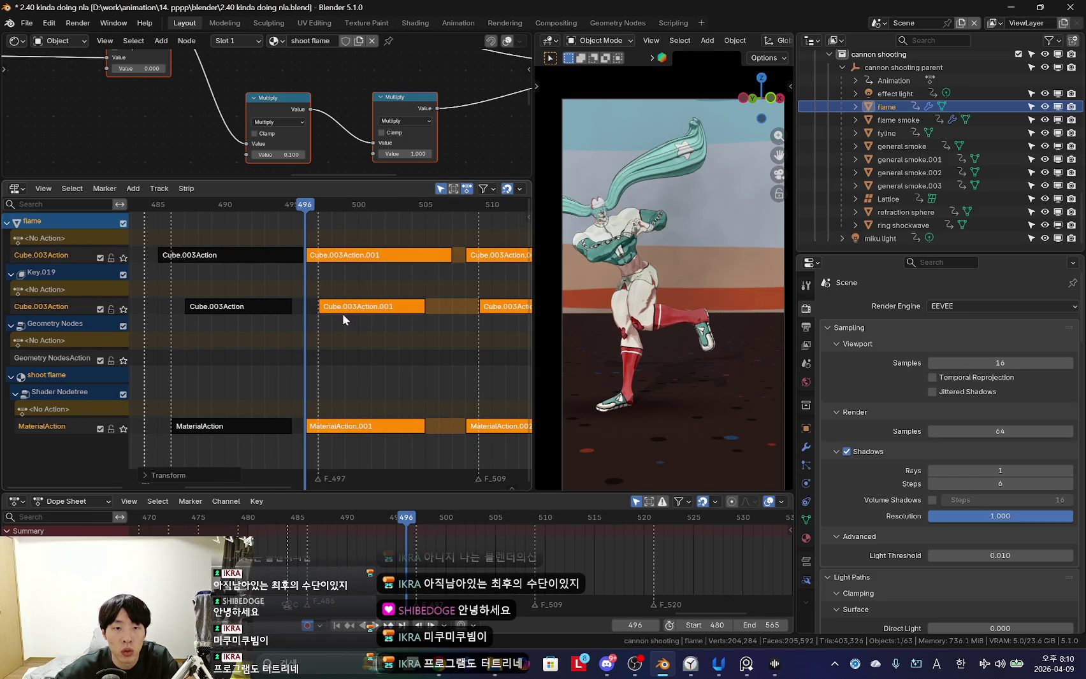
# Move the lower strips again, then undo the strip moves.
pyautogui.scroll(-2, 420, 315)
pyautogui.keyDown('ctrl'); pyautogui.hscroll(3, 325, 327); pyautogui.keyUp('ctrl')
pyautogui.press('g')
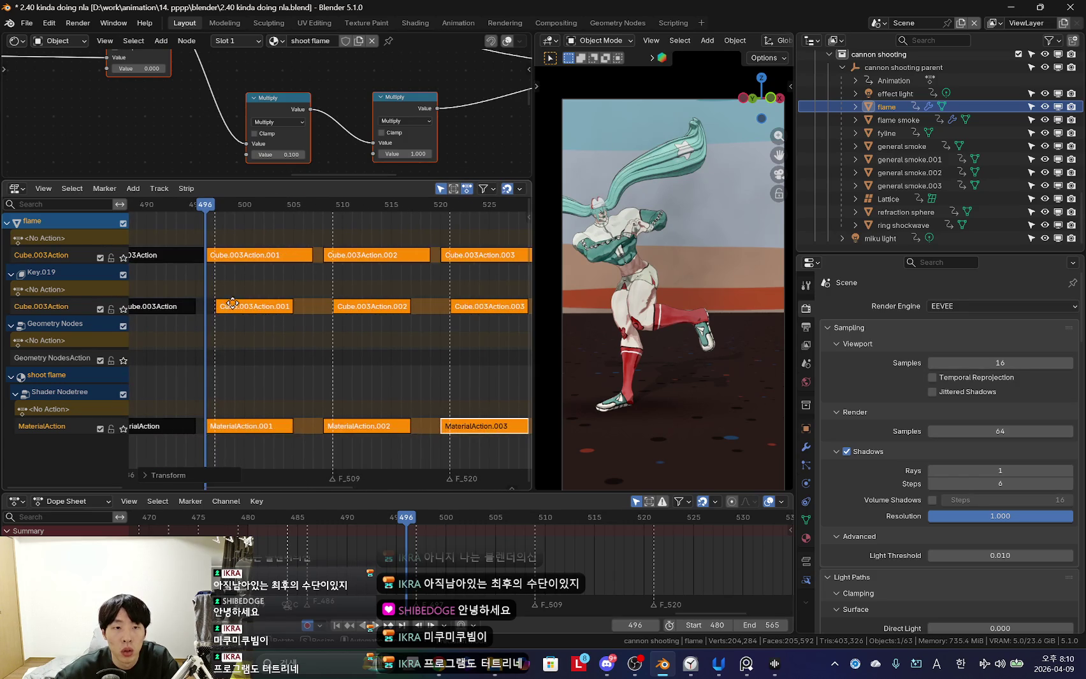
pyautogui.click(233, 309)
pyautogui.scroll(-1, 268, 293)
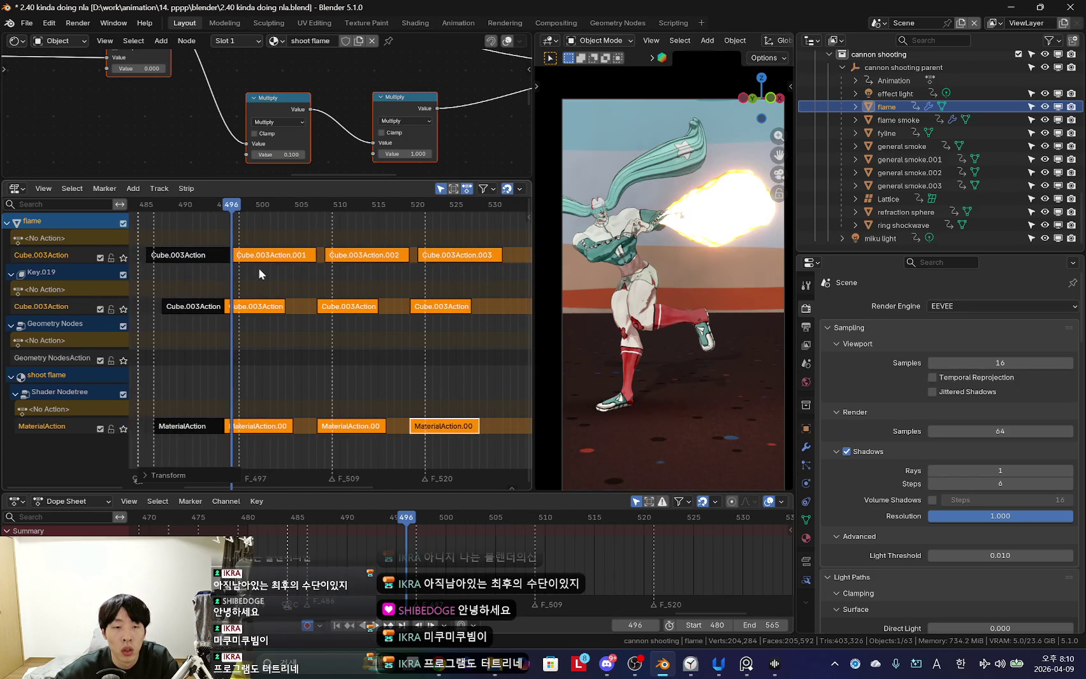
pyautogui.hotkey('ctrl', 'z')
pyautogui.hotkey('ctrl', 'z')
pyautogui.hotkey('ctrl', 'z')
pyautogui.hotkey('ctrl', 'z')
pyautogui.hotkey('ctrl', 'z')
pyautogui.scroll(2, 261, 268)
pyautogui.hotkey('ctrl', 'z')
pyautogui.hotkey('ctrl', 'z')
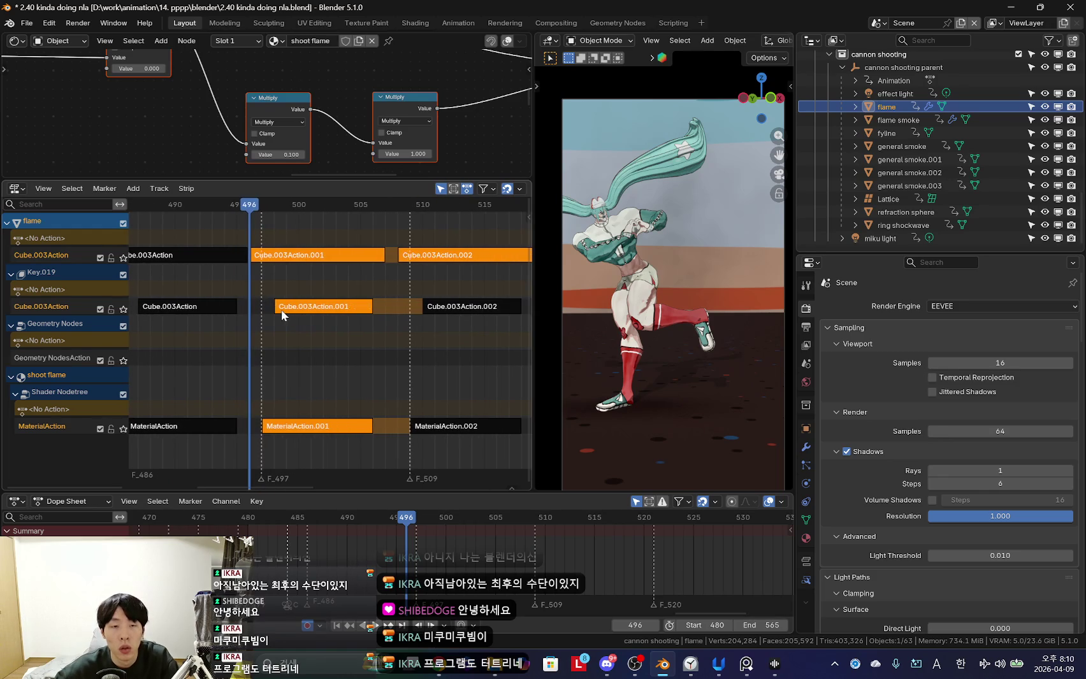
pyautogui.hotkey('ctrl', 'z')
pyautogui.scroll(-1, 271, 318)
pyautogui.scroll(1, 303, 315)
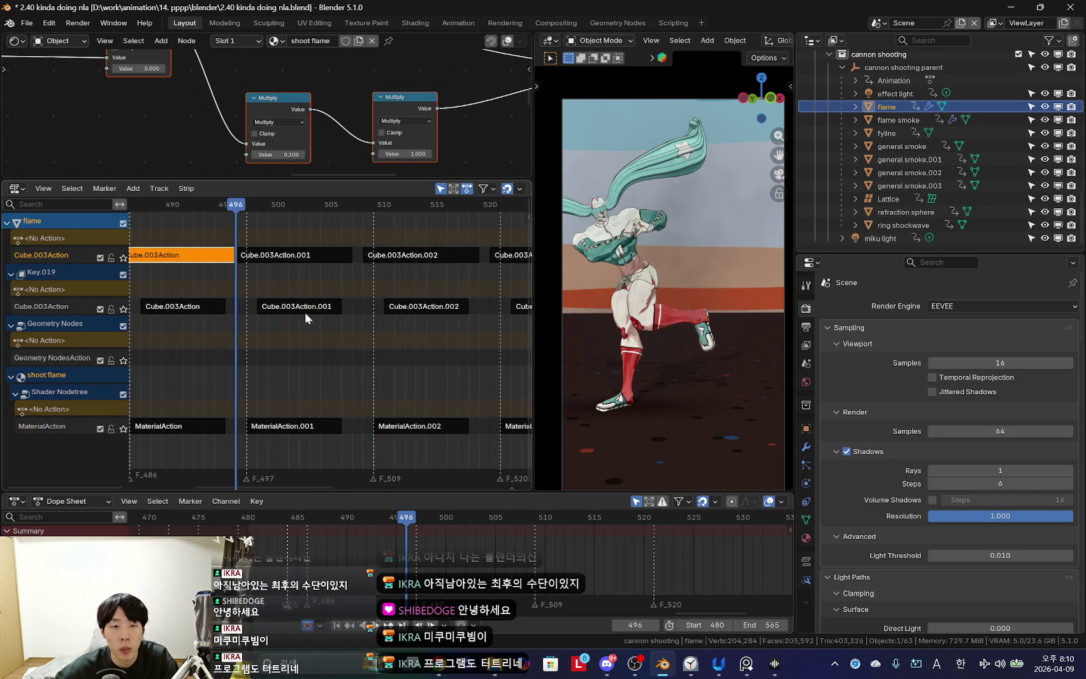
# Add the MaterialAction.001 strip to the selection and shift the strips one frame earlier.
pyautogui.keyDown('shift'); pyautogui.click(312, 424); pyautogui.keyUp('shift')
pyautogui.scroll(2, 332, 381)
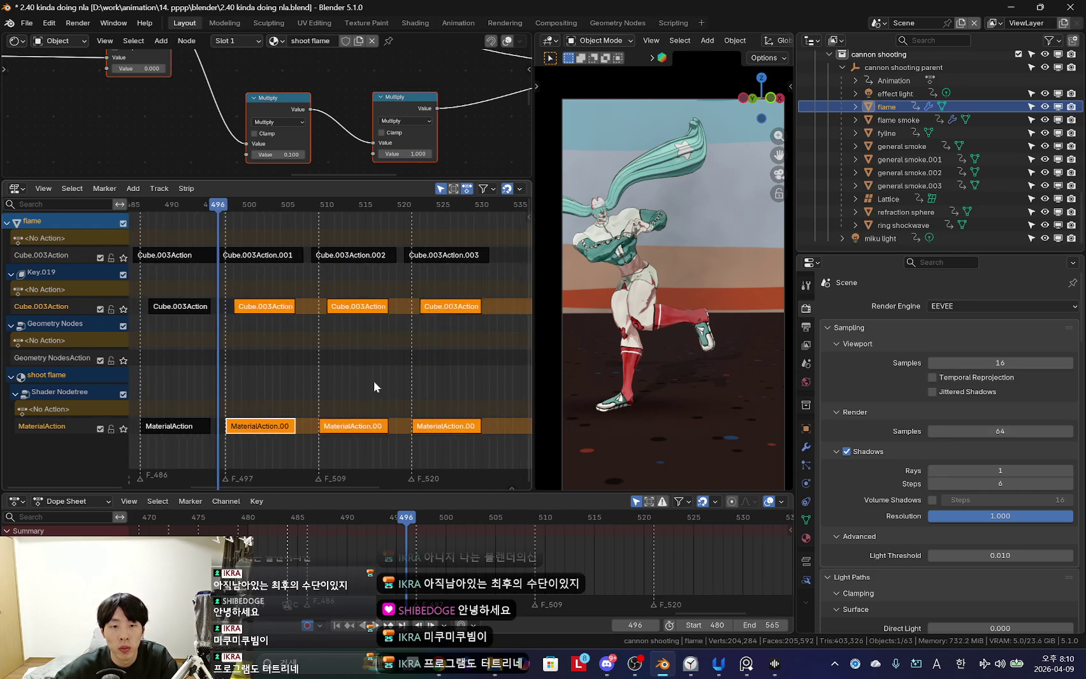
pyautogui.press('g')
pyautogui.click(301, 357)
pyautogui.scroll(3, 301, 357)
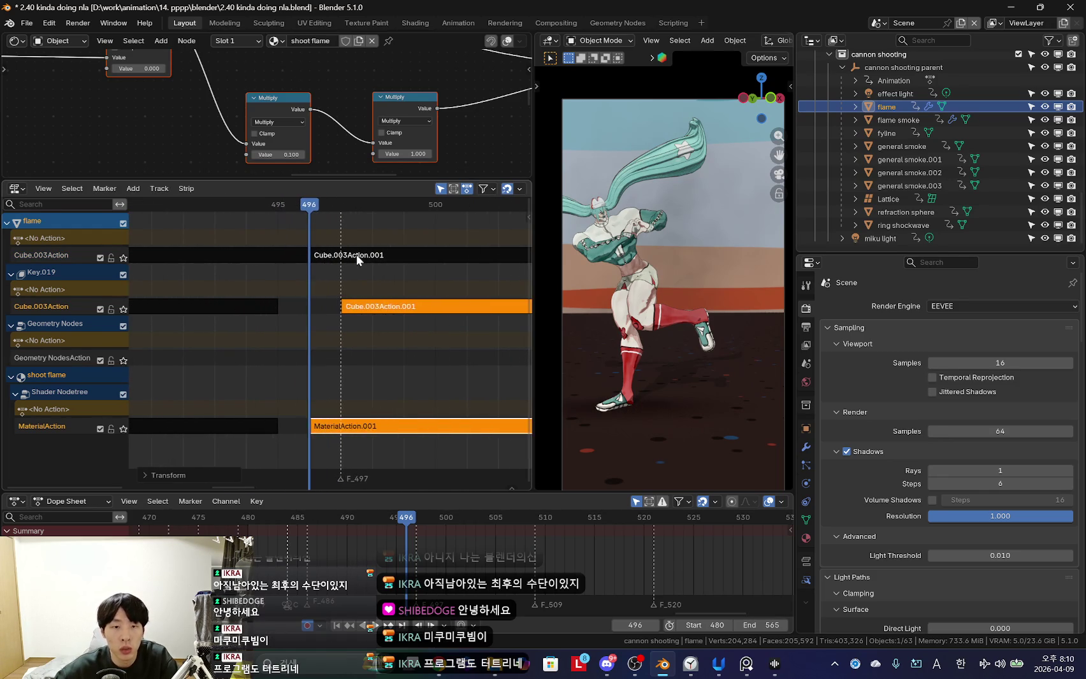
# Step back to frame 495 and select the first, then the next flame action strip.
pyautogui.click(295, 255)
pyautogui.press('Left')
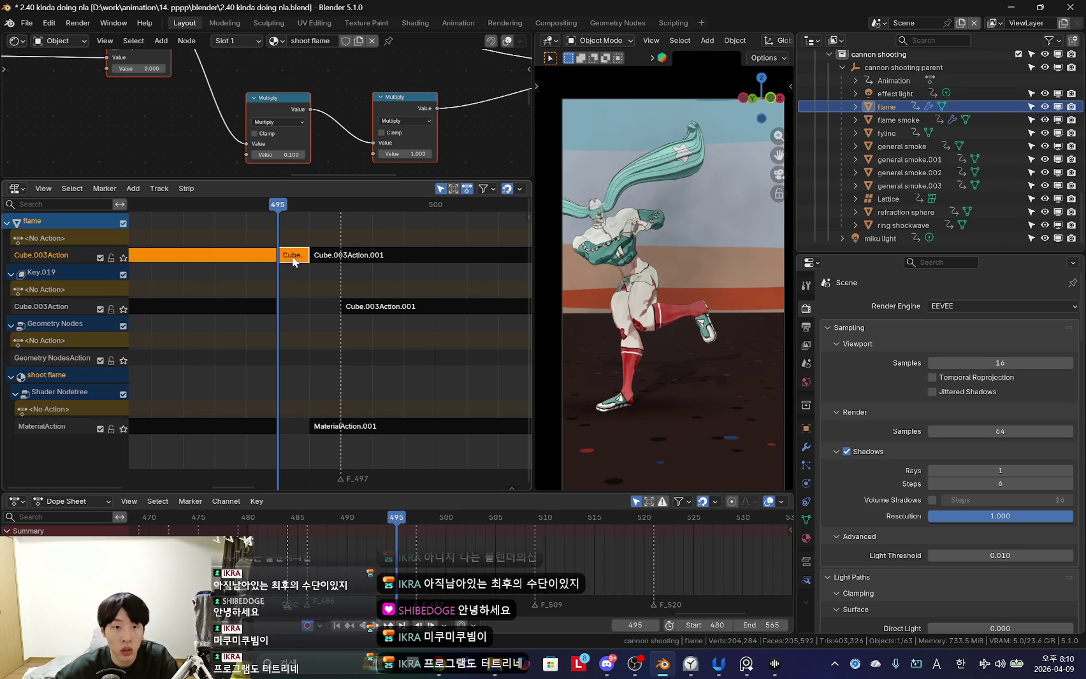
pyautogui.scroll(-2, 332, 275)
pyautogui.scroll(-3, 299, 274)
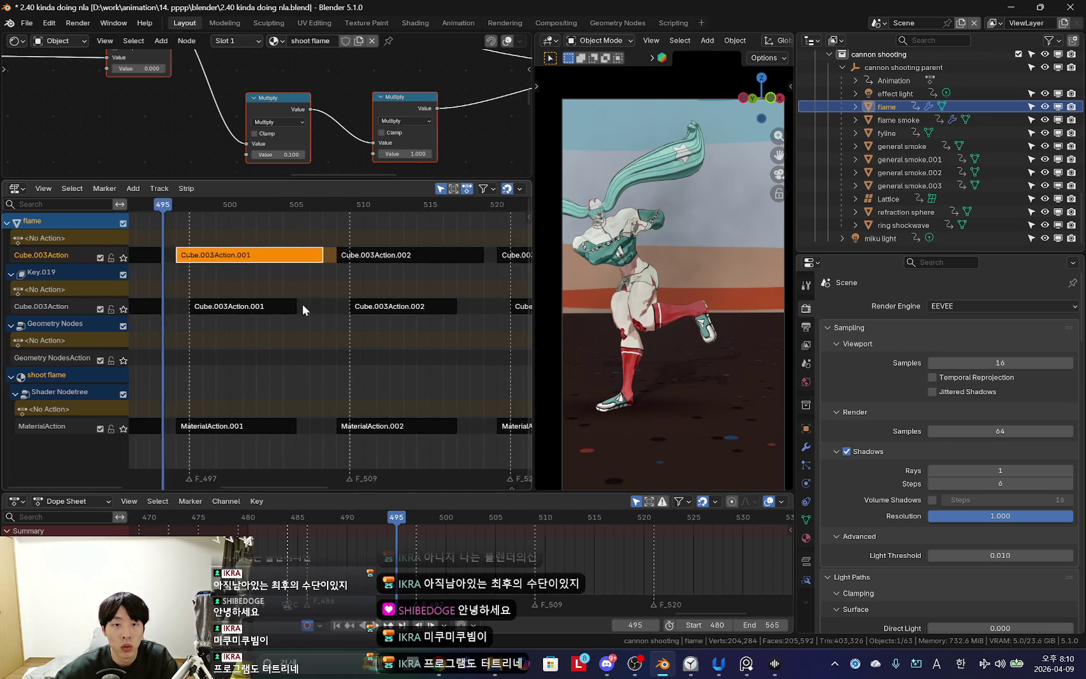
pyautogui.click(378, 256)
pyautogui.scroll(2, 354, 279)
# Slide the selected flame strips about one frame earlier and scrub to check the timing.
pyautogui.press('g')
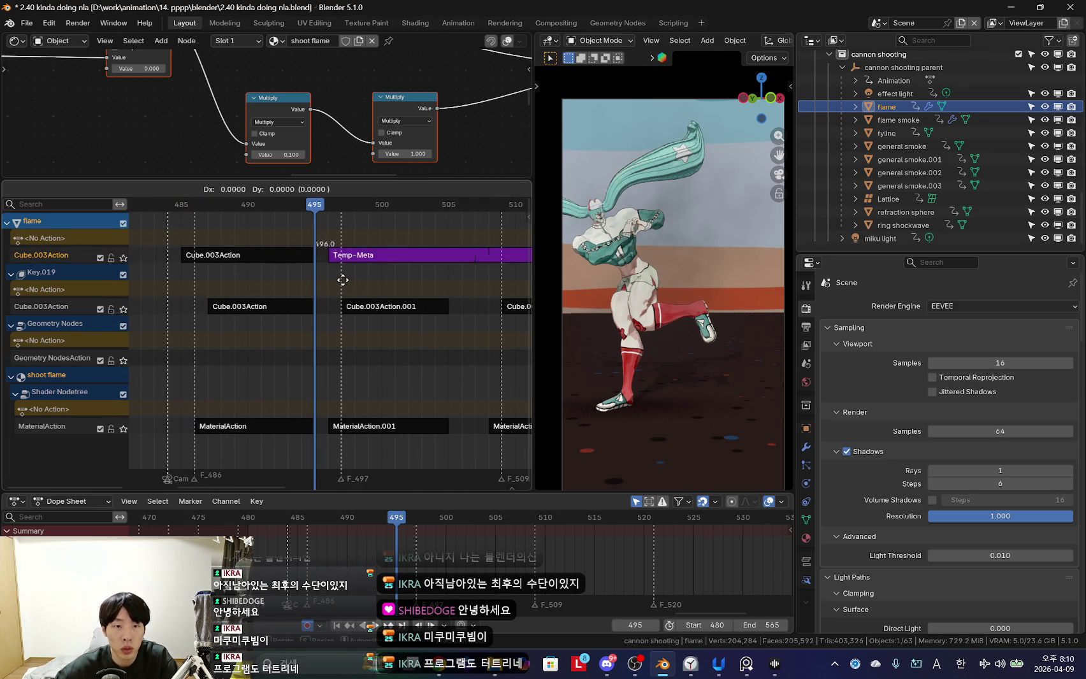
pyautogui.moveTo(257, 269); pyautogui.dragTo(352, 287)
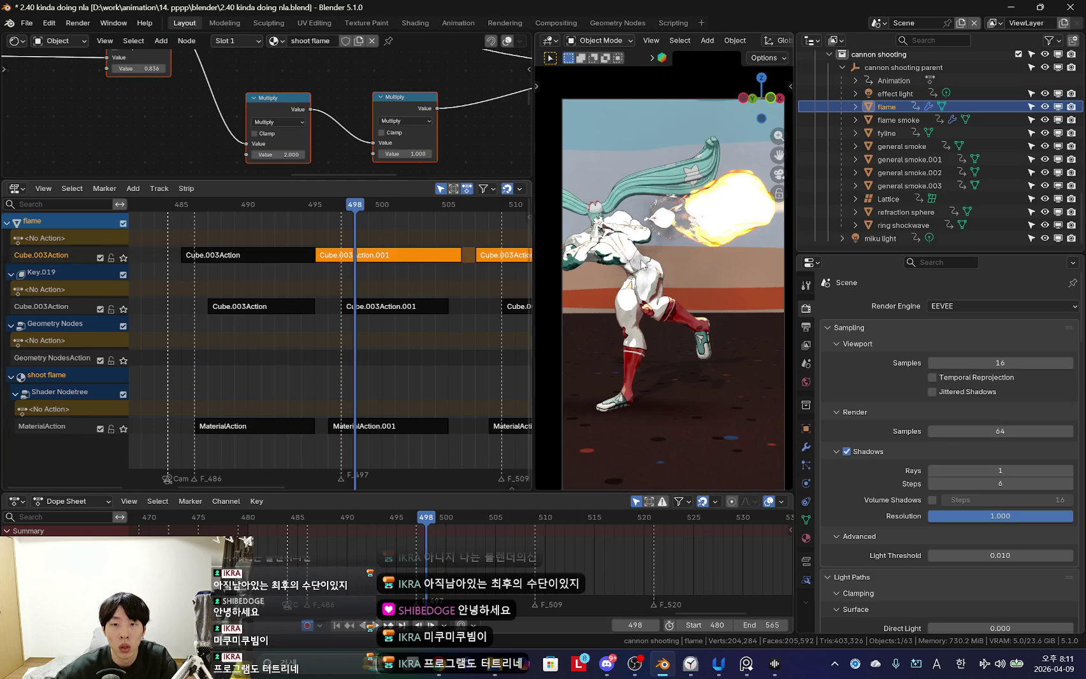
pyautogui.keyDown('ctrl'); pyautogui.hscroll(1, 374, 342); pyautogui.keyUp('ctrl')
pyautogui.scroll(2, 591, 307)
pyautogui.scroll(2, 631, 299)
pyautogui.scroll(2, 665, 293)
# Select the flame smoke object, cancelling an accidental viewport move.
pyautogui.click(898, 120)
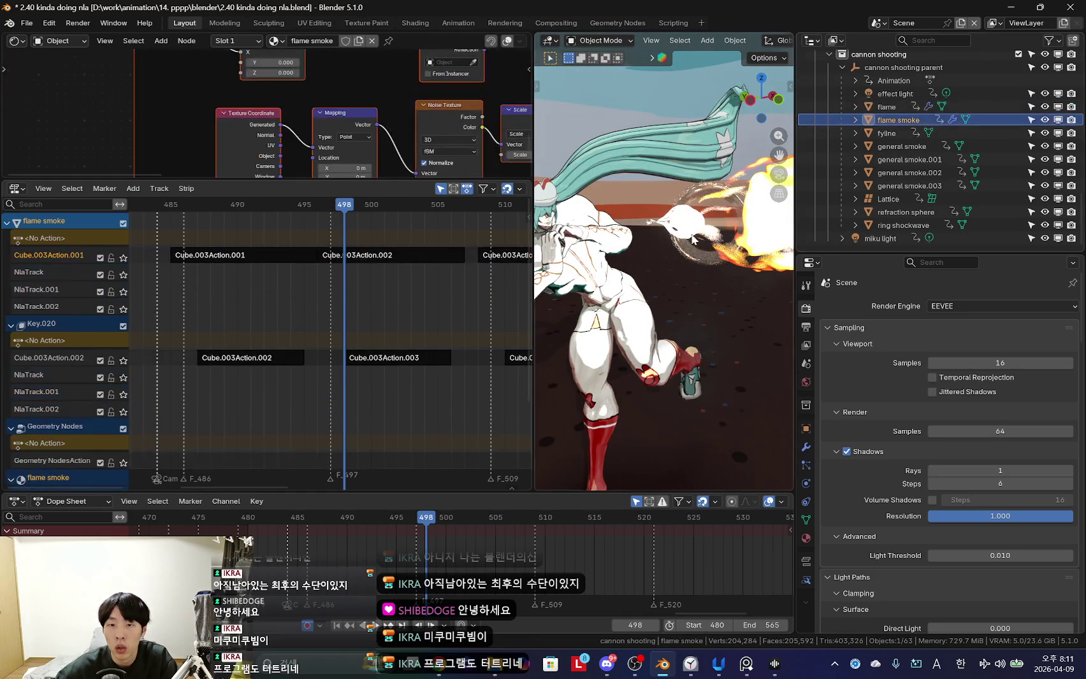
pyautogui.moveTo(675, 280); pyautogui.dragTo(664, 261, button='middle')
pyautogui.press('g')
pyautogui.click(654, 297)
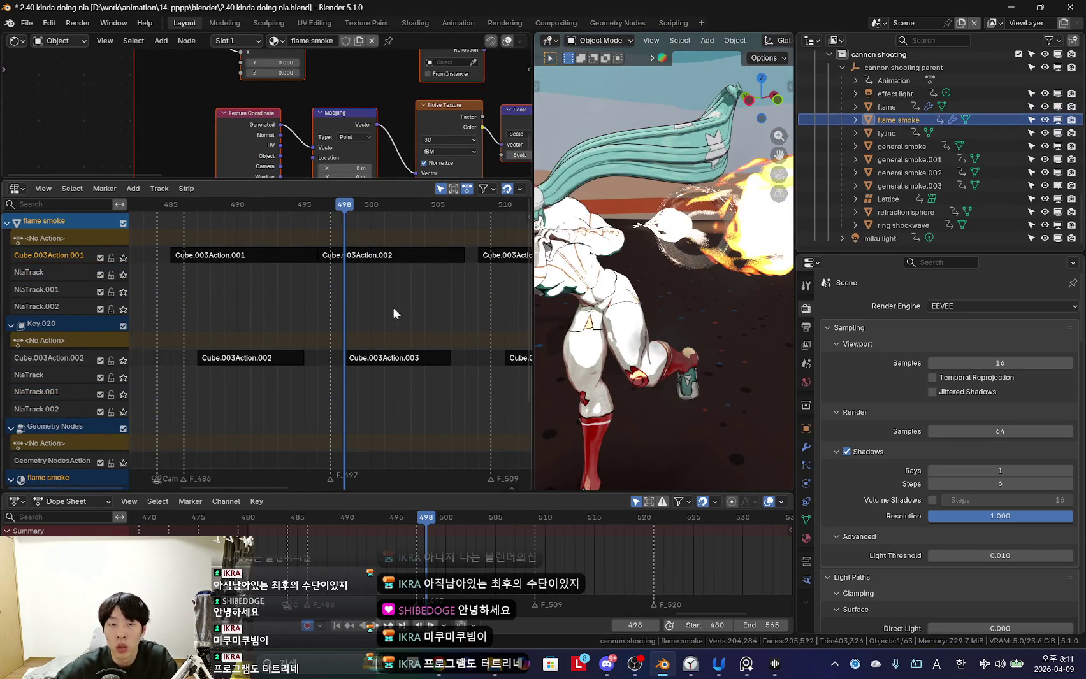
pyautogui.keyDown('ctrl'); pyautogui.hscroll(3, 430, 308); pyautogui.keyUp('ctrl')
pyautogui.keyDown('ctrl'); pyautogui.hscroll(2, 294, 347); pyautogui.keyUp('ctrl')
pyautogui.keyDown('ctrl'); pyautogui.hscroll(-2, 325, 328); pyautogui.keyUp('ctrl')
# Box-select the flame smoke strips from frame 498 and shift them one frame earlier.
pyautogui.scroll(-2, 321, 322)
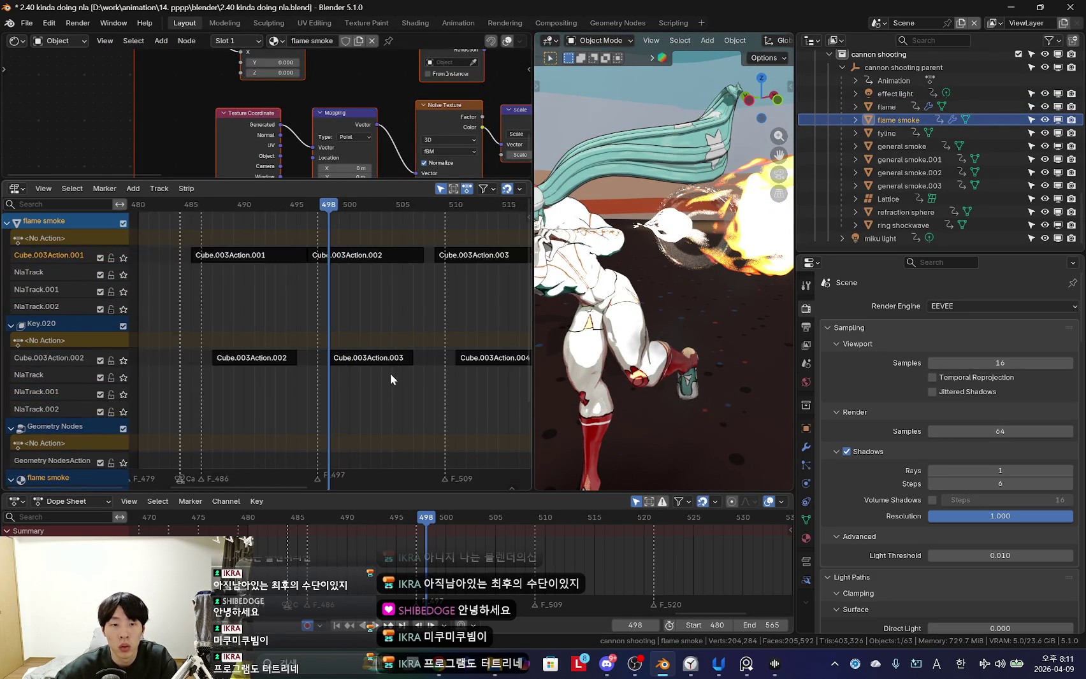
pyautogui.scroll(-2, 390, 373)
pyautogui.scroll(-3, 272, 361)
pyautogui.moveTo(297, 352); pyautogui.dragTo(339, 364)
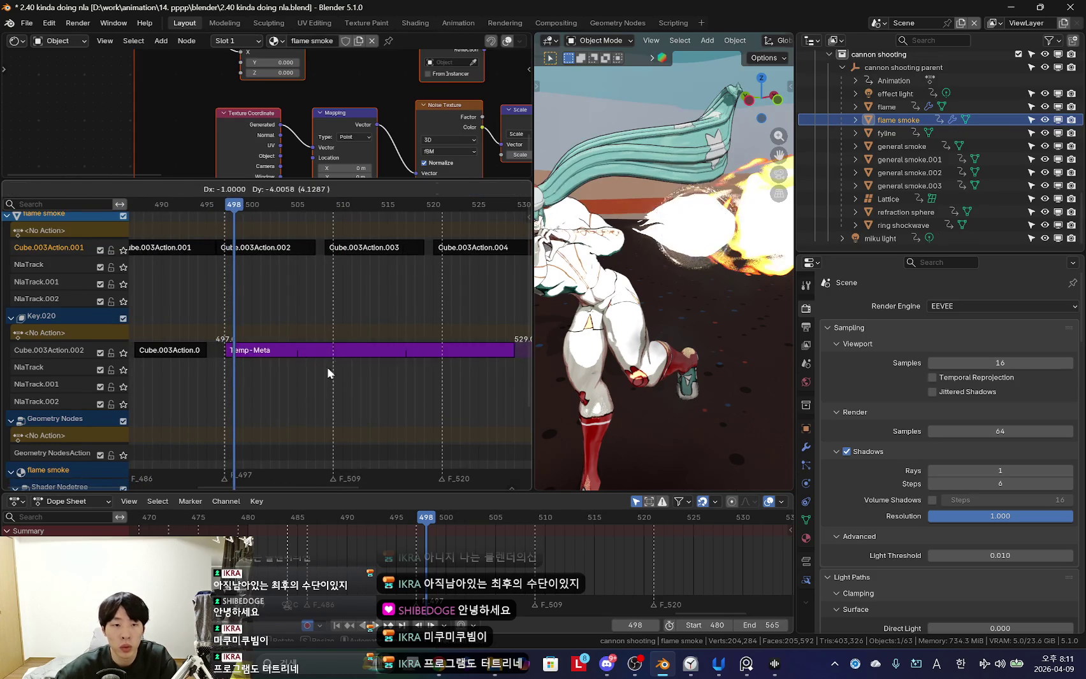
pyautogui.scroll(3, 359, 299)
pyautogui.press('Left')
pyautogui.scroll(2, 328, 279)
# Adjust the Cube.003Action.001 and Cube.003Action.002 strips and scrub to review smoke timing.
pyautogui.click(314, 258)
pyautogui.press('Left')
pyautogui.press('Left')
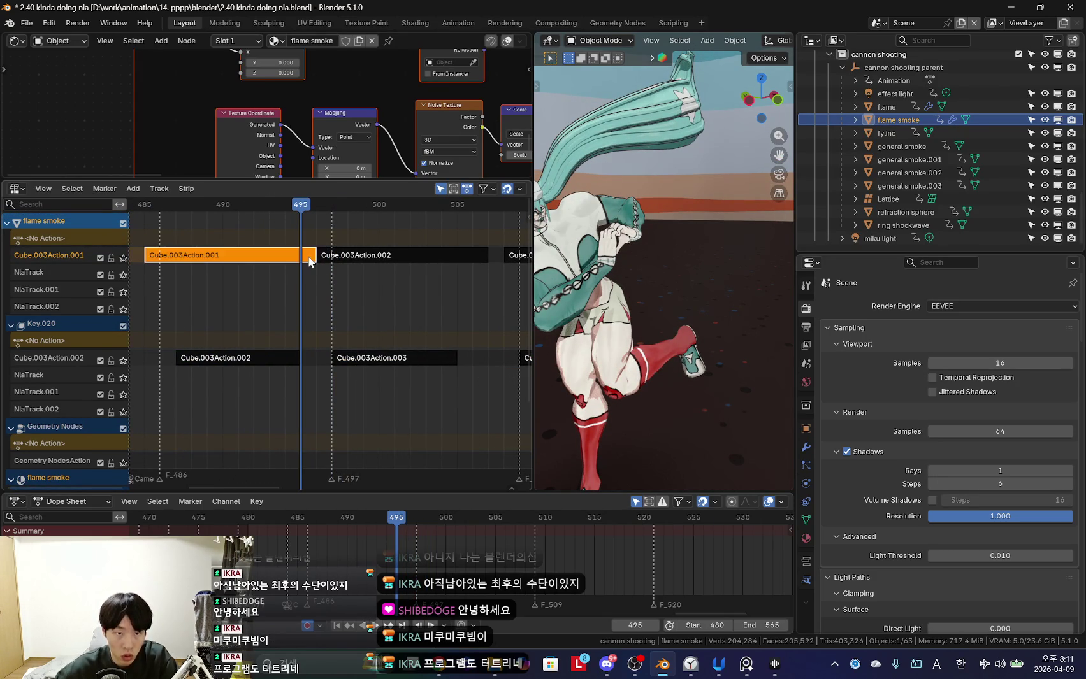
pyautogui.click(345, 262)
pyautogui.scroll(-3, 276, 298)
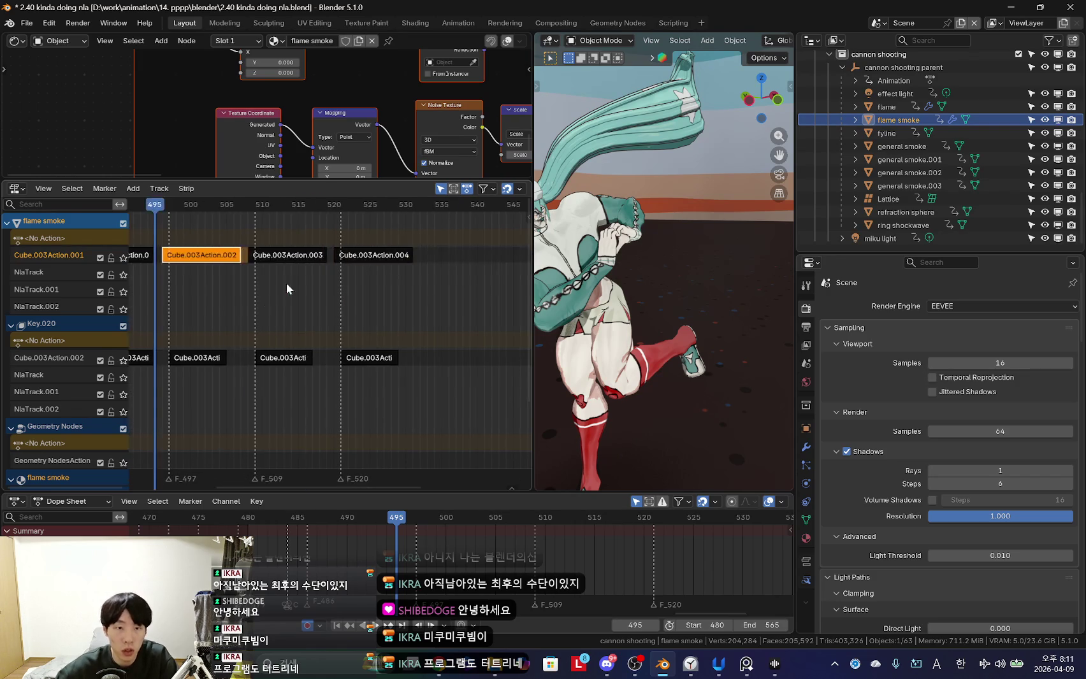
pyautogui.scroll(2, 250, 274)
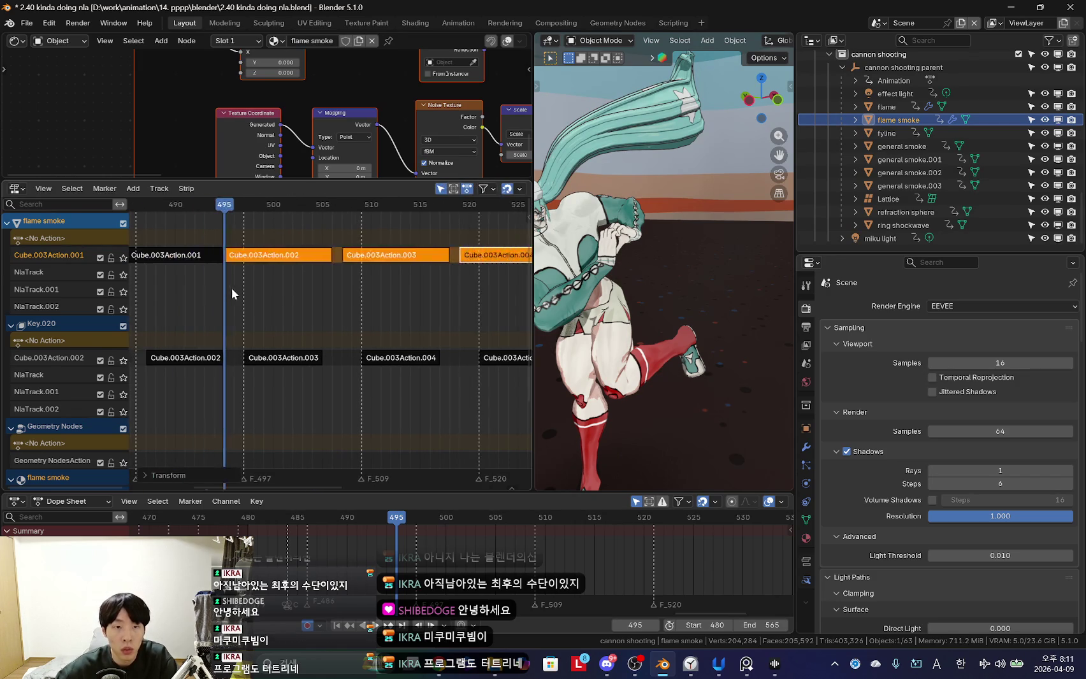
pyautogui.click(186, 292)
pyautogui.moveTo(186, 293); pyautogui.dragTo(249, 307)
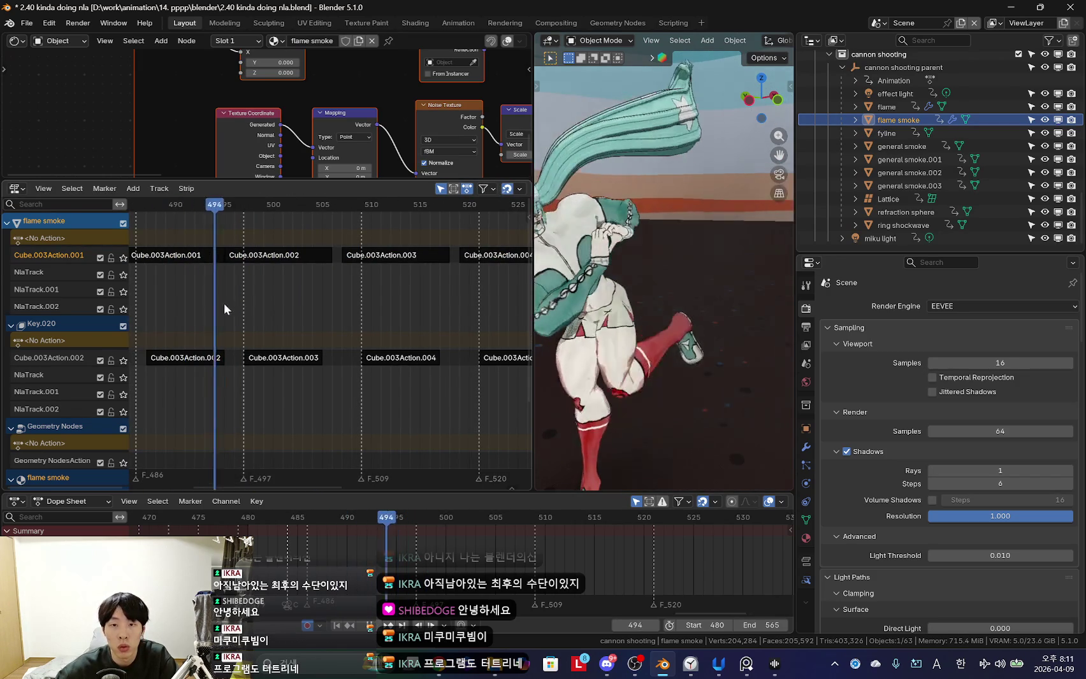
# Orbit the viewport to inspect the blast effect and select the fyline object.
pyautogui.keyDown('alt'); pyautogui.scroll(4, 652, 324); pyautogui.keyUp('alt')
pyautogui.keyDown('alt'); pyautogui.scroll(-7, 652, 324); pyautogui.keyUp('alt')
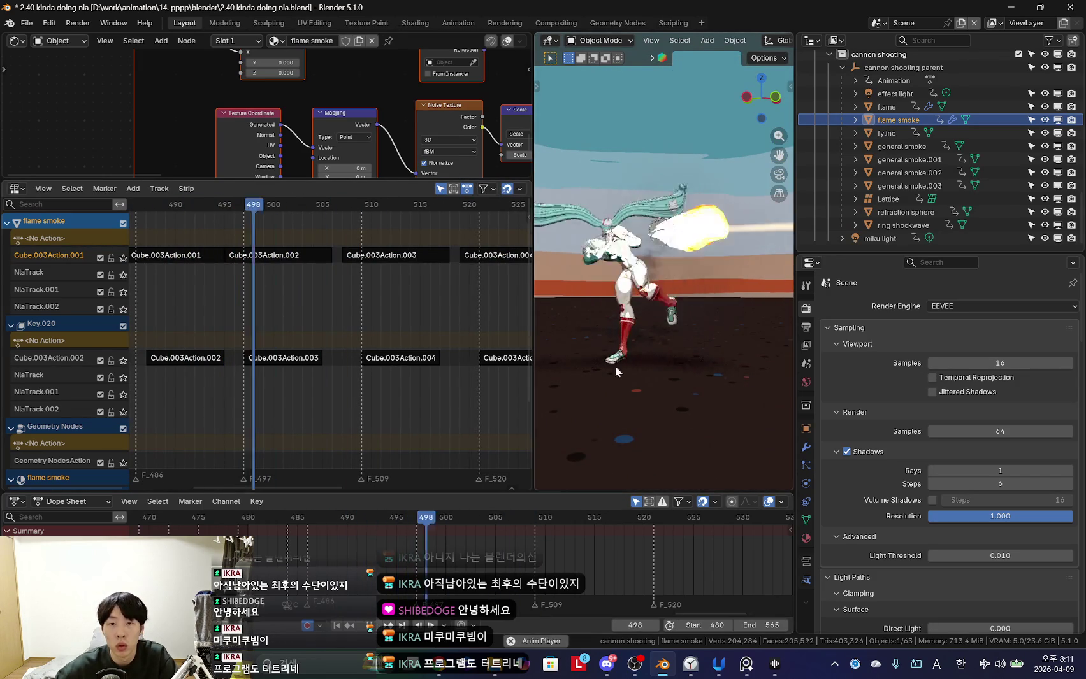
pyautogui.keyDown('alt'); pyautogui.scroll(6, 408, 530); pyautogui.keyUp('alt')
pyautogui.moveTo(650, 342); pyautogui.dragTo(855, 163, button='middle')
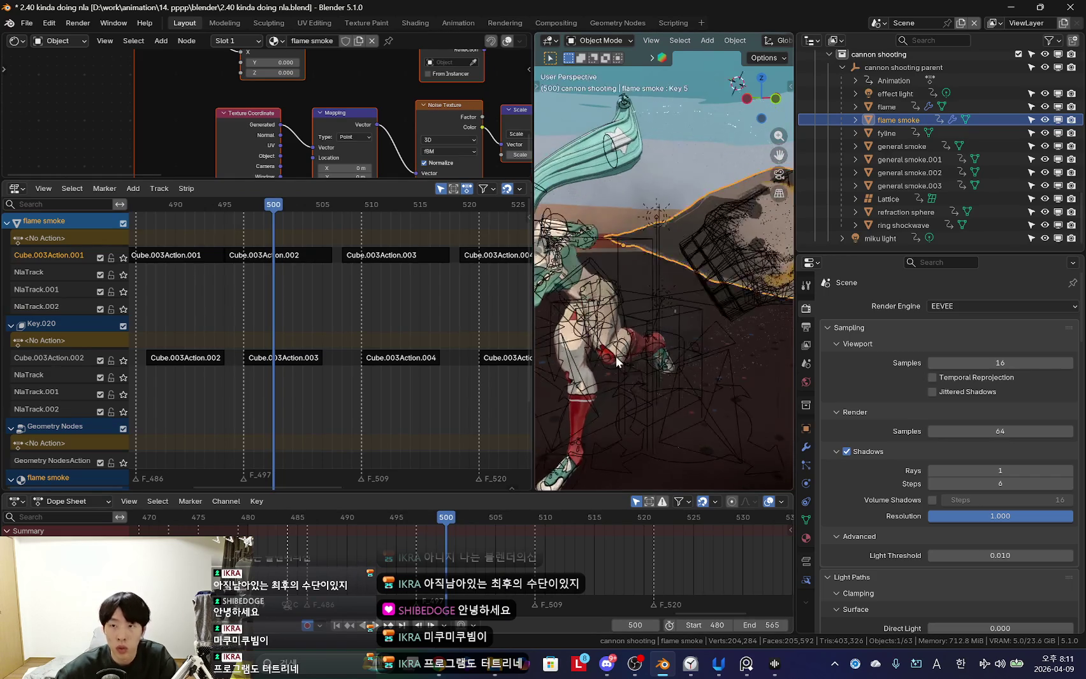
pyautogui.click(886, 134)
# Move all fyline and fly lone strips about two frames earlier.
pyautogui.moveTo(241, 234); pyautogui.dragTo(331, 376)
pyautogui.hscroll(-1, 293, 344)
pyautogui.keyDown('alt'); pyautogui.scroll(-3, 255, 313); pyautogui.keyUp('alt')
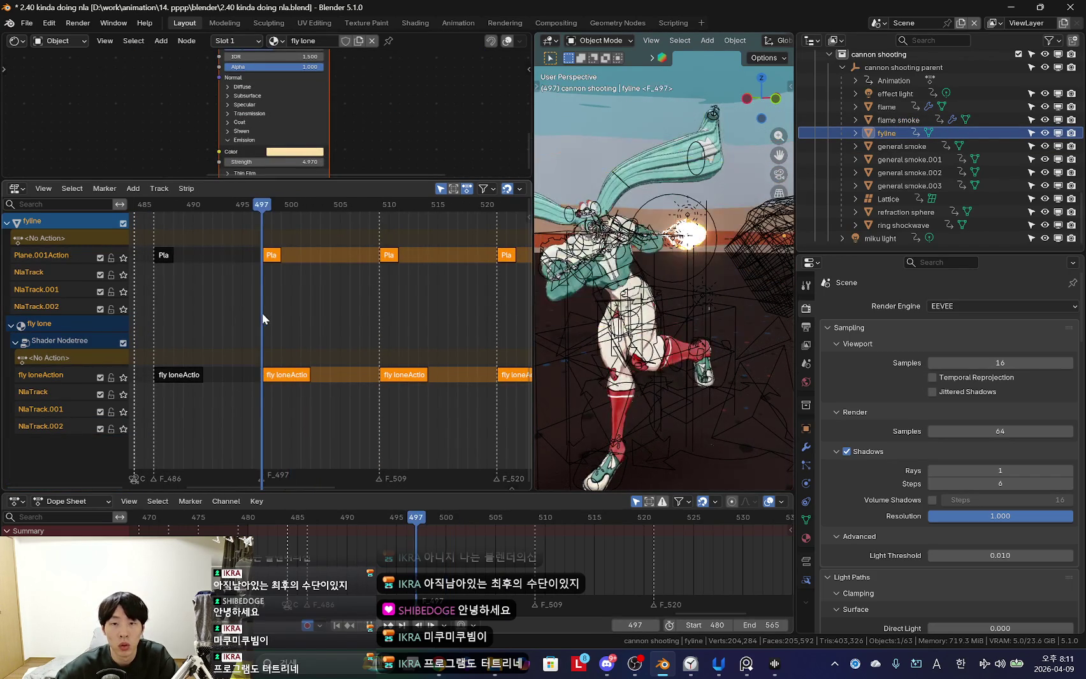
pyautogui.press('g')
pyautogui.click(307, 332)
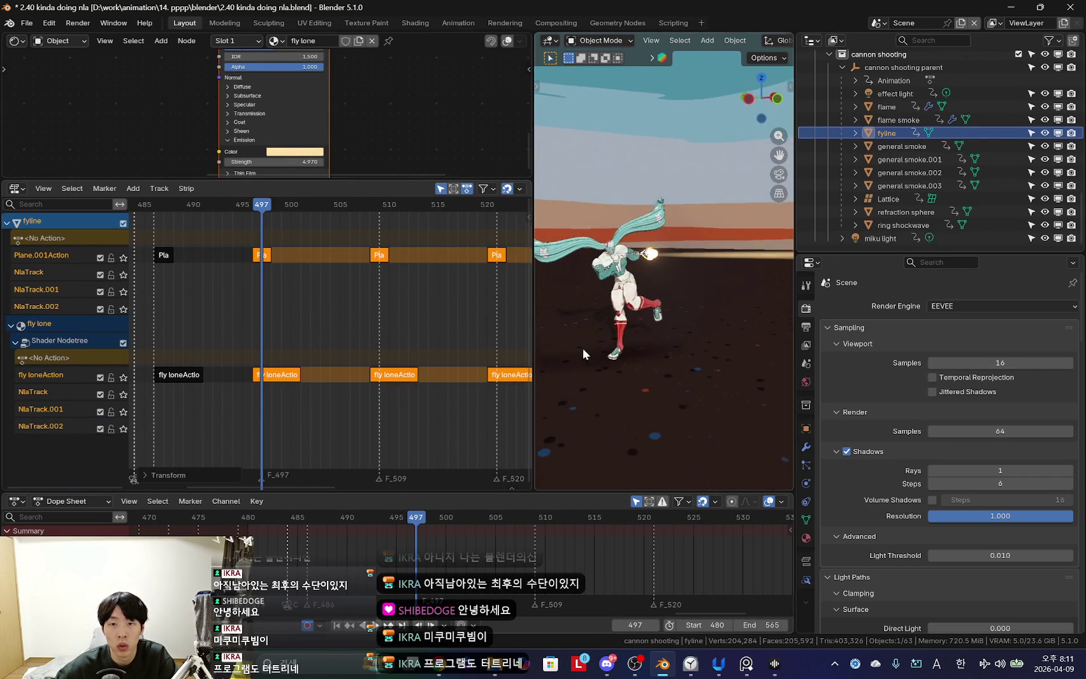
# Shift the general smoke object's second set of strips one frame earlier.
pyautogui.click(902, 146)
pyautogui.scroll(-3, 323, 357)
pyautogui.scroll(3, 307, 372)
pyautogui.moveTo(307, 372)
pyautogui.mouseDown(button='middle')
pyautogui.moveTo(356, 354)
pyautogui.moveTo(314, 356)
pyautogui.moveTo(359, 342)
pyautogui.moveTo(306, 344)
pyautogui.moveTo(337, 353)
pyautogui.mouseUp(button='middle')
pyautogui.press('Tab')
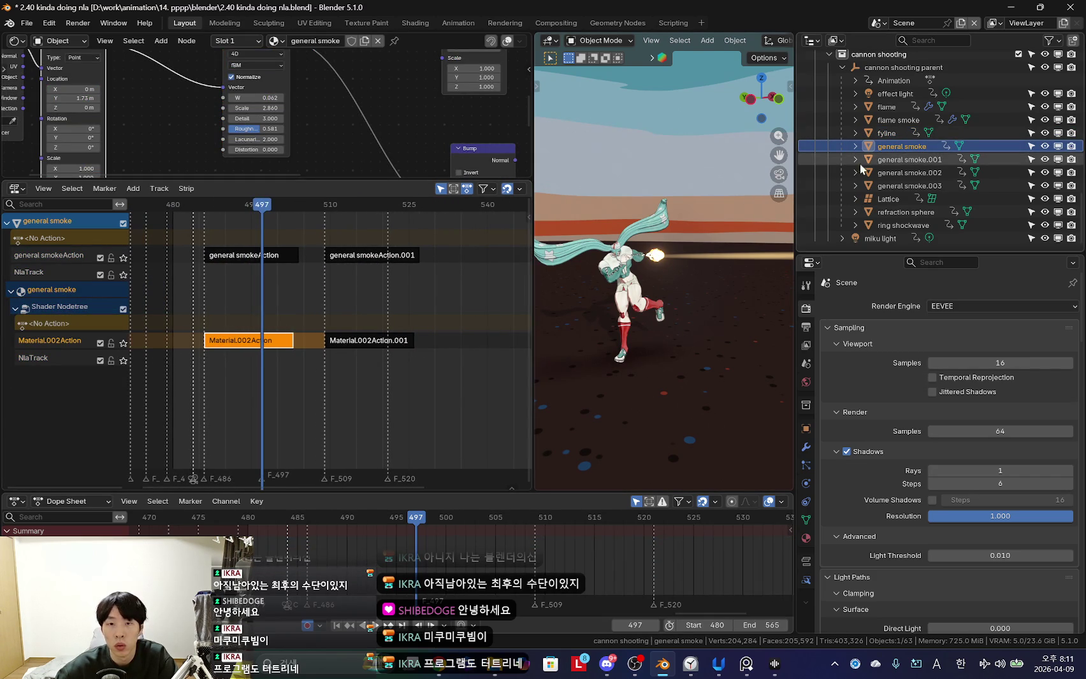
pyautogui.moveTo(253, 301)
pyautogui.keyDown('ctrl'); pyautogui.mouseDown(button='middle')
pyautogui.moveTo(374, 308)
pyautogui.moveTo(368, 294)
pyautogui.mouseUp(button='middle'); pyautogui.keyUp('ctrl')
pyautogui.click(374, 308)
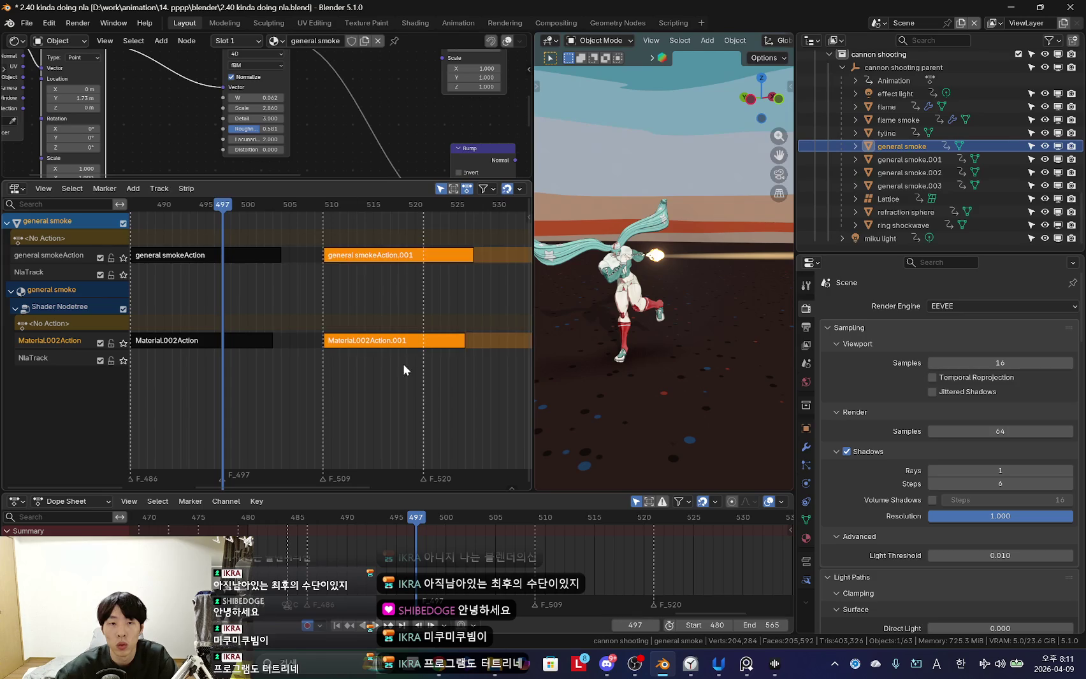
pyautogui.moveTo(332, 325); pyautogui.dragTo(315, 323)
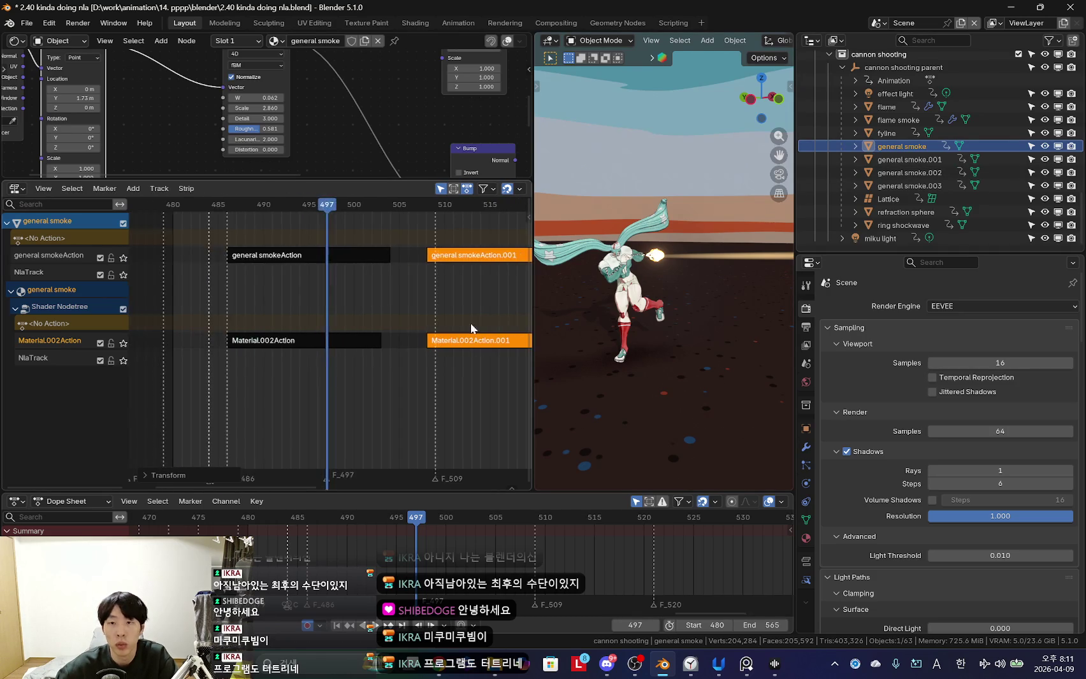
# Shift the later strips of general smoke.001, .002 and .003 earlier, including the material strip.
pyautogui.click(922, 159)
pyautogui.moveTo(426, 269); pyautogui.dragTo(372, 397, button='middle')
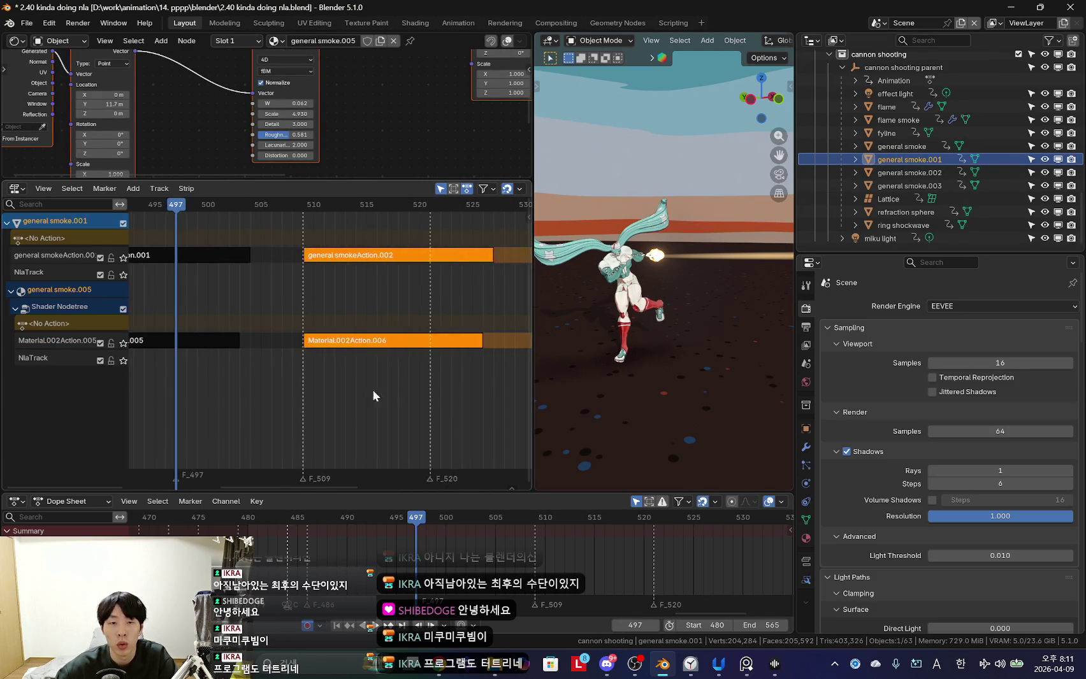
pyautogui.click(939, 177)
pyautogui.moveTo(300, 390); pyautogui.dragTo(353, 394, button='middle')
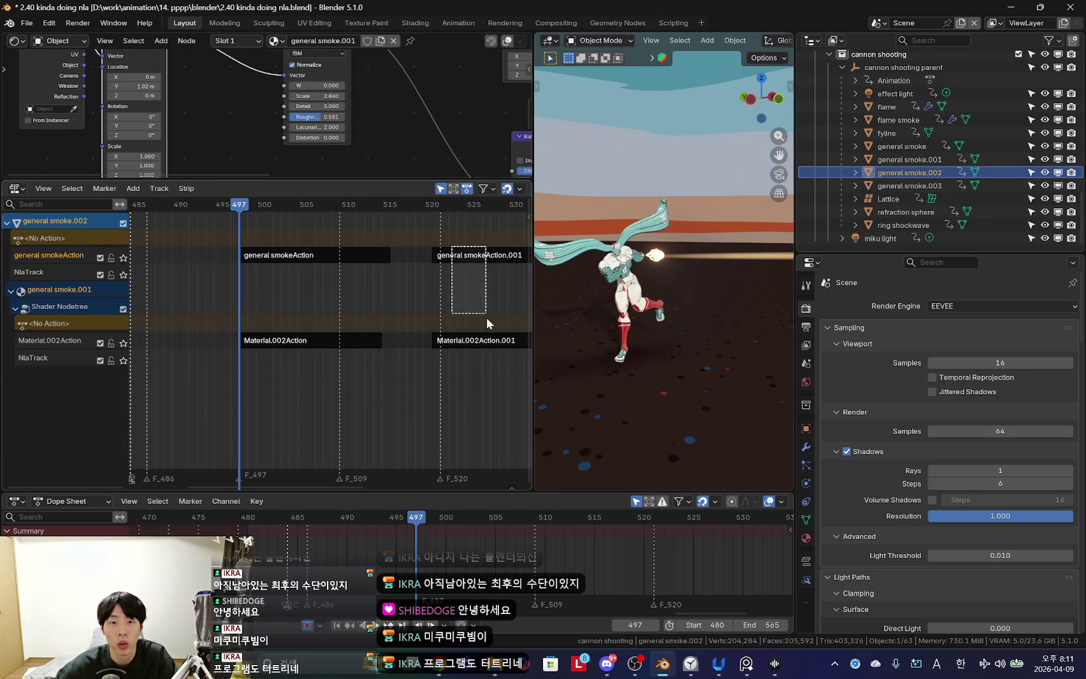
pyautogui.click(484, 346)
pyautogui.click(909, 186)
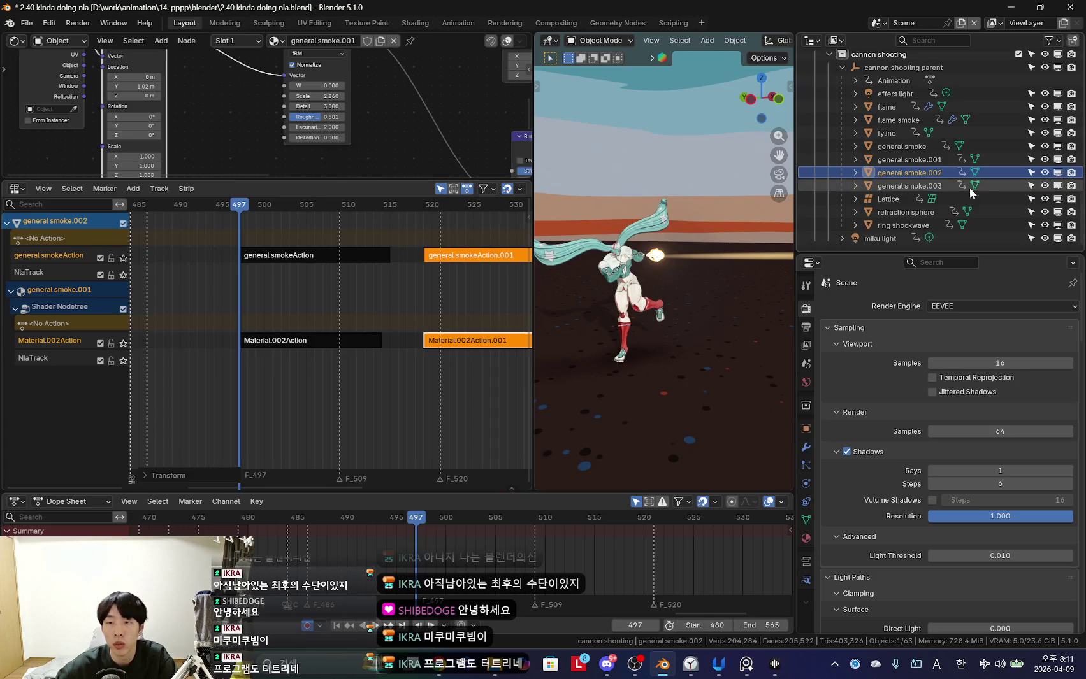
pyautogui.moveTo(519, 379); pyautogui.dragTo(452, 379, button='middle')
pyautogui.moveTo(395, 242); pyautogui.dragTo(446, 350)
pyautogui.press('g')
pyautogui.click(485, 361)
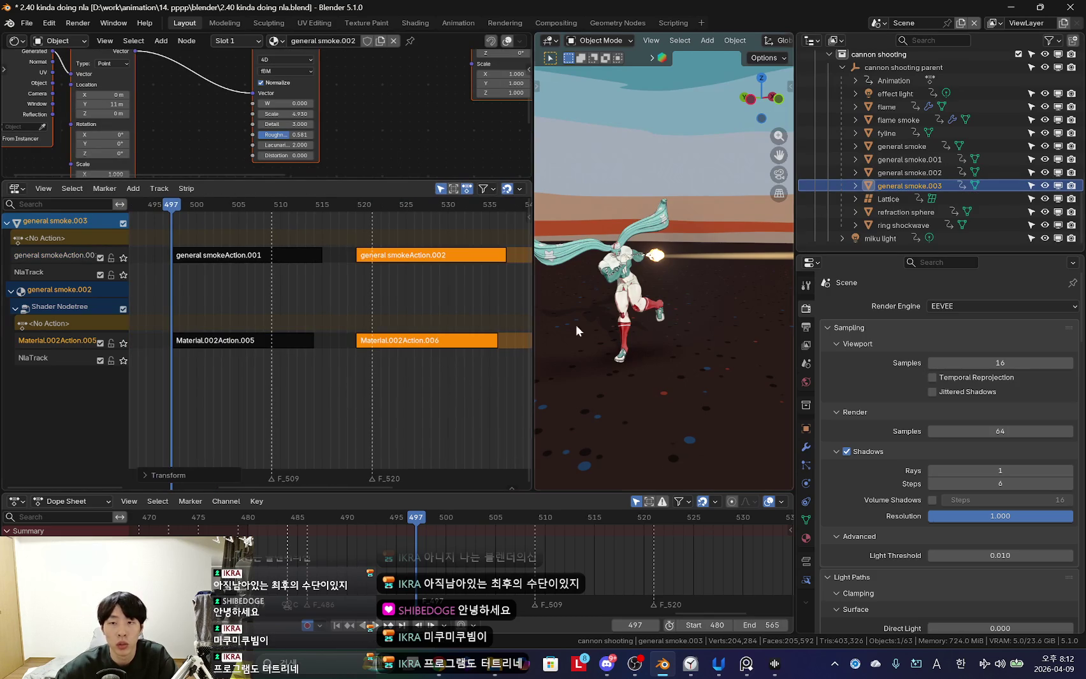
# Move all refraction sphere strips earlier to match the cannon shot.
pyautogui.click(886, 212)
pyautogui.moveTo(274, 236); pyautogui.dragTo(382, 354)
pyautogui.scroll(-2, 276, 285)
pyautogui.press('g')
pyautogui.click(383, 390)
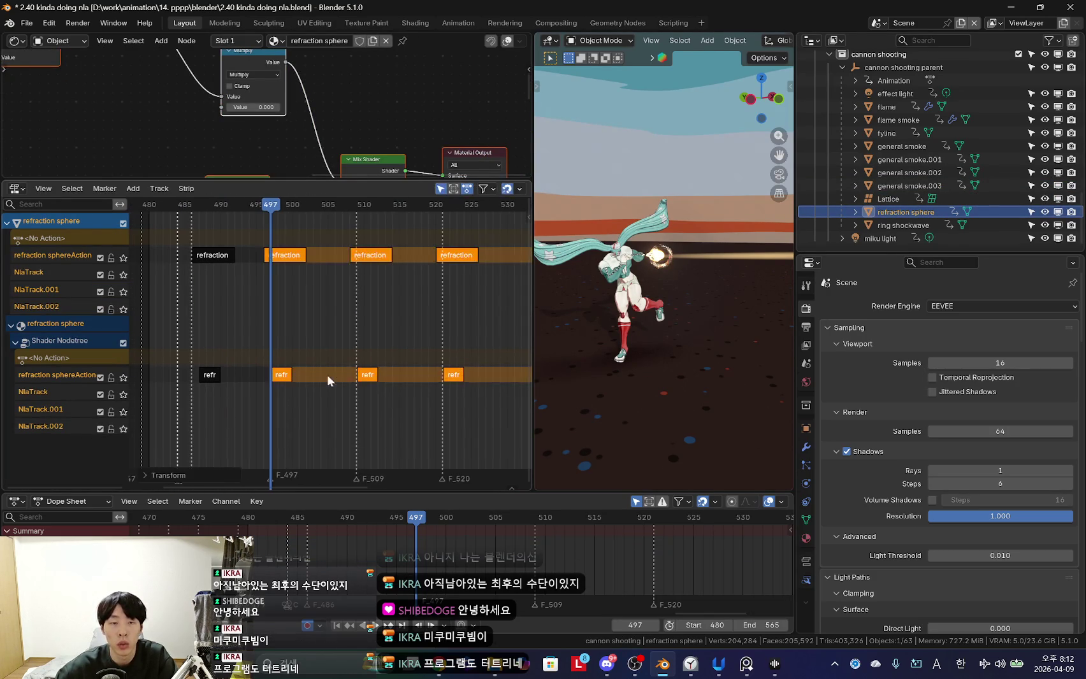
# Select the ring shockwave object and find its start around frames 487-488.
pyautogui.click(909, 186)
pyautogui.scroll(3, 352, 342)
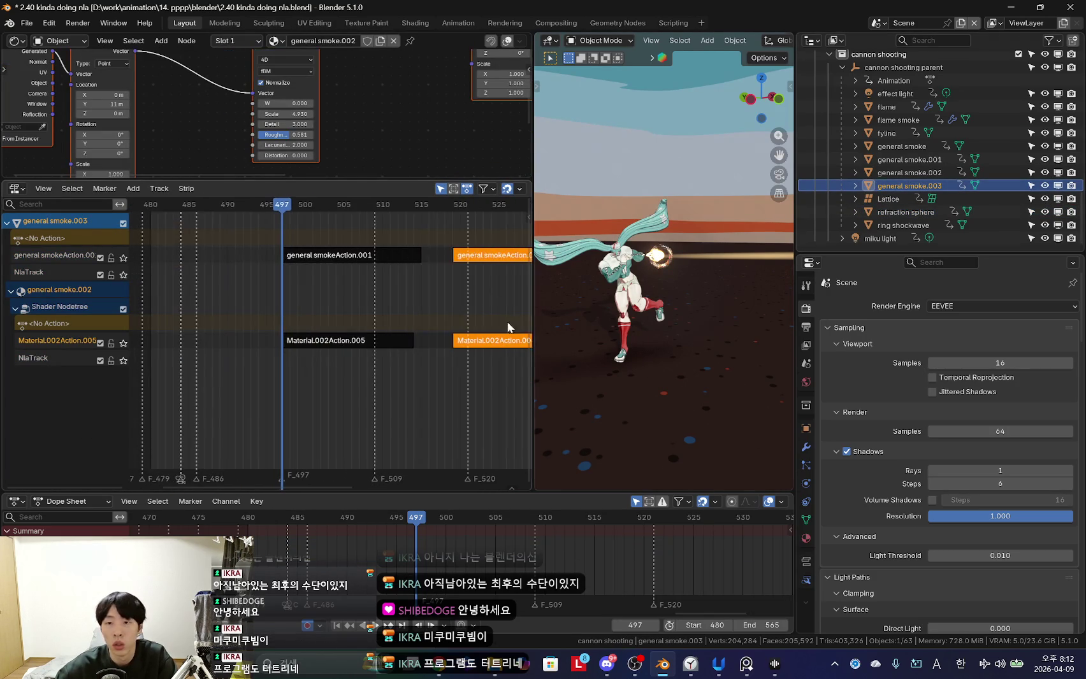
pyautogui.click(893, 213)
pyautogui.click(900, 226)
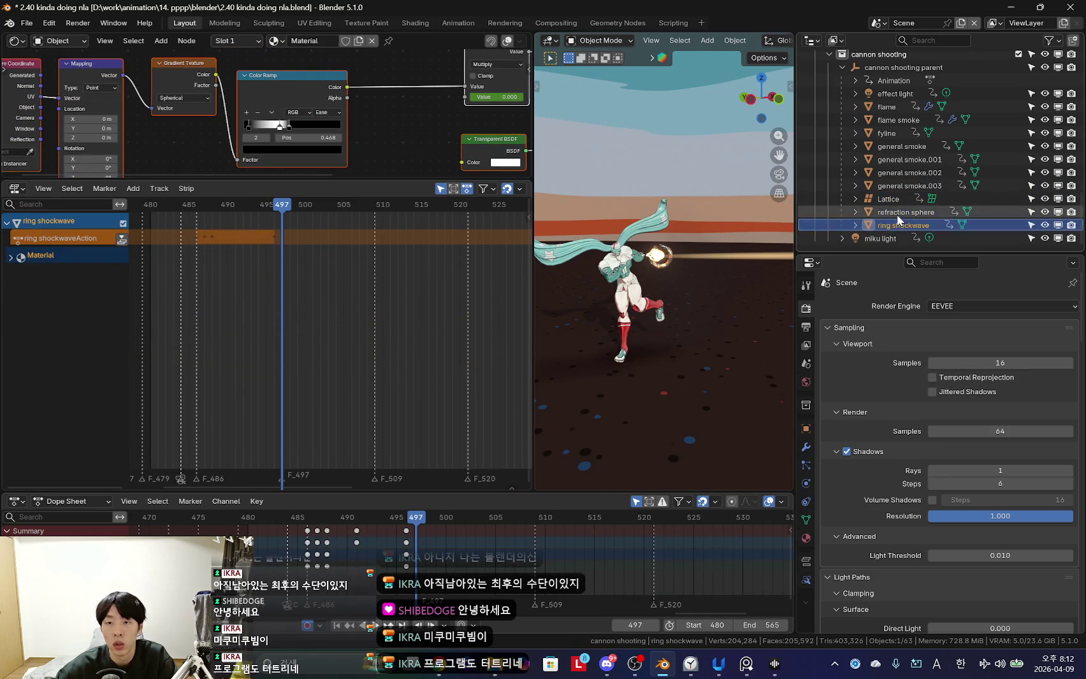
pyautogui.scroll(-3, 323, 319)
pyautogui.moveTo(628, 343); pyautogui.dragTo(611, 419, button='middle')
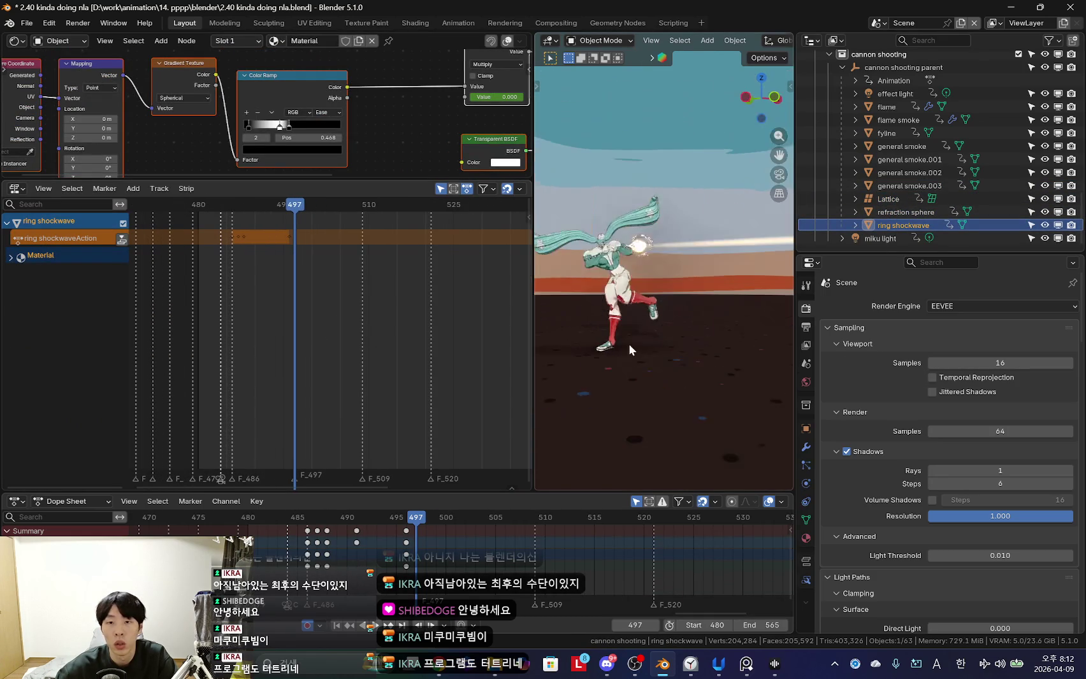
pyautogui.hotkey('shift', 'Left')
pyautogui.press('space')
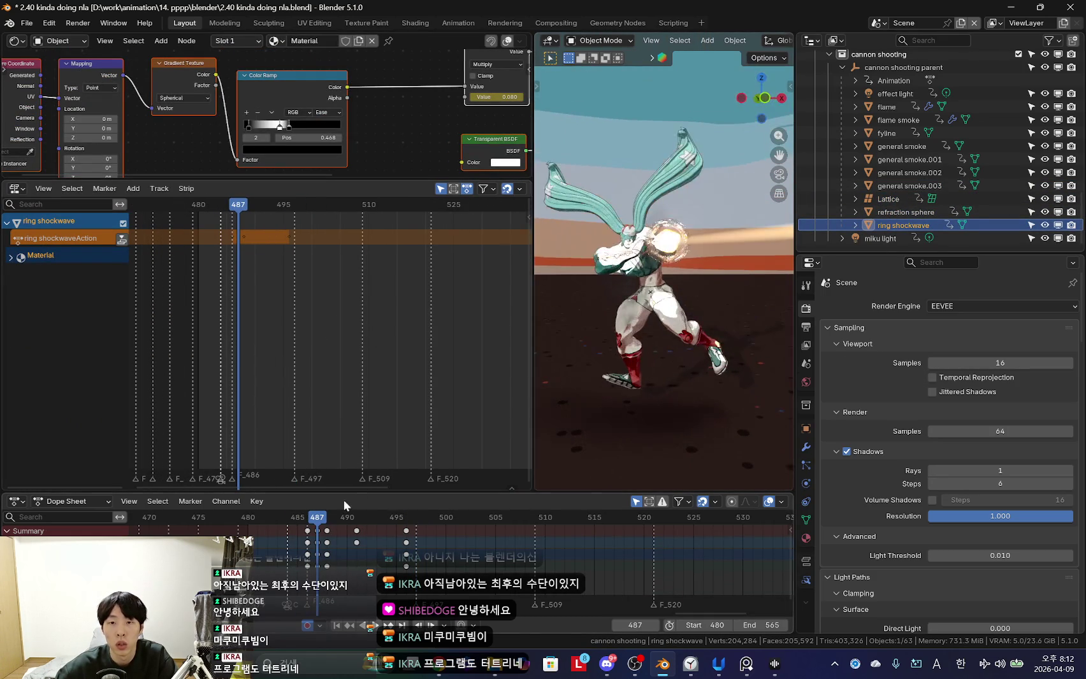
pyautogui.click(327, 546)
pyautogui.moveTo(570, 372); pyautogui.dragTo(548, 370, button='middle')
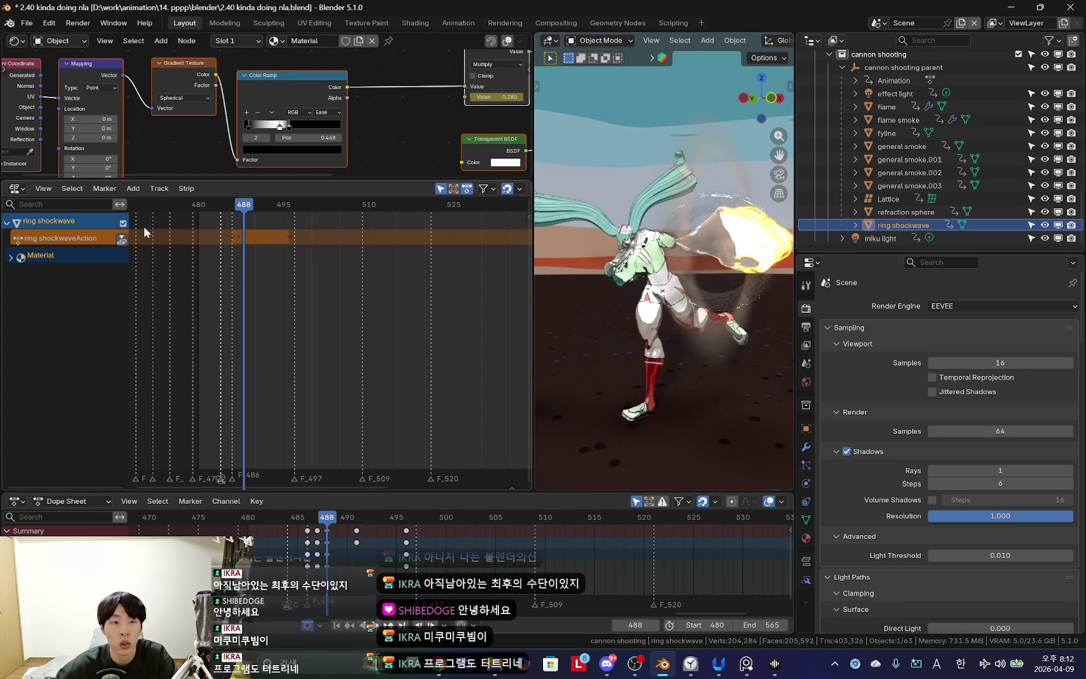
# Push the shockwave action down into an NLA strip and place it at frame 494.
pyautogui.click(122, 239)
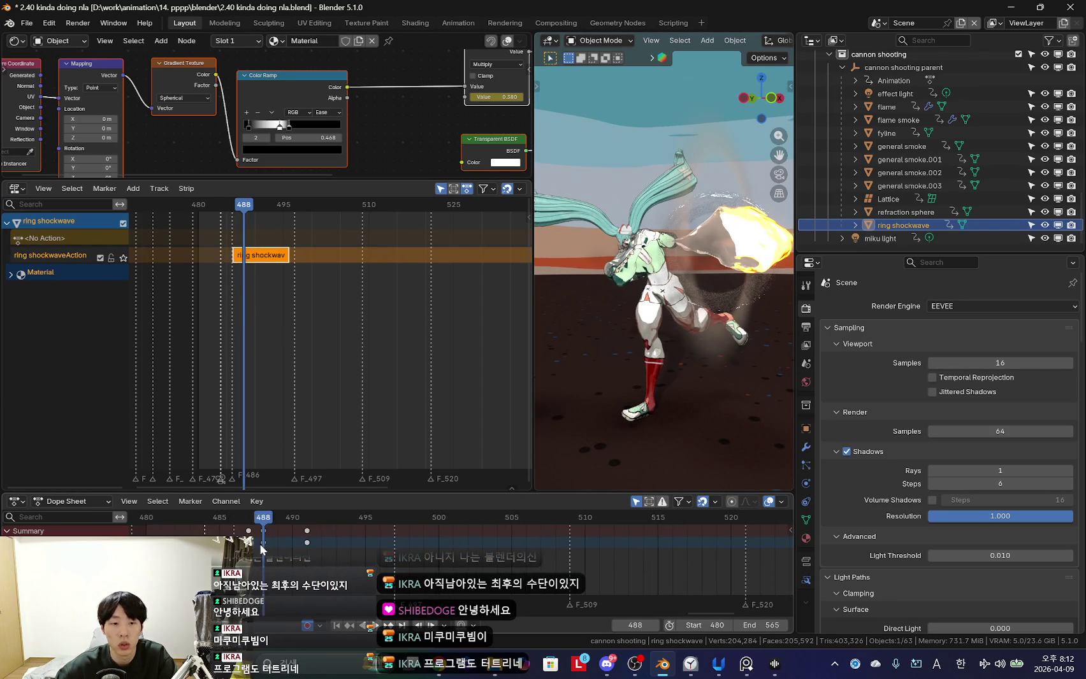
pyautogui.press('Left')
pyautogui.scroll(3, 246, 278)
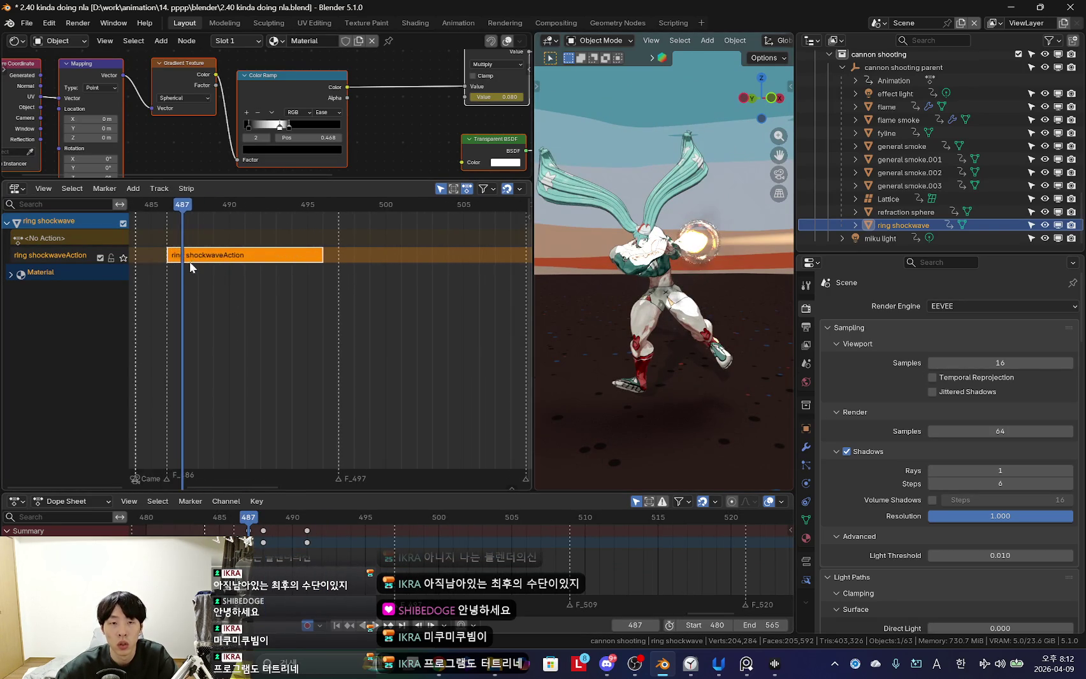
pyautogui.moveTo(226, 266); pyautogui.dragTo(345, 260)
pyautogui.click(345, 261)
# Add linked shockwave strip copies at frames 508 and 520, scrubbing to about frame 499.
pyautogui.hotkey('alt', 'd')
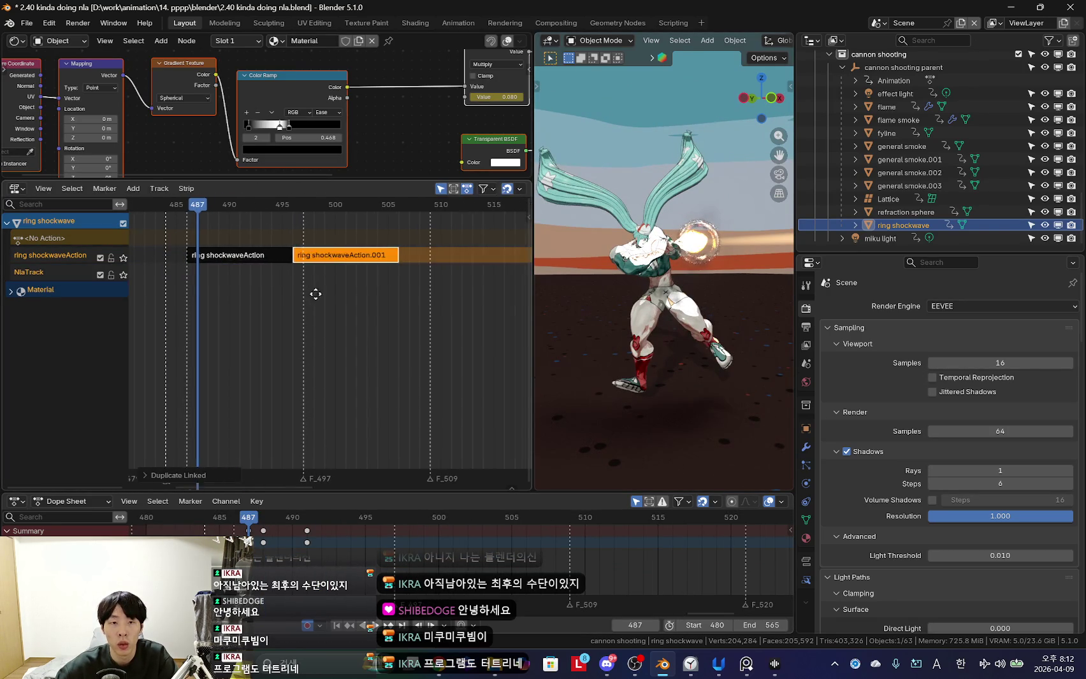
pyautogui.click(435, 240)
pyautogui.hotkey('alt', 'd')
pyautogui.scroll(-2, 433, 231)
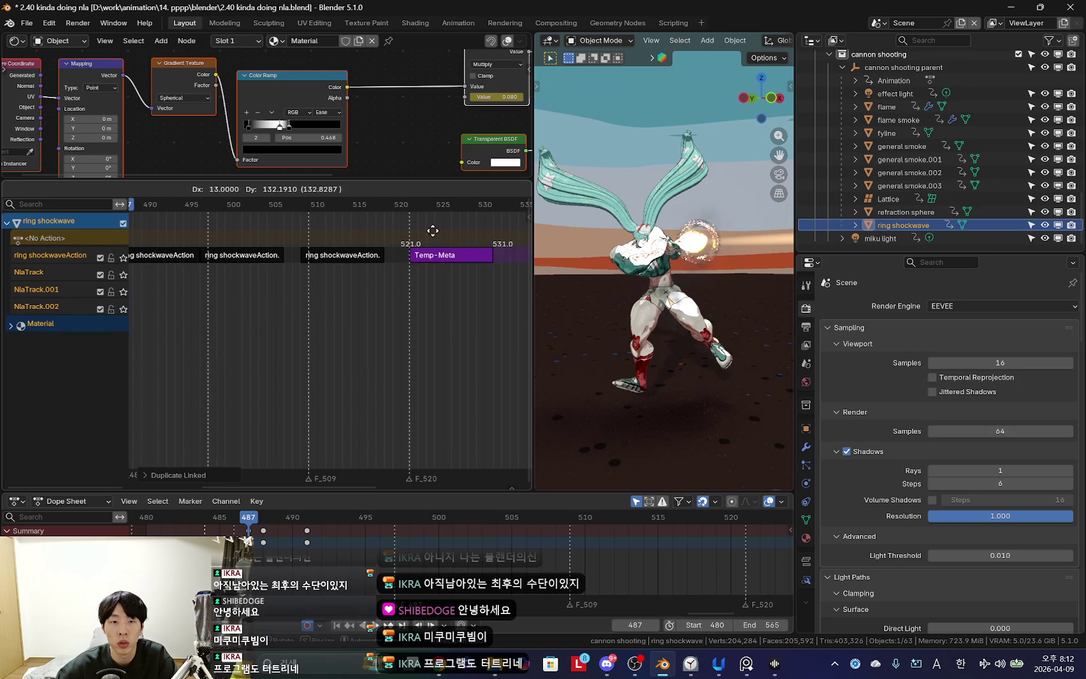
pyautogui.click(424, 225)
pyautogui.scroll(-2, 357, 267)
pyautogui.moveTo(283, 286); pyautogui.dragTo(329, 293)
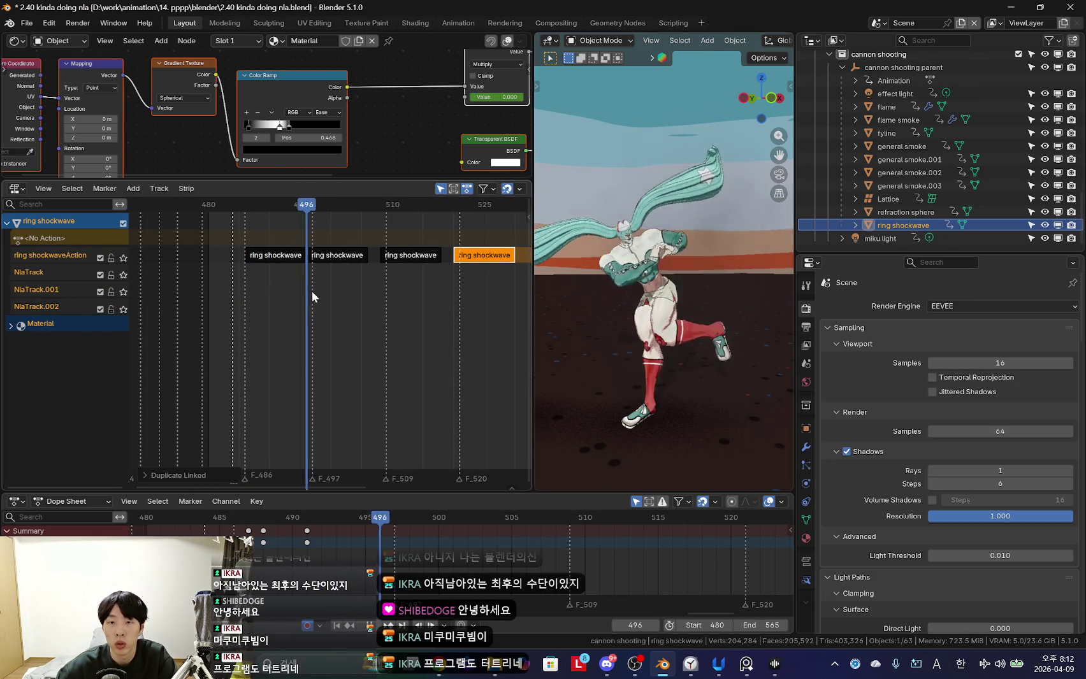
# Inspect the shockwave through the scene camera with overlays hidden and a larger 3D view.
pyautogui.moveTo(612, 306); pyautogui.dragTo(536, 317, button='middle')
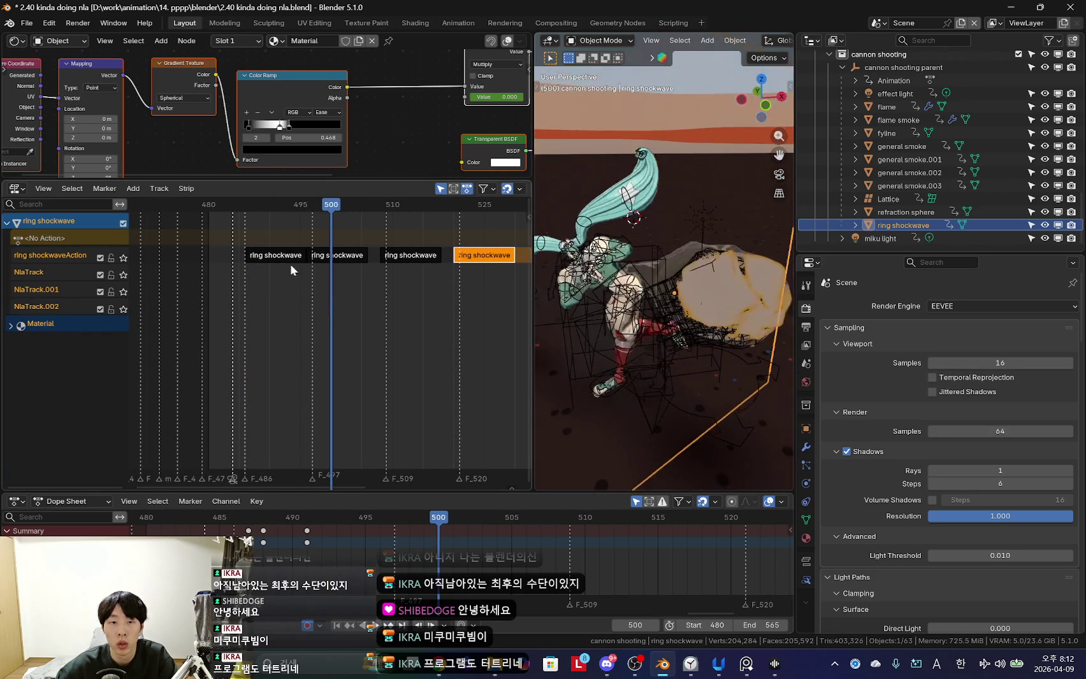
pyautogui.moveTo(293, 273); pyautogui.dragTo(312, 257)
pyautogui.hotkey('shift', 'alt', 'z')
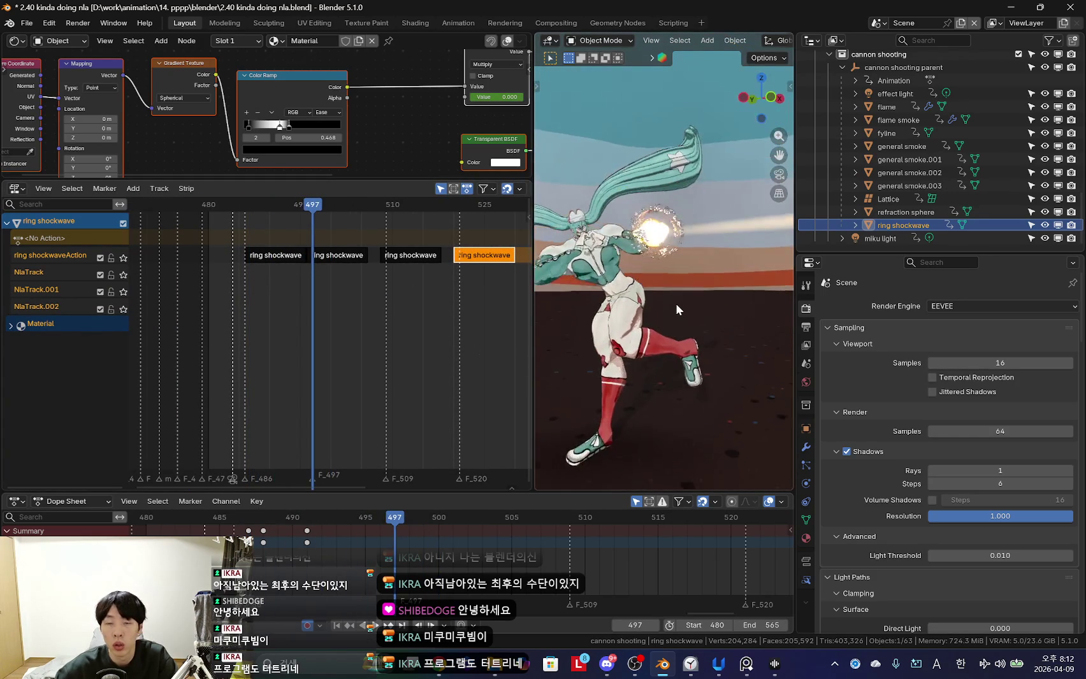
pyautogui.press('KP_0')
pyautogui.press('n')
pyautogui.press('n')
pyautogui.moveTo(533, 165); pyautogui.dragTo(280, 191)
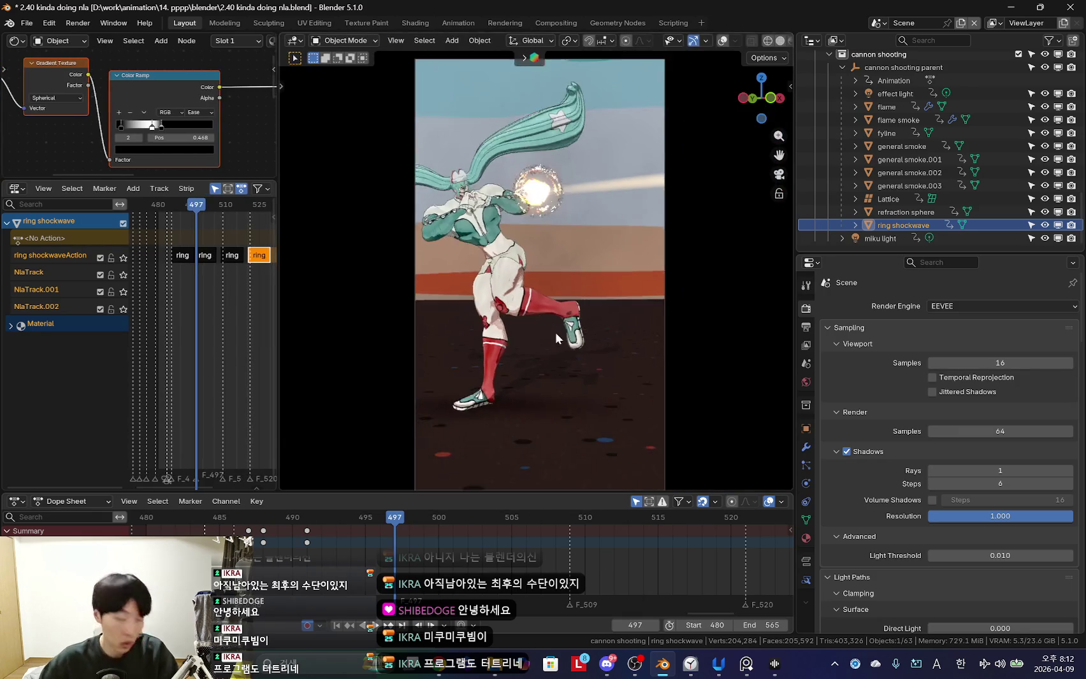
# Step to frame 498, restore overlays, and expand the ring shockwave's material channel.
pyautogui.scroll(2, 548, 350)
pyautogui.moveTo(418, 552); pyautogui.dragTo(460, 540)
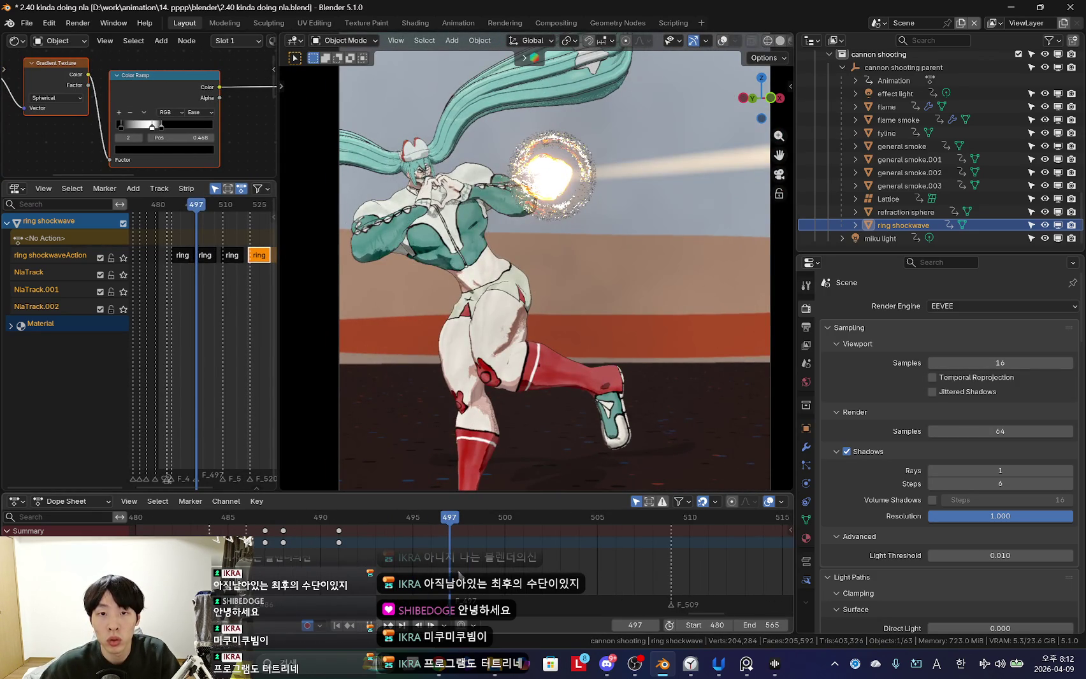
pyautogui.press('Right')
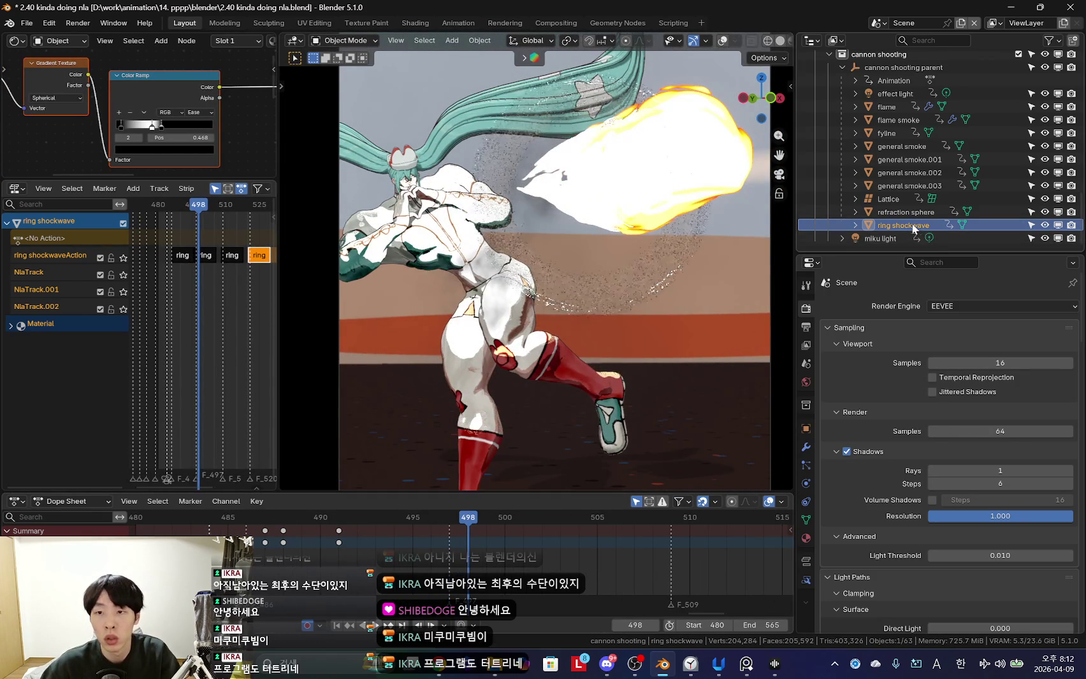
pyautogui.moveTo(501, 369)
pyautogui.mouseDown(button='middle')
pyautogui.moveTo(504, 315)
pyautogui.moveTo(224, 336)
pyautogui.mouseUp(button='middle')
pyautogui.hotkey('shift', 'alt', 'z')
pyautogui.click(10, 326)
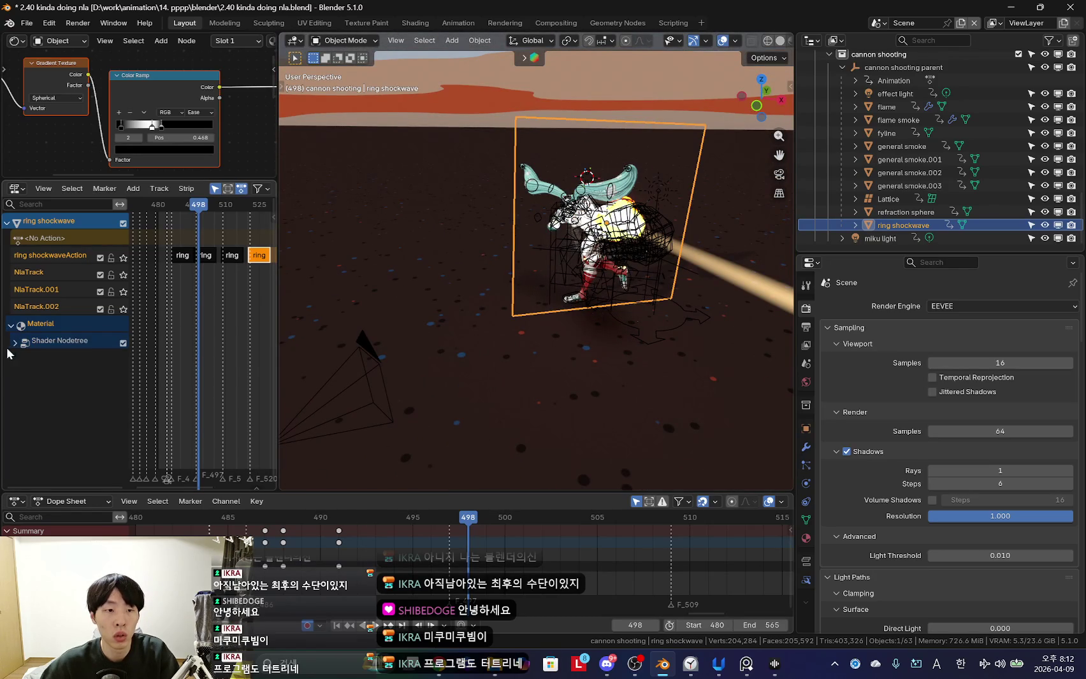
# Push the shockwave material animation into a strip and place a copy at frame 497.
pyautogui.moveTo(279, 323); pyautogui.dragTo(729, 325)
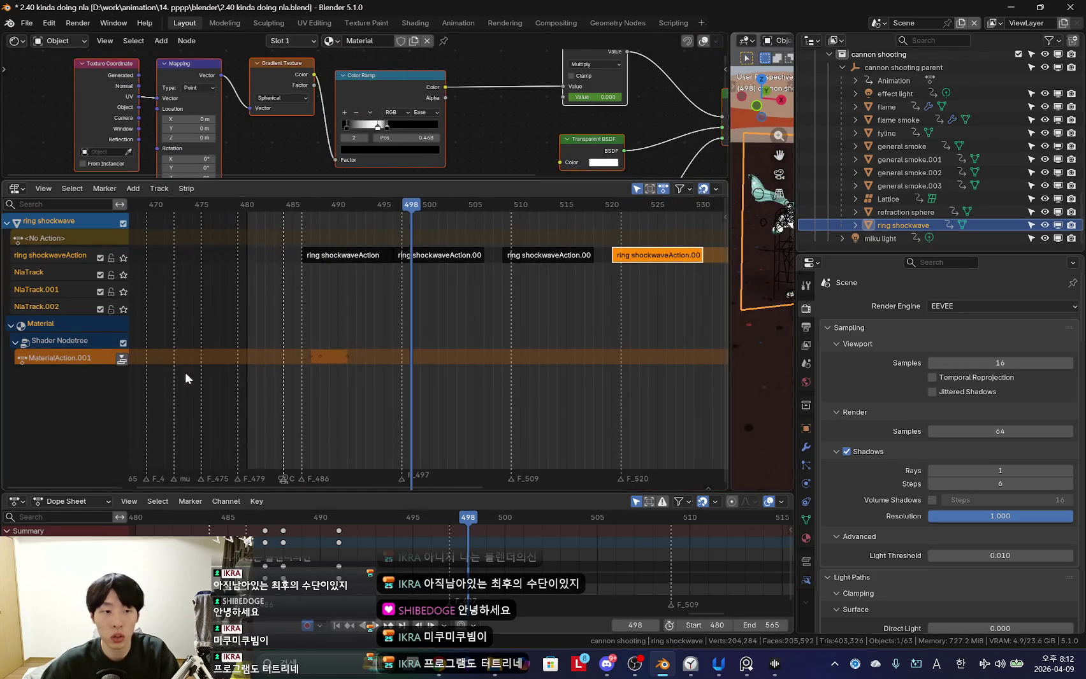
pyautogui.click(121, 358)
pyautogui.scroll(2, 298, 381)
pyautogui.scroll(1, 281, 381)
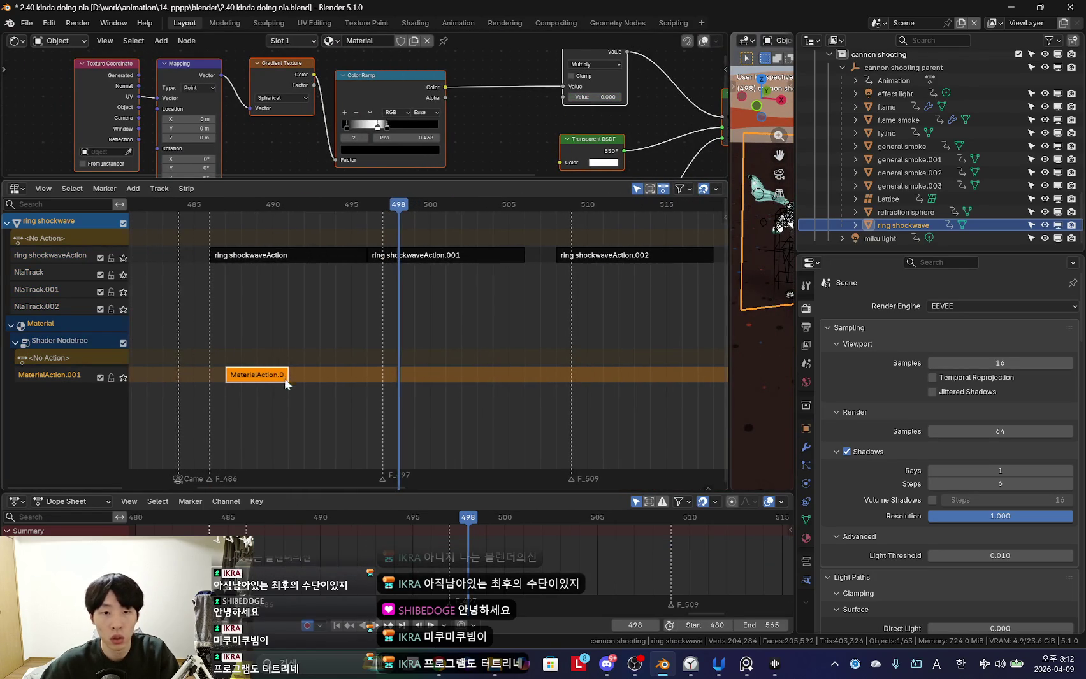
pyautogui.moveTo(281, 381); pyautogui.dragTo(410, 362)
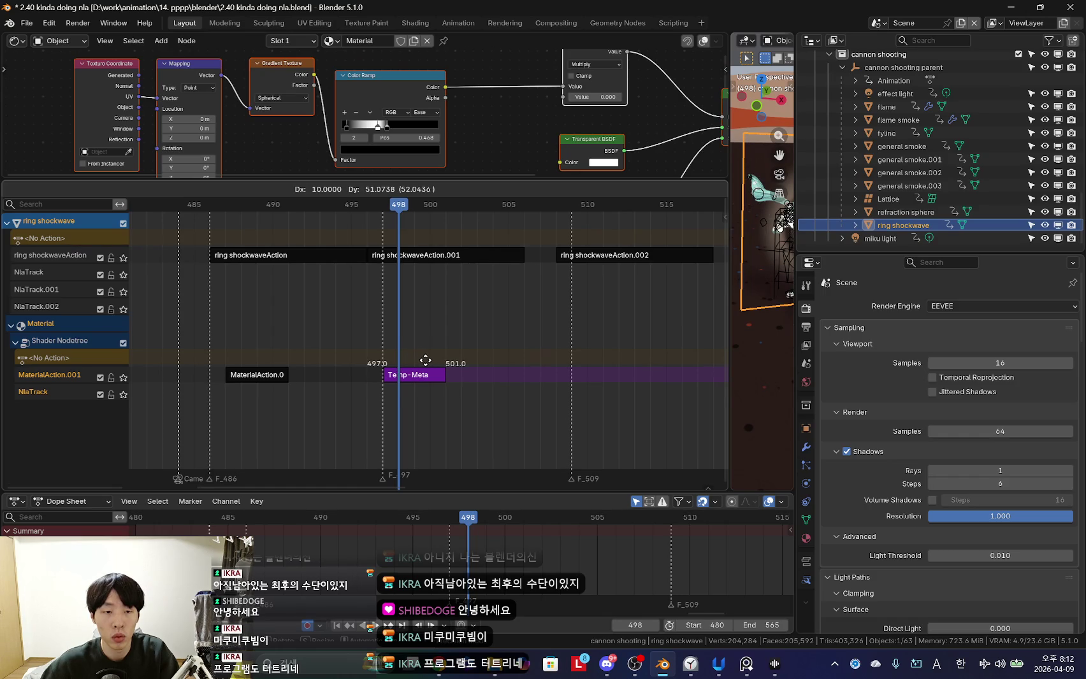
pyautogui.press('Escape')
pyautogui.moveTo(243, 396); pyautogui.dragTo(425, 362)
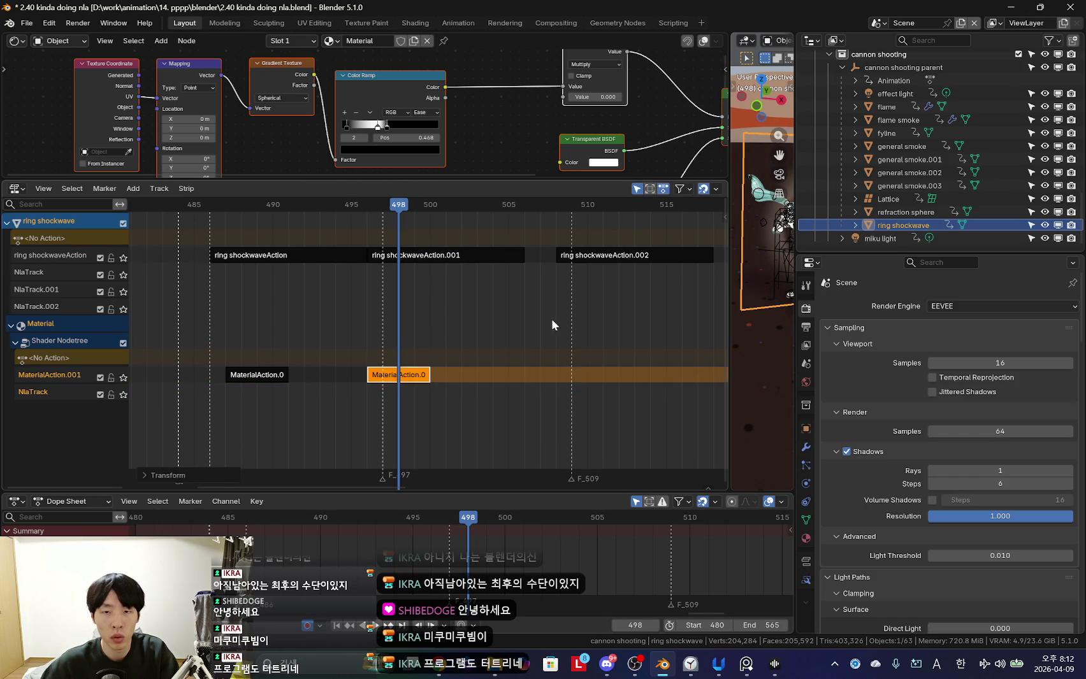
# Duplicate the material strip to frames 509 and 520 and view through the camera.
pyautogui.moveTo(730, 158); pyautogui.dragTo(459, 191)
pyautogui.scroll(3, 533, 372)
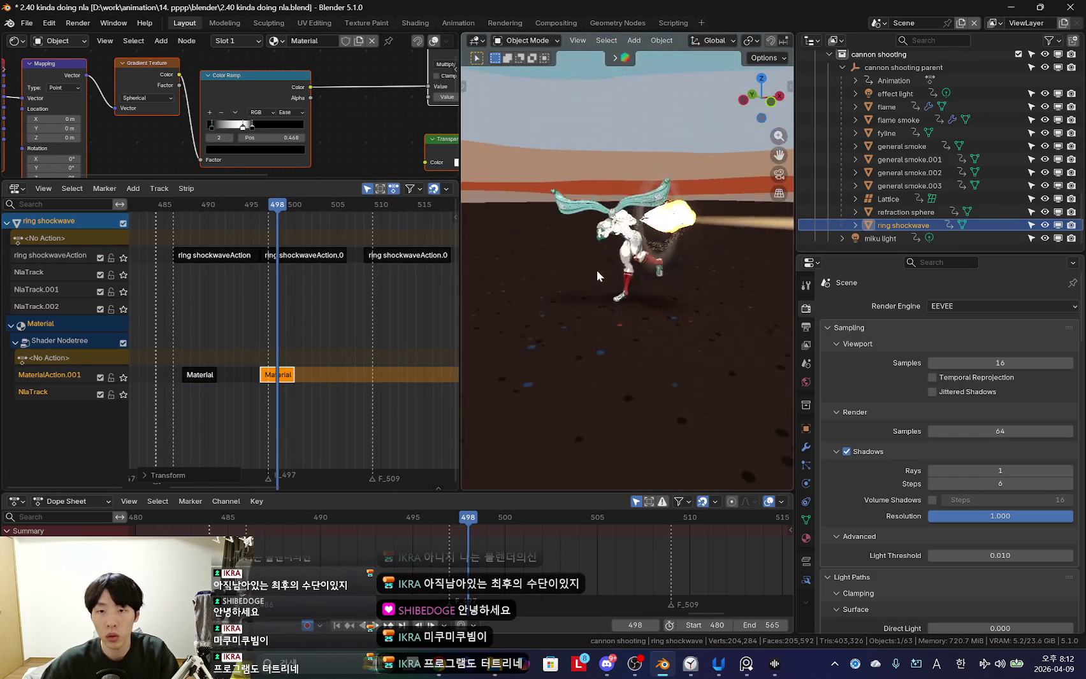
pyautogui.scroll(3, 562, 369)
pyautogui.scroll(2, 281, 439)
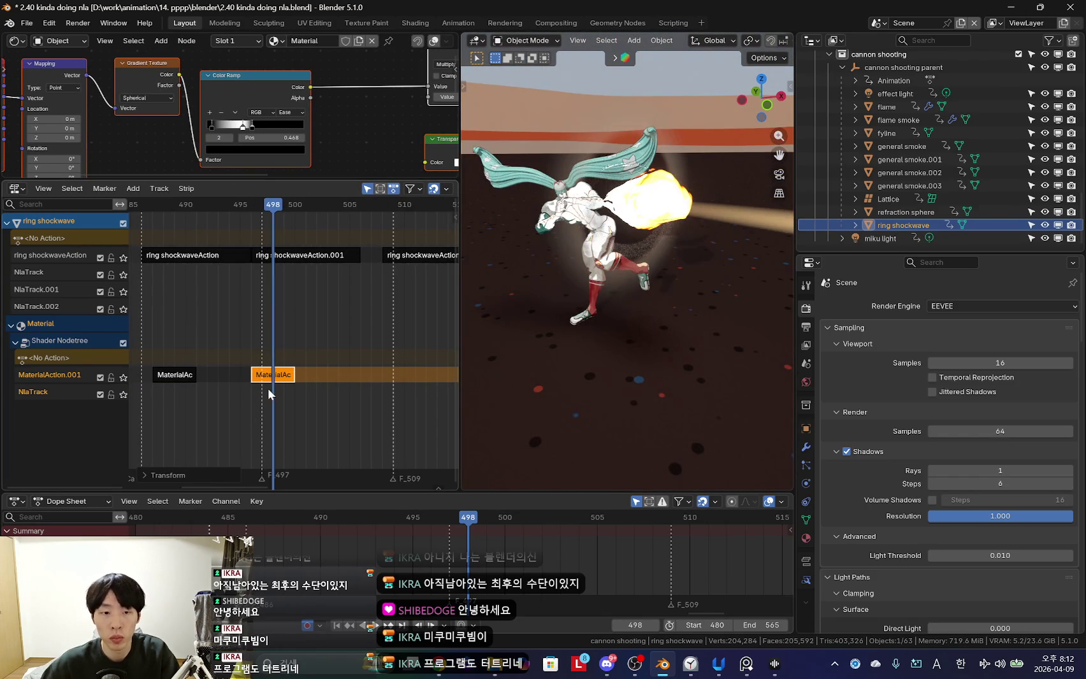
pyautogui.press('Left')
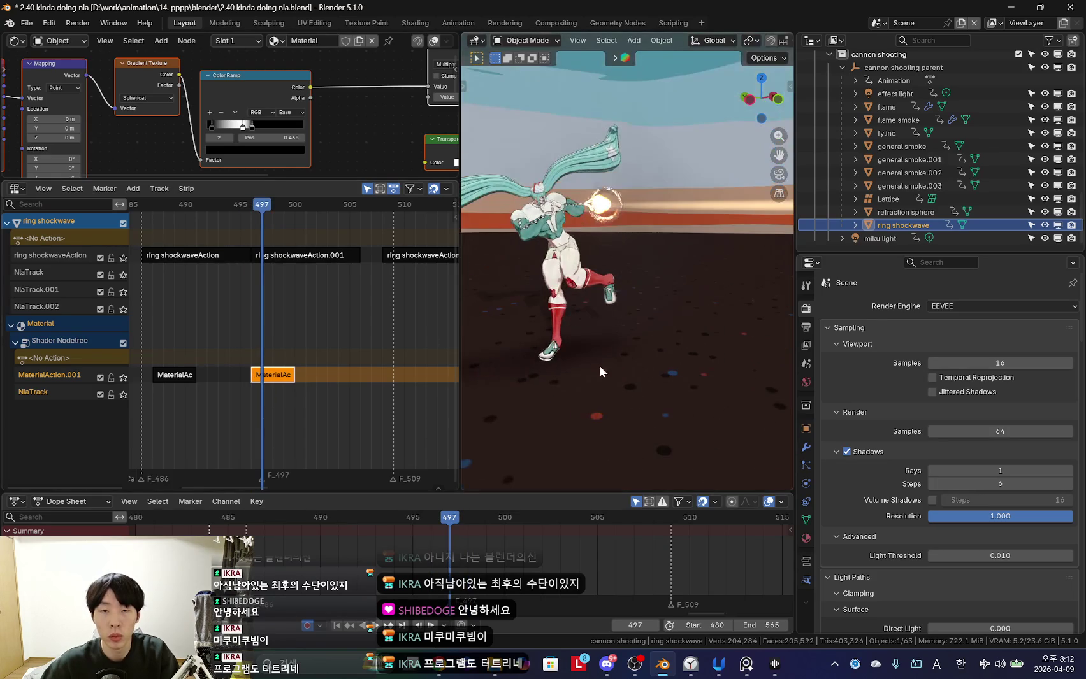
pyautogui.scroll(2, 223, 410)
pyautogui.scroll(-2, 223, 410)
pyautogui.hotkey('shift', 'd')
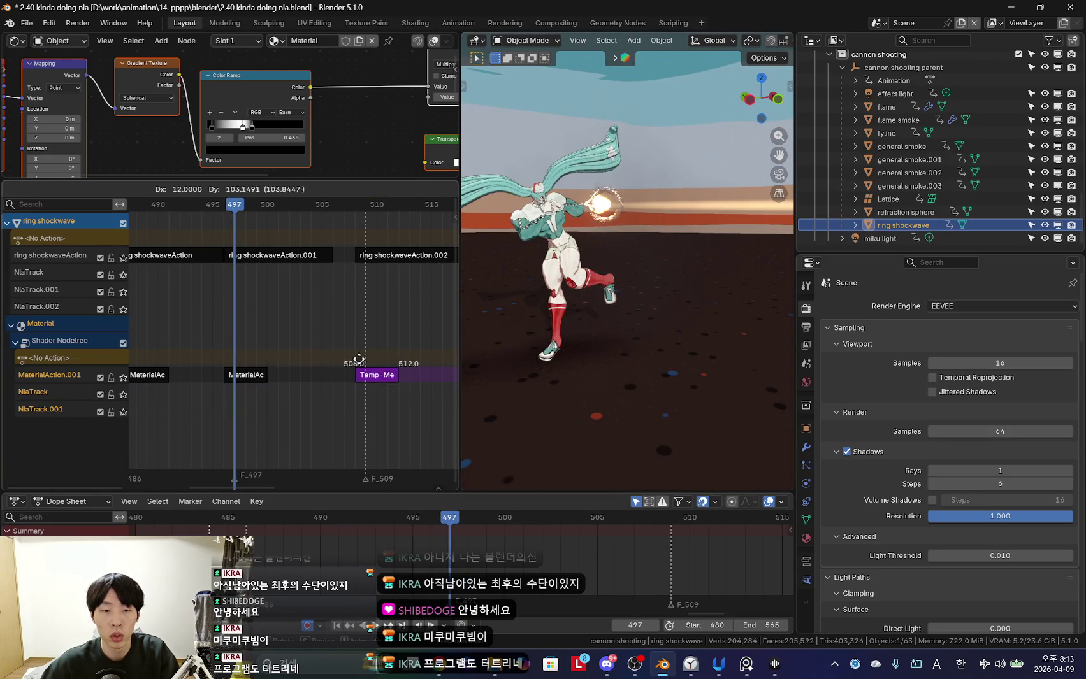
pyautogui.hotkey('alt', 'd')
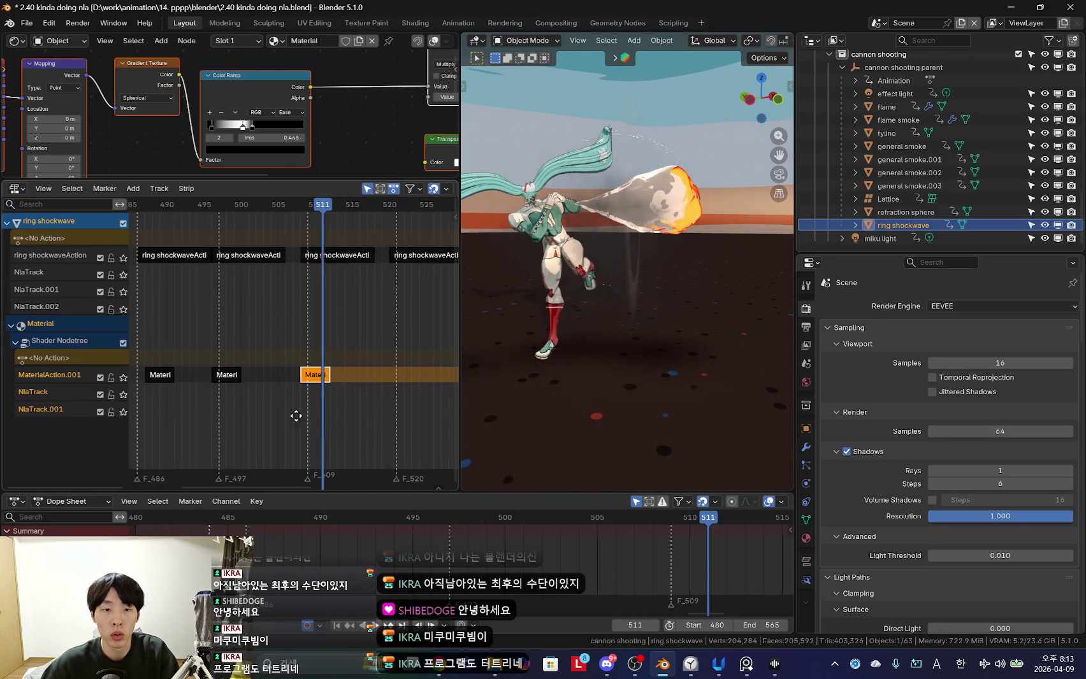
pyautogui.scroll(-2, 317, 411)
pyautogui.click(372, 340)
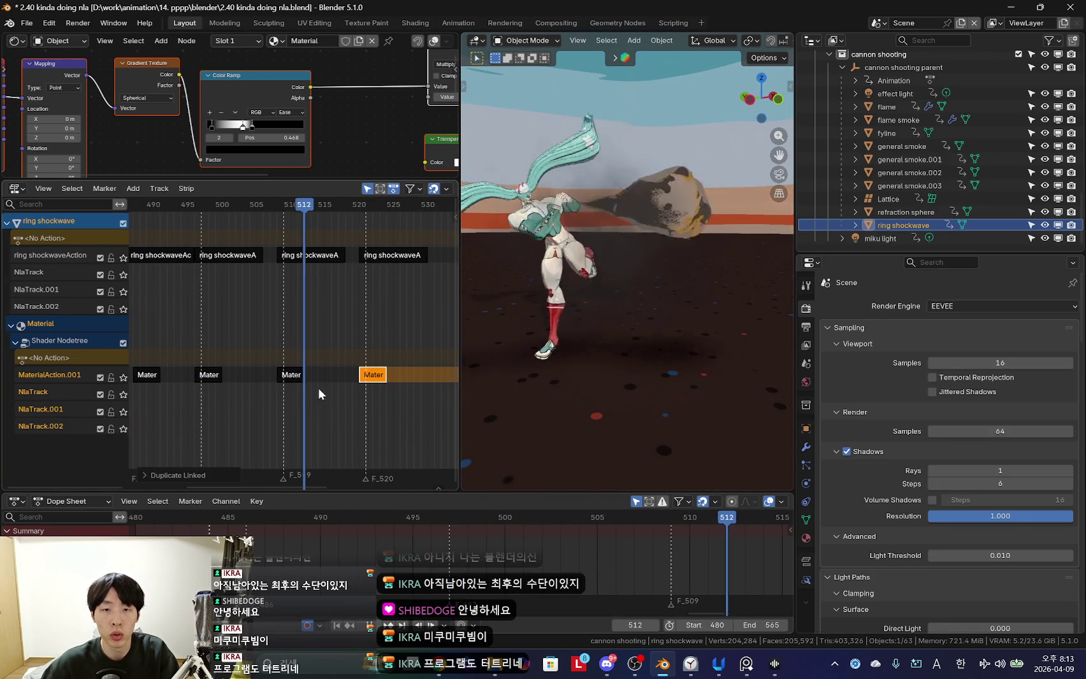
pyautogui.click(372, 387)
pyautogui.press('KP_0')
# Play the camera shot to preview the timing, stopping at frame 493.
pyautogui.press('n')
pyautogui.press('n')
pyautogui.moveTo(460, 169); pyautogui.dragTo(317, 169)
pyautogui.press('Home')
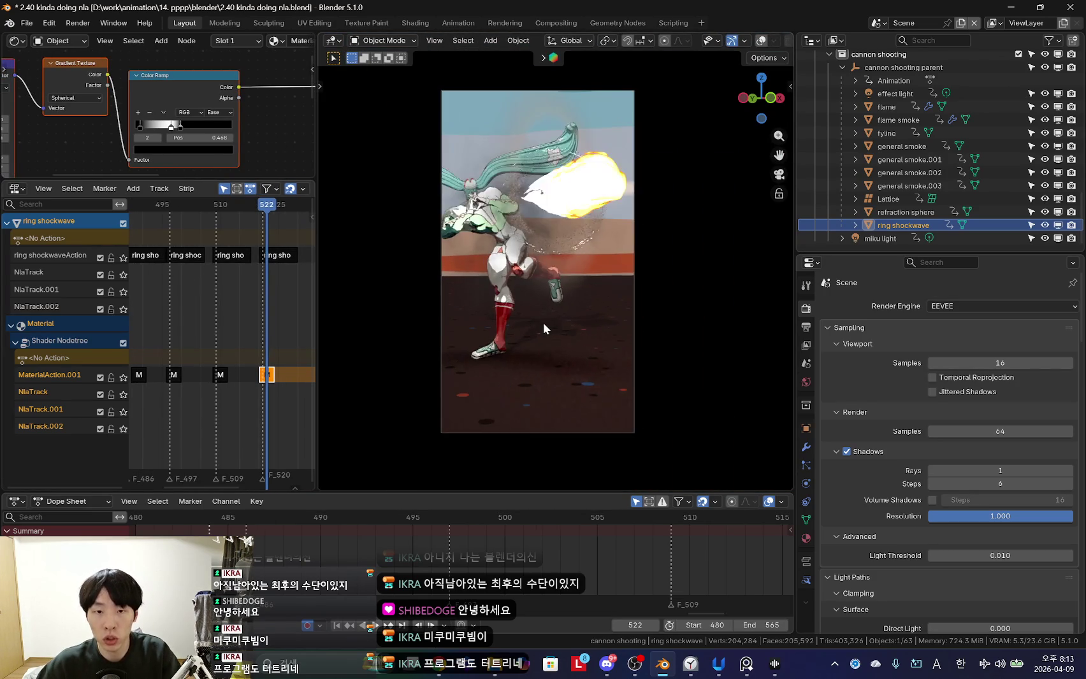
pyautogui.press('space')
pyautogui.scroll(-3, 409, 557)
pyautogui.press('space')
# Select the refraction sphere, flame and then general smoke objects to view their strips.
pyautogui.click(555, 220)
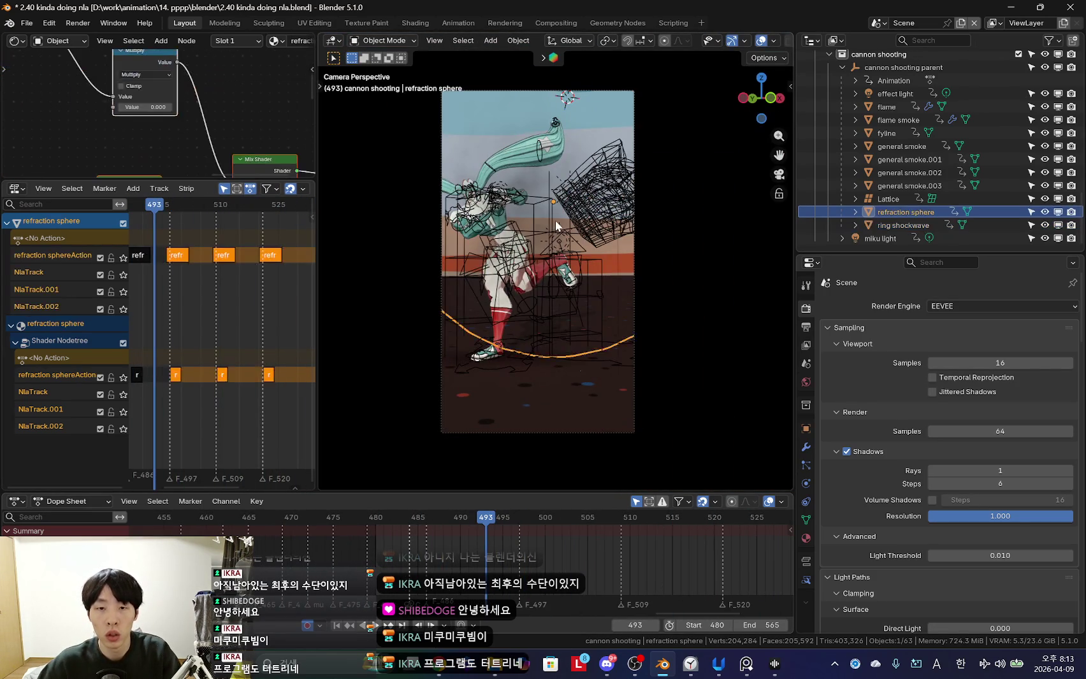
pyautogui.moveTo(555, 219); pyautogui.dragTo(637, 210, button='middle')
pyautogui.scroll(3, 912, 170)
pyautogui.click(888, 132)
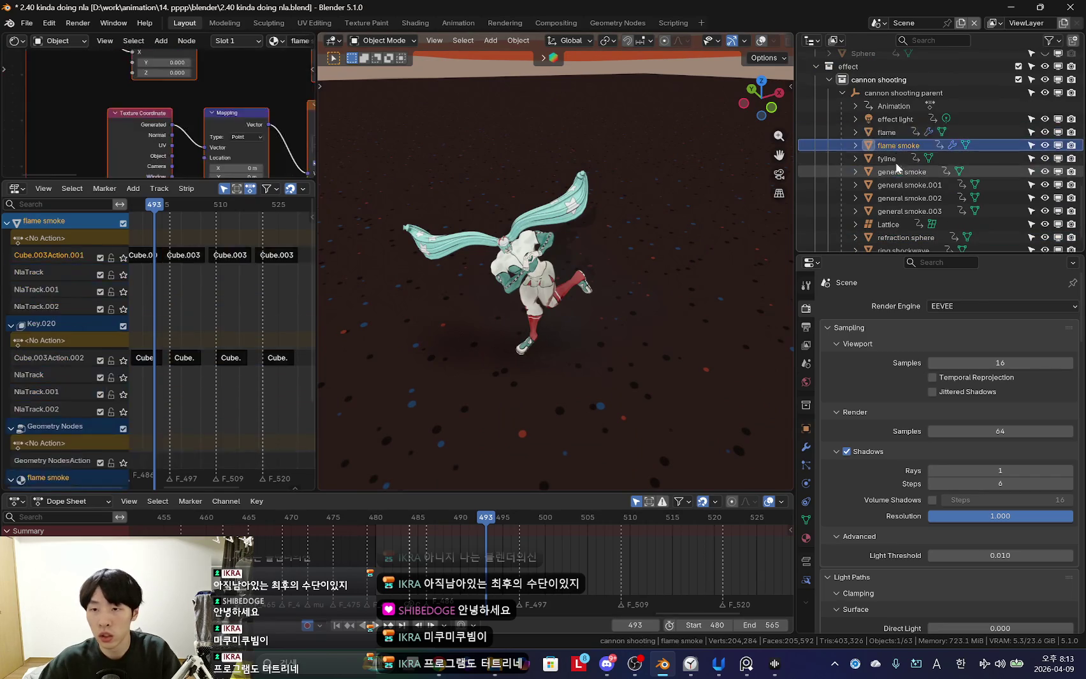
pyautogui.scroll(3, 637, 287)
pyautogui.moveTo(637, 287)
pyautogui.mouseDown(button='middle')
pyautogui.moveTo(563, 365)
pyautogui.moveTo(620, 346)
pyautogui.mouseUp(button='middle')
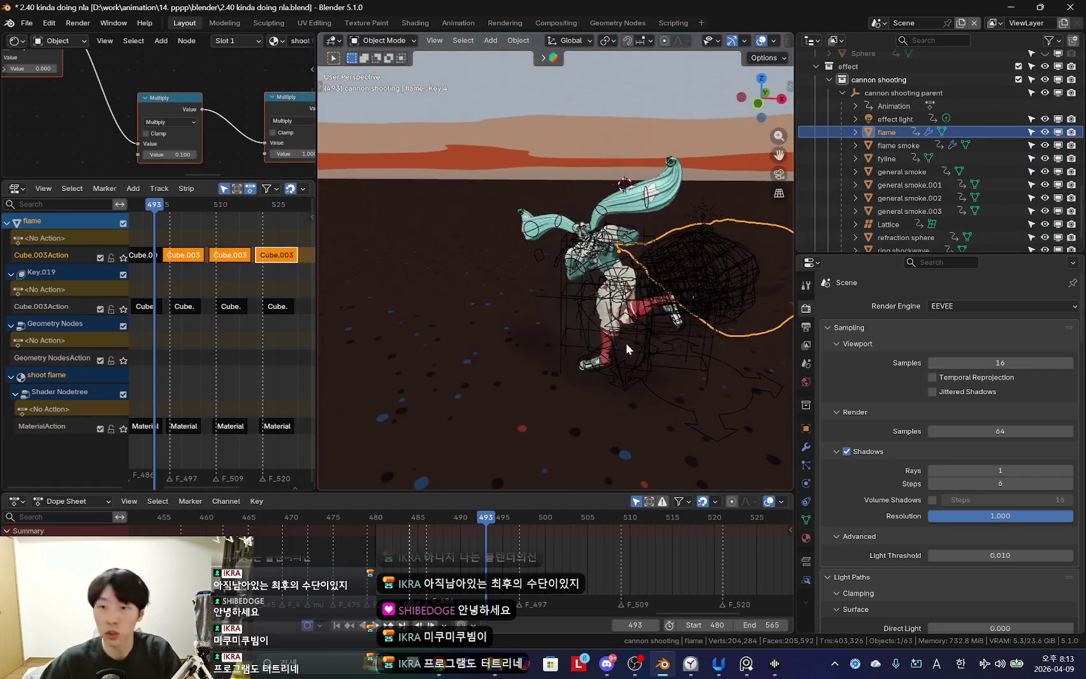
pyautogui.click(901, 149)
pyautogui.click(902, 176)
pyautogui.moveTo(503, 308); pyautogui.dragTo(357, 223, button='middle')
# Enlarge the Shader Editor and pan to the general smoke material nodes.
pyautogui.moveTo(316, 148); pyautogui.dragTo(418, 148)
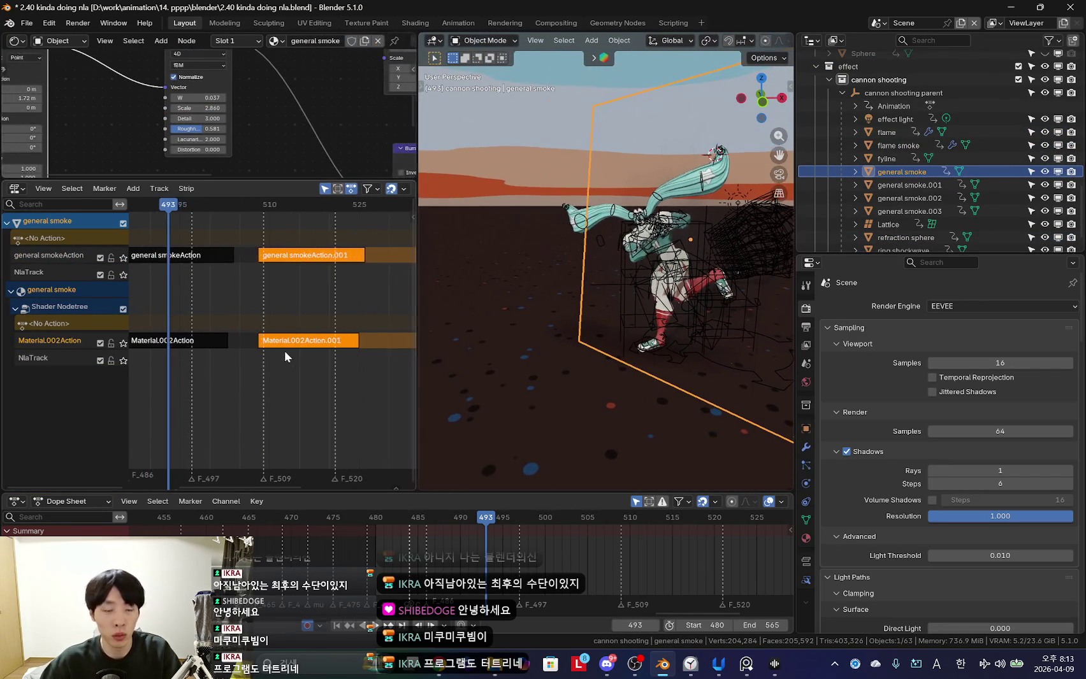
pyautogui.scroll(-2, 294, 345)
pyautogui.scroll(3, 252, 242)
pyautogui.moveTo(266, 181); pyautogui.dragTo(266, 274)
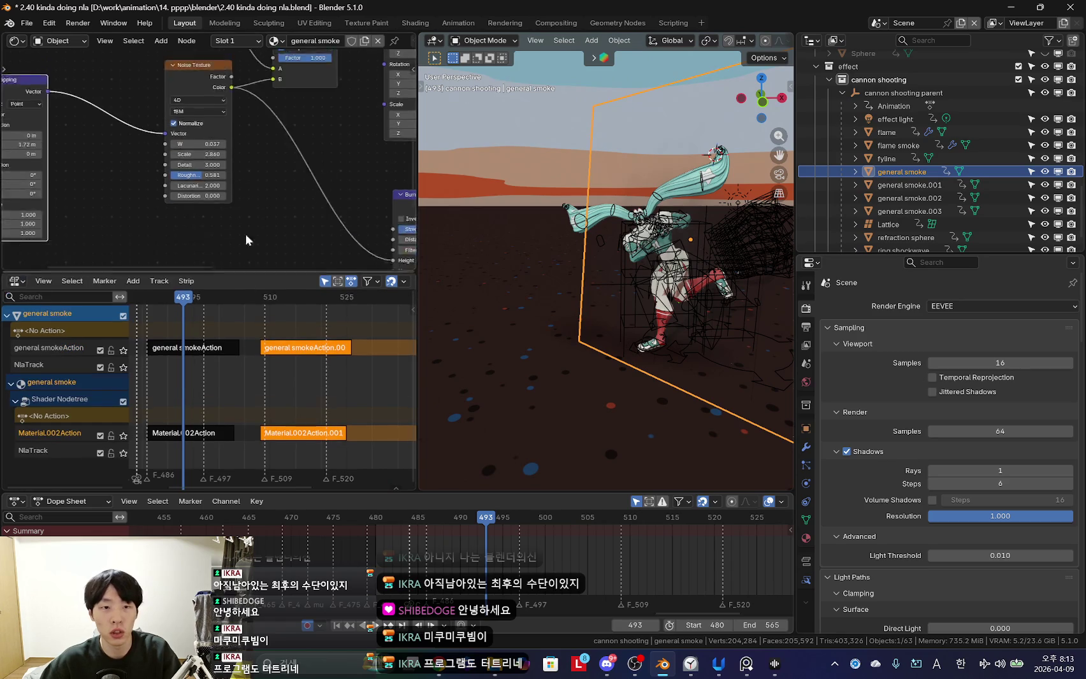
pyautogui.moveTo(625, 331); pyautogui.dragTo(742, 348, button='middle')
pyautogui.hotkey('shift', 'alt', 'z')
pyautogui.scroll(-1, 248, 209)
pyautogui.scroll(2, 213, 209)
pyautogui.scroll(4, 215, 198)
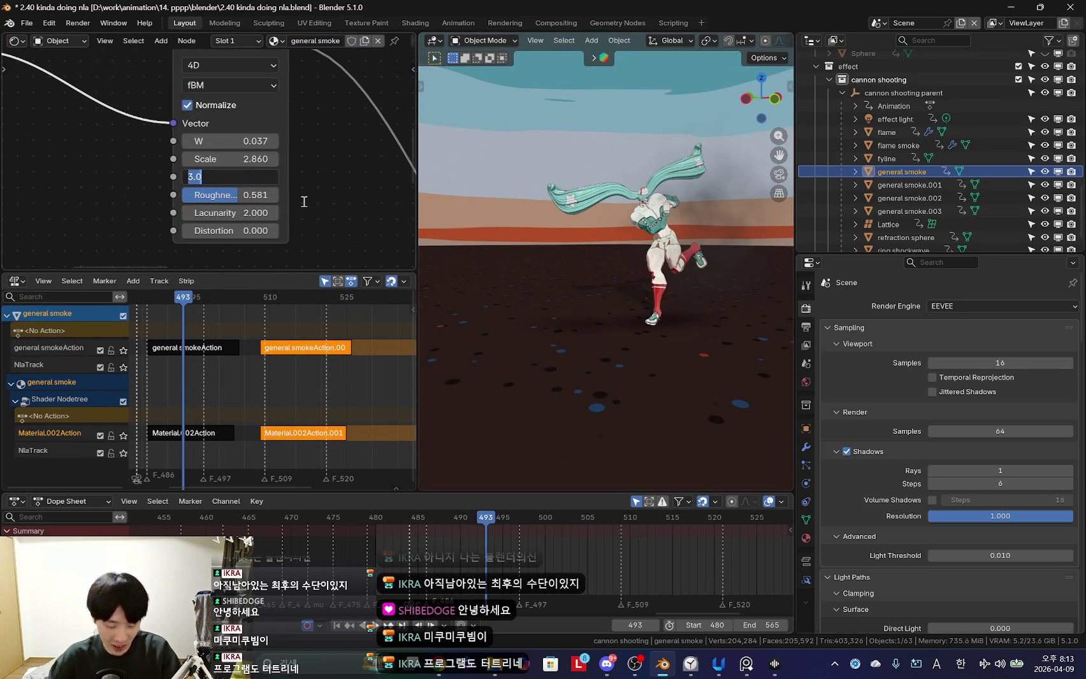
# Orbit closer and select the smoke copies general smoke.001, .002 and .003.
pyautogui.moveTo(711, 286); pyautogui.dragTo(790, 211, button='middle')
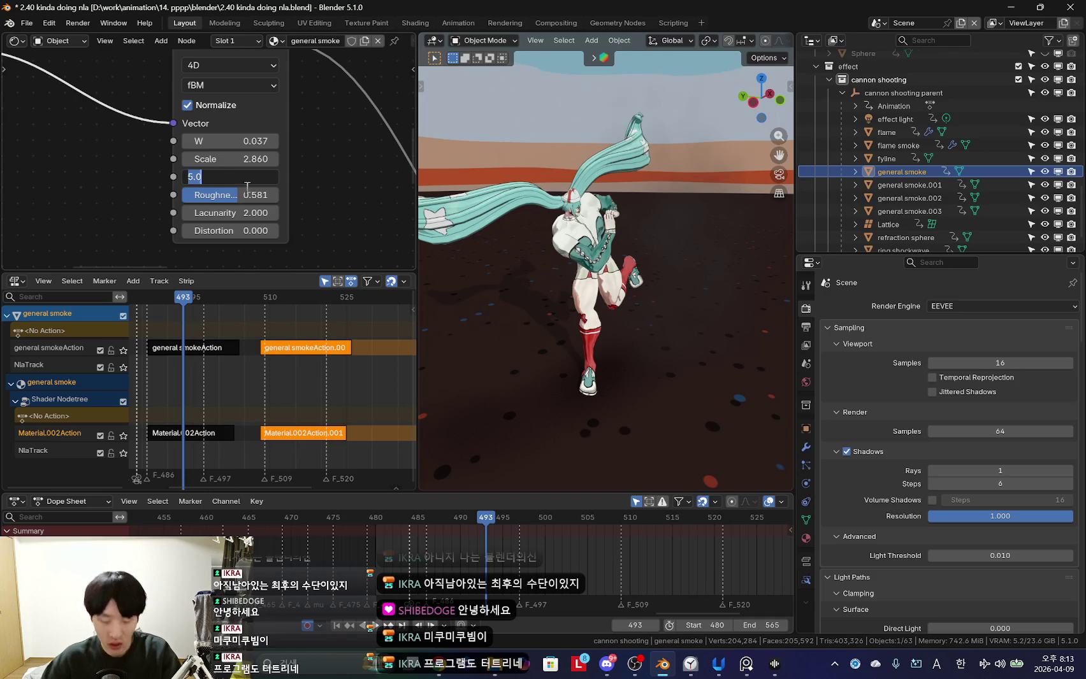
pyautogui.write('6.000')
pyautogui.click(894, 187)
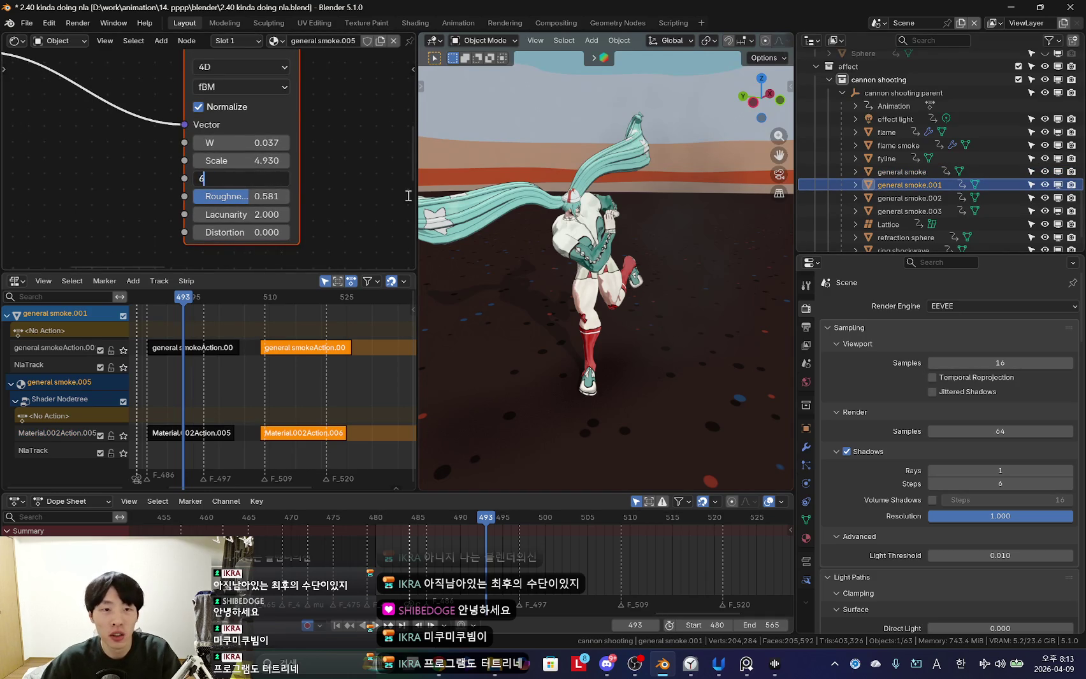
pyautogui.click(942, 198)
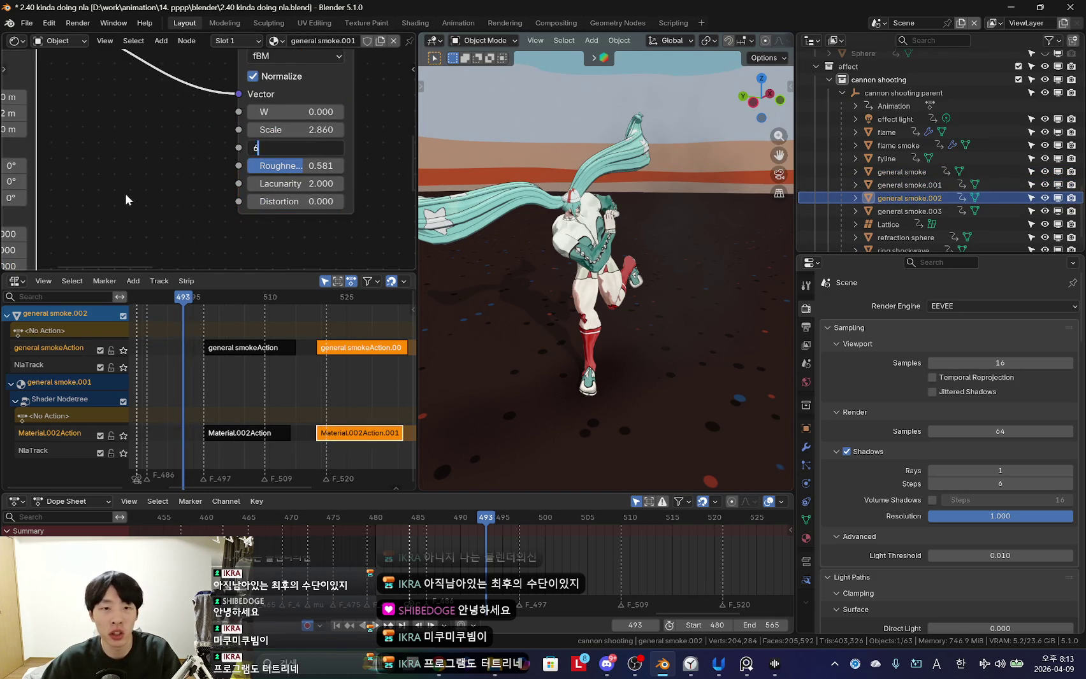
pyautogui.click(908, 213)
# Preview the smoke through the scene camera, then select the cannon shooting parent.
pyautogui.press('KP_0')
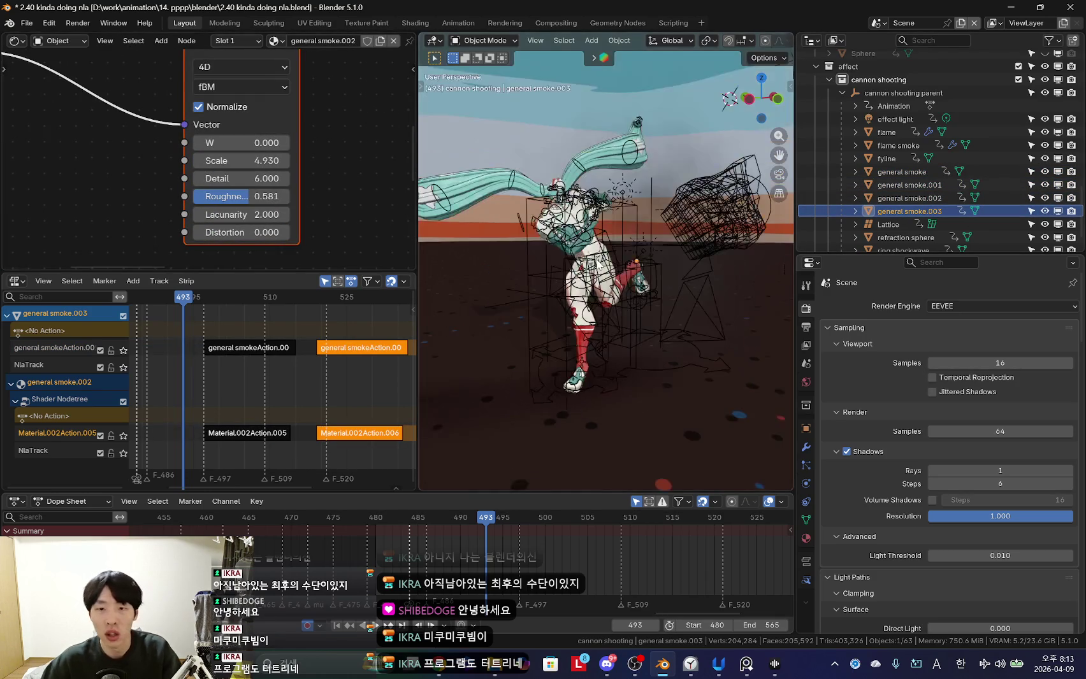
pyautogui.press('Home')
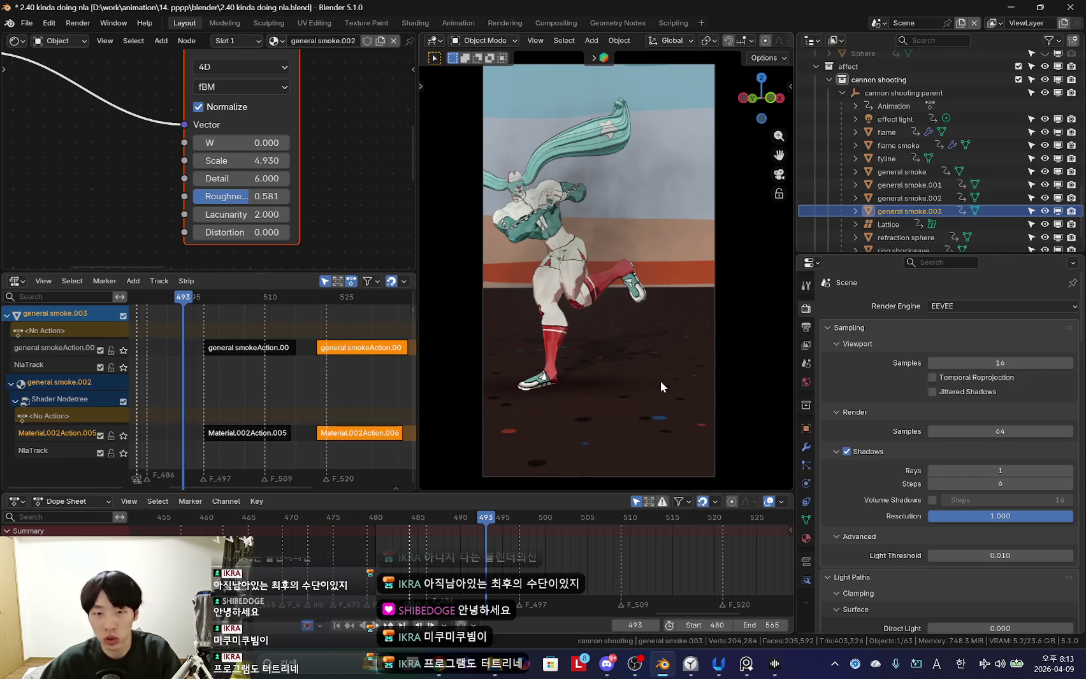
pyautogui.hotkey('ctrl', 'F11')
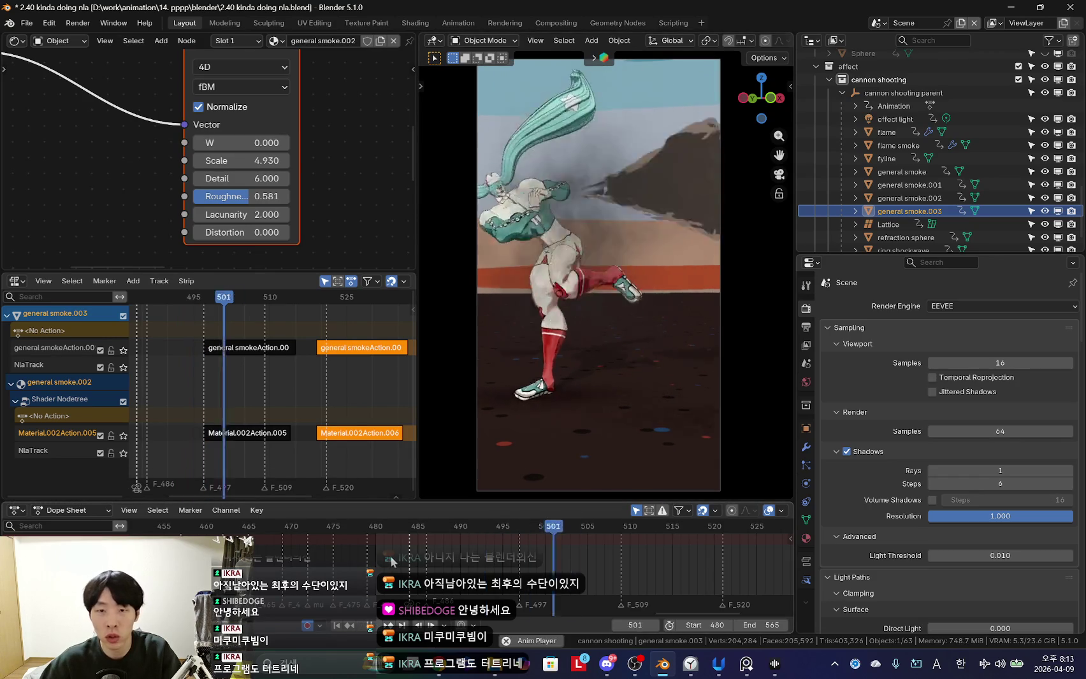
pyautogui.moveTo(444, 562); pyautogui.dragTo(577, 566)
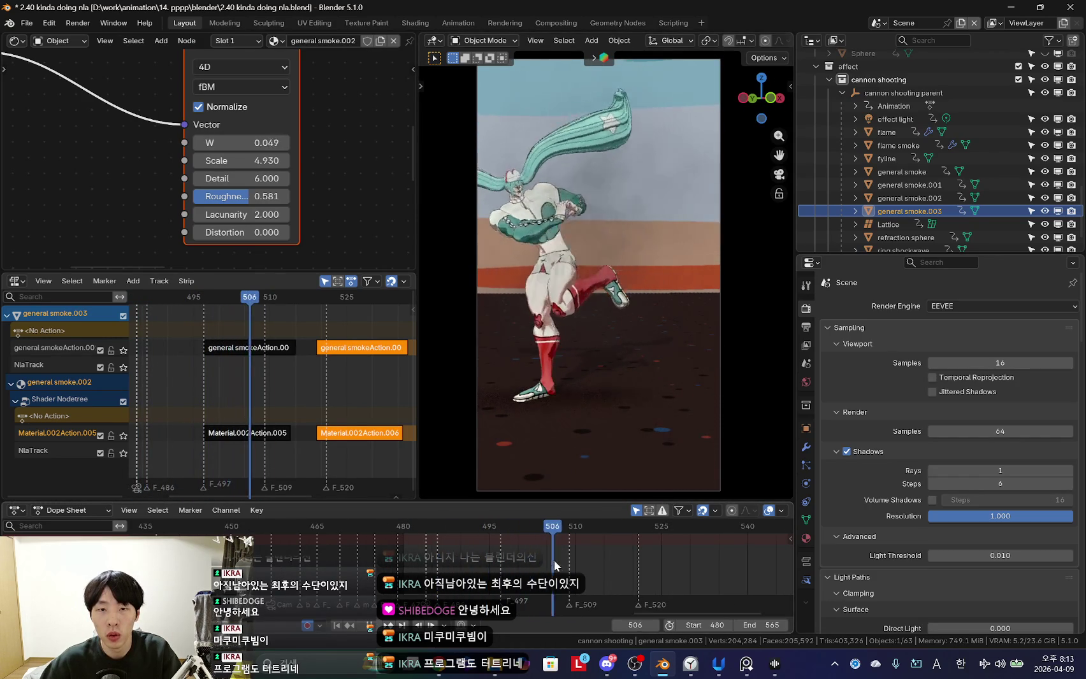
pyautogui.click(903, 93)
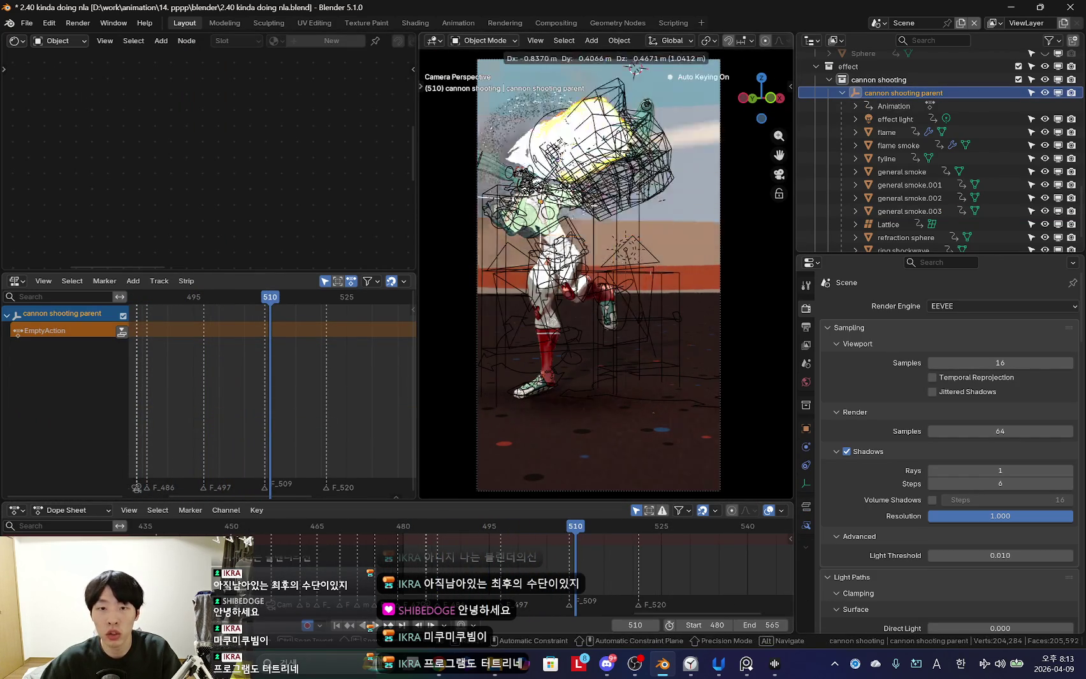
# Scrub to just before the shot and keyframe the parent's transform.
pyautogui.scroll(2, 596, 575)
pyautogui.moveTo(390, 547); pyautogui.dragTo(508, 563)
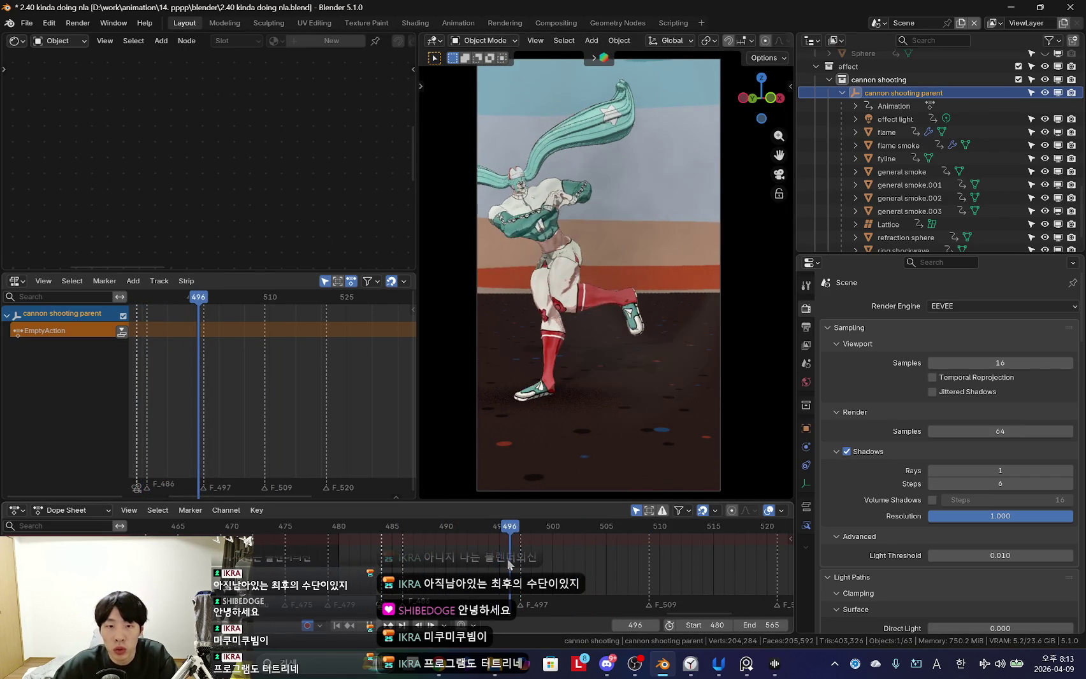
pyautogui.press('k')
pyautogui.click(613, 272)
pyautogui.click(554, 560)
# Reposition the cannon shooting parent with several small moves, checking from the camera view.
pyautogui.moveTo(606, 287)
pyautogui.mouseDown(button='middle')
pyautogui.moveTo(655, 387)
pyautogui.moveTo(648, 381)
pyautogui.mouseUp(button='middle')
pyautogui.press('g')
pyautogui.click(654, 381)
pyautogui.press('g')
pyautogui.click(664, 347)
pyautogui.press('KP_0')
pyautogui.press('g')
pyautogui.click(647, 381)
pyautogui.press('KP_0')
# Scrub back to frame 493 and select general smoke.001 to show its strips.
pyautogui.scroll(-2, 602, 406)
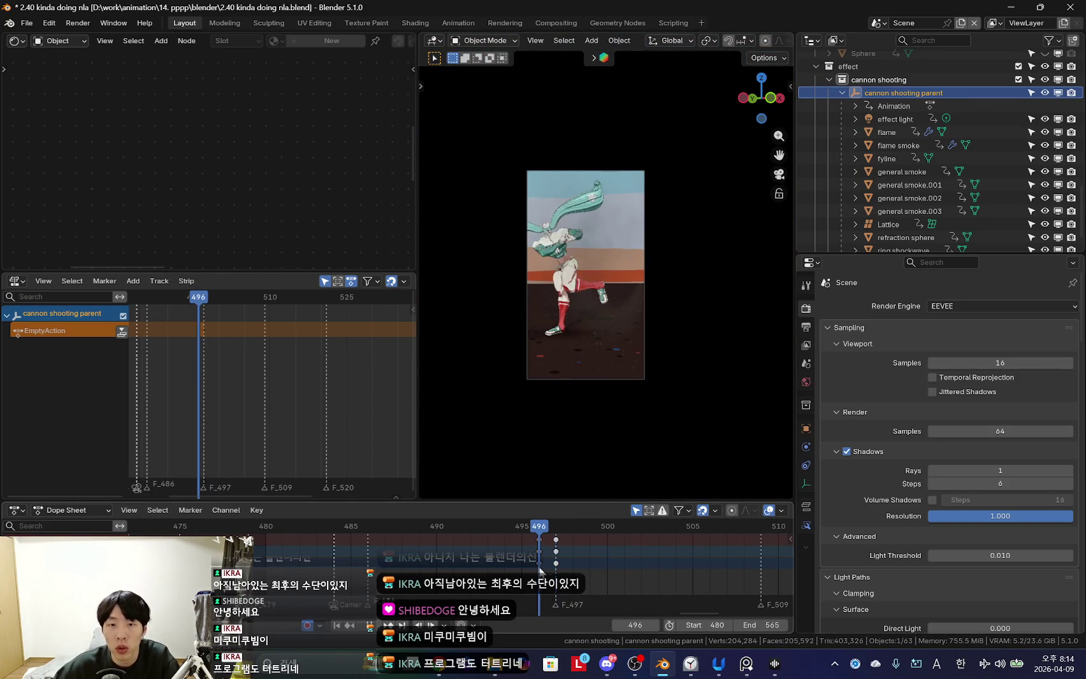
pyautogui.scroll(3, 602, 413)
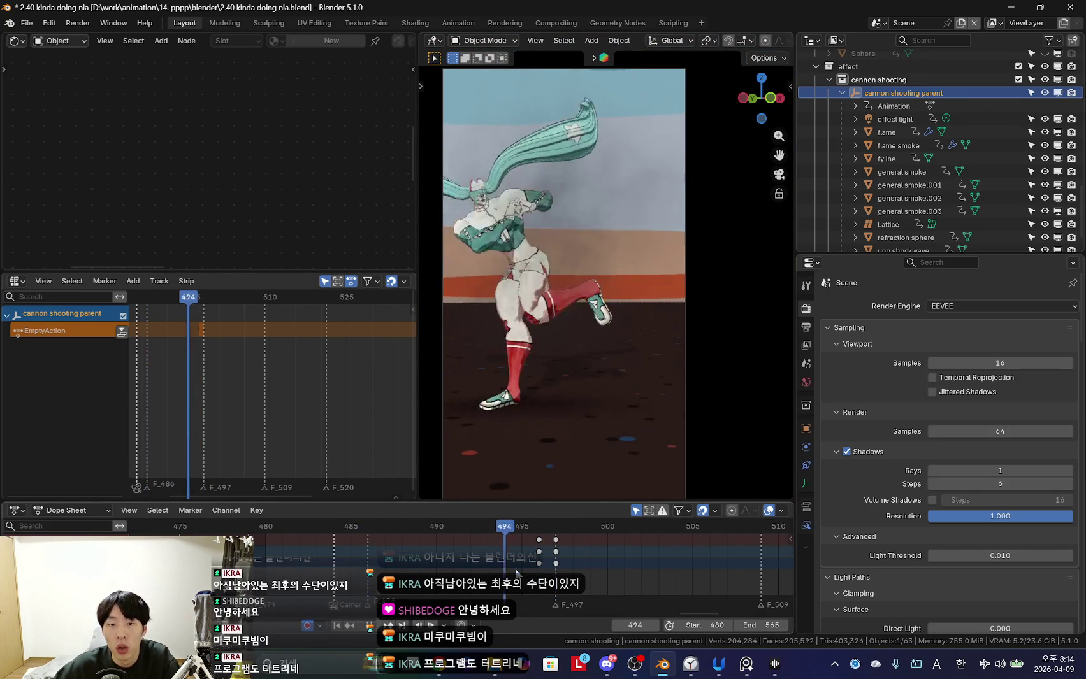
pyautogui.moveTo(353, 566); pyautogui.dragTo(539, 565)
pyautogui.click(652, 359)
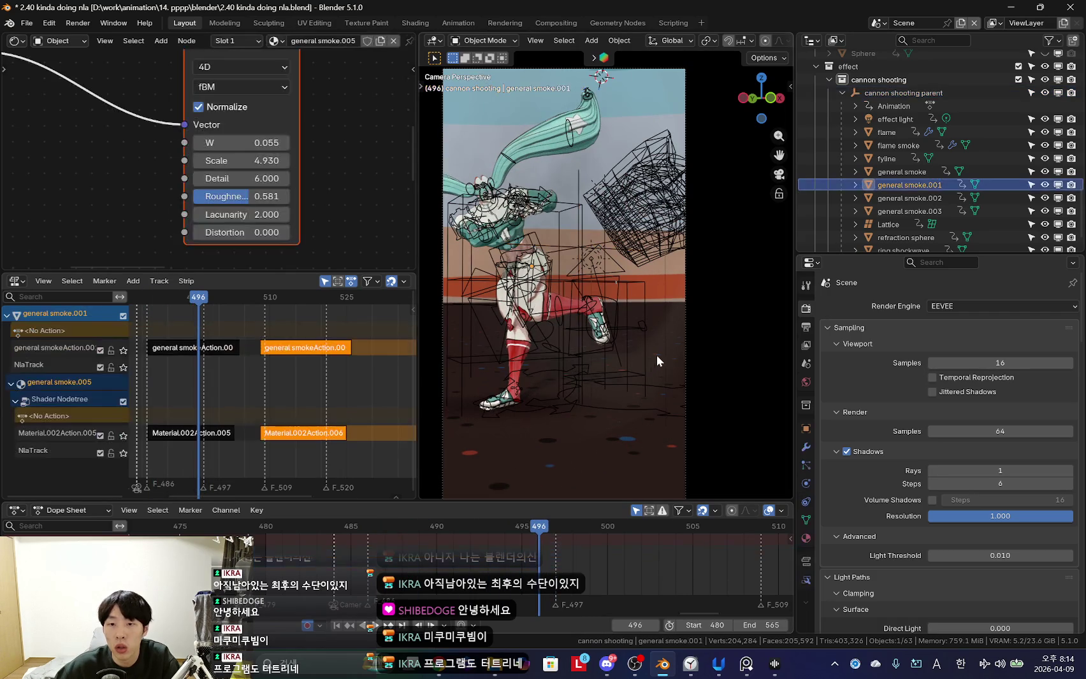
# Select the ring shockwave object in the Outliner to show its NLA strips.
pyautogui.scroll(-2, 351, 264)
pyautogui.scroll(2, 296, 443)
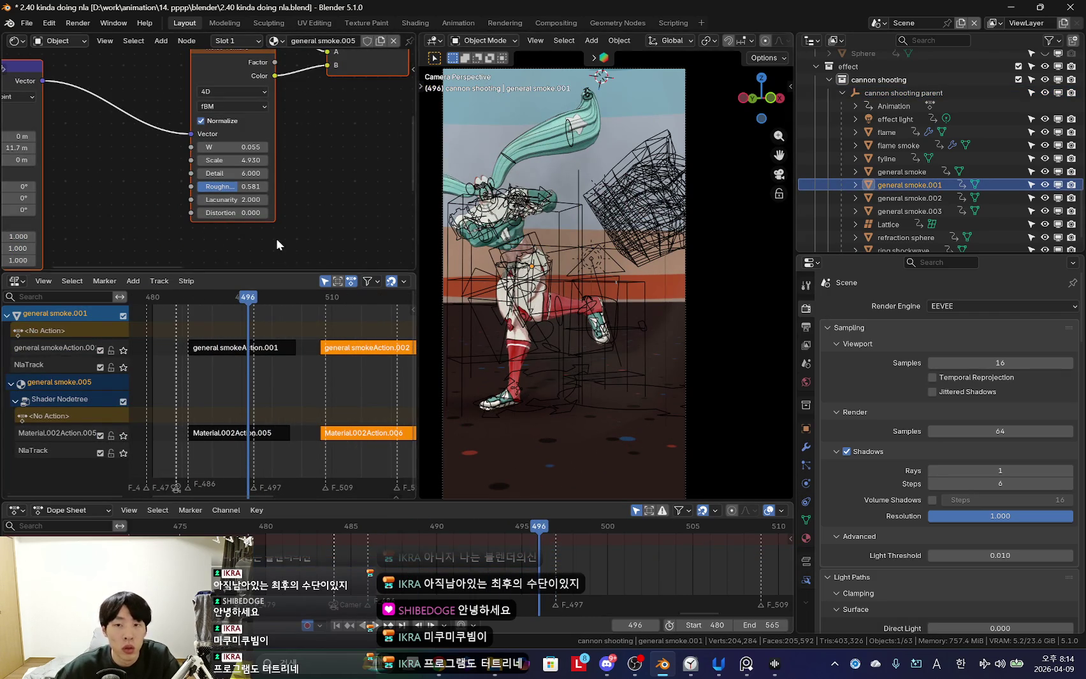
pyautogui.scroll(-2, 895, 215)
pyautogui.click(902, 213)
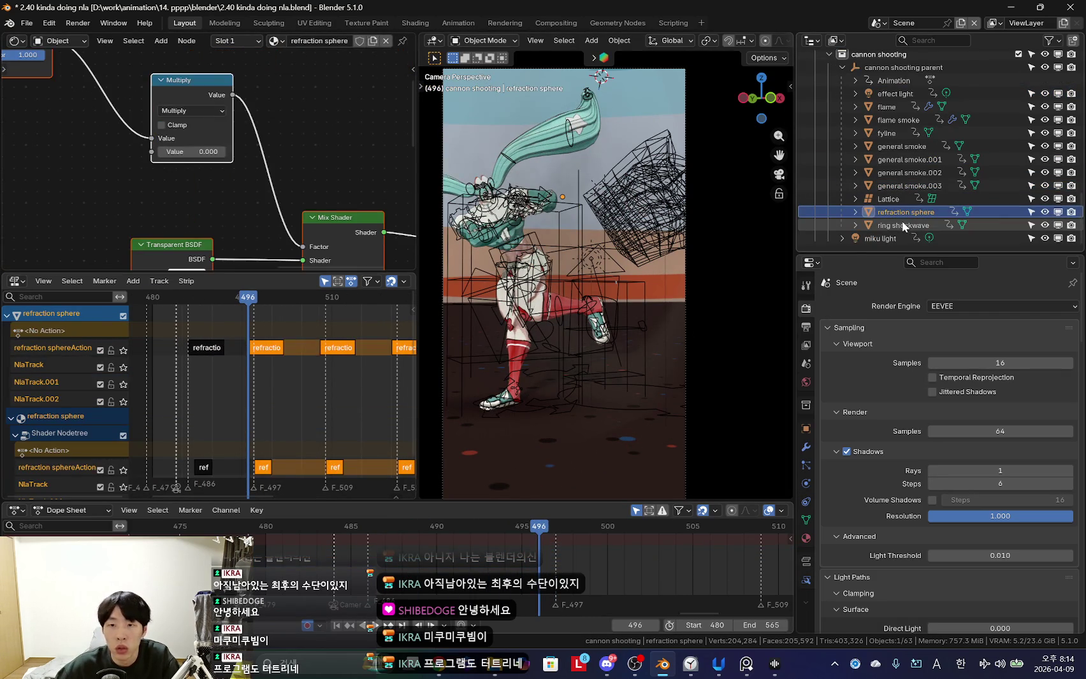
pyautogui.click(901, 223)
pyautogui.scroll(3, 306, 414)
pyautogui.scroll(1, 267, 376)
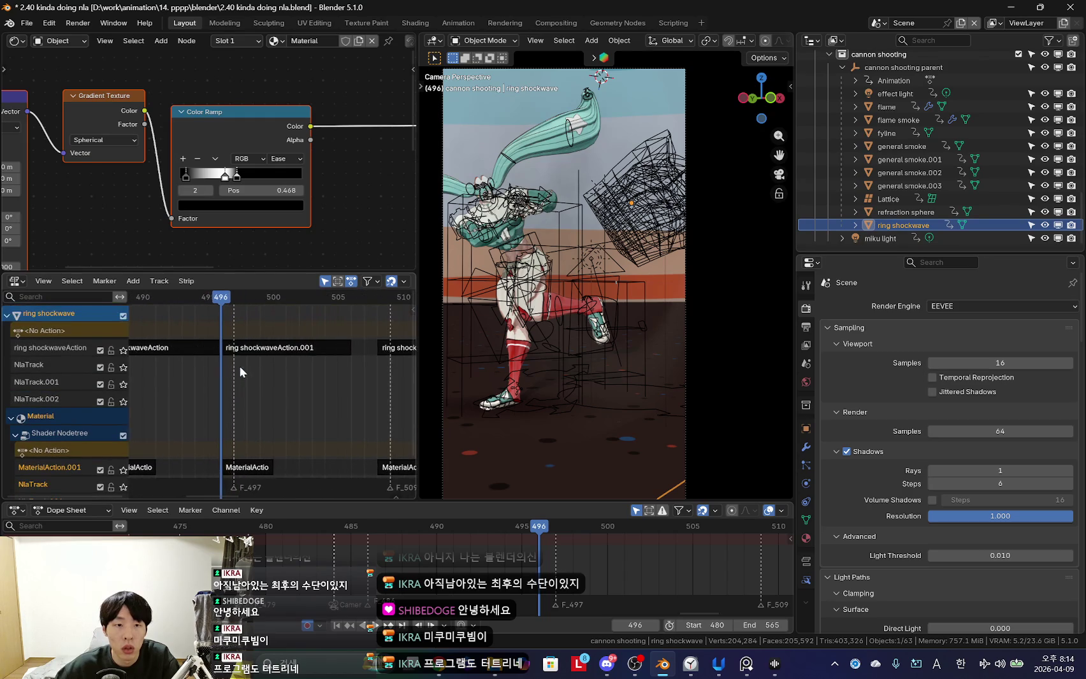
pyautogui.scroll(2, 252, 354)
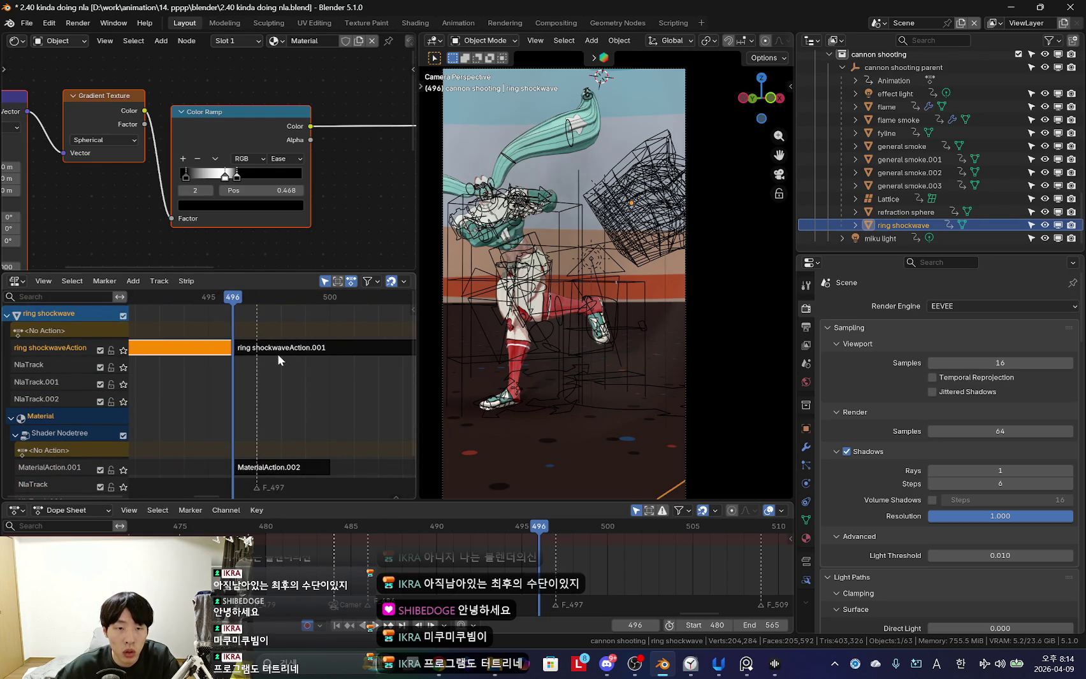
# Try shifting the shockwave strips in time, then scrub back to frame 488.
pyautogui.press('g')
pyautogui.press('Escape')
pyautogui.scroll(-2, 286, 370)
pyautogui.press('g')
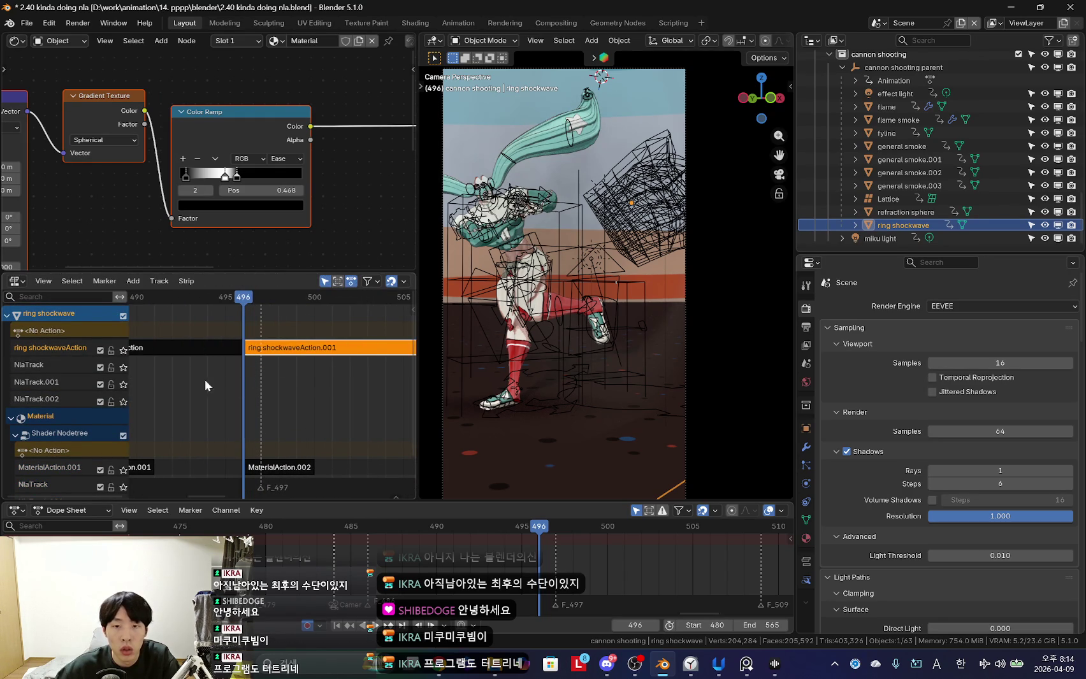
pyautogui.scroll(-2, 264, 375)
pyautogui.moveTo(271, 376)
pyautogui.mouseDown()
pyautogui.moveTo(194, 400)
pyautogui.moveTo(281, 439)
pyautogui.mouseUp()
# Hide overlays, inspect the material fade strip's keys, then select the ring shockwaveAction strip.
pyautogui.hotkey('shift', 'alt', 'z')
pyautogui.click(299, 460)
pyautogui.press('Tab')
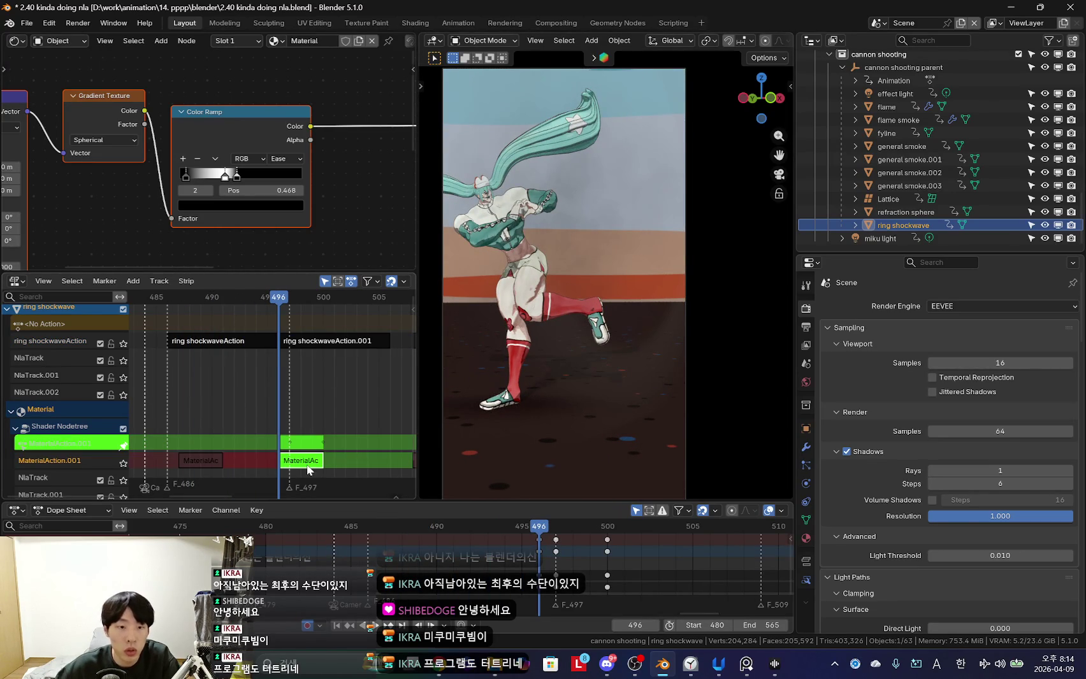
pyautogui.press('Tab')
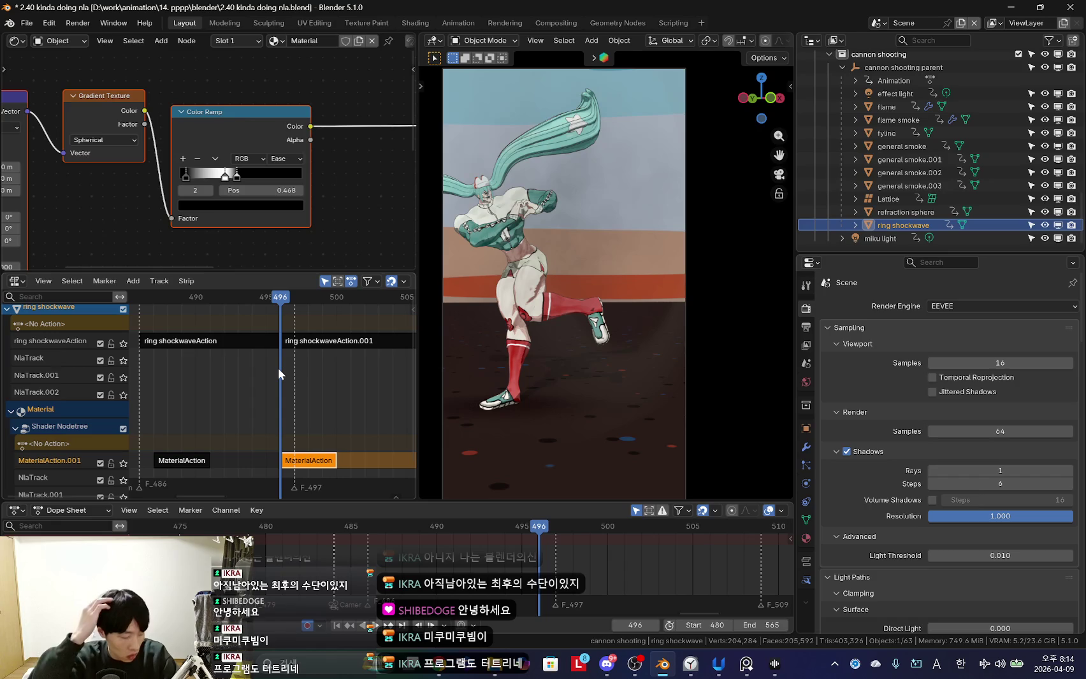
pyautogui.scroll(2, 279, 367)
pyautogui.click(305, 347)
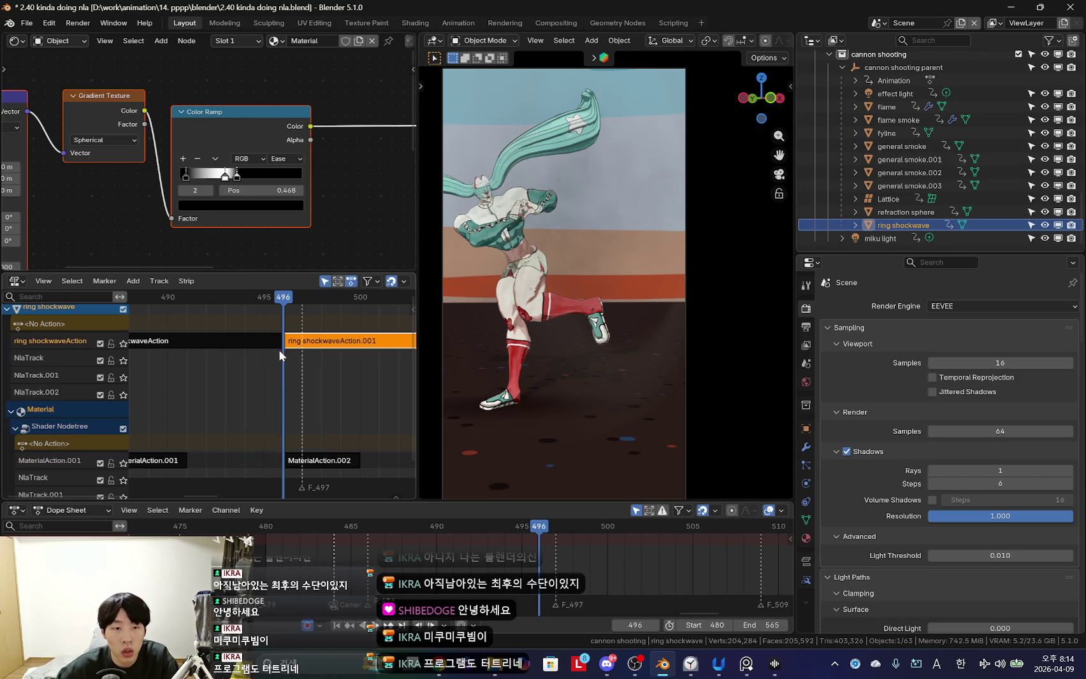
pyautogui.click(274, 344)
# Step frame by frame between 497 and 500 to check the shockwave timing.
pyautogui.press('Left')
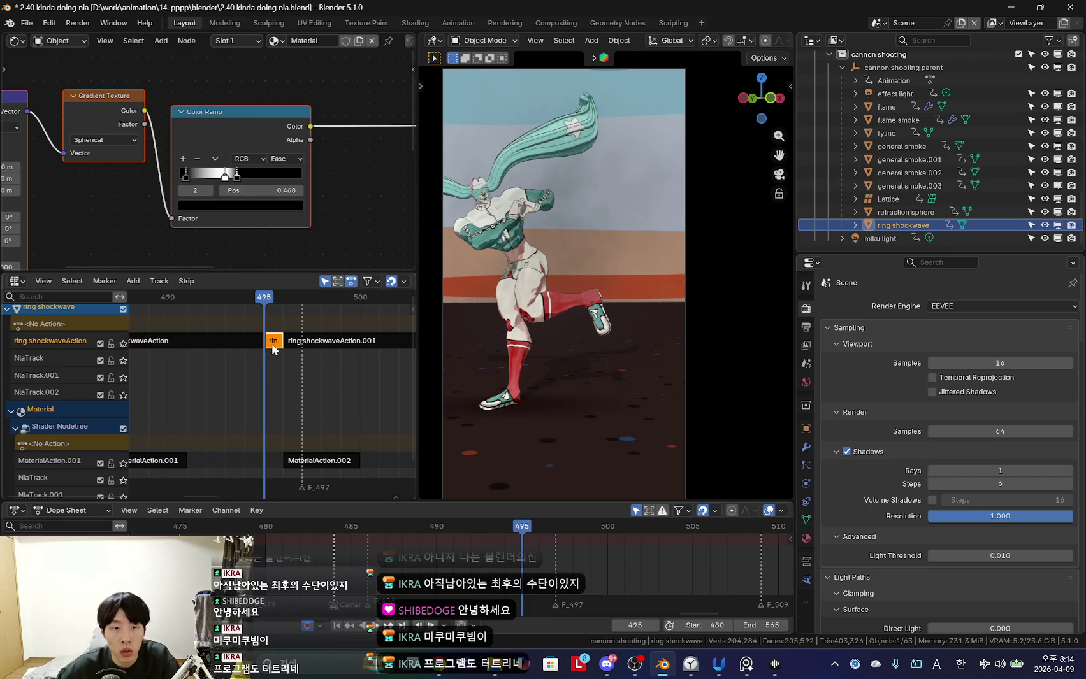
pyautogui.press('Right')
pyautogui.press('Right')
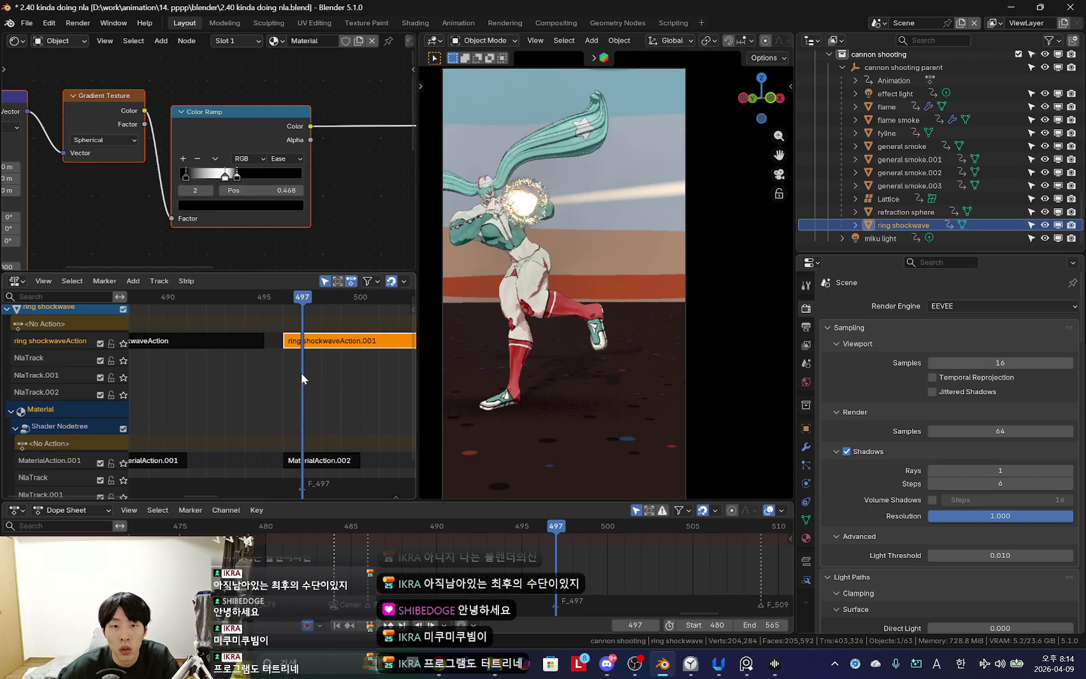
pyautogui.press('Right')
pyautogui.press('Right')
pyautogui.press('Right')
pyautogui.press('Left')
pyautogui.press('Left')
pyautogui.press('Left')
pyautogui.press('Right')
pyautogui.press('Right')
pyautogui.press('Left')
pyautogui.press('KP_0')
pyautogui.scroll(2, 560, 300)
pyautogui.scroll(3, 561, 299)
pyautogui.scroll(-2, 574, 303)
# Scrub back to frame 487 and play the shot from the camera view.
pyautogui.press('g')
pyautogui.rightClick(596, 263)
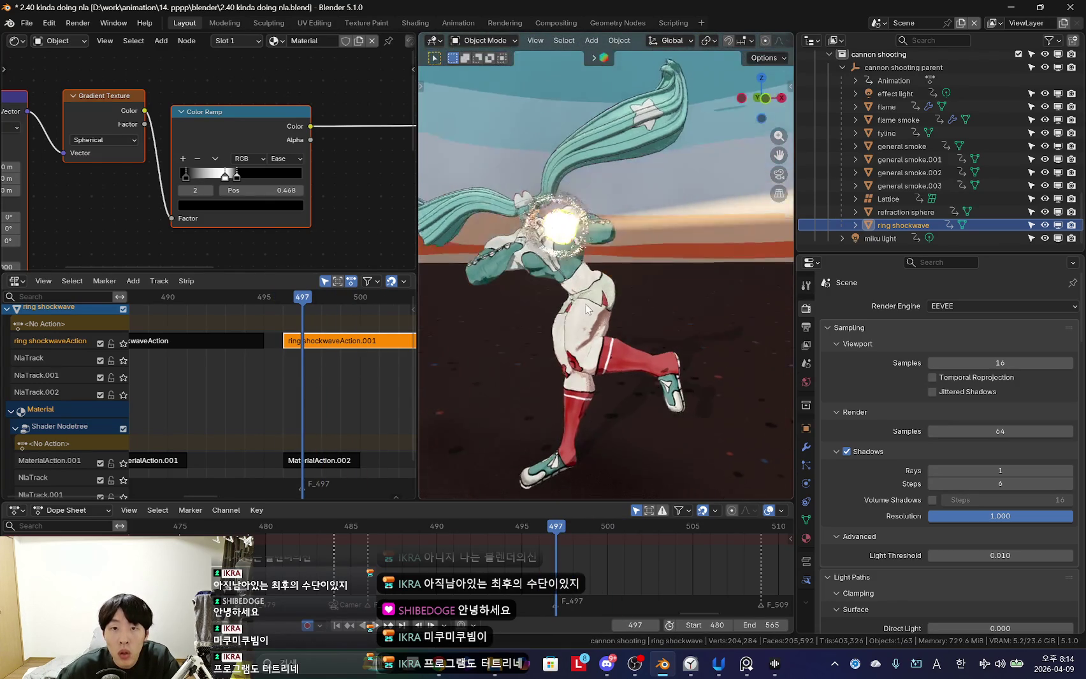
pyautogui.moveTo(596, 262); pyautogui.dragTo(617, 304, button='middle')
pyautogui.scroll(-2, 341, 404)
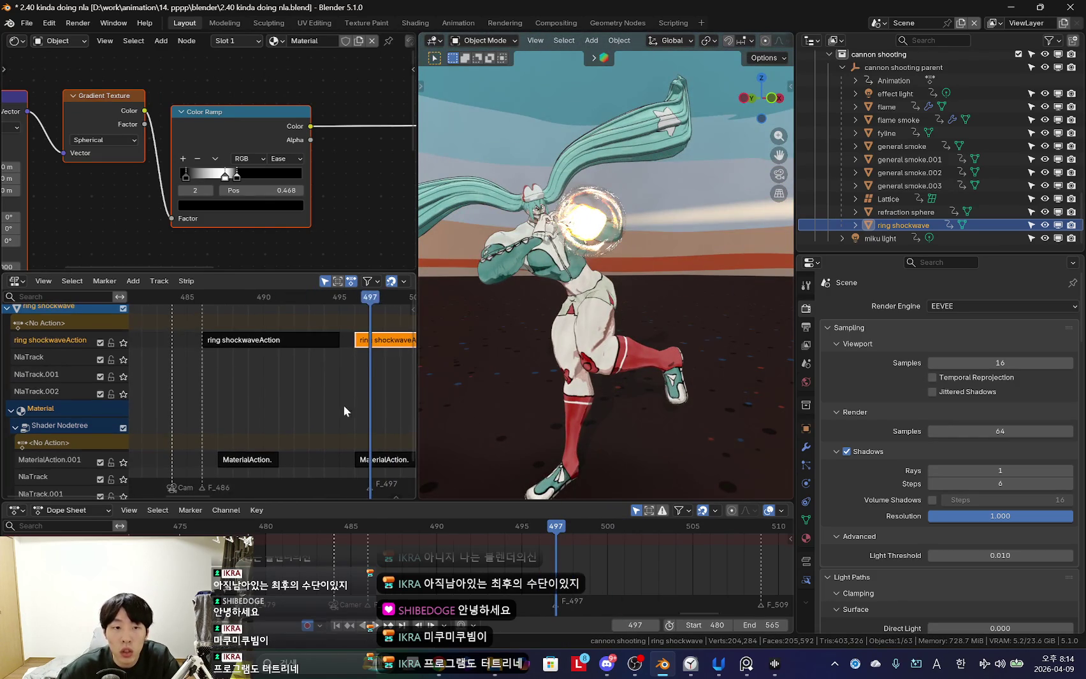
pyautogui.moveTo(358, 345); pyautogui.dragTo(218, 350)
pyautogui.moveTo(591, 317); pyautogui.dragTo(659, 296, button='middle')
pyautogui.scroll(-2, 659, 296)
pyautogui.press('KP_0')
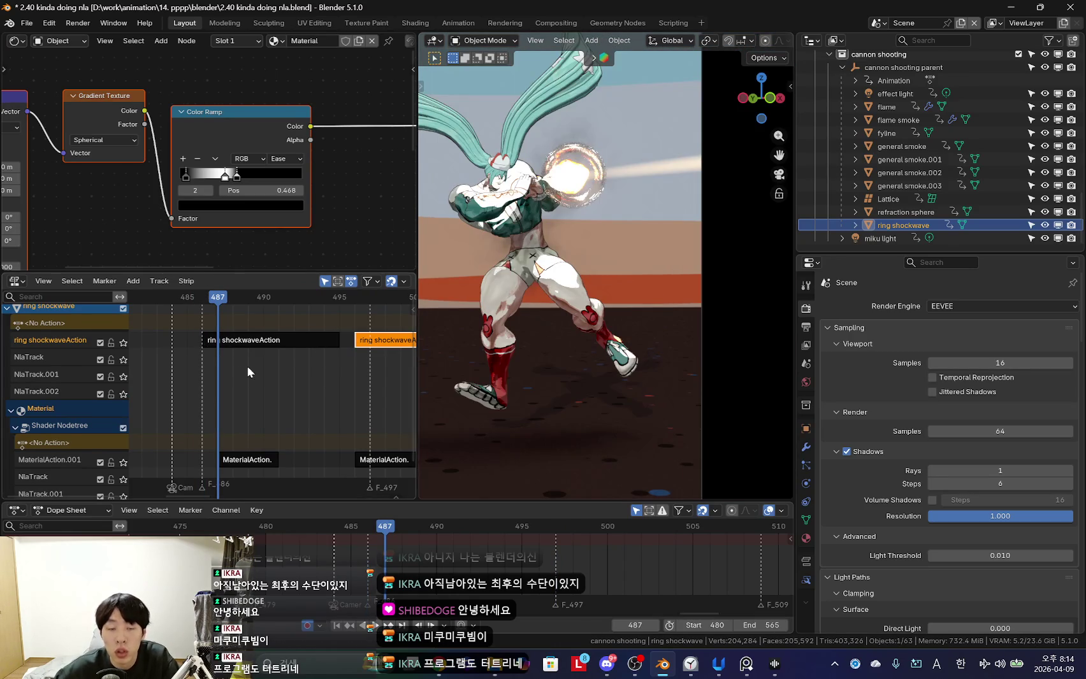
pyautogui.keyDown('ctrl'); pyautogui.scroll(-2, 297, 357); pyautogui.keyUp('ctrl')
pyautogui.scroll(-1, 170, 370)
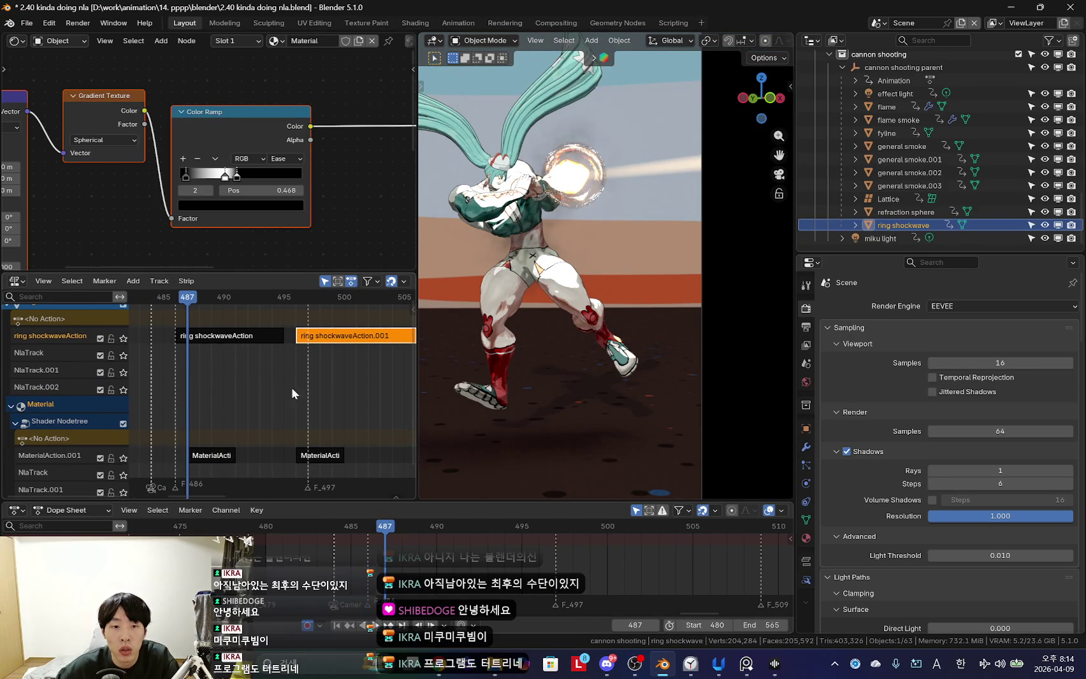
pyautogui.press('space')
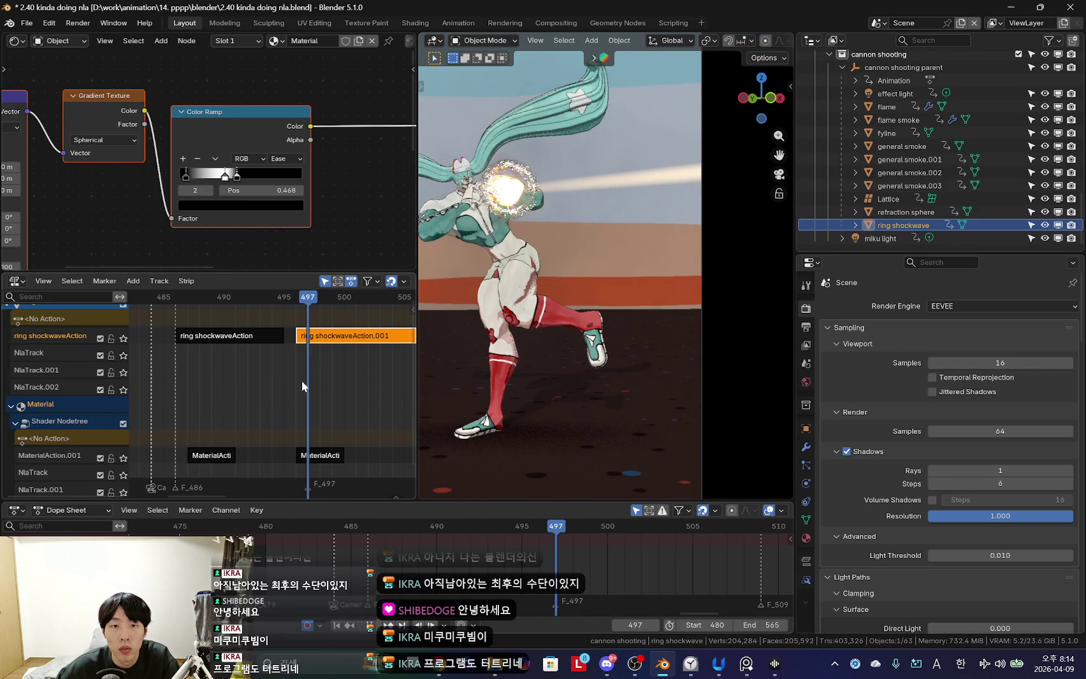
# Add marker F_487 at frame 487 and replay to review the timing.
pyautogui.moveTo(301, 380); pyautogui.dragTo(184, 352)
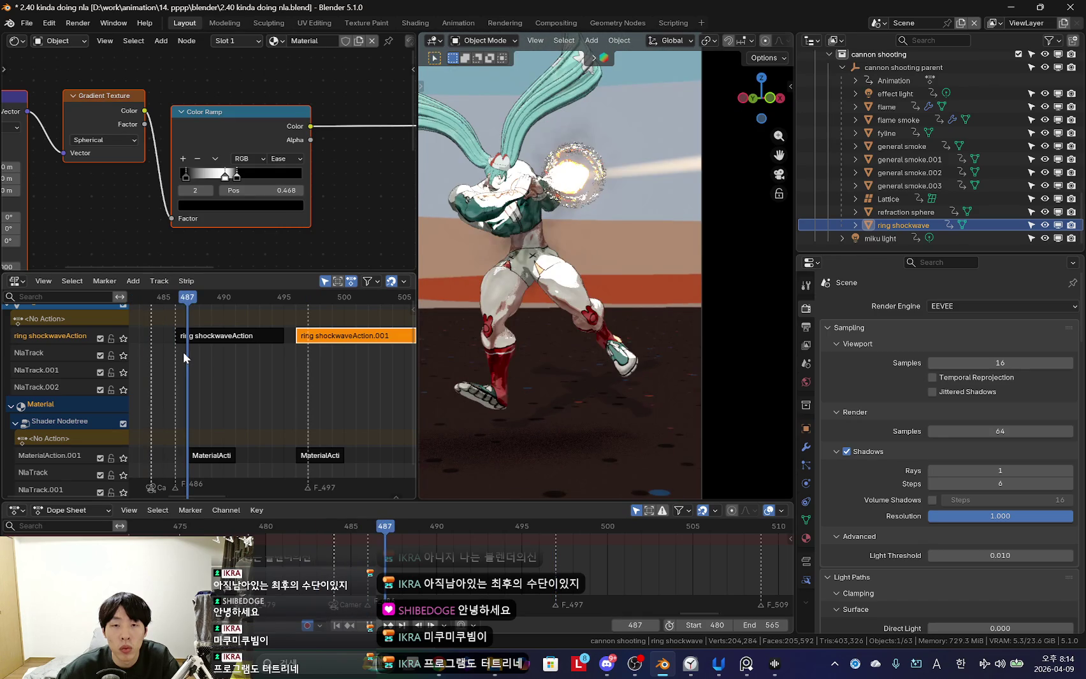
pyautogui.press('m')
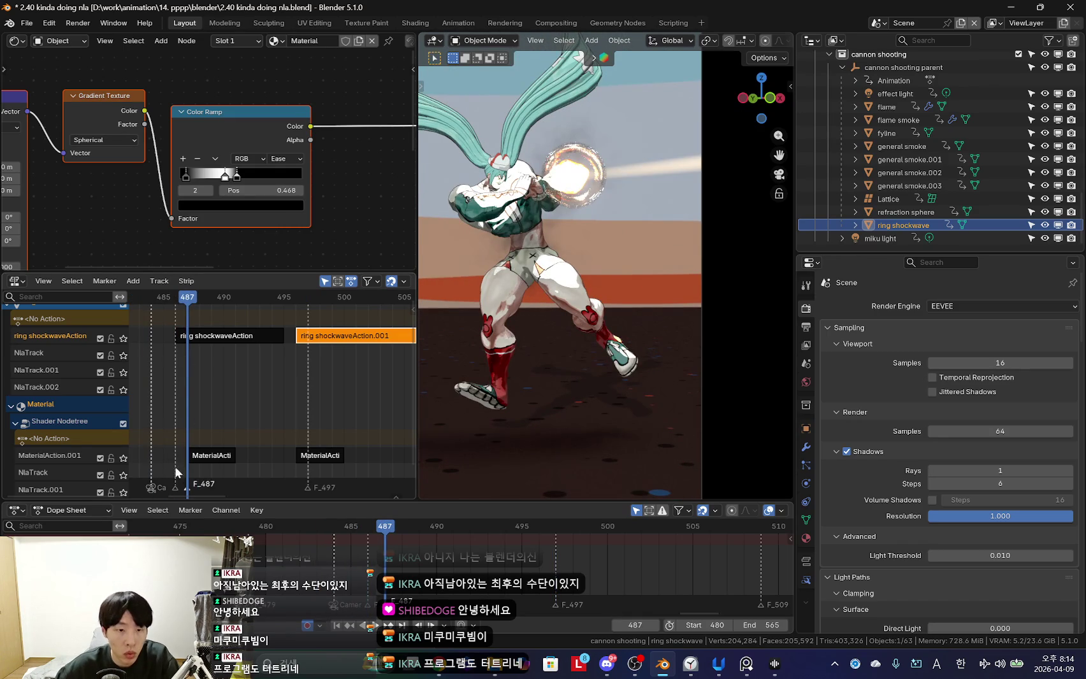
pyautogui.moveTo(174, 485); pyautogui.dragTo(178, 483)
pyautogui.press('space')
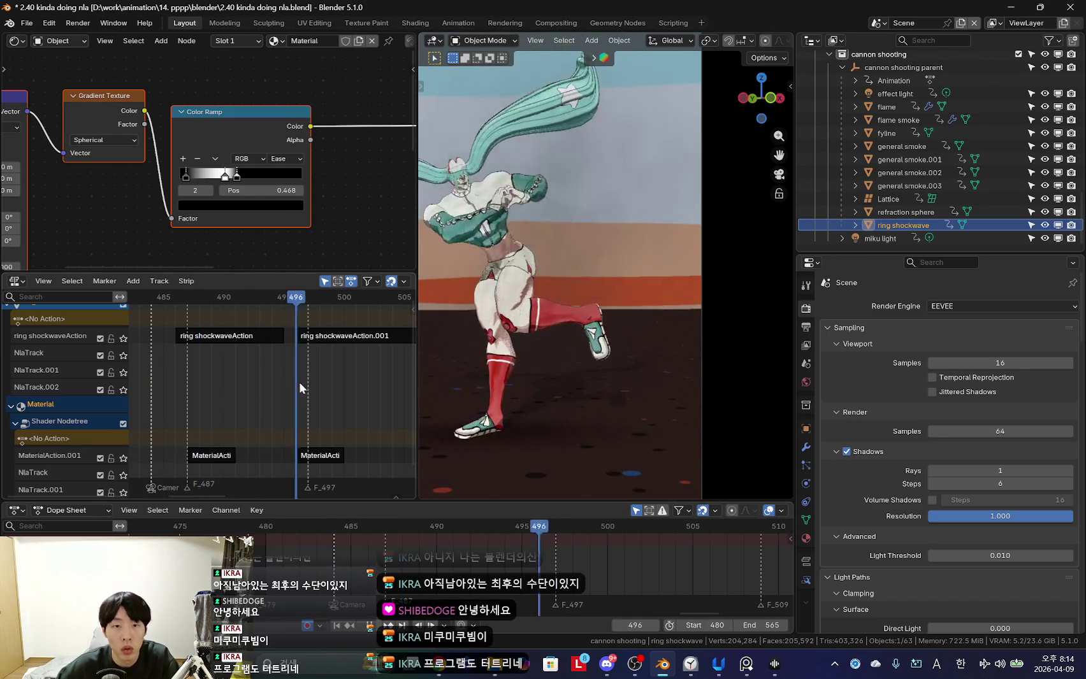
pyautogui.moveTo(307, 381)
pyautogui.mouseDown(button='middle')
pyautogui.moveTo(286, 376)
pyautogui.moveTo(302, 392)
pyautogui.moveTo(283, 371)
pyautogui.mouseUp(button='middle')
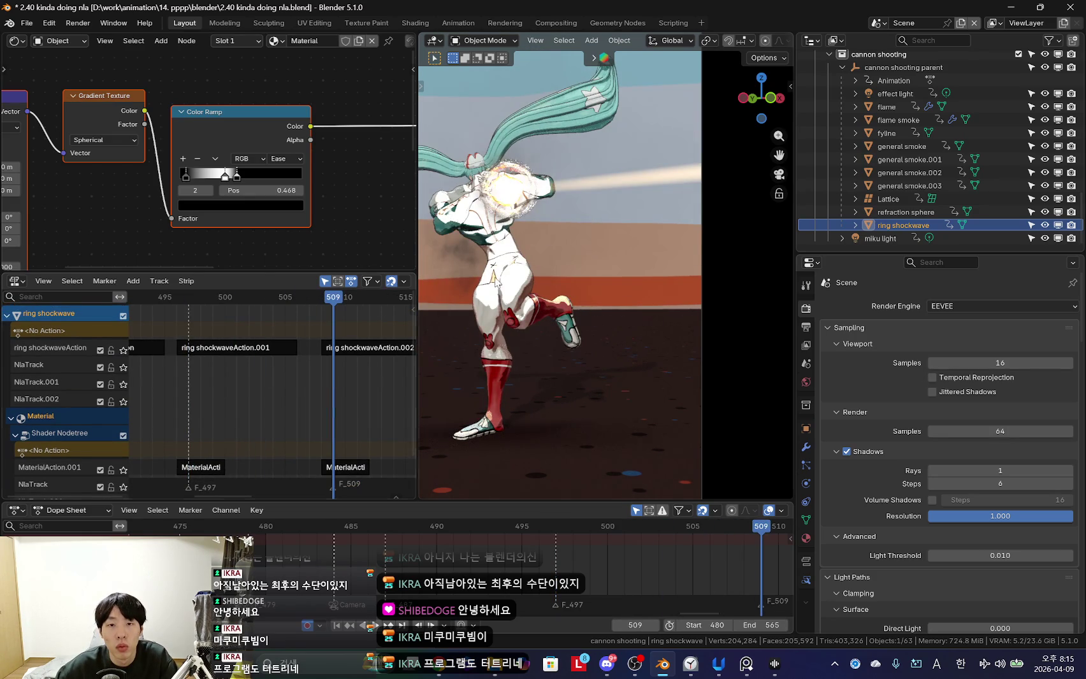
# Inspect the material strip's Multiply value and Mix Shader nodes around frame 518.
pyautogui.moveTo(344, 377)
pyautogui.mouseDown()
pyautogui.moveTo(294, 388)
pyautogui.moveTo(388, 387)
pyautogui.moveTo(346, 424)
pyautogui.moveTo(293, 423)
pyautogui.moveTo(311, 465)
pyautogui.mouseUp()
pyautogui.scroll(-2, 288, 391)
pyautogui.press('Tab')
pyautogui.scroll(-2, 304, 177)
pyautogui.moveTo(304, 177); pyautogui.dragTo(194, 179, button='middle')
pyautogui.scroll(1, 194, 179)
pyautogui.press('Left')
pyautogui.press('Left')
pyautogui.press('Left')
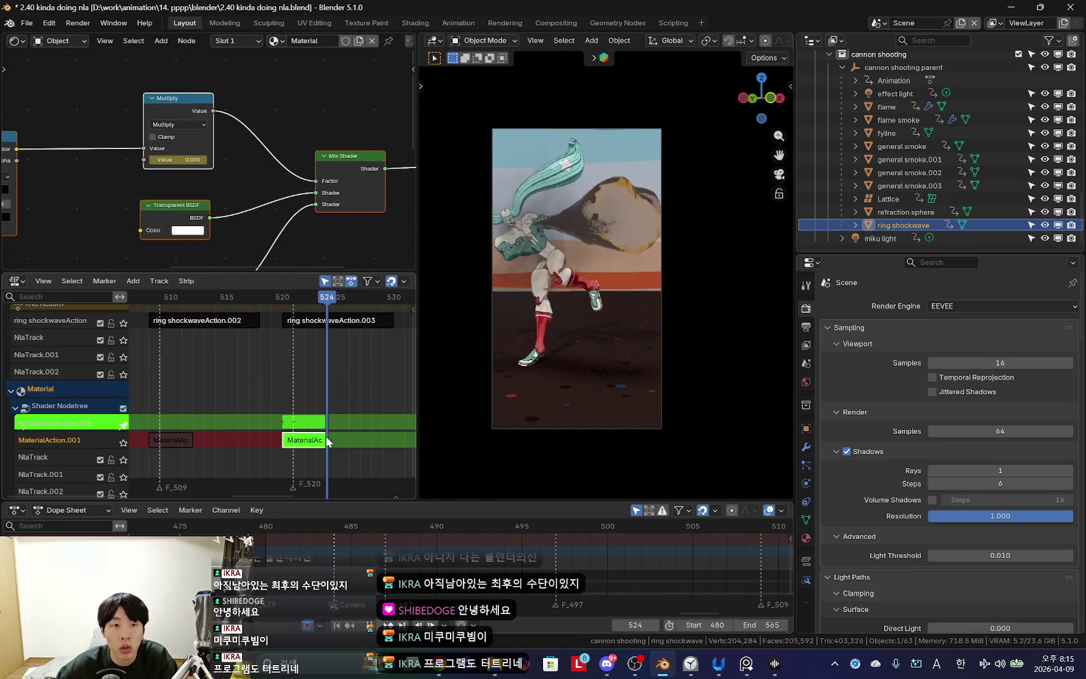
pyautogui.moveTo(613, 300); pyautogui.dragTo(617, 301, button='middle')
# Return to the camera view with overlays hidden and play back the cannon shot.
pyautogui.hotkey('shift', 'alt', 'z')
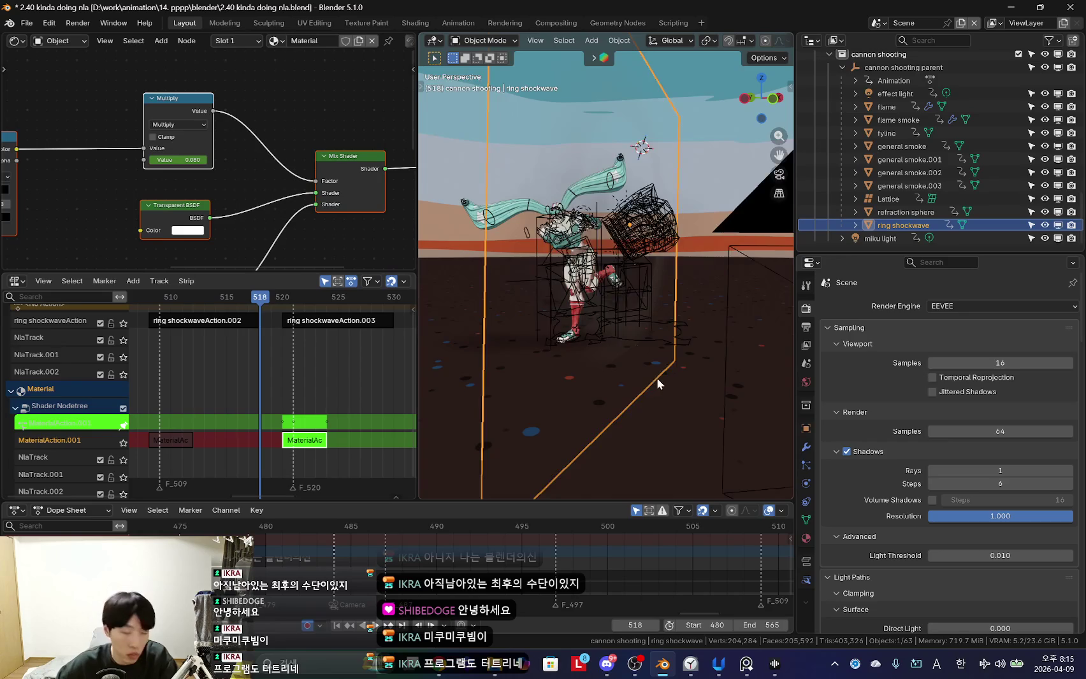
pyautogui.press('Tab')
pyautogui.moveTo(656, 344); pyautogui.dragTo(678, 316, button='middle')
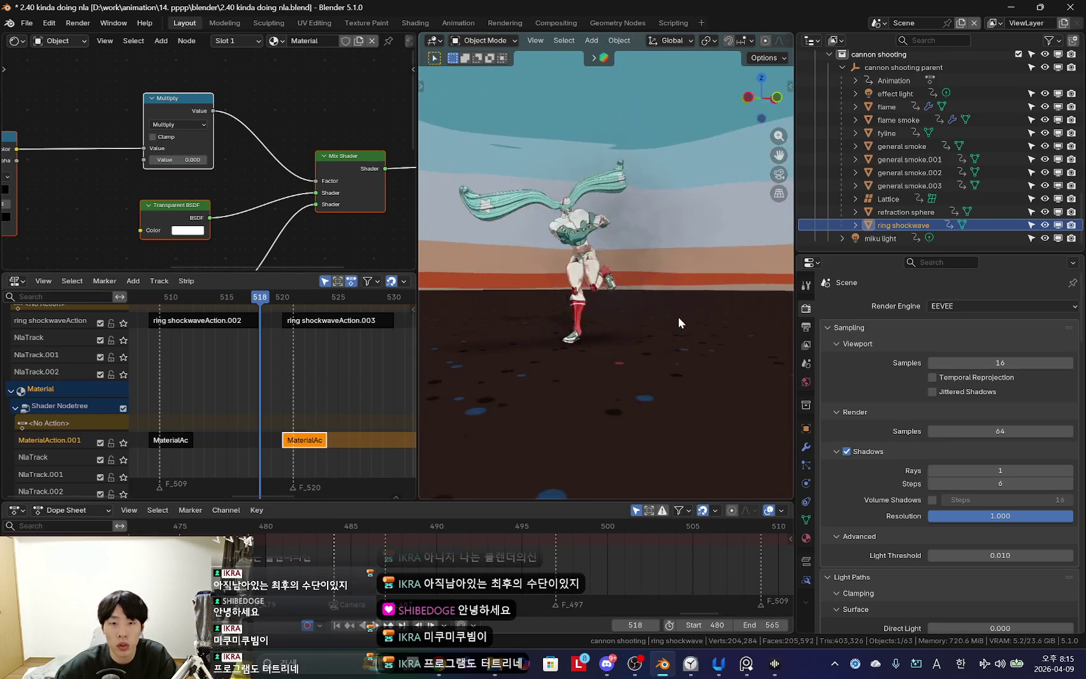
pyautogui.press('KP_0')
pyautogui.hotkey('shift', 'alt', 'z')
pyautogui.press('space')
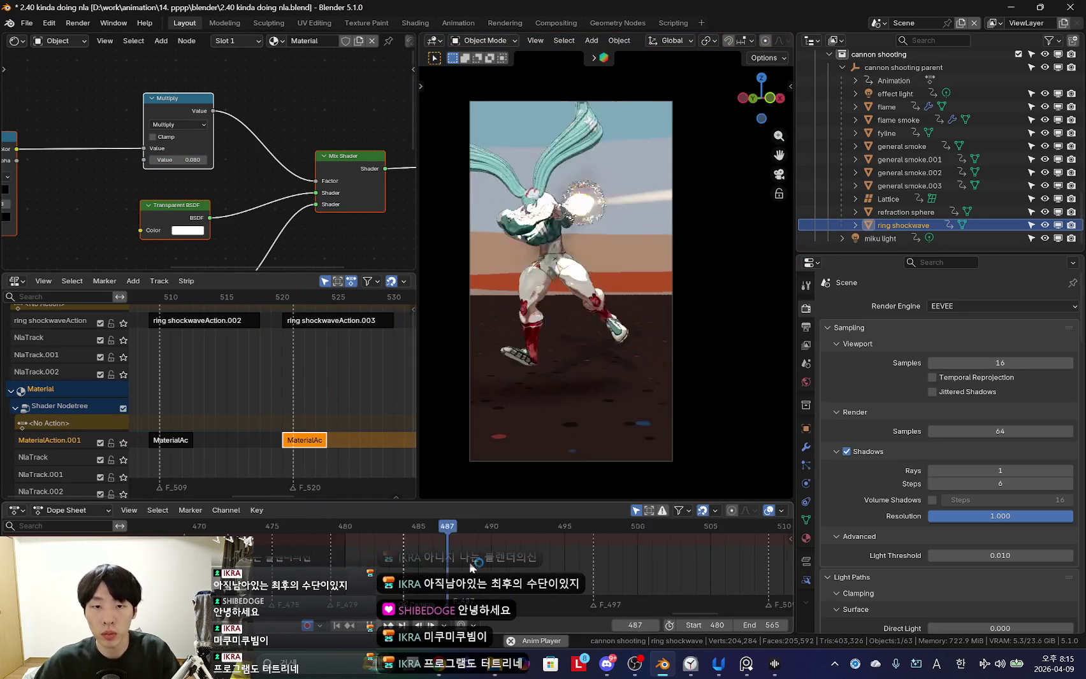
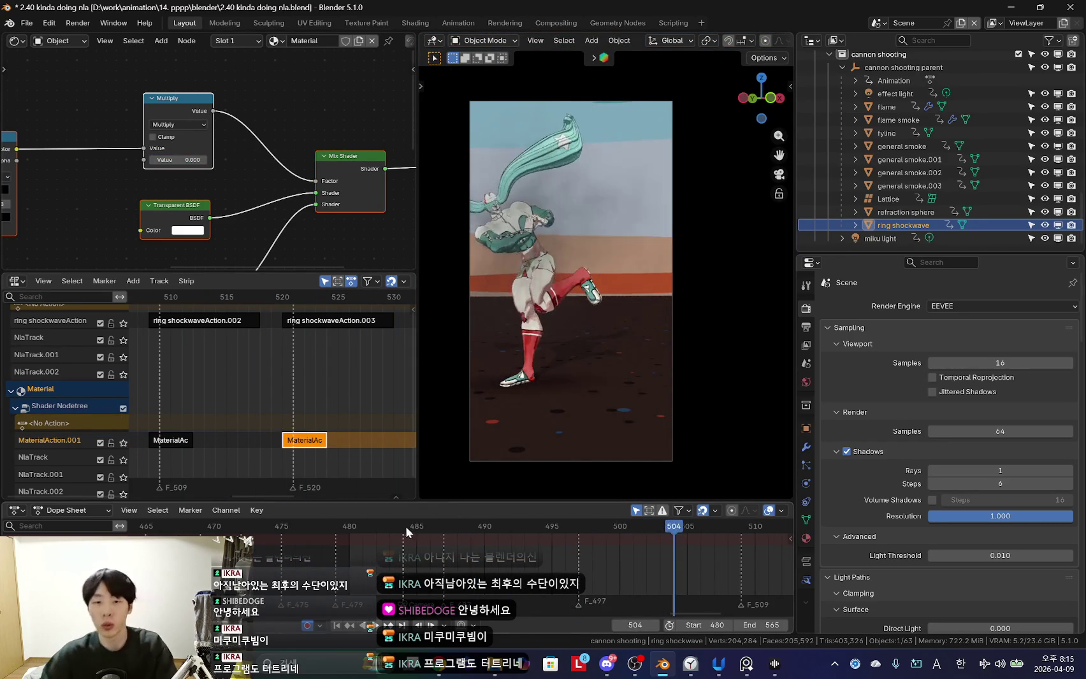
# Play and scrub the shot around frame 486, stopping playback there.
pyautogui.press('space')
pyautogui.click(418, 550)
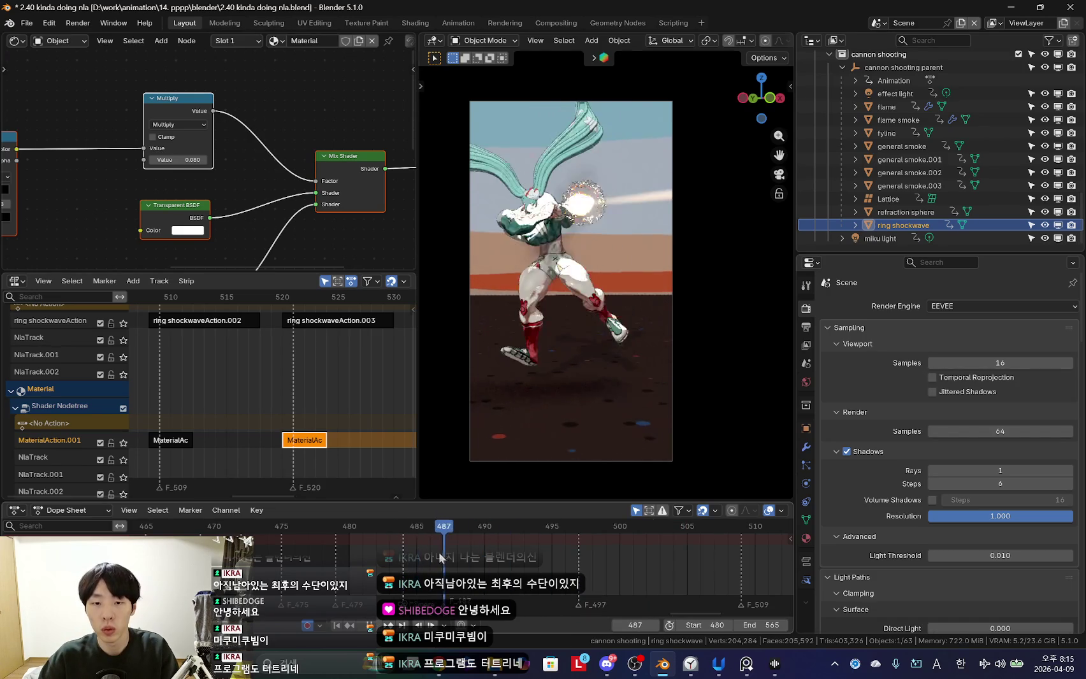
pyautogui.click(413, 563)
pyautogui.press('space')
pyautogui.scroll(-2, 460, 560)
pyautogui.moveTo(460, 560)
pyautogui.mouseDown()
pyautogui.moveTo(418, 560)
pyautogui.moveTo(436, 572)
pyautogui.mouseUp()
pyautogui.press('space')
# Step to frame 487, turn viewport overlays back on, and select the camera.
pyautogui.press('Right')
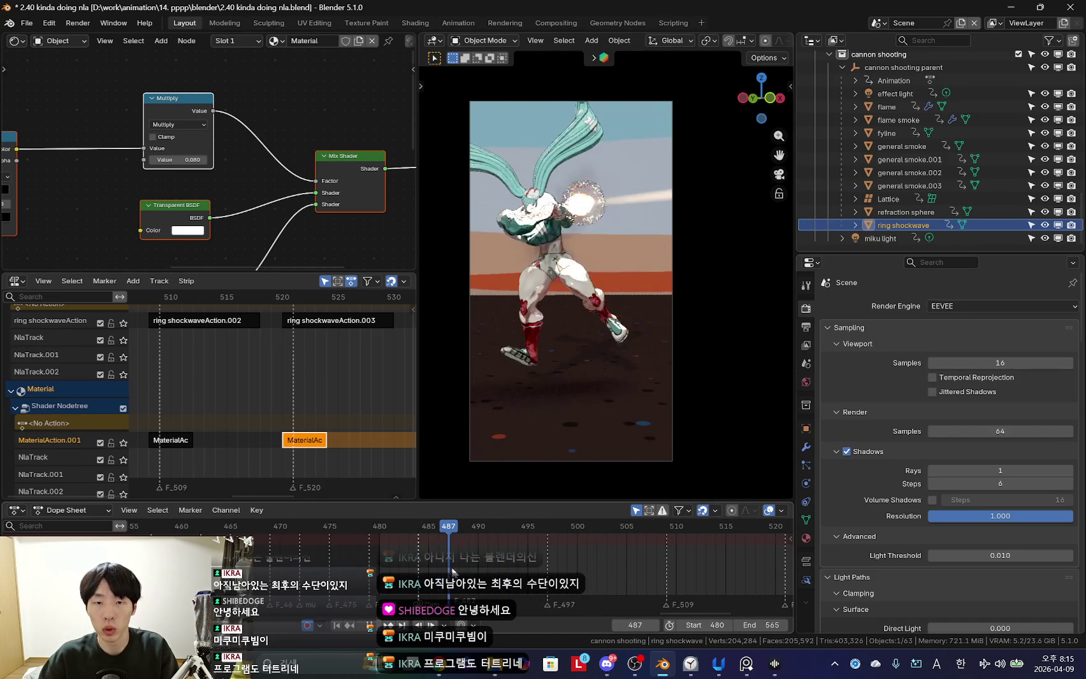
pyautogui.hotkey('shift', 'alt', 'z')
pyautogui.click(640, 461)
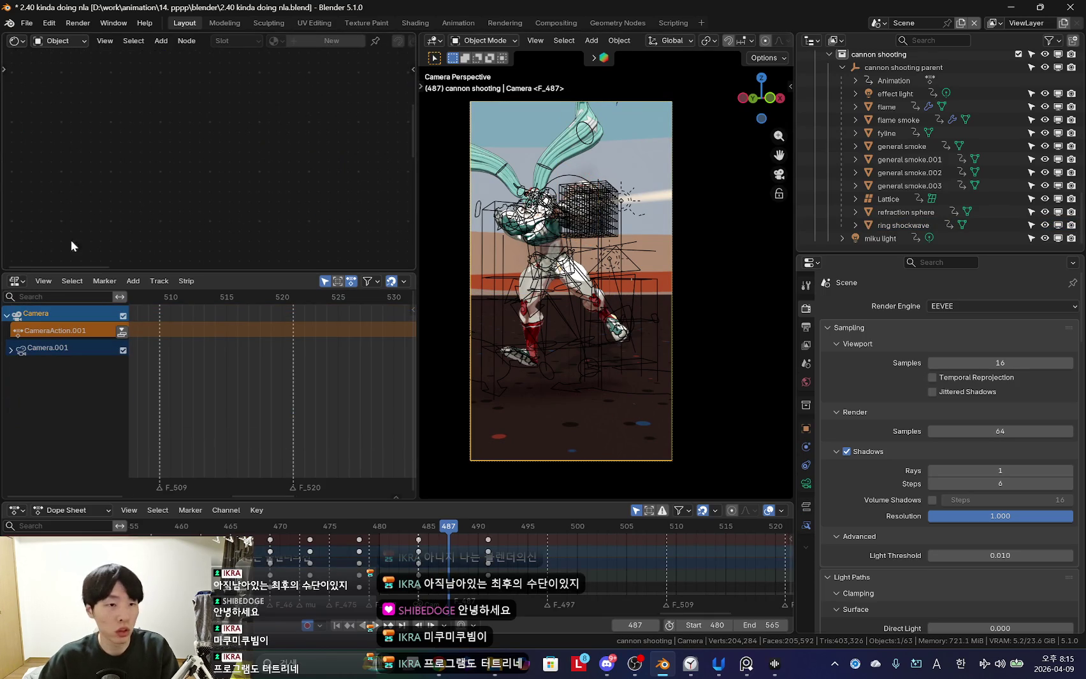
# Switch the shader node area to the Graph Editor, briefly checking the stream pages in the browser.
pyautogui.click(14, 42)
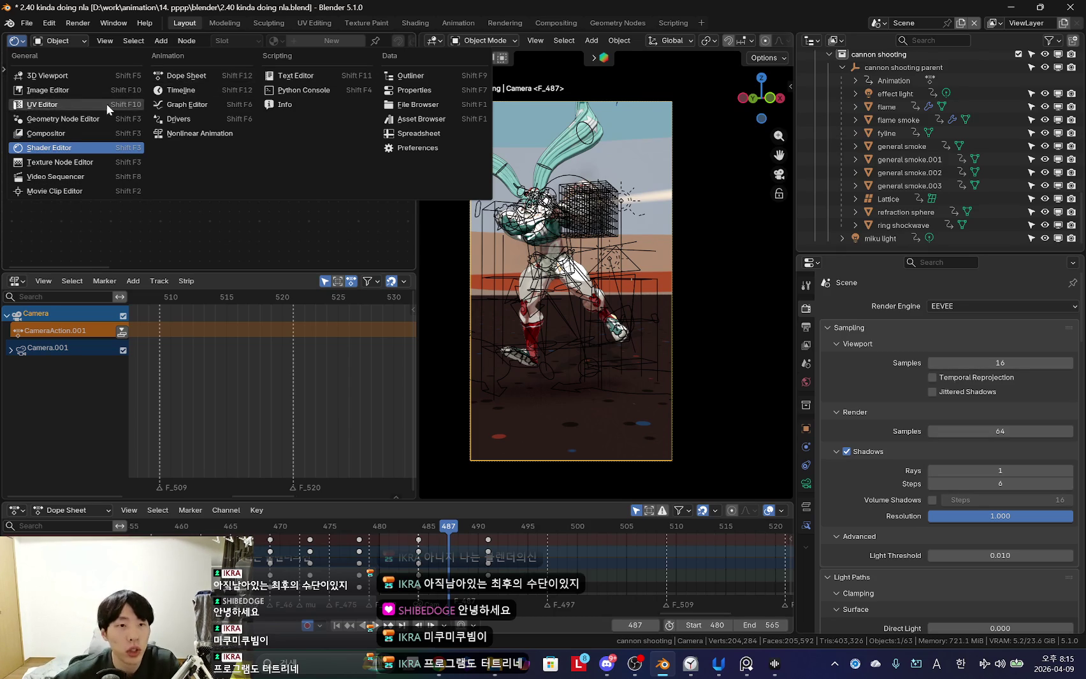
pyautogui.click(182, 104)
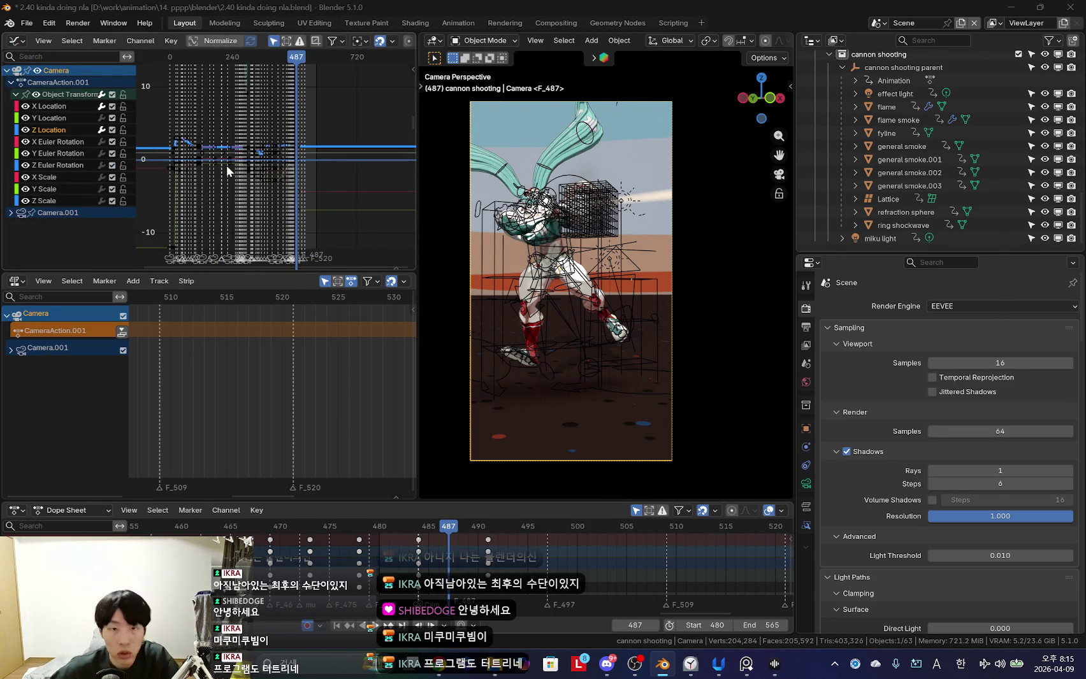
pyautogui.hotkey('alt', 'Tab')
pyautogui.click(191, 13)
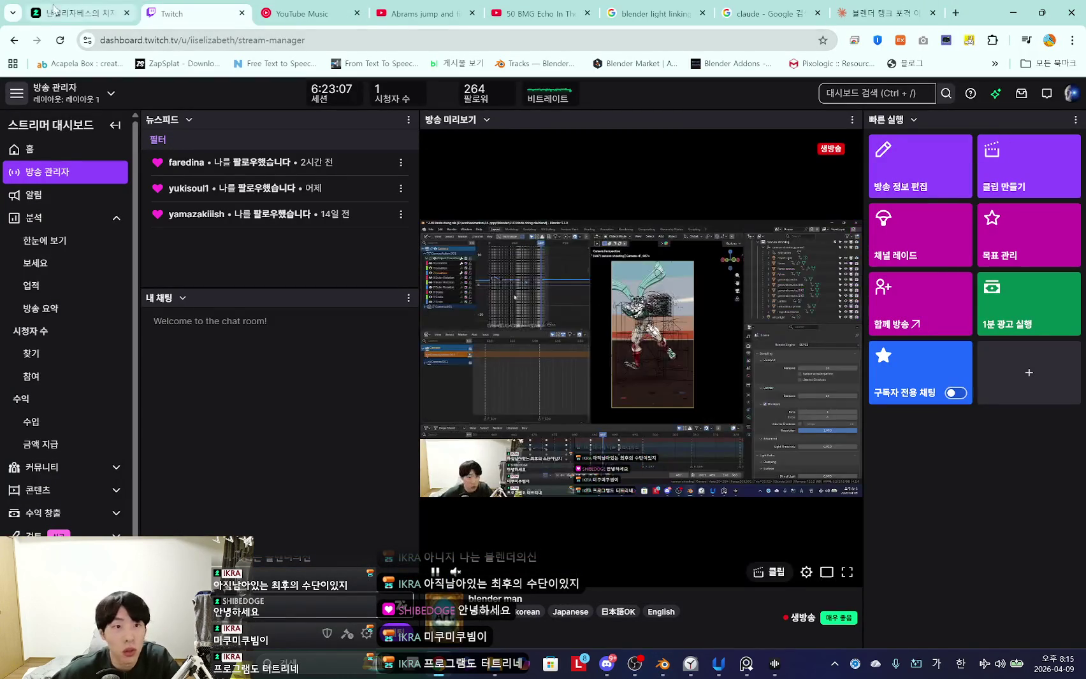
pyautogui.click(70, 12)
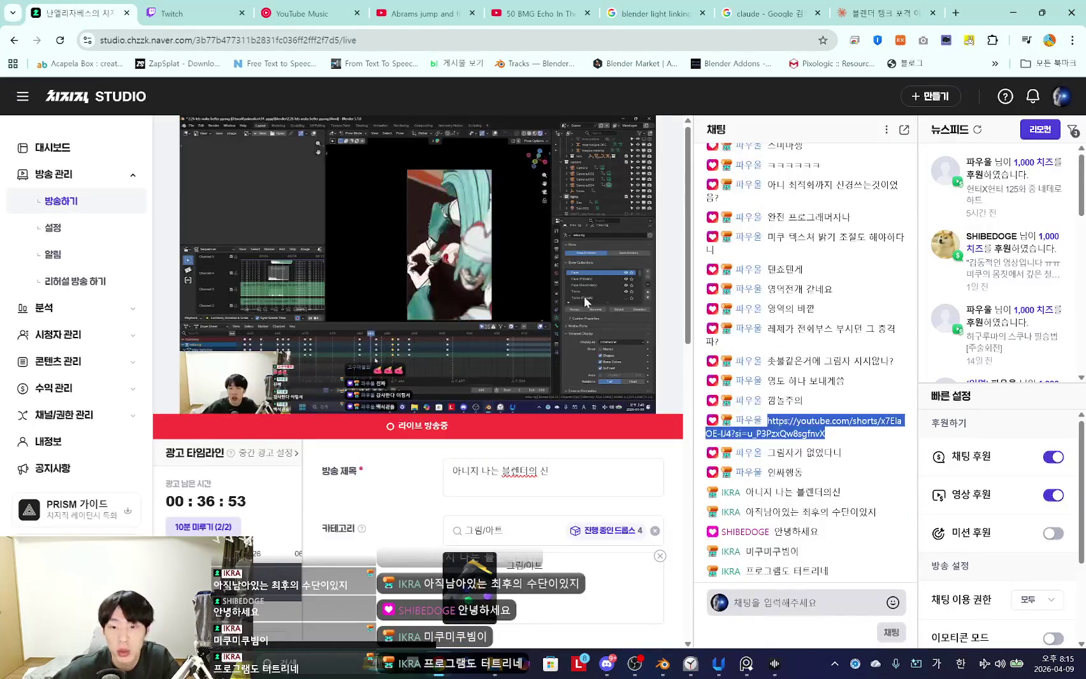
pyautogui.scroll(-6, 584, 302)
pyautogui.scroll(2, 584, 302)
pyautogui.scroll(2, 584, 302)
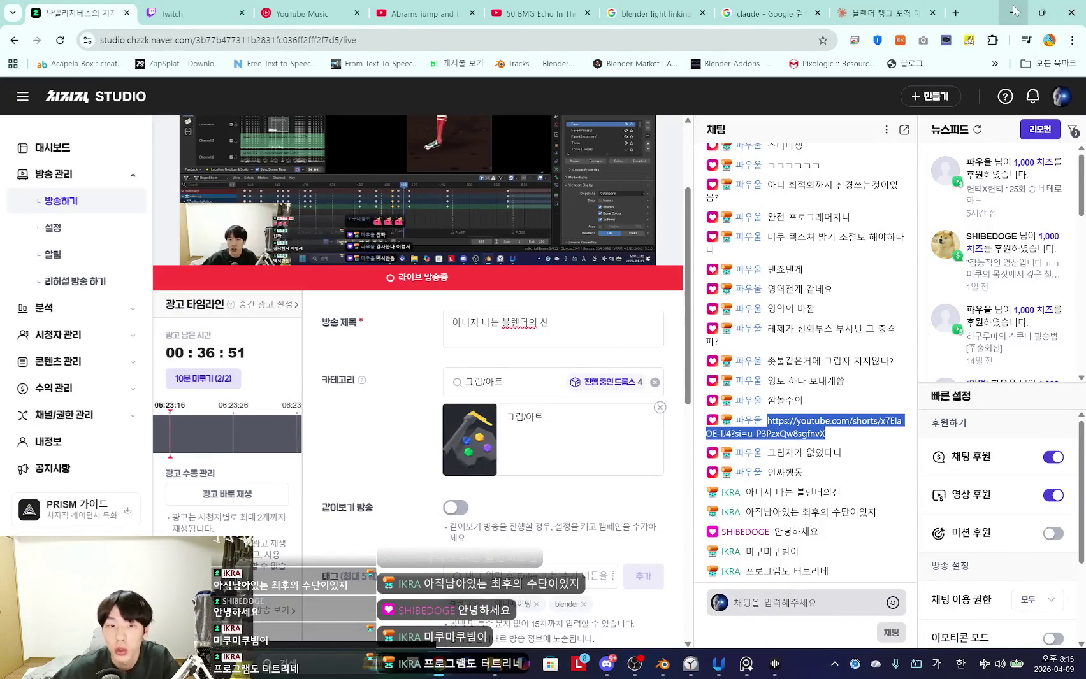
pyautogui.click(1014, 10)
# Open the Graph Editor sidebar and inspect the Z Location curve's Noise modifier.
pyautogui.press('n')
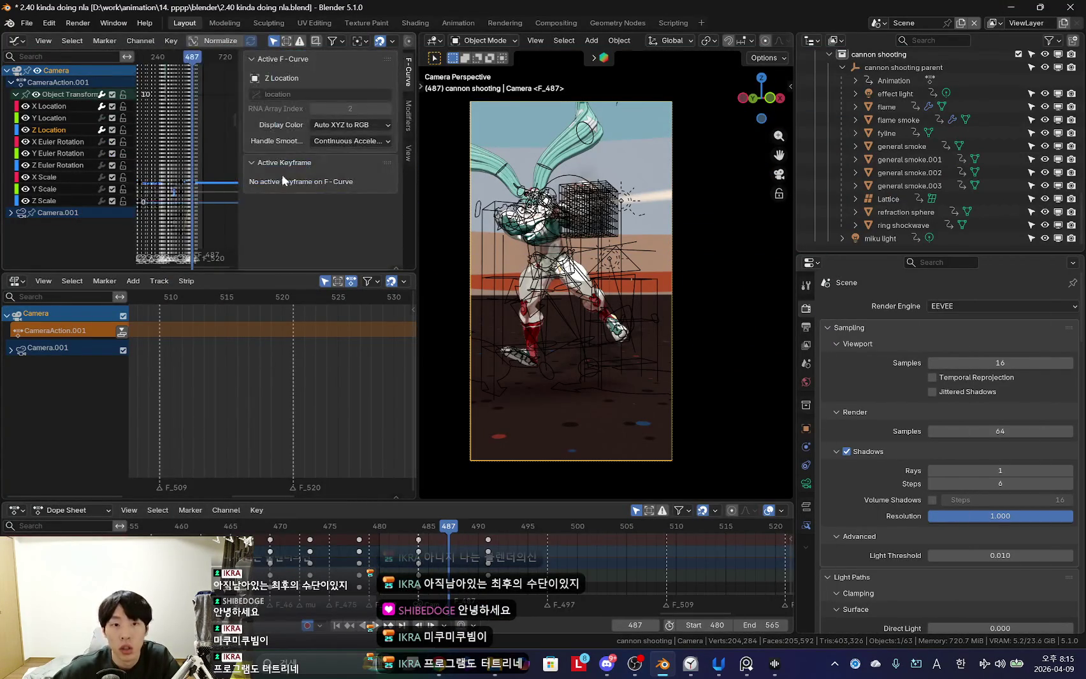
pyautogui.moveTo(418, 135); pyautogui.dragTo(520, 132)
pyautogui.press('n')
pyautogui.press('n')
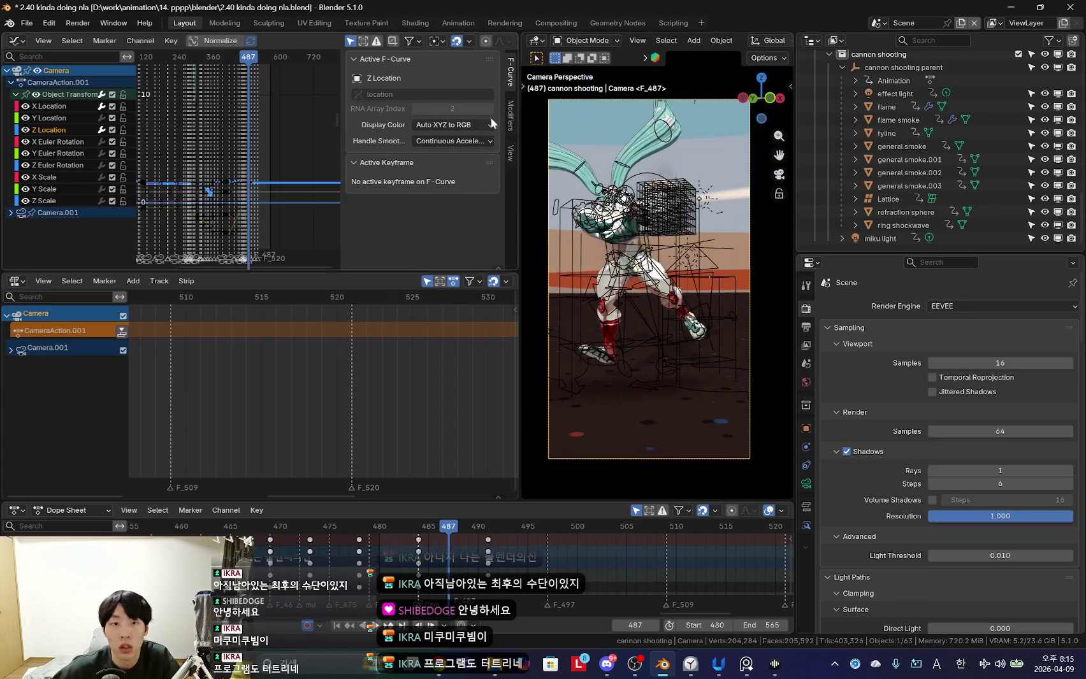
pyautogui.click(511, 115)
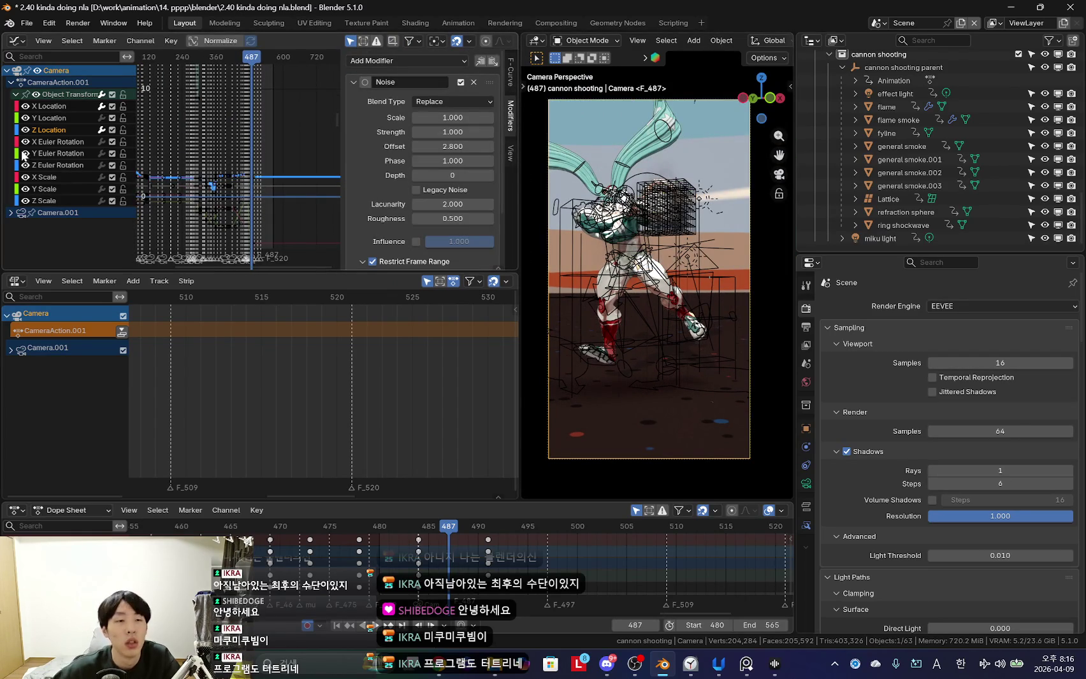
pyautogui.scroll(2, 255, 170)
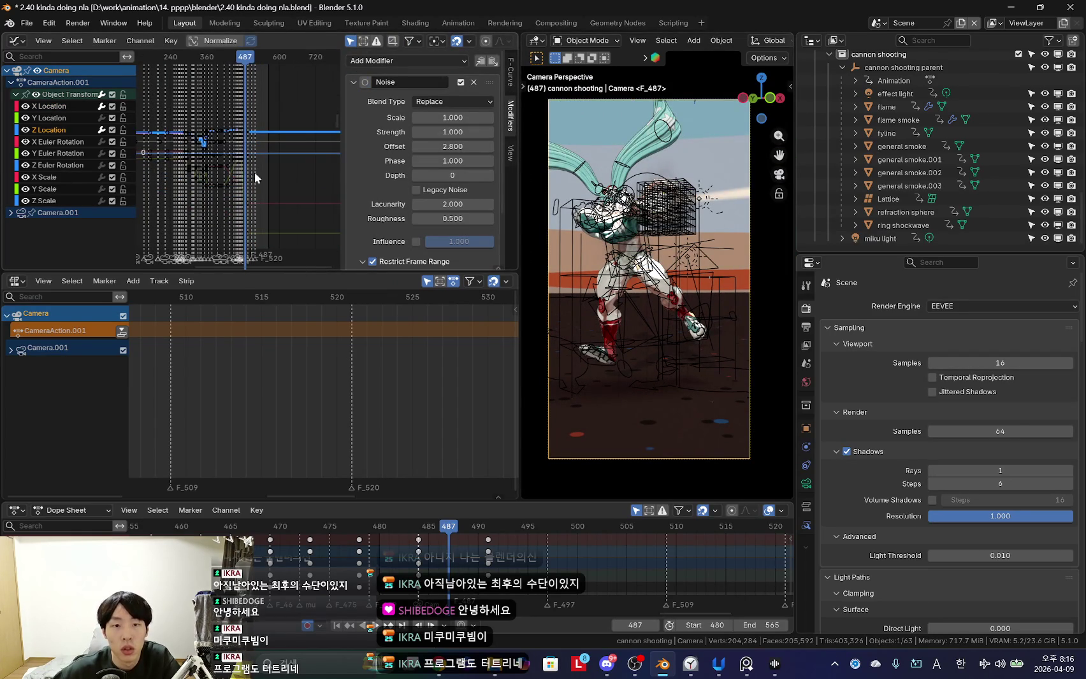
pyautogui.click(353, 83)
pyautogui.moveTo(206, 170); pyautogui.dragTo(223, 166, button='middle')
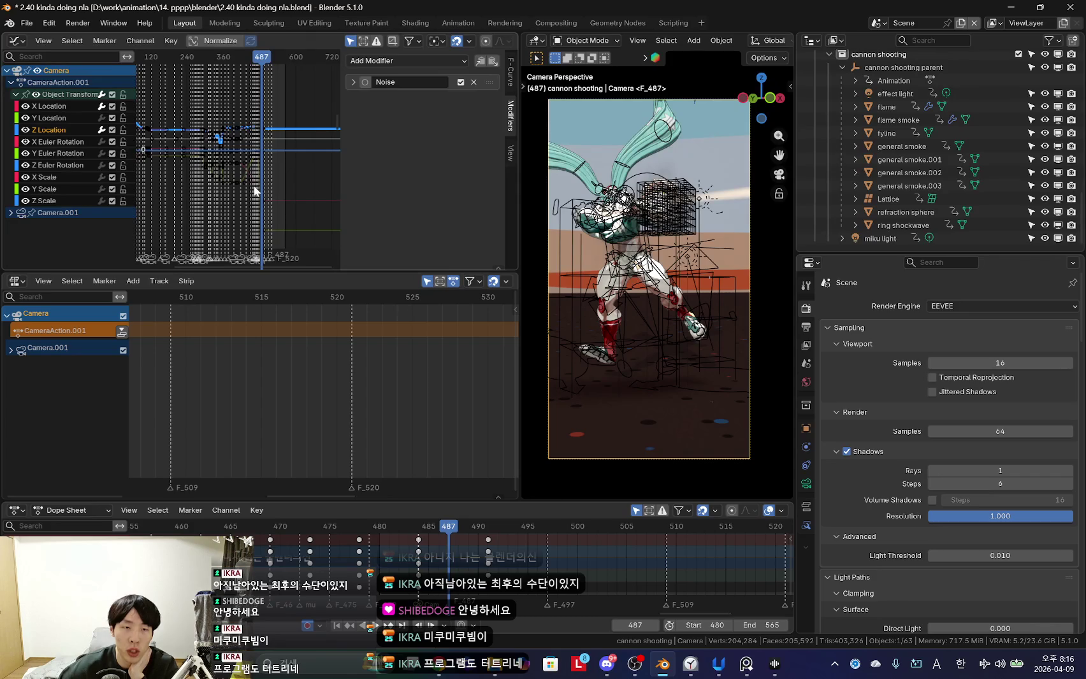
pyautogui.scroll(-5, 247, 385)
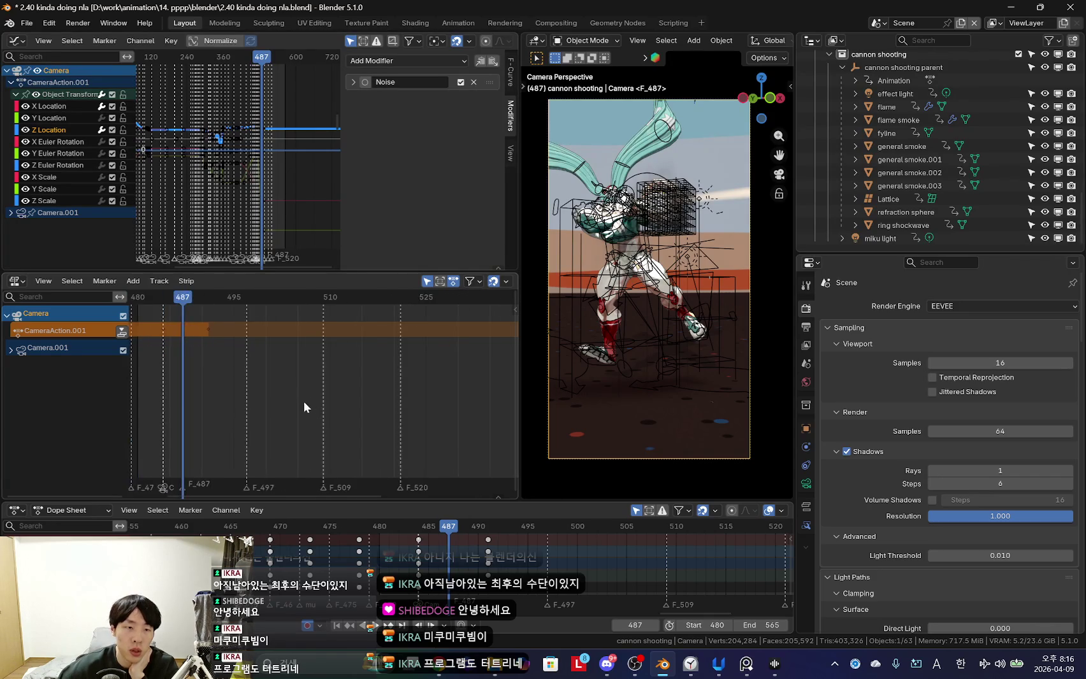
pyautogui.scroll(-2, 417, 566)
pyautogui.scroll(-2, 417, 566)
pyautogui.scroll(-1, 427, 565)
pyautogui.scroll(-1, 436, 565)
pyautogui.scroll(-1, 444, 563)
pyautogui.scroll(2, 444, 564)
pyautogui.scroll(2, 456, 564)
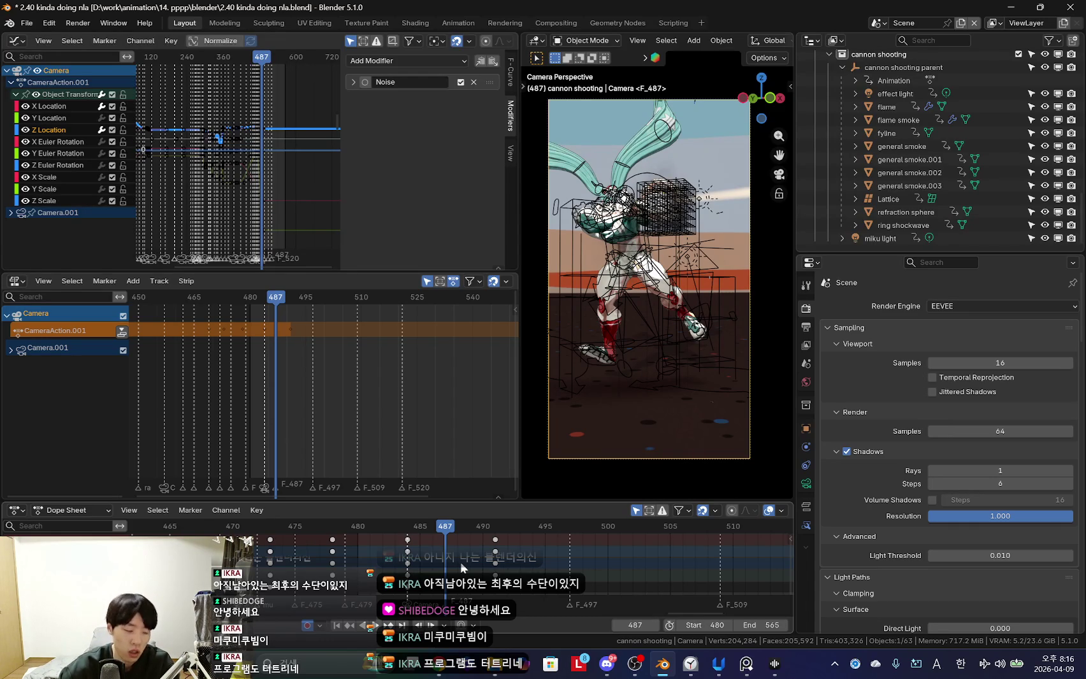
# Close the curve sidebar and bring up the CameraAction.001 strip's context menu.
pyautogui.moveTo(529, 503); pyautogui.dragTo(529, 508)
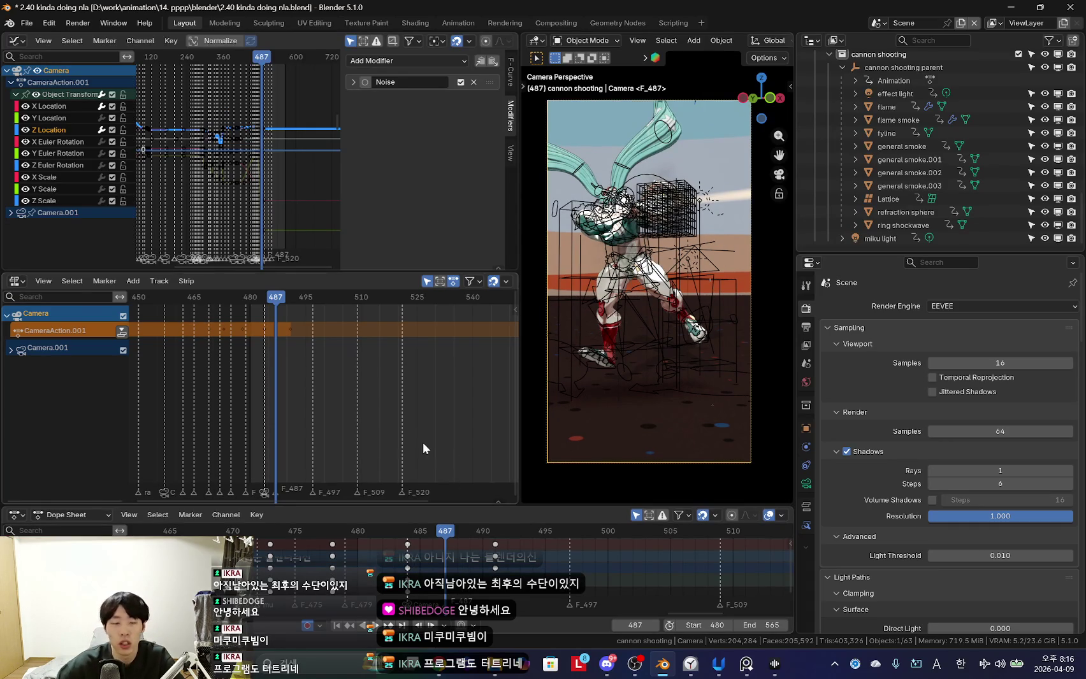
pyautogui.press('n')
pyautogui.keyDown('ctrl'); pyautogui.scroll(-1, 332, 450); pyautogui.keyUp('ctrl')
pyautogui.keyDown('ctrl'); pyautogui.scroll(3, 332, 449); pyautogui.keyUp('ctrl')
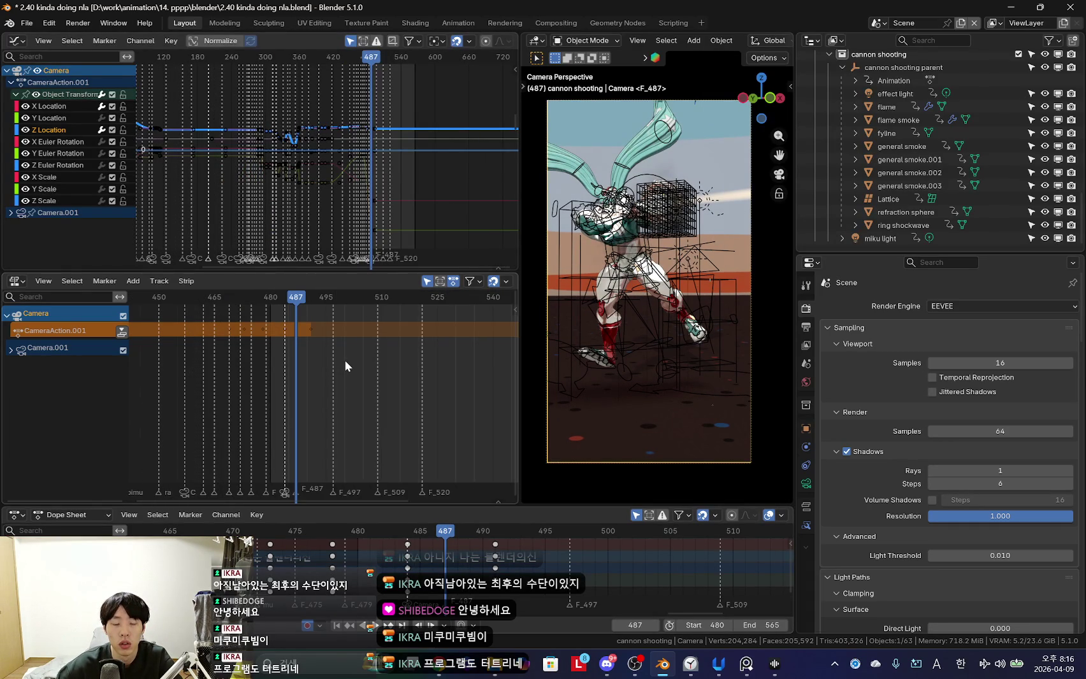
pyautogui.rightClick(346, 361)
pyautogui.scroll(2, 363, 372)
pyautogui.scroll(1, 363, 371)
# Return to the Graph Editor's Modifiers panel and expand the second Noise modifier's settings.
pyautogui.press('n')
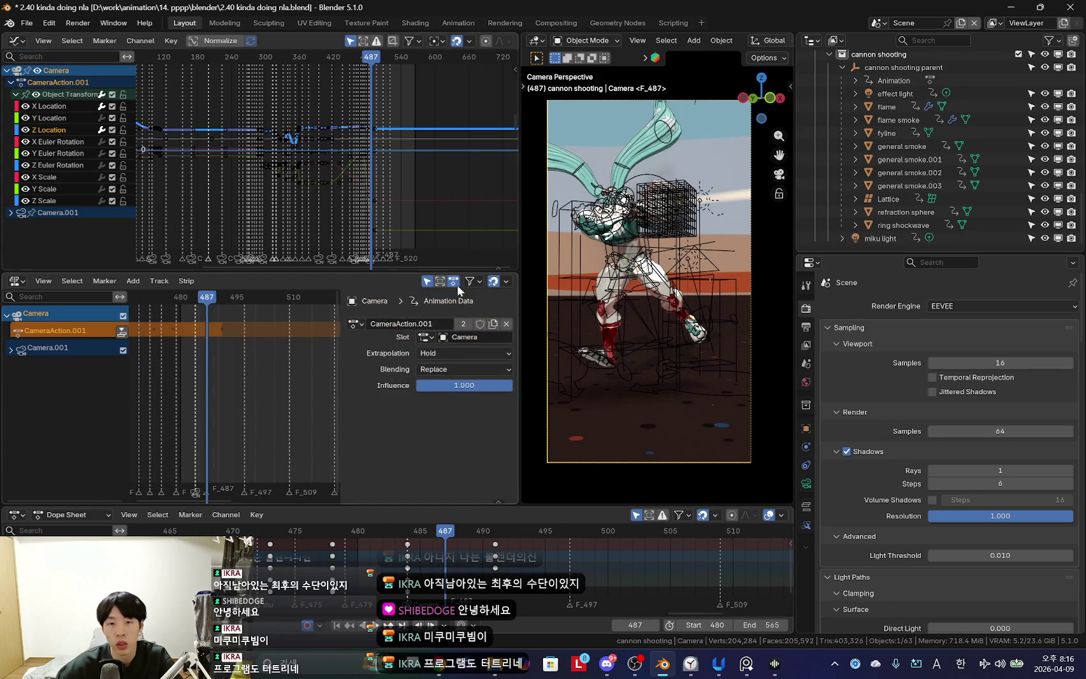
pyautogui.press('n')
pyautogui.press('n')
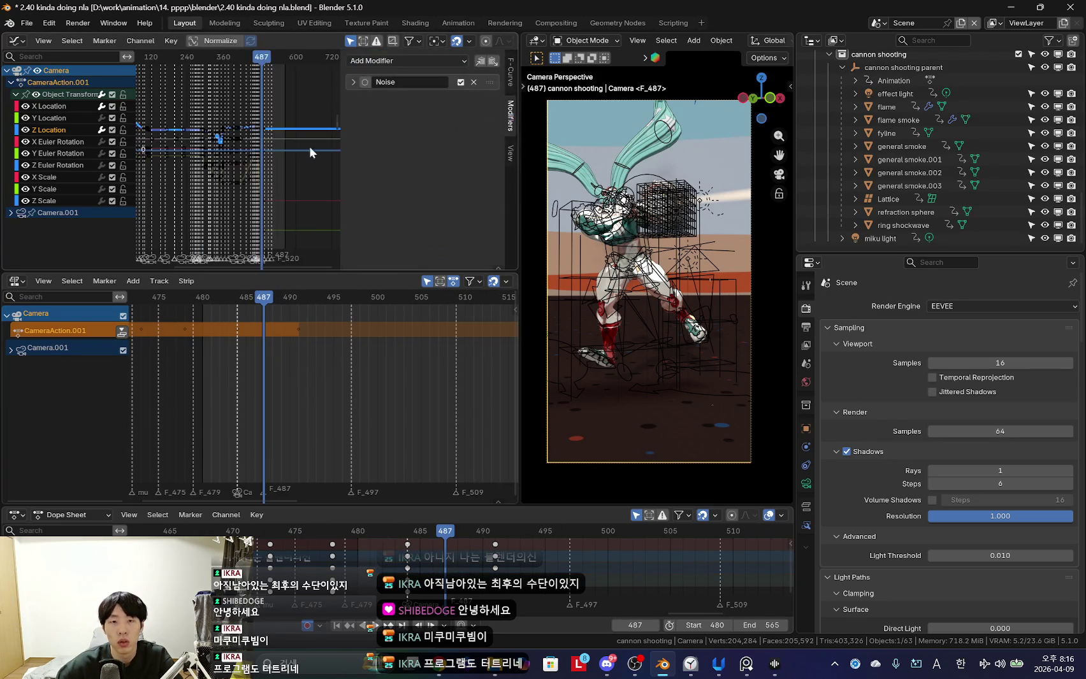
pyautogui.moveTo(518, 136); pyautogui.dragTo(552, 136)
pyautogui.scroll(2, 262, 183)
pyautogui.scroll(2, 262, 184)
pyautogui.scroll(1, 319, 147)
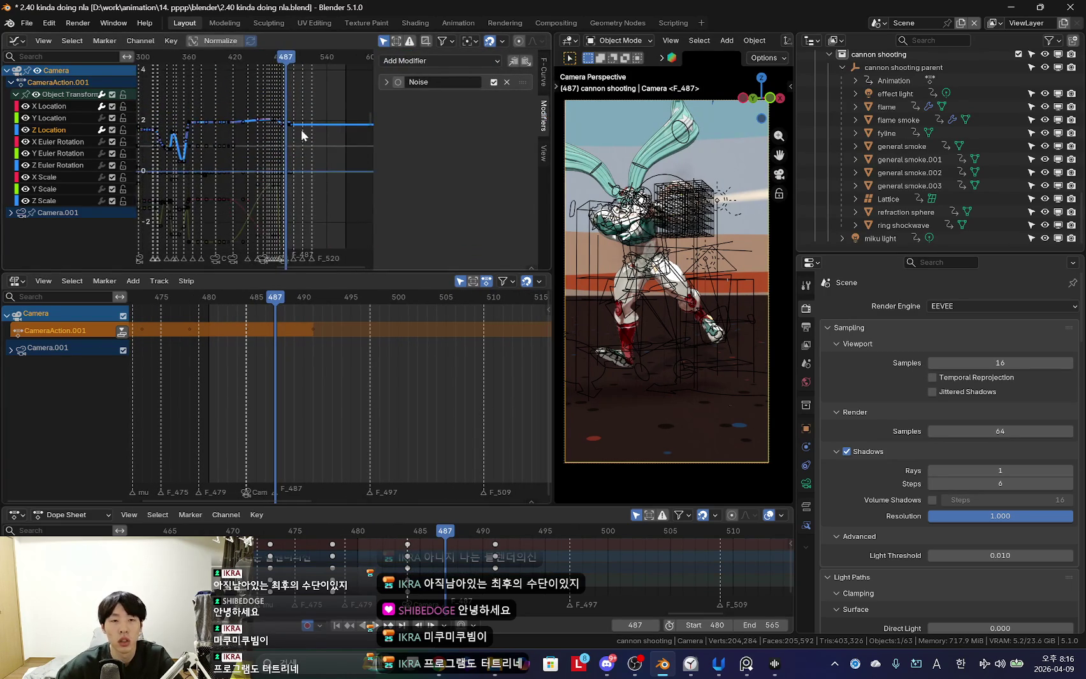
pyautogui.click(475, 61)
pyautogui.click(475, 61)
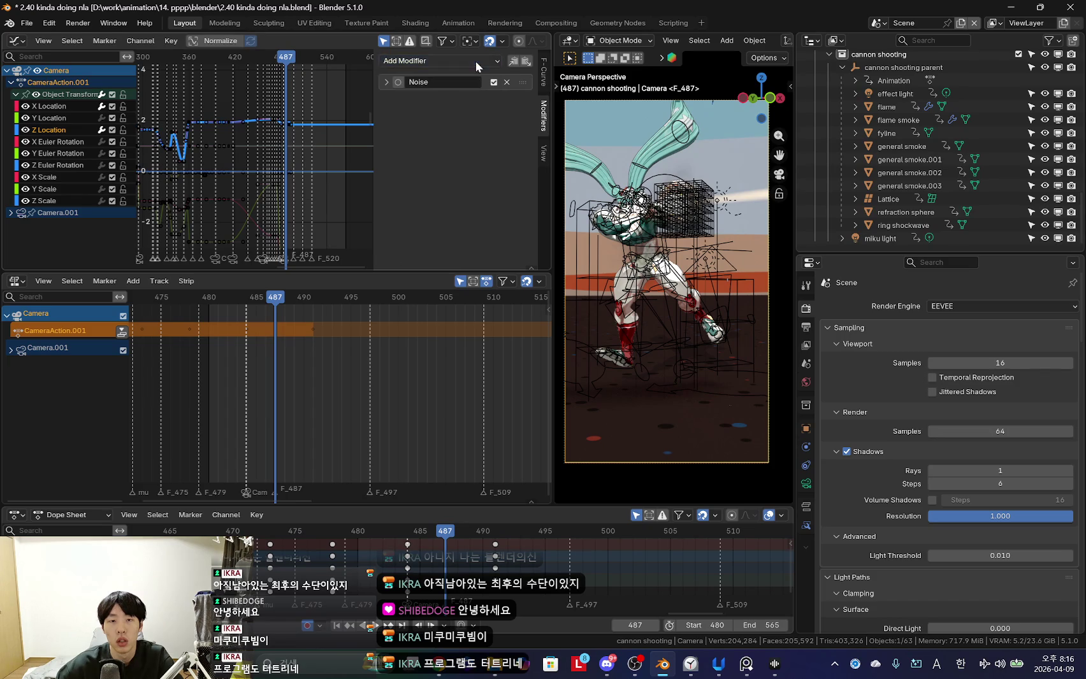
pyautogui.click(384, 82)
pyautogui.click(409, 82)
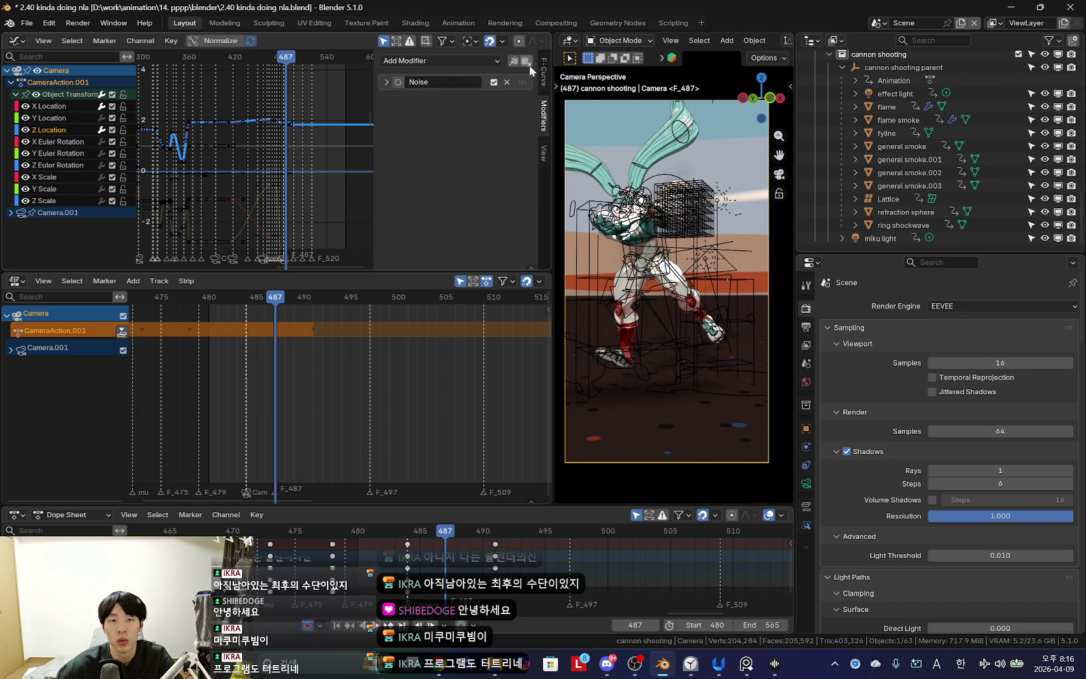
pyautogui.click(446, 82)
pyautogui.scroll(-2, 443, 156)
pyautogui.scroll(2, 471, 555)
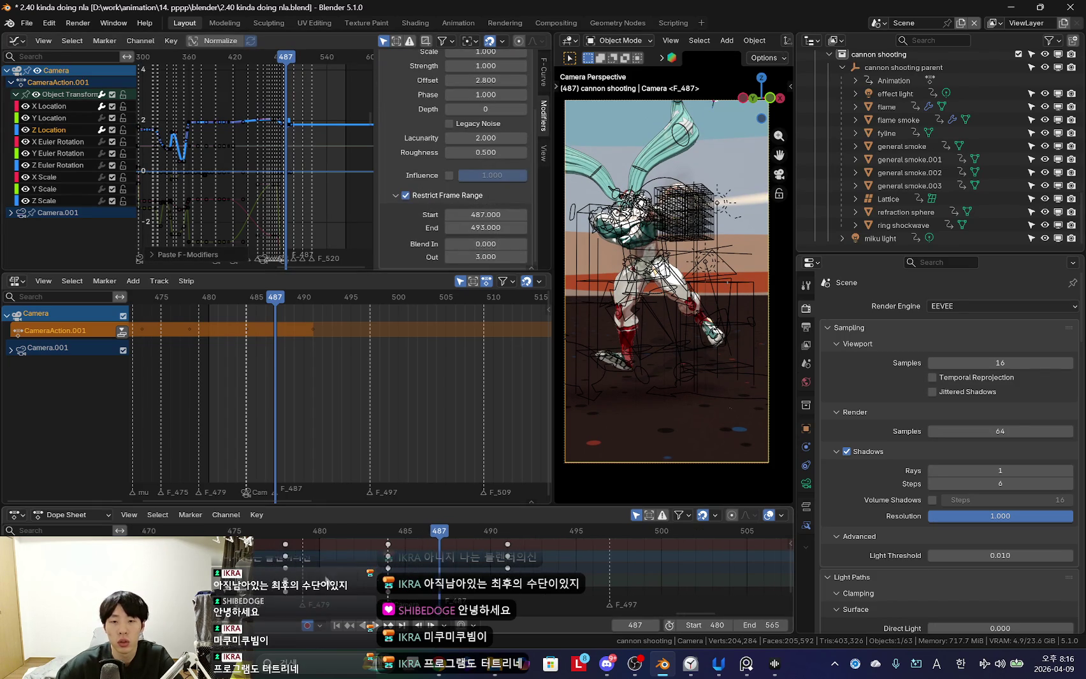
# Set the Noise modifier's Restrict Frame Range to start 497 and end 503.
pyautogui.press('space')
pyautogui.press('space')
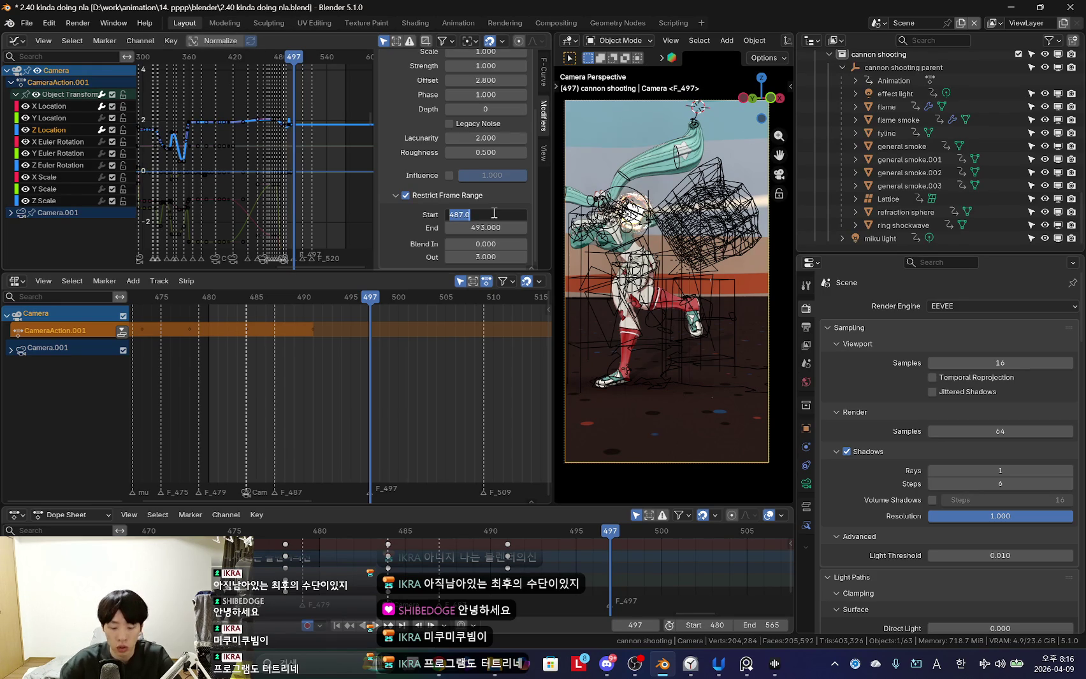
pyautogui.write('497')
pyautogui.press('Tab')
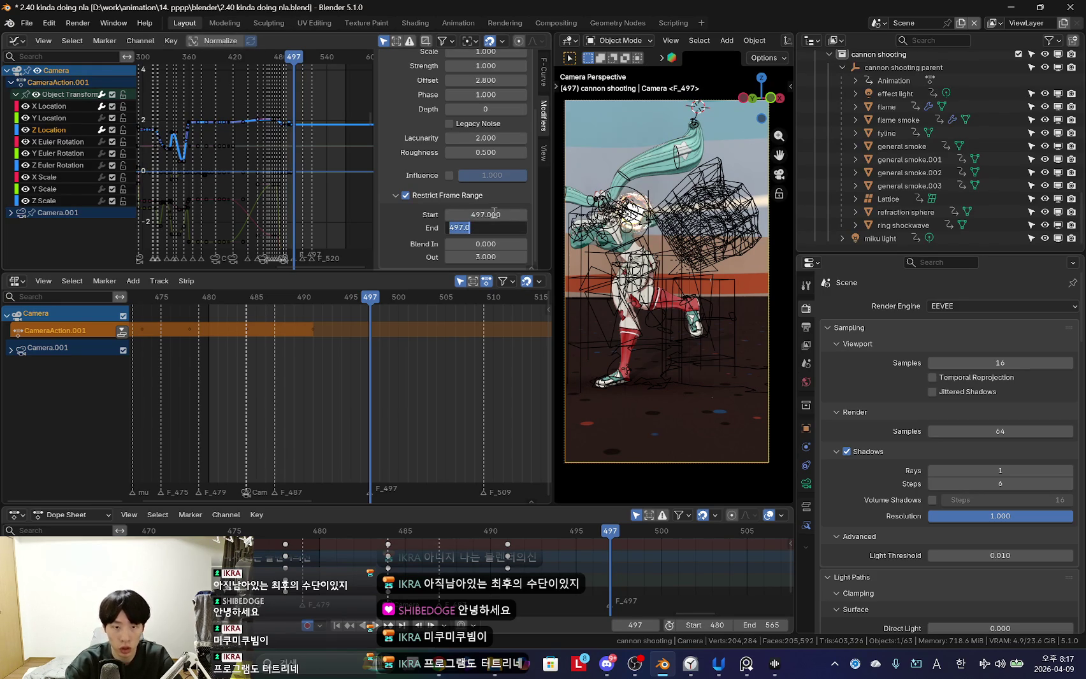
pyautogui.write('503')
pyautogui.press('Return')
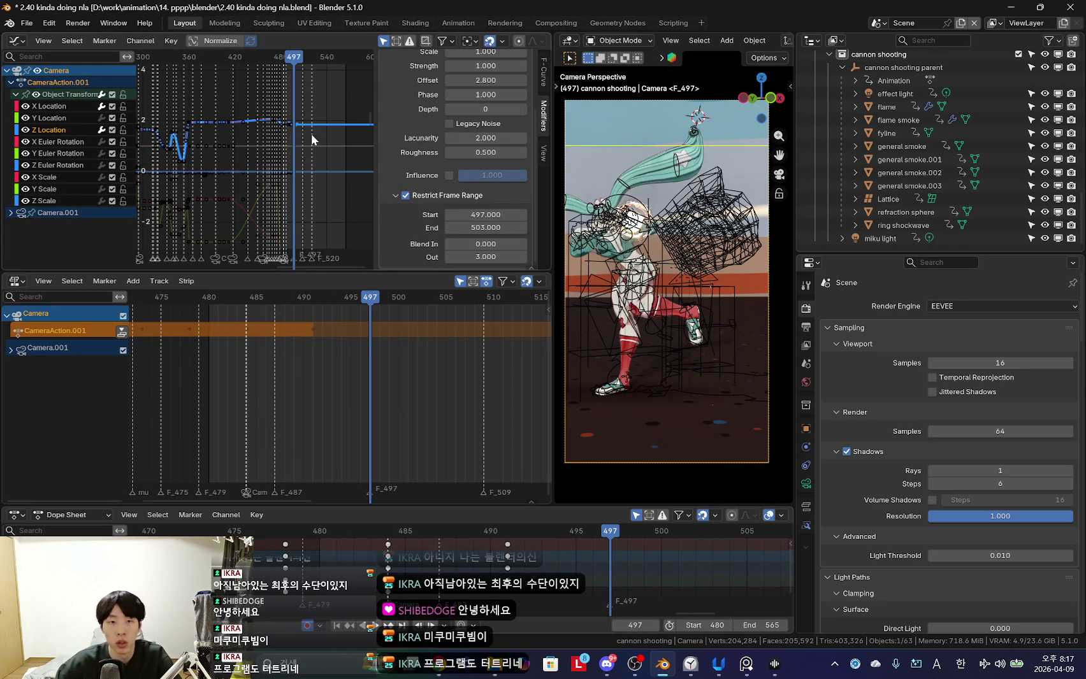
# Scrub back through frames 497–503 to preview the new shake burst.
pyautogui.scroll(1, 343, 182)
pyautogui.scroll(4, 495, 118)
pyautogui.moveTo(189, 146); pyautogui.dragTo(277, 158, button='middle')
pyautogui.moveTo(277, 158)
pyautogui.mouseDown()
pyautogui.moveTo(220, 150)
pyautogui.moveTo(199, 172)
pyautogui.mouseUp()
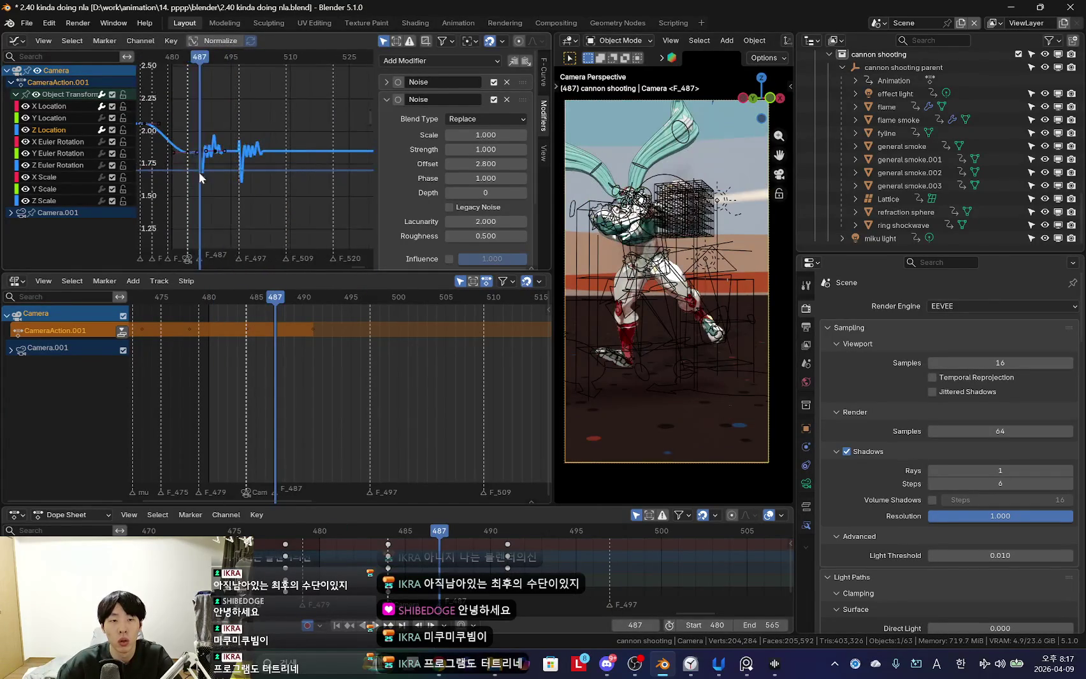
# Raise the noise offset to 5.700 and play back, moving ahead to frame 509.
pyautogui.moveTo(199, 172); pyautogui.dragTo(259, 172)
pyautogui.moveTo(487, 169); pyautogui.dragTo(522, 170)
pyautogui.hotkey('shift', 'Left')
pyautogui.press('space')
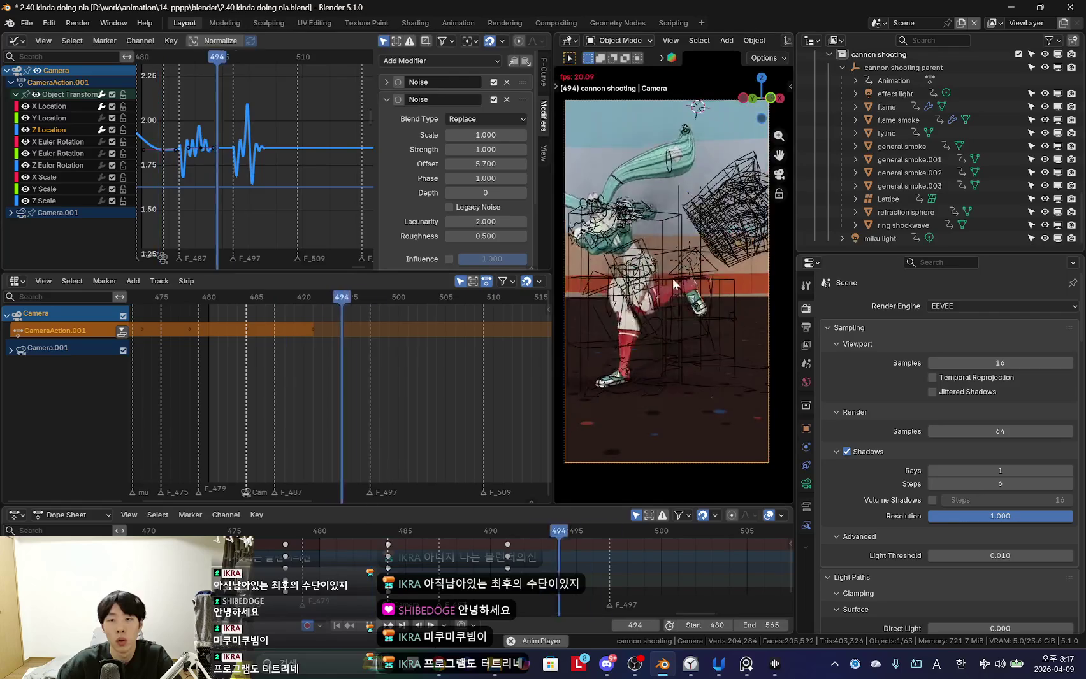
pyautogui.press('space')
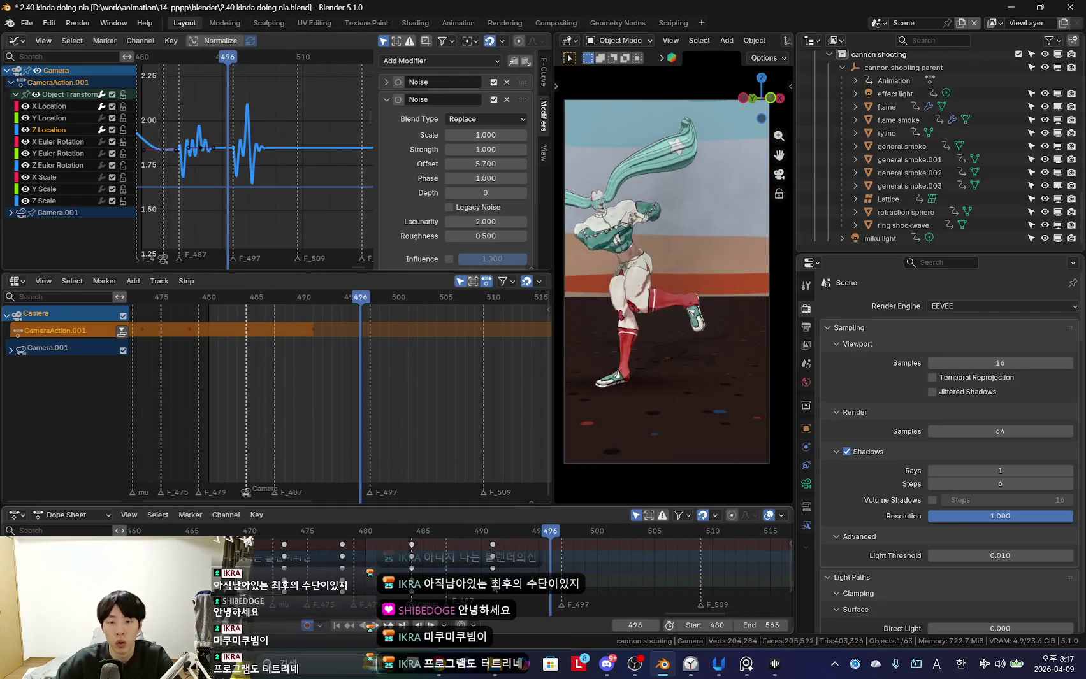
pyautogui.moveTo(518, 562); pyautogui.dragTo(698, 583)
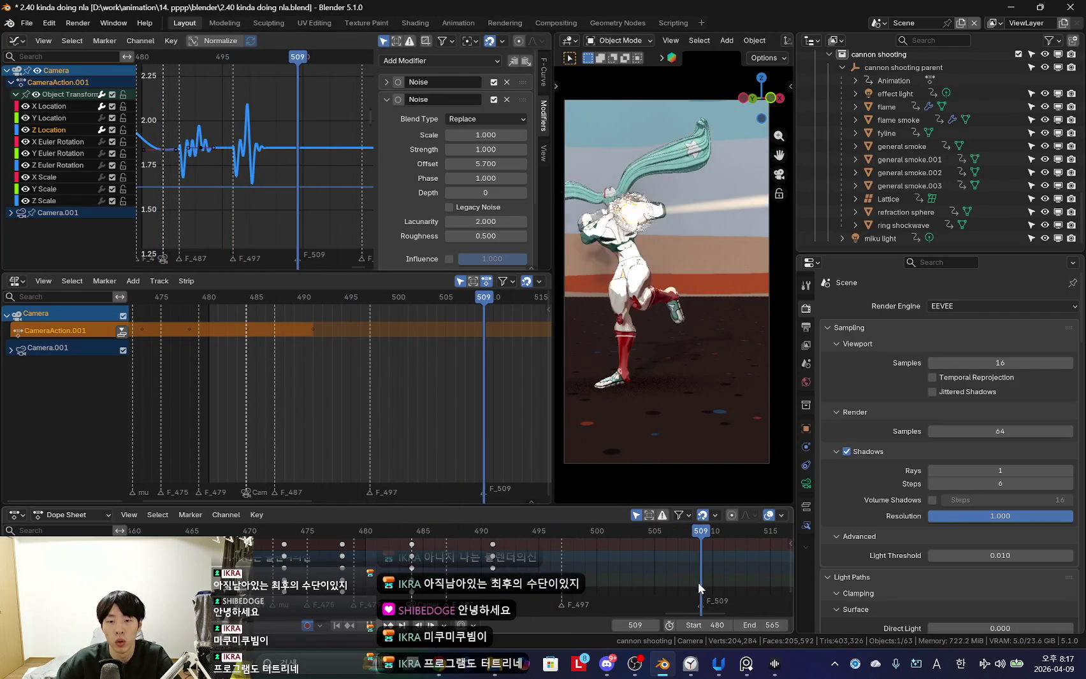
# Duplicate the Noise modifier and restrict the copy to frames 509–515.
pyautogui.moveTo(361, 193); pyautogui.dragTo(335, 185, button='middle')
pyautogui.click(506, 99)
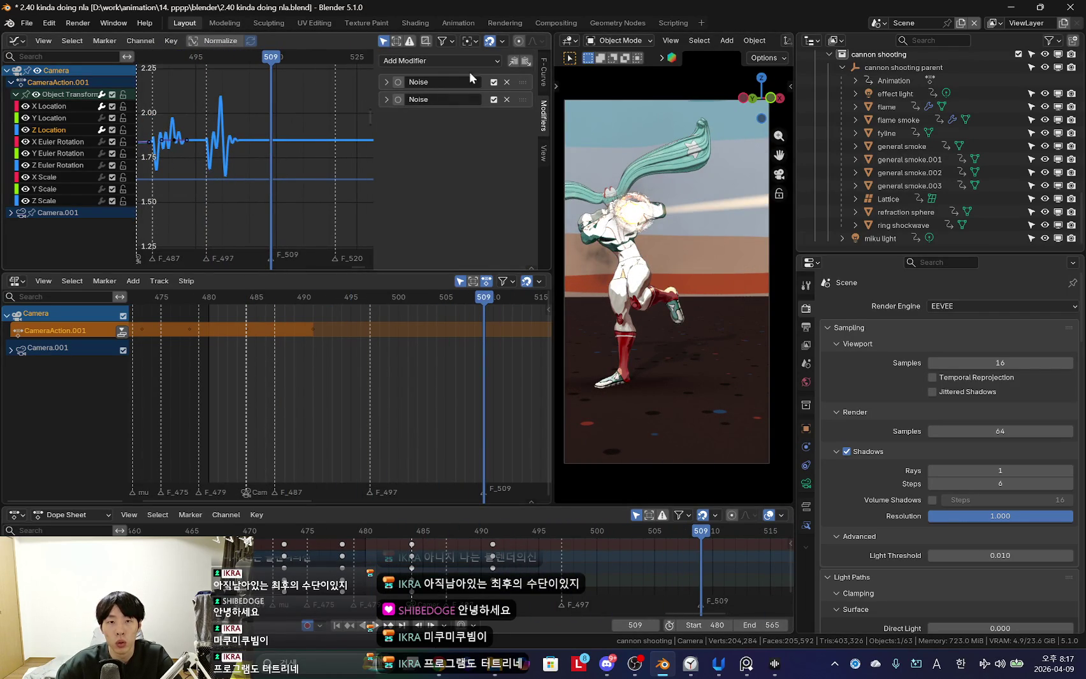
pyautogui.click(526, 61)
pyautogui.scroll(-3, 266, 182)
pyautogui.scroll(-2, 468, 227)
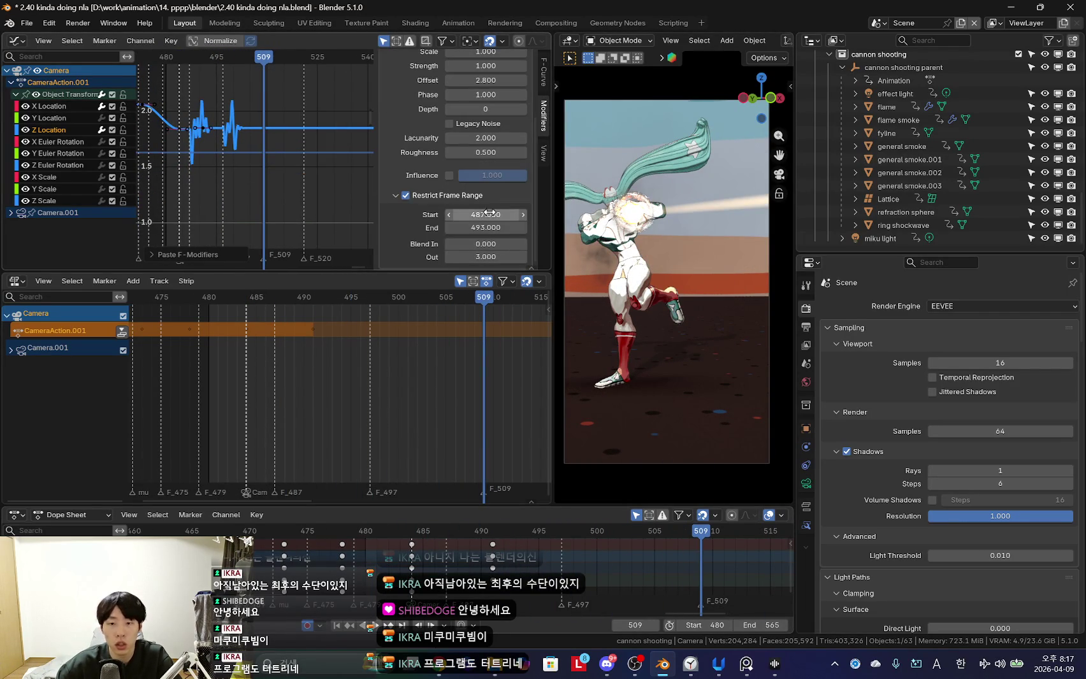
pyautogui.write('09')
pyautogui.press('Tab')
pyautogui.write('51')
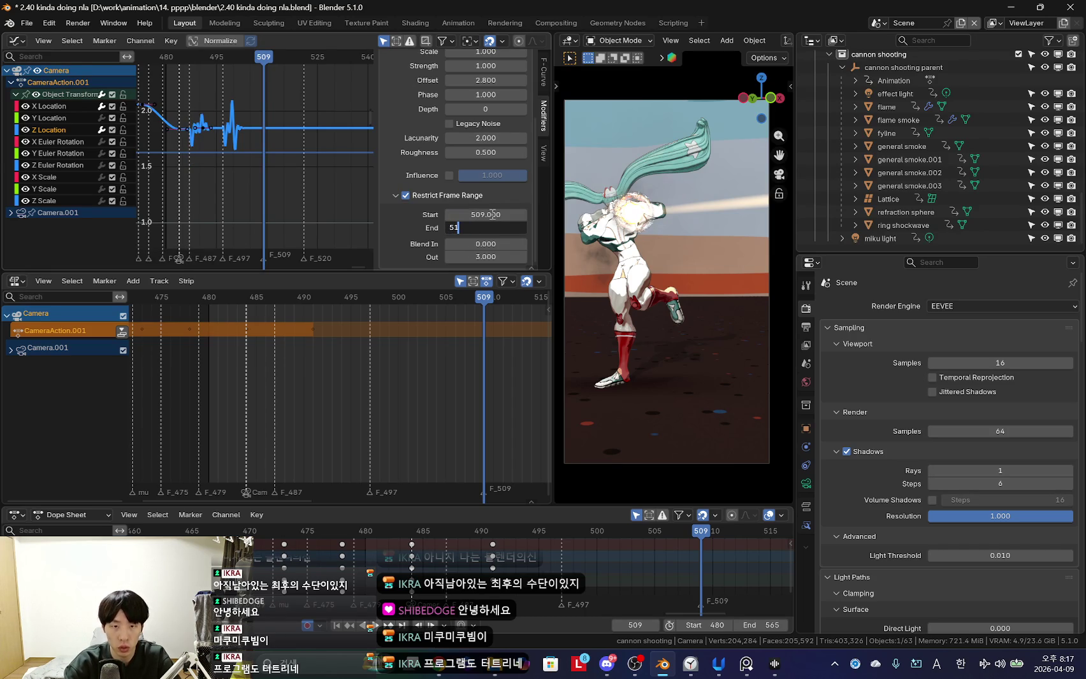
pyautogui.write('5')
pyautogui.press('Return')
pyautogui.scroll(-5, 491, 214)
pyautogui.scroll(3, 488, 212)
pyautogui.scroll(-6, 486, 211)
pyautogui.scroll(4, 405, 191)
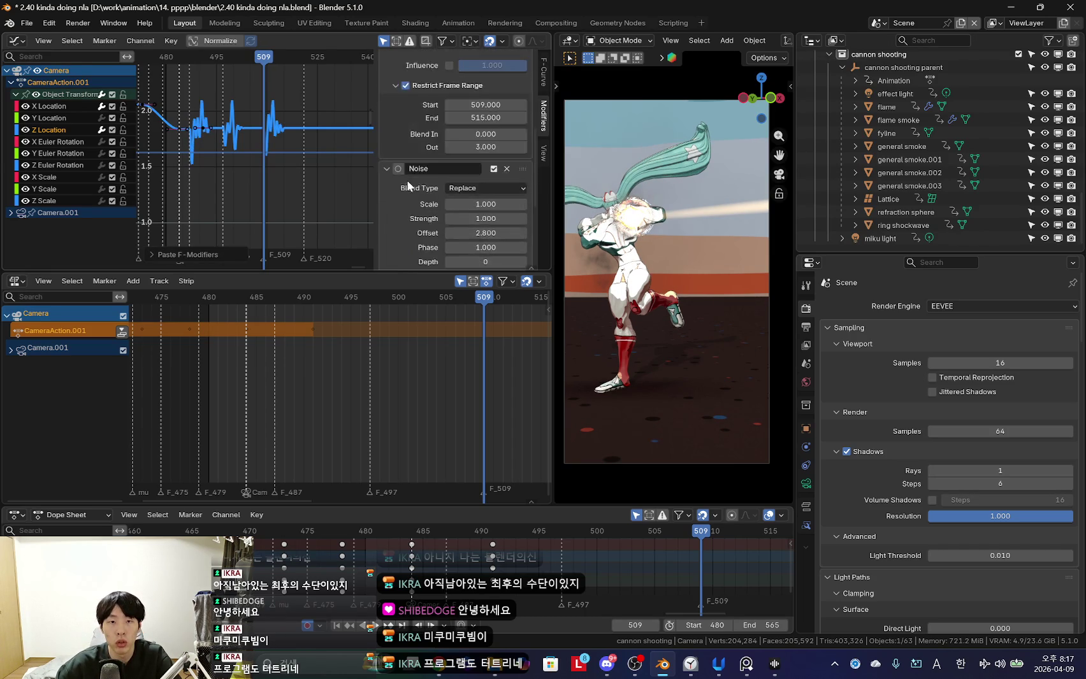
pyautogui.scroll(-4, 411, 192)
# Restrict the next Noise burst to frames 521–527.
pyautogui.press('space')
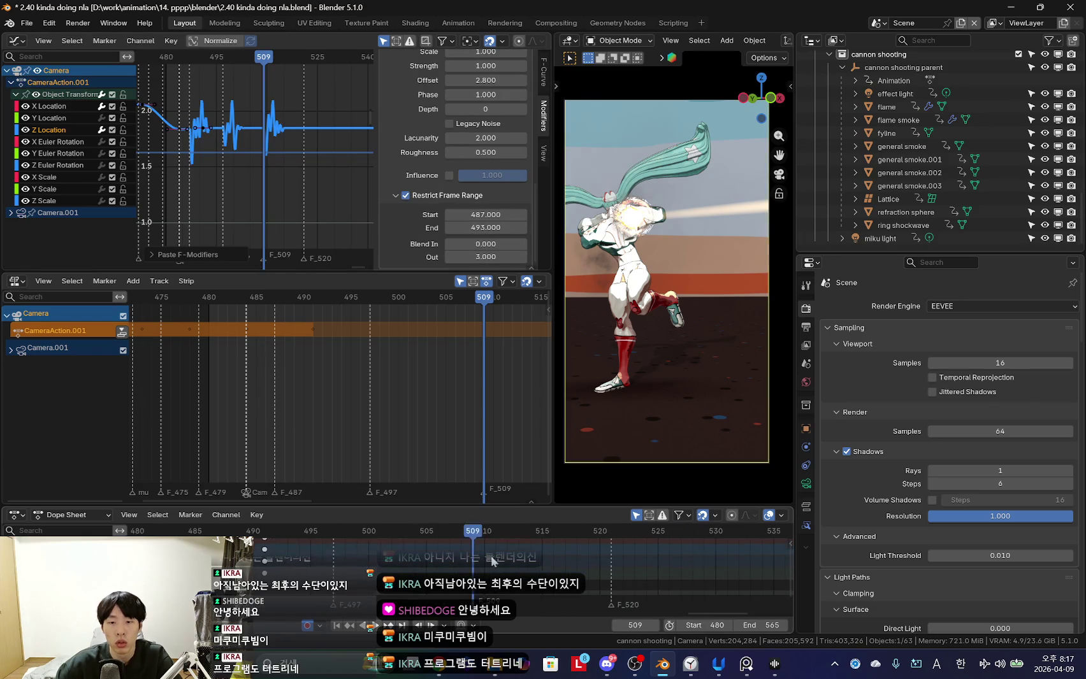
pyautogui.press('space')
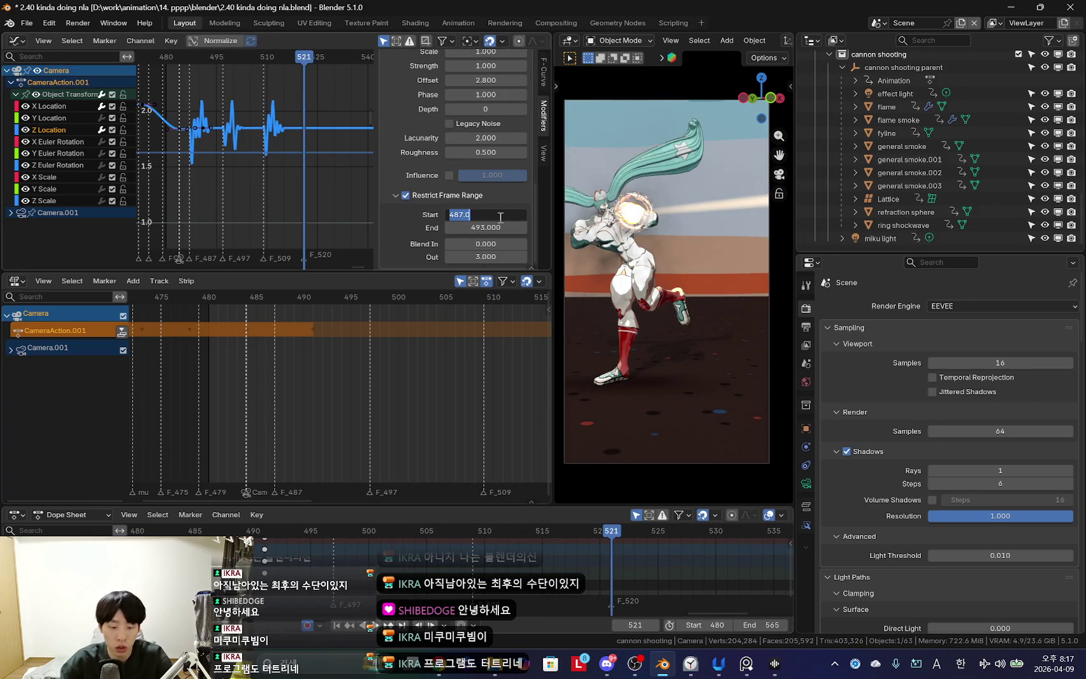
pyautogui.write('521')
pyautogui.press('Tab')
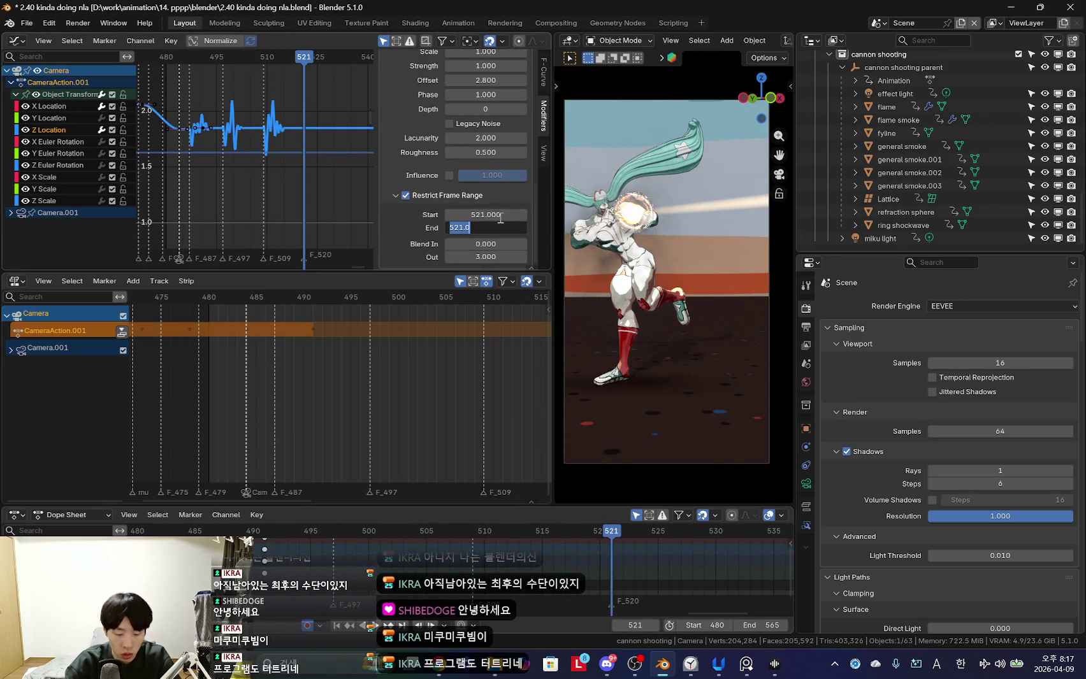
pyautogui.write('7')
pyautogui.press('Return')
# Play back to review all four bursts, then collapse the Noise modifier panels.
pyautogui.press('space')
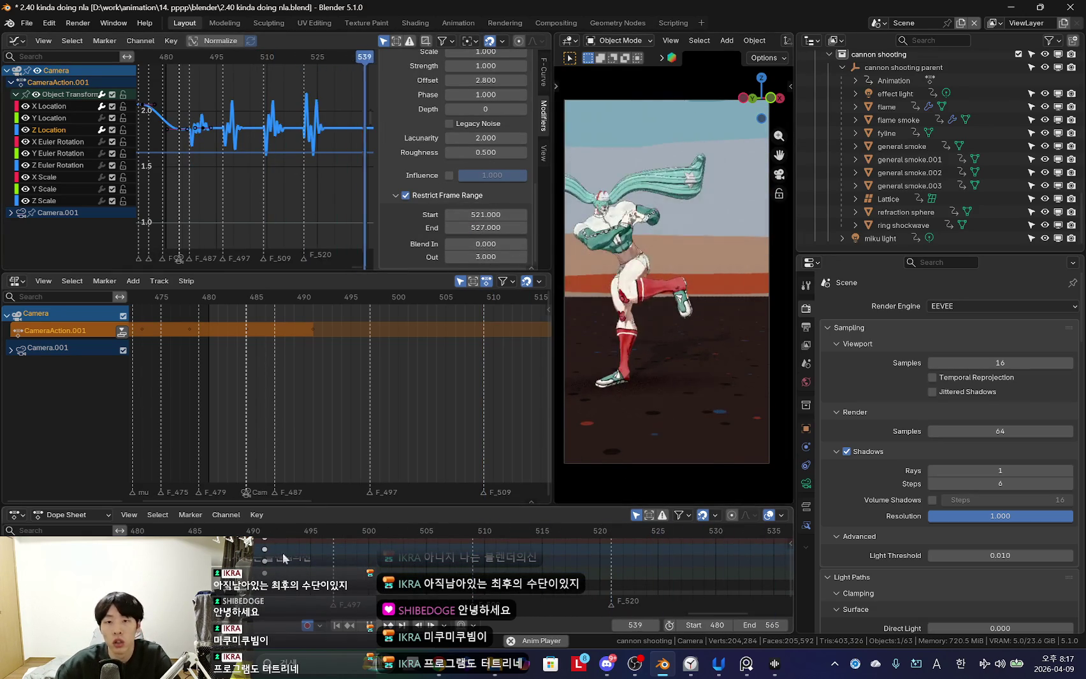
pyautogui.scroll(-2, 400, 537)
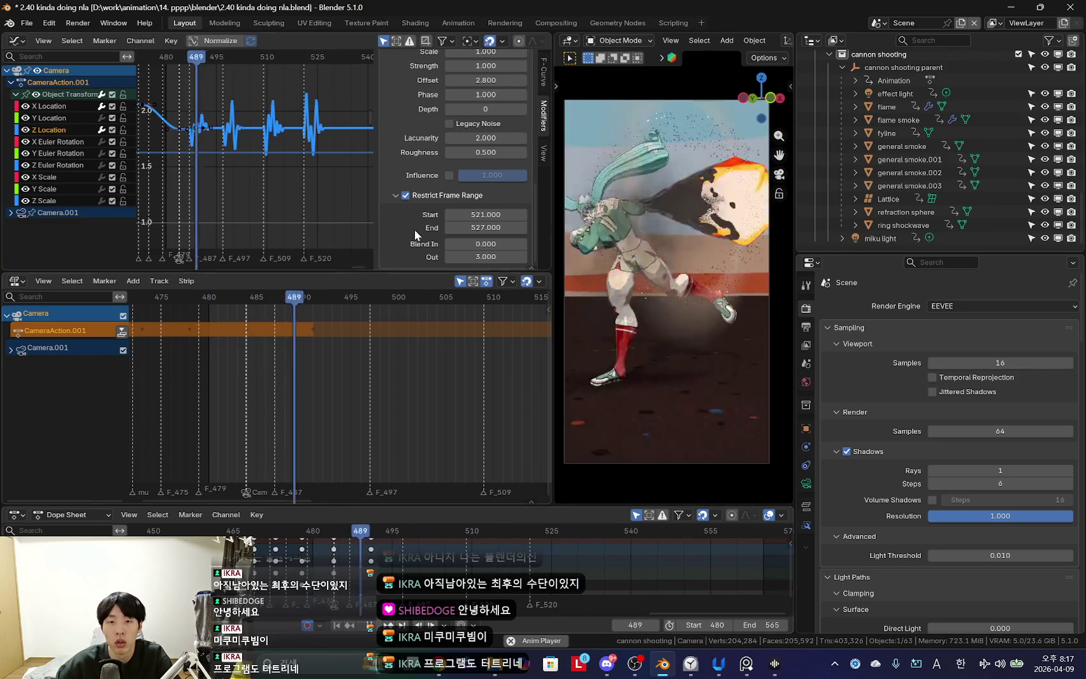
pyautogui.press('Escape')
pyautogui.scroll(5, 456, 164)
pyautogui.scroll(3, 456, 160)
pyautogui.click(386, 116)
pyautogui.click(385, 134)
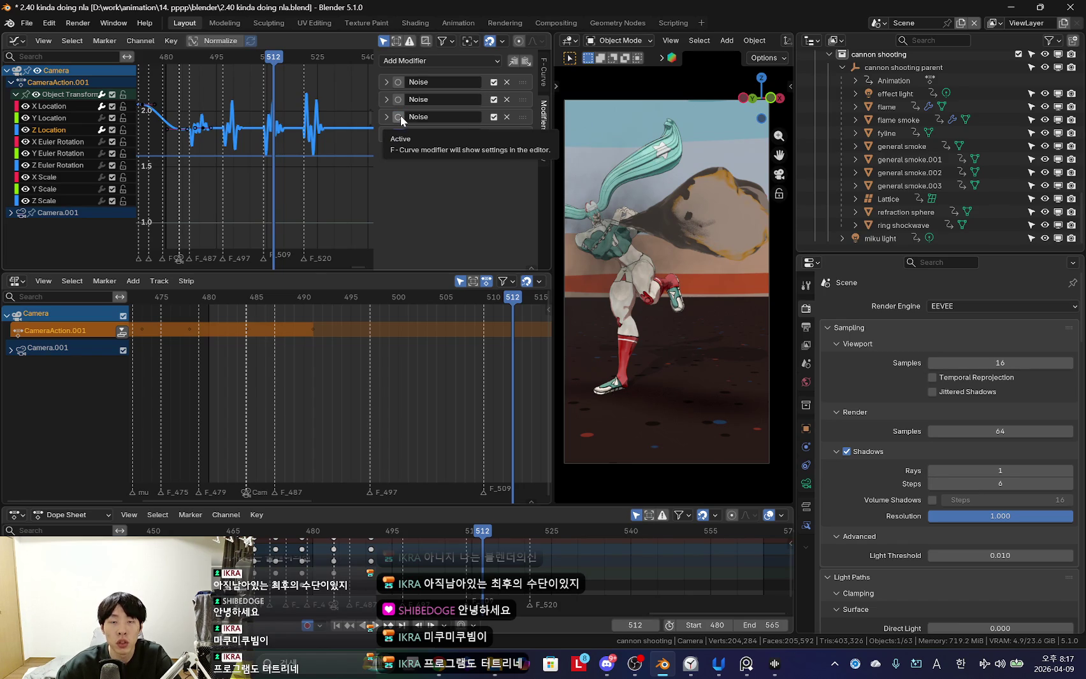
# Try deleting a Z Location Noise modifier, then undo the deletion.
pyautogui.click(399, 116)
pyautogui.click(400, 127)
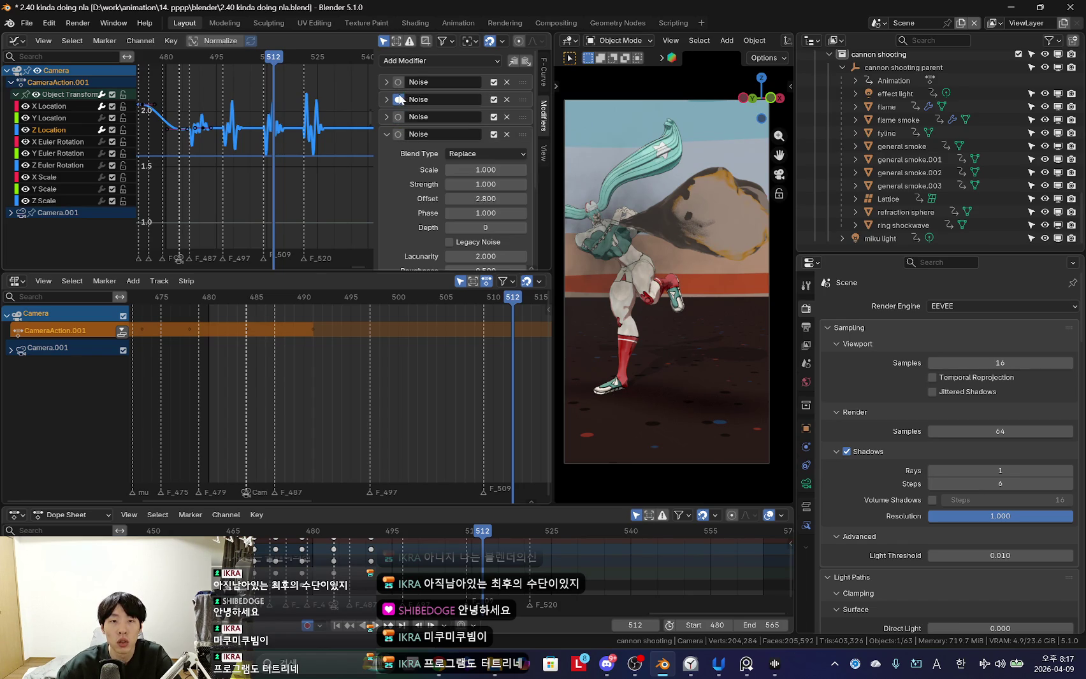
pyautogui.press('Delete')
pyautogui.hotkey('ctrl', 'z')
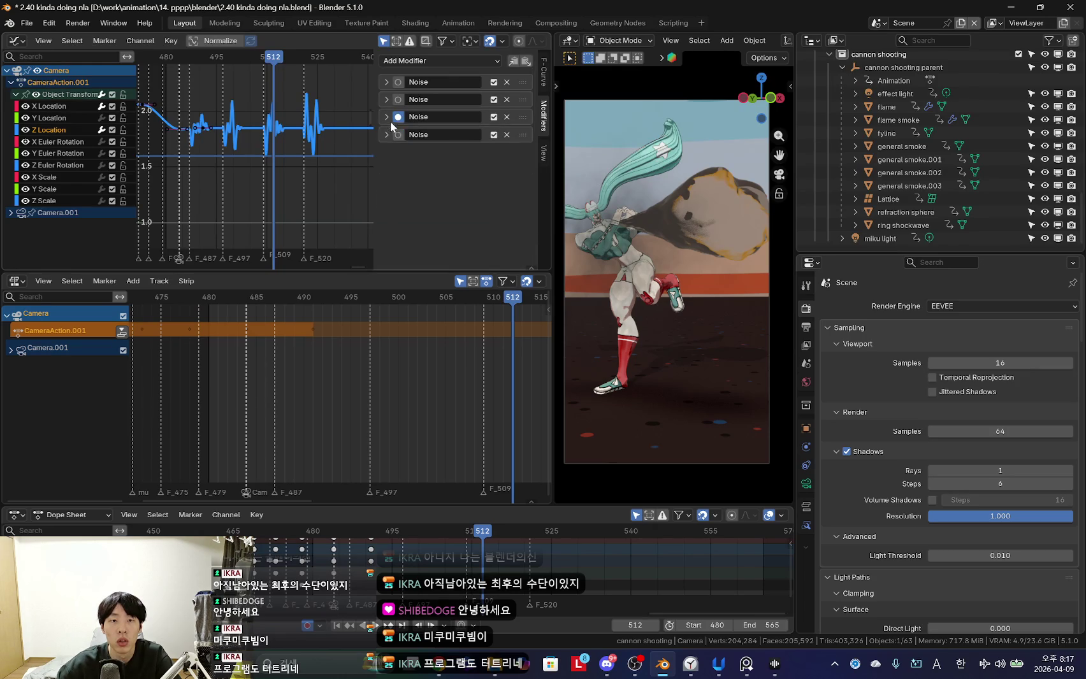
pyautogui.click(406, 134)
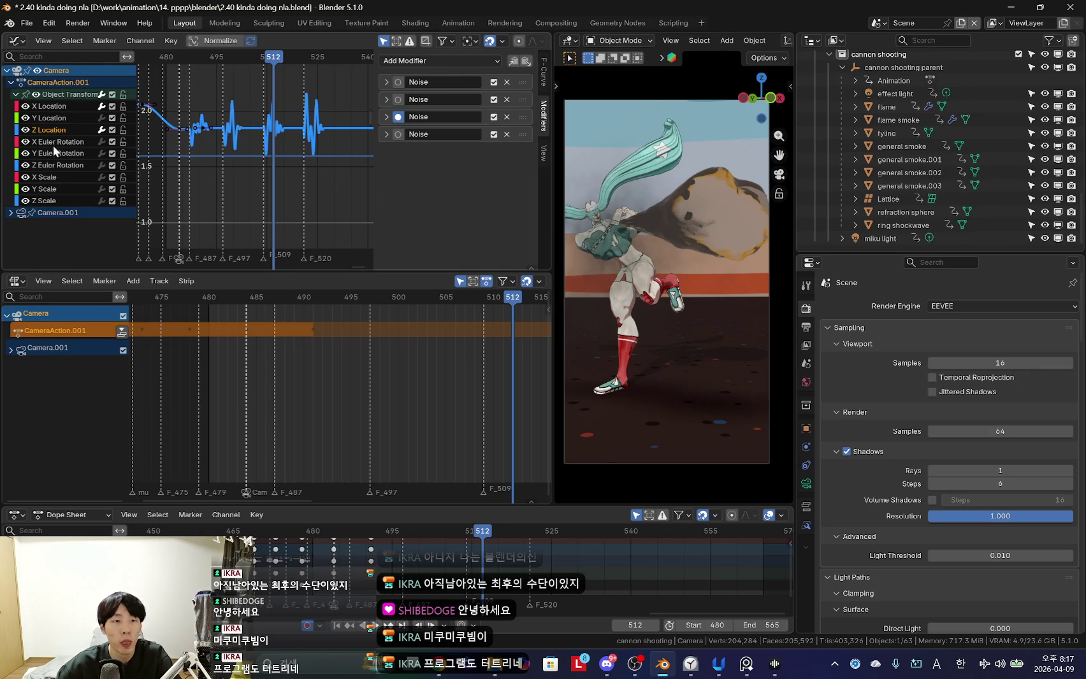
# Select the X Location channel and paste the copied Noise modifiers onto it.
pyautogui.click(51, 119)
pyautogui.click(55, 106)
pyautogui.click(386, 82)
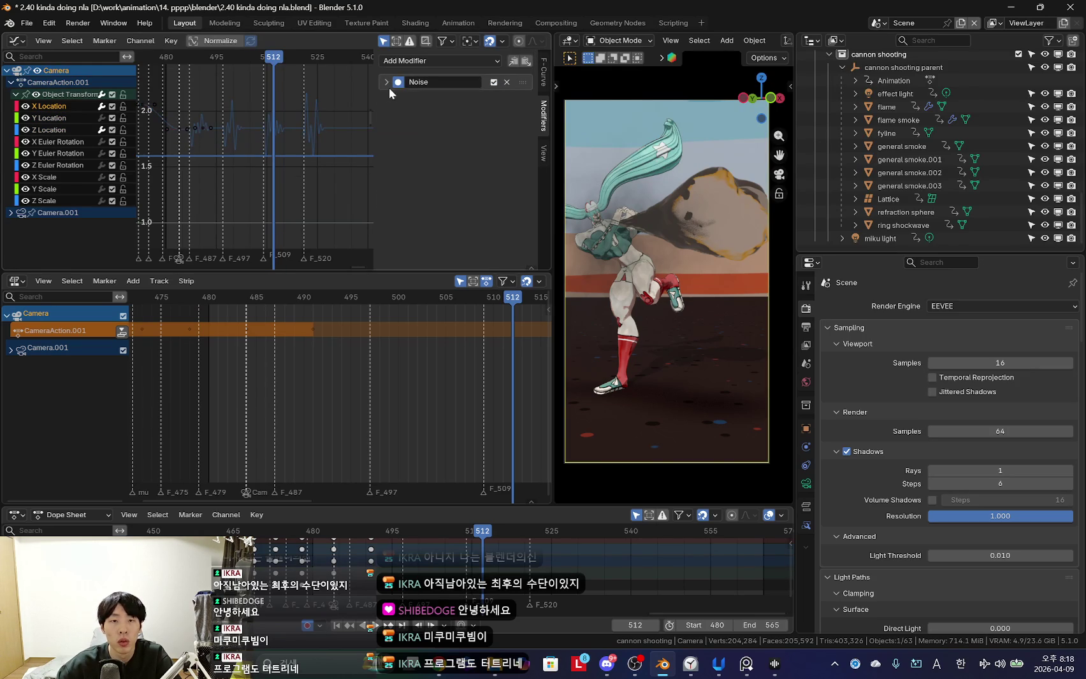
pyautogui.click(526, 62)
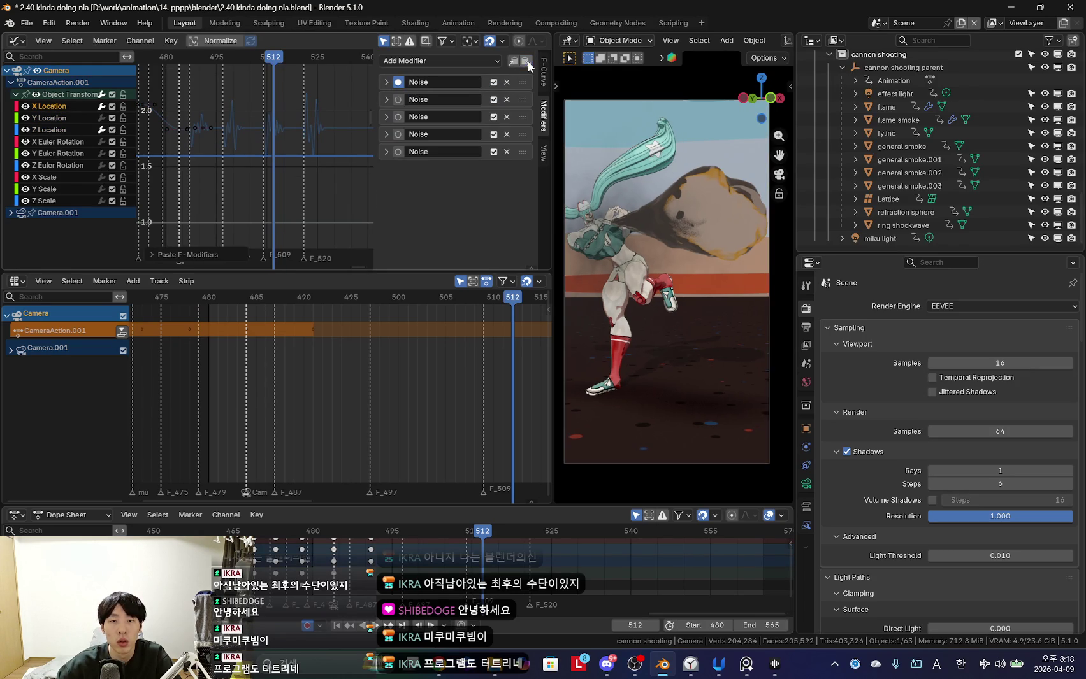
pyautogui.click(385, 99)
pyautogui.scroll(-3, 440, 184)
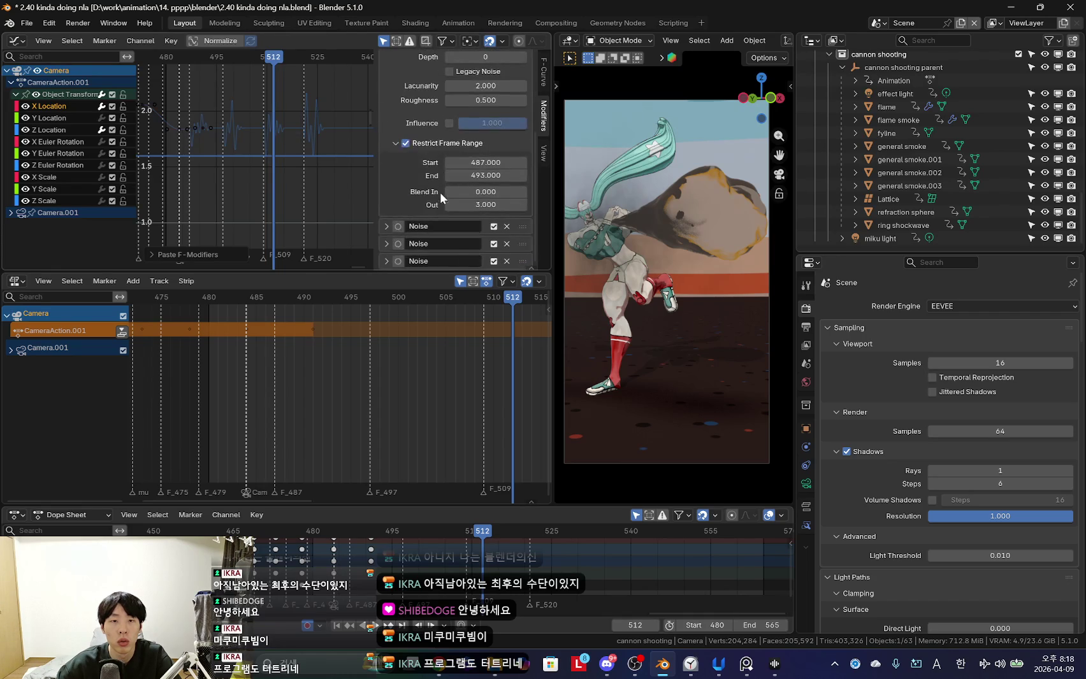
pyautogui.scroll(-2, 243, 160)
# Zoom in on the noisy X Location curve and remove the extra Noise modifier.
pyautogui.click(45, 106)
pyautogui.scroll(-3, 276, 141)
pyautogui.moveTo(276, 141)
pyautogui.mouseDown(button='middle')
pyautogui.moveTo(277, 158)
pyautogui.moveTo(290, 123)
pyautogui.moveTo(300, 171)
pyautogui.moveTo(280, 163)
pyautogui.moveTo(257, 186)
pyautogui.mouseUp(button='middle')
pyautogui.scroll(5, 435, 138)
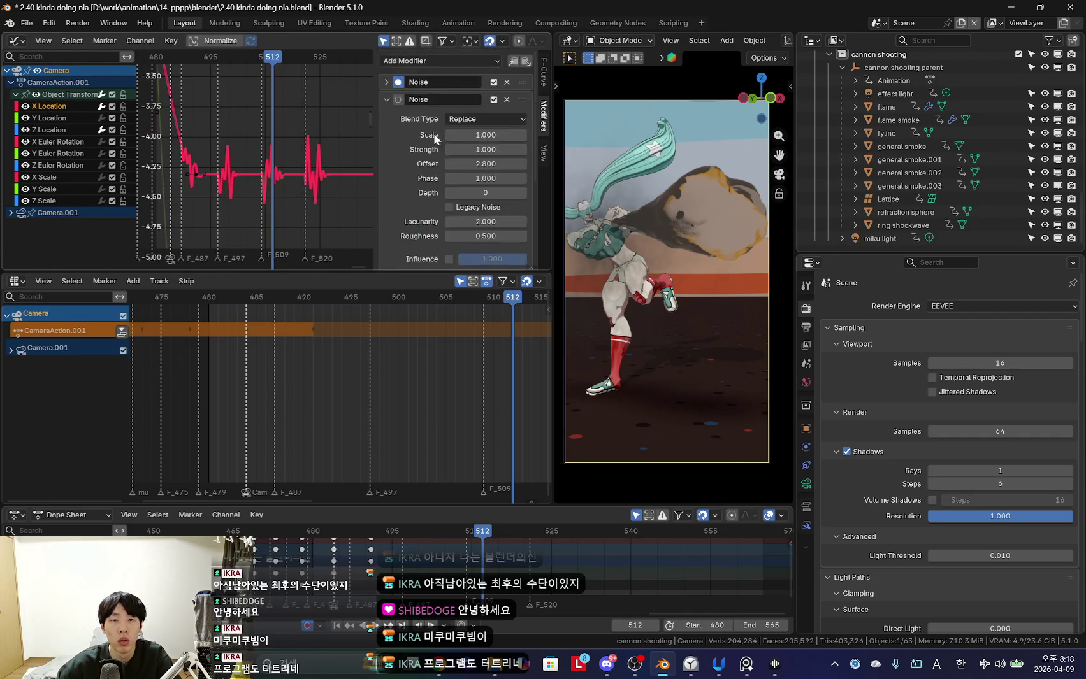
pyautogui.click(386, 99)
pyautogui.click(507, 99)
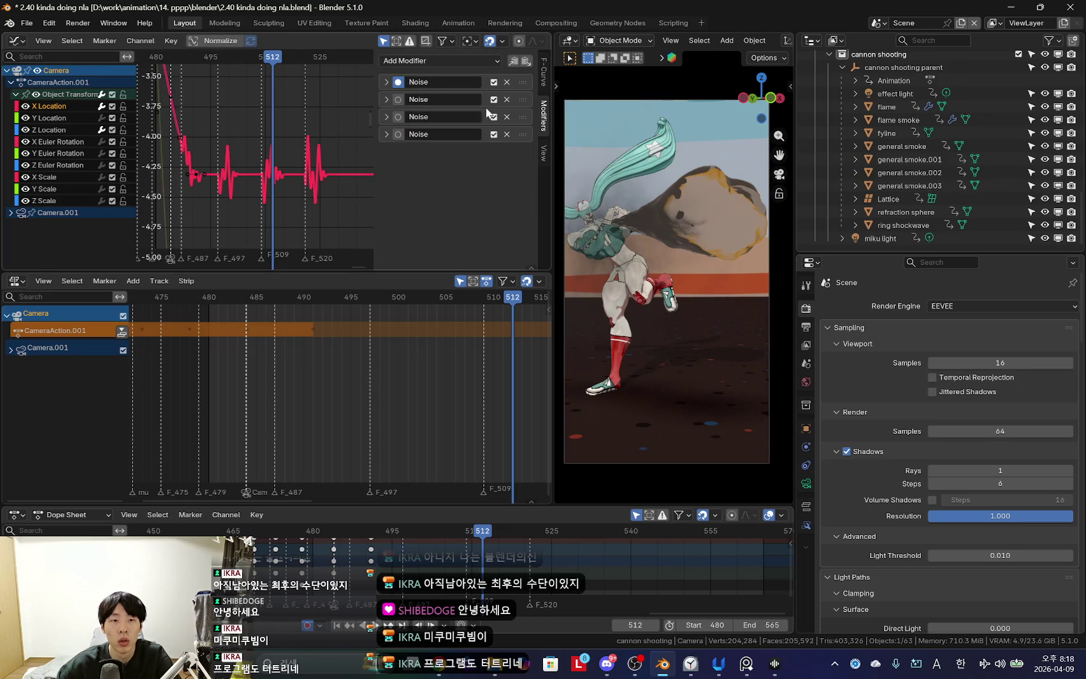
pyautogui.click(485, 99)
# Expand and check the settings of the X Location Noise modifiers.
pyautogui.click(484, 100)
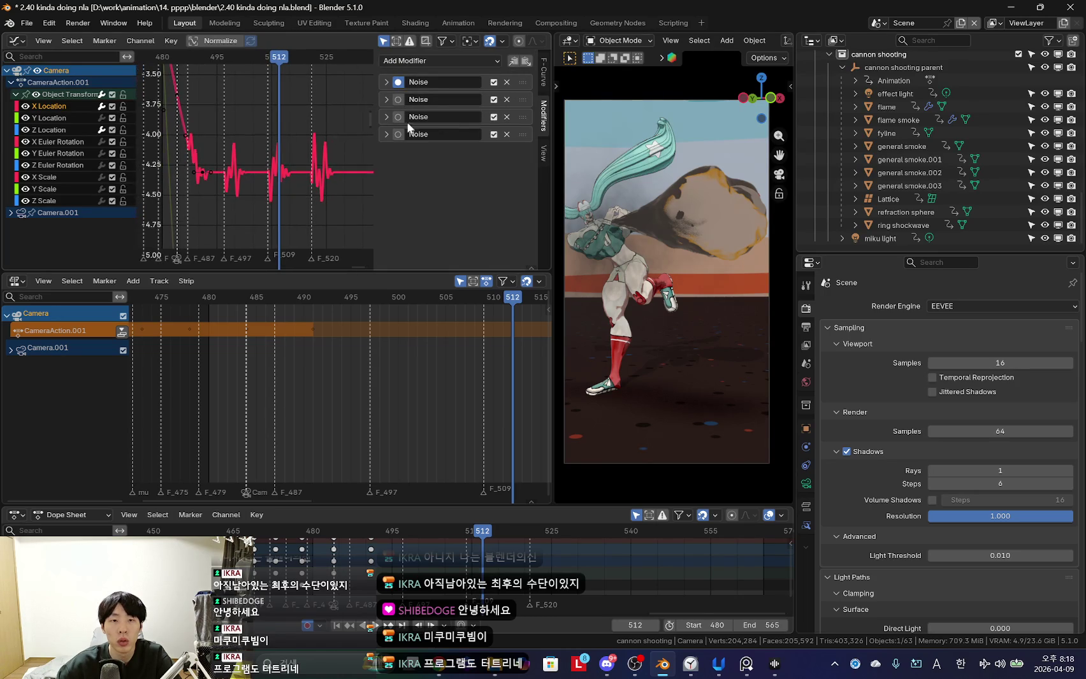
pyautogui.click(385, 101)
pyautogui.click(507, 99)
pyautogui.click(387, 100)
pyautogui.scroll(-4, 475, 169)
pyautogui.scroll(2, 475, 169)
pyautogui.scroll(1, 476, 153)
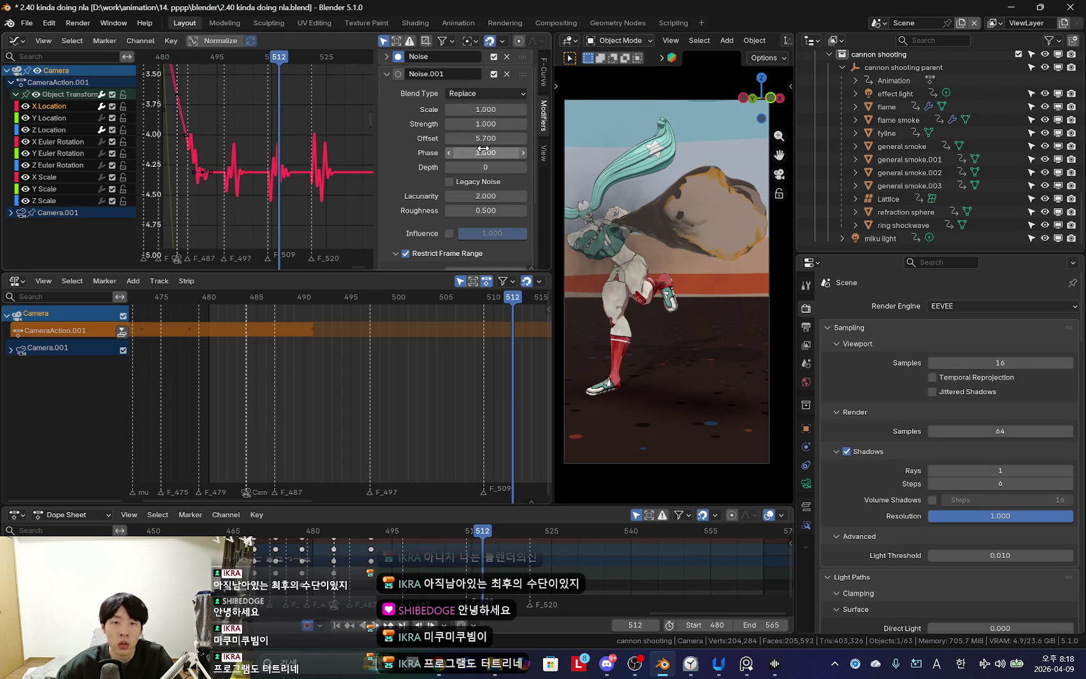
pyautogui.scroll(-3, 456, 159)
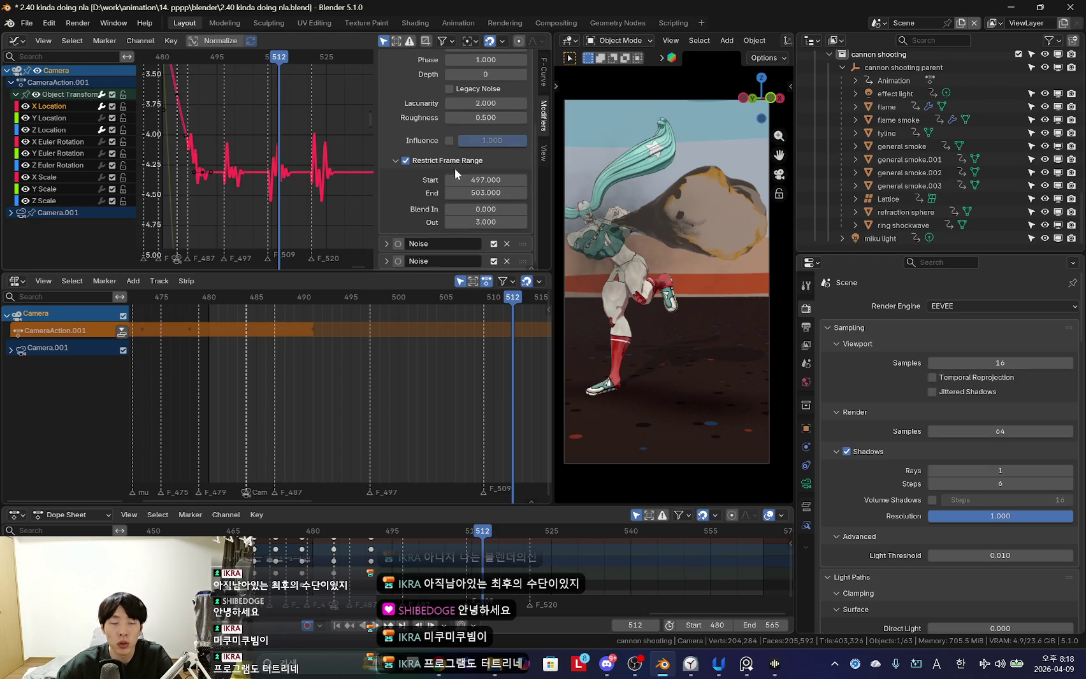
pyautogui.click(386, 243)
pyautogui.scroll(-4, 484, 166)
pyautogui.scroll(1, 500, 151)
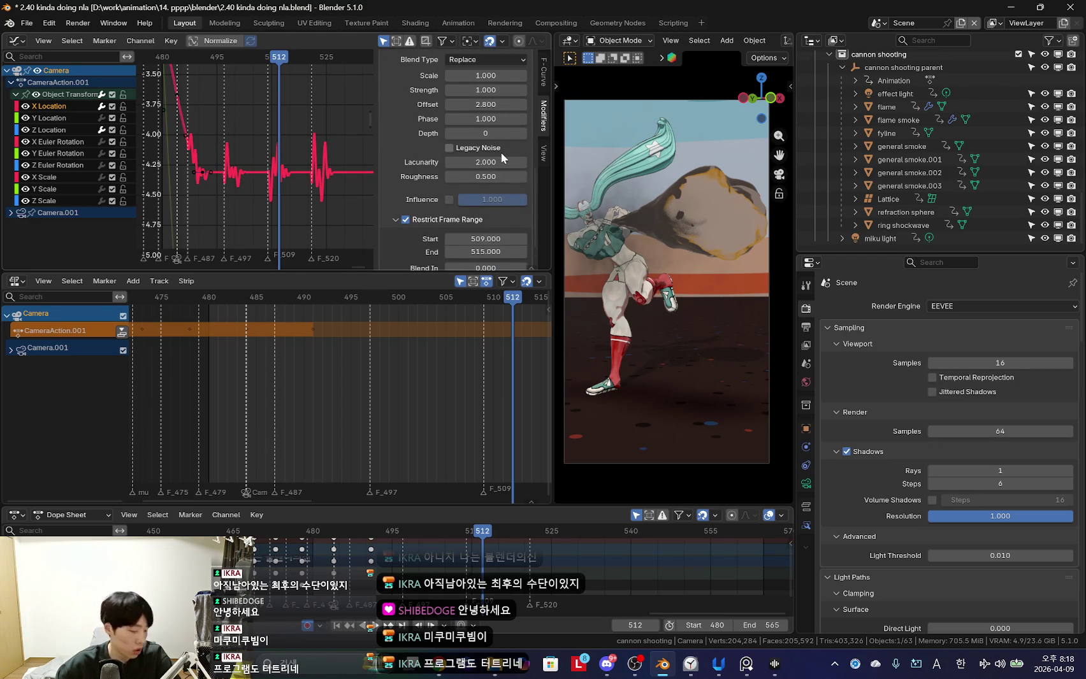
# Raise the two Noise offsets to 9.900 and 11.100 and play back the shake.
pyautogui.moveTo(486, 104)
pyautogui.mouseDown()
pyautogui.moveTo(510, 104)
pyautogui.moveTo(486, 104)
pyautogui.mouseUp()
pyautogui.write('9.900')
pyautogui.scroll(-2, 465, 172)
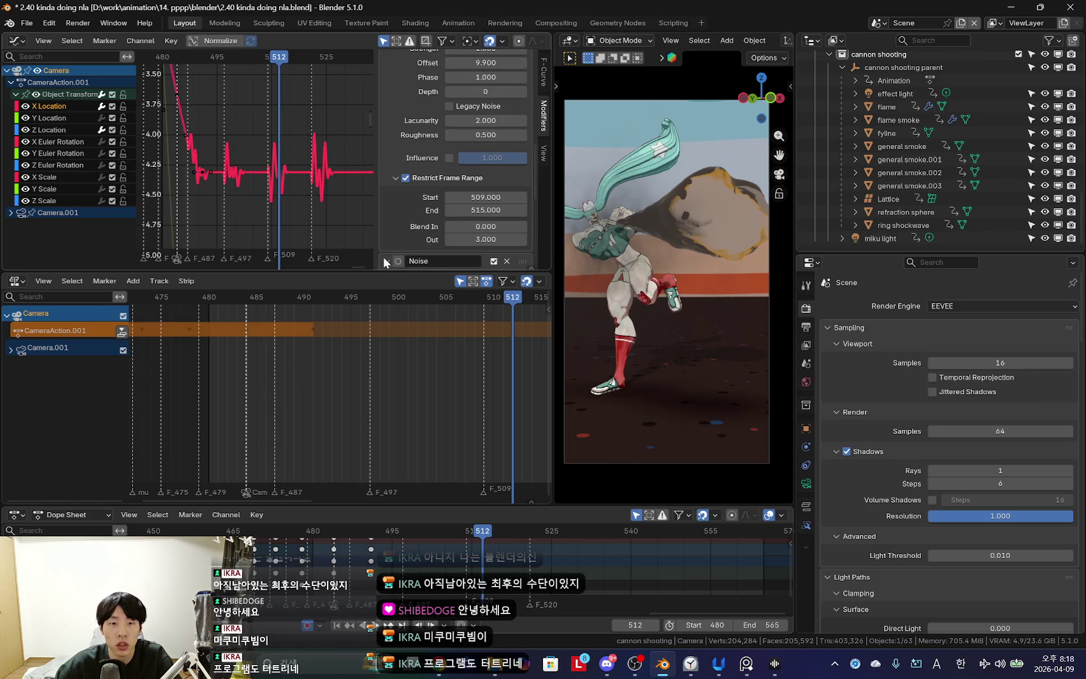
pyautogui.click(384, 261)
pyautogui.scroll(-8, 466, 191)
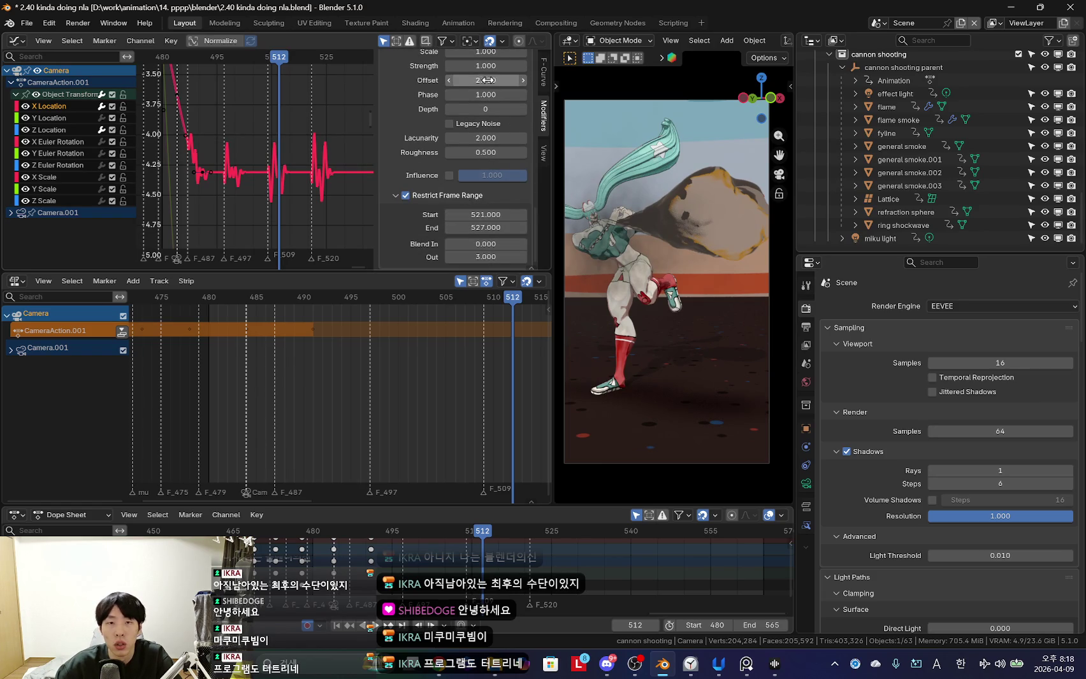
pyautogui.moveTo(486, 80); pyautogui.dragTo(506, 80)
pyautogui.press('space')
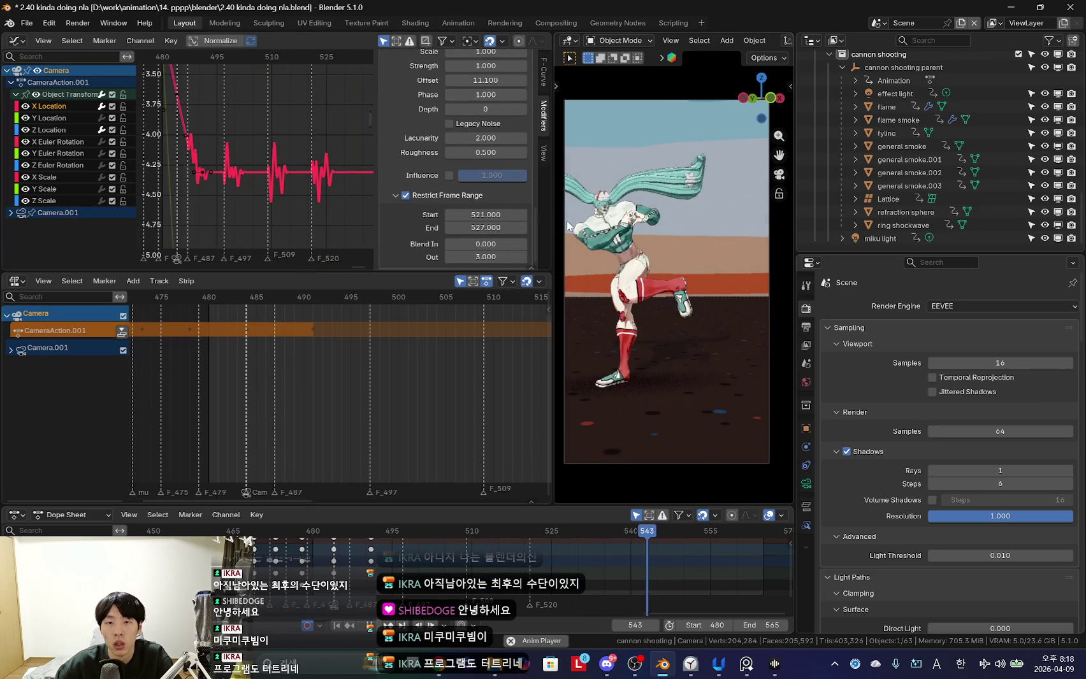
pyautogui.moveTo(553, 214); pyautogui.dragTo(407, 214)
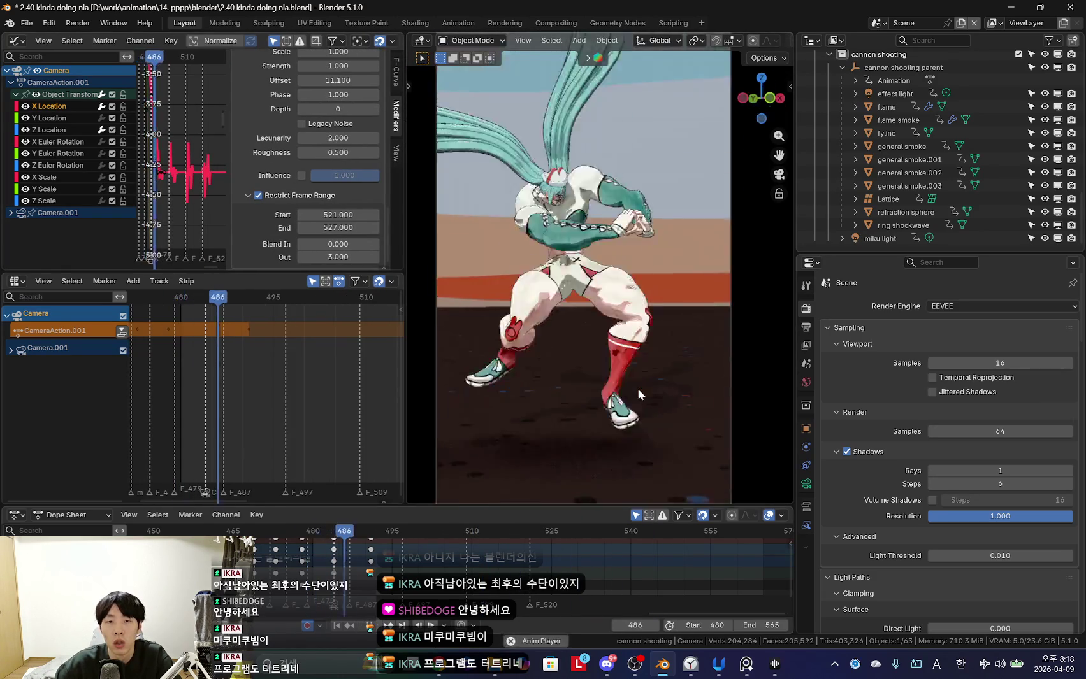
# Scrub frames 472–492 in camera view, then select 'cannon shooting parent' in the Outliner.
pyautogui.moveTo(472, 531); pyautogui.dragTo(330, 531)
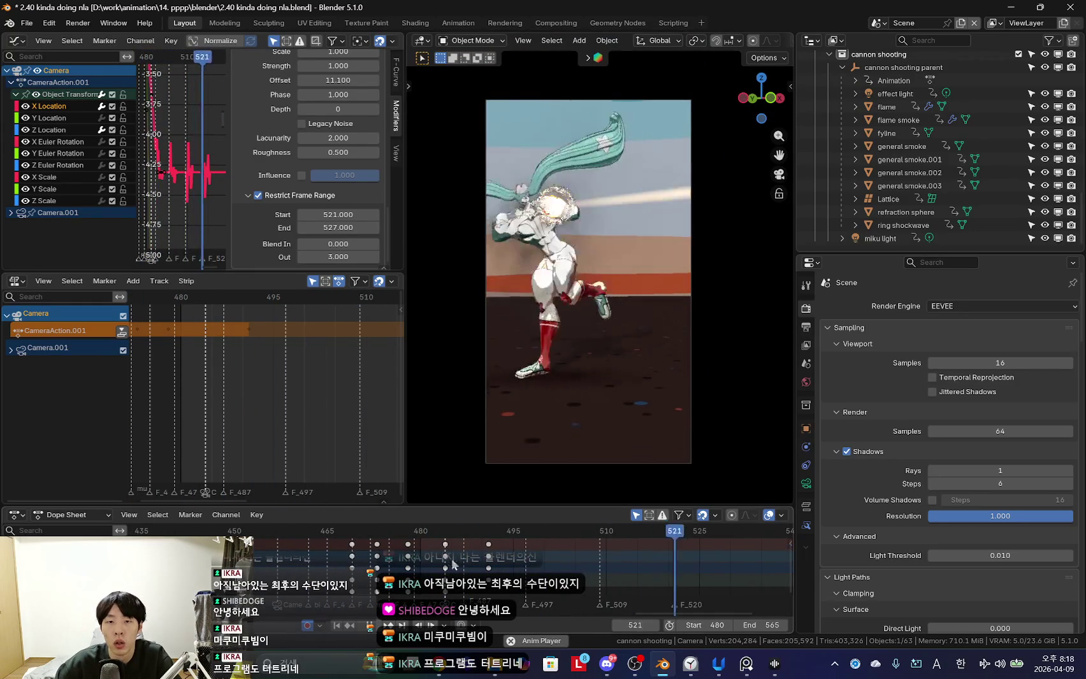
pyautogui.scroll(2, 489, 564)
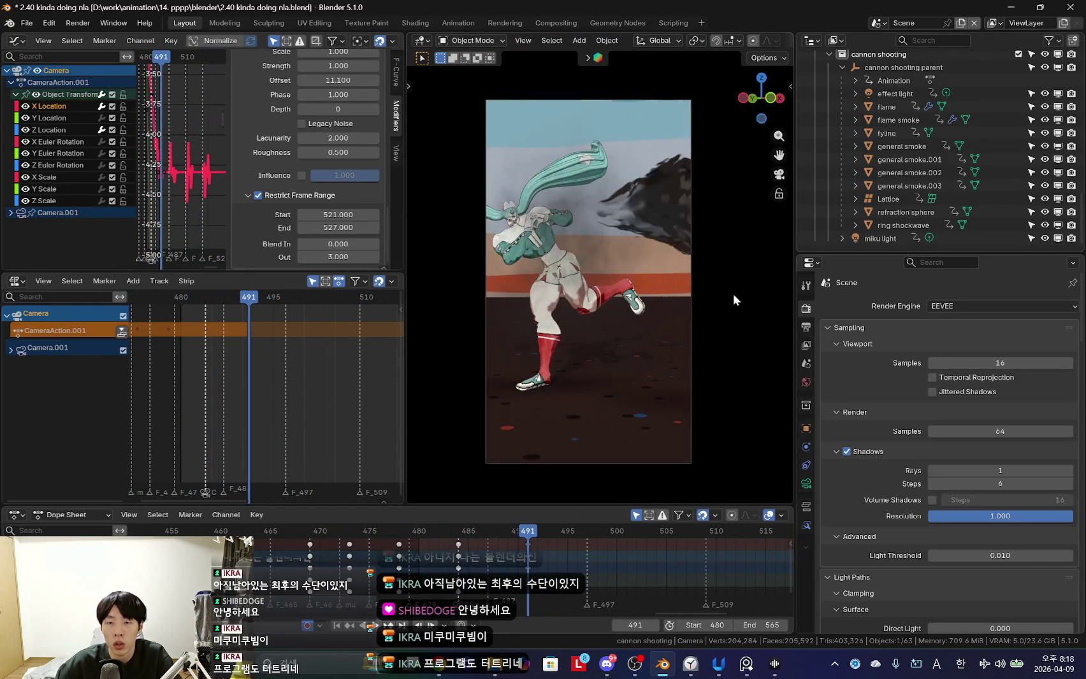
pyautogui.moveTo(340, 563); pyautogui.dragTo(610, 568)
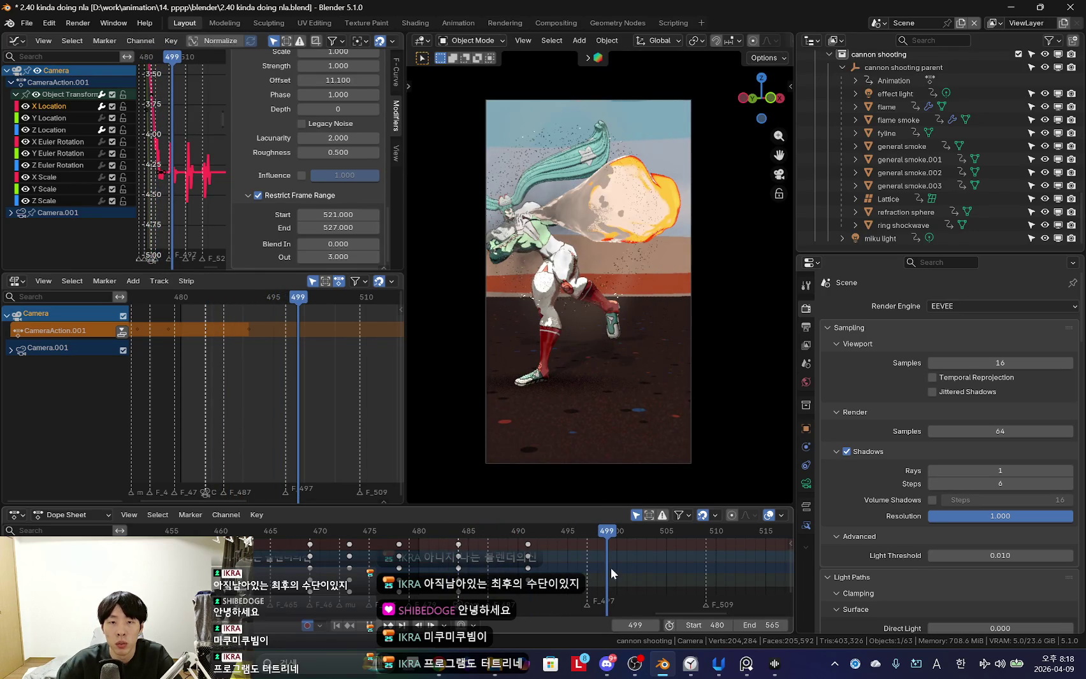
pyautogui.click(892, 68)
pyautogui.scroll(2, 566, 558)
# Scrub through frames 495–509 with viewport overlays shown, settling on frame 497.
pyautogui.press('Right')
pyautogui.press('Left')
pyautogui.press('Left')
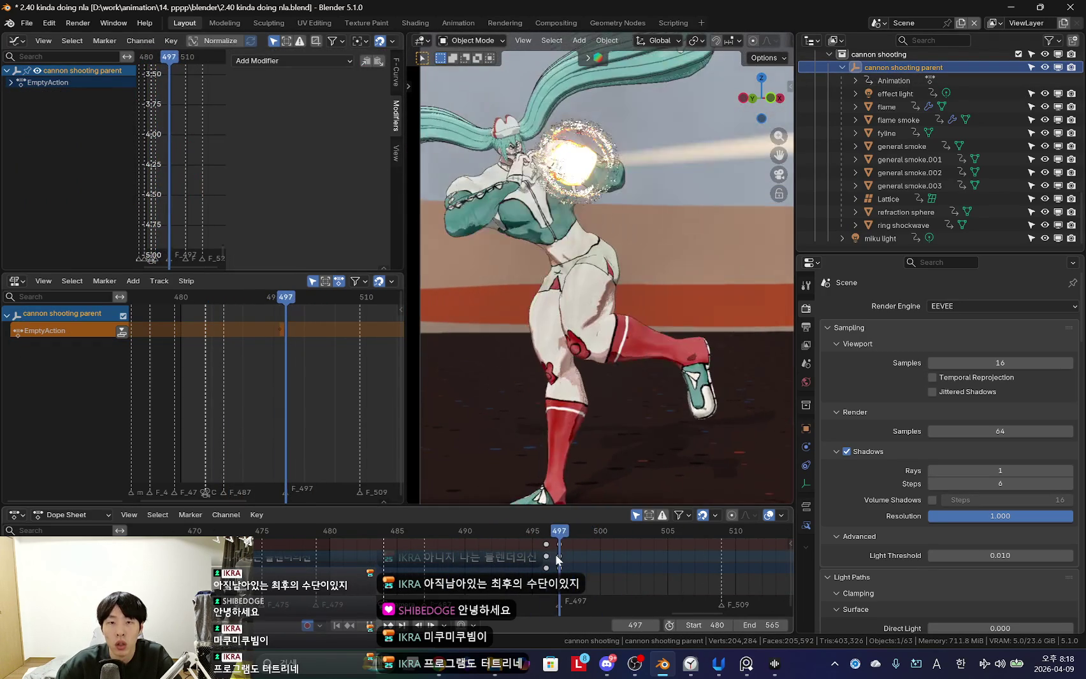
pyautogui.moveTo(591, 558); pyautogui.dragTo(721, 568)
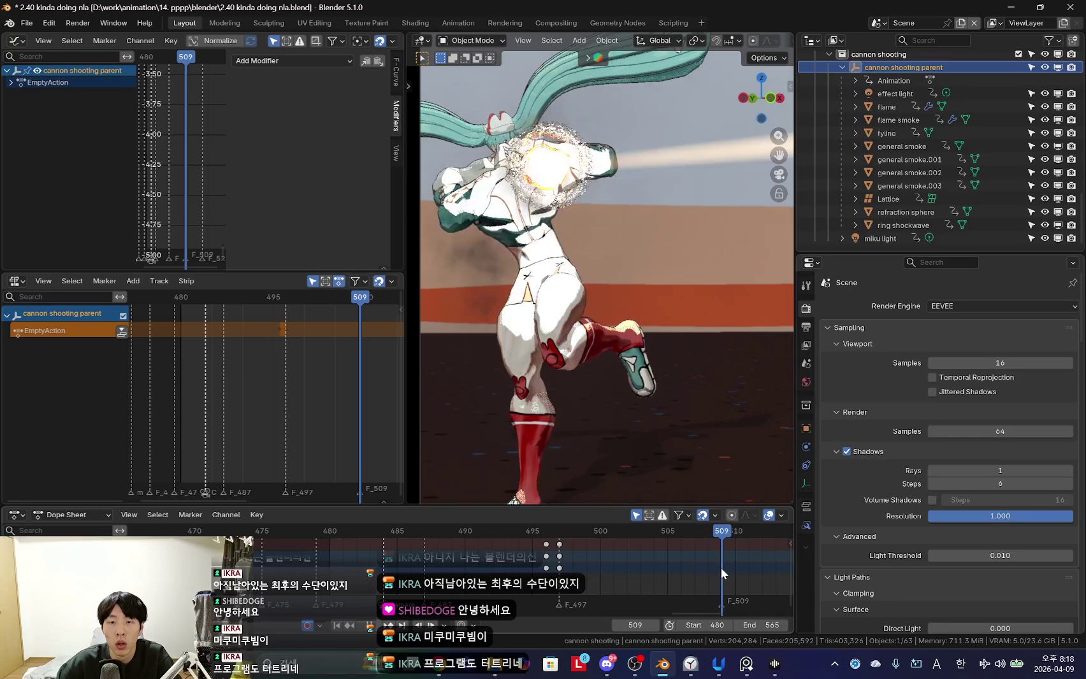
pyautogui.scroll(-3, 518, 560)
pyautogui.click(519, 567)
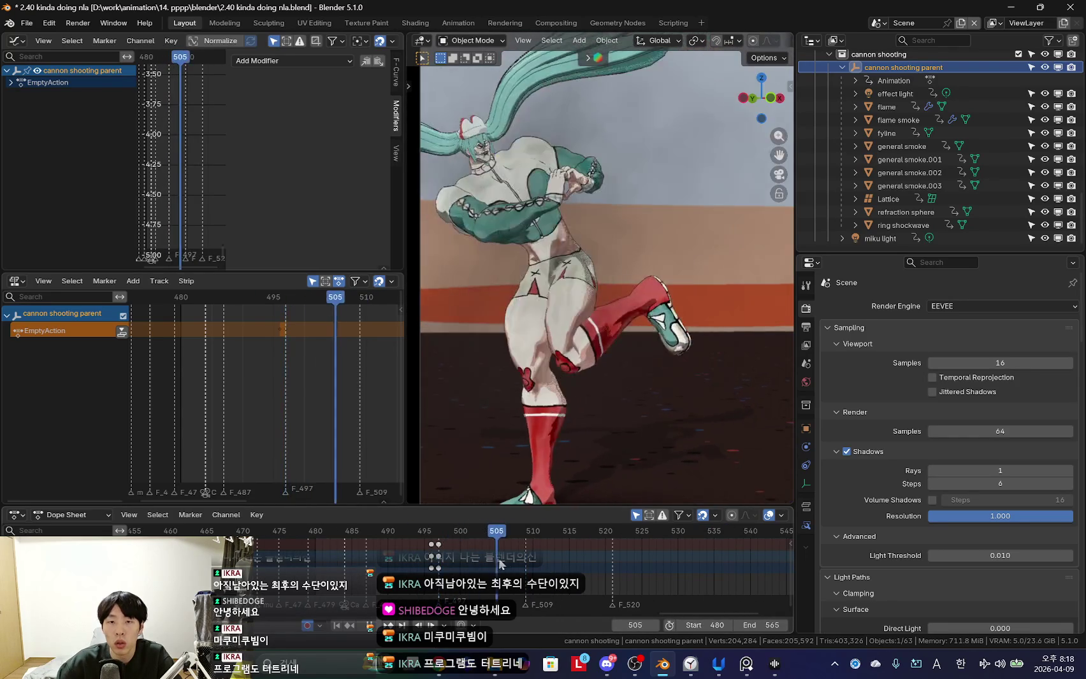
pyautogui.moveTo(518, 567); pyautogui.dragTo(432, 569)
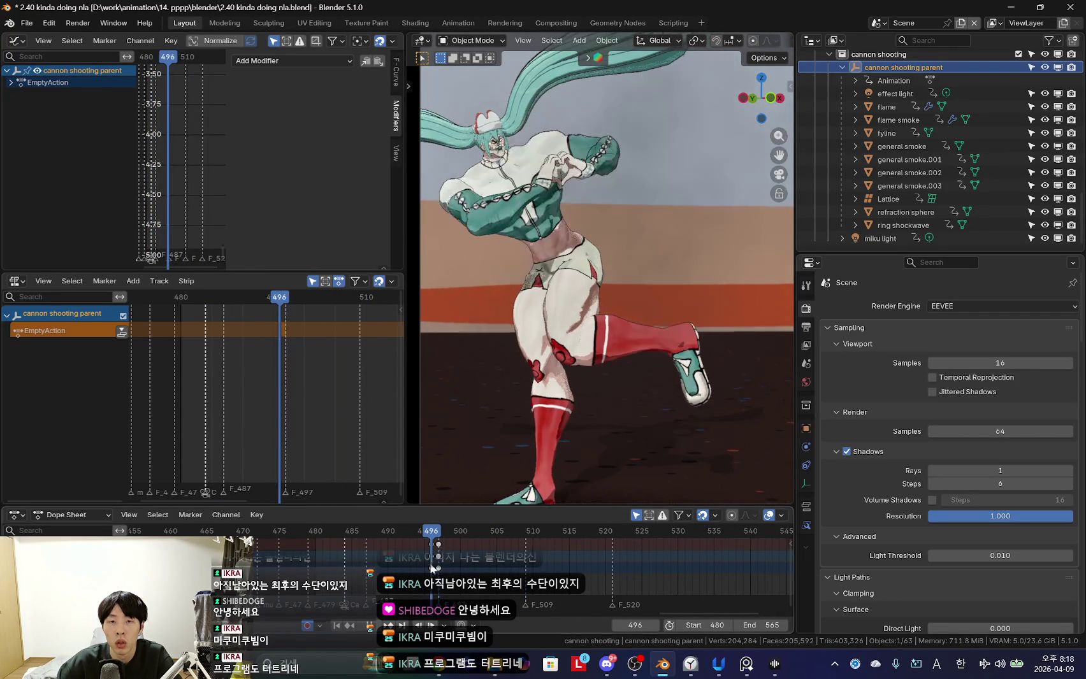
pyautogui.hotkey('shift', 'alt', 'z')
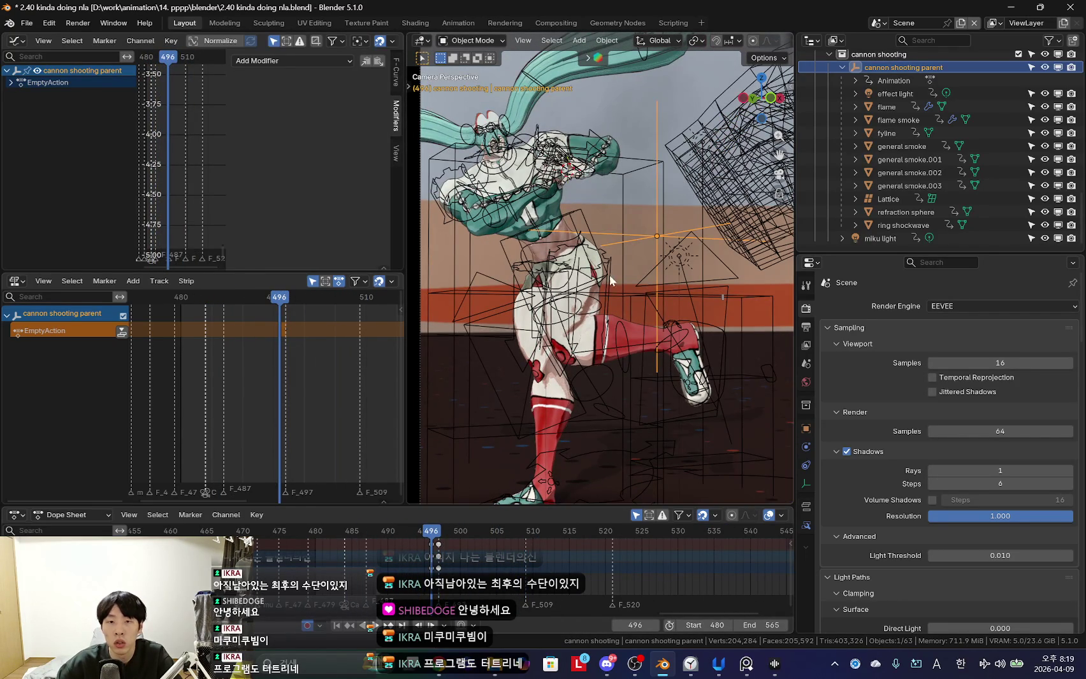
pyautogui.press('Right')
# Orbit around the character from several angles, toggling overlays, and return to frame 497.
pyautogui.moveTo(603, 280)
pyautogui.mouseDown(button='middle')
pyautogui.moveTo(649, 304)
pyautogui.moveTo(618, 293)
pyautogui.moveTo(640, 299)
pyautogui.moveTo(659, 279)
pyautogui.moveTo(708, 294)
pyautogui.moveTo(658, 290)
pyautogui.mouseUp(button='middle')
pyautogui.scroll(3, 620, 296)
pyautogui.scroll(2, 623, 315)
pyautogui.press('KP_0')
pyautogui.moveTo(594, 199)
pyautogui.mouseDown(button='middle')
pyautogui.moveTo(630, 246)
pyautogui.moveTo(610, 244)
pyautogui.moveTo(560, 383)
pyautogui.mouseUp(button='middle')
pyautogui.hotkey('shift', 'alt', 'z')
pyautogui.moveTo(574, 319); pyautogui.dragTo(668, 309, button='middle')
pyautogui.hotkey('shift', 'alt', 'z')
pyautogui.press('Left')
pyautogui.scroll(3, 449, 257)
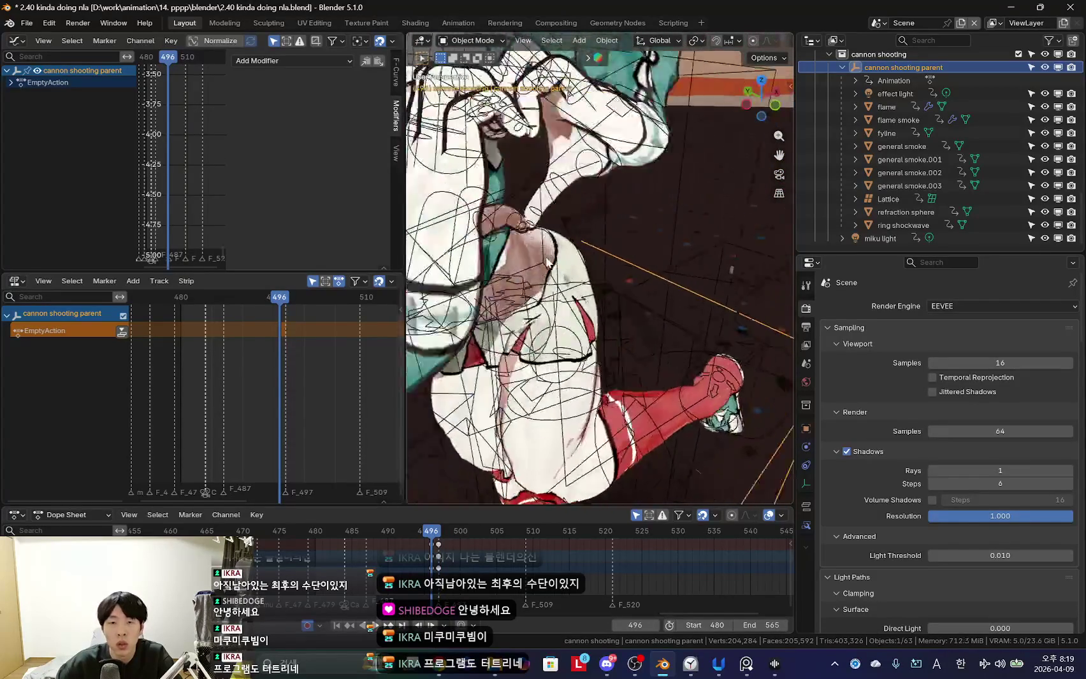
pyautogui.moveTo(574, 286)
pyautogui.mouseDown(button='middle')
pyautogui.moveTo(450, 257)
pyautogui.moveTo(643, 253)
pyautogui.moveTo(637, 268)
pyautogui.mouseUp(button='middle')
pyautogui.scroll(-3, 449, 257)
pyautogui.press('Right')
# Grab the cannon shooting parent and nudge it toward the camera (0.10766, 0.021142, 0.051228 m).
pyautogui.press('g')
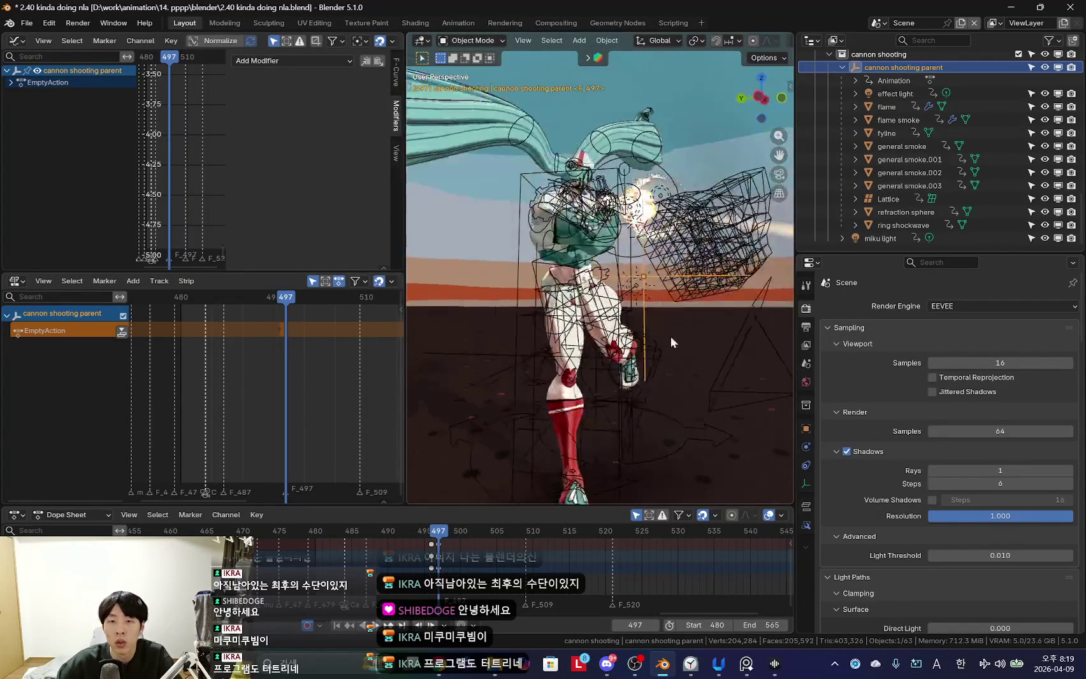
pyautogui.click(666, 335)
pyautogui.moveTo(641, 328)
pyautogui.mouseDown(button='middle')
pyautogui.moveTo(663, 300)
pyautogui.moveTo(634, 349)
pyautogui.moveTo(681, 234)
pyautogui.mouseUp(button='middle')
pyautogui.hotkey('shift', 'alt', 'z')
pyautogui.hotkey('shift', 'alt', 'z')
pyautogui.press('g')
pyautogui.click(684, 337)
pyautogui.hotkey('shift', 'alt', 'z')
pyautogui.press('g')
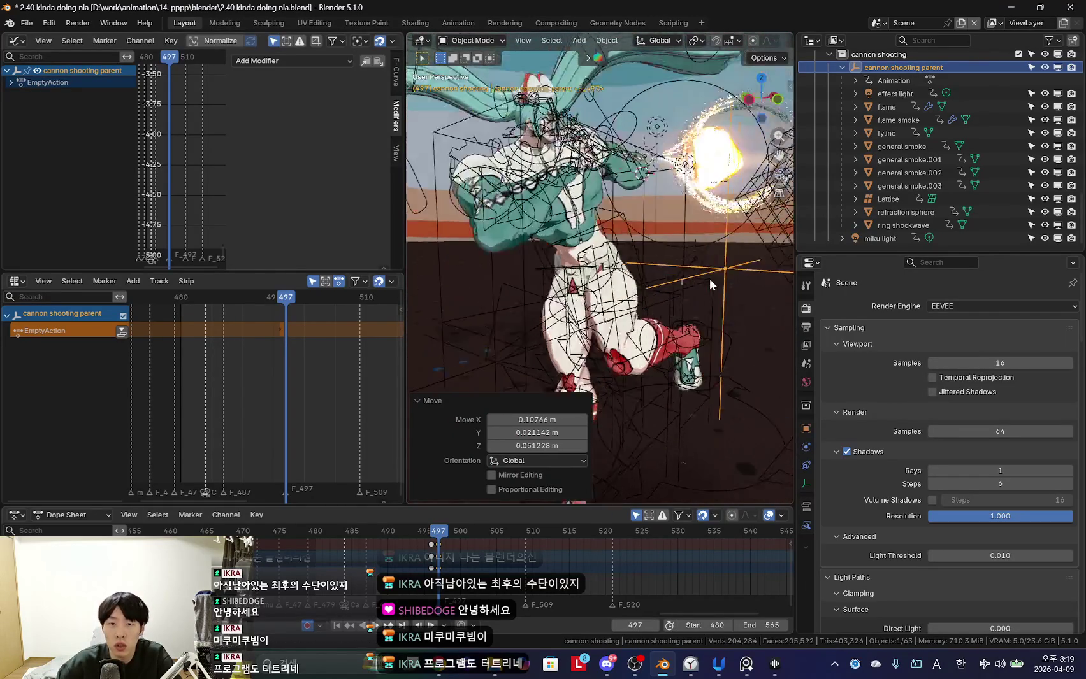
pyautogui.click(712, 302)
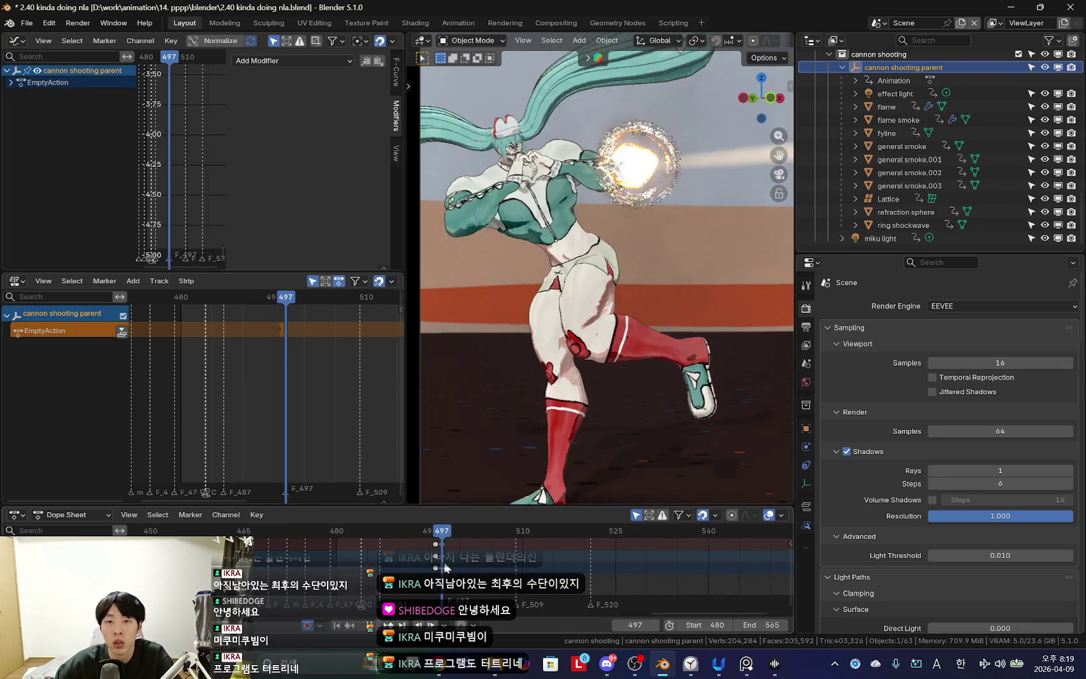
# Review the shake in camera view from frame 489, scrubbing to 509, then enlarge the Dope Sheet.
pyautogui.press('Left')
pyautogui.press('Left')
pyautogui.press('Left')
pyautogui.press('KP_0')
pyautogui.press('space')
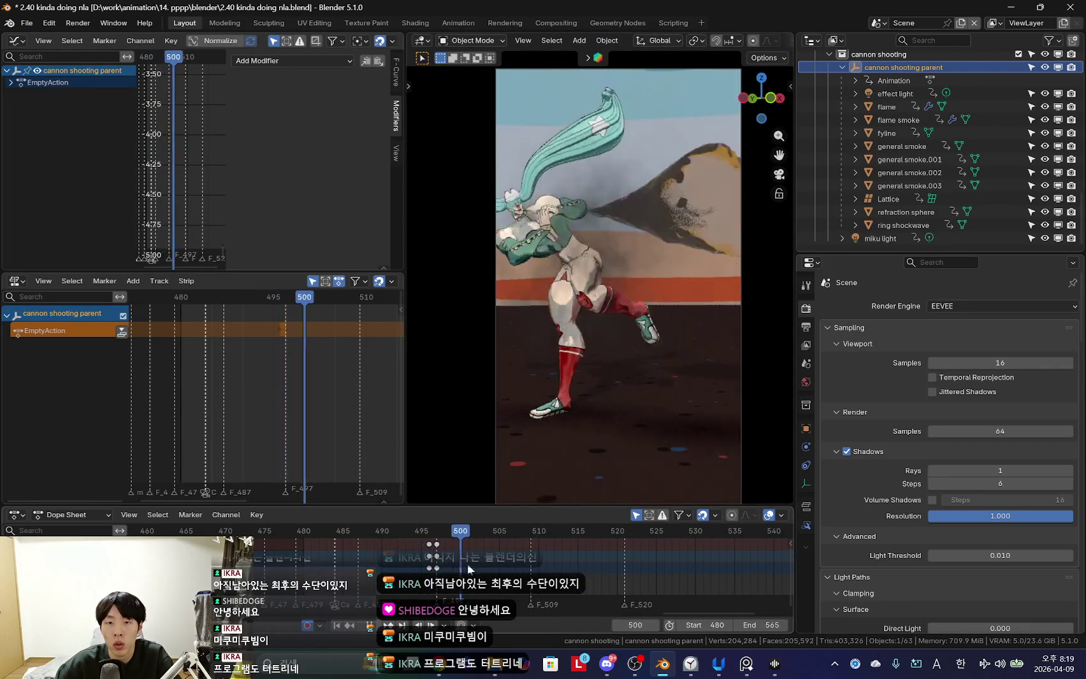
pyautogui.moveTo(386, 569); pyautogui.dragTo(635, 586)
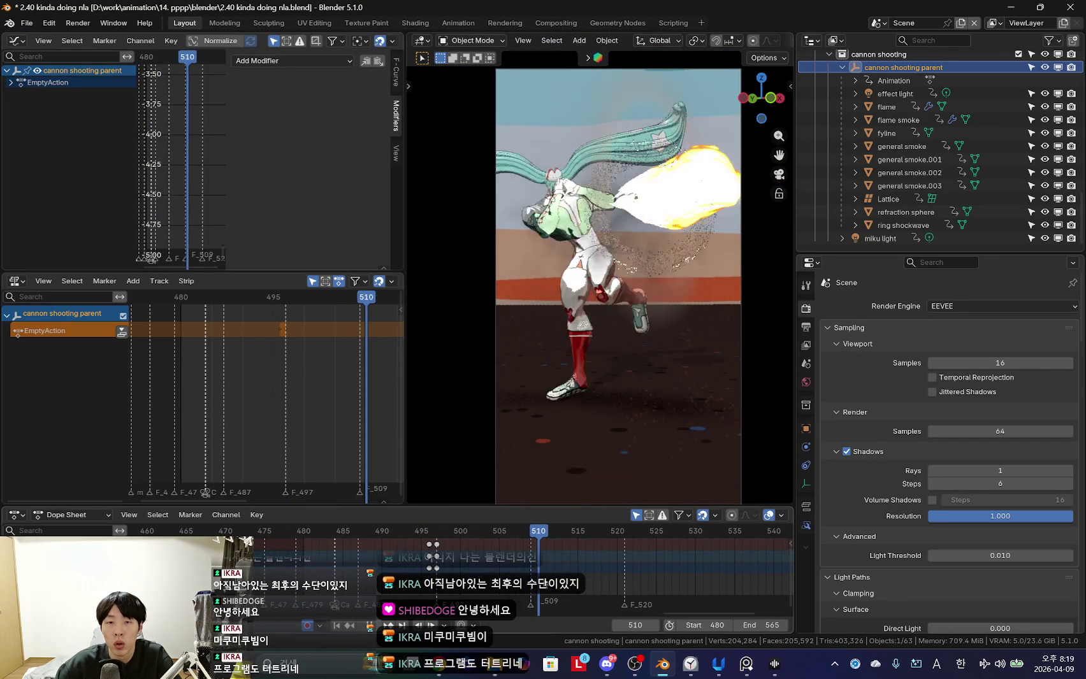
pyautogui.press('space')
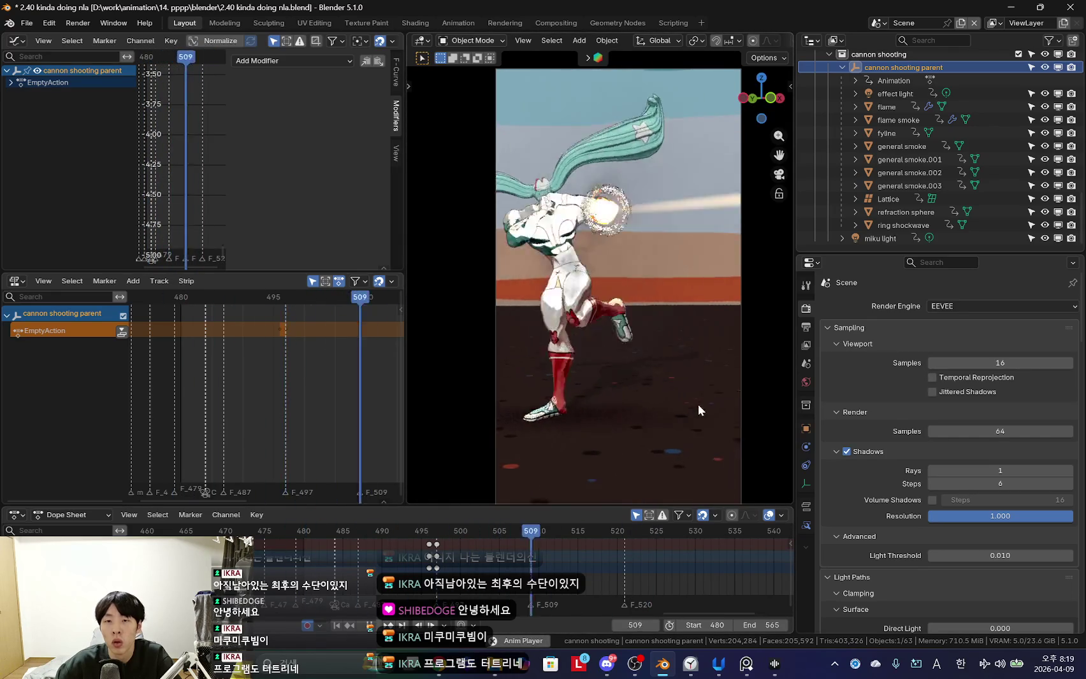
pyautogui.scroll(-2, 446, 574)
pyautogui.scroll(1, 446, 573)
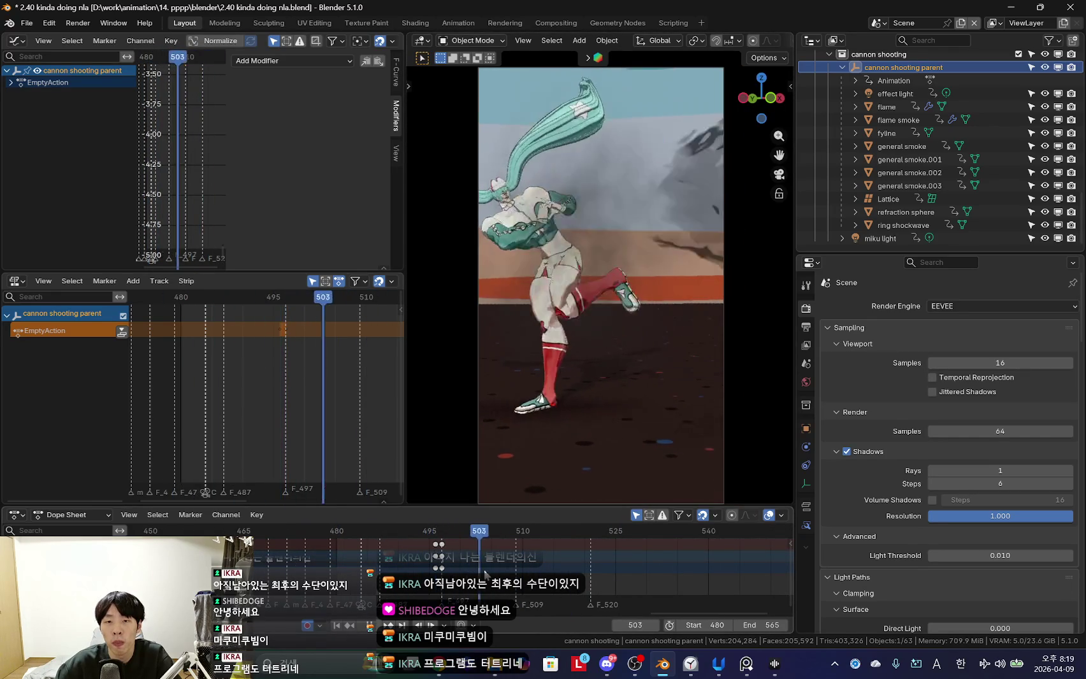
pyautogui.scroll(1, 569, 569)
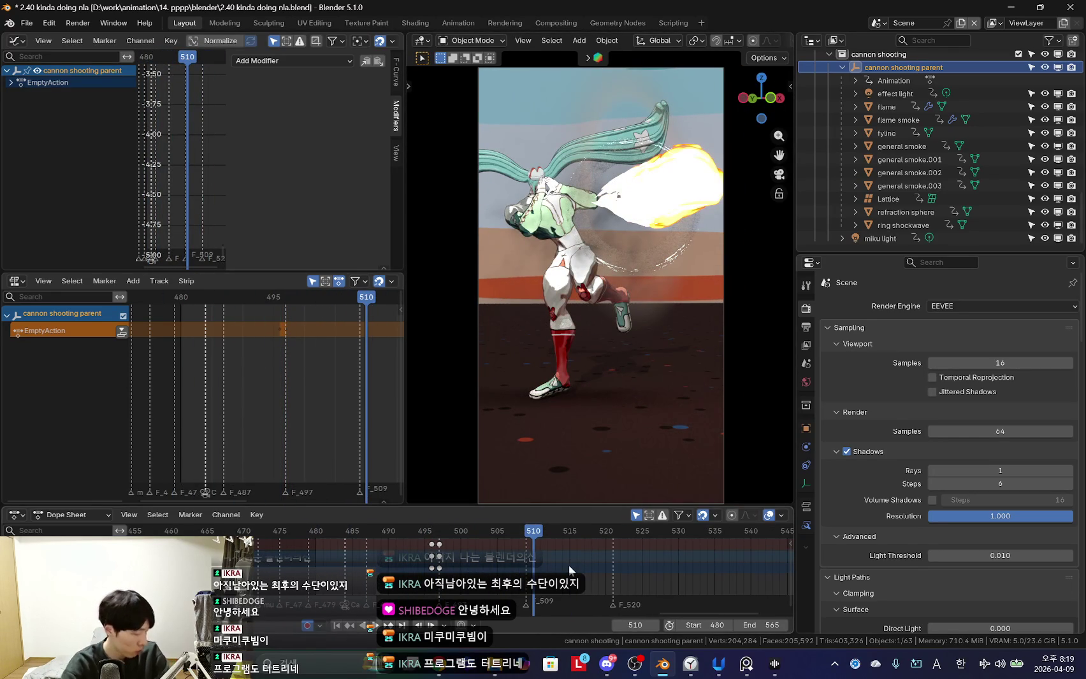
pyautogui.scroll(1, 567, 565)
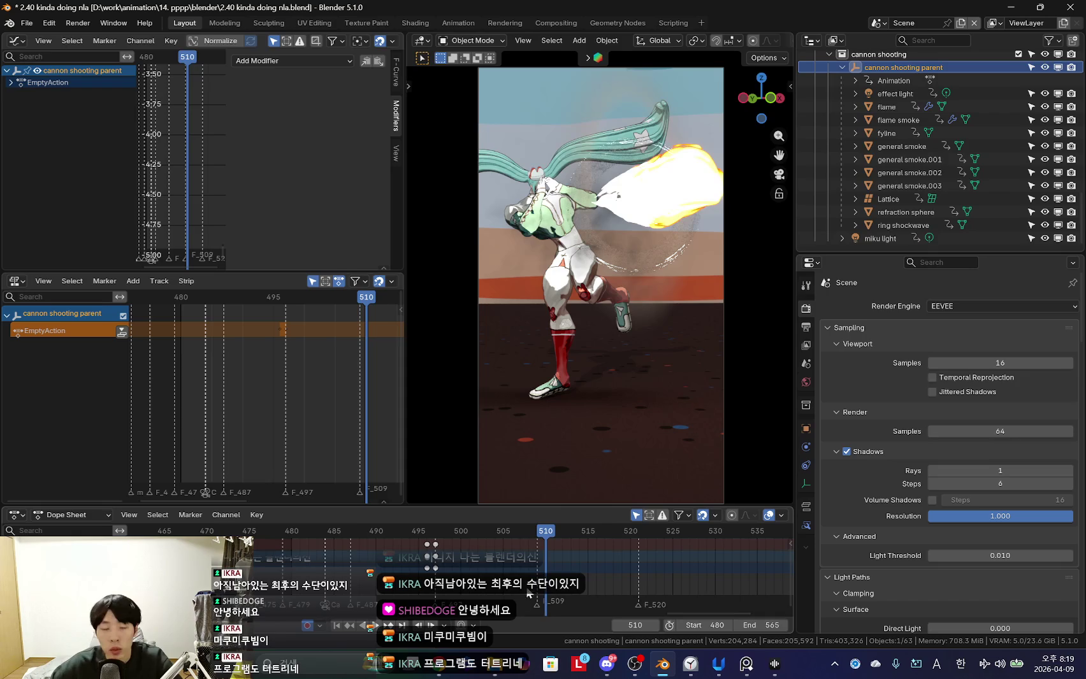
pyautogui.keyDown('ctrl'); pyautogui.scroll(-2, 573, 548); pyautogui.keyUp('ctrl')
pyautogui.moveTo(591, 505); pyautogui.dragTo(592, 497)
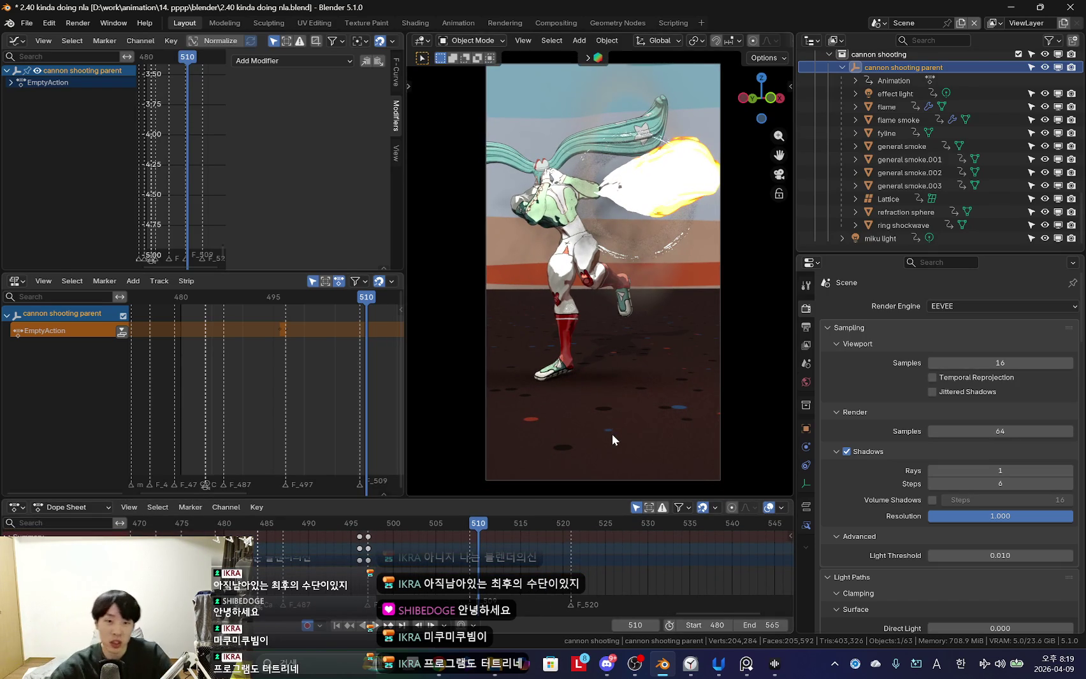
# Zoom the viewport to fit the whole camera frame and scrub the playhead to frame 521.
pyautogui.scroll(2, 456, 554)
pyautogui.keyDown('alt'); pyautogui.scroll(14, 343, 561); pyautogui.keyUp('alt')
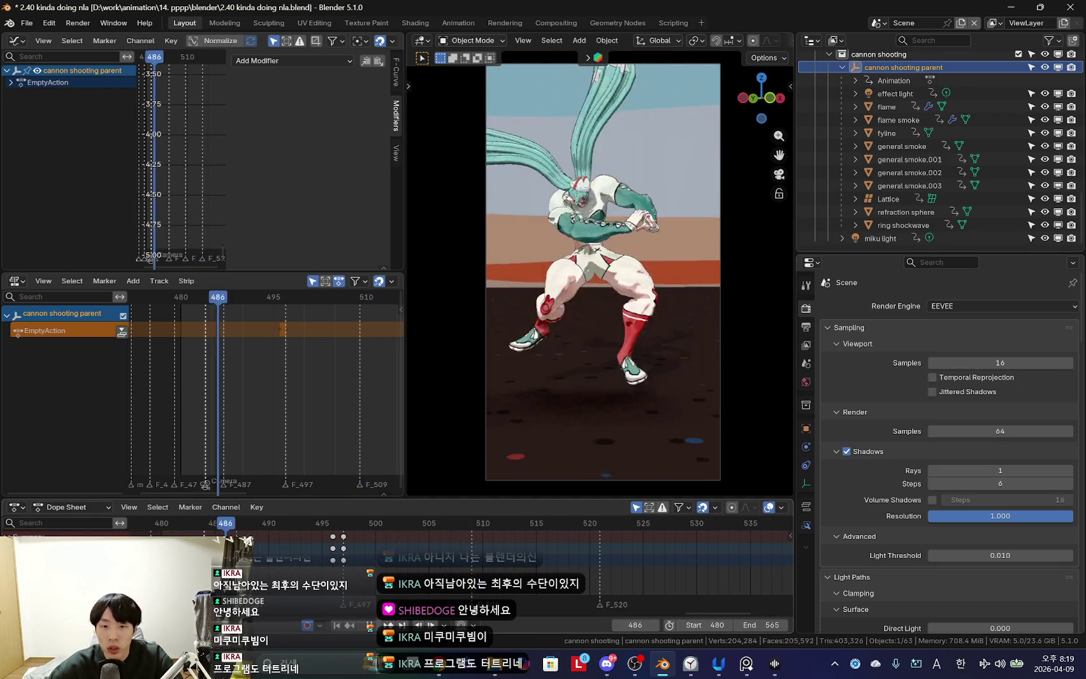
pyautogui.keyDown('alt'); pyautogui.scroll(-2, 343, 561); pyautogui.keyUp('alt')
pyautogui.keyDown('alt'); pyautogui.scroll(-5, 408, 560); pyautogui.keyUp('alt')
pyautogui.keyDown('alt'); pyautogui.scroll(-3, 472, 558); pyautogui.keyUp('alt')
pyautogui.scroll(-2, 478, 558)
pyautogui.keyDown('alt'); pyautogui.scroll(-3, 472, 559); pyautogui.keyUp('alt')
pyautogui.scroll(2, 472, 559)
pyautogui.scroll(4, 544, 330)
pyautogui.scroll(3, 543, 330)
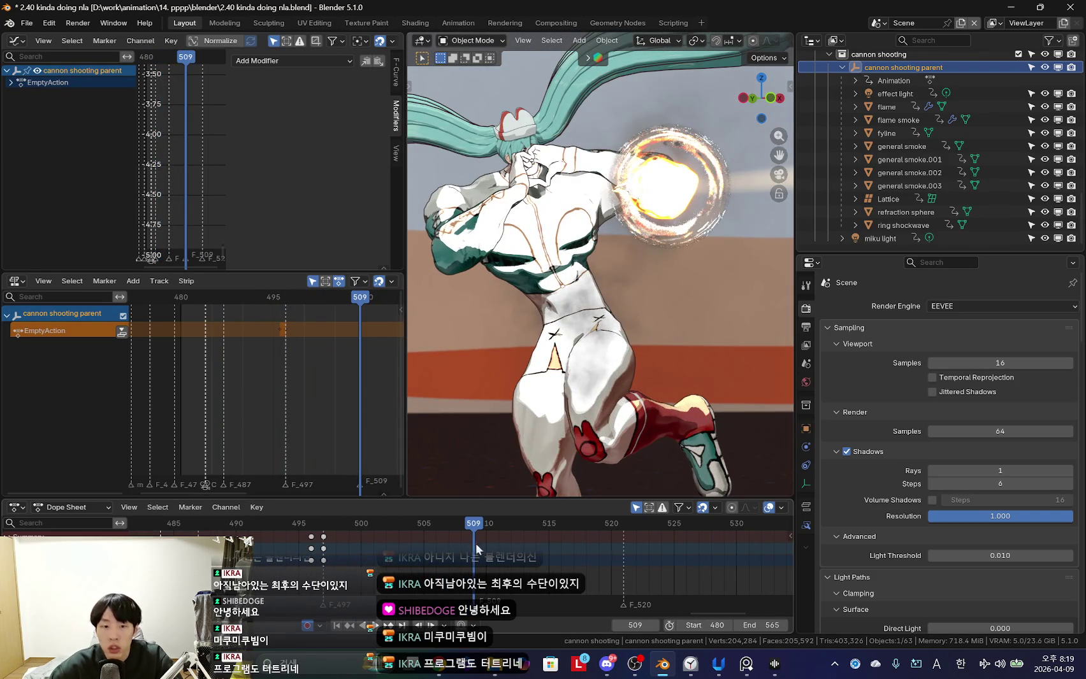
pyautogui.keyDown('alt'); pyautogui.scroll(5, 482, 540); pyautogui.keyUp('alt')
pyautogui.keyDown('alt'); pyautogui.scroll(5, 481, 541); pyautogui.keyUp('alt')
pyautogui.keyDown('alt'); pyautogui.scroll(-6, 481, 541); pyautogui.keyUp('alt')
pyautogui.keyDown('alt'); pyautogui.scroll(-6, 482, 541); pyautogui.keyUp('alt')
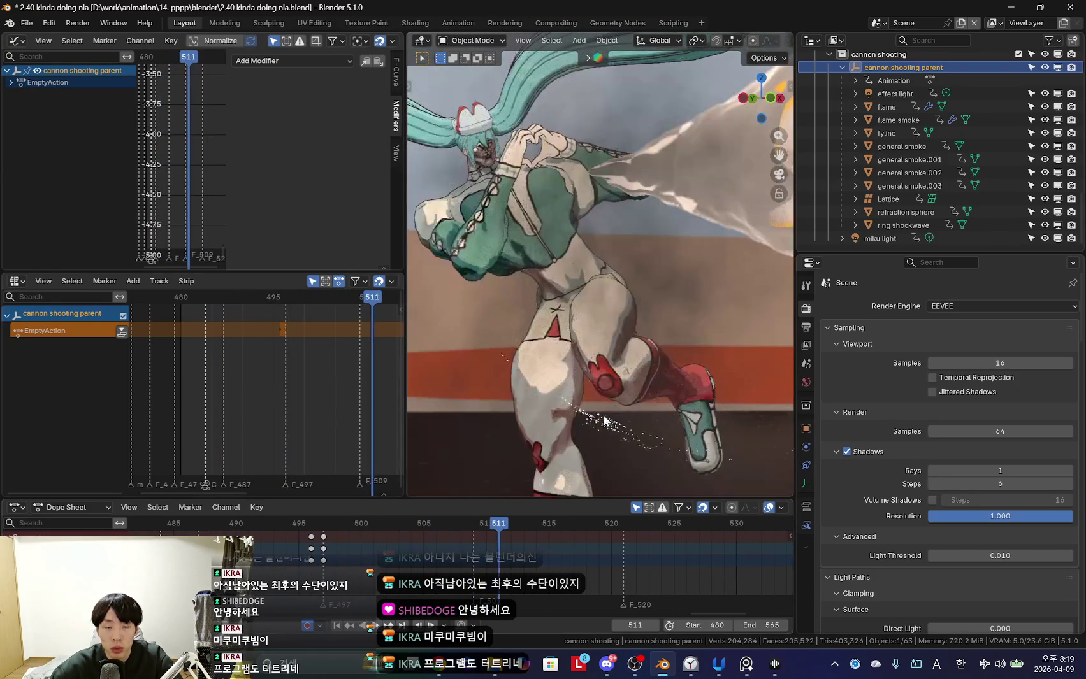
pyautogui.keyDown('alt'); pyautogui.scroll(1, 607, 401); pyautogui.keyUp('alt')
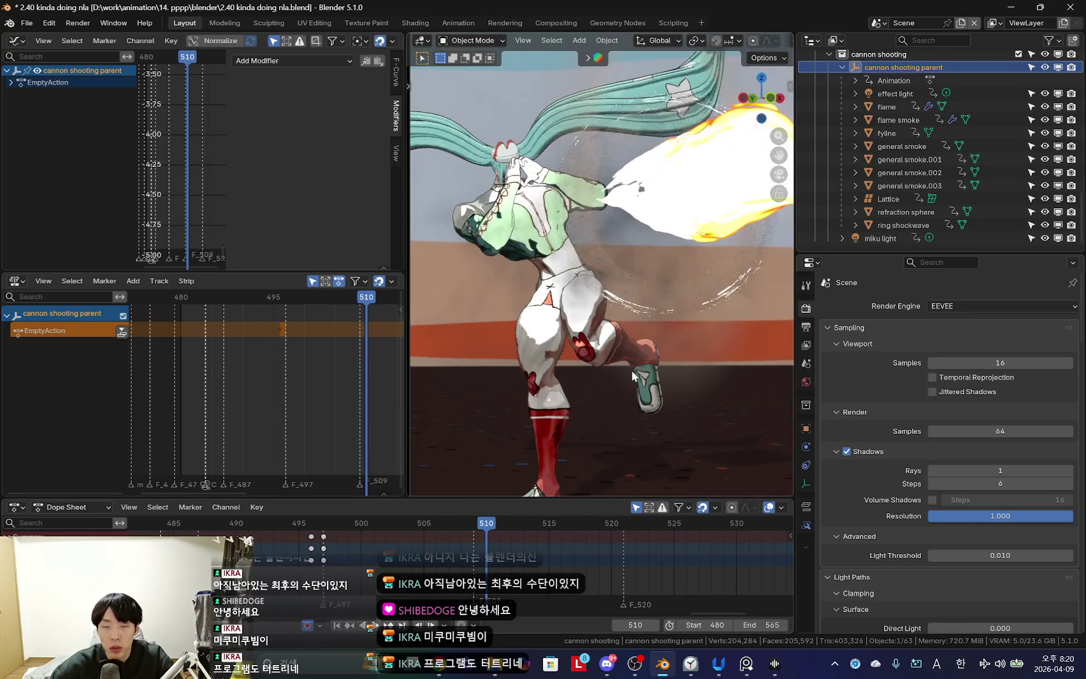
pyautogui.scroll(-2, 609, 374)
pyautogui.scroll(-2, 610, 374)
pyautogui.scroll(-2, 573, 446)
pyautogui.keyDown('alt'); pyautogui.scroll(-2, 528, 558); pyautogui.keyUp('alt')
pyautogui.moveTo(529, 558); pyautogui.dragTo(564, 560)
pyautogui.keyDown('ctrl'); pyautogui.hscroll(2, 542, 562); pyautogui.keyUp('ctrl')
pyautogui.keyDown('ctrl'); pyautogui.hscroll(2, 535, 559); pyautogui.keyUp('ctrl')
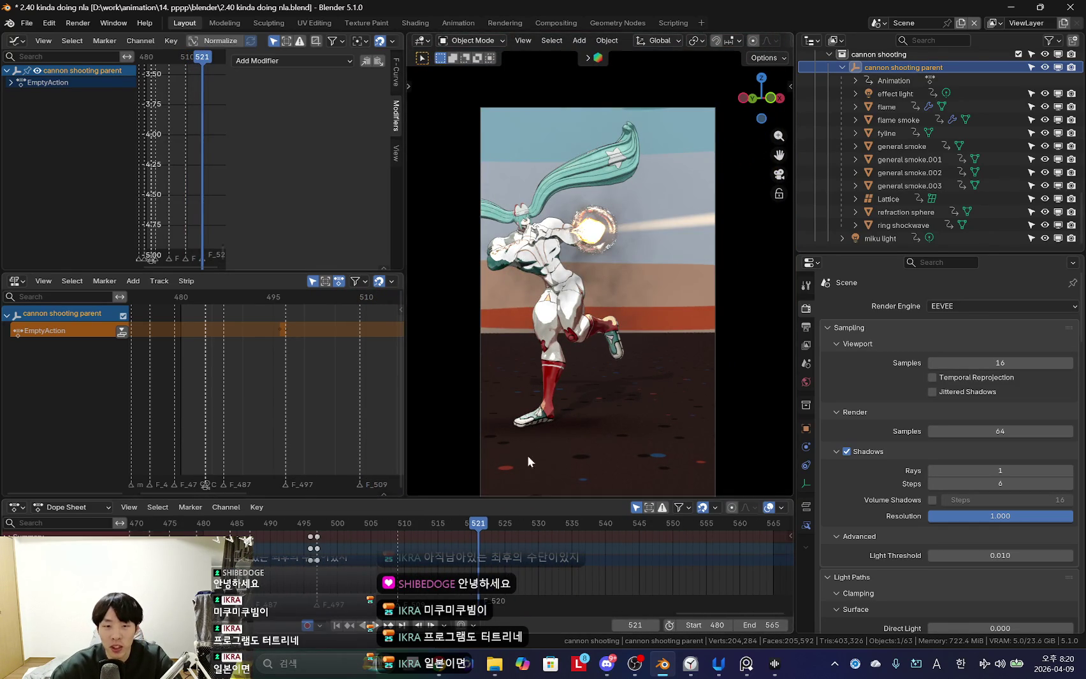
# Jump to frame 498, scrub forward to frame 506 and start playback.
pyautogui.keyDown('shift'); pyautogui.scroll(-2, 514, 468); pyautogui.keyUp('shift')
pyautogui.keyDown('shift'); pyautogui.scroll(-2, 574, 427); pyautogui.keyUp('shift')
pyautogui.scroll(-3, 484, 561)
pyautogui.scroll(-3, 464, 570)
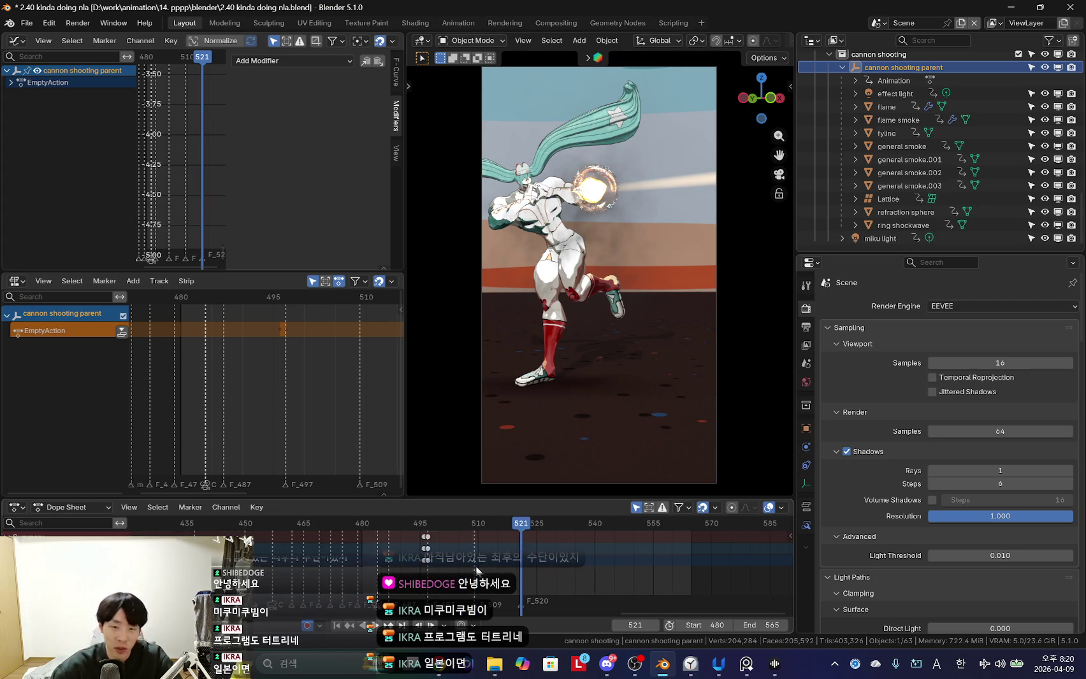
pyautogui.click(424, 552)
pyautogui.scroll(3, 463, 545)
pyautogui.scroll(3, 476, 562)
pyautogui.keyDown('ctrl'); pyautogui.hscroll(-2, 450, 563); pyautogui.keyUp('ctrl')
pyautogui.moveTo(450, 564); pyautogui.dragTo(520, 560)
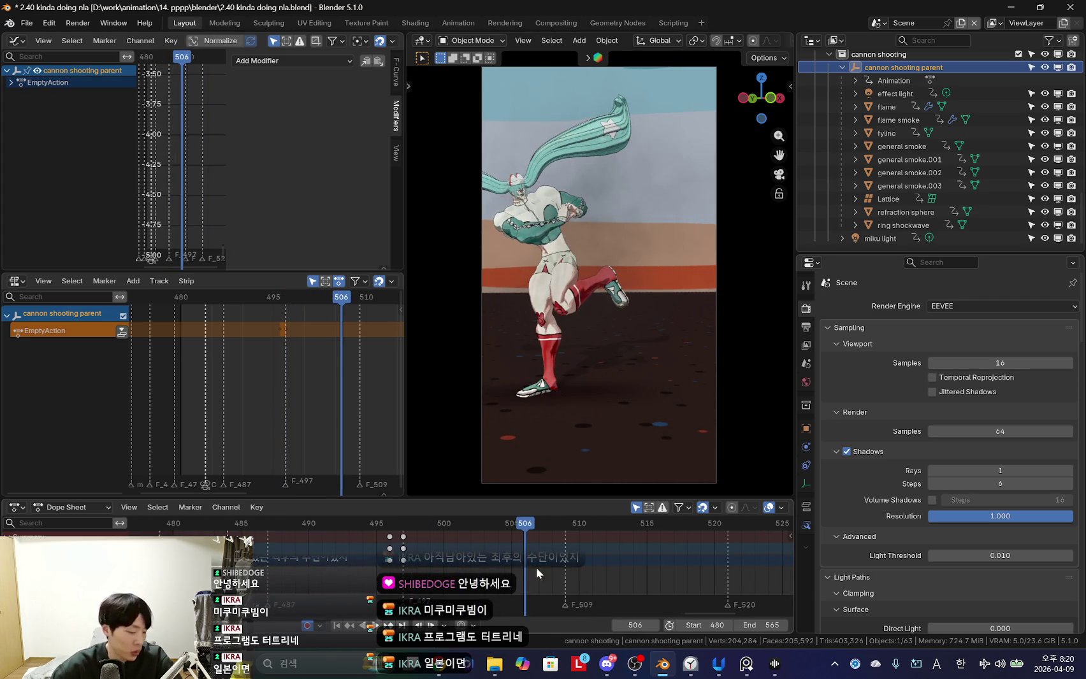
pyautogui.press('space')
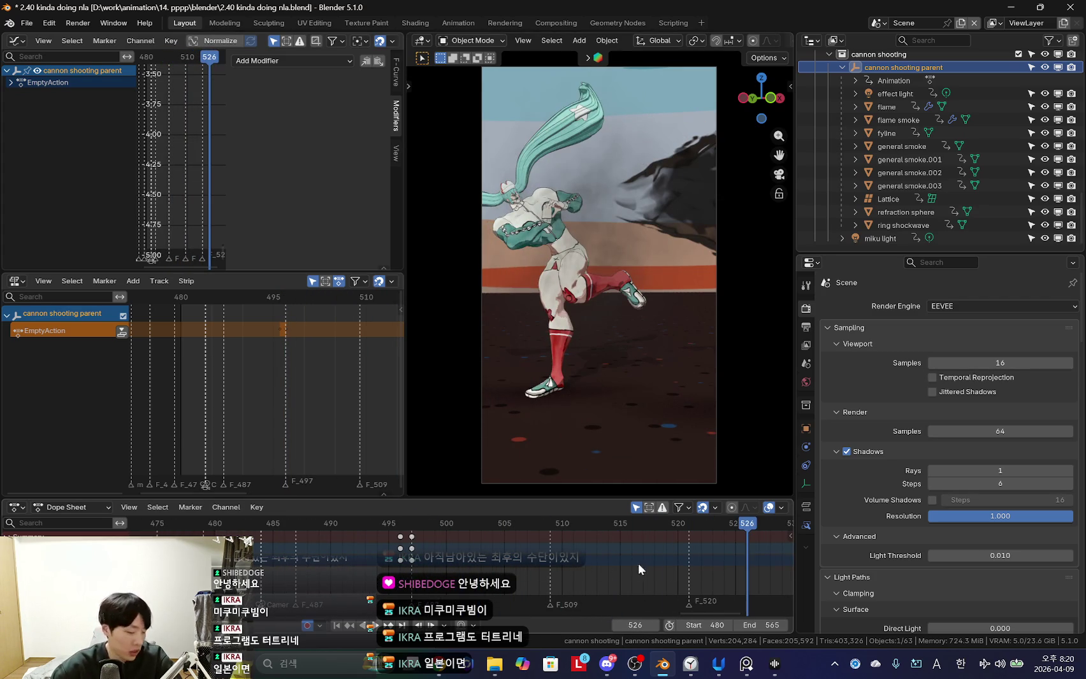
# Scrub back and forth through the shake to frame 517 and widen the left animation editors.
pyautogui.moveTo(712, 568); pyautogui.dragTo(663, 571, button='middle')
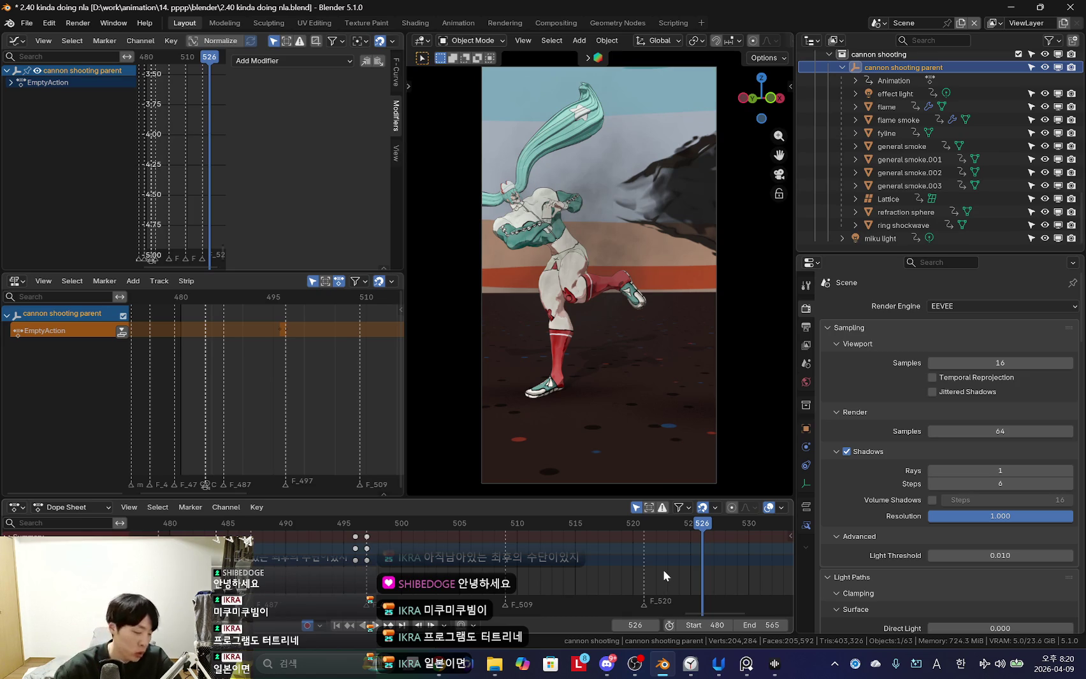
pyautogui.moveTo(662, 570)
pyautogui.mouseDown()
pyautogui.moveTo(412, 531)
pyautogui.moveTo(473, 573)
pyautogui.mouseUp()
pyautogui.moveTo(473, 572); pyautogui.dragTo(533, 568, button='middle')
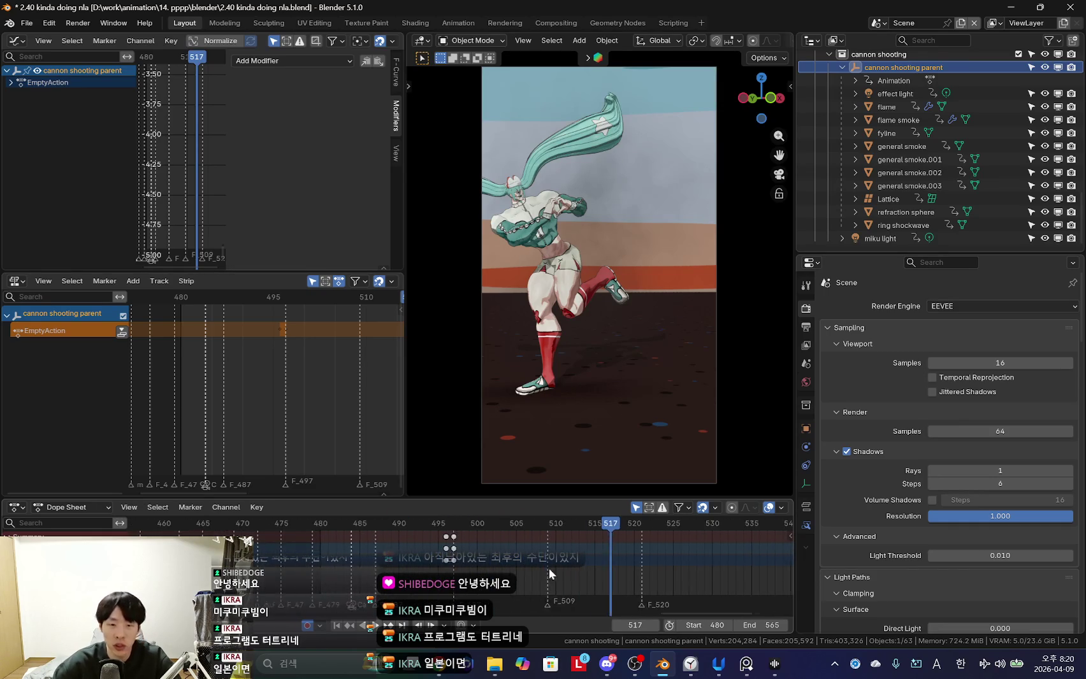
pyautogui.scroll(3, 523, 575)
pyautogui.keyDown('ctrl'); pyautogui.moveTo(674, 569); pyautogui.dragTo(482, 567, button='middle'); pyautogui.keyUp('ctrl')
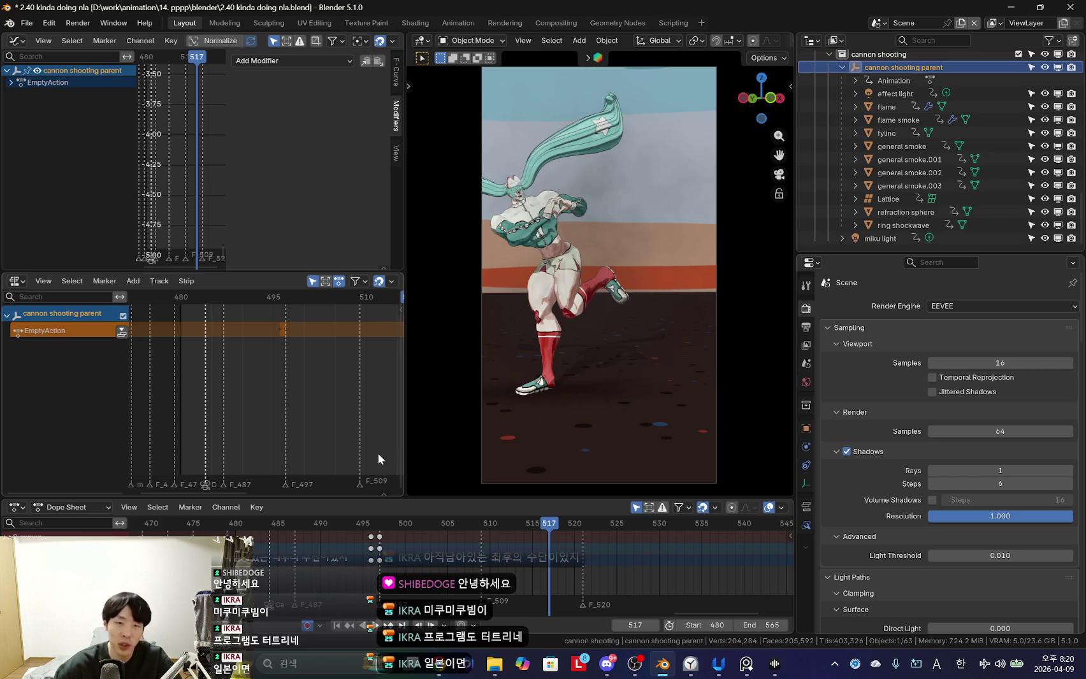
pyautogui.moveTo(406, 447); pyautogui.dragTo(474, 451)
pyautogui.scroll(-2, 329, 438)
# Hide the sidebar and step frame by frame from 496 through 509 and back to 504.
pyautogui.press('n')
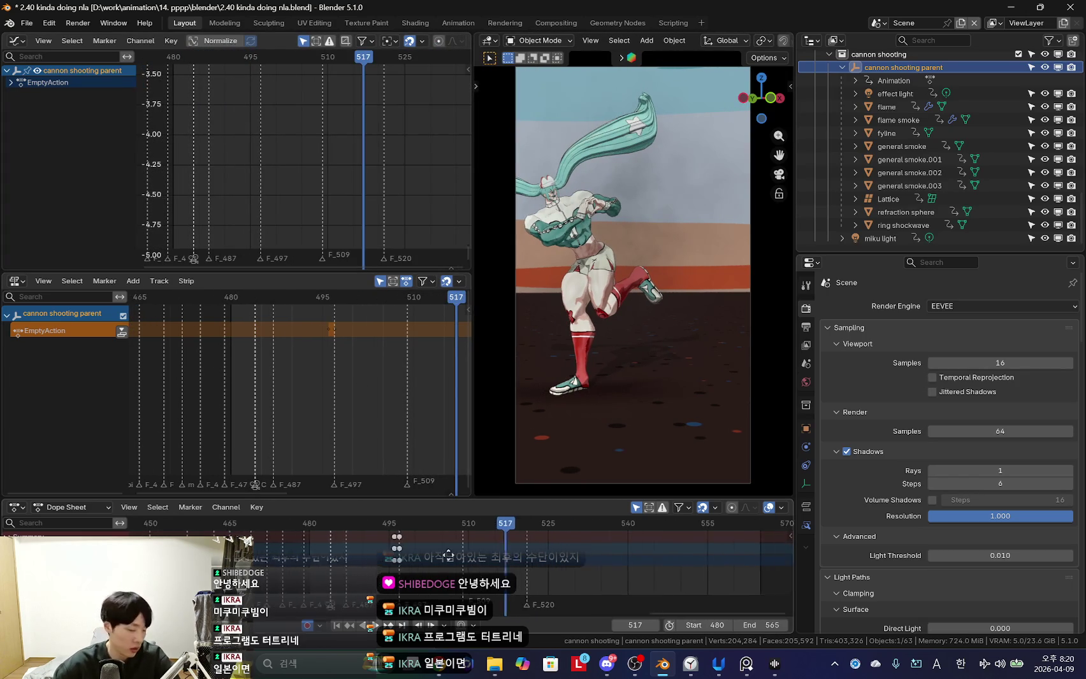
pyautogui.moveTo(255, 549); pyautogui.dragTo(353, 552)
pyautogui.scroll(3, 354, 557)
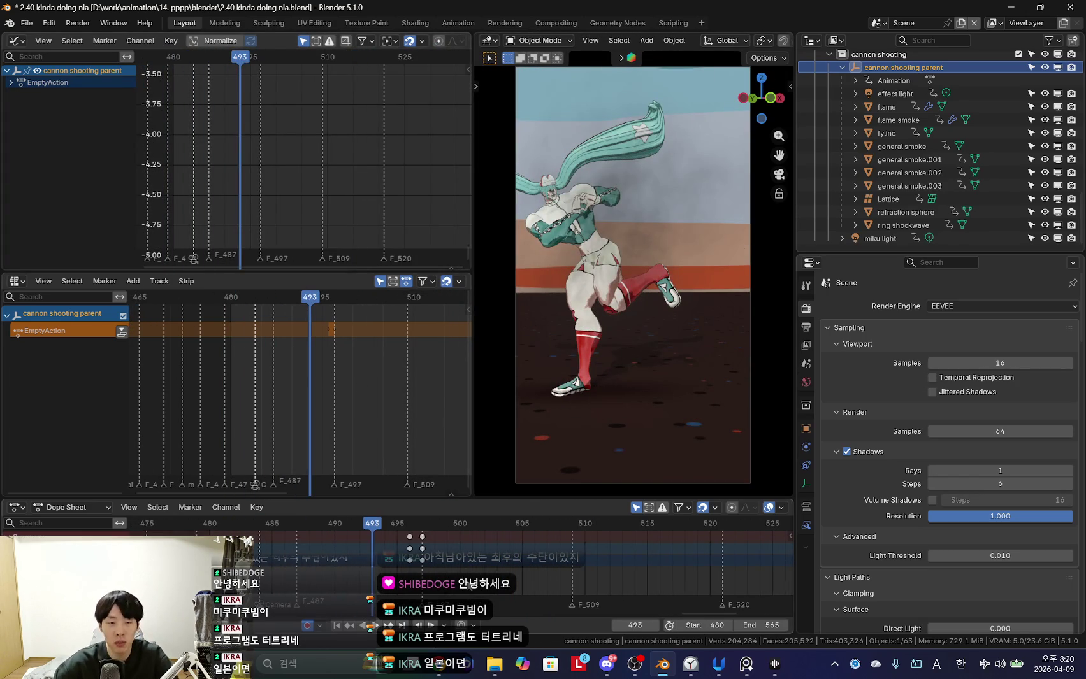
pyautogui.click(409, 573)
pyautogui.press('Right')
pyautogui.keyDown('ctrl'); pyautogui.scroll(-2, 361, 571); pyautogui.keyUp('ctrl')
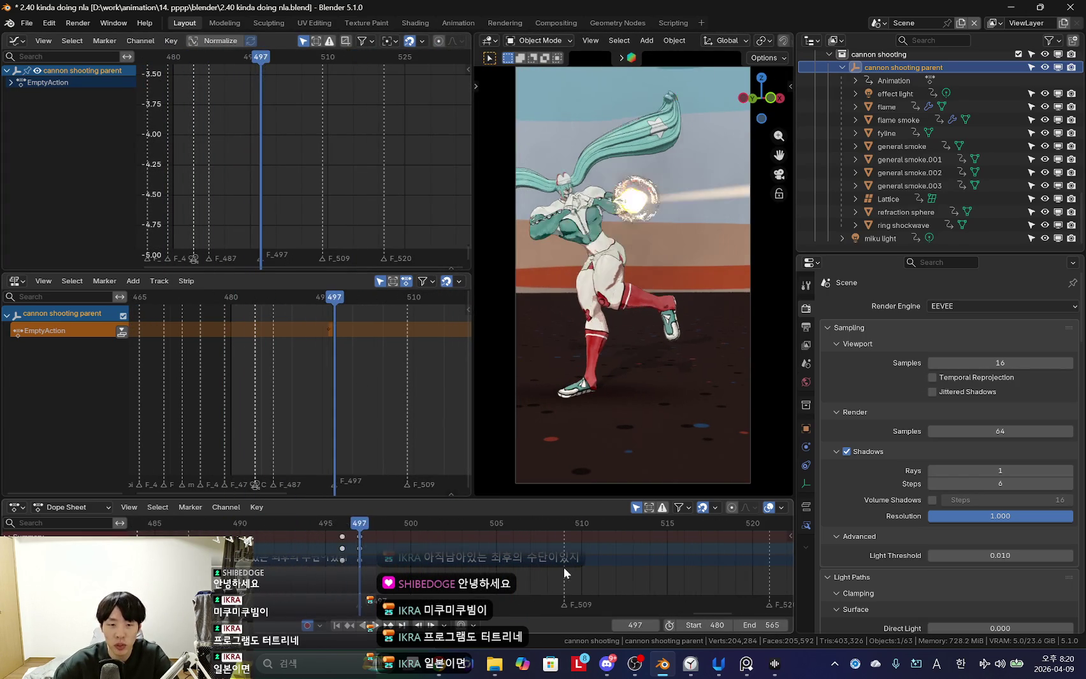
pyautogui.scroll(-2, 467, 550)
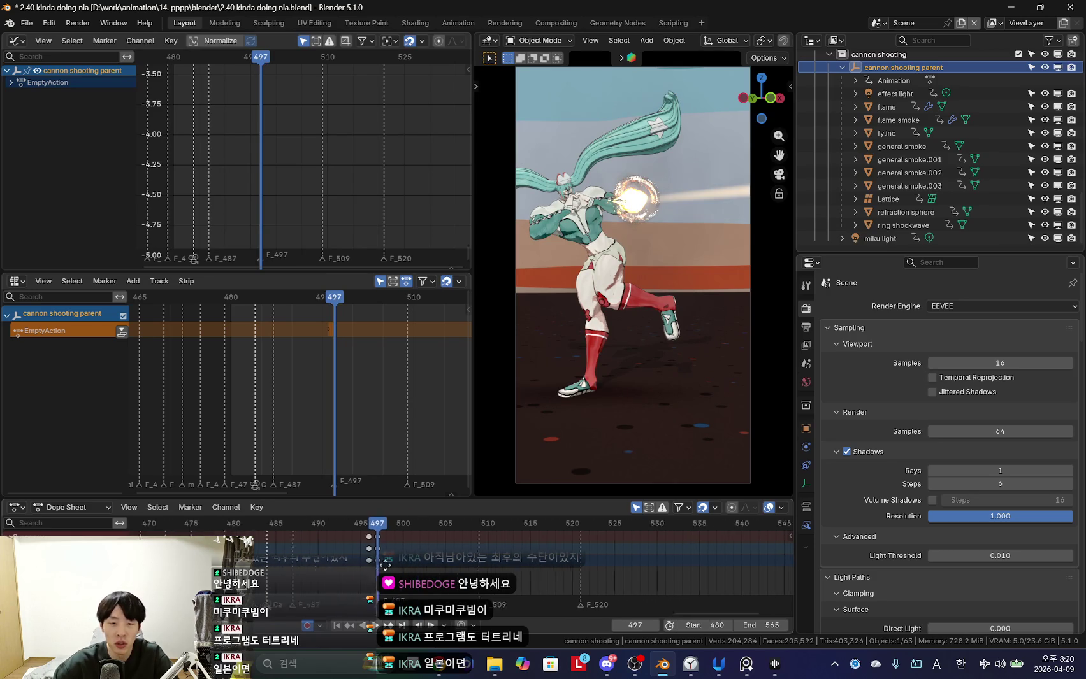
pyautogui.press('Right')
pyautogui.press('Right')
pyautogui.press('Right')
pyautogui.press('Right')
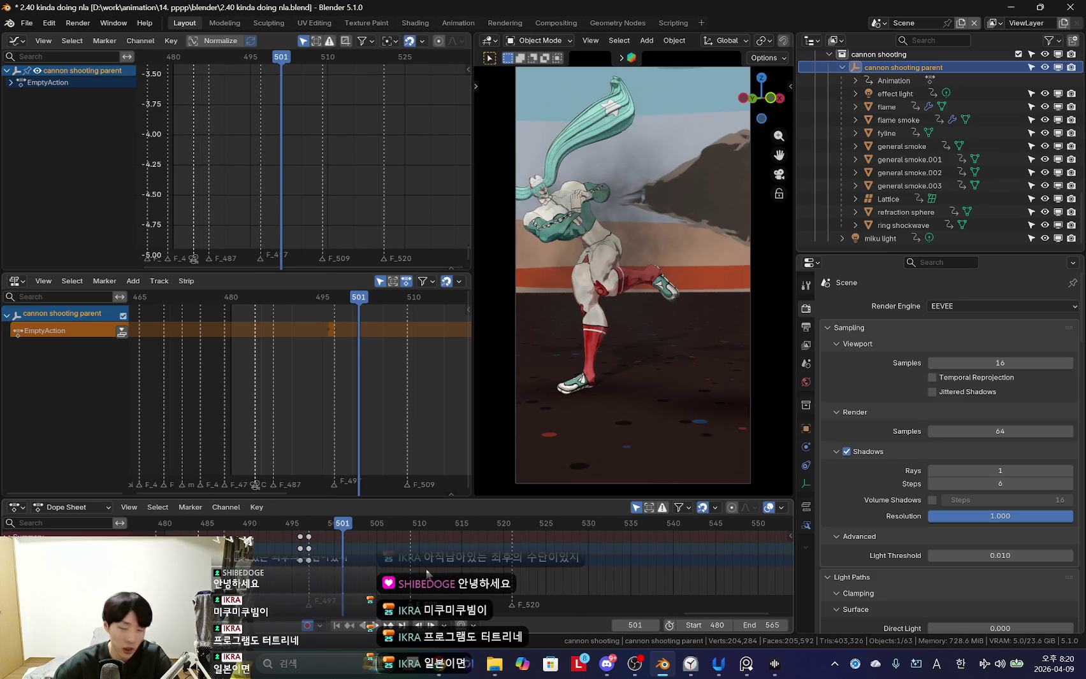
pyautogui.press('Right')
pyautogui.press('Right')
pyautogui.press('Right')
pyautogui.press('Right')
pyautogui.press('Right')
pyautogui.press('Right')
pyautogui.scroll(2, 435, 558)
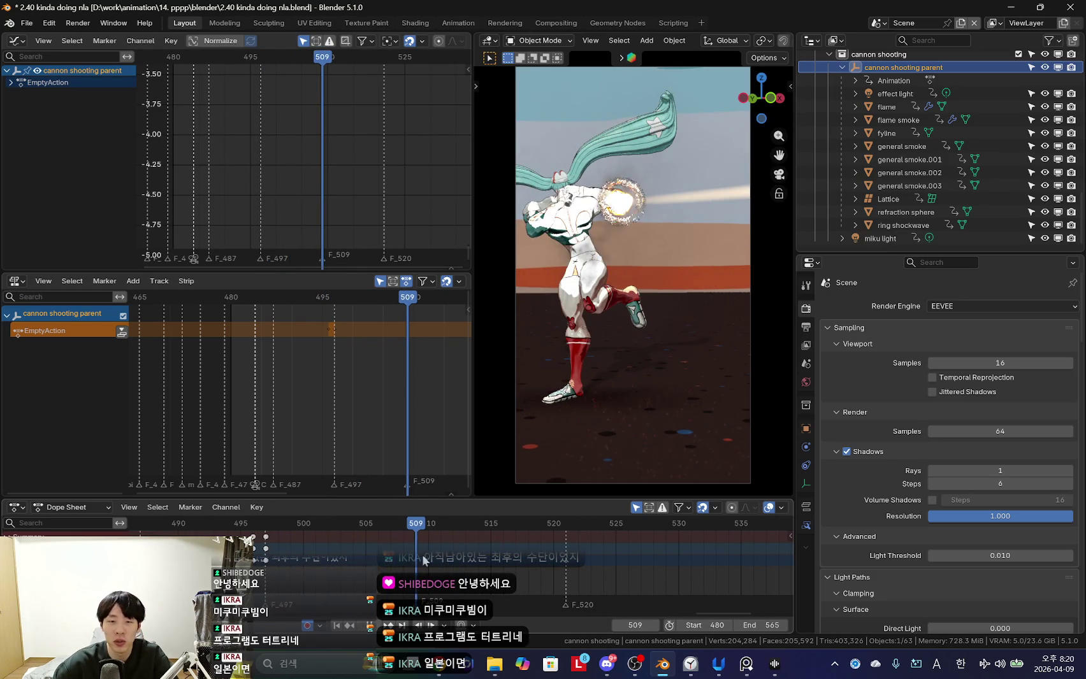
pyautogui.press('Left')
pyautogui.press('Left')
pyautogui.press('Left')
pyautogui.press('Left')
pyautogui.press('Left')
# Replay the shake from around frame 491, reset to frame 485 with overlays hidden, and play again.
pyautogui.press('space')
pyautogui.scroll(-3, 328, 541)
pyautogui.click(328, 541)
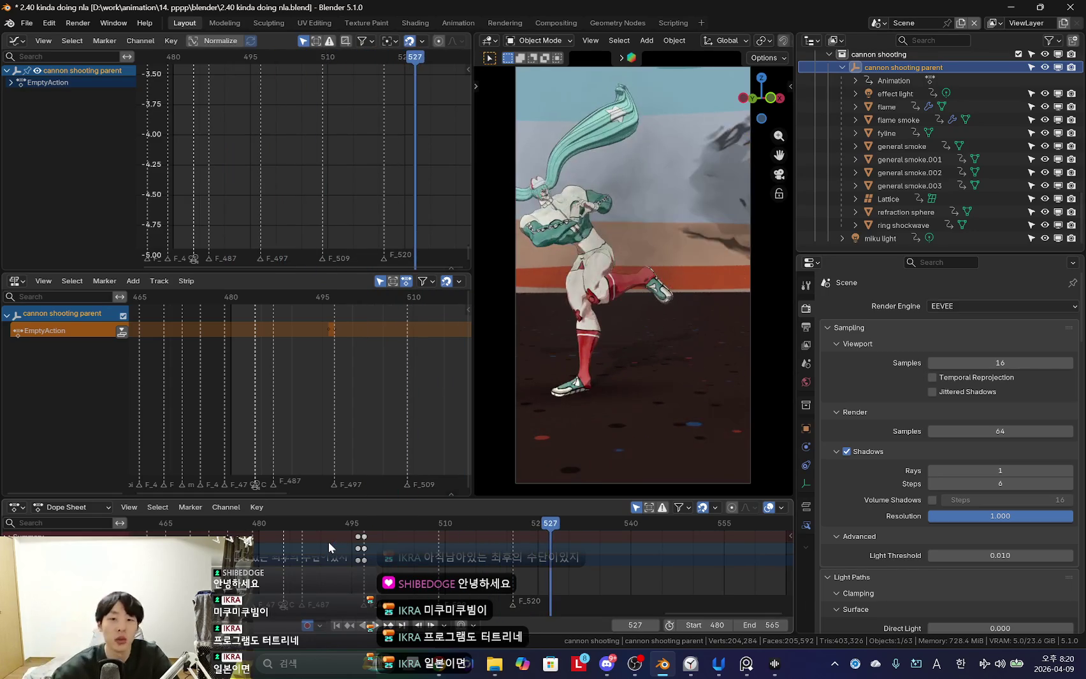
pyautogui.scroll(2, 352, 538)
pyautogui.press('Escape')
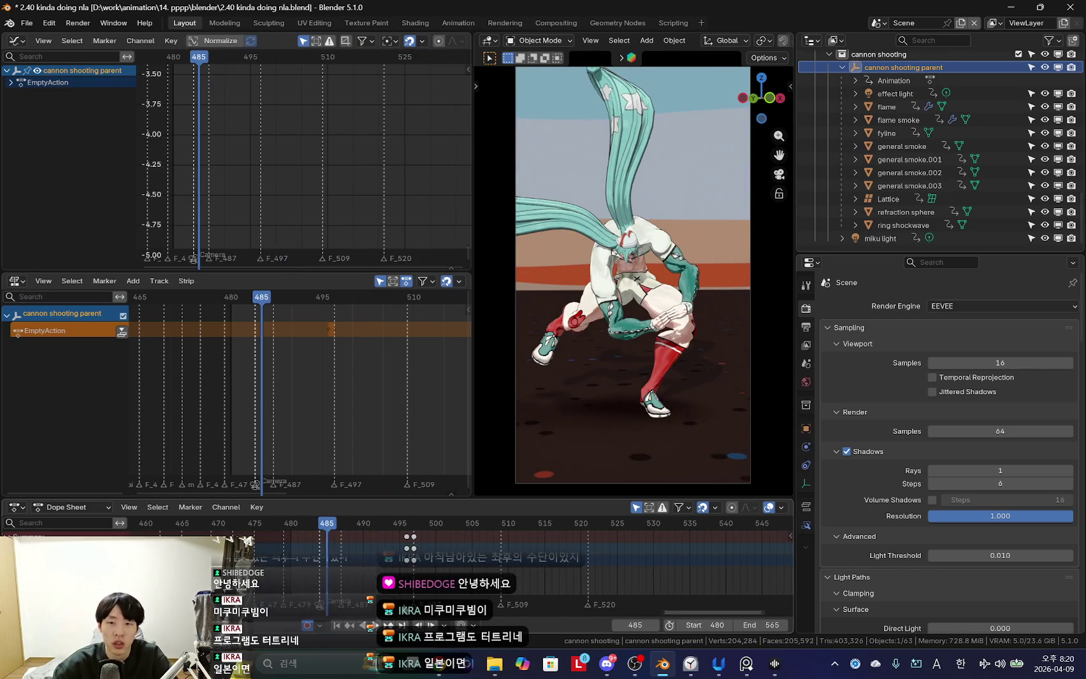
pyautogui.hotkey('shift', 'alt', 'z')
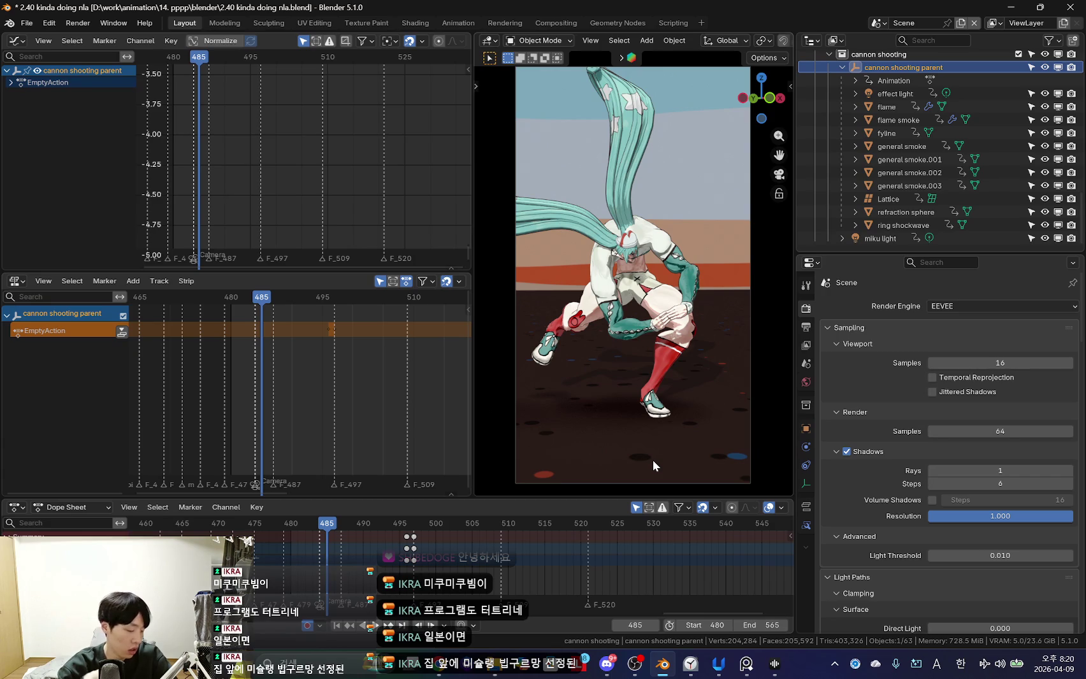
pyautogui.press('space')
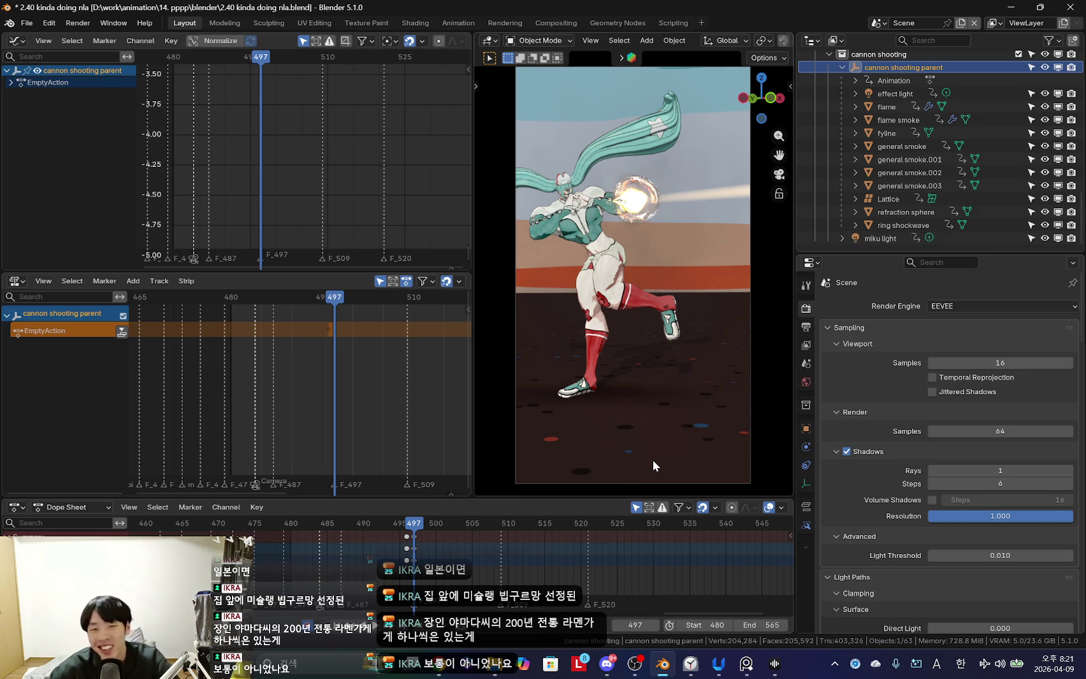
# Scroll the Dope Sheet around frame 497 to inspect the cannon shooting parent's keys.
pyautogui.scroll(5, 613, 565)
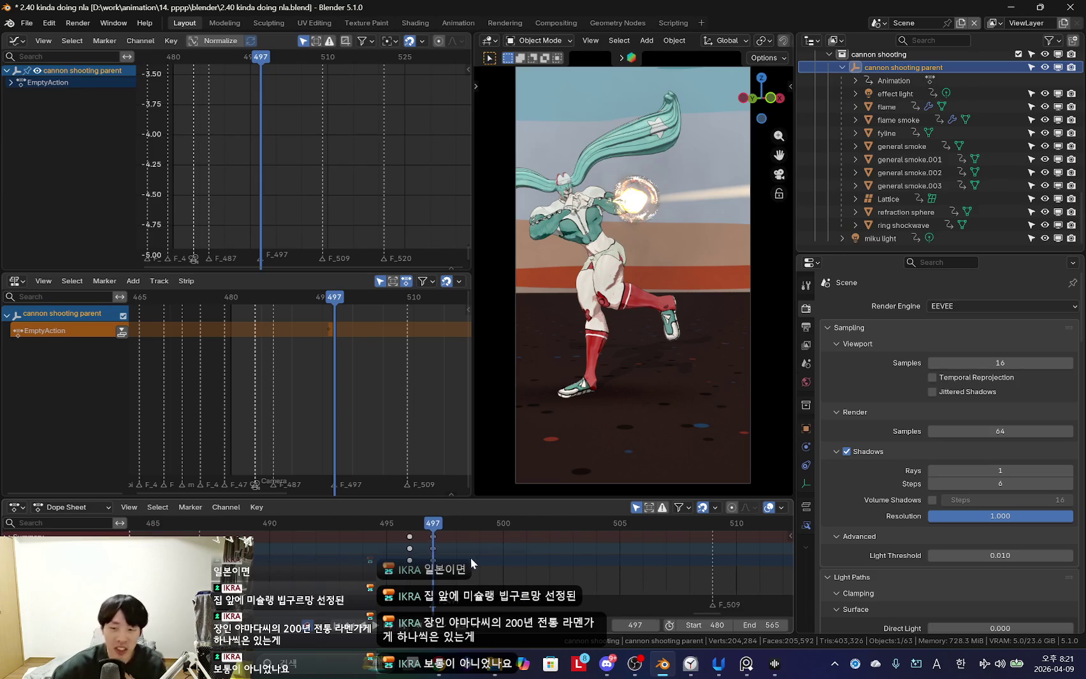
pyautogui.scroll(-1, 485, 550)
pyautogui.scroll(-1, 472, 564)
pyautogui.scroll(-1, 456, 579)
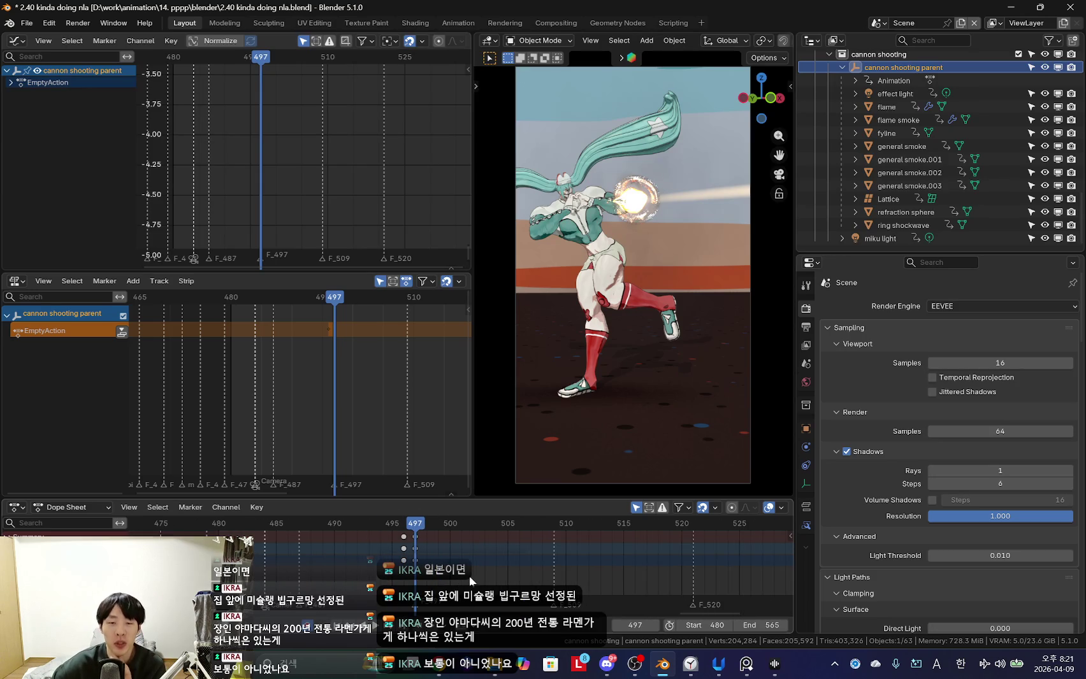
pyautogui.keyDown('ctrl'); pyautogui.hscroll(1, 469, 580); pyautogui.keyUp('ctrl')
pyautogui.keyDown('ctrl'); pyautogui.hscroll(1, 468, 580); pyautogui.keyUp('ctrl')
pyautogui.keyDown('ctrl'); pyautogui.hscroll(2, 468, 580); pyautogui.keyUp('ctrl')
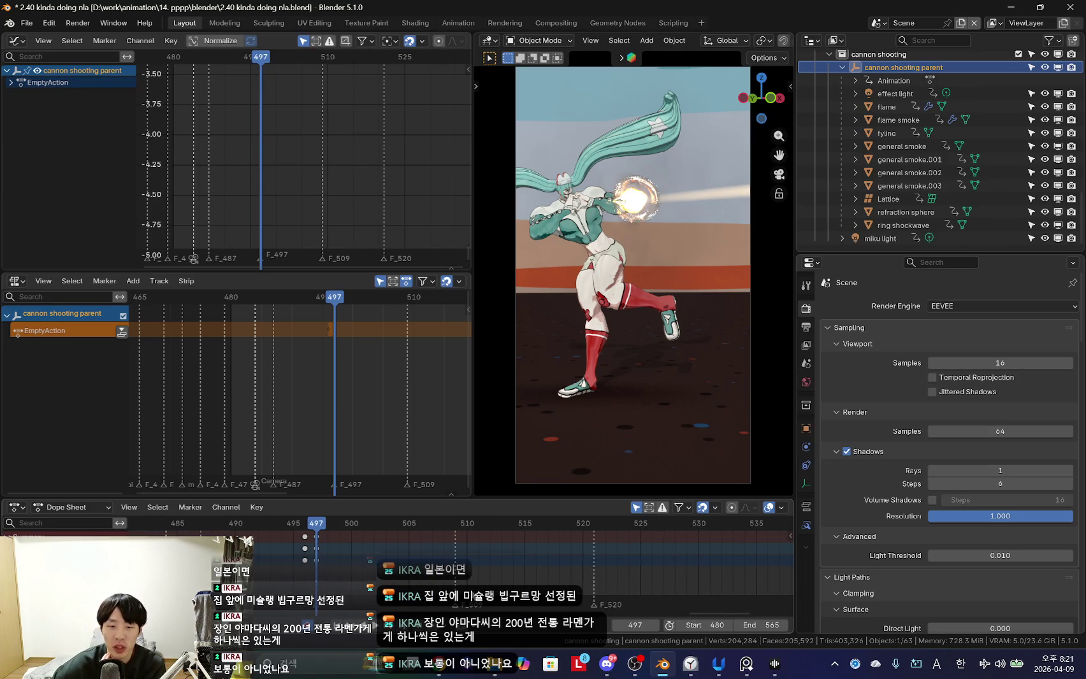
pyautogui.keyDown('ctrl'); pyautogui.hscroll(-2, 573, 573); pyautogui.keyUp('ctrl')
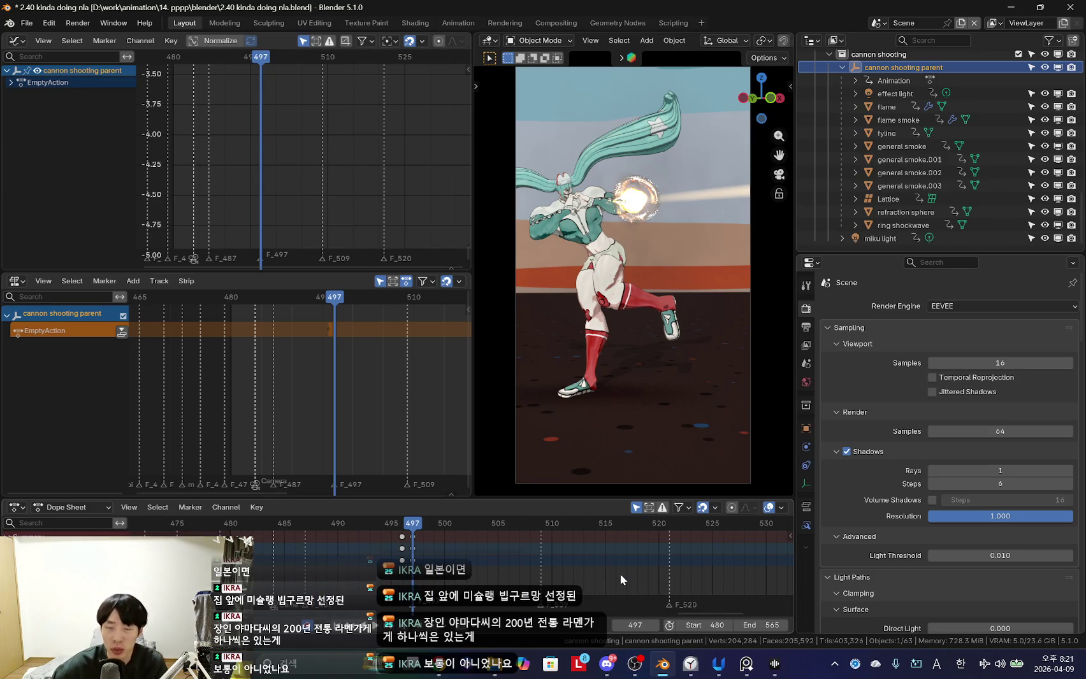